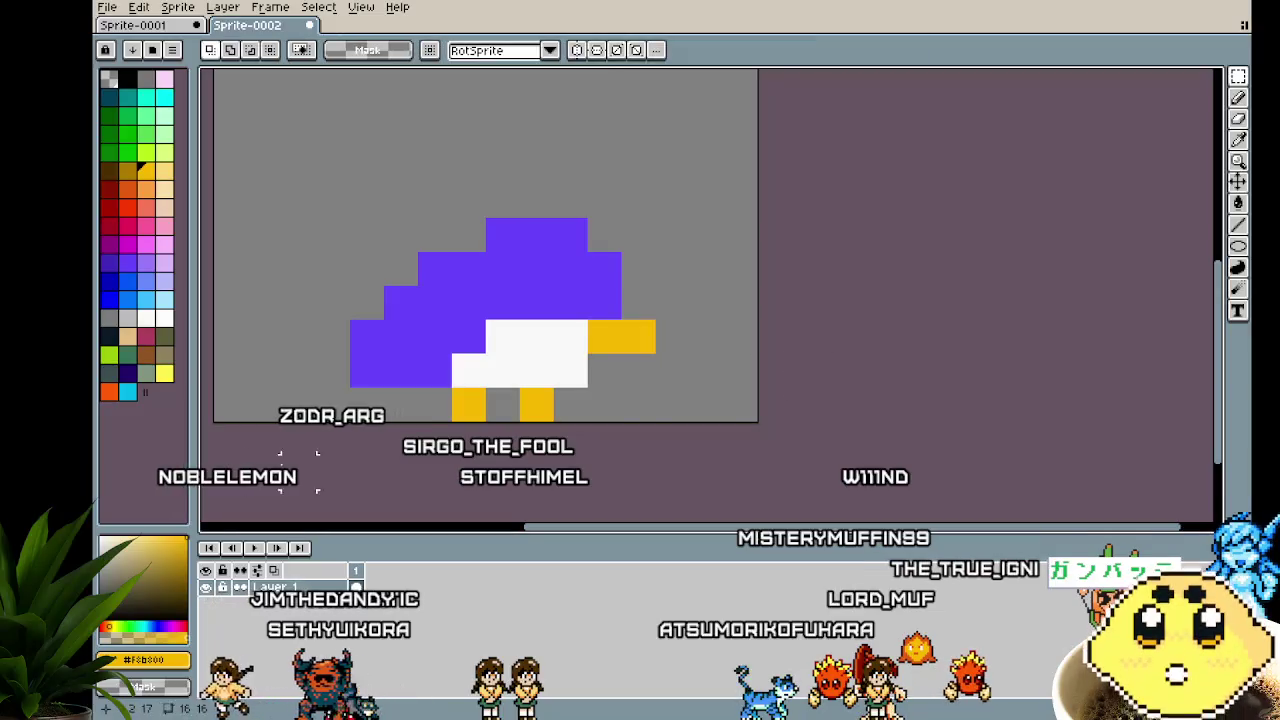
With the Pencil, recolour two of the bird's white belly pixels purple
{"action": "key", "text": "b"}
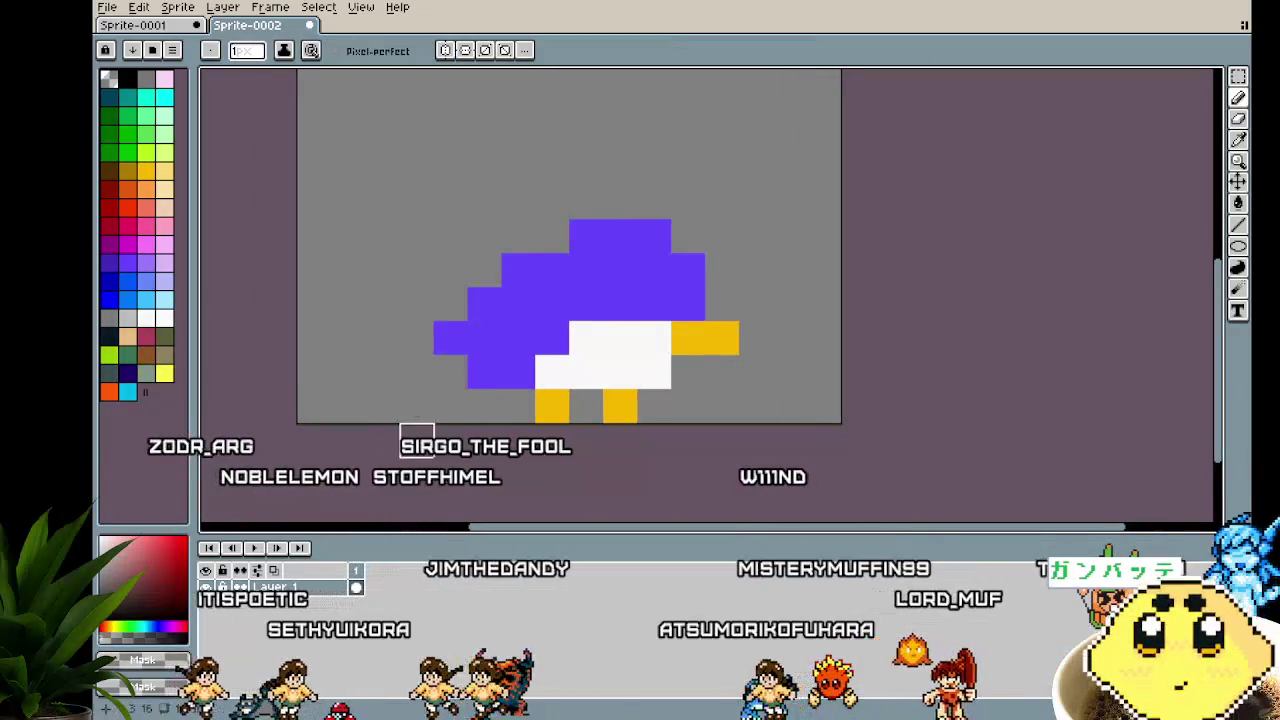
{"action": "scroll", "coordinate": [417, 437], "scroll_direction": "right", "scroll_amount": 3}
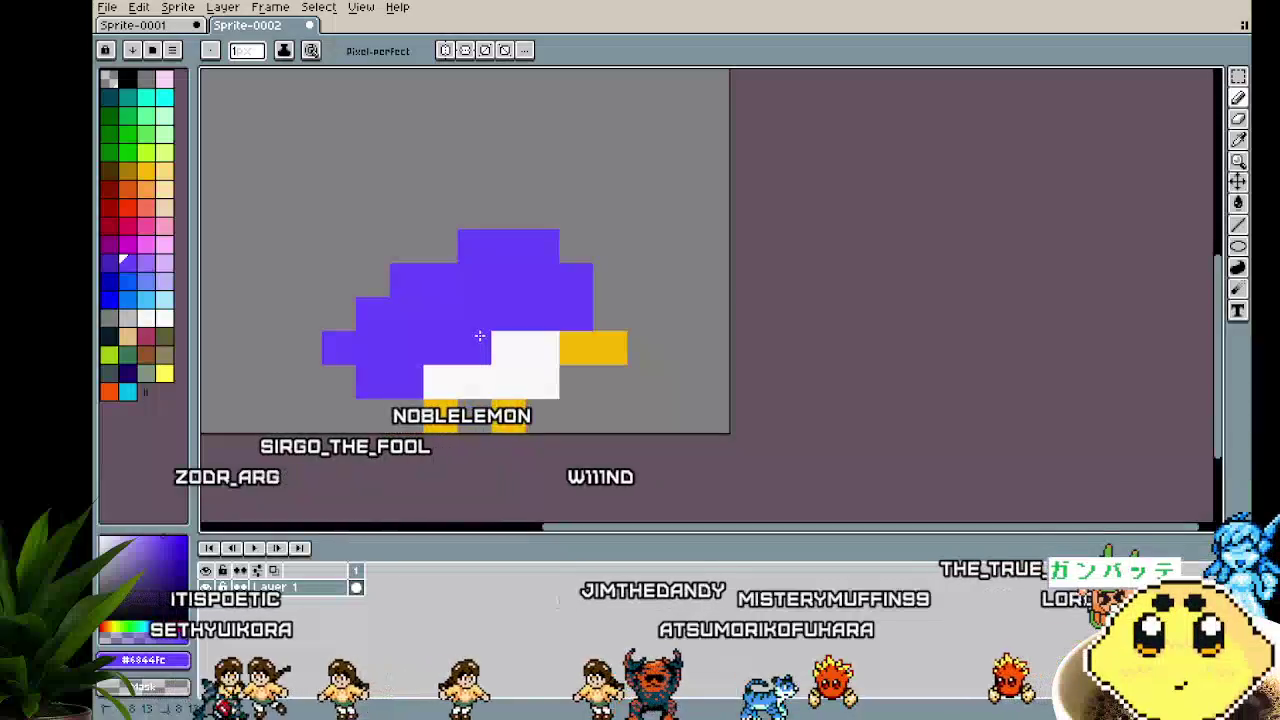
{"action": "scroll", "coordinate": [479, 336], "scroll_direction": "down", "scroll_amount": 2}
{"action": "scroll", "coordinate": [479, 336], "scroll_direction": "down", "scroll_amount": 2}
{"action": "scroll", "coordinate": [530, 357], "scroll_direction": "up", "scroll_amount": 3}
{"action": "scroll", "coordinate": [530, 357], "scroll_direction": "up", "scroll_amount": 2}
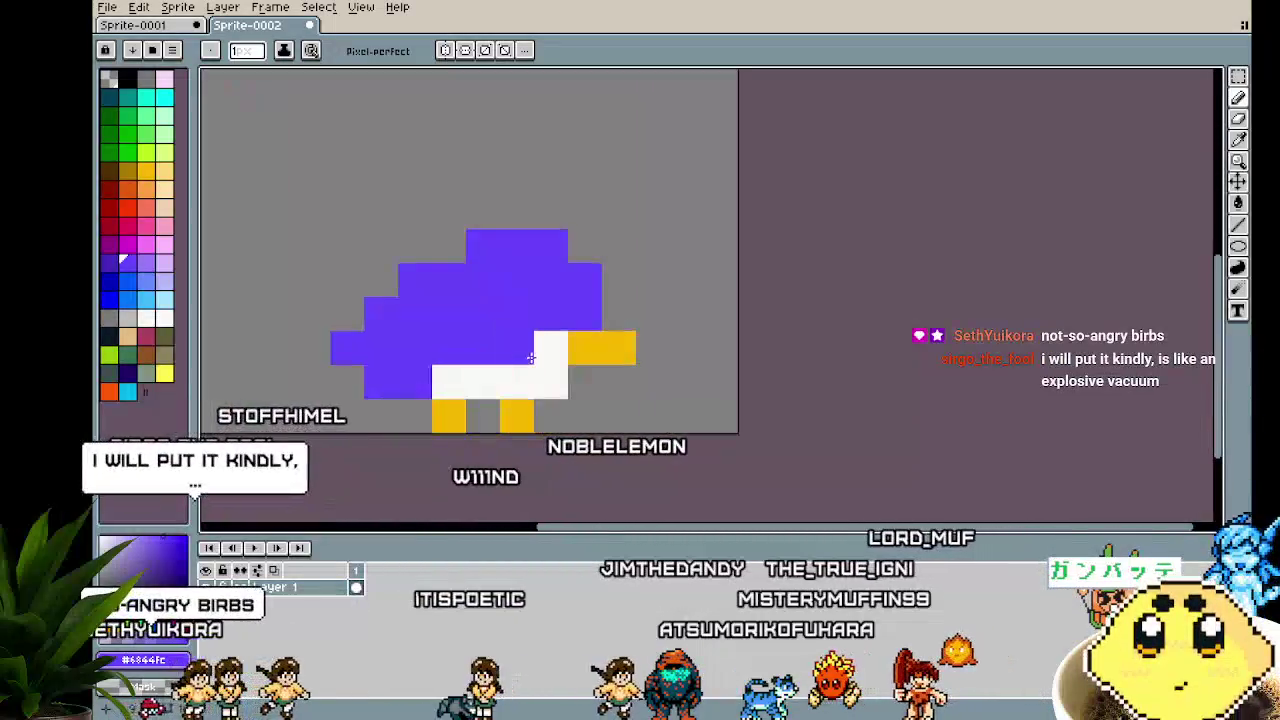
{"action": "left_click", "coordinate": [550, 348]}
{"action": "left_click", "coordinate": [483, 382]}
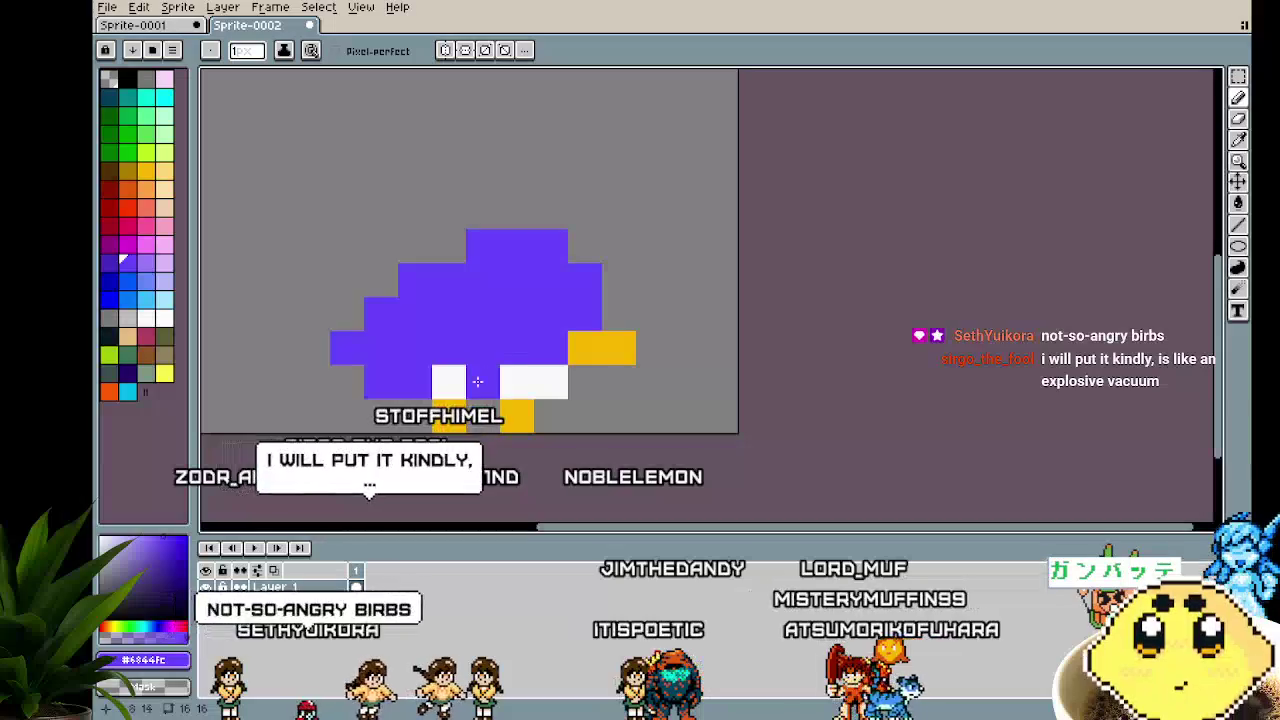
Repaint one belly pixel white and select a dark palette swatch for the eyes
{"action": "left_click", "coordinate": [480, 382], "text": "alt"}
{"action": "left_click", "coordinate": [483, 348]}
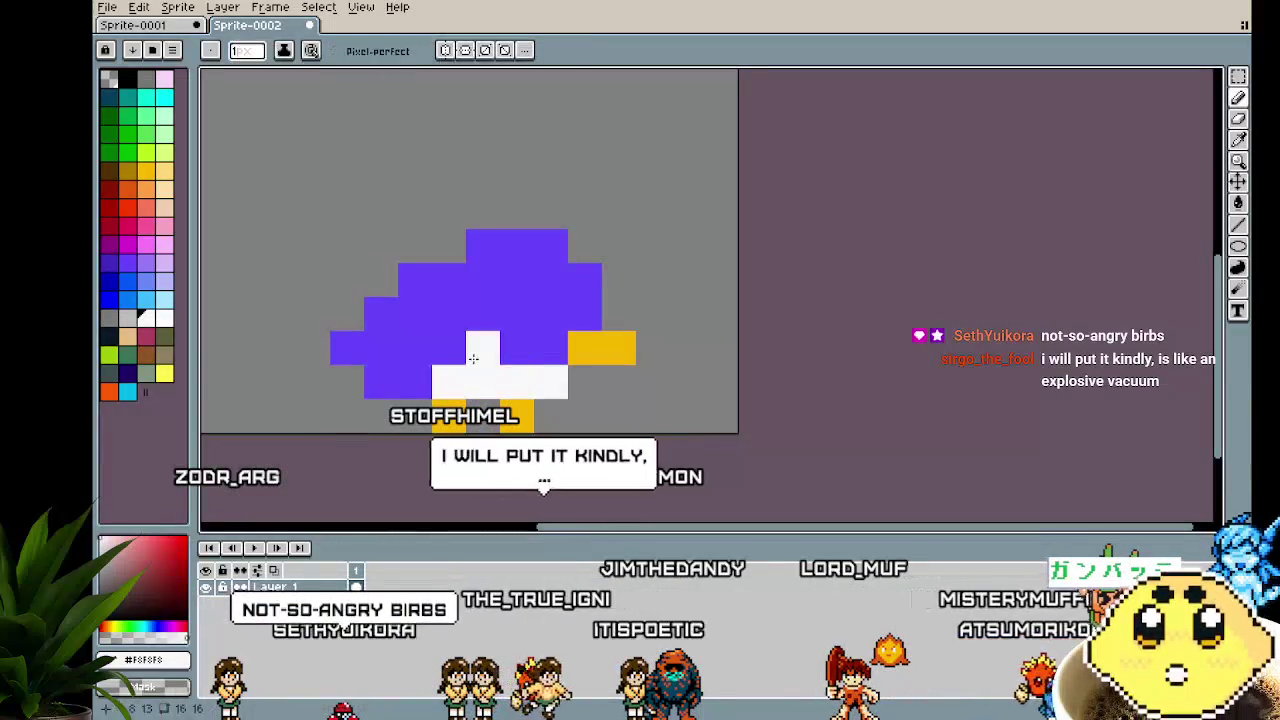
{"action": "scroll", "coordinate": [287, 492], "scroll_direction": "down", "scroll_amount": 3}
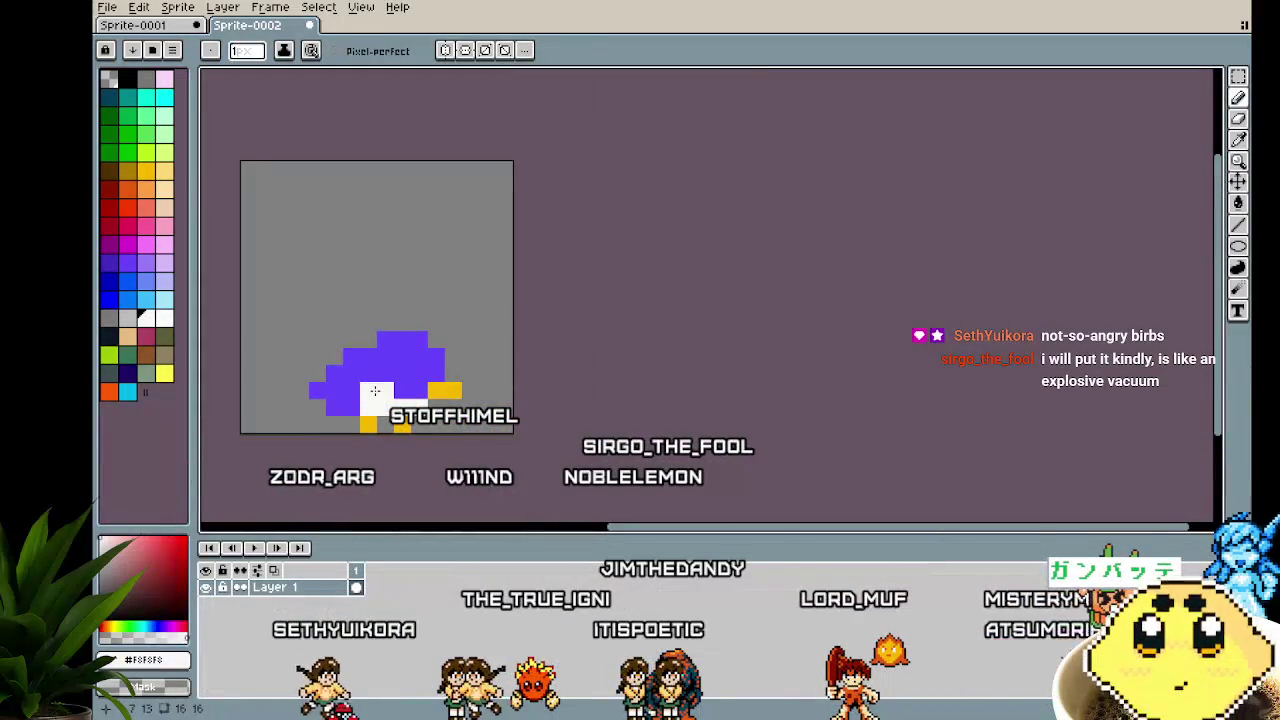
{"action": "scroll", "coordinate": [329, 476], "scroll_direction": "down", "scroll_amount": 2}
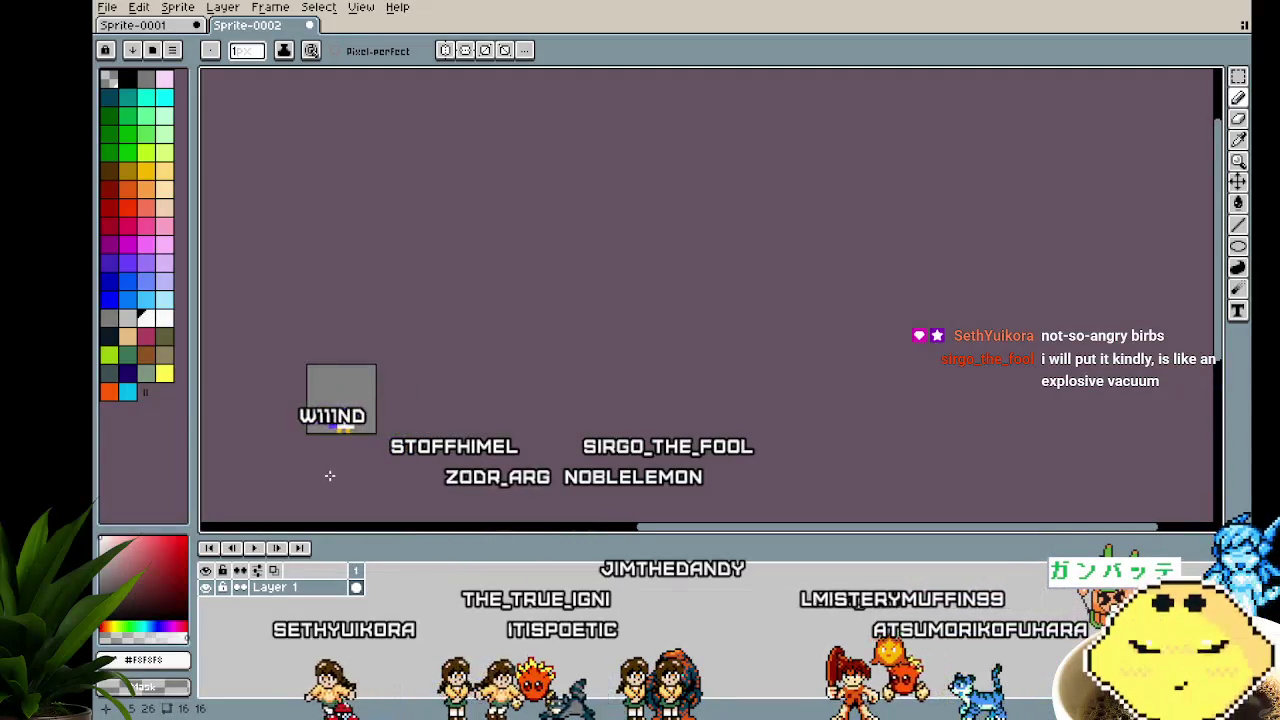
{"action": "scroll", "coordinate": [329, 476], "scroll_direction": "up", "scroll_amount": 4}
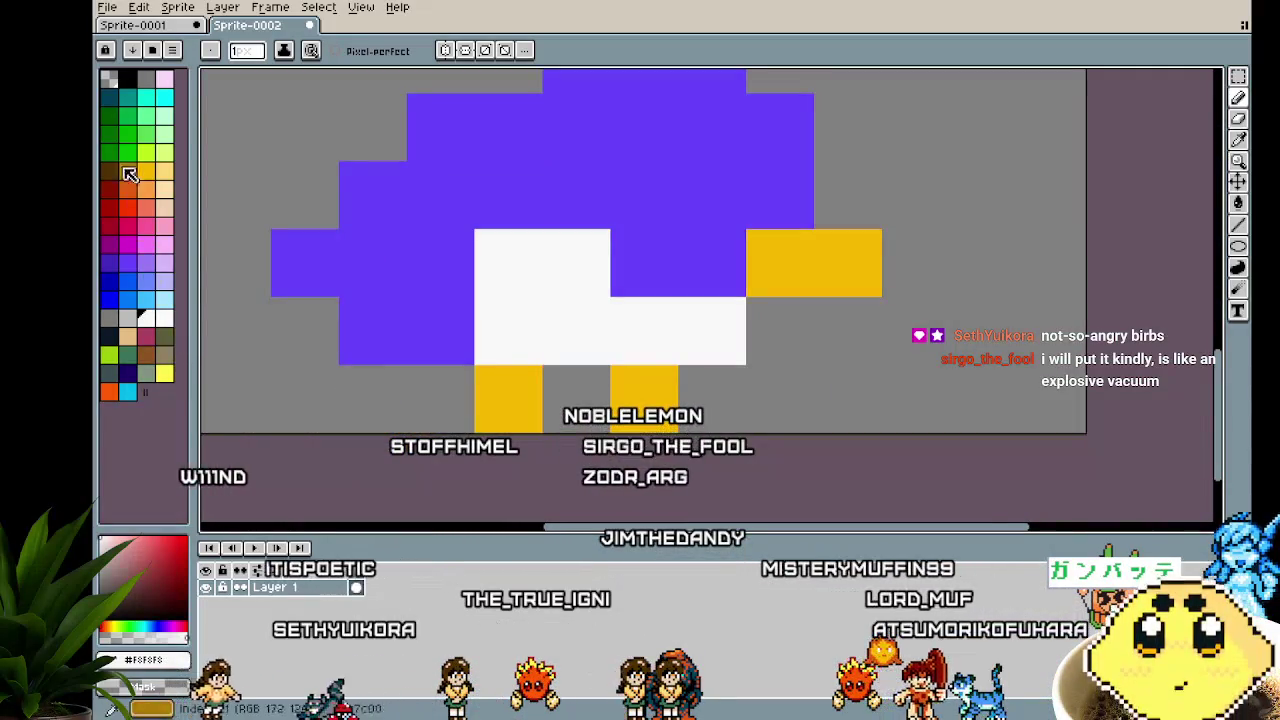
{"action": "left_click", "coordinate": [109, 335]}
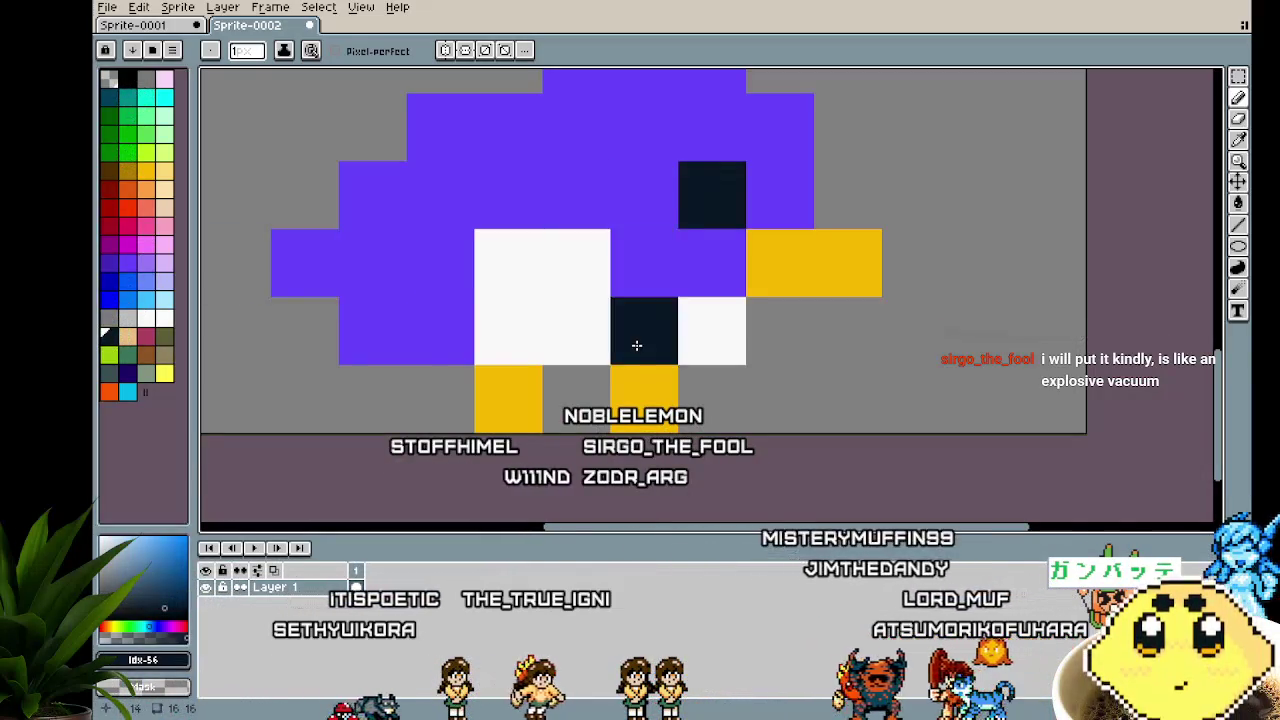
Widen the beak with a #f8b800 yellow-orange pixel
{"action": "scroll", "coordinate": [595, 380], "scroll_direction": "down", "scroll_amount": 4}
{"action": "scroll", "coordinate": [612, 428], "scroll_direction": "up", "scroll_amount": 4}
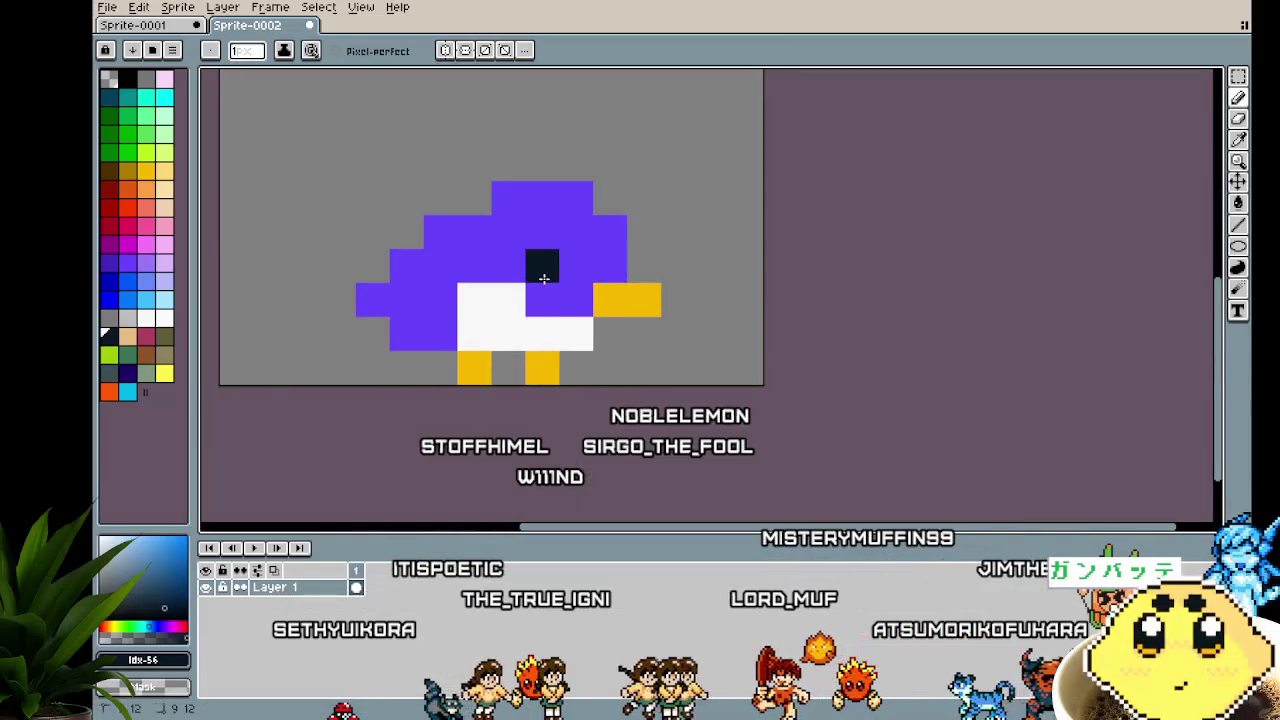
{"action": "scroll", "coordinate": [561, 385], "scroll_direction": "down", "scroll_amount": 4}
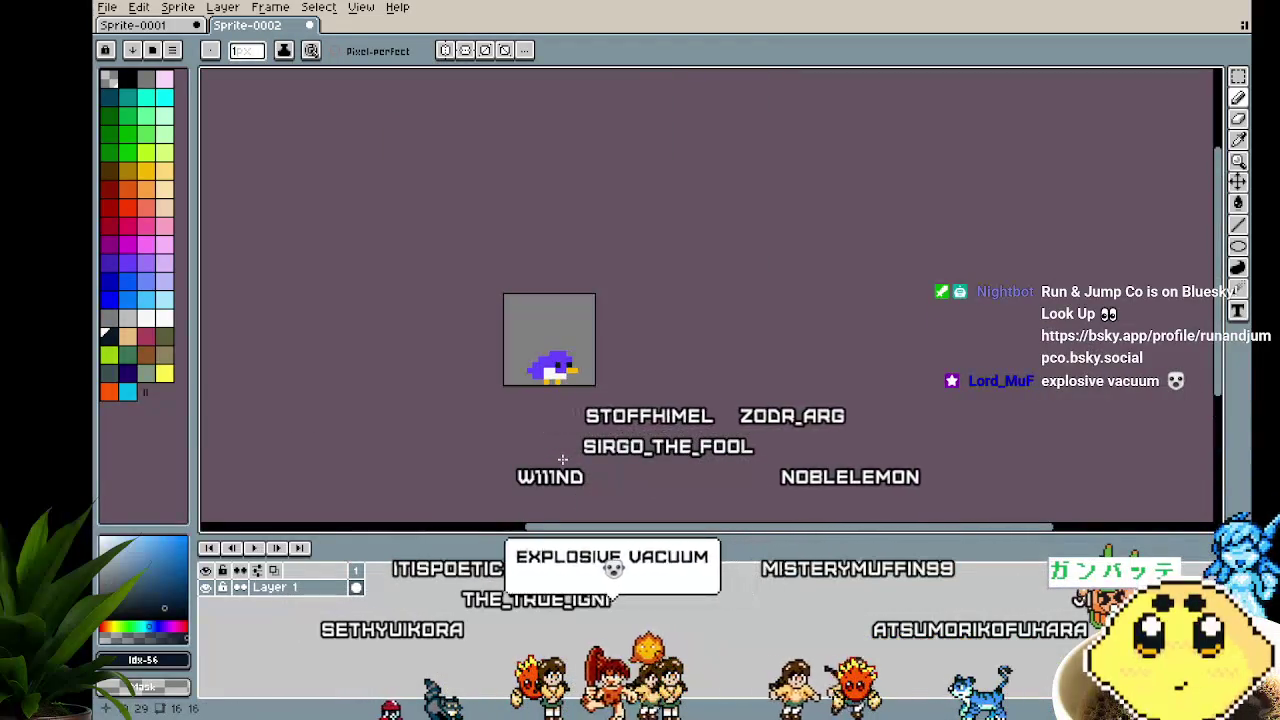
{"action": "scroll", "coordinate": [570, 380], "scroll_direction": "up", "scroll_amount": 4}
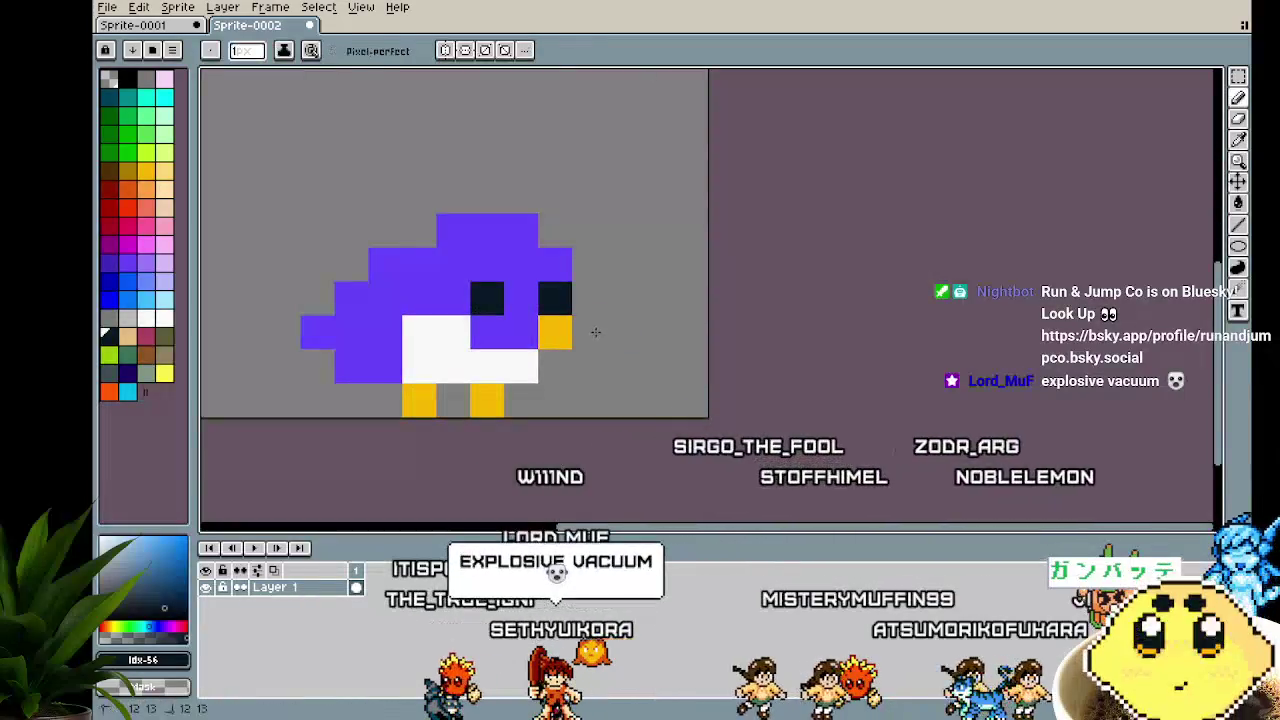
{"action": "left_click", "coordinate": [555, 333], "text": "alt"}
{"action": "left_click", "coordinate": [521, 333]}
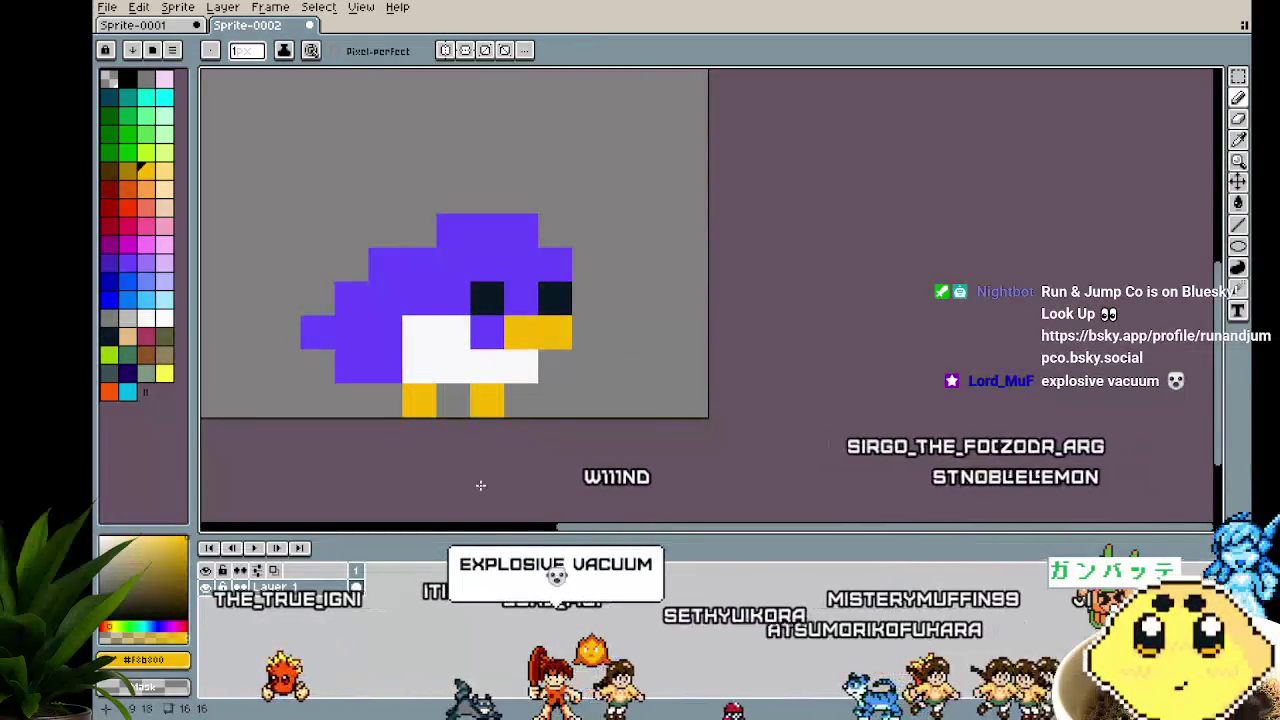
Eyedrop the bird's purple and paint over the upper belly pixels
{"action": "scroll", "coordinate": [480, 484], "scroll_direction": "down", "scroll_amount": 4}
{"action": "scroll", "coordinate": [480, 484], "scroll_direction": "up", "scroll_amount": 3}
{"action": "scroll", "coordinate": [480, 484], "scroll_direction": "up", "scroll_amount": 1}
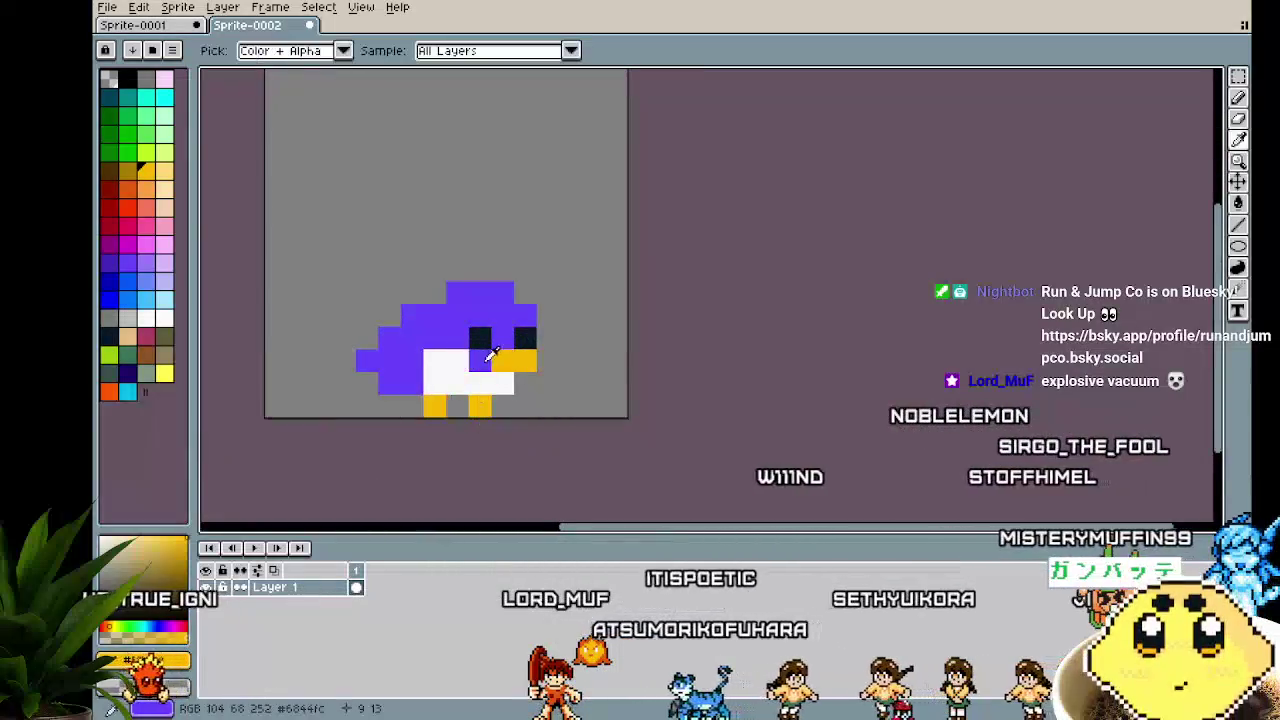
{"action": "left_click", "coordinate": [487, 357], "text": "alt"}
{"action": "left_click_drag", "start_coordinate": [451, 358], "coordinate": [423, 358]}
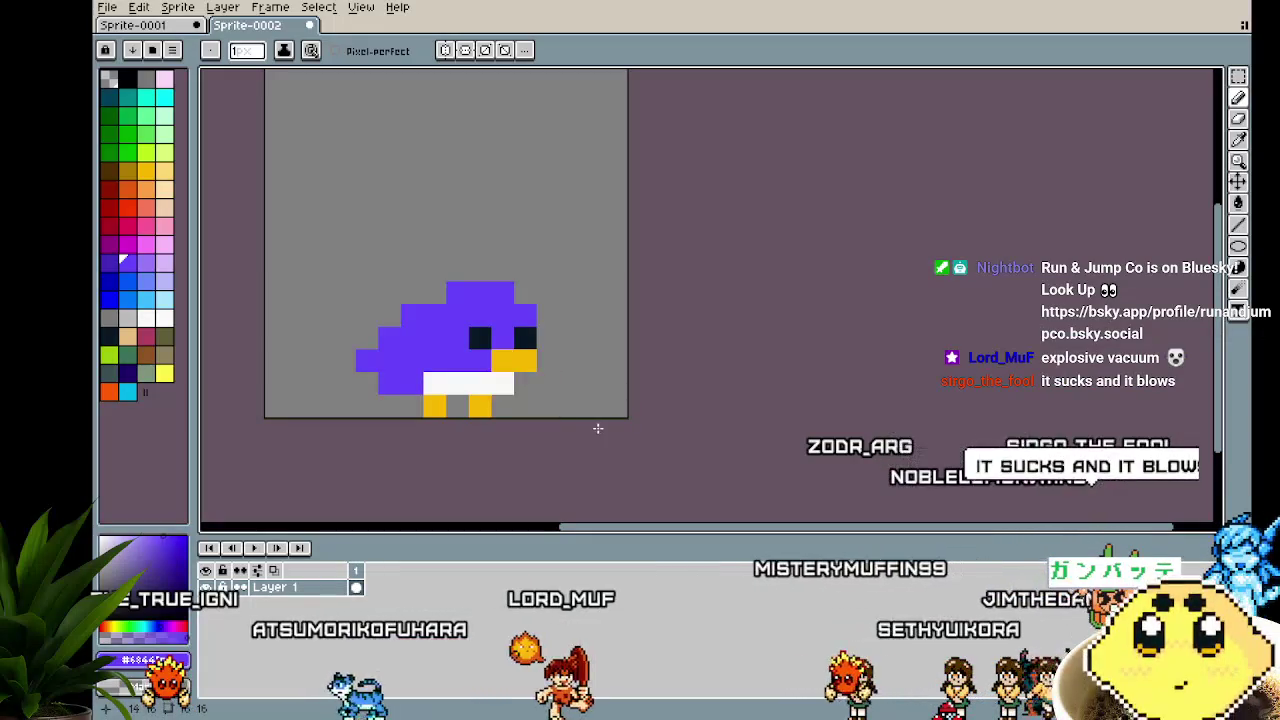
{"action": "scroll", "coordinate": [583, 451], "scroll_direction": "down", "scroll_amount": 3}
{"action": "scroll", "coordinate": [580, 455], "scroll_direction": "down", "scroll_amount": 2}
{"action": "scroll", "coordinate": [580, 461], "scroll_direction": "up", "scroll_amount": 2}
{"action": "scroll", "coordinate": [580, 460], "scroll_direction": "up", "scroll_amount": 3}
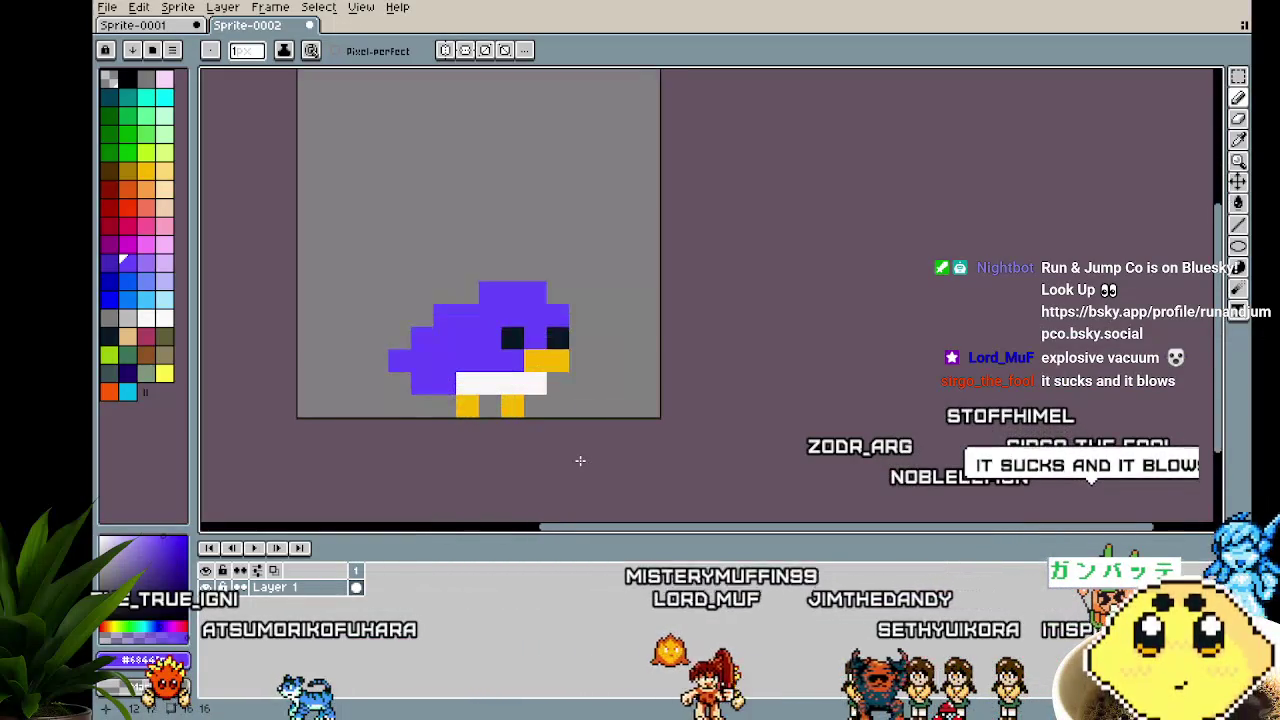
Sample the background and purple colours again while recentring the view on the bird
{"action": "left_click_drag", "start_coordinate": [583, 457], "coordinate": [526, 456]}
{"action": "left_click", "coordinate": [420, 246], "text": "alt"}
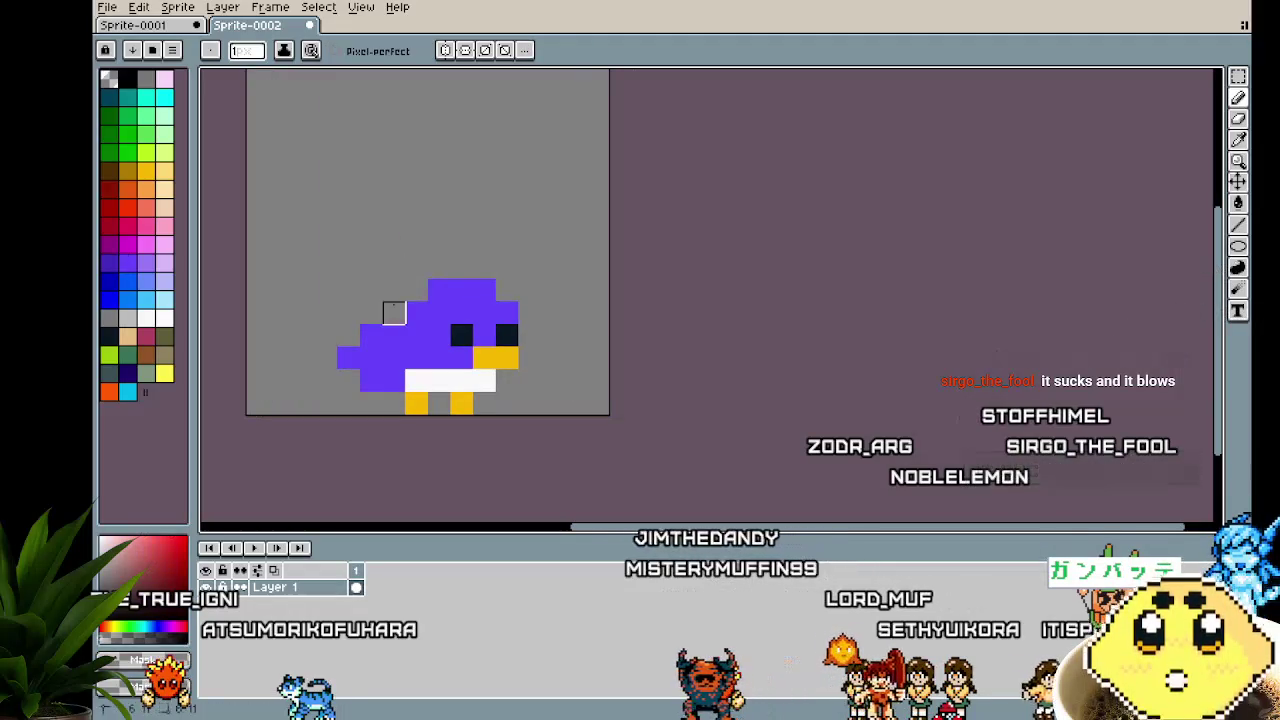
{"action": "scroll", "coordinate": [281, 425], "scroll_direction": "down", "scroll_amount": 2}
{"action": "scroll", "coordinate": [278, 424], "scroll_direction": "up", "scroll_amount": 2}
{"action": "scroll", "coordinate": [300, 400], "scroll_direction": "up", "scroll_amount": 2}
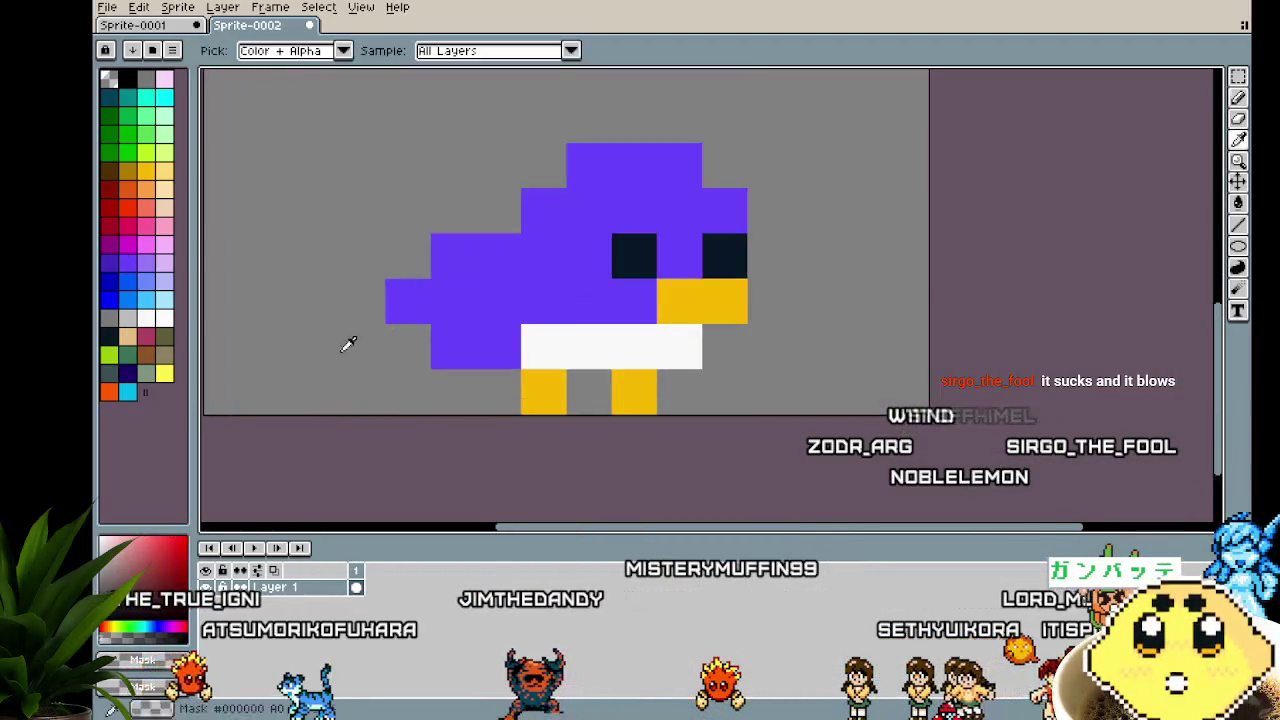
{"action": "left_click", "coordinate": [440, 317], "text": "alt"}
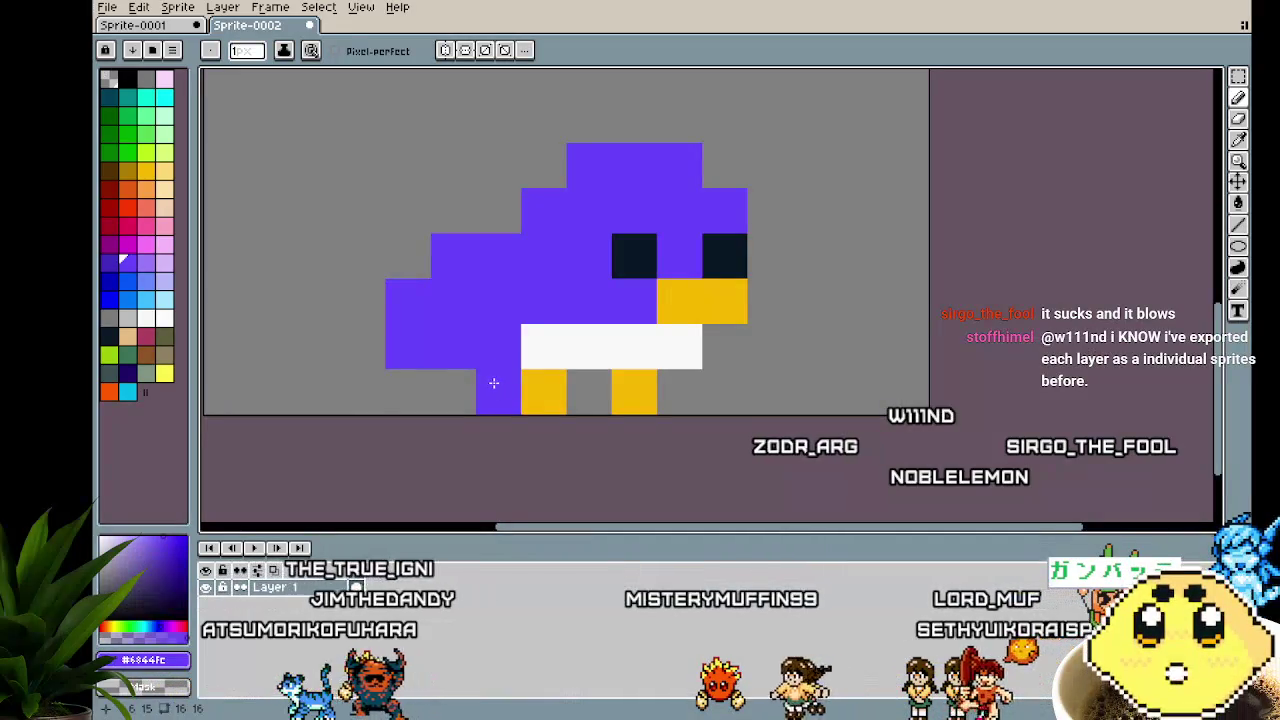
{"action": "left_click_drag", "start_coordinate": [425, 403], "coordinate": [326, 422]}
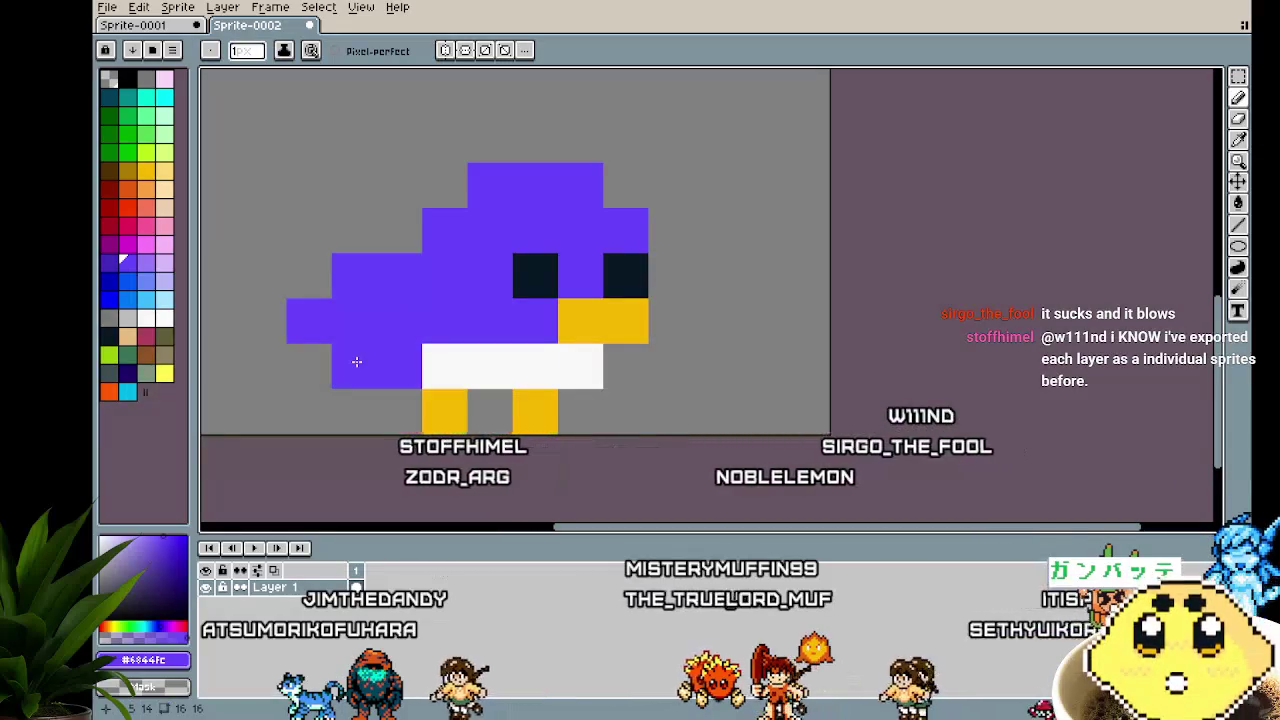
{"action": "mouse_move", "coordinate": [368, 275]}
{"action": "left_mouse_down"}
{"action": "mouse_move", "coordinate": [337, 281]}
{"action": "mouse_move", "coordinate": [389, 269]}
{"action": "left_mouse_up"}
Paint a purple pixel to the right of the belly
{"action": "key", "text": "i"}
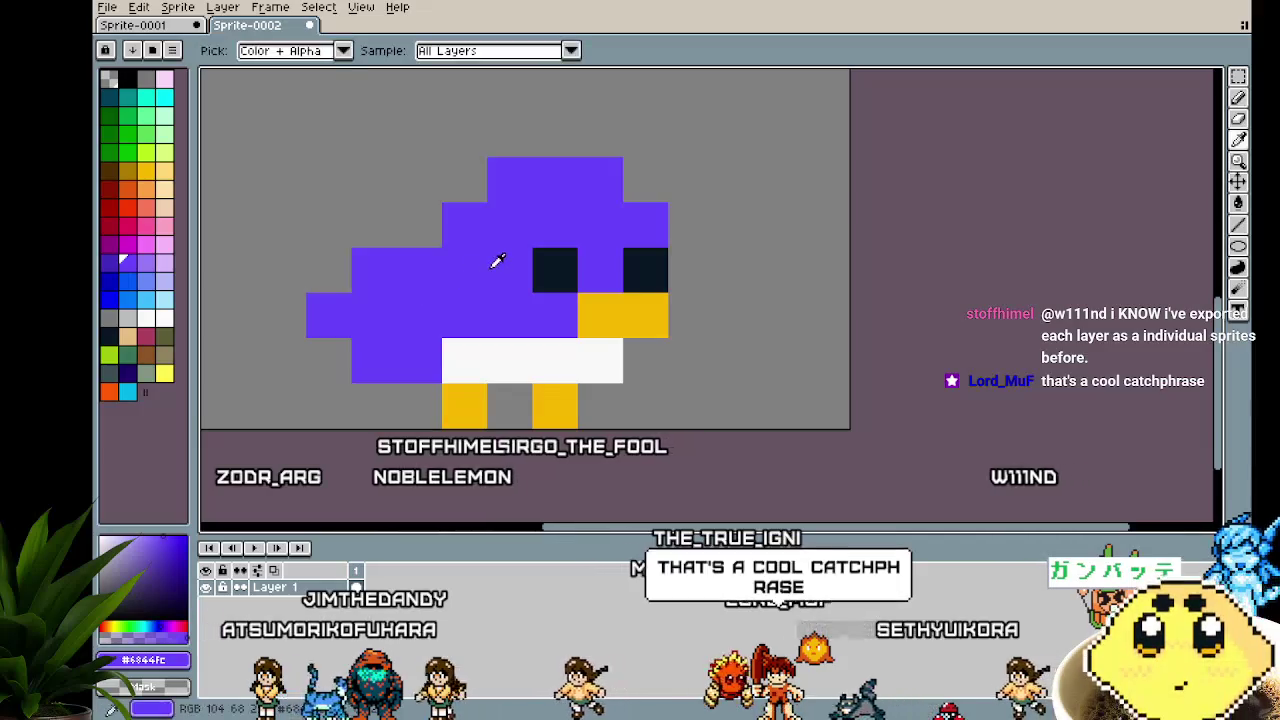
{"action": "key", "text": "b"}
{"action": "scroll", "coordinate": [498, 260], "scroll_direction": "down", "scroll_amount": 2}
{"action": "scroll", "coordinate": [555, 372], "scroll_direction": "up", "scroll_amount": 2}
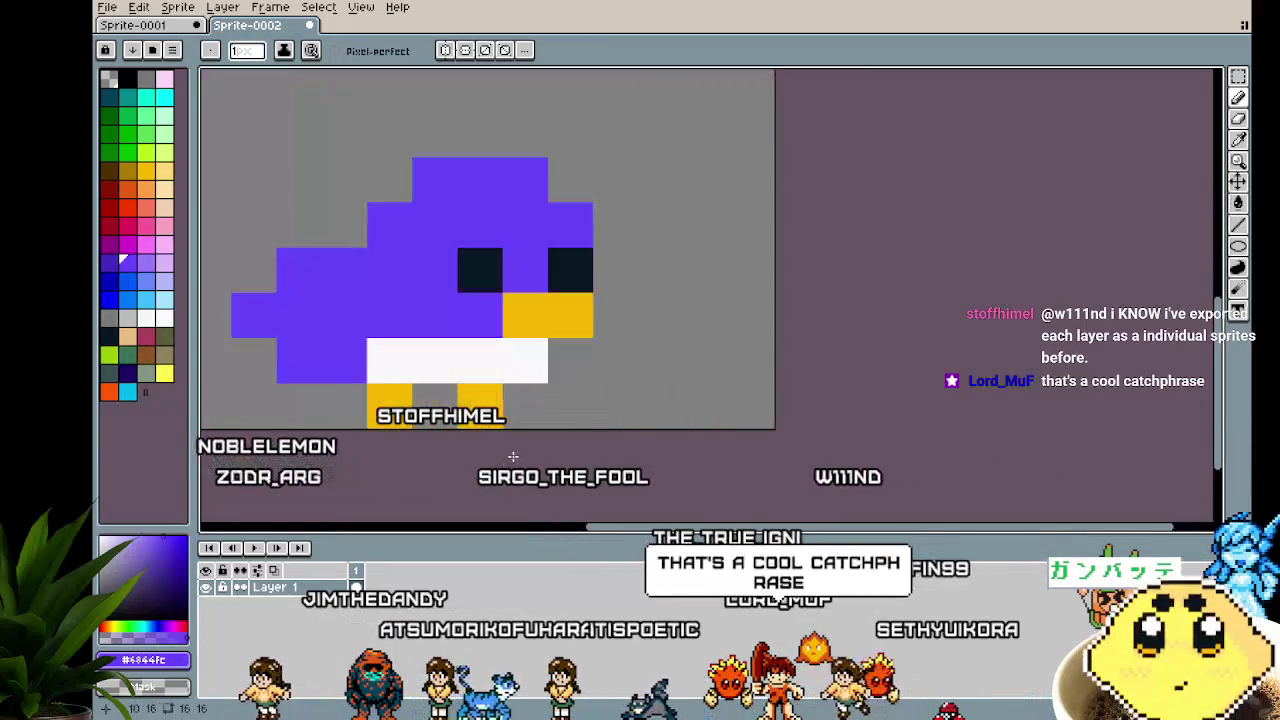
{"action": "left_click", "coordinate": [555, 372]}
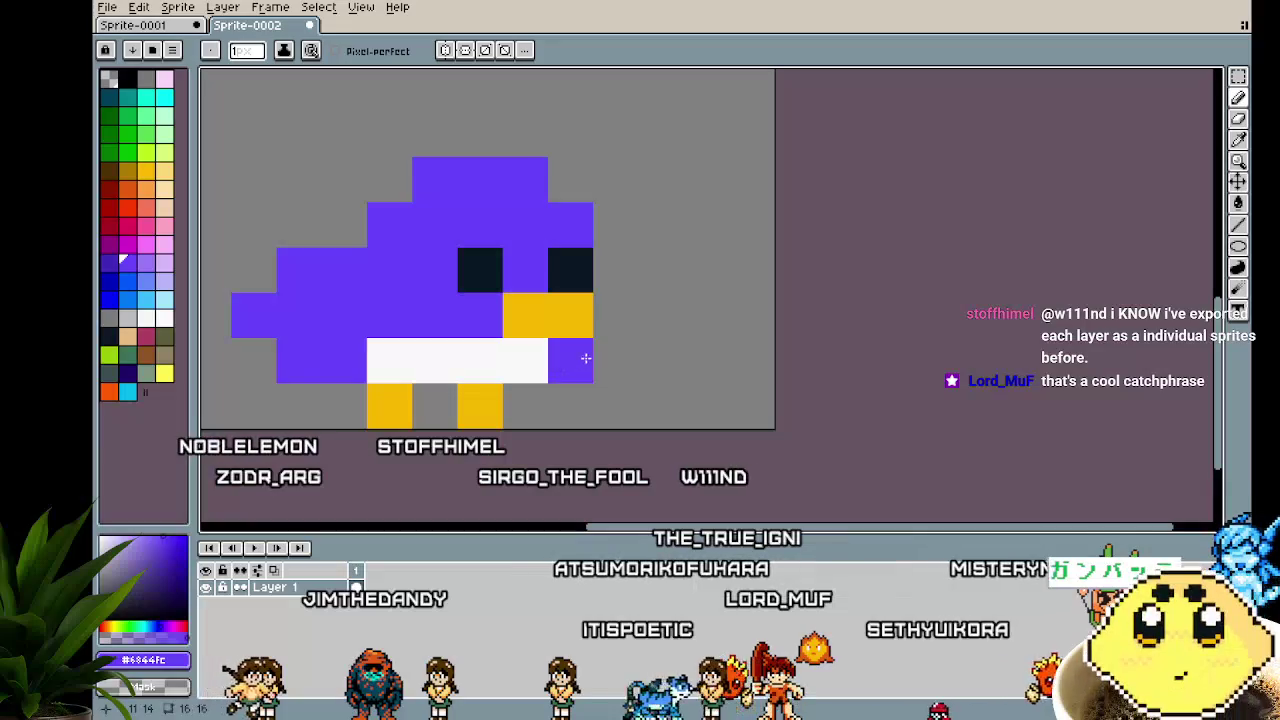
{"action": "scroll", "coordinate": [612, 322], "scroll_direction": "down", "scroll_amount": 1}
{"action": "scroll", "coordinate": [540, 340], "scroll_direction": "down", "scroll_amount": 1}
{"action": "scroll", "coordinate": [500, 355], "scroll_direction": "up", "scroll_amount": 1}
{"action": "scroll", "coordinate": [453, 364], "scroll_direction": "up", "scroll_amount": 1}
Undo the last two pixel changes and recentre the bird in view
{"action": "key", "text": "ctrl+z"}
{"action": "key", "text": "ctrl+z"}
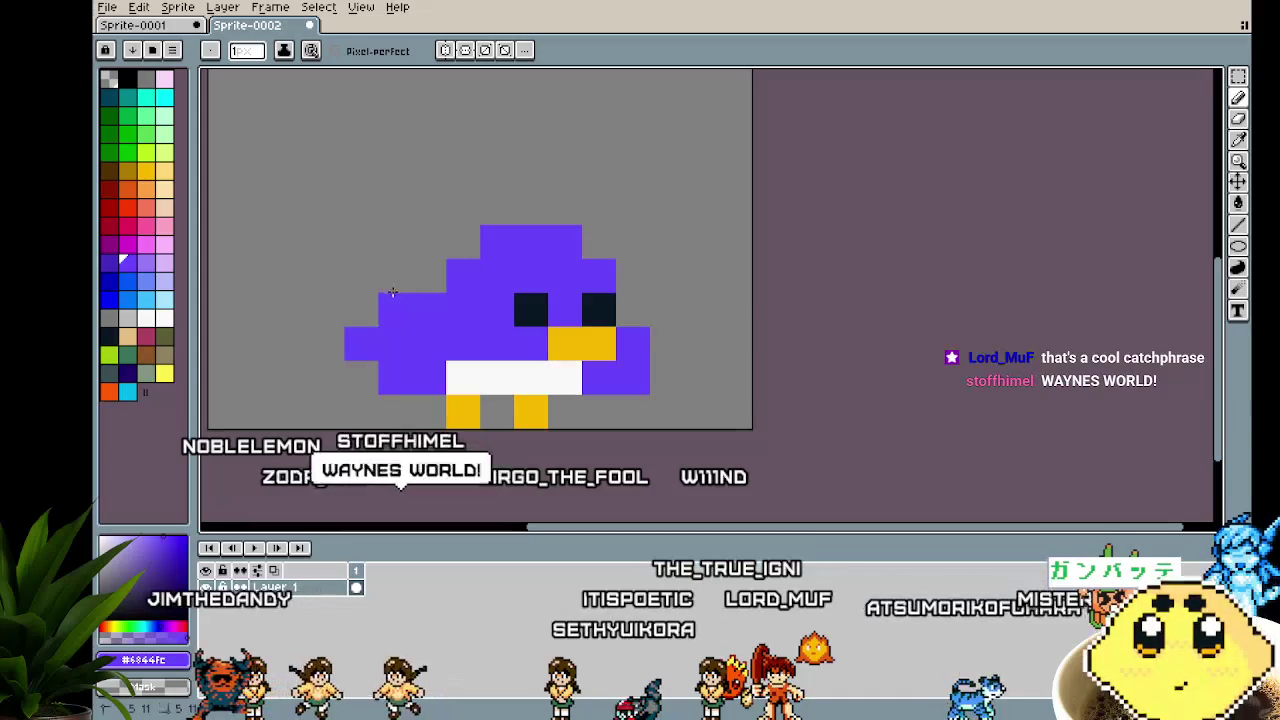
{"action": "key", "text": "ctrl+z"}
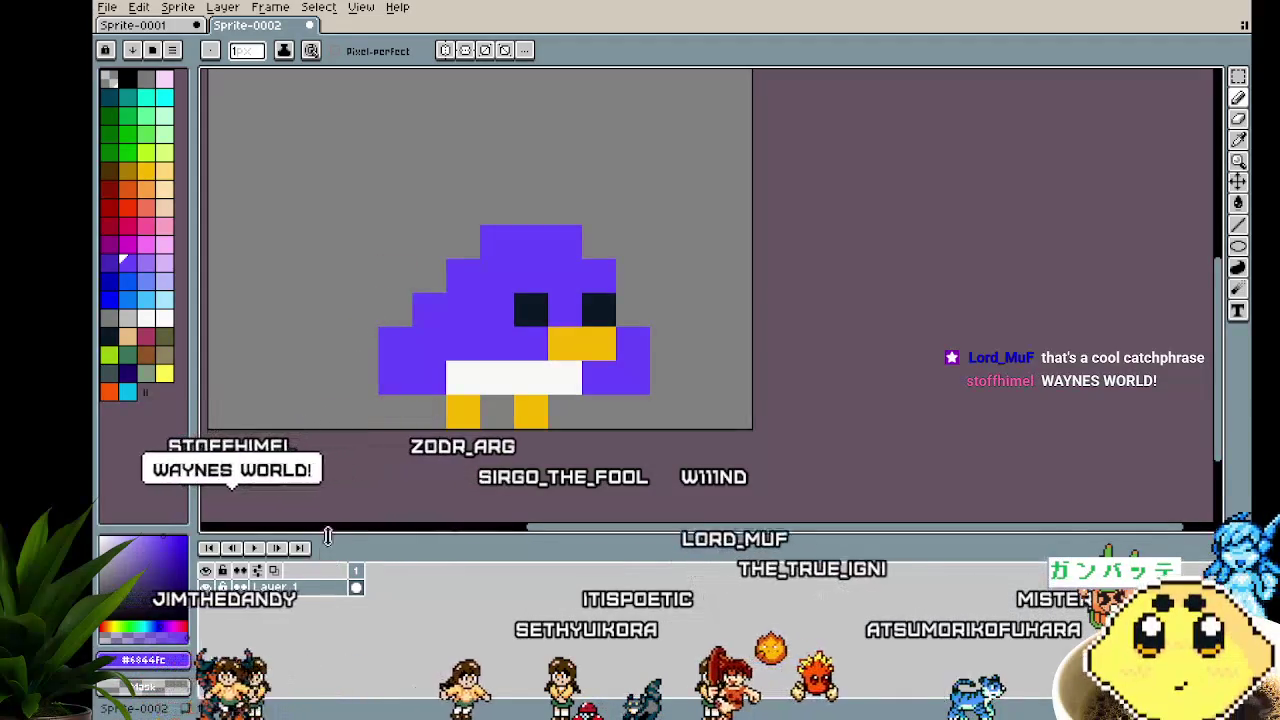
{"action": "scroll", "coordinate": [360, 400], "scroll_direction": "down", "scroll_amount": 3}
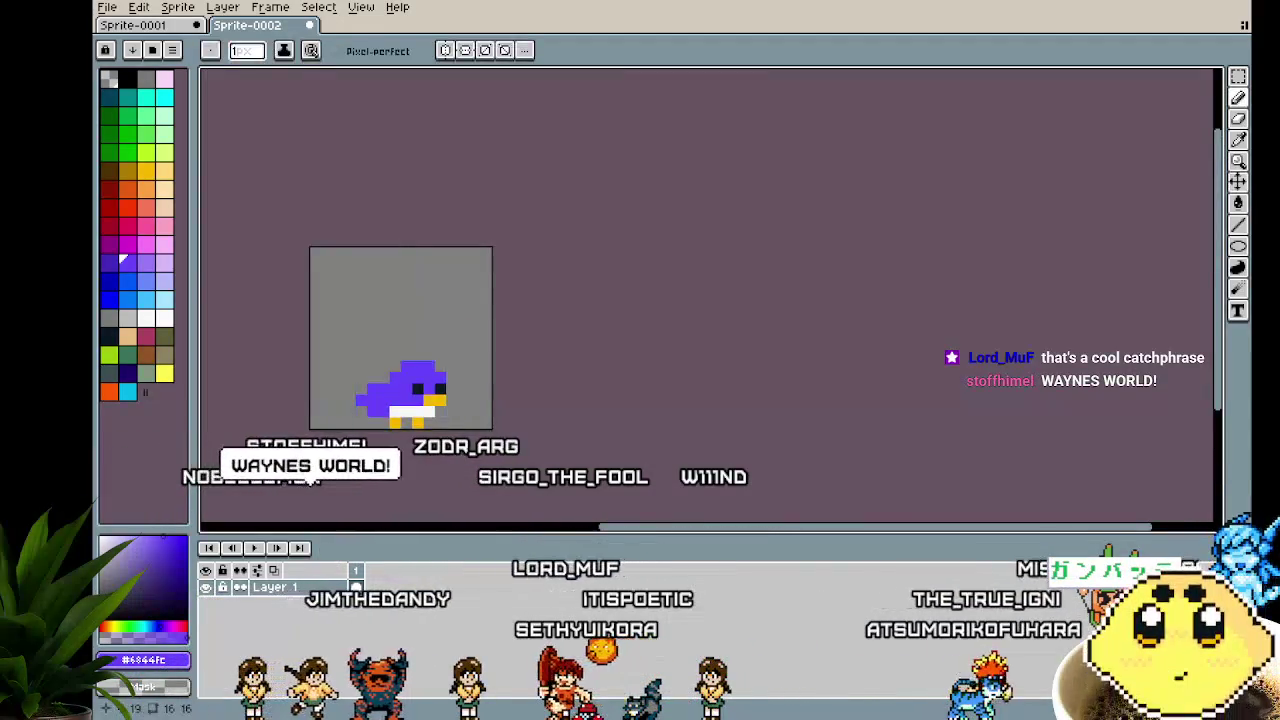
{"action": "scroll", "coordinate": [370, 483], "scroll_direction": "up", "scroll_amount": 3}
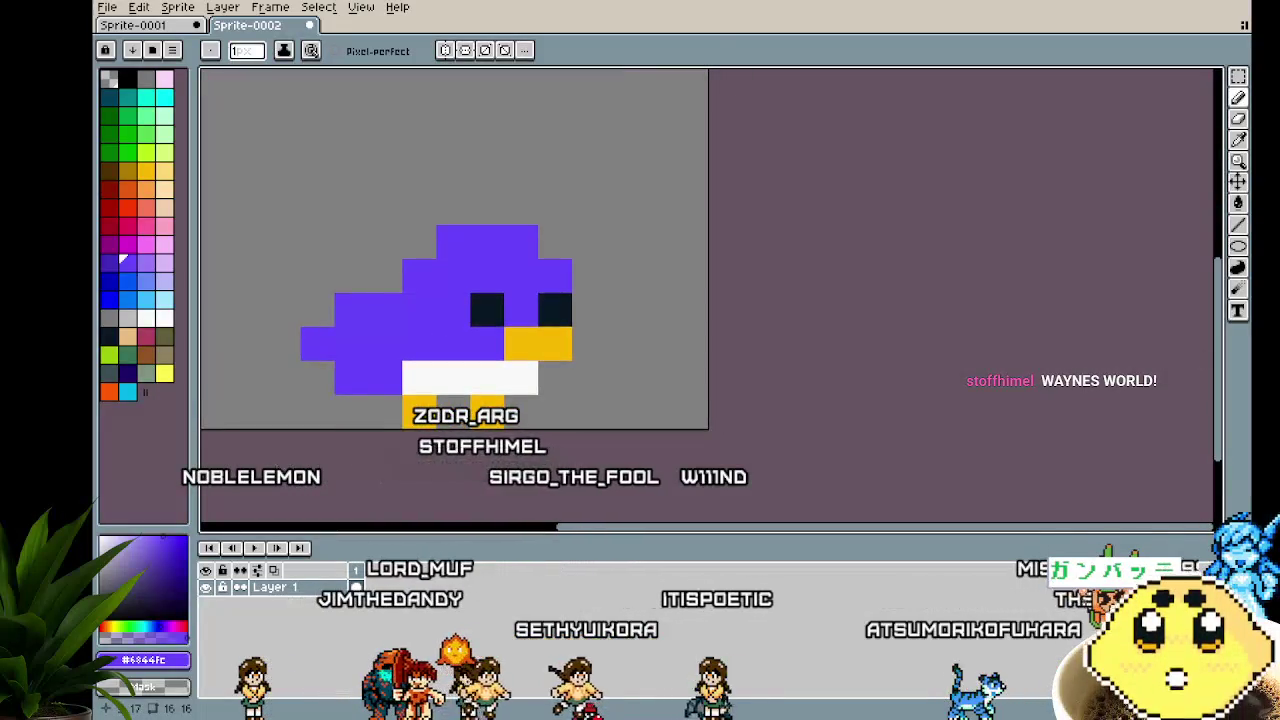
{"action": "scroll", "coordinate": [360, 448], "scroll_direction": "down", "scroll_amount": 1}
{"action": "left_click_drag", "start_coordinate": [360, 448], "coordinate": [434, 437]}
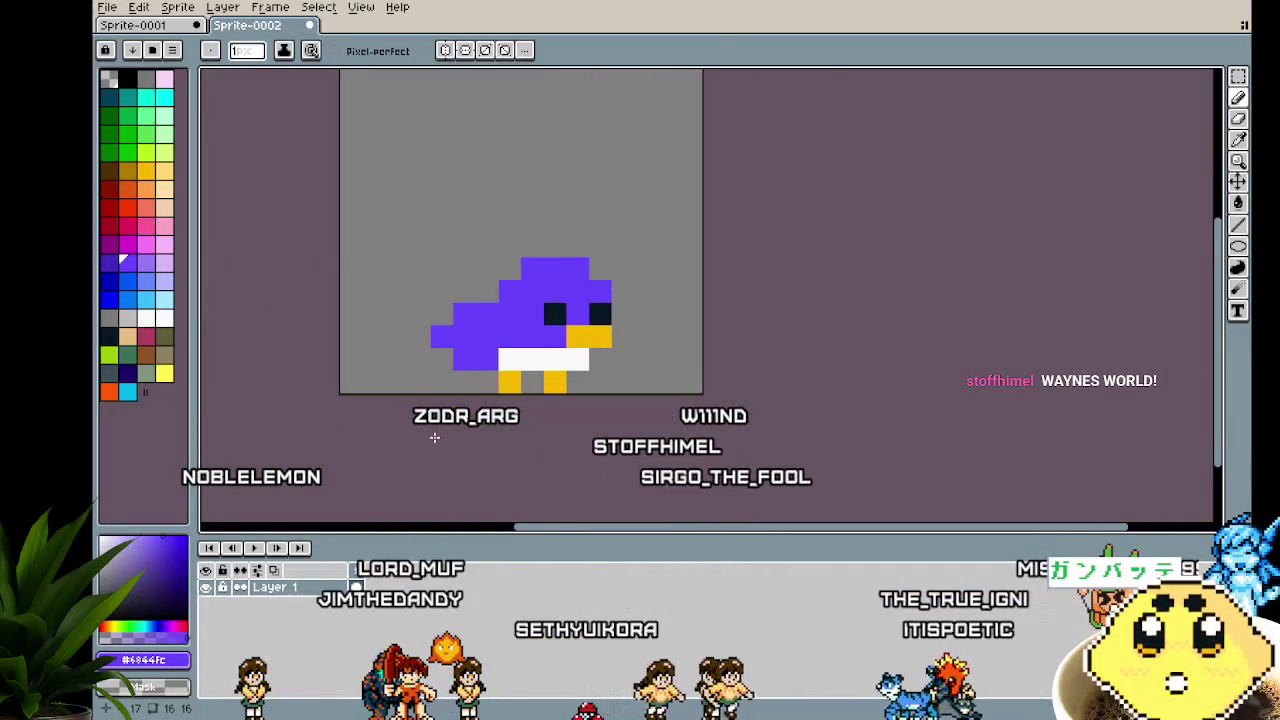
{"action": "scroll", "coordinate": [434, 437], "scroll_direction": "up", "scroll_amount": 1}
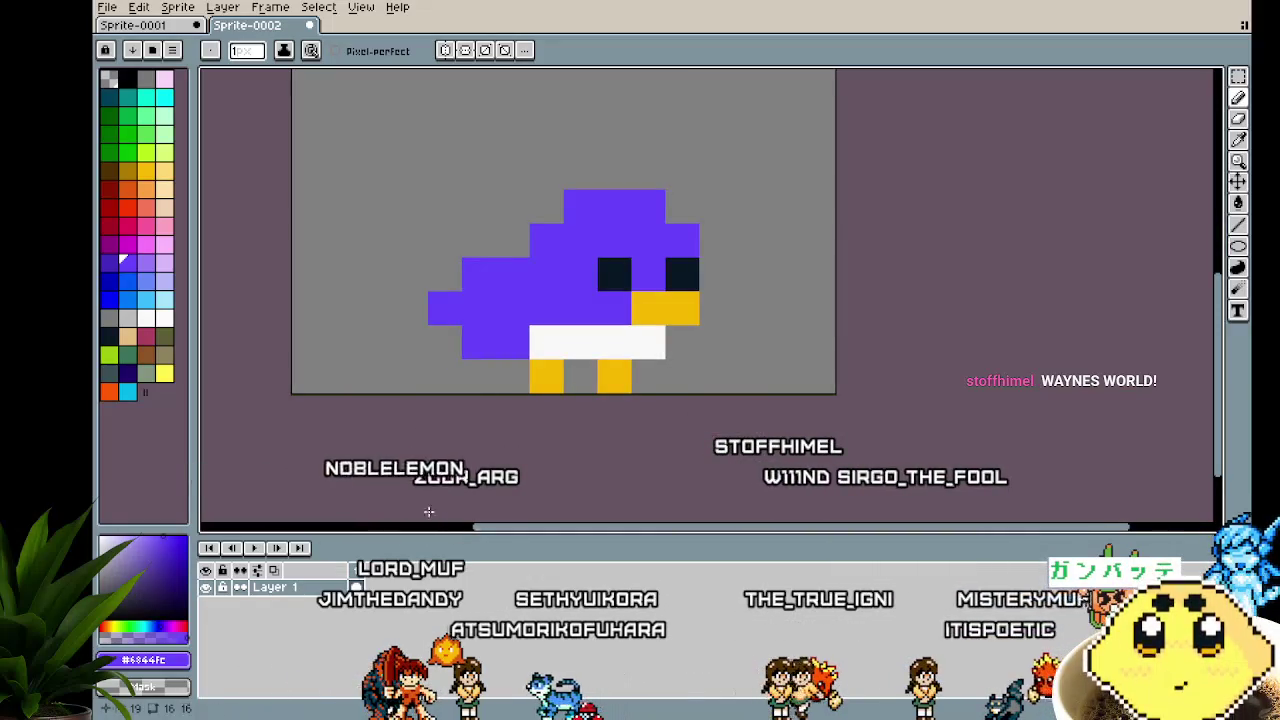
{"action": "left_click_drag", "start_coordinate": [194, 300], "coordinate": [173, 300]}
Eyedrop the belly white and paint a white pixel above the bird's eye
{"action": "key", "text": "i"}
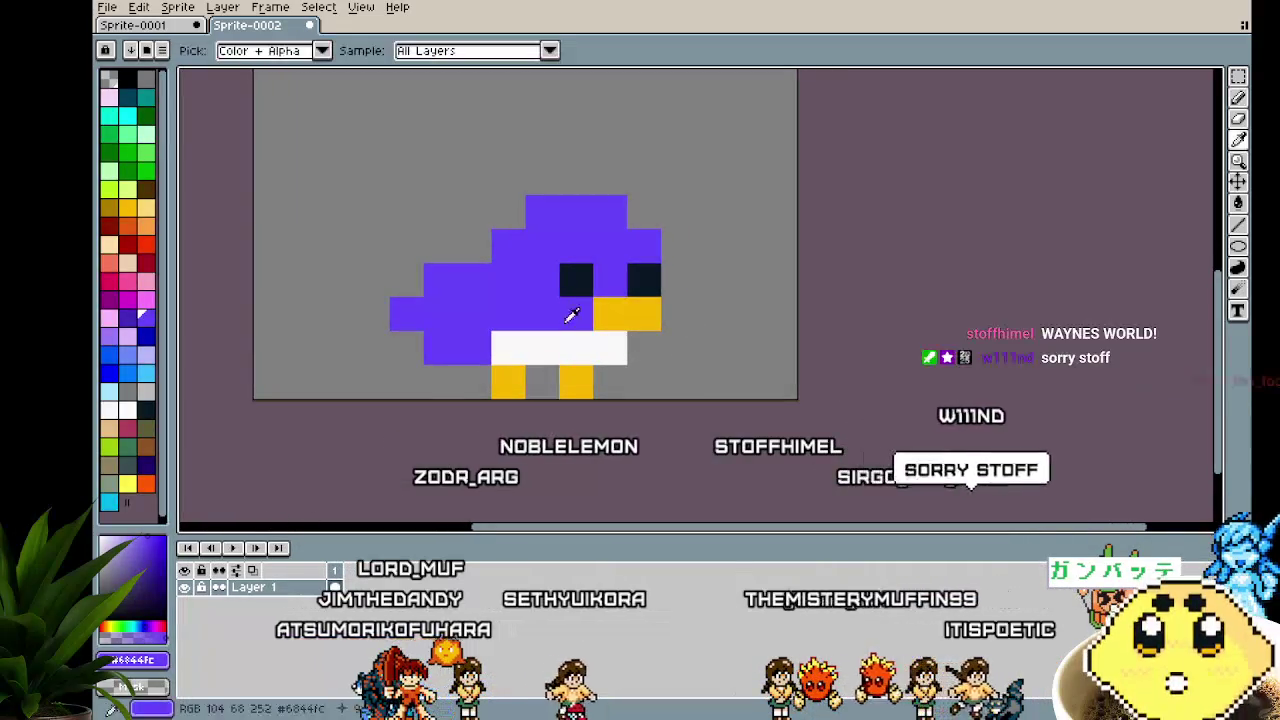
{"action": "left_click", "coordinate": [560, 347]}
{"action": "key", "text": "b"}
{"action": "left_click", "coordinate": [610, 246]}
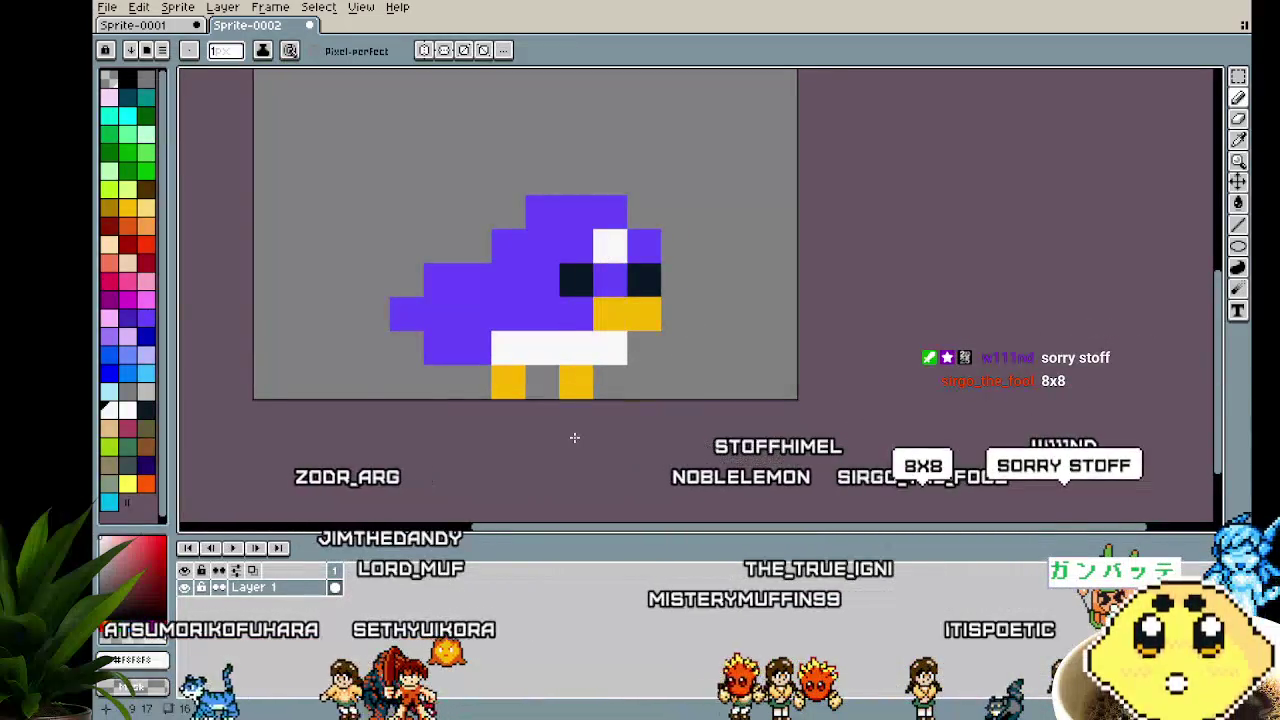
{"action": "scroll", "coordinate": [574, 437], "scroll_direction": "down", "scroll_amount": 3}
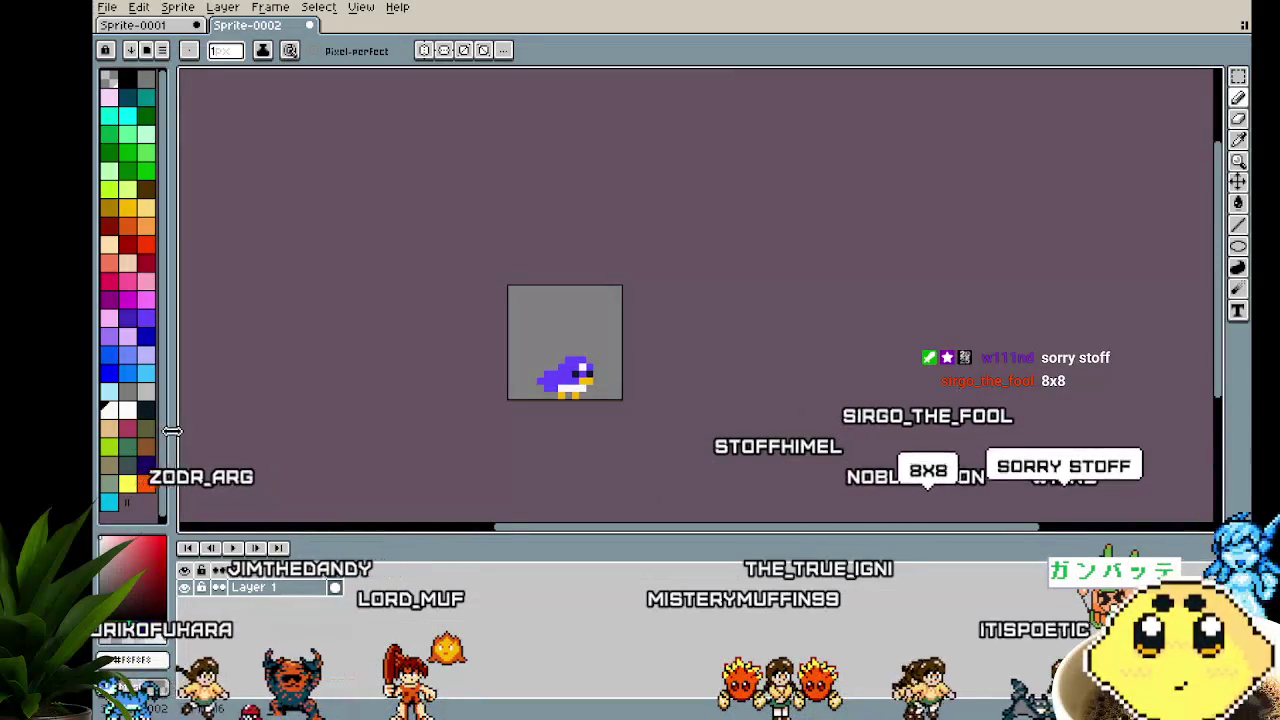
{"action": "left_click_drag", "start_coordinate": [173, 431], "coordinate": [192, 431]}
{"action": "scroll", "coordinate": [571, 452], "scroll_direction": "up", "scroll_amount": 1}
{"action": "scroll", "coordinate": [571, 452], "scroll_direction": "up", "scroll_amount": 1}
{"action": "scroll", "coordinate": [571, 452], "scroll_direction": "up", "scroll_amount": 1}
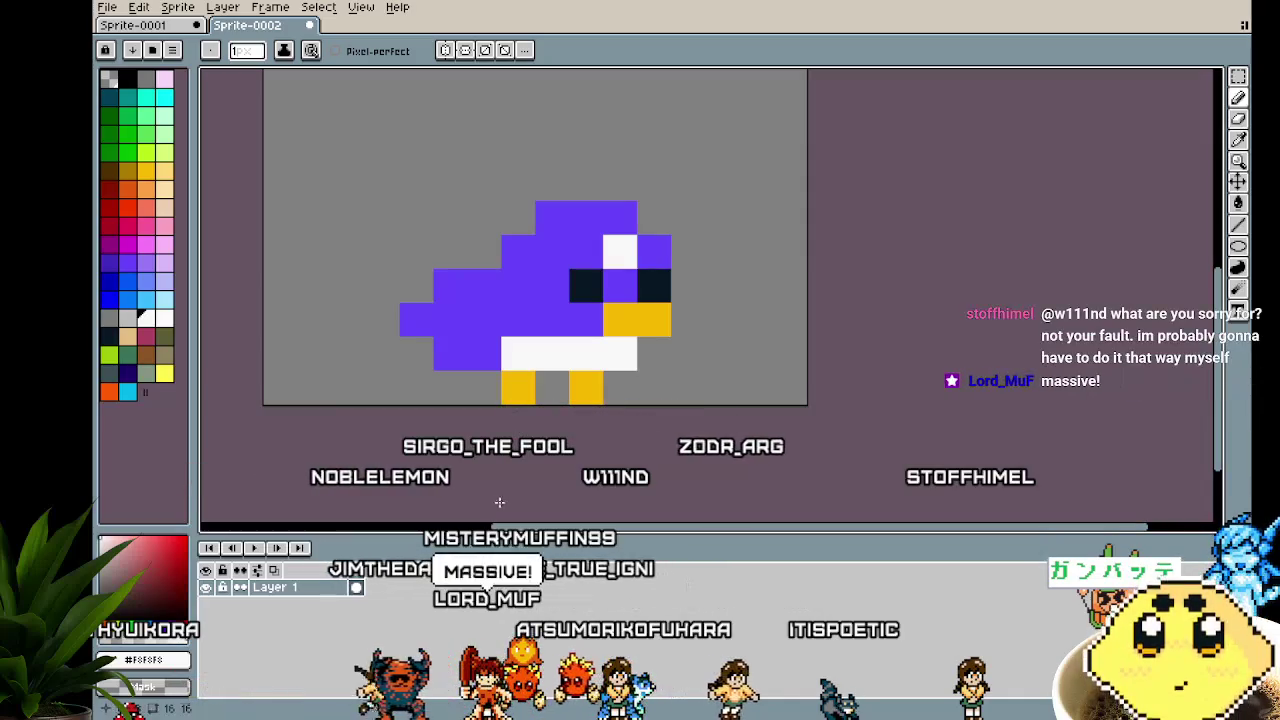
Paint white pixels above the head to form the two tall ears
{"action": "left_click", "coordinate": [612, 228]}
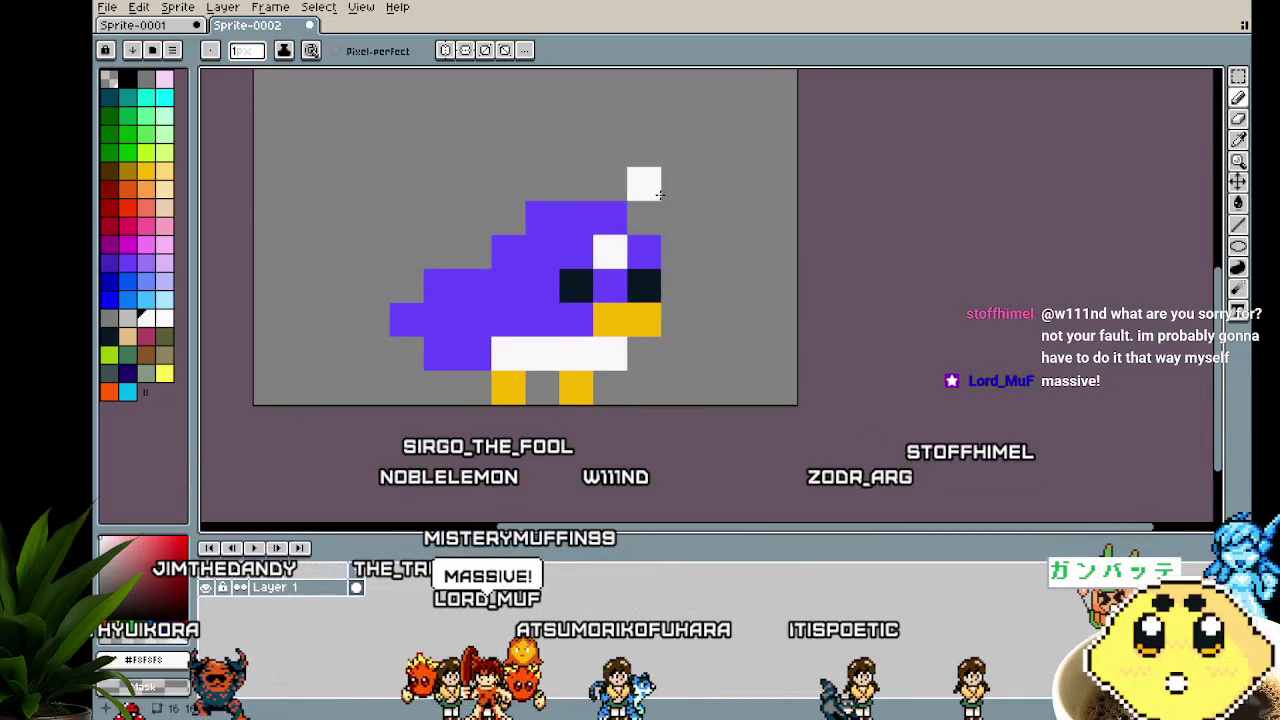
{"action": "left_click_drag", "start_coordinate": [658, 194], "coordinate": [633, 204]}
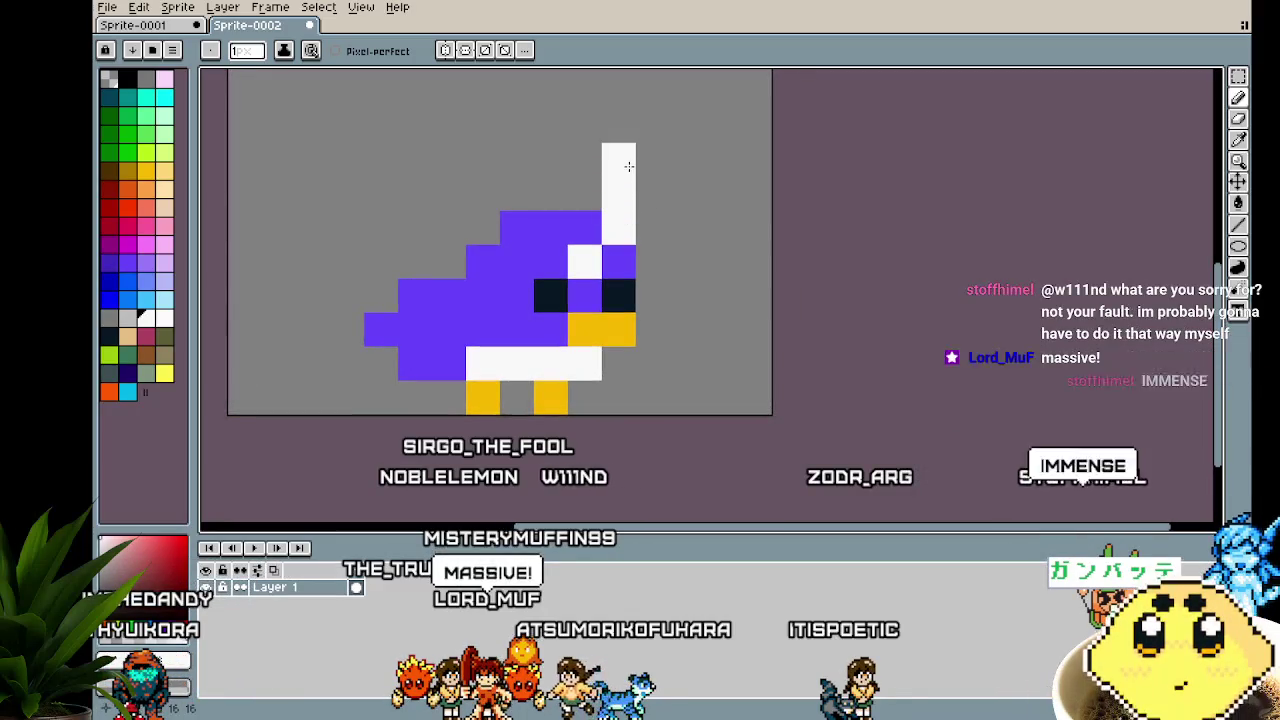
{"action": "scroll", "coordinate": [608, 486], "scroll_direction": "down", "scroll_amount": 2}
{"action": "scroll", "coordinate": [586, 509], "scroll_direction": "down", "scroll_amount": 3}
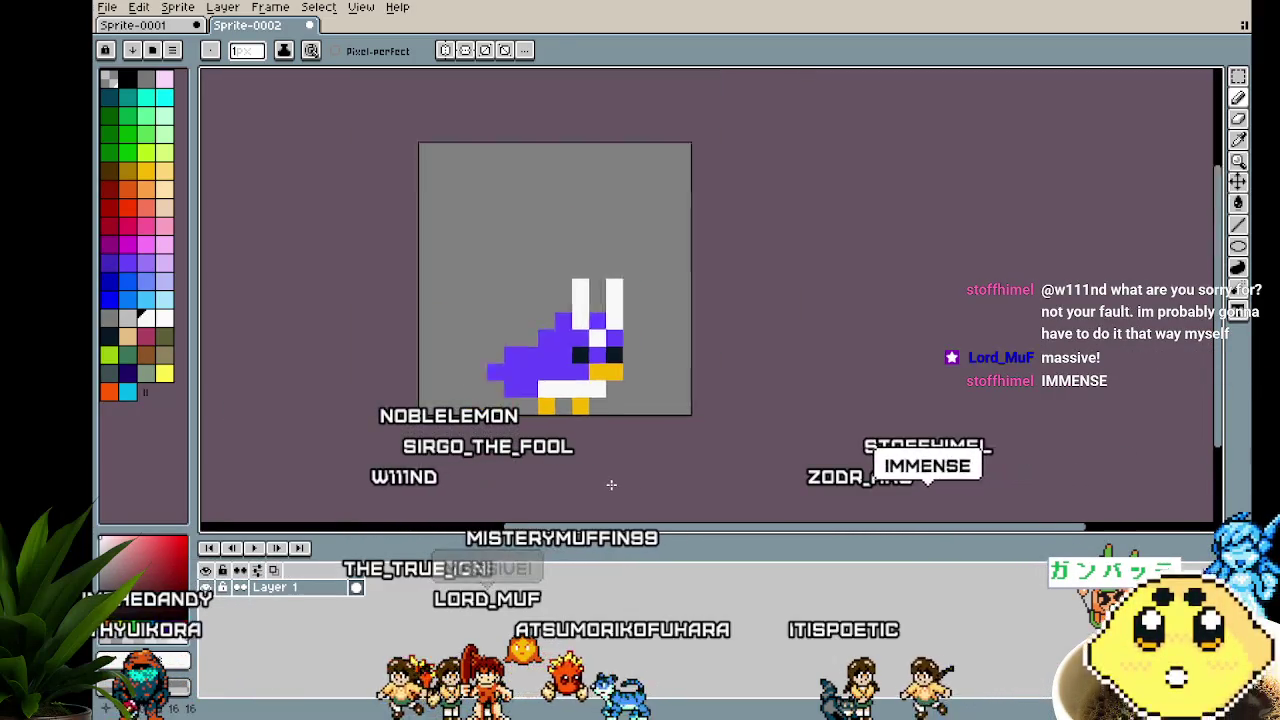
{"action": "scroll", "coordinate": [590, 490], "scroll_direction": "up", "scroll_amount": 4}
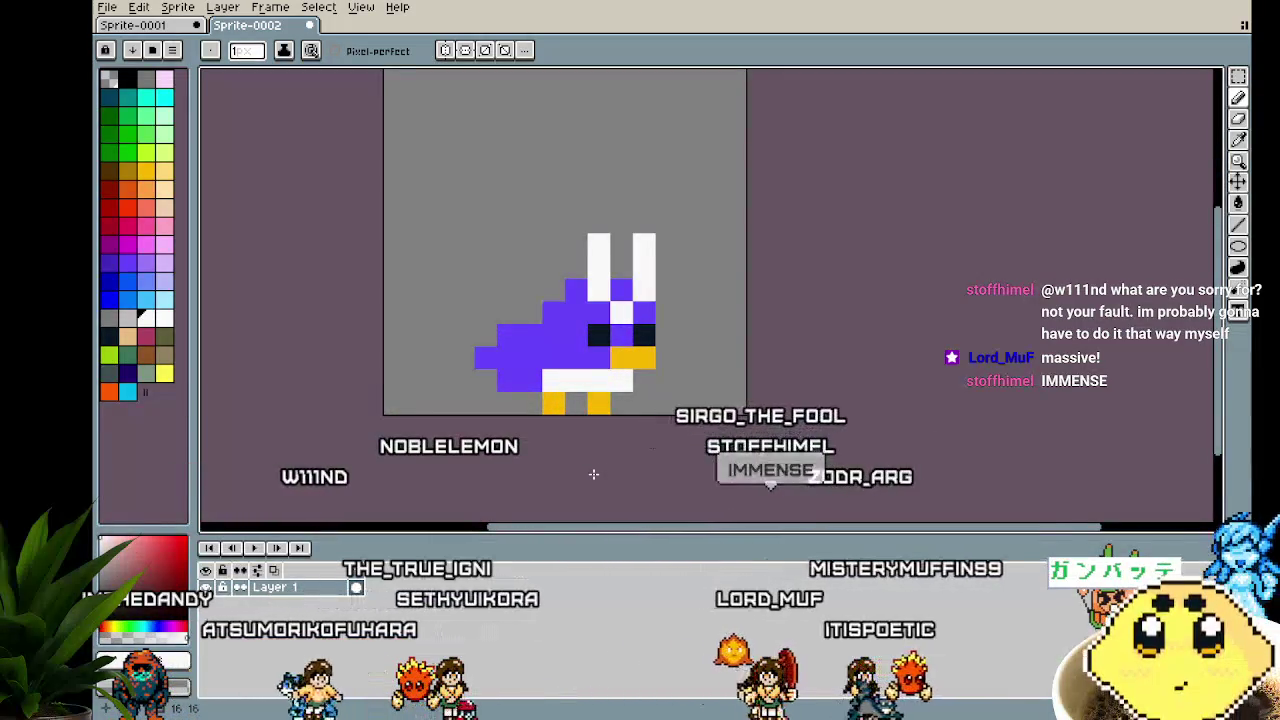
{"action": "scroll", "coordinate": [690, 385], "scroll_direction": "up", "scroll_amount": 1}
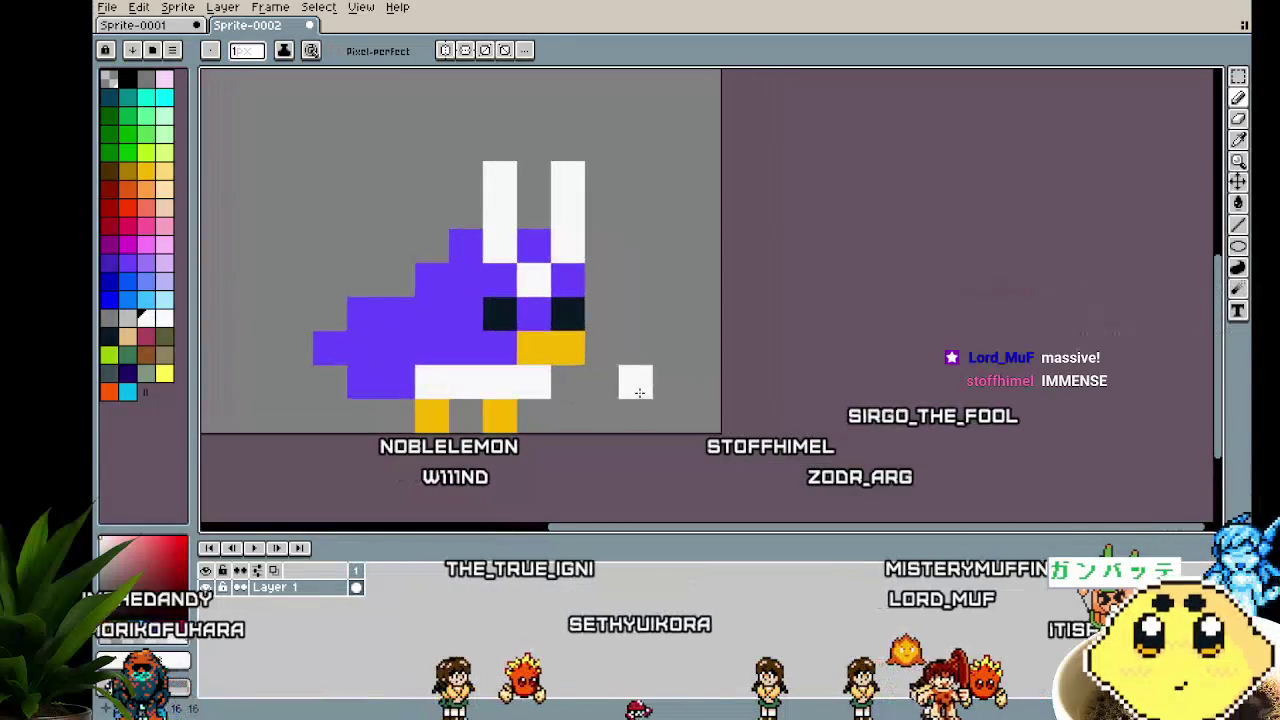
{"action": "left_click_drag", "start_coordinate": [573, 460], "coordinate": [600, 457]}
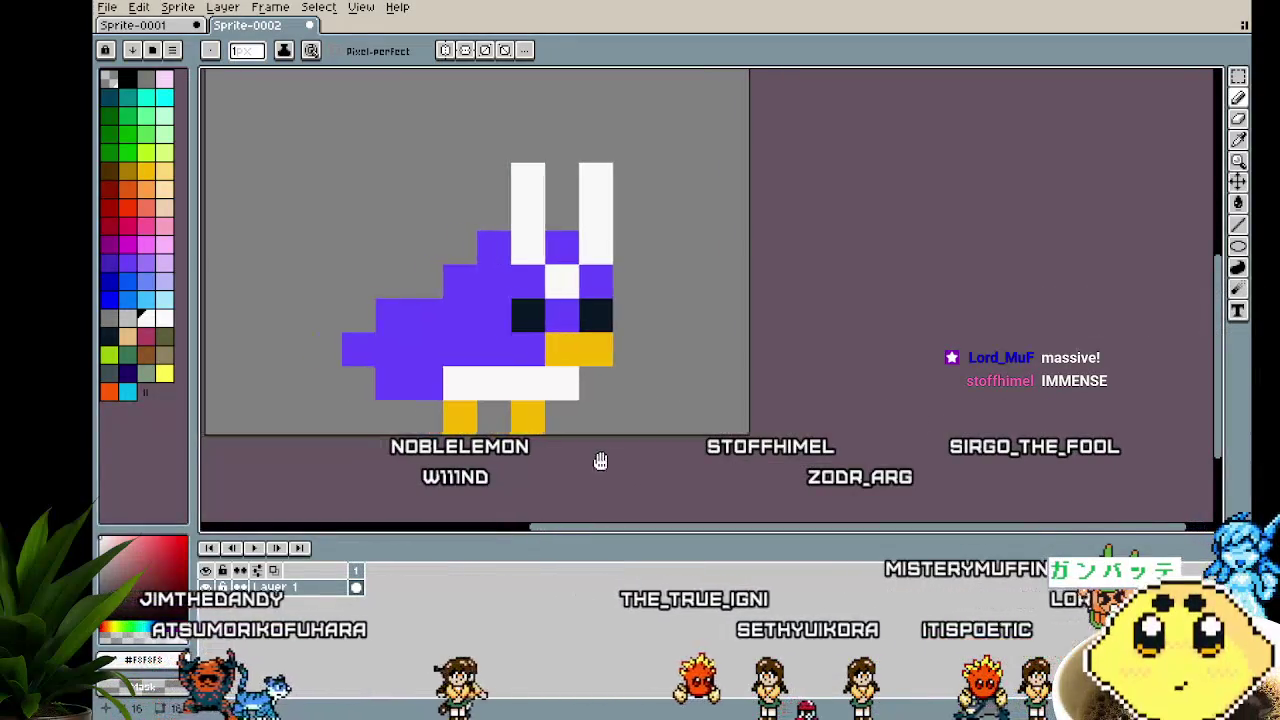
{"action": "scroll", "coordinate": [351, 494], "scroll_direction": "down", "scroll_amount": 1}
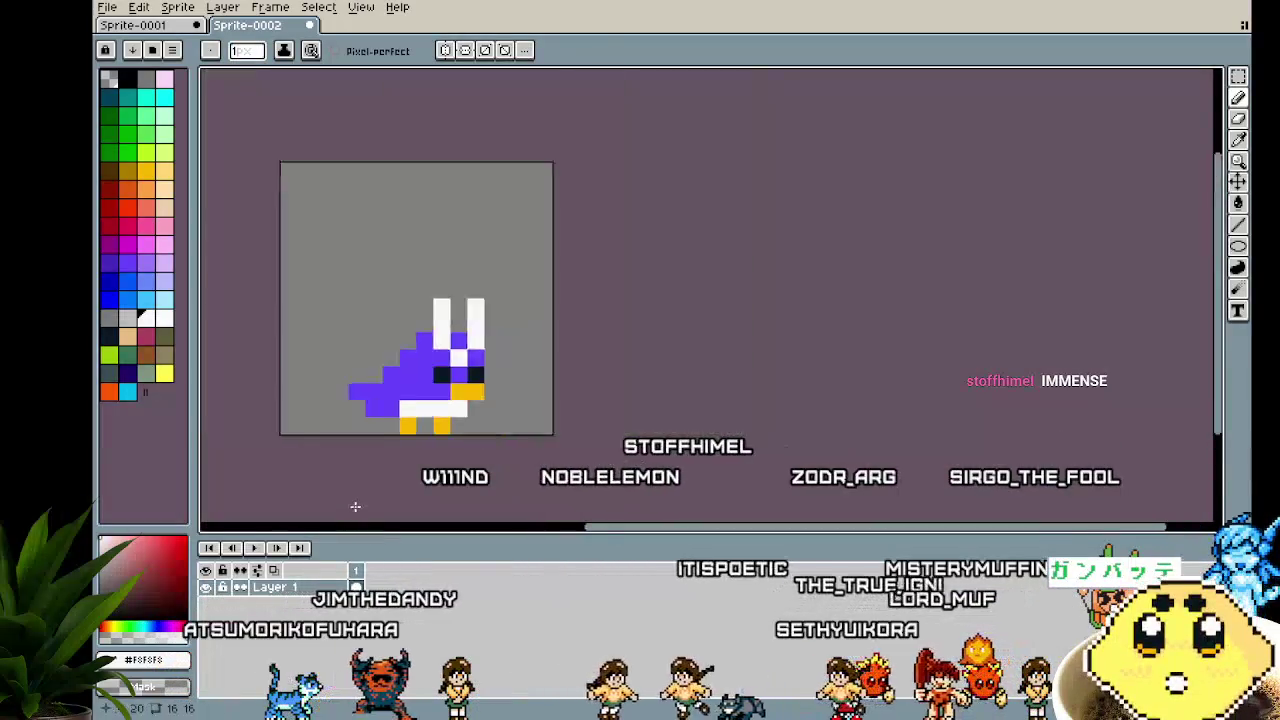
{"action": "scroll", "coordinate": [351, 494], "scroll_direction": "down", "scroll_amount": 1}
{"action": "scroll", "coordinate": [351, 494], "scroll_direction": "up", "scroll_amount": 1}
{"action": "scroll", "coordinate": [504, 347], "scroll_direction": "up", "scroll_amount": 1}
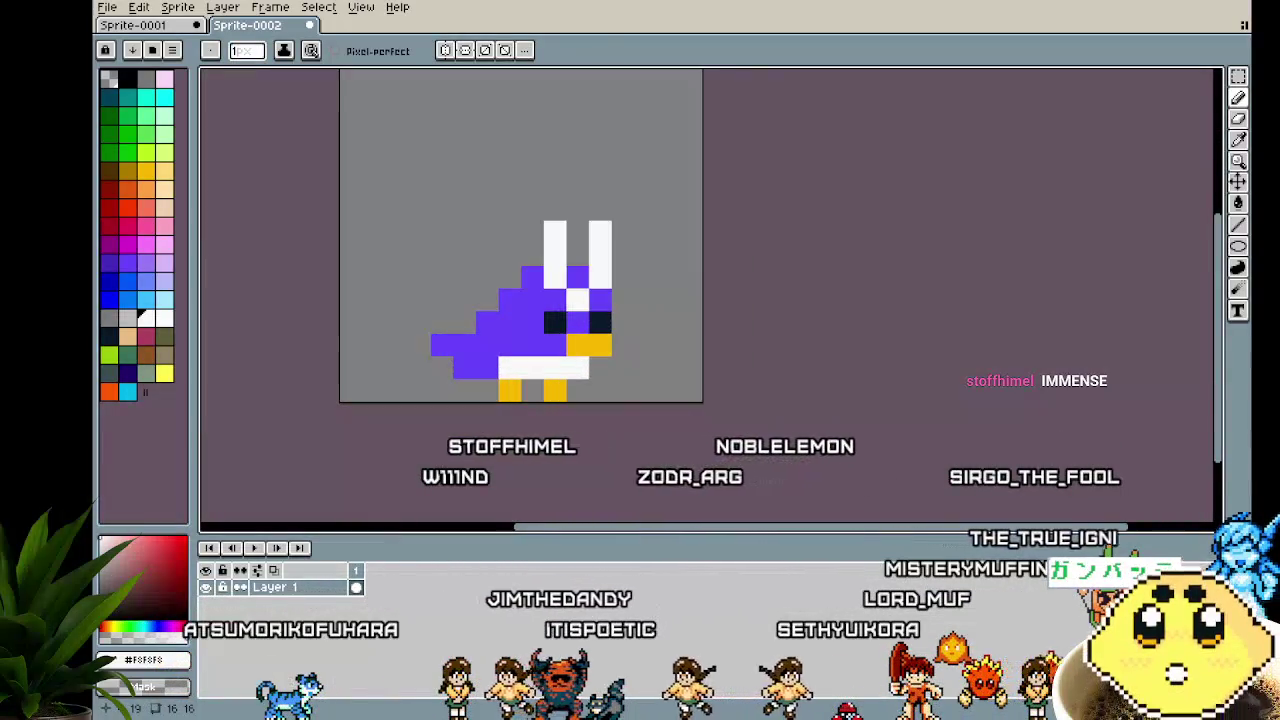
{"action": "scroll", "coordinate": [504, 347], "scroll_direction": "up", "scroll_amount": 1}
Sample the purple body colour and cap the left ear with it
{"action": "left_click", "coordinate": [504, 347], "text": "alt"}
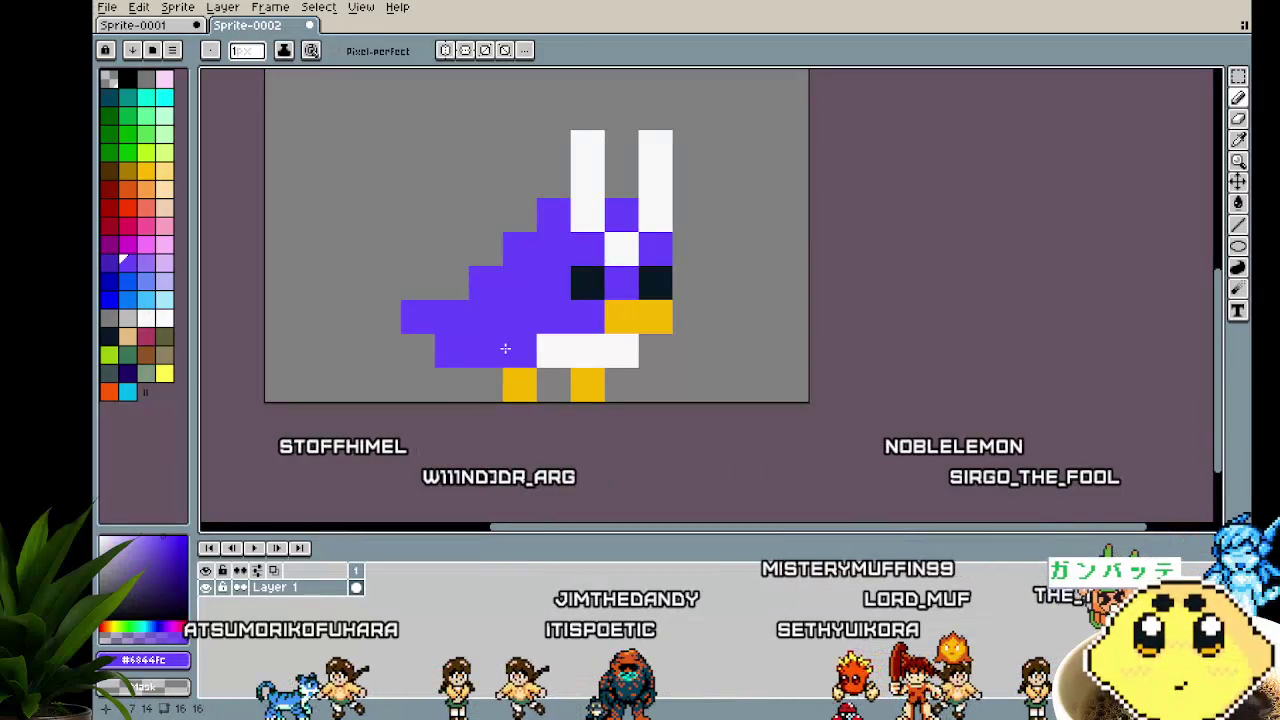
{"action": "scroll", "coordinate": [466, 438], "scroll_direction": "down", "scroll_amount": 3}
{"action": "scroll", "coordinate": [466, 438], "scroll_direction": "down", "scroll_amount": 1}
{"action": "mouse_move", "coordinate": [454, 474]}
{"action": "left_mouse_down"}
{"action": "mouse_move", "coordinate": [593, 452]}
{"action": "mouse_move", "coordinate": [557, 450]}
{"action": "left_mouse_up"}
{"action": "scroll", "coordinate": [587, 450], "scroll_direction": "up", "scroll_amount": 1}
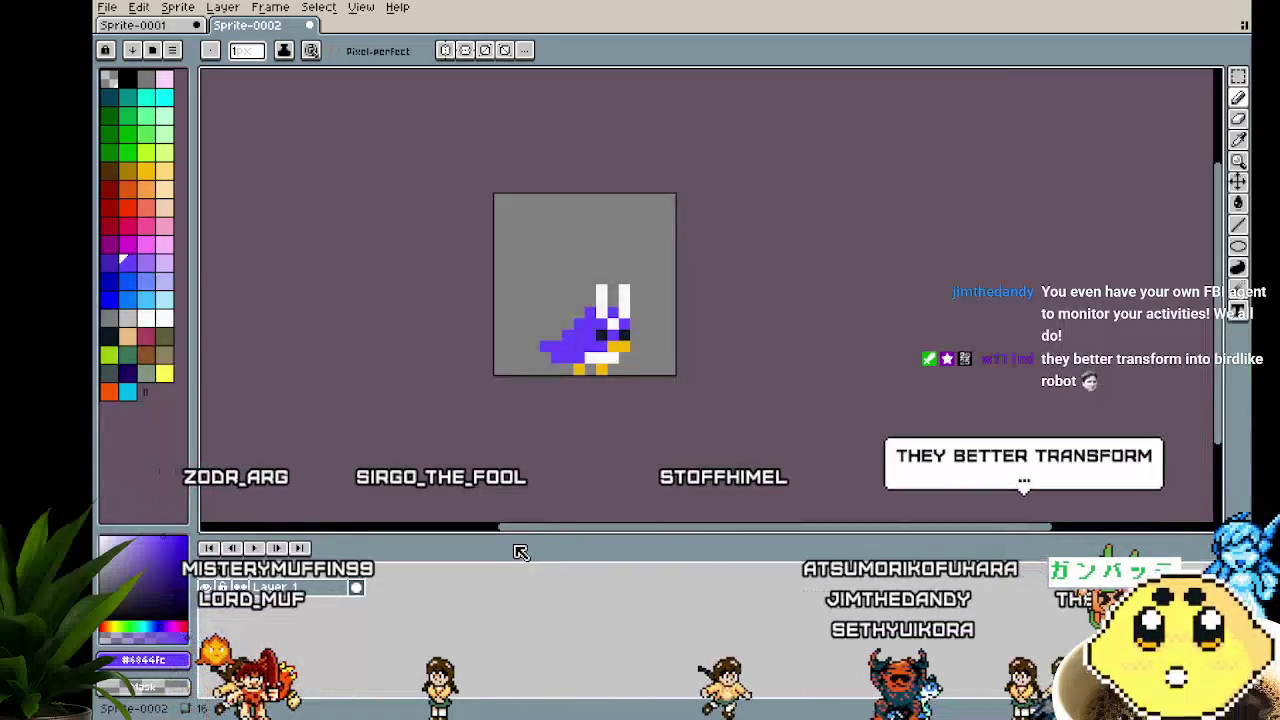
{"action": "scroll", "coordinate": [614, 289], "scroll_direction": "up", "scroll_amount": 1}
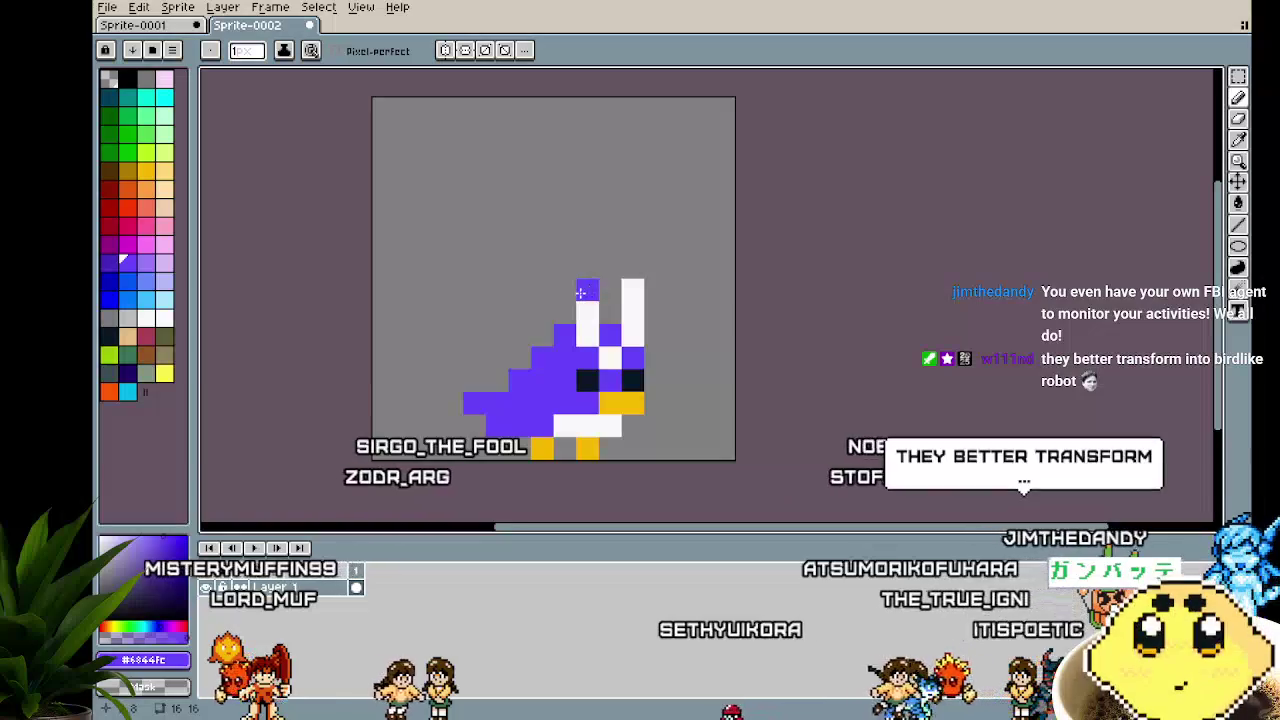
Zoom and pan the canvas to bring the right ear's tip into view for a purple pixel
{"action": "scroll", "coordinate": [559, 504], "scroll_direction": "down", "scroll_amount": 3}
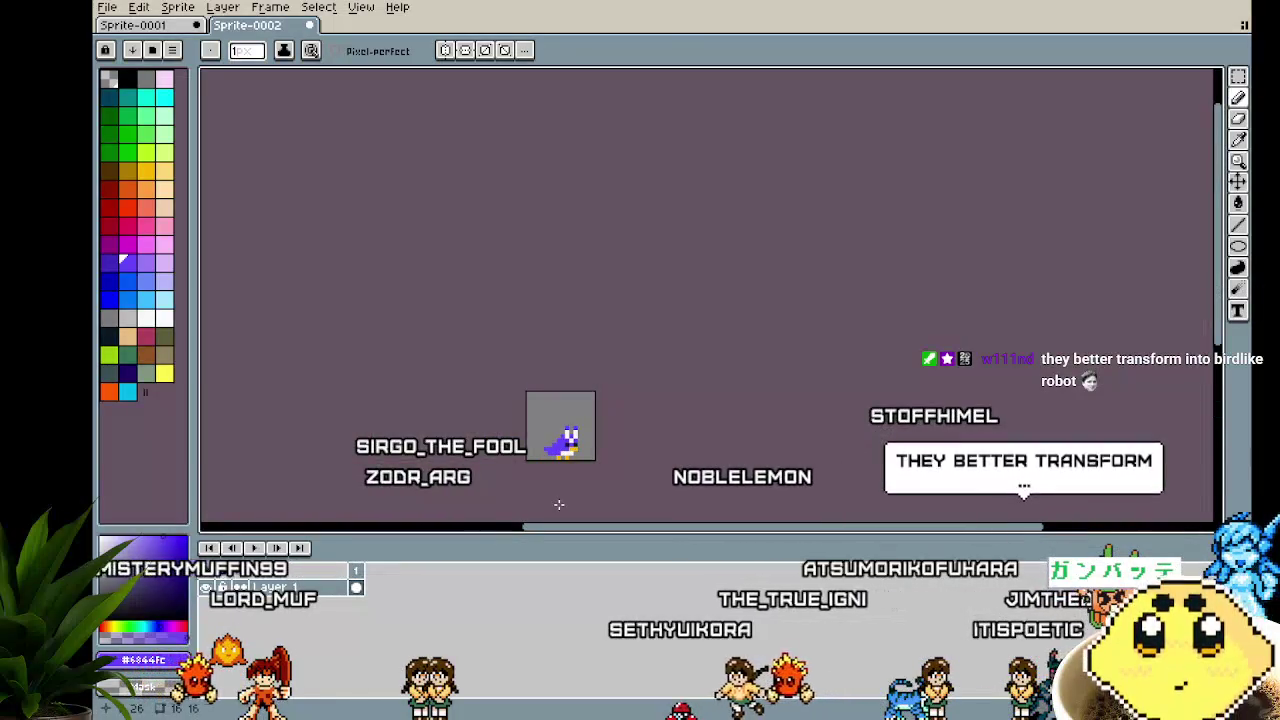
{"action": "scroll", "coordinate": [559, 504], "scroll_direction": "up", "scroll_amount": 1}
{"action": "scroll", "coordinate": [559, 504], "scroll_direction": "up", "scroll_amount": 1}
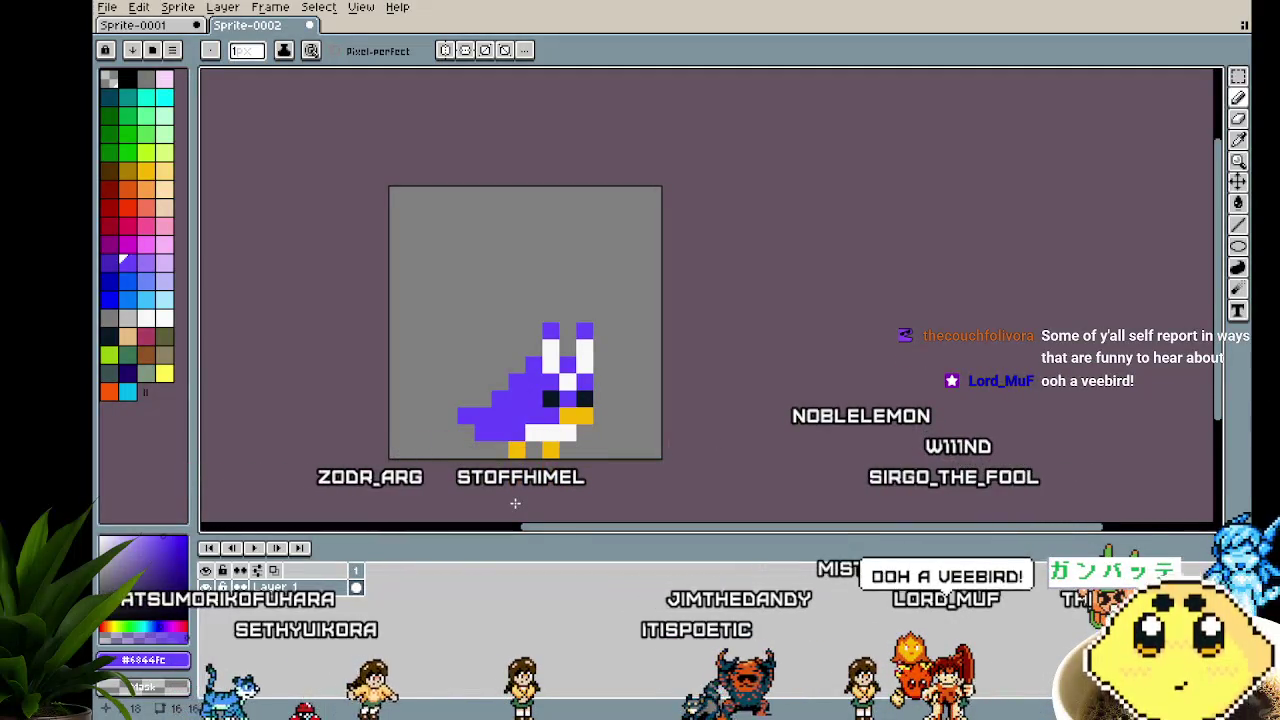
{"action": "scroll", "coordinate": [515, 503], "scroll_direction": "up", "scroll_amount": 1}
{"action": "left_click_drag", "start_coordinate": [440, 430], "coordinate": [366, 367]}
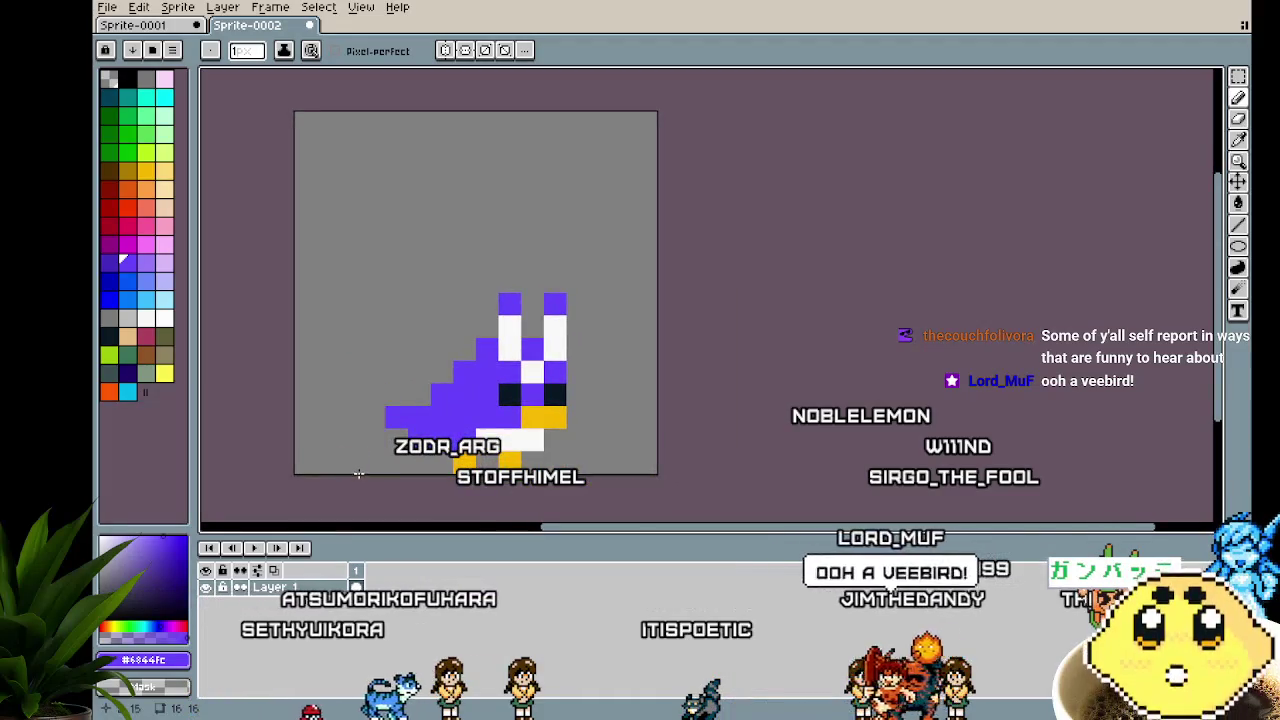
{"action": "scroll", "coordinate": [359, 471], "scroll_direction": "down", "scroll_amount": 1}
{"action": "scroll", "coordinate": [380, 472], "scroll_direction": "down", "scroll_amount": 1}
{"action": "scroll", "coordinate": [403, 472], "scroll_direction": "up", "scroll_amount": 2}
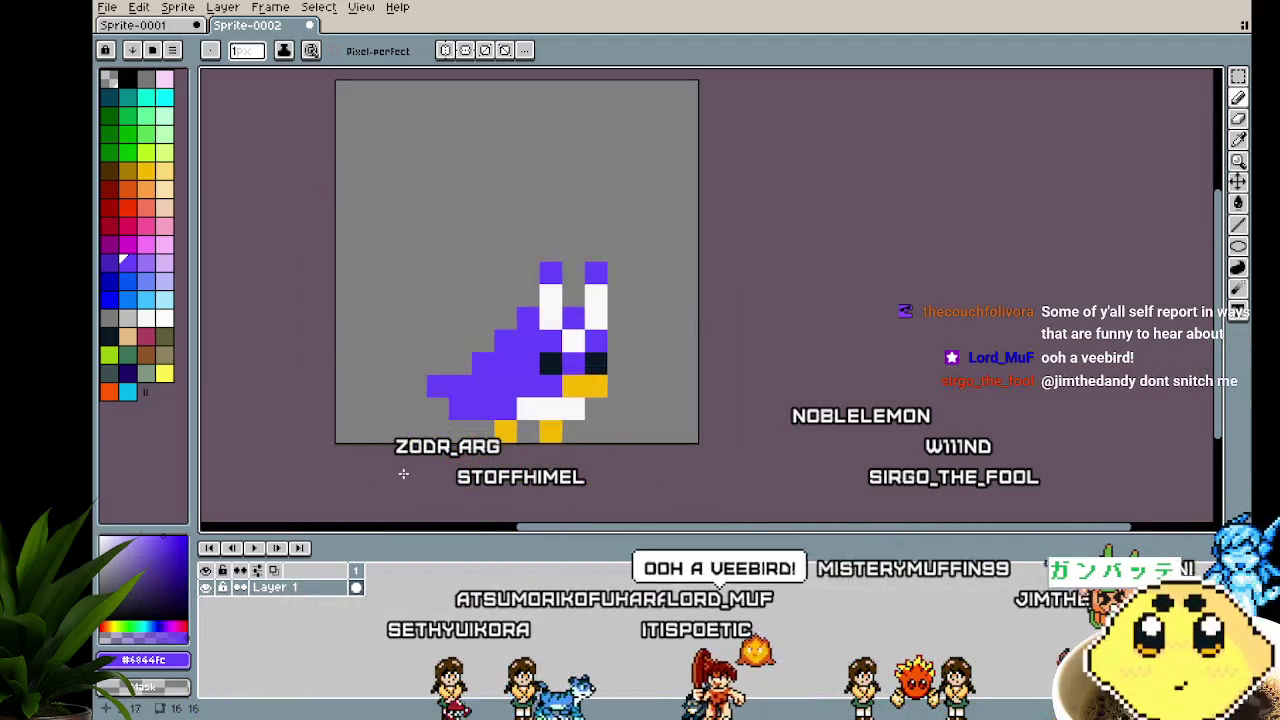
{"action": "left_click_drag", "start_coordinate": [370, 481], "coordinate": [337, 469]}
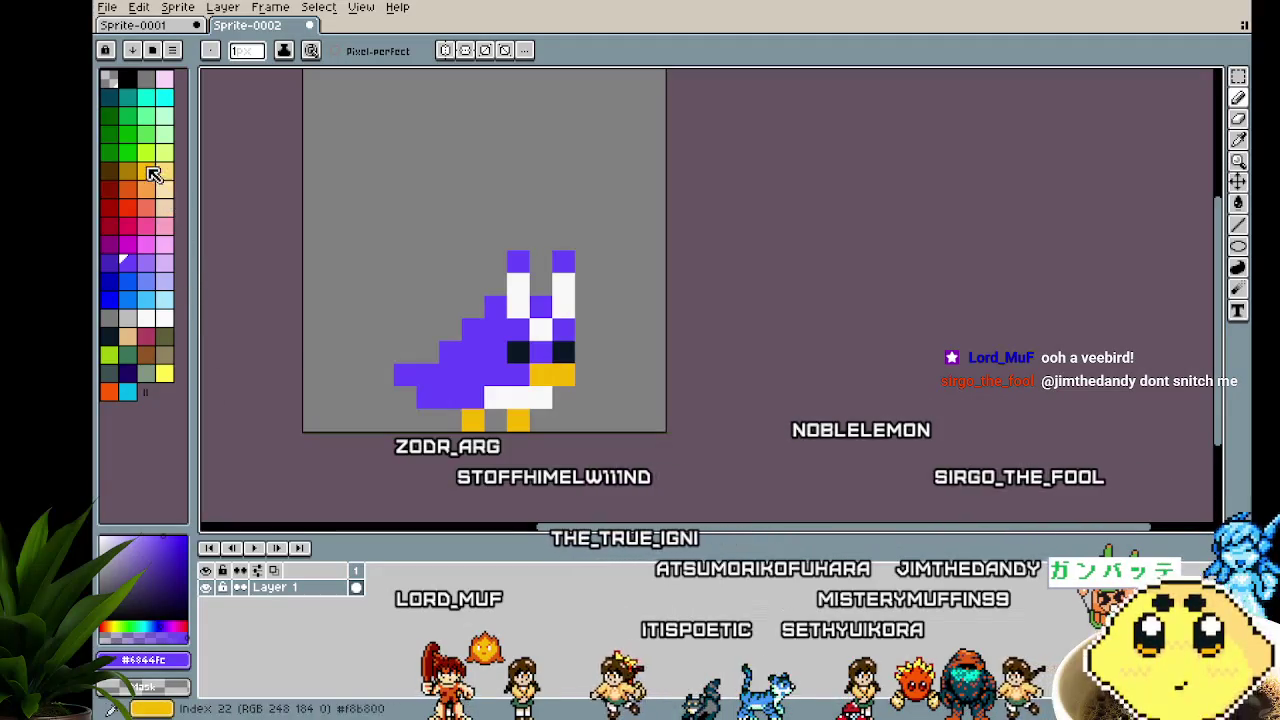
{"action": "left_click", "coordinate": [147, 119]}
{"action": "key", "text": "g"}
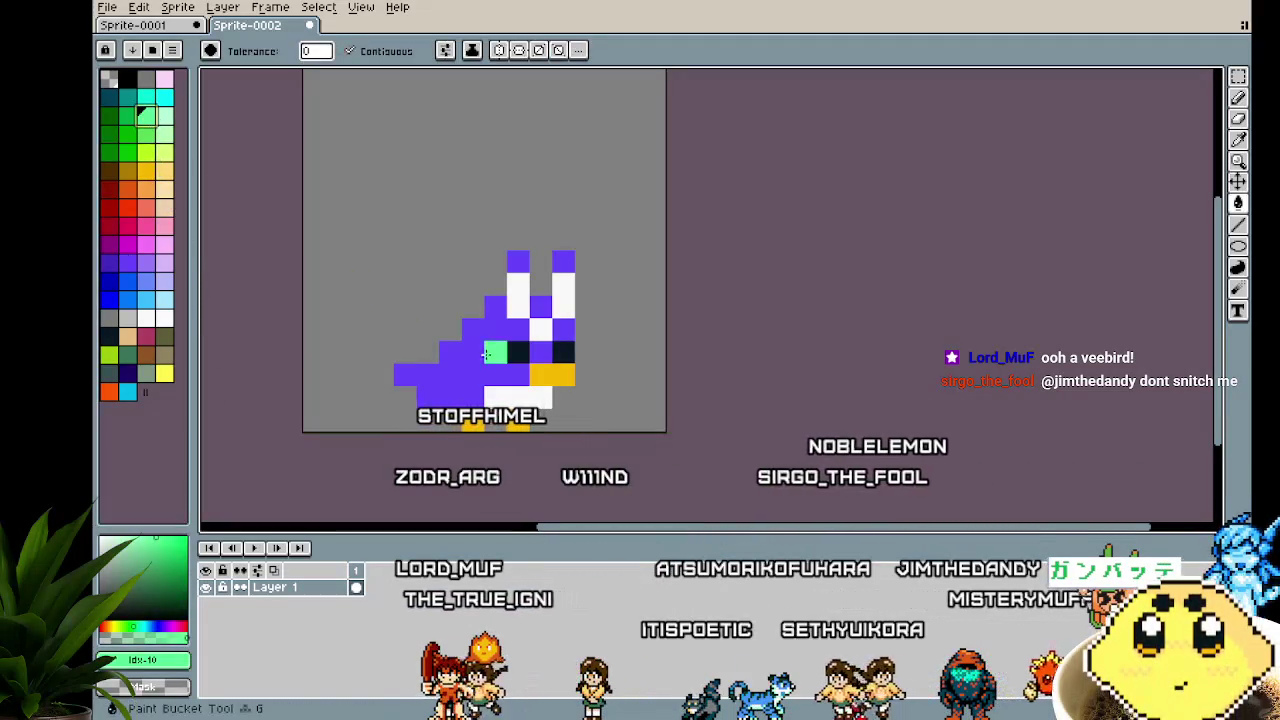
{"action": "left_click", "coordinate": [505, 337]}
{"action": "left_click", "coordinate": [540, 350]}
{"action": "left_click", "coordinate": [563, 327]}
{"action": "left_click", "coordinate": [540, 305]}
{"action": "left_click", "coordinate": [563, 260]}
{"action": "scroll", "coordinate": [460, 508], "scroll_direction": "down", "scroll_amount": 4}
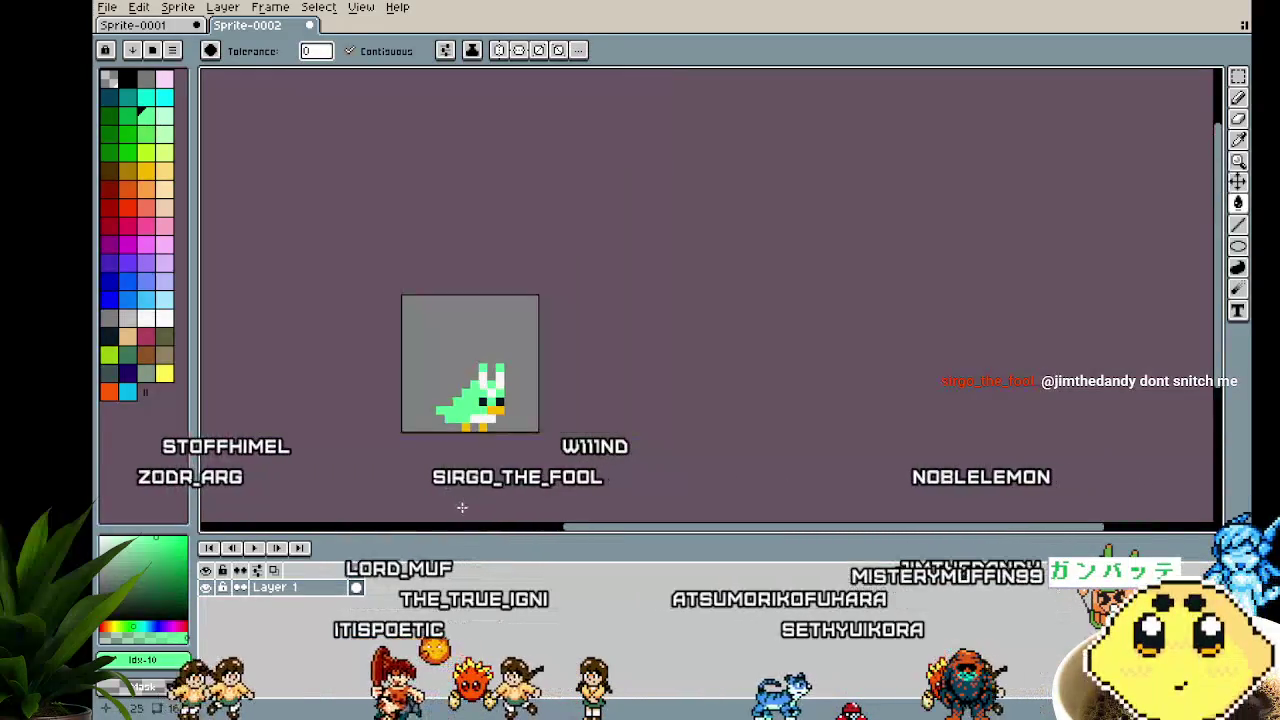
{"action": "scroll", "coordinate": [460, 508], "scroll_direction": "down", "scroll_amount": 3}
{"action": "scroll", "coordinate": [462, 508], "scroll_direction": "up", "scroll_amount": 4}
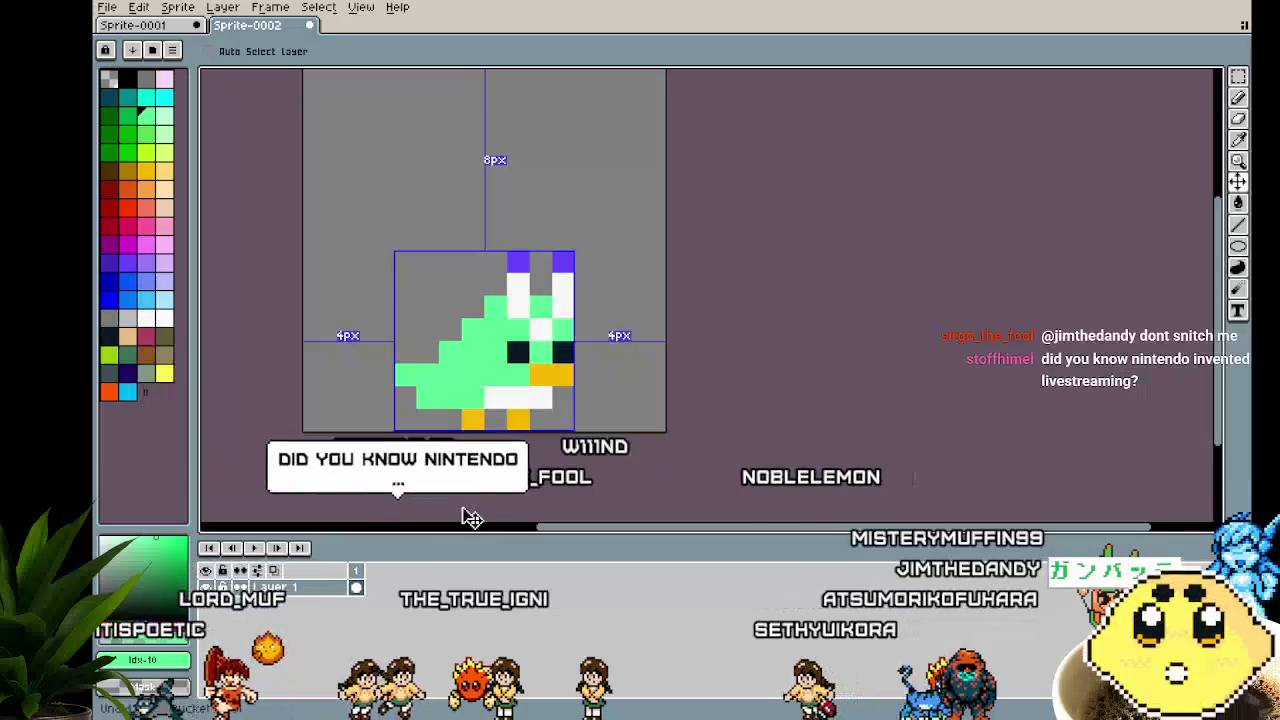
{"action": "key", "text": "g"}
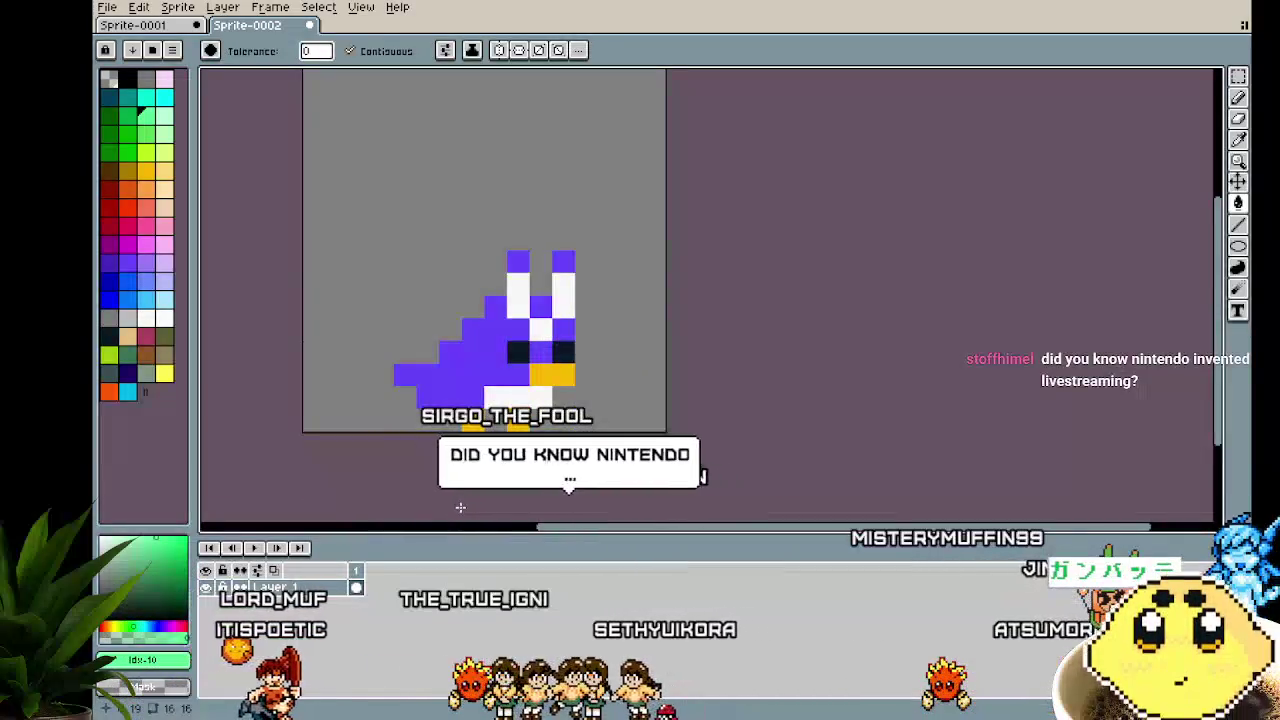
{"action": "key", "text": "b"}
{"action": "scroll", "coordinate": [445, 507], "scroll_direction": "right", "scroll_amount": 1}
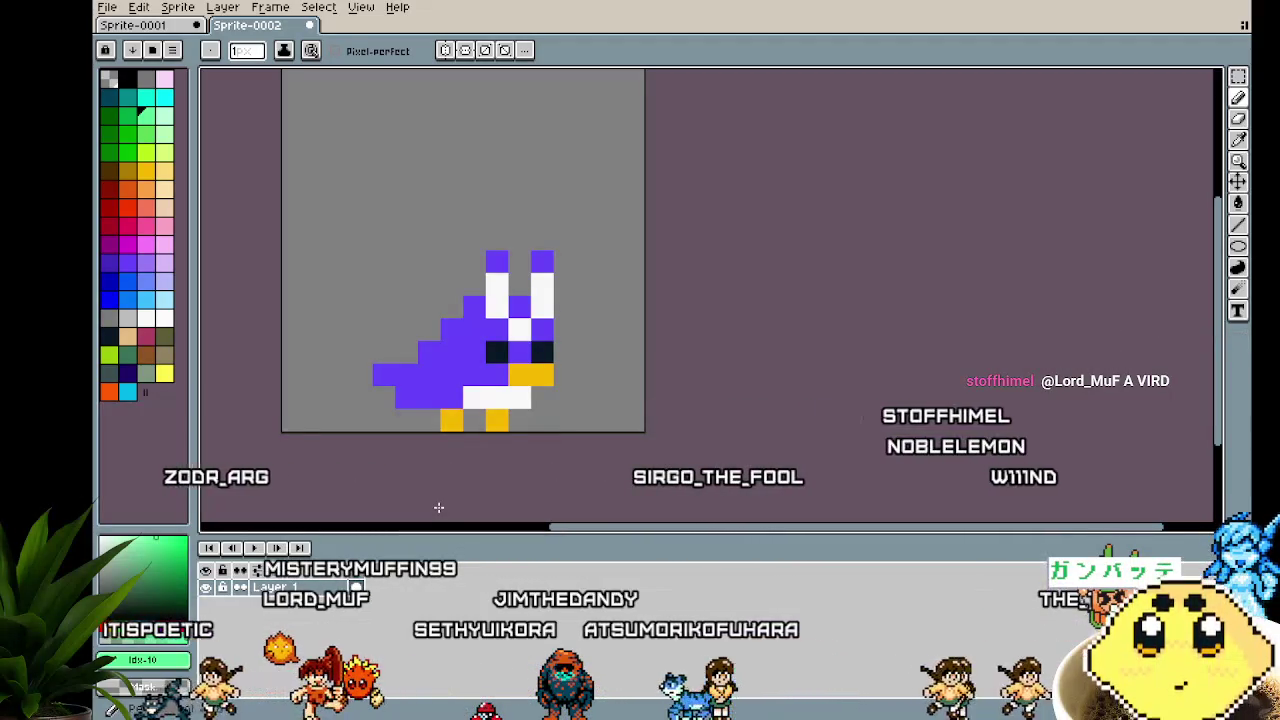
Try pasting the bird into Sprite-0002, move it around, then delete the paste
{"action": "scroll", "coordinate": [421, 462], "scroll_direction": "down", "scroll_amount": 4}
{"action": "scroll", "coordinate": [421, 460], "scroll_direction": "up", "scroll_amount": 2}
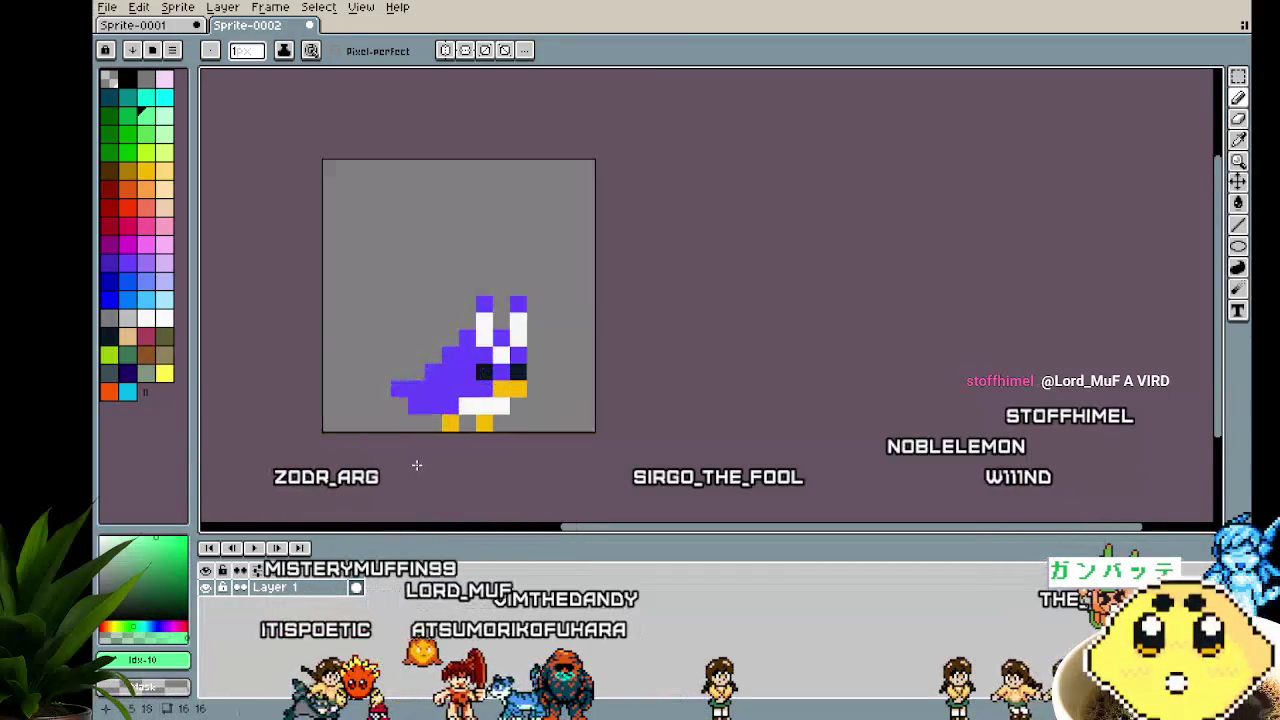
{"action": "left_click", "coordinate": [150, 27]}
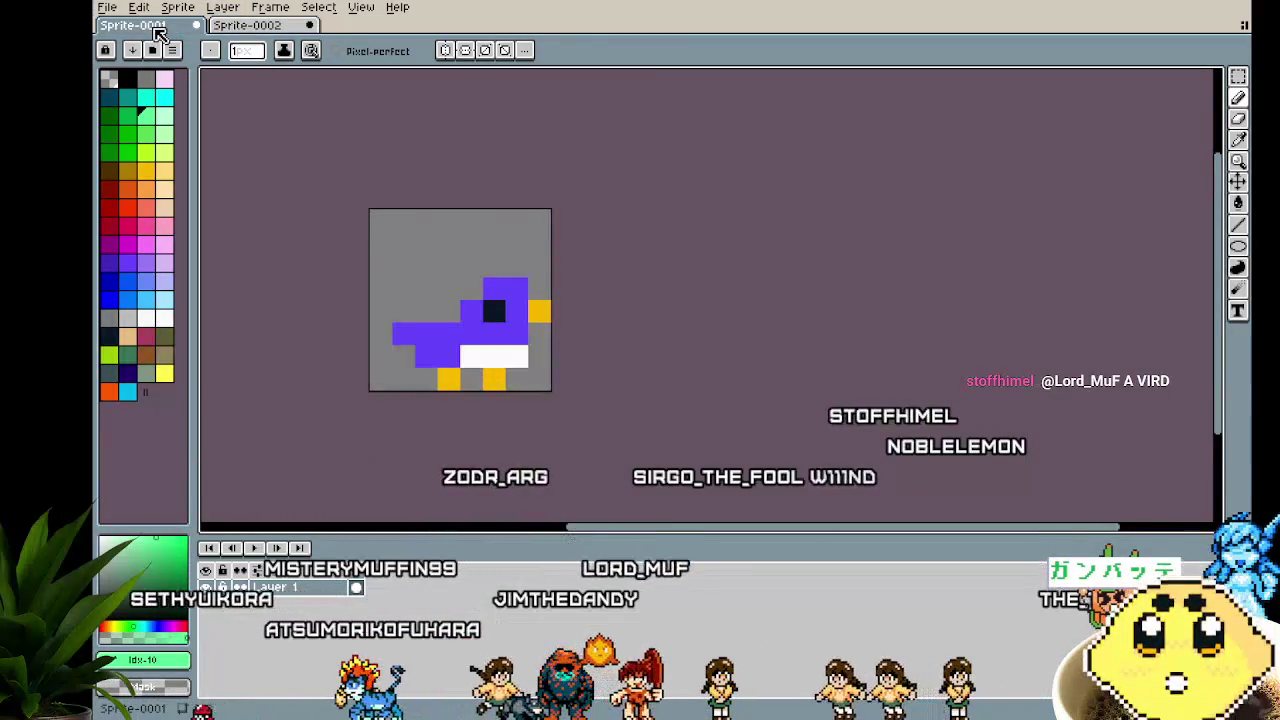
{"action": "key", "text": "ctrl+a"}
{"action": "left_click", "coordinate": [226, 28]}
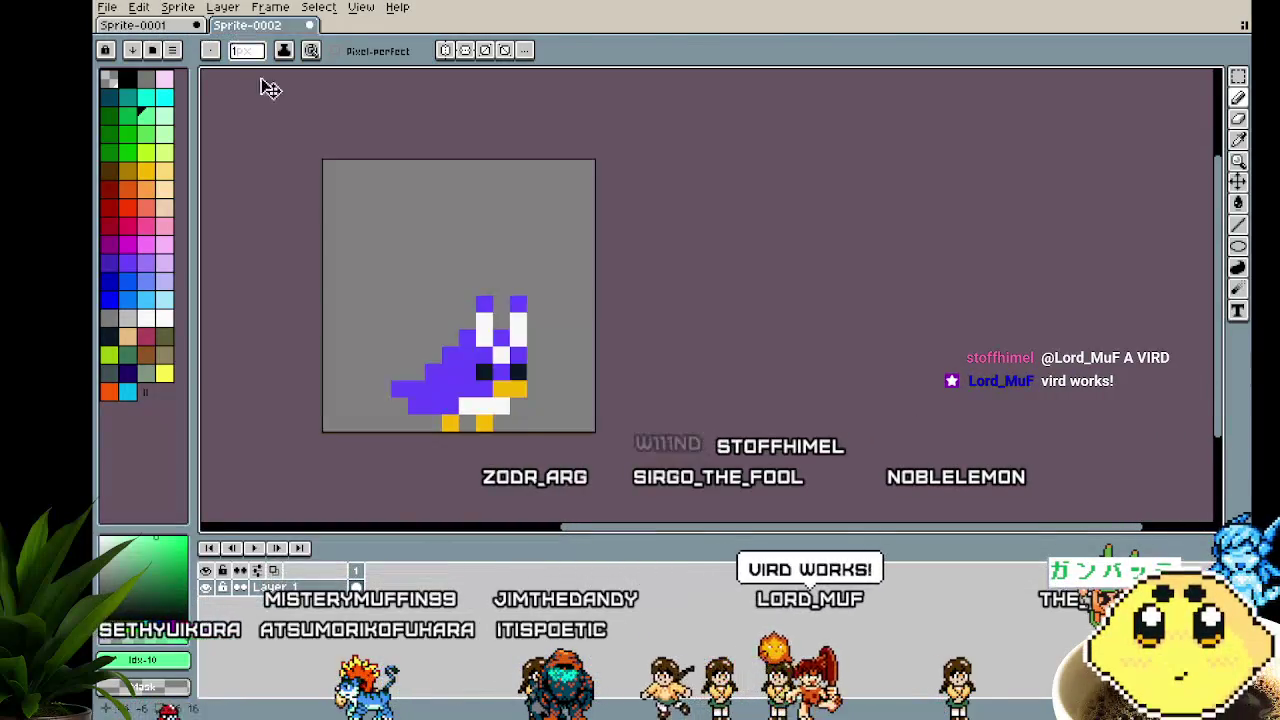
{"action": "key", "text": "ctrl+v"}
{"action": "left_click_drag", "start_coordinate": [397, 232], "coordinate": [377, 375]}
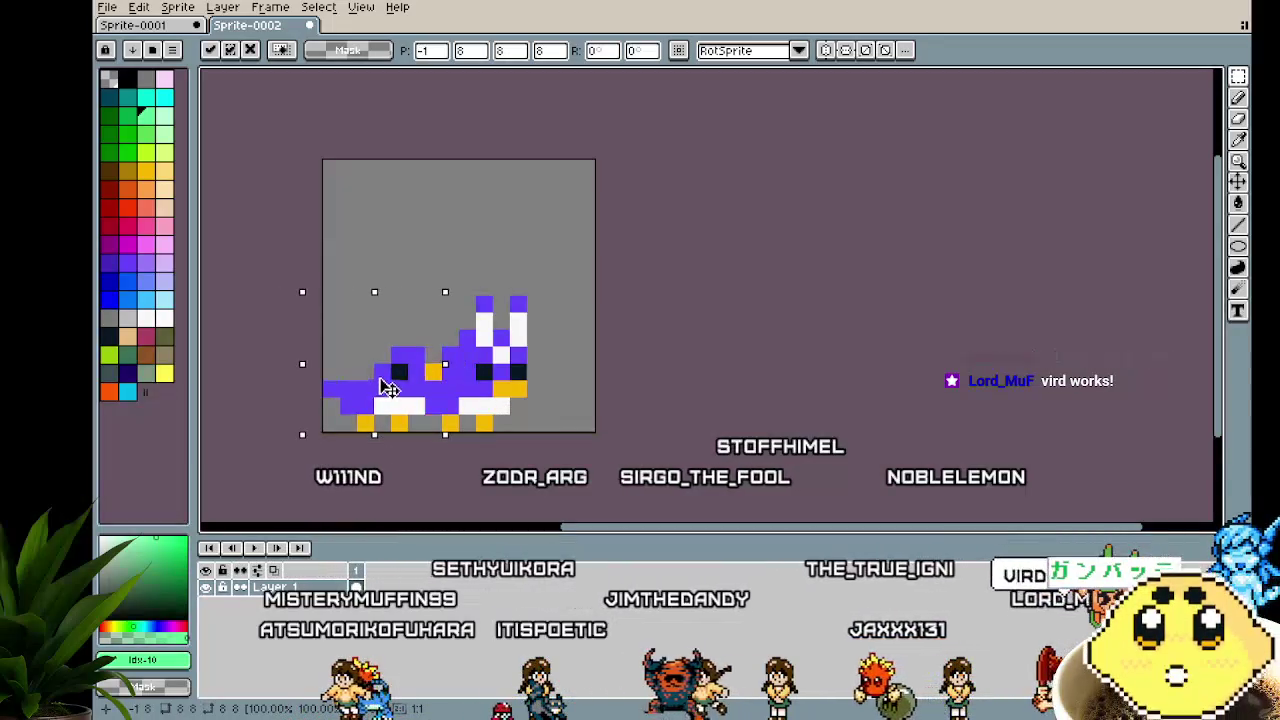
{"action": "left_click_drag", "start_coordinate": [377, 387], "coordinate": [397, 247]}
{"action": "key", "text": "Delete"}
Cut the bird from Sprite-0002 and paste it to fill Sprite-0001's small canvas
{"action": "key", "text": "ctrl+a"}
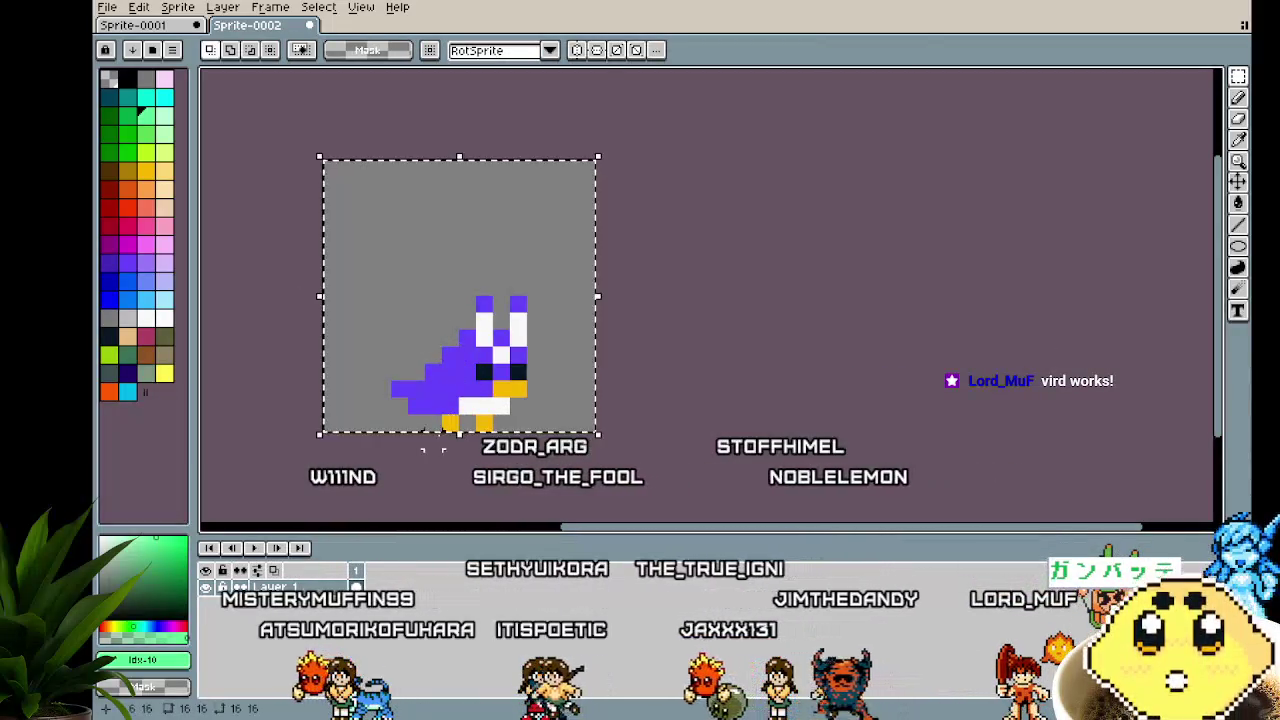
{"action": "key", "text": "Delete"}
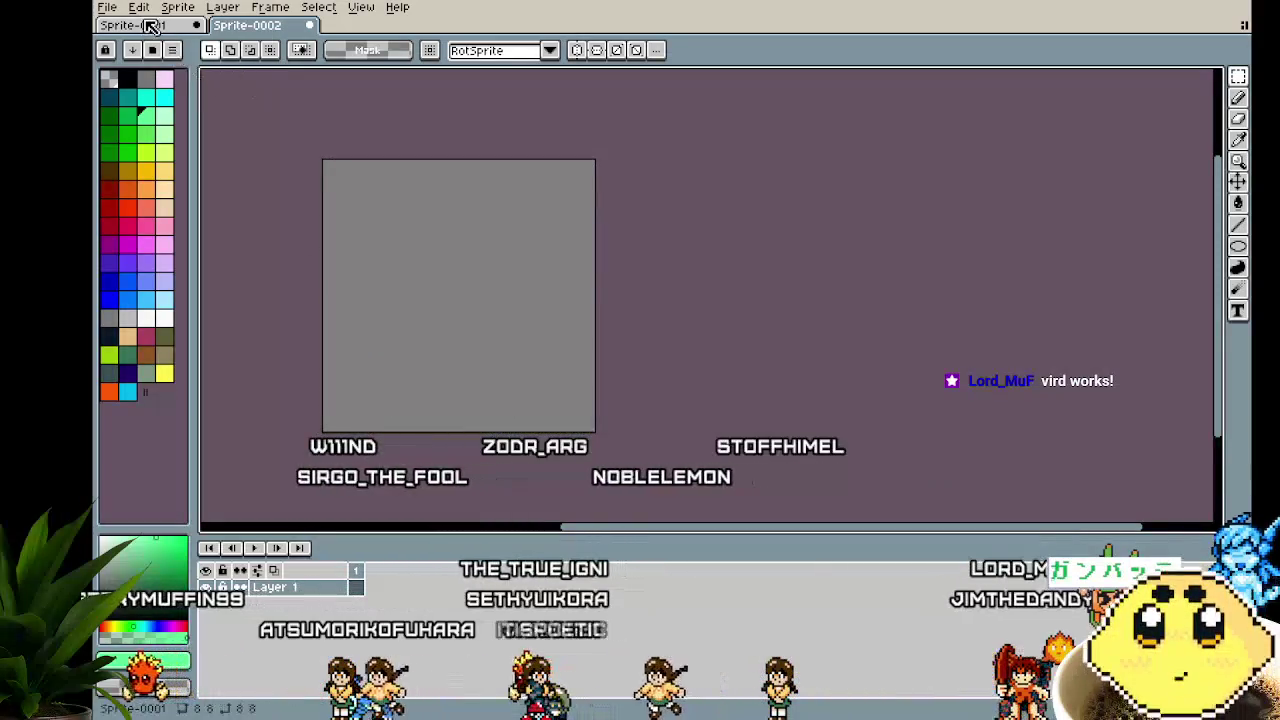
{"action": "left_click", "coordinate": [148, 25]}
{"action": "key", "text": "Delete"}
{"action": "key", "text": "ctrl+v"}
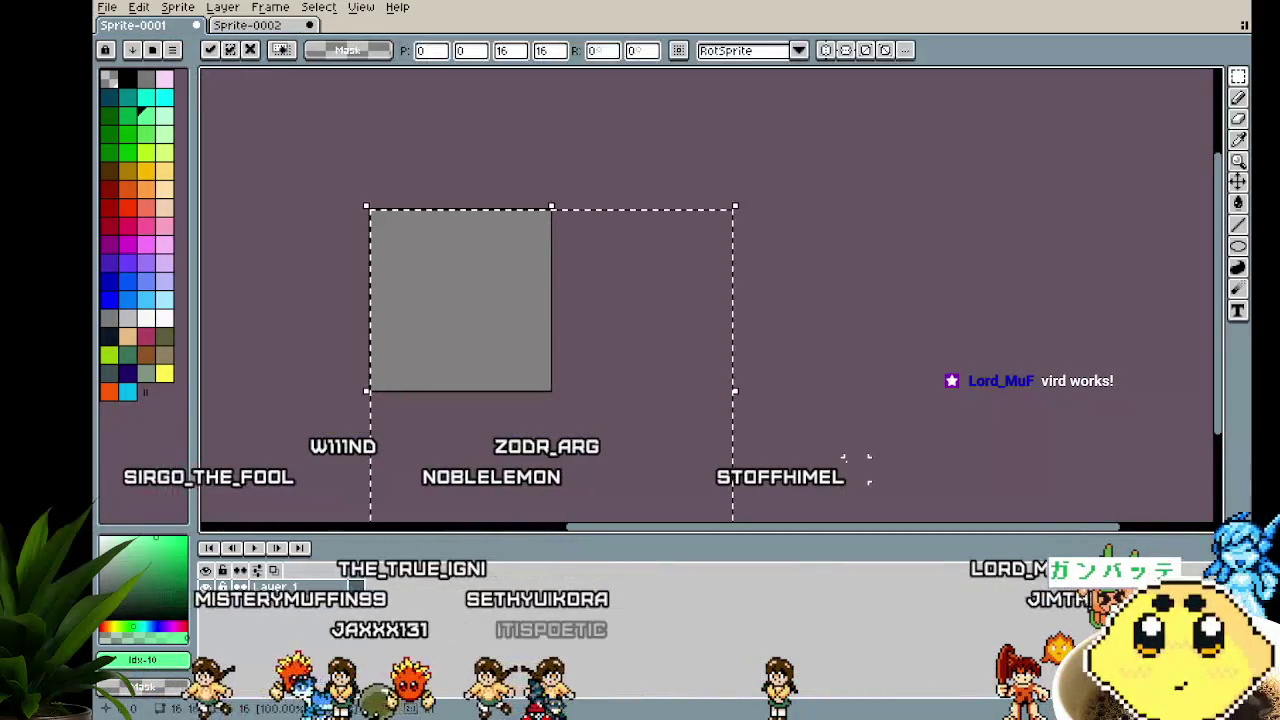
{"action": "left_click_drag", "start_coordinate": [632, 464], "coordinate": [518, 284]}
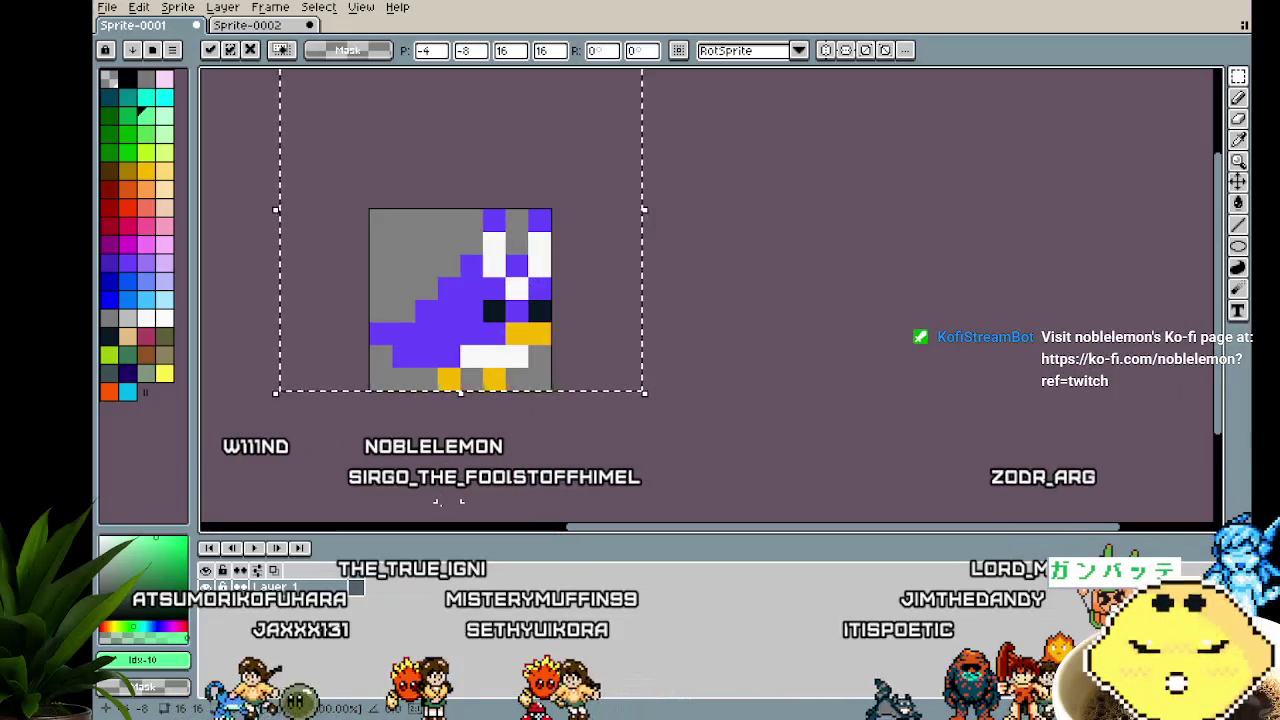
{"action": "key", "text": "Return"}
Switch between the two document tabs and close Sprite-0002
{"action": "scroll", "coordinate": [440, 500], "scroll_direction": "down", "scroll_amount": 3}
{"action": "scroll", "coordinate": [439, 501], "scroll_direction": "up", "scroll_amount": 4}
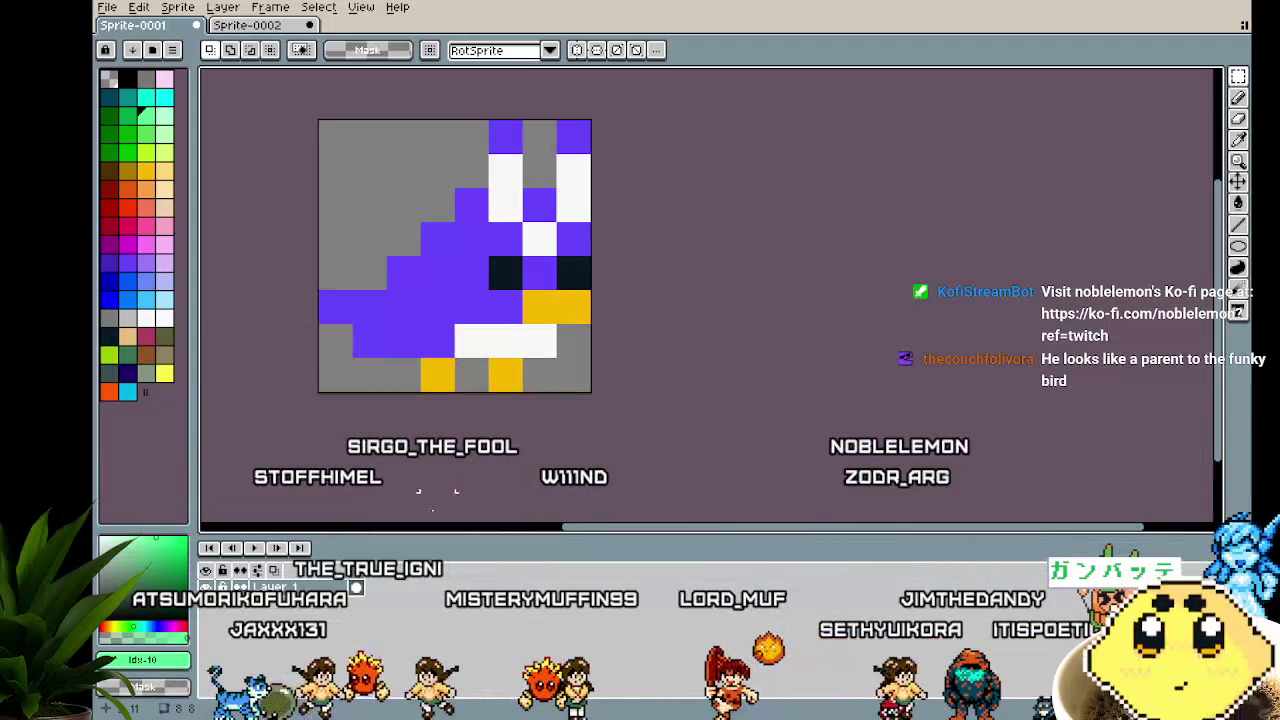
{"action": "left_click", "coordinate": [267, 28]}
{"action": "left_click", "coordinate": [150, 25]}
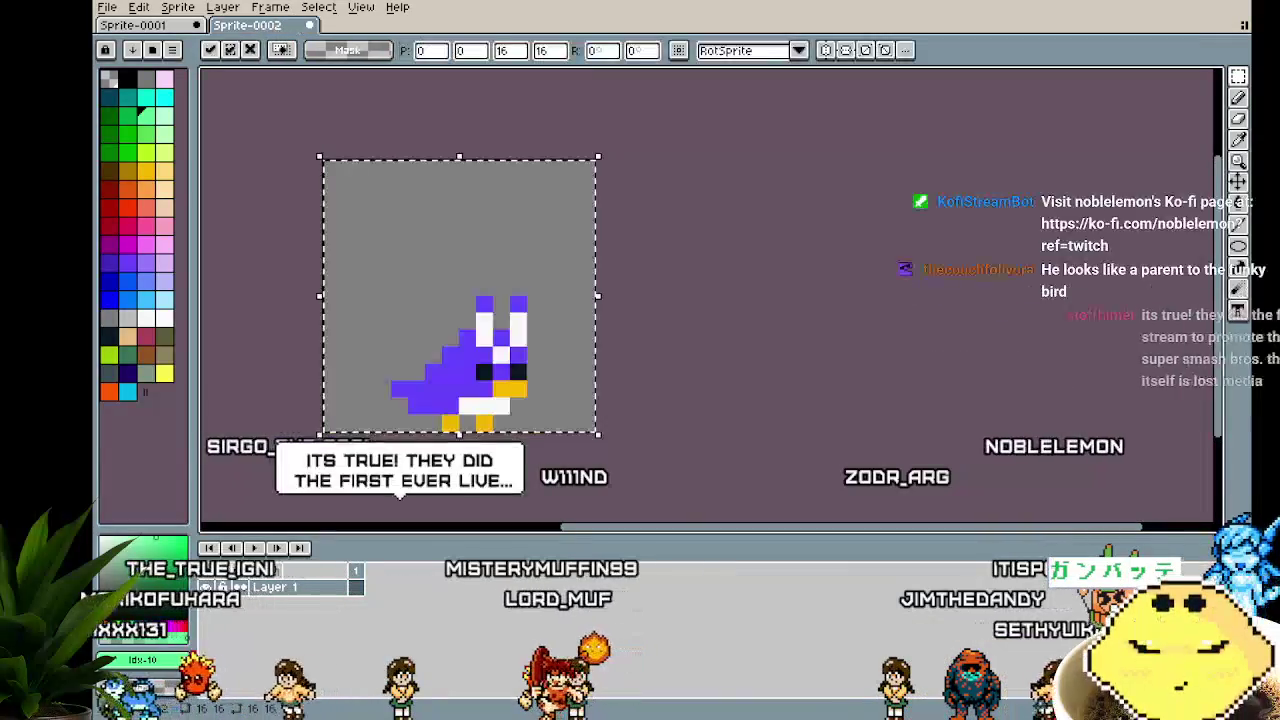
{"action": "left_click", "coordinate": [250, 25]}
{"action": "left_click", "coordinate": [170, 30]}
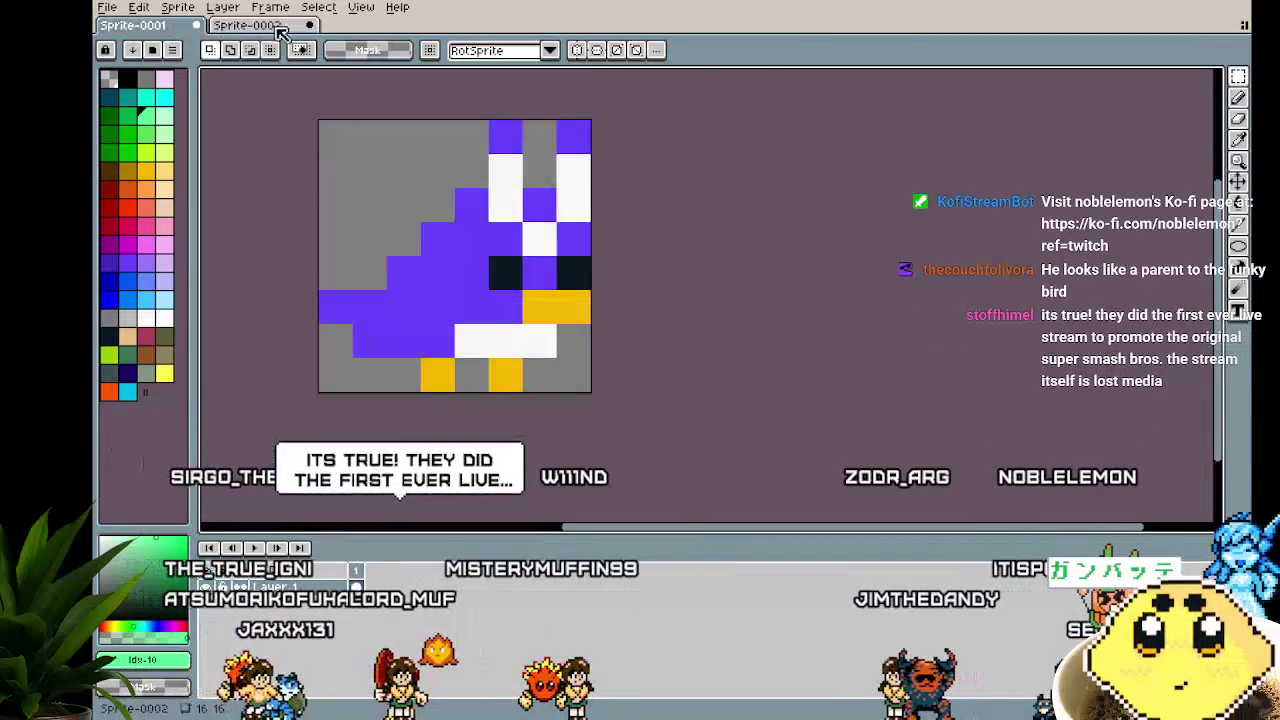
{"action": "left_click", "coordinate": [310, 25]}
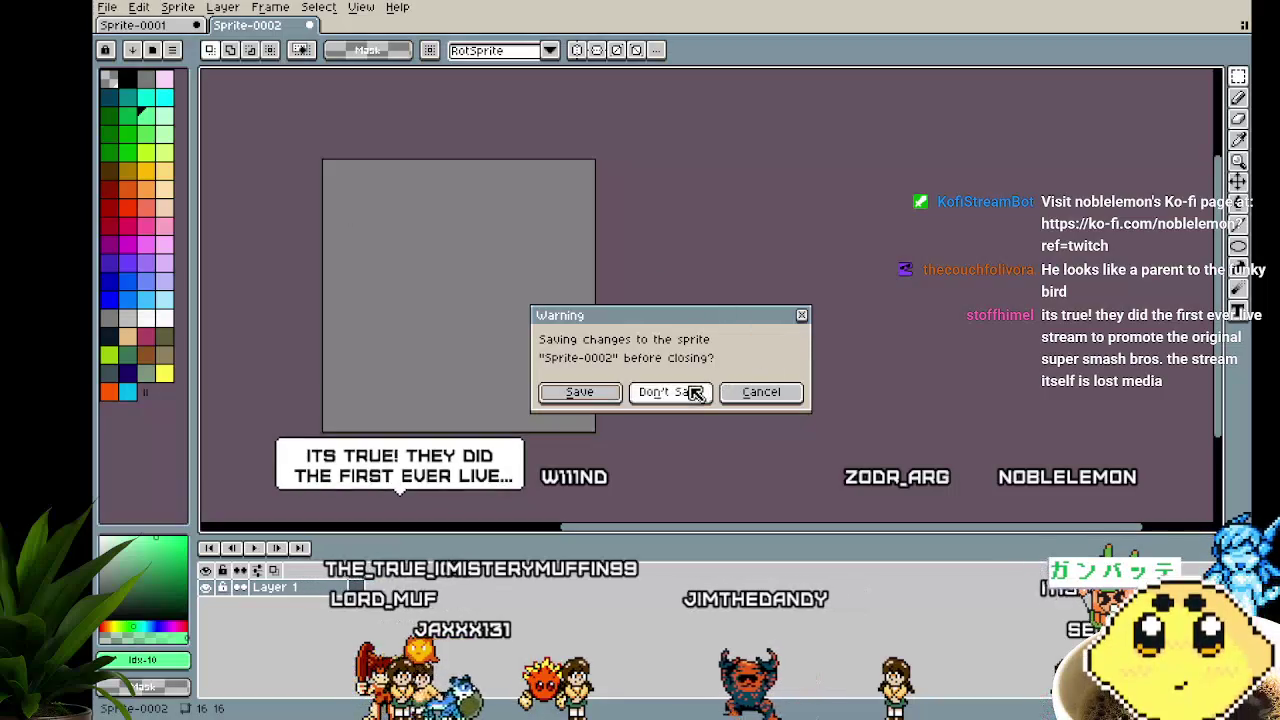
Choose Don't Save to discard Sprite-0002, leaving the bird in Sprite-0001
{"action": "left_click", "coordinate": [693, 392]}
{"action": "scroll", "coordinate": [670, 400], "scroll_direction": "down", "scroll_amount": 2}
{"action": "scroll", "coordinate": [645, 427], "scroll_direction": "up", "scroll_amount": 4}
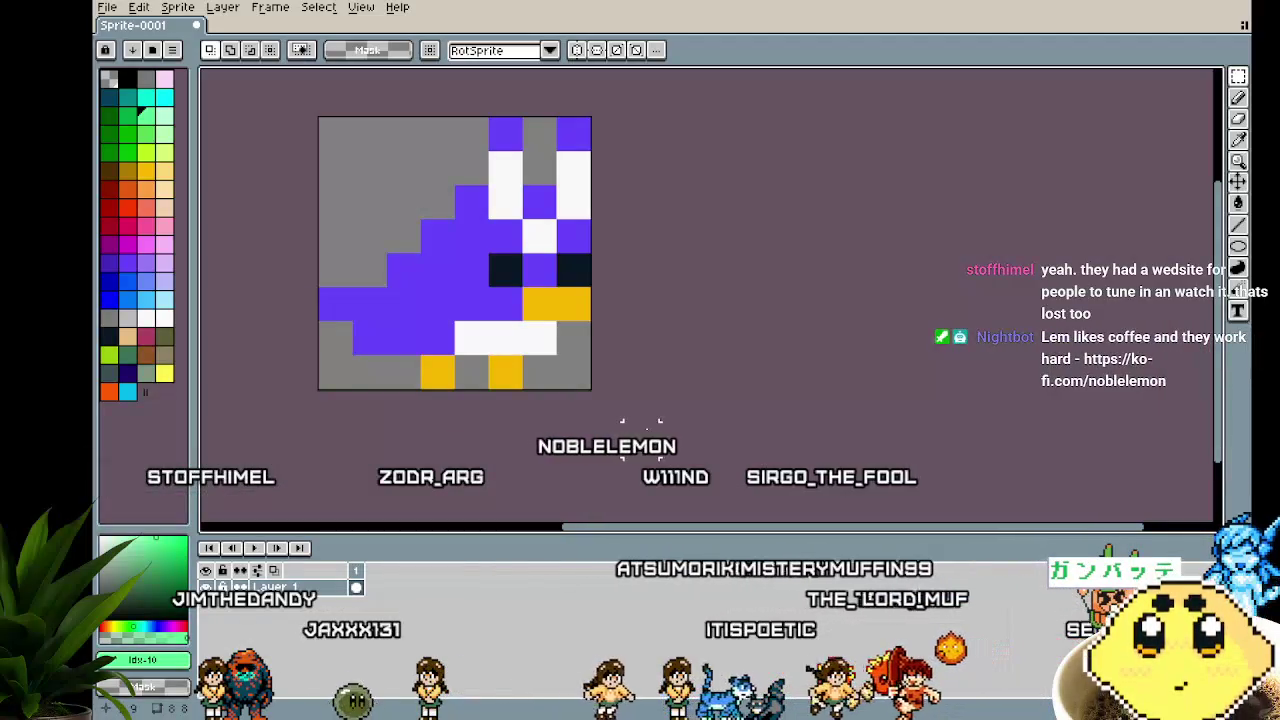
{"action": "left_click_drag", "start_coordinate": [488, 321], "coordinate": [540, 358]}
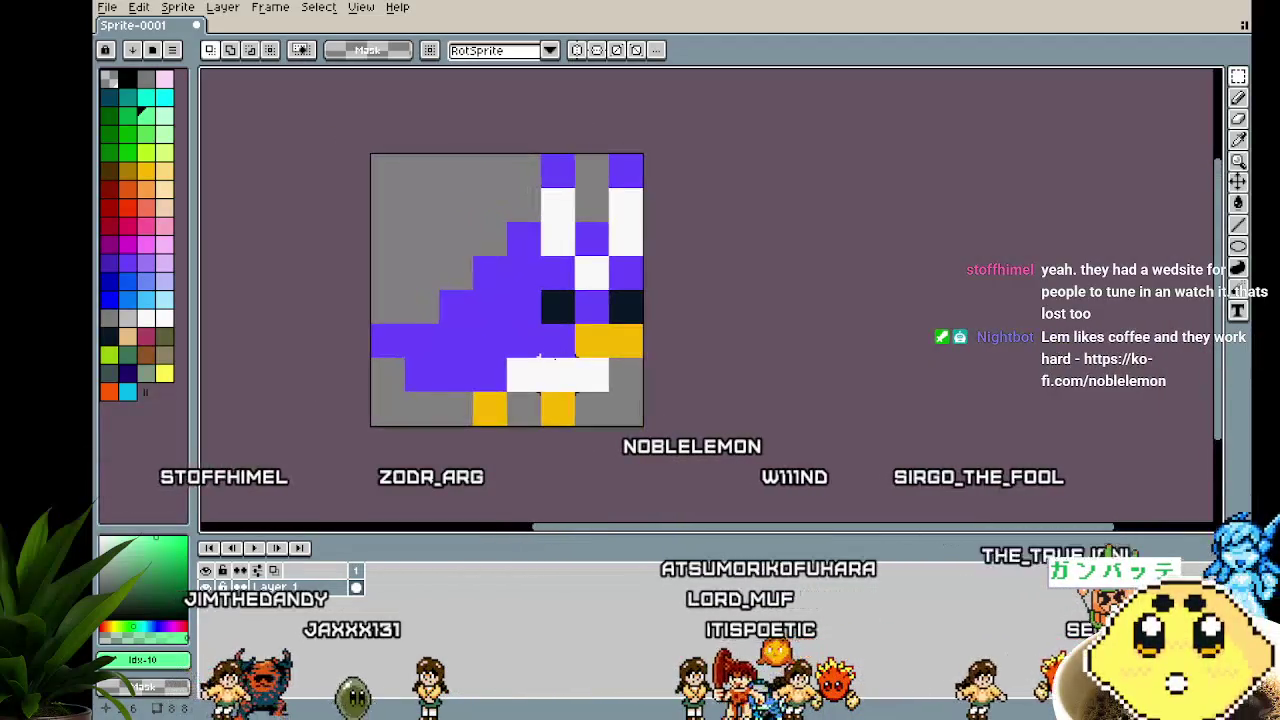
Add a new layer above Layer 1 and name it head
{"action": "right_click", "coordinate": [356, 572]}
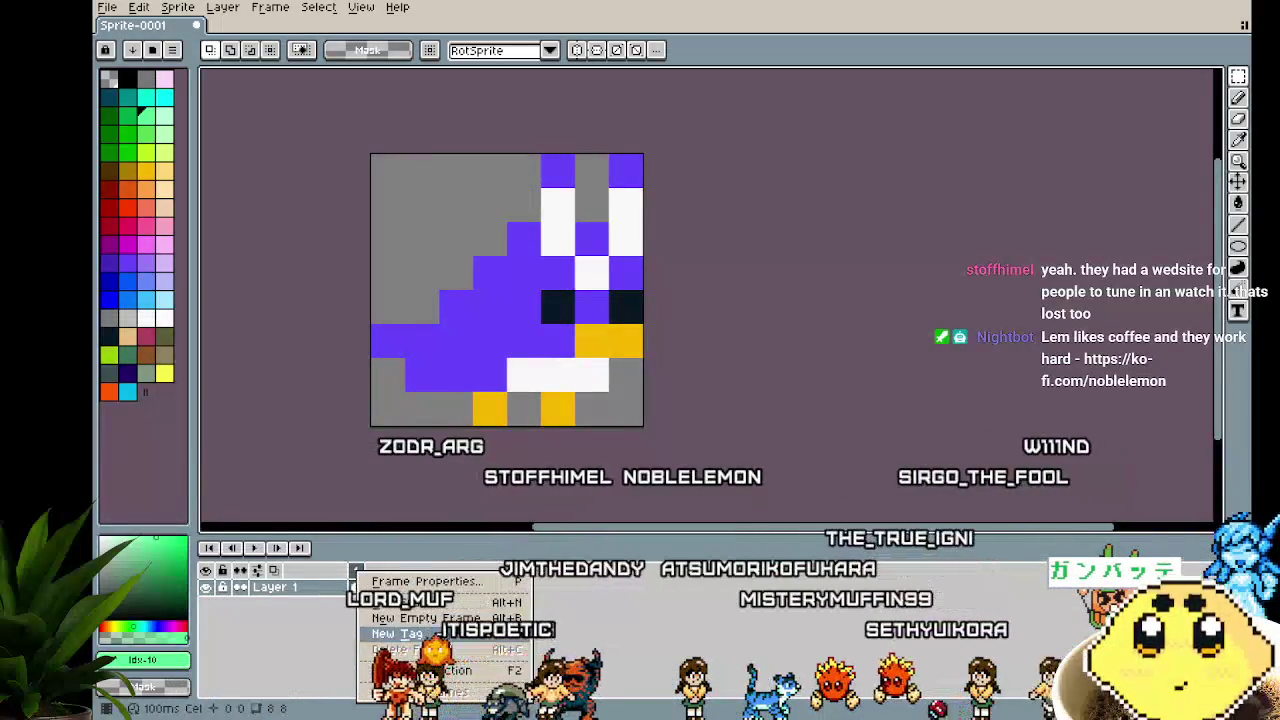
{"action": "right_click", "coordinate": [289, 584]}
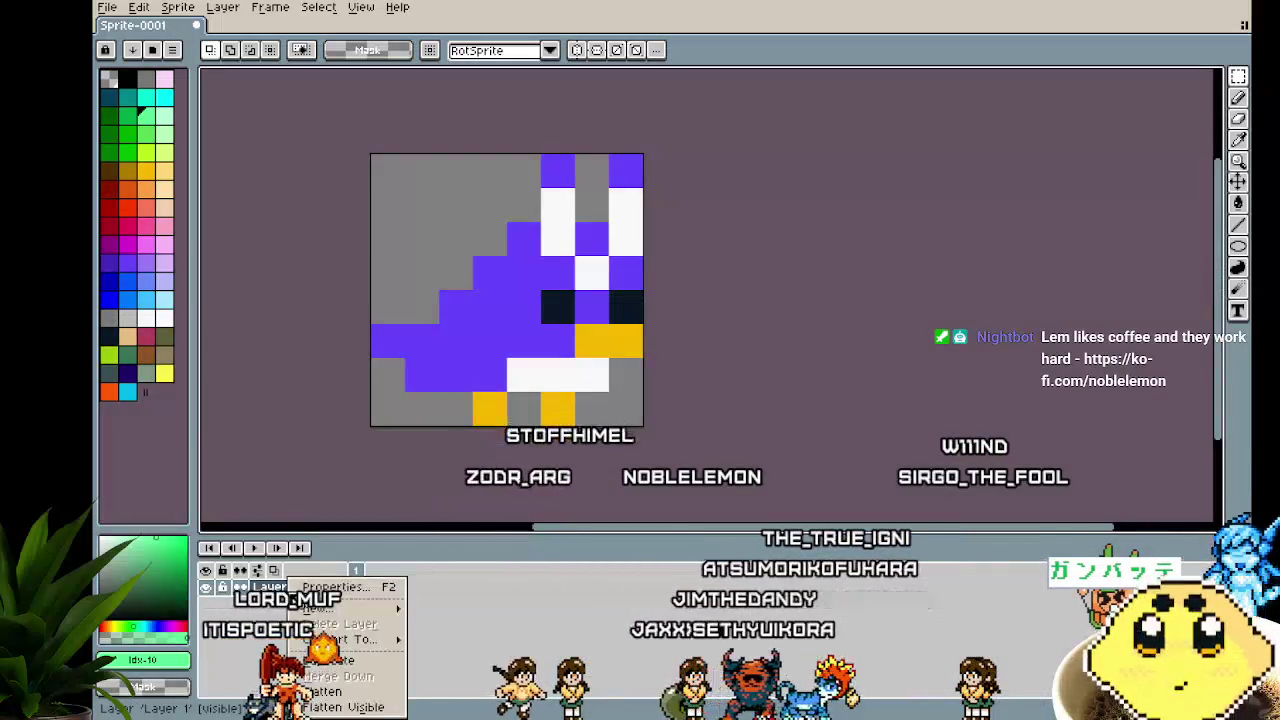
{"action": "left_click", "coordinate": [450, 606]}
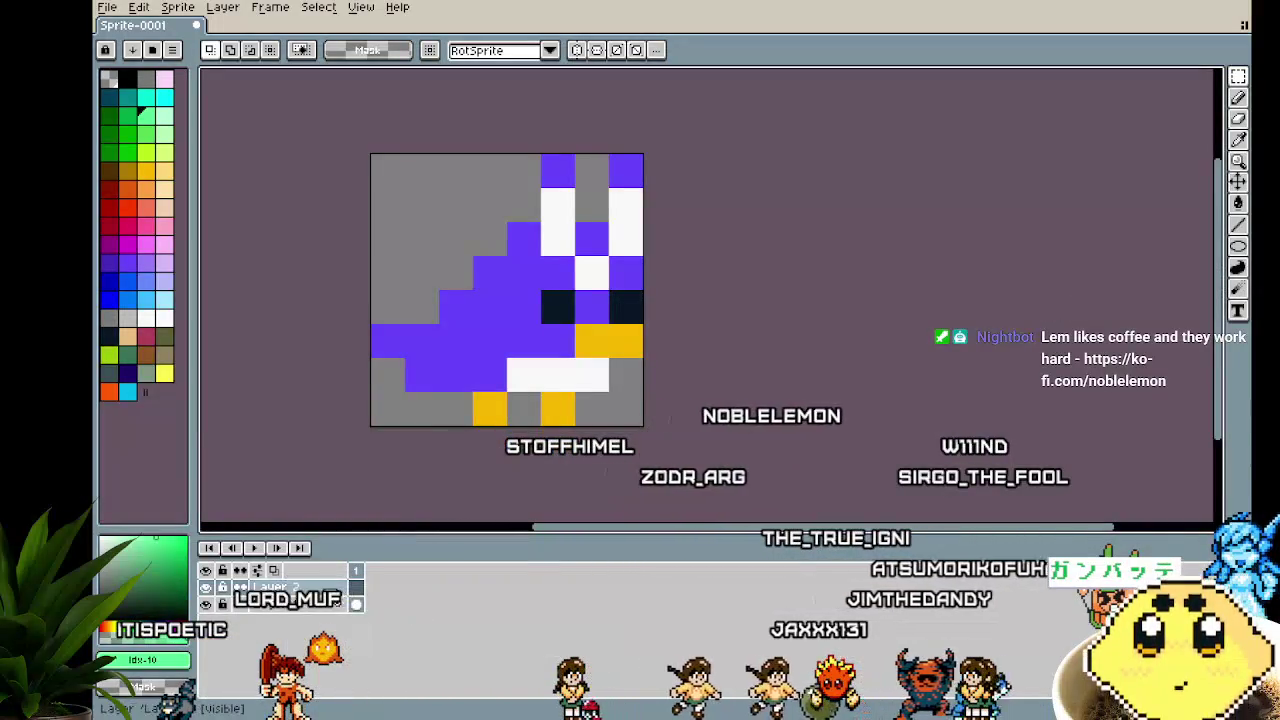
{"action": "double_click", "coordinate": [313, 588]}
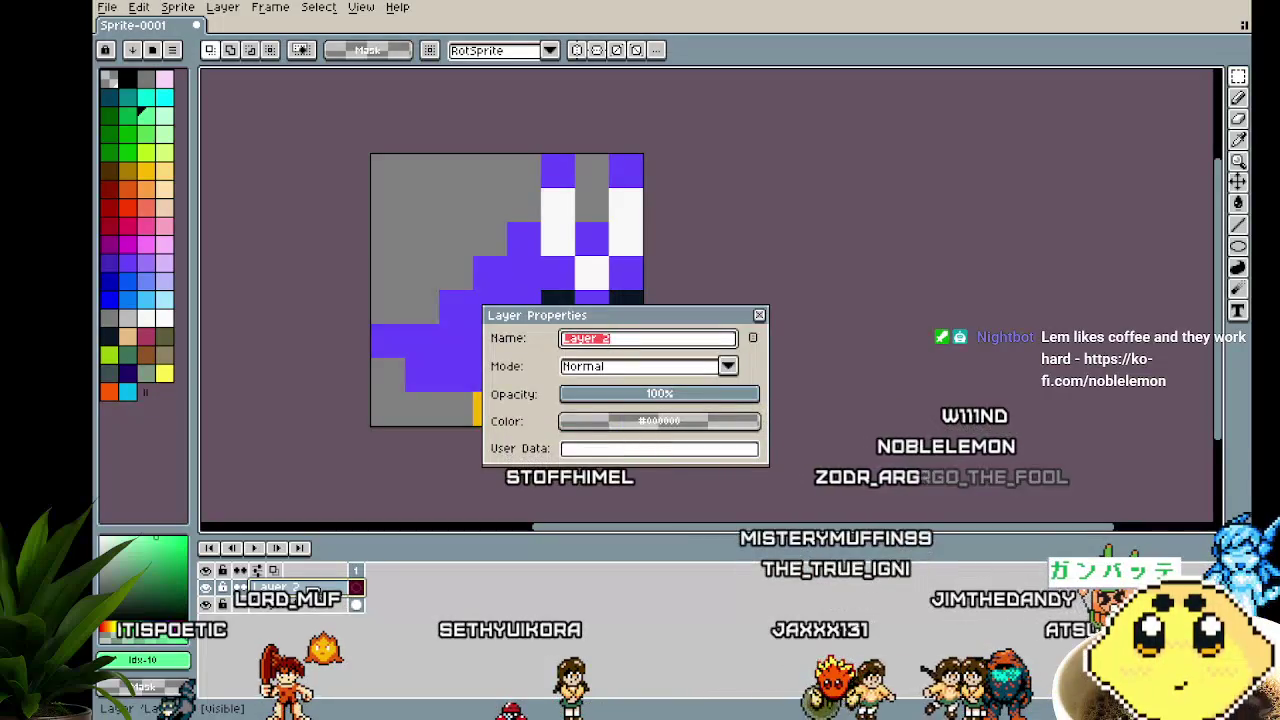
{"action": "type", "text": "head"}
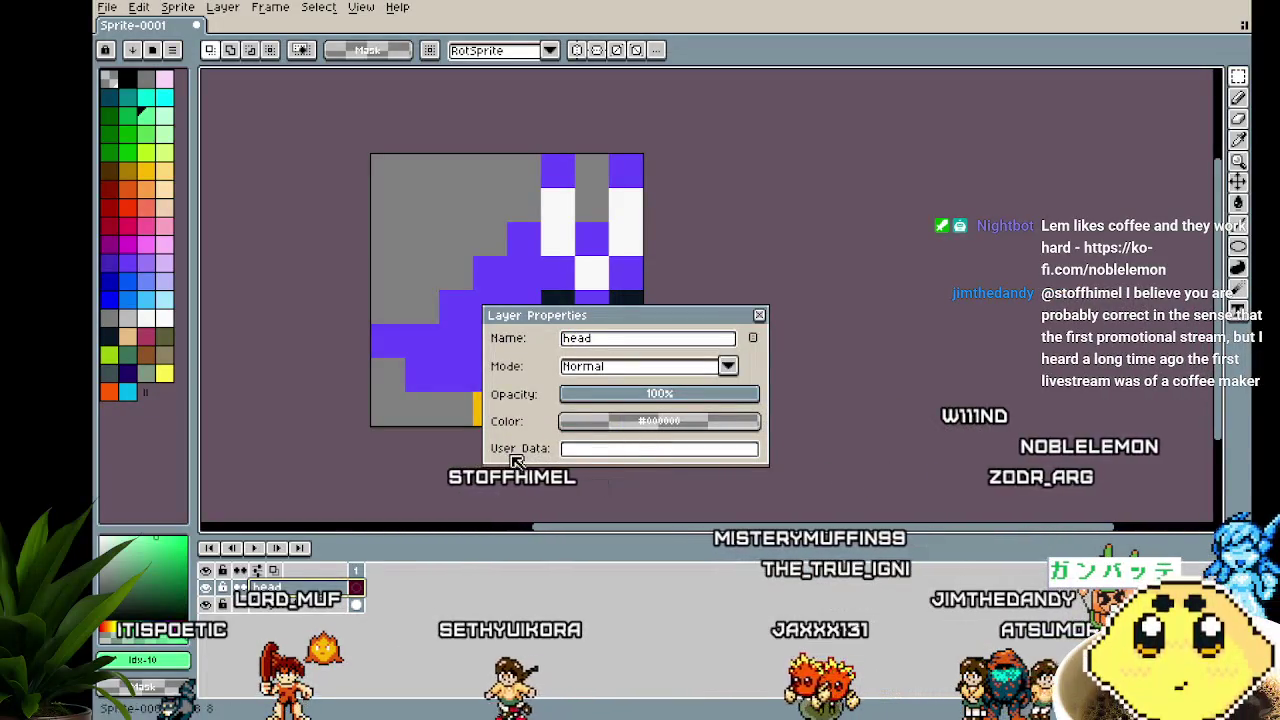
{"action": "left_click", "coordinate": [758, 317]}
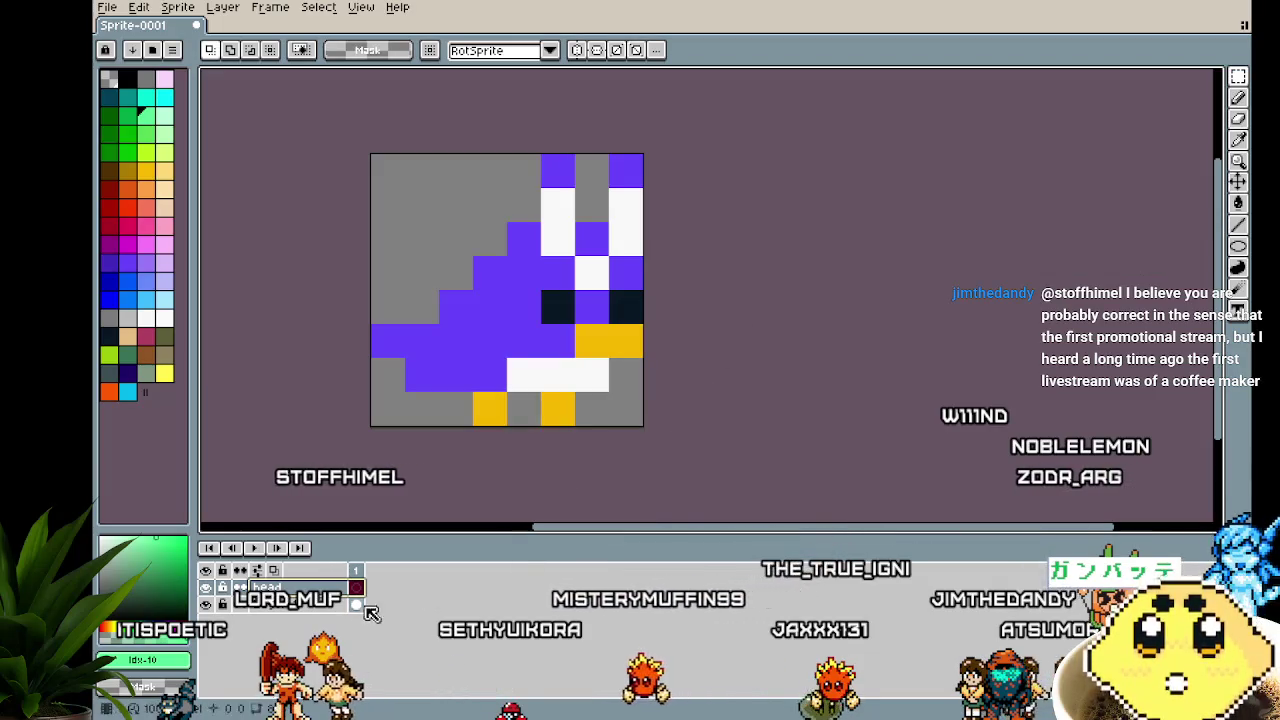
Rename Layer 1 to body
{"action": "double_click", "coordinate": [320, 606]}
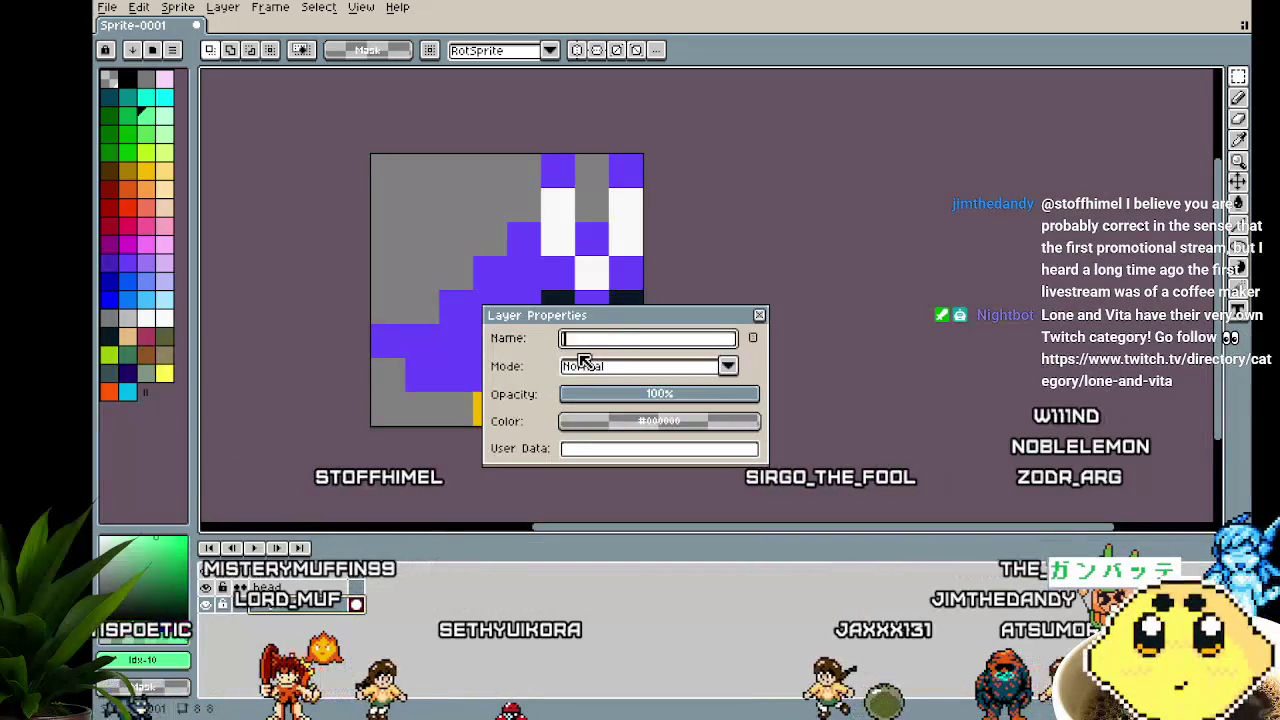
{"action": "type", "text": "body"}
{"action": "key", "text": "Return"}
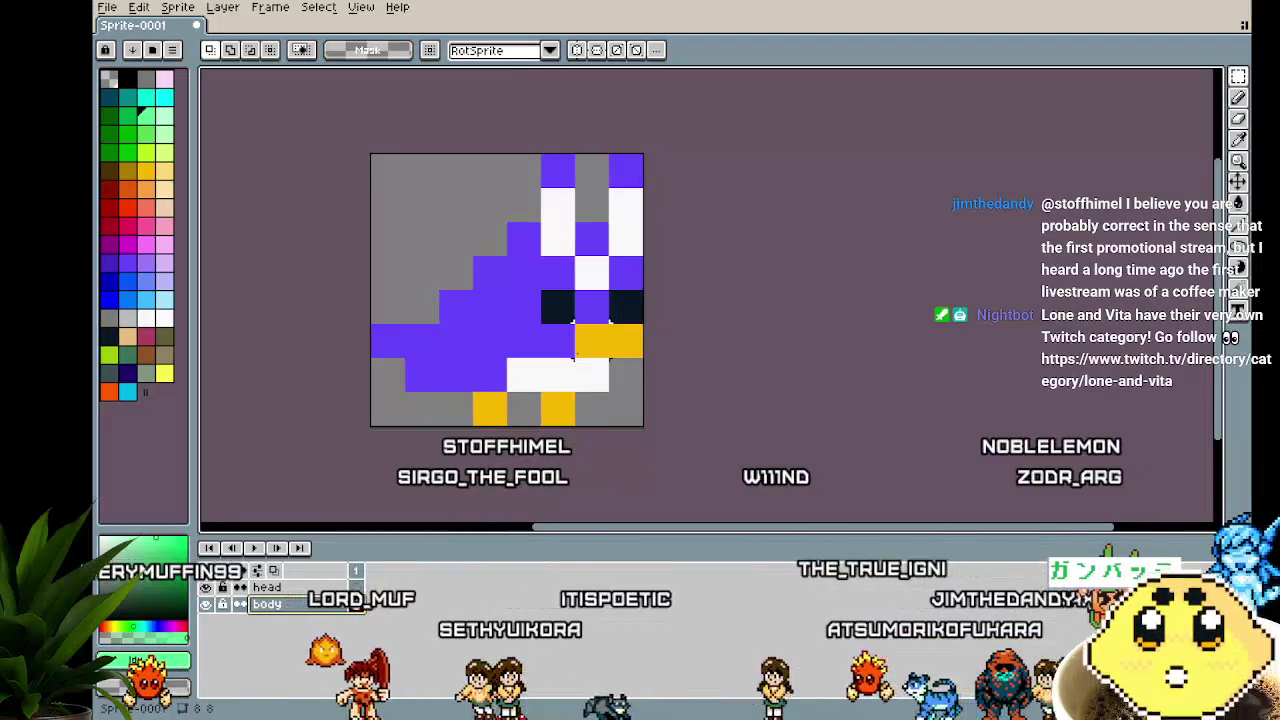
{"action": "left_click_drag", "start_coordinate": [412, 425], "coordinate": [360, 414]}
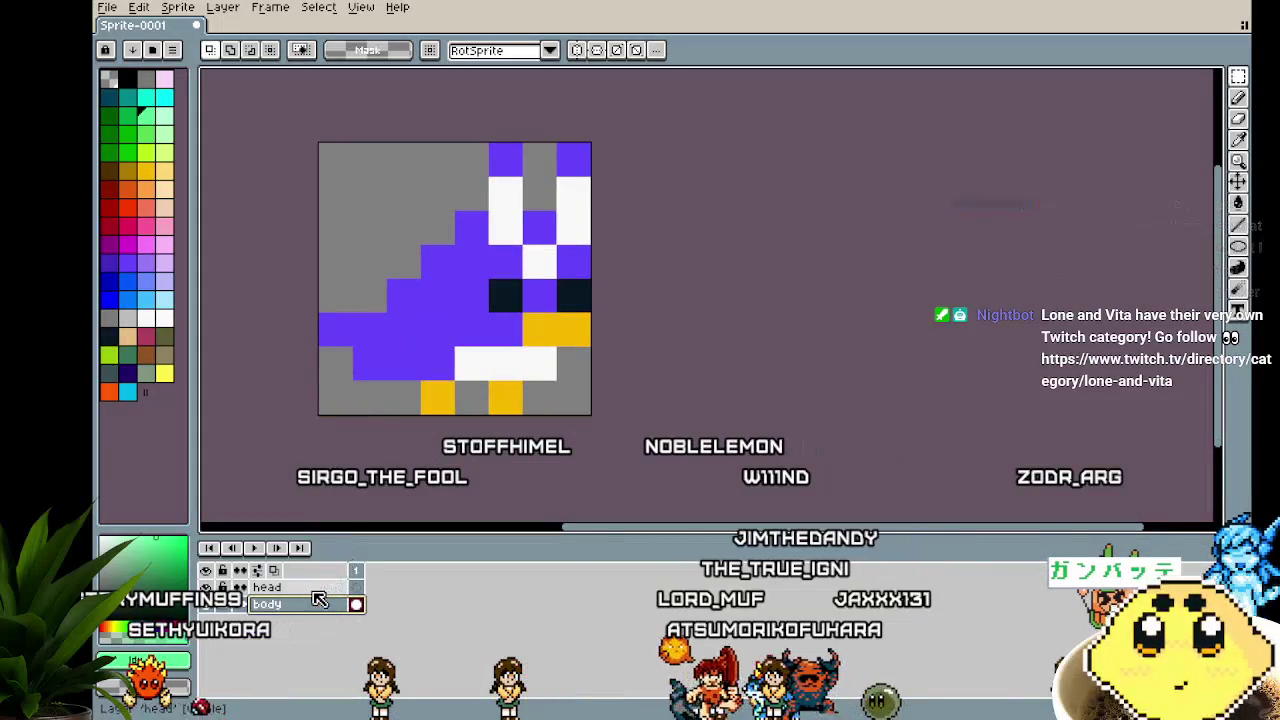
{"action": "left_click_drag", "start_coordinate": [282, 378], "coordinate": [330, 384]}
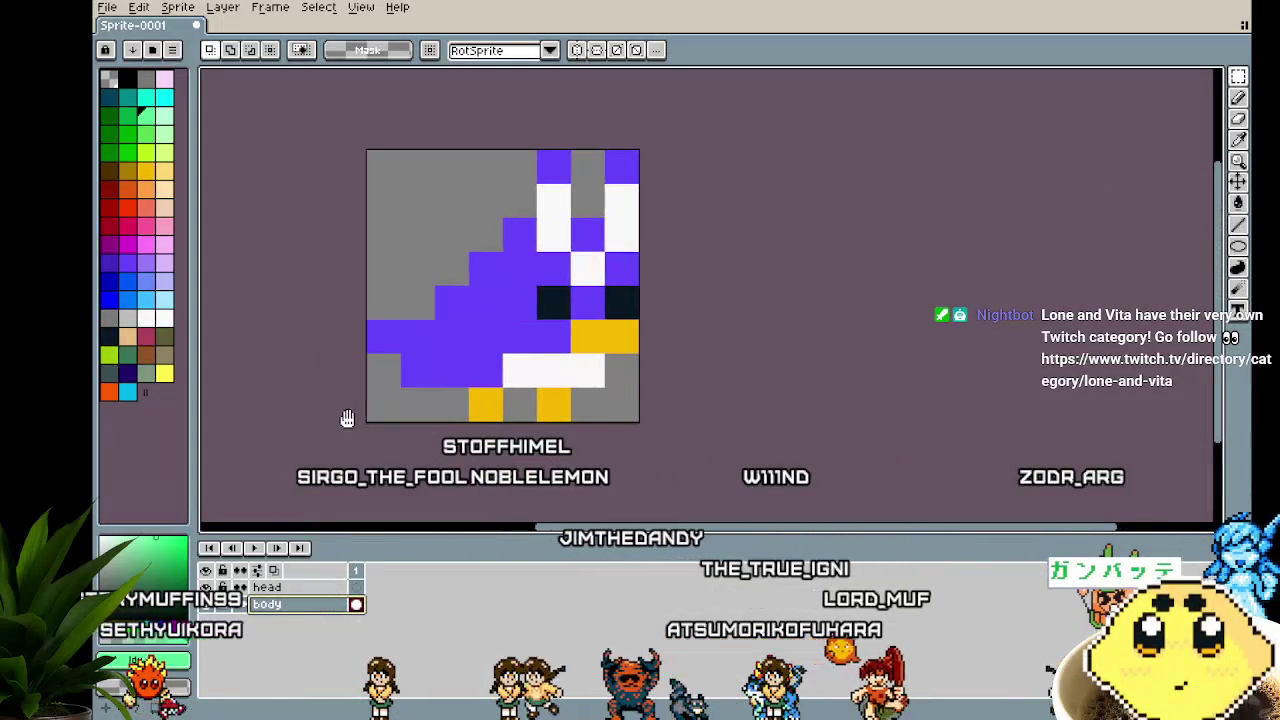
Open the Canvas Size dialog with Ctrl+Alt+C to show the 8 by 8 px size
{"action": "scroll", "coordinate": [383, 471], "scroll_direction": "down", "scroll_amount": 3}
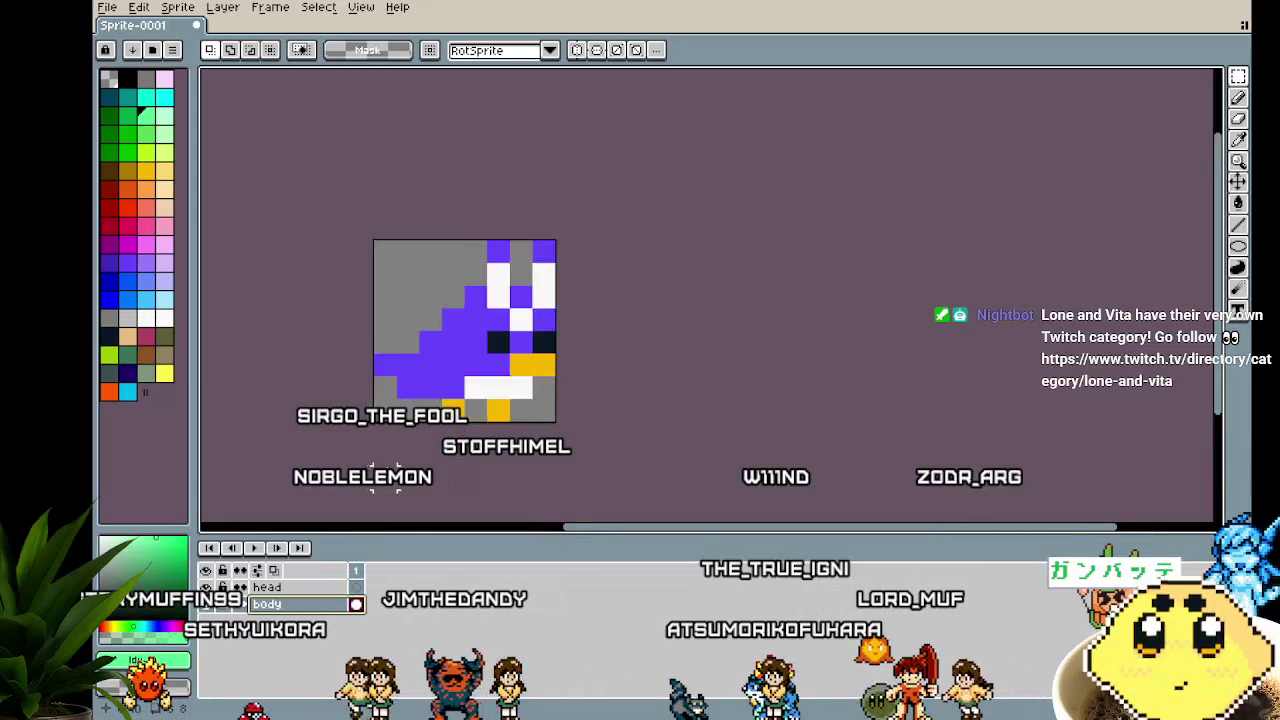
{"action": "scroll", "coordinate": [383, 471], "scroll_direction": "down", "scroll_amount": 1}
{"action": "scroll", "coordinate": [383, 471], "scroll_direction": "down", "scroll_amount": 1}
{"action": "scroll", "coordinate": [384, 472], "scroll_direction": "up", "scroll_amount": 1}
{"action": "scroll", "coordinate": [384, 472], "scroll_direction": "up", "scroll_amount": 2}
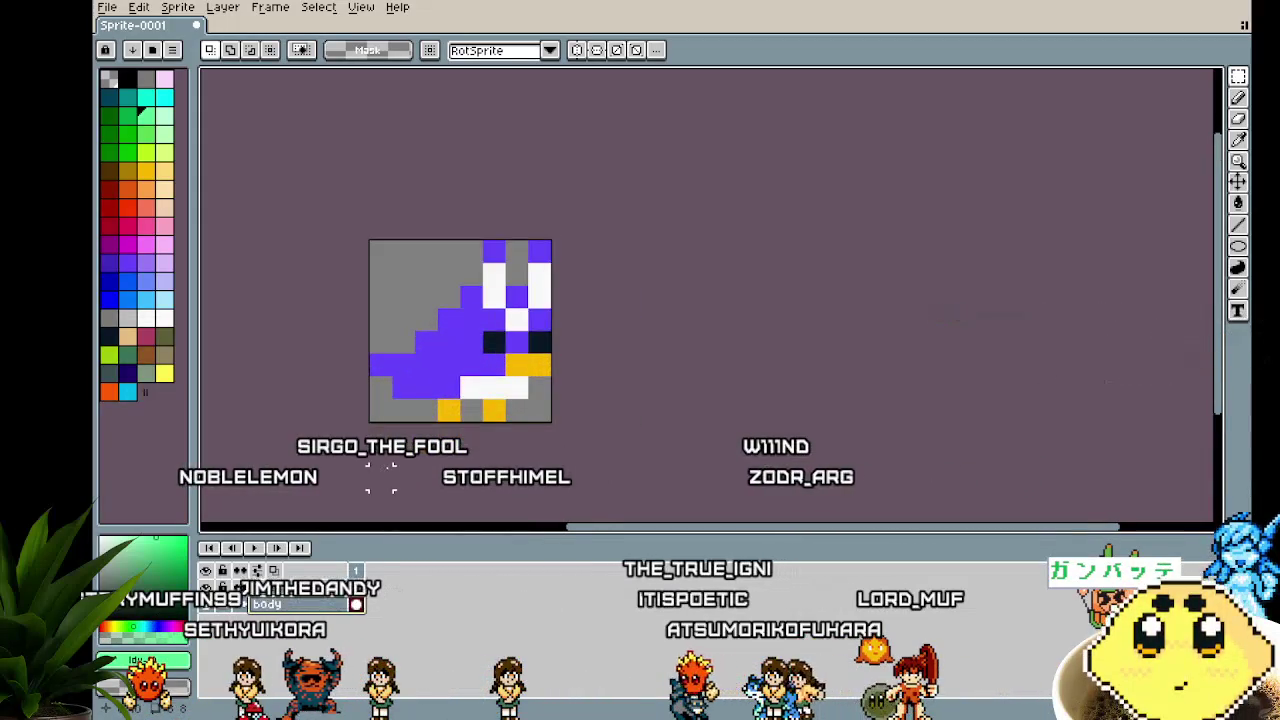
{"action": "left_click_drag", "start_coordinate": [385, 469], "coordinate": [476, 428]}
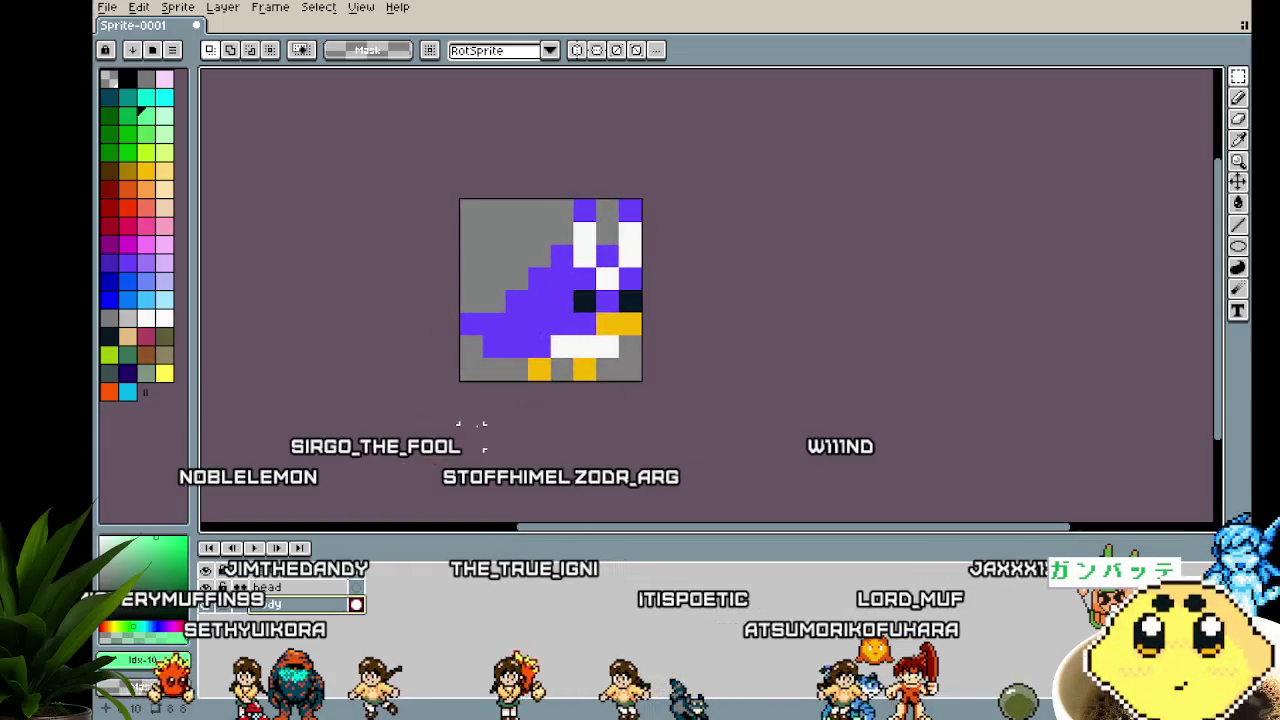
{"action": "key", "text": "ctrl+alt+c"}
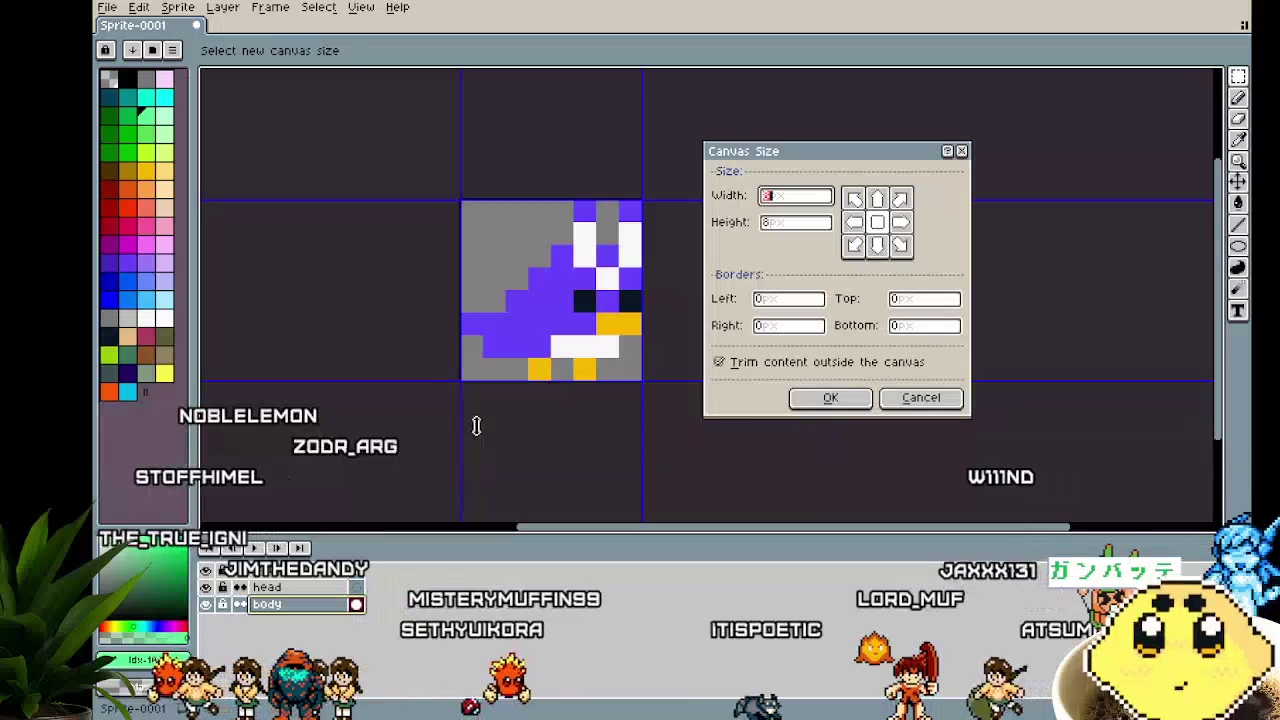
Set the canvas width and height to 12 pixels
{"action": "type", "text": "12"}
{"action": "key", "text": "Tab"}
{"action": "type", "text": "12"}
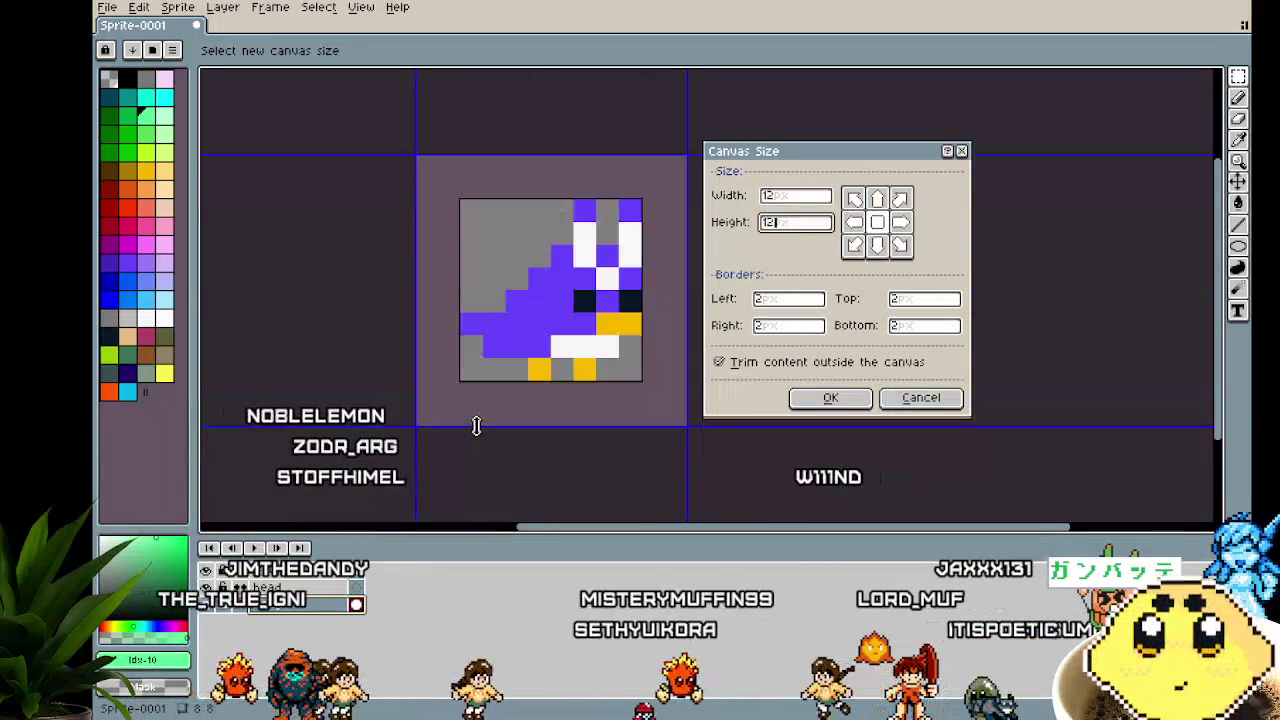
{"action": "key", "text": "Return"}
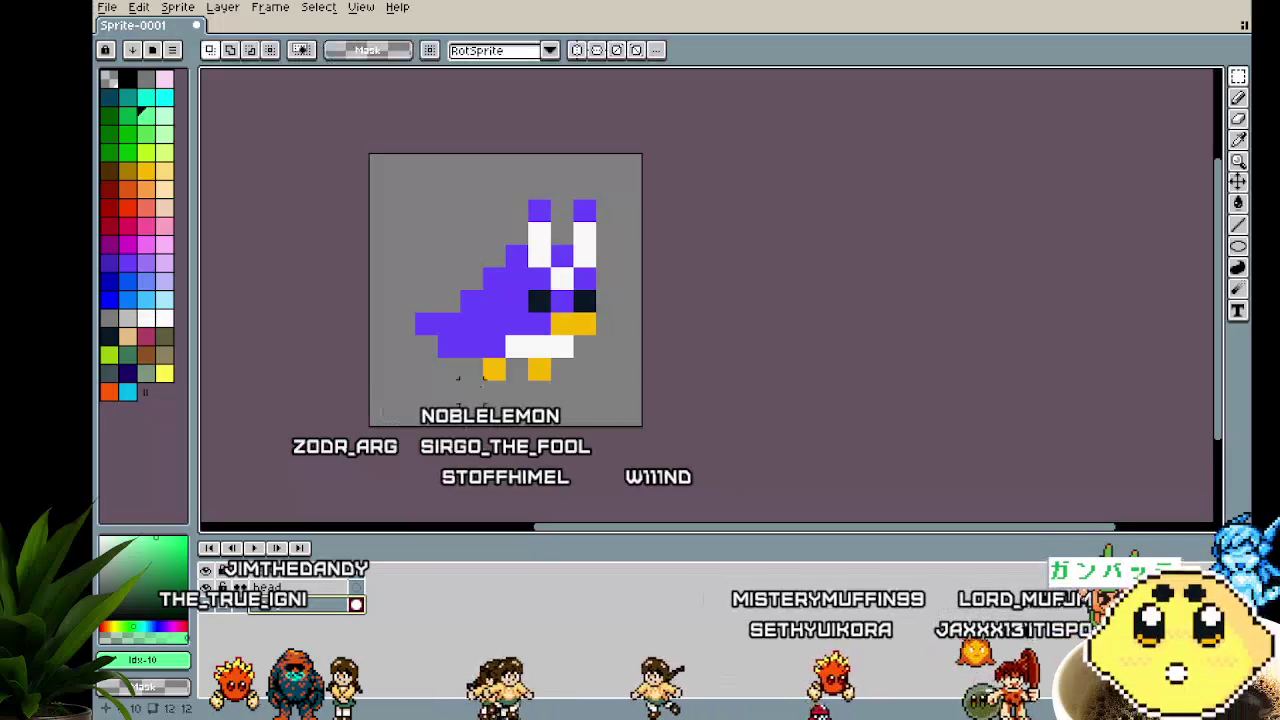
Select all and nudge the bird down so its feet touch the bottom edge
{"action": "left_click_drag", "start_coordinate": [502, 335], "coordinate": [460, 312]}
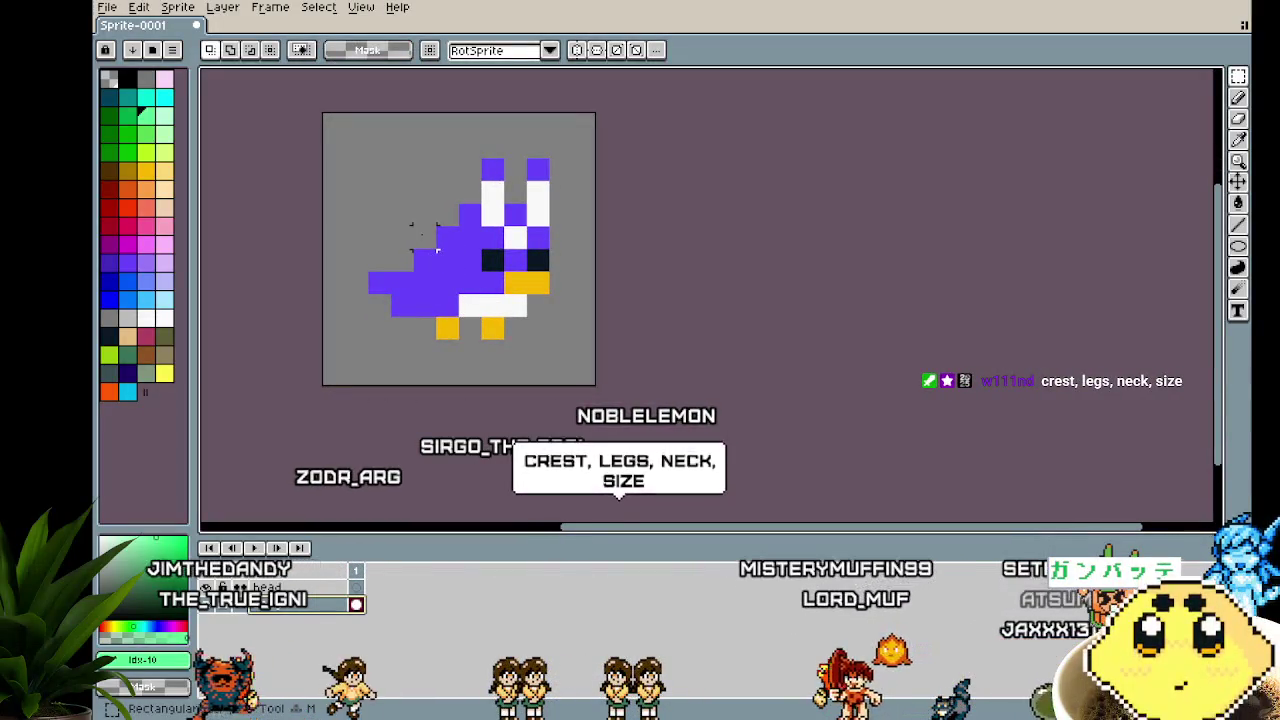
{"action": "key", "text": "ctrl+a"}
{"action": "key", "text": "Down"}
{"action": "key", "text": "Down"}
{"action": "key", "text": "ctrl+d"}
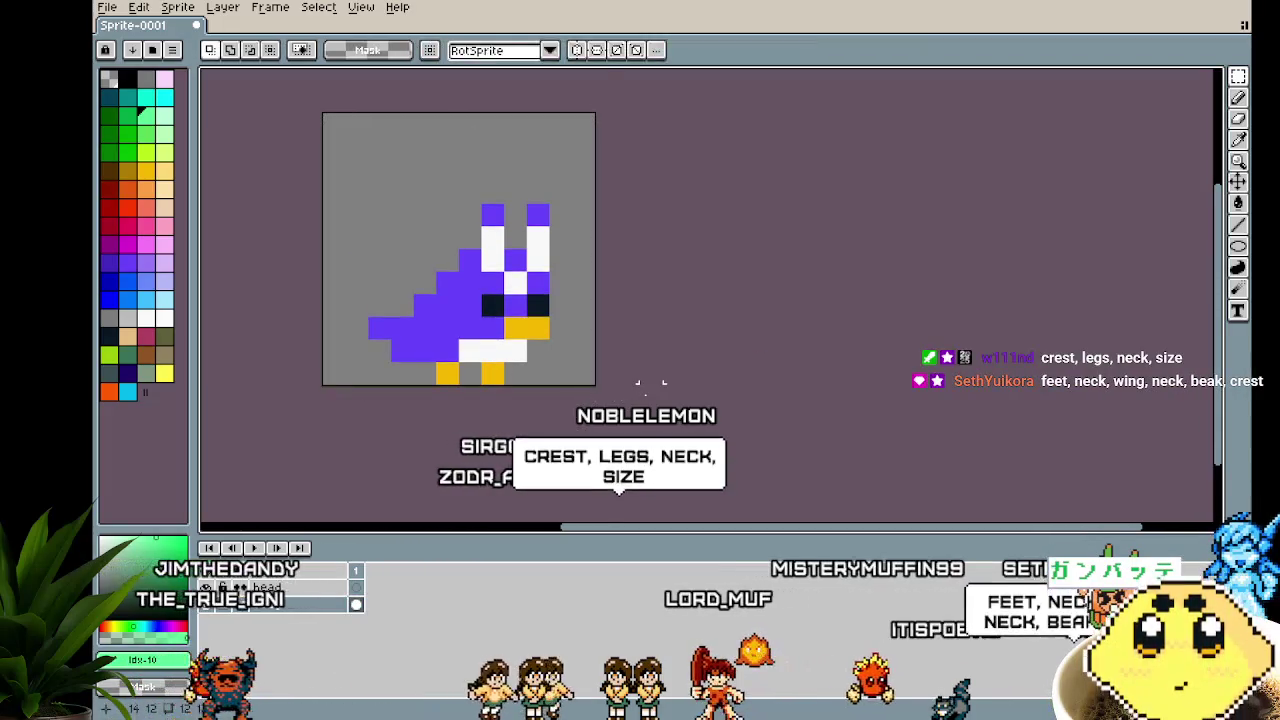
{"action": "scroll", "coordinate": [650, 382], "scroll_direction": "left", "scroll_amount": 2}
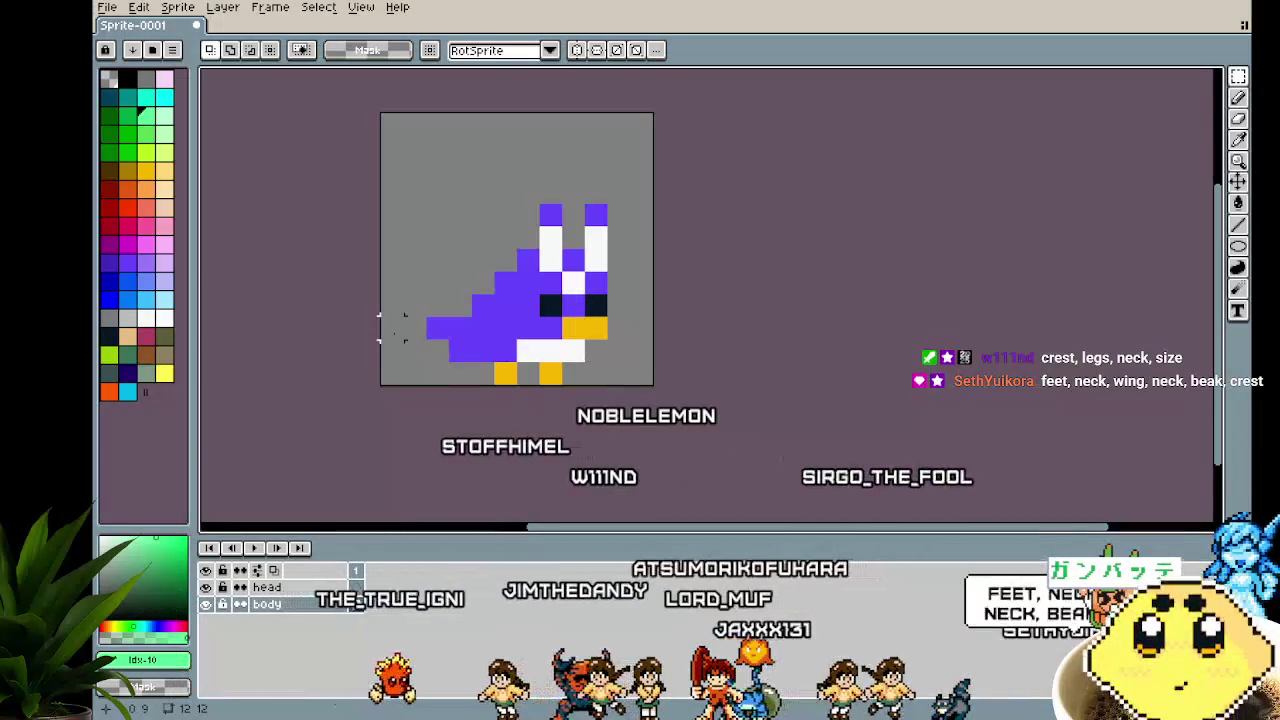
{"action": "scroll", "coordinate": [392, 328], "scroll_direction": "up", "scroll_amount": 1}
{"action": "scroll", "coordinate": [395, 346], "scroll_direction": "right", "scroll_amount": 1}
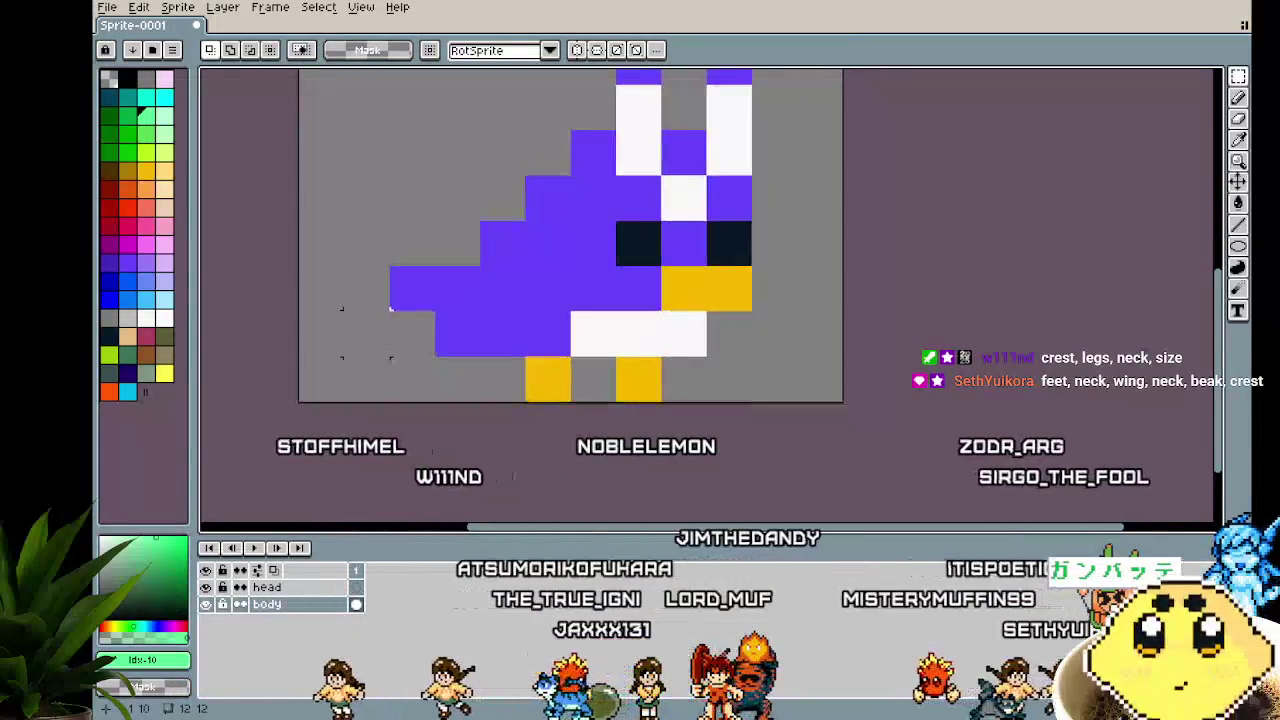
{"action": "scroll", "coordinate": [380, 340], "scroll_direction": "down", "scroll_amount": 1}
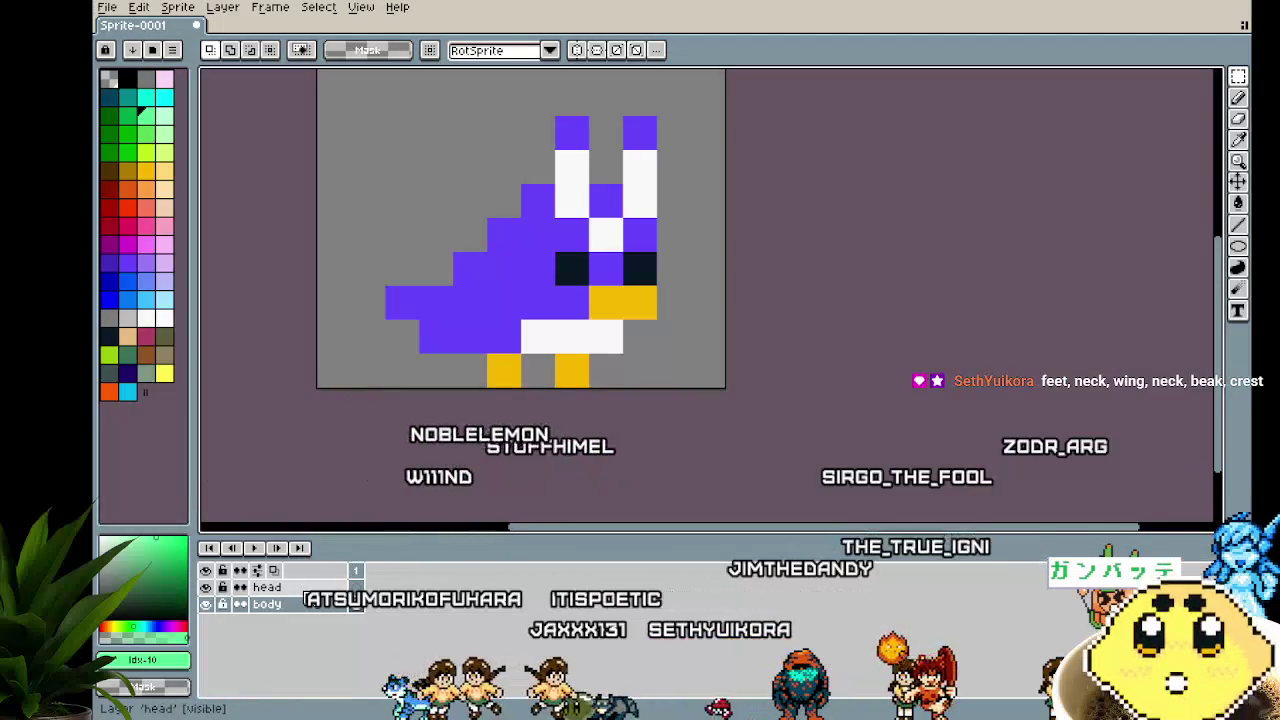
Add a new layer above head and rename the head layer to crest
{"action": "right_click", "coordinate": [309, 590]}
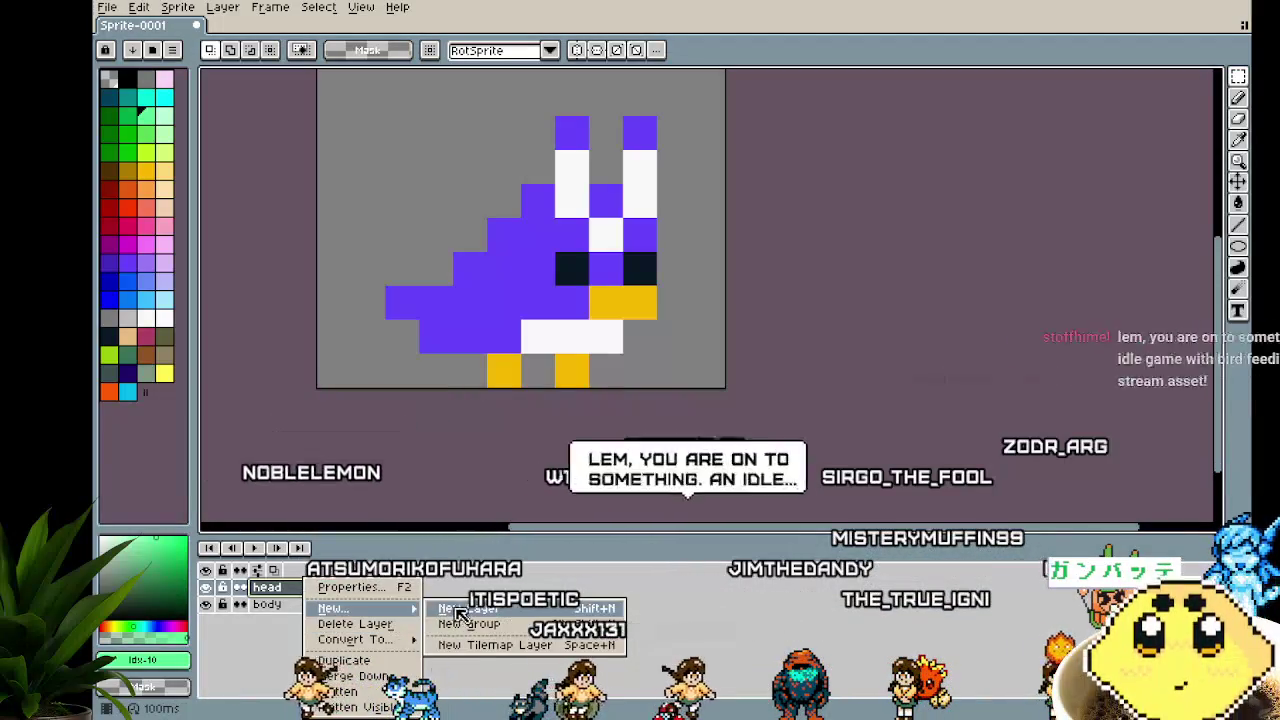
{"action": "left_click", "coordinate": [458, 612]}
{"action": "key", "text": "e"}
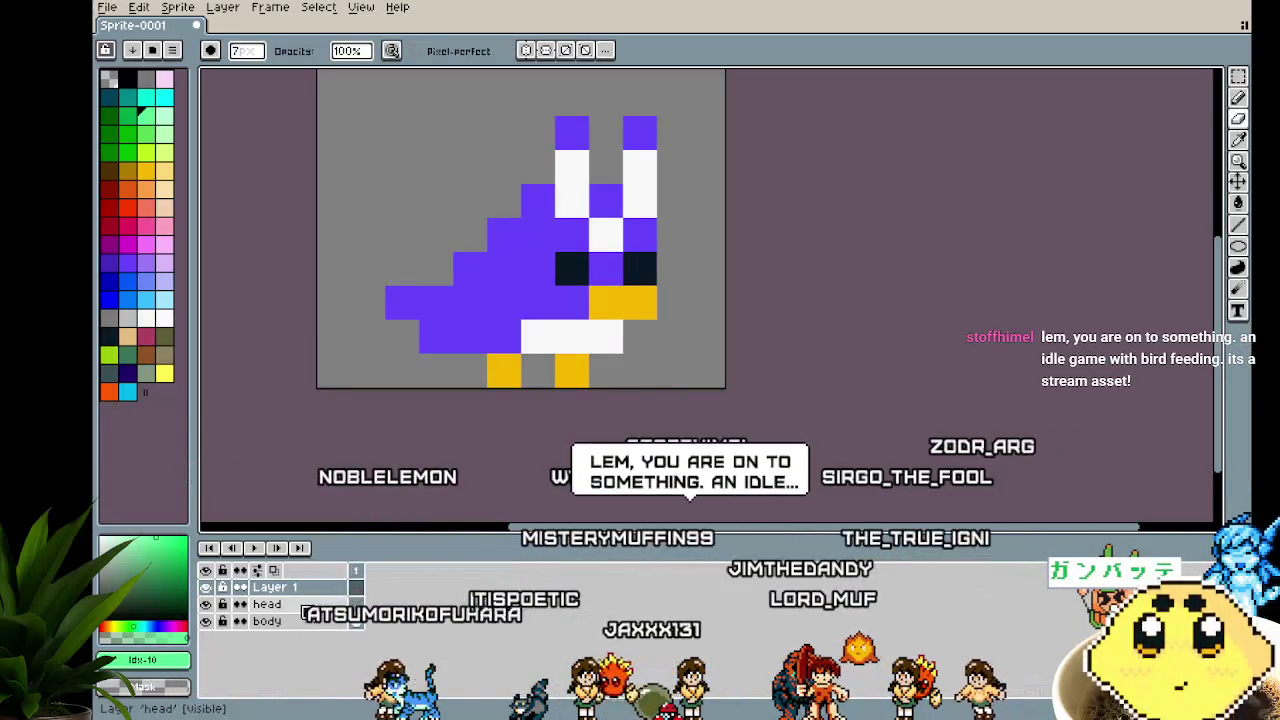
{"action": "double_click", "coordinate": [268, 605]}
{"action": "type", "text": "crest"}
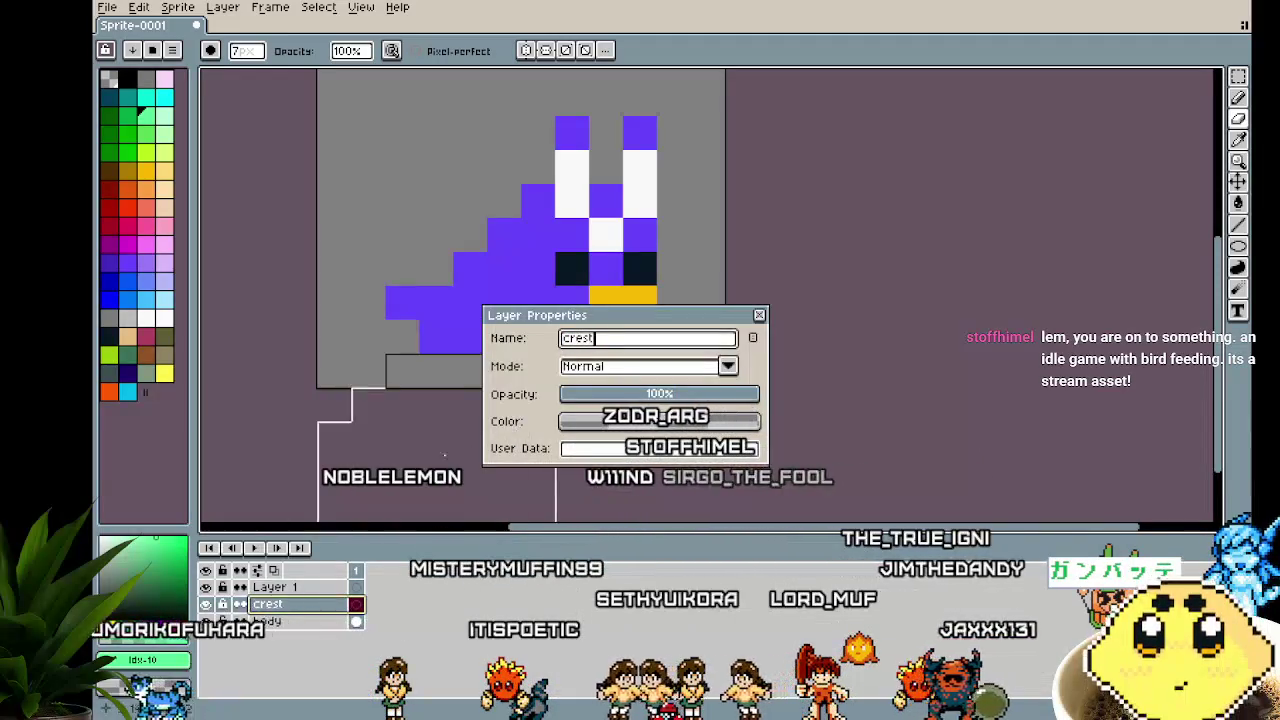
{"action": "left_click", "coordinate": [759, 315]}
Rename Layer 1 to beak
{"action": "double_click", "coordinate": [295, 588]}
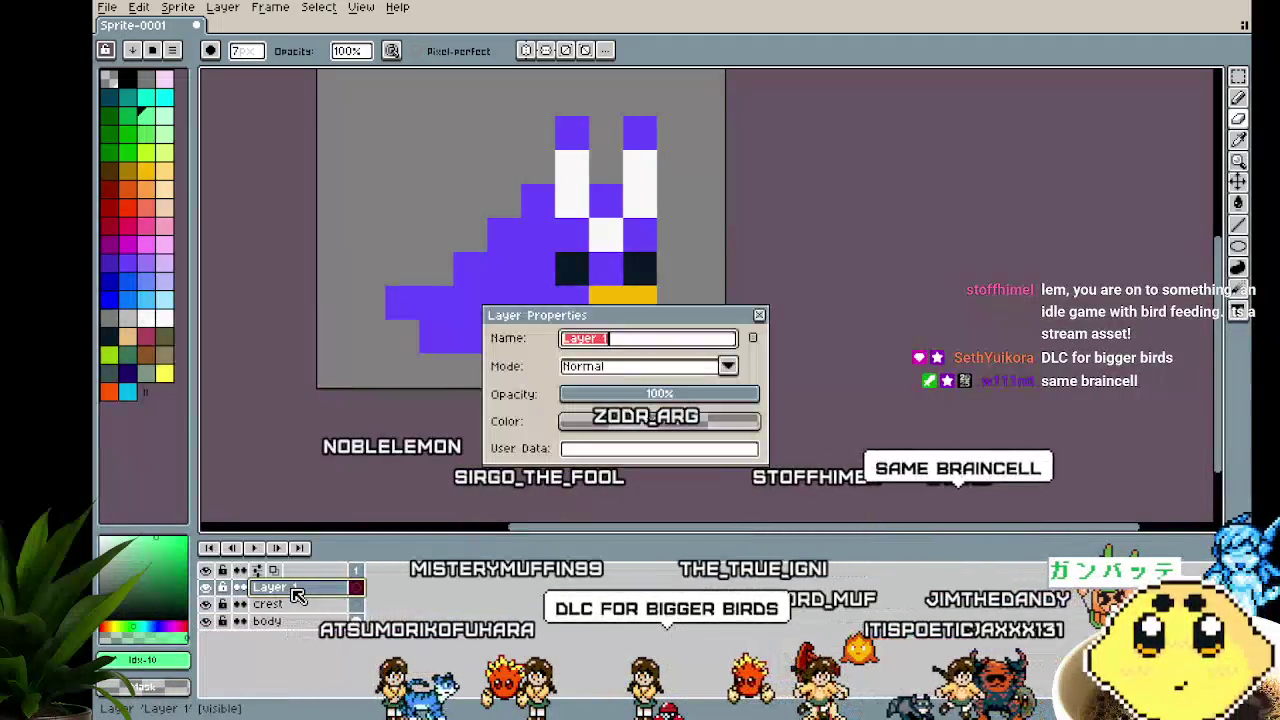
{"action": "type", "text": "beak"}
{"action": "key", "text": "Return"}
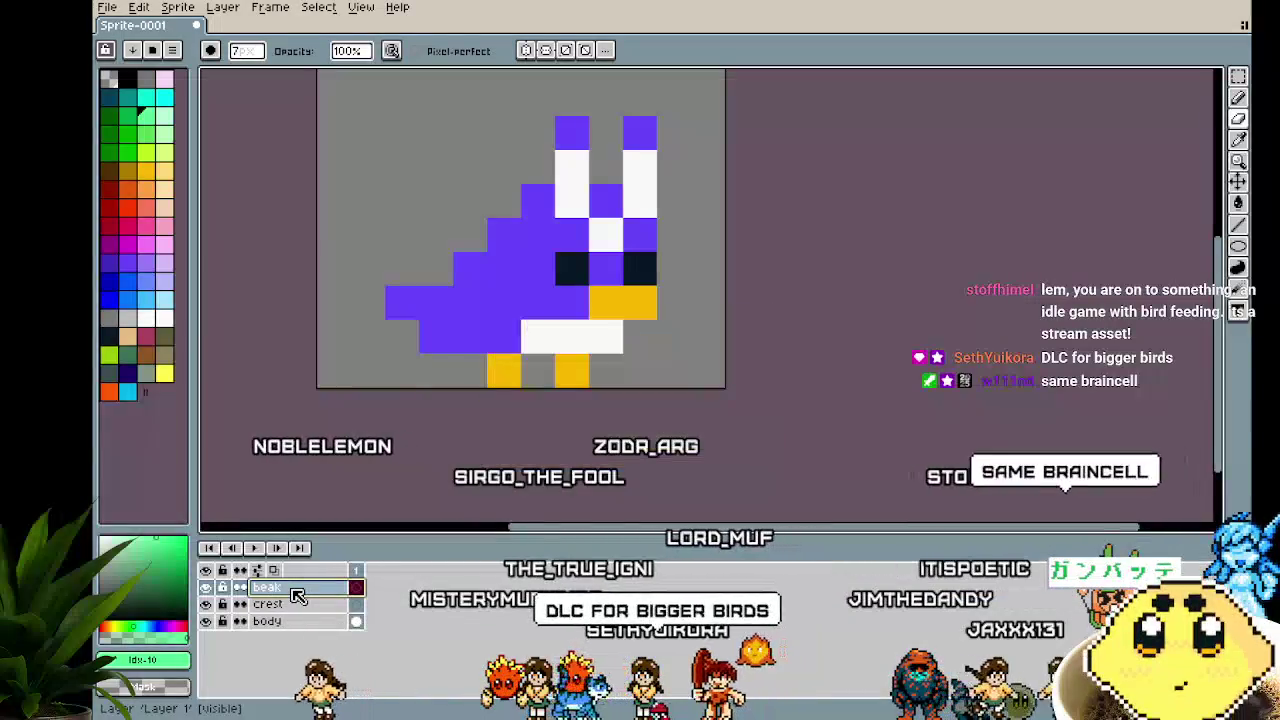
{"action": "key", "text": "d"}
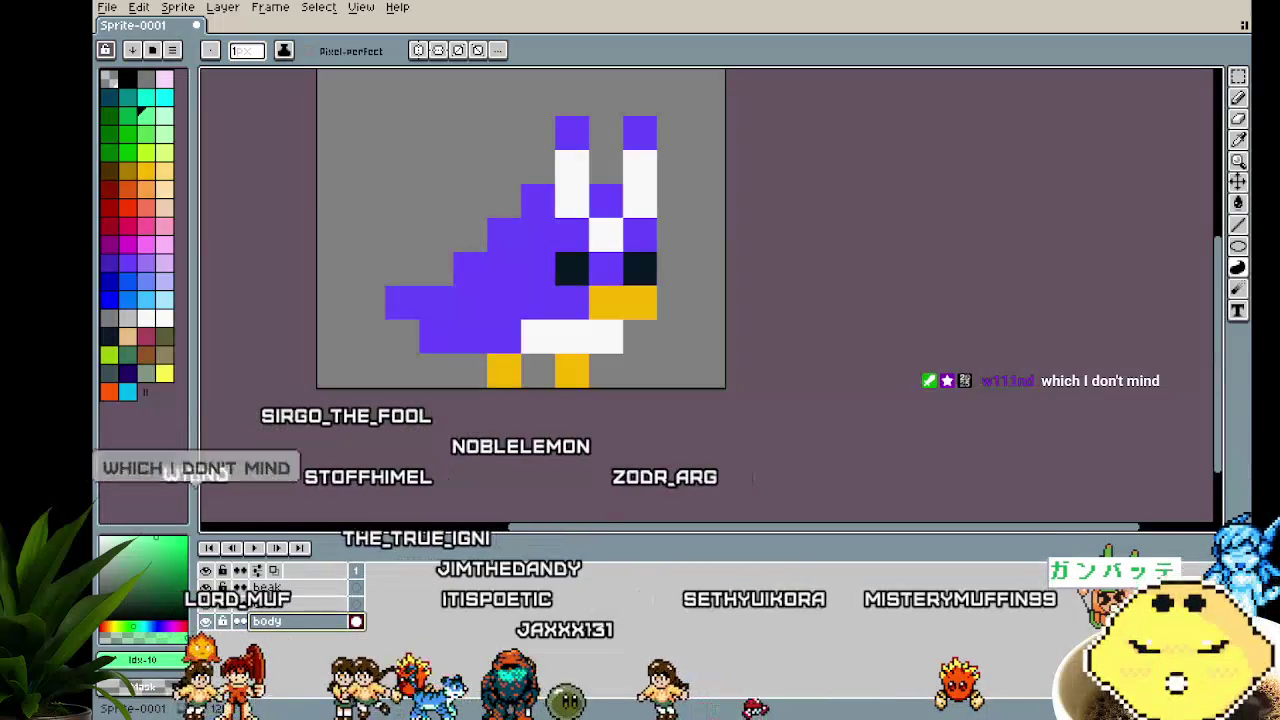
{"action": "mouse_move", "coordinate": [573, 369]}
{"action": "left_mouse_down"}
{"action": "mouse_move", "coordinate": [648, 391]}
{"action": "mouse_move", "coordinate": [603, 403]}
{"action": "left_mouse_up"}
Repaint a pixel in the bird's eye row with a dark navy colour
{"action": "scroll", "coordinate": [603, 403], "scroll_direction": "up", "scroll_amount": 1}
{"action": "scroll", "coordinate": [603, 403], "scroll_direction": "down", "scroll_amount": 1}
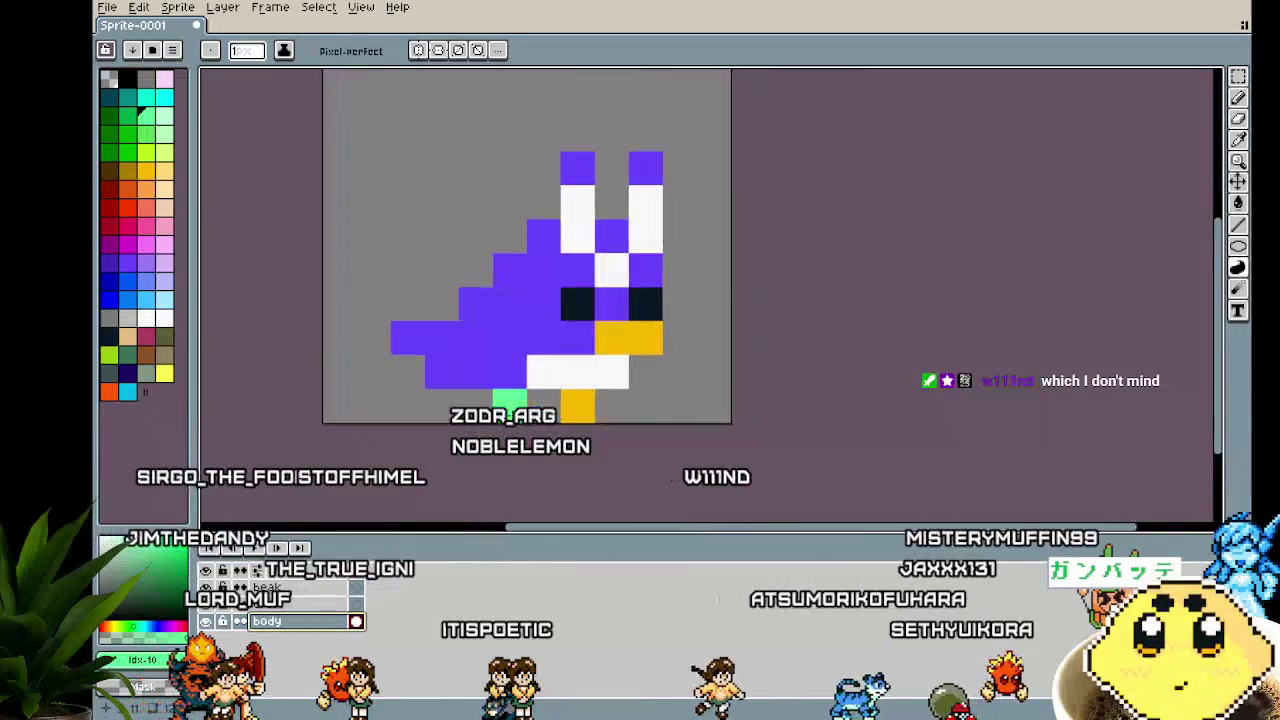
{"action": "left_click", "coordinate": [133, 79]}
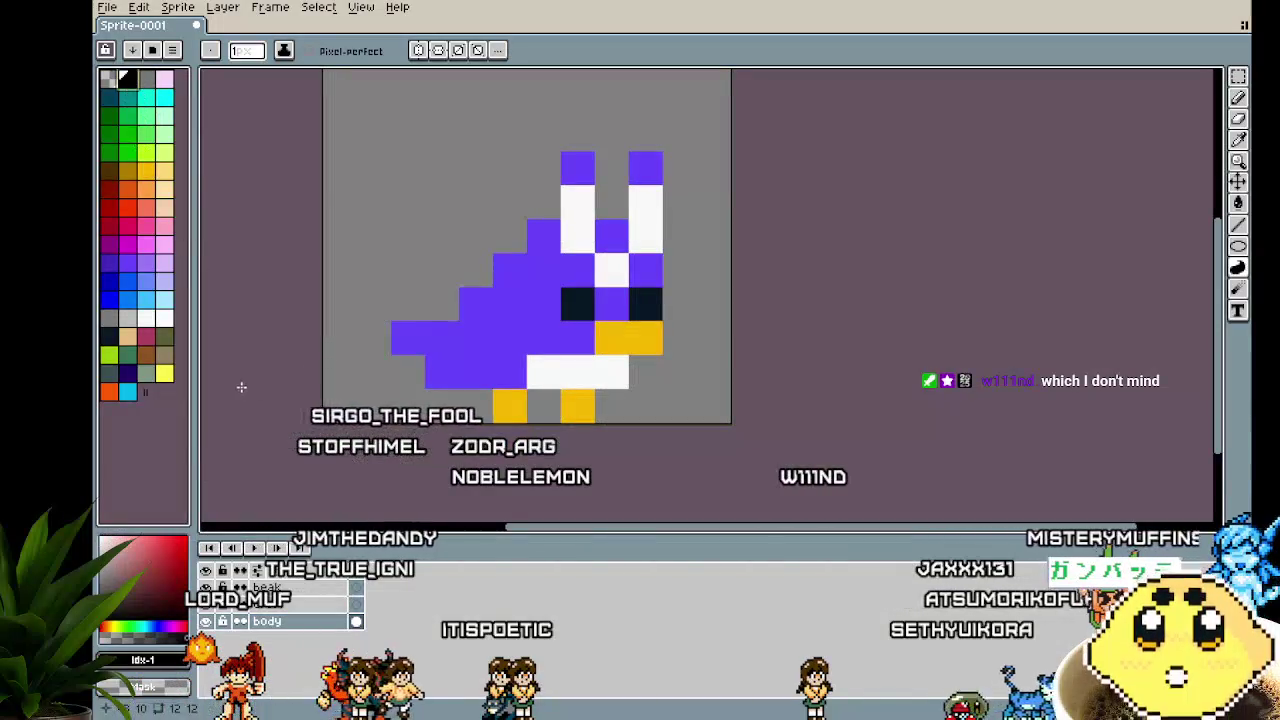
{"action": "left_click", "coordinate": [111, 340]}
{"action": "scroll", "coordinate": [287, 496], "scroll_direction": "right", "scroll_amount": 2}
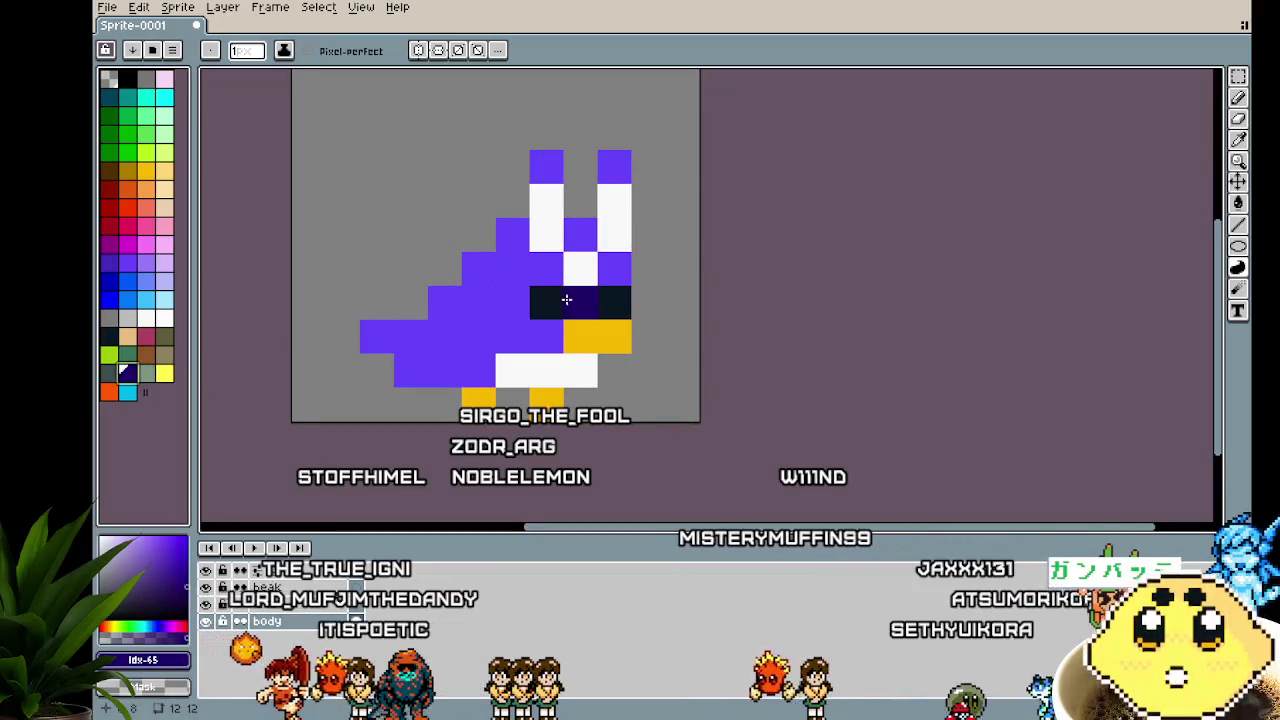
{"action": "left_click", "coordinate": [605, 297]}
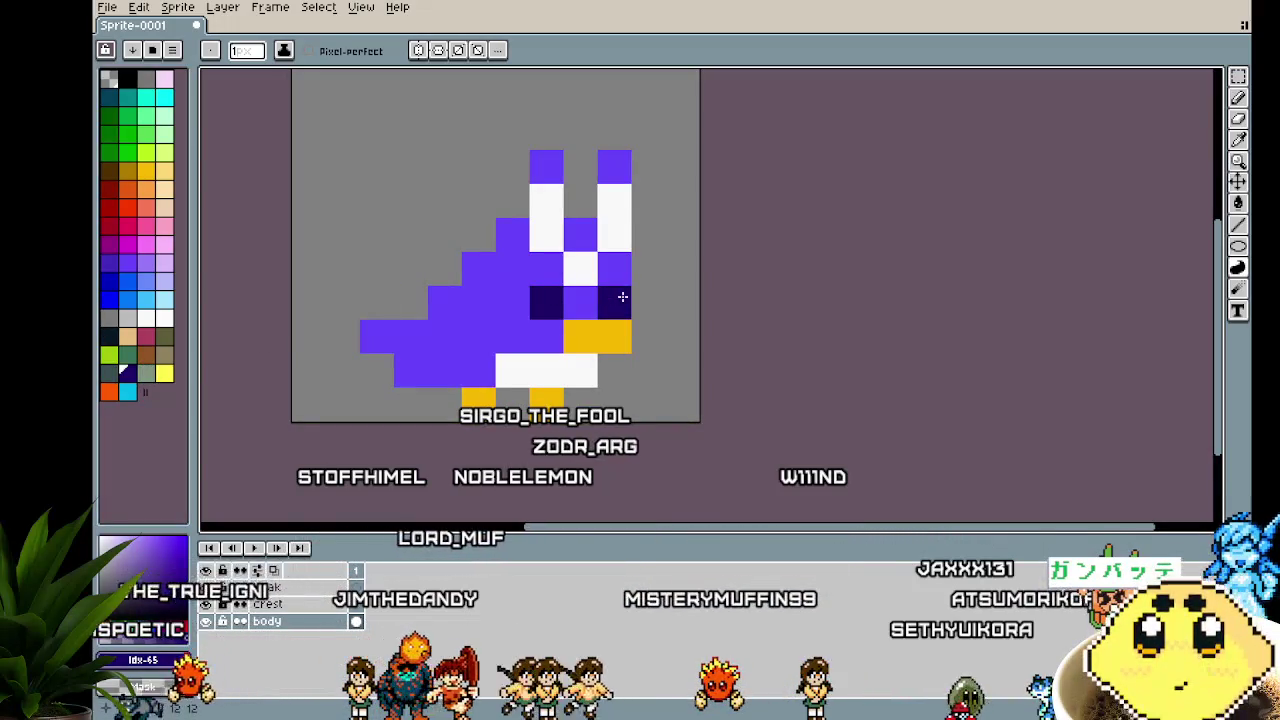
Paint two white tail pixels at the bird's back
{"action": "scroll", "coordinate": [616, 494], "scroll_direction": "down", "scroll_amount": 4}
{"action": "scroll", "coordinate": [616, 494], "scroll_direction": "down", "scroll_amount": 2}
{"action": "scroll", "coordinate": [616, 494], "scroll_direction": "up", "scroll_amount": 3}
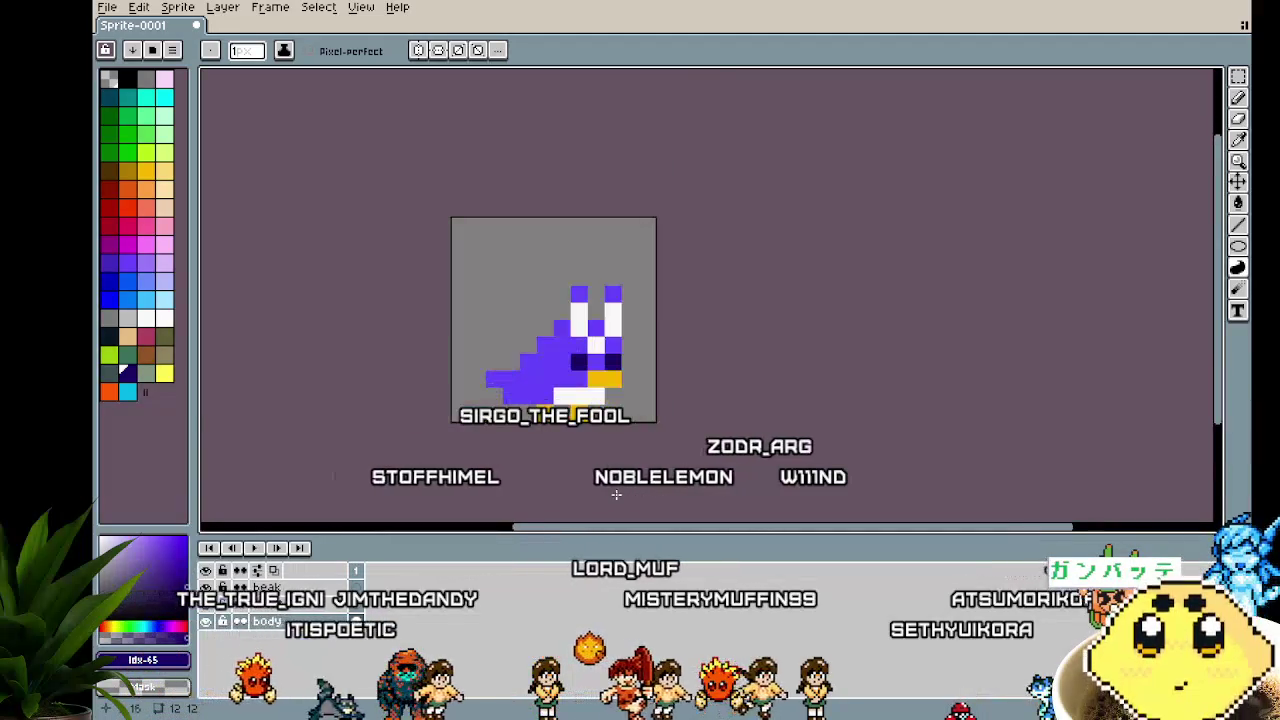
{"action": "scroll", "coordinate": [616, 494], "scroll_direction": "up", "scroll_amount": 2}
{"action": "scroll", "coordinate": [616, 494], "scroll_direction": "down", "scroll_amount": 1}
{"action": "mouse_move", "coordinate": [616, 494]}
{"action": "left_mouse_down"}
{"action": "mouse_move", "coordinate": [569, 494]}
{"action": "mouse_move", "coordinate": [612, 498]}
{"action": "left_mouse_up"}
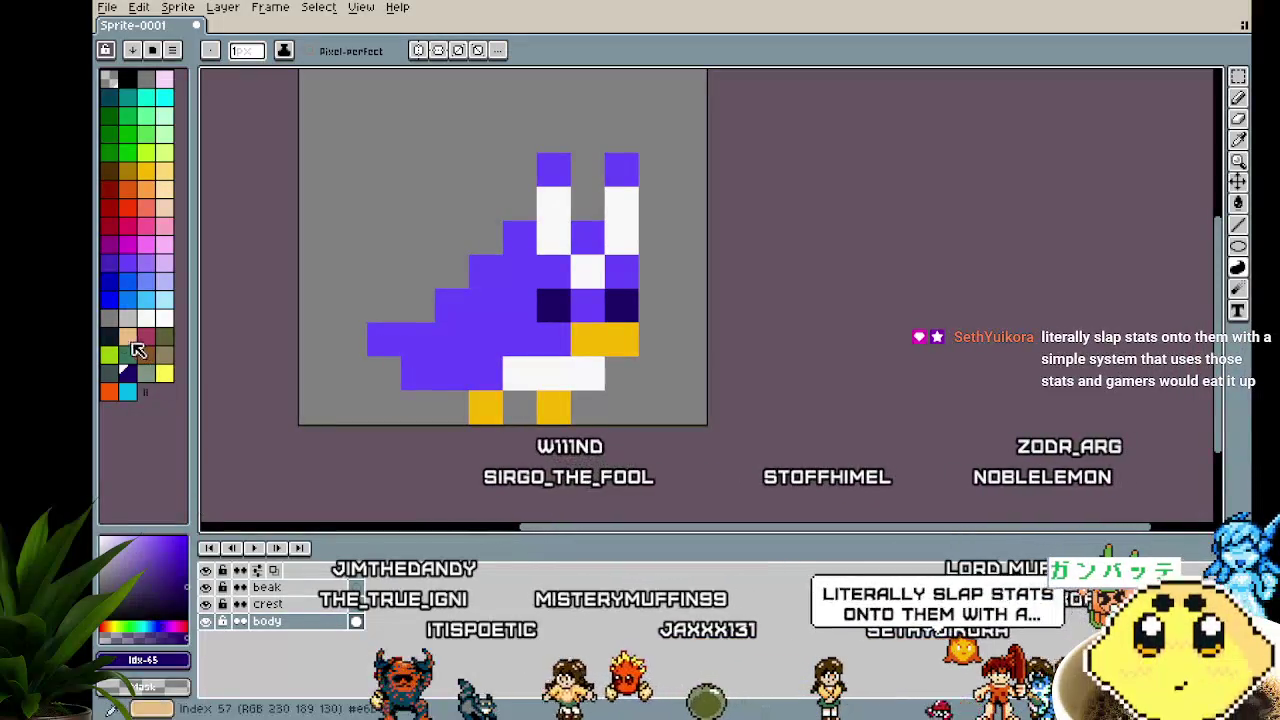
{"action": "left_click", "coordinate": [108, 350]}
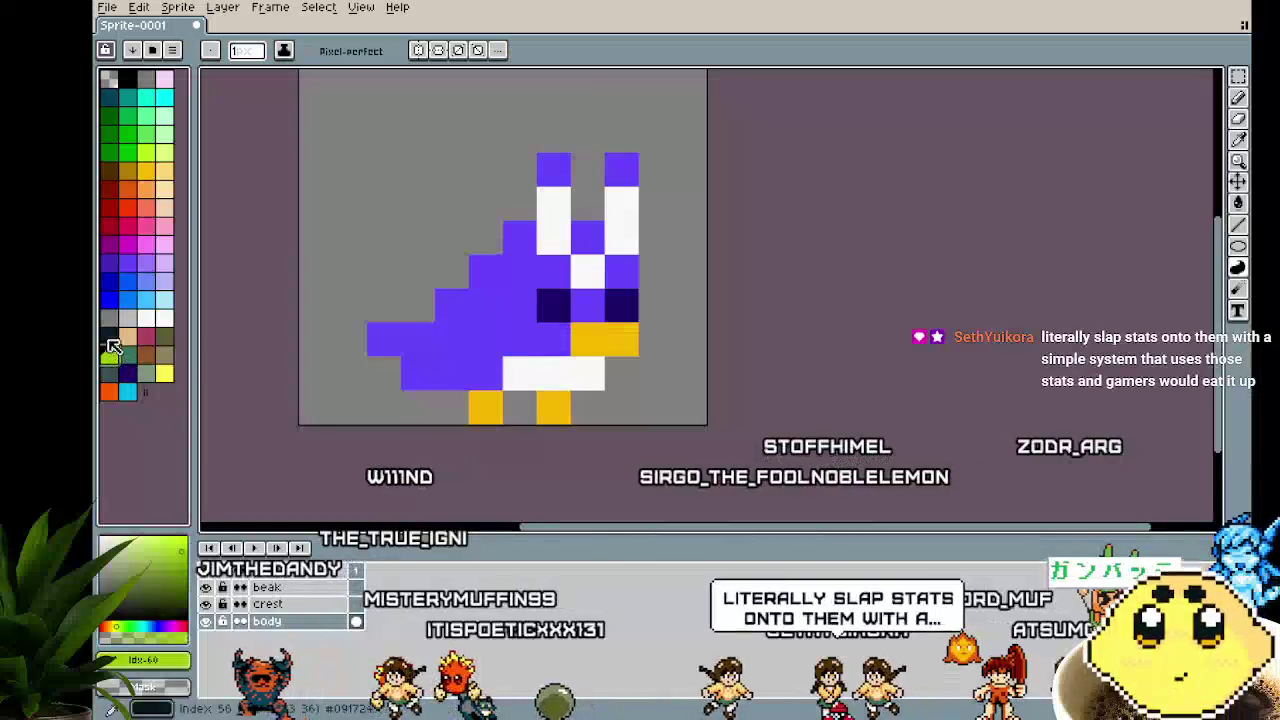
{"action": "left_click_drag", "start_coordinate": [214, 340], "coordinate": [198, 340]}
{"action": "left_click", "coordinate": [608, 274], "text": "alt"}
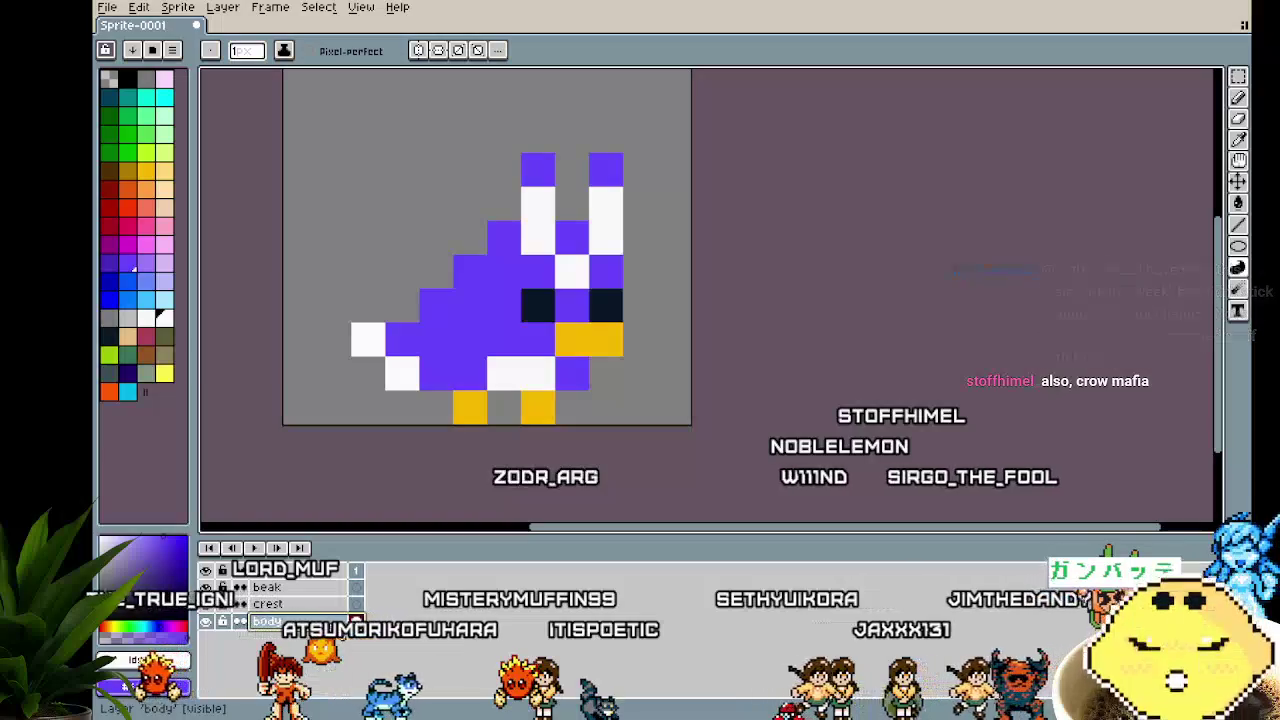
{"action": "right_click", "coordinate": [310, 621]}
{"action": "mouse_move", "coordinate": [345, 608]}
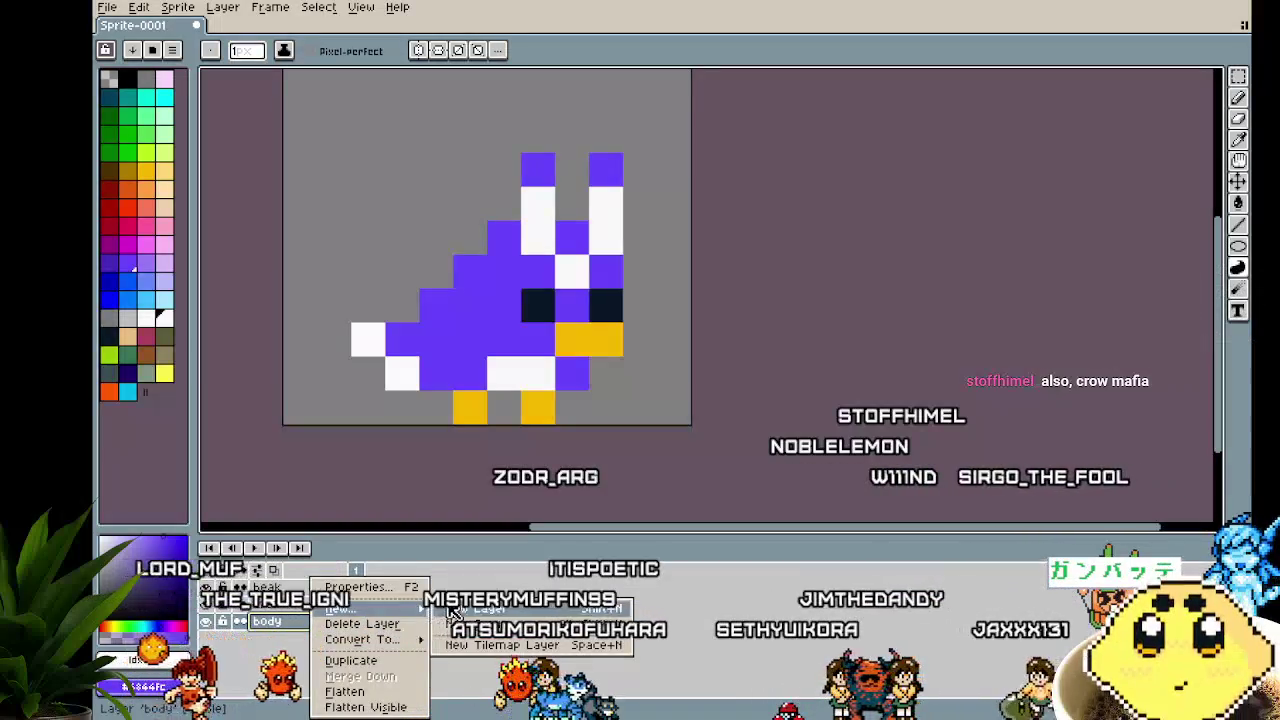
Add a new empty layer and name it tail
{"action": "left_click", "coordinate": [453, 609]}
{"action": "double_click", "coordinate": [309, 622]}
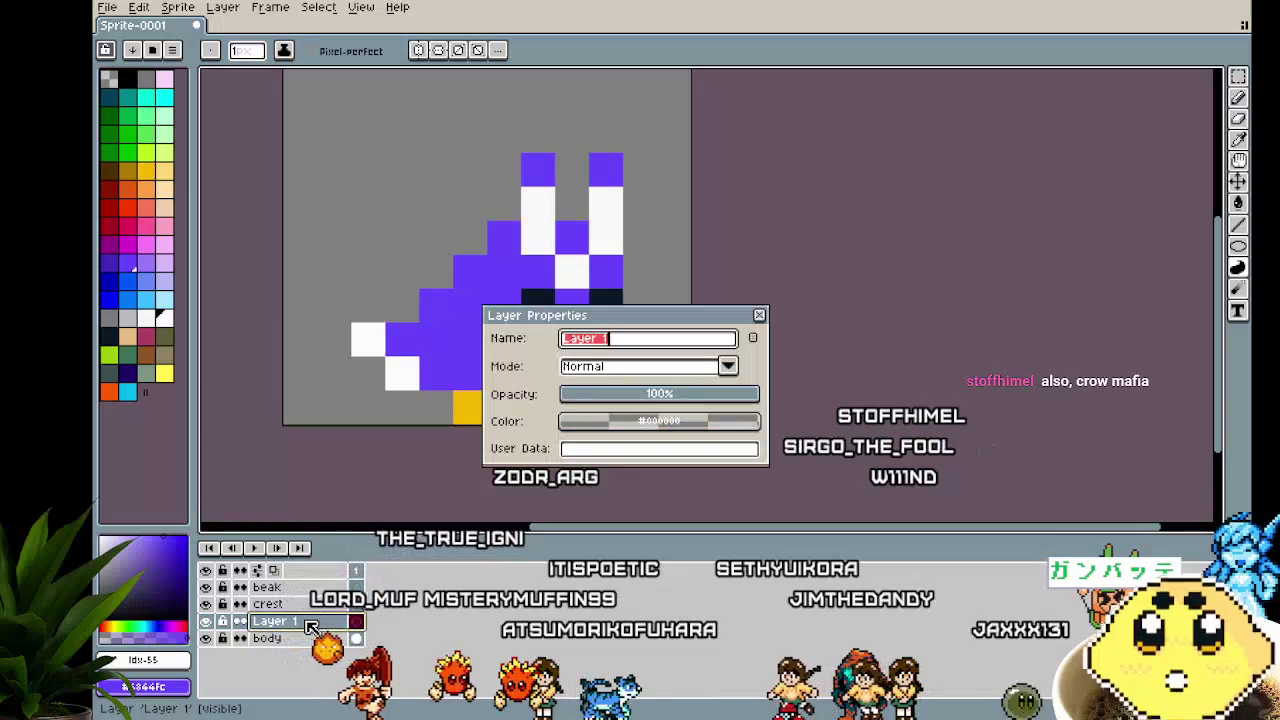
{"action": "type", "text": "l"}
{"action": "key", "text": "Return"}
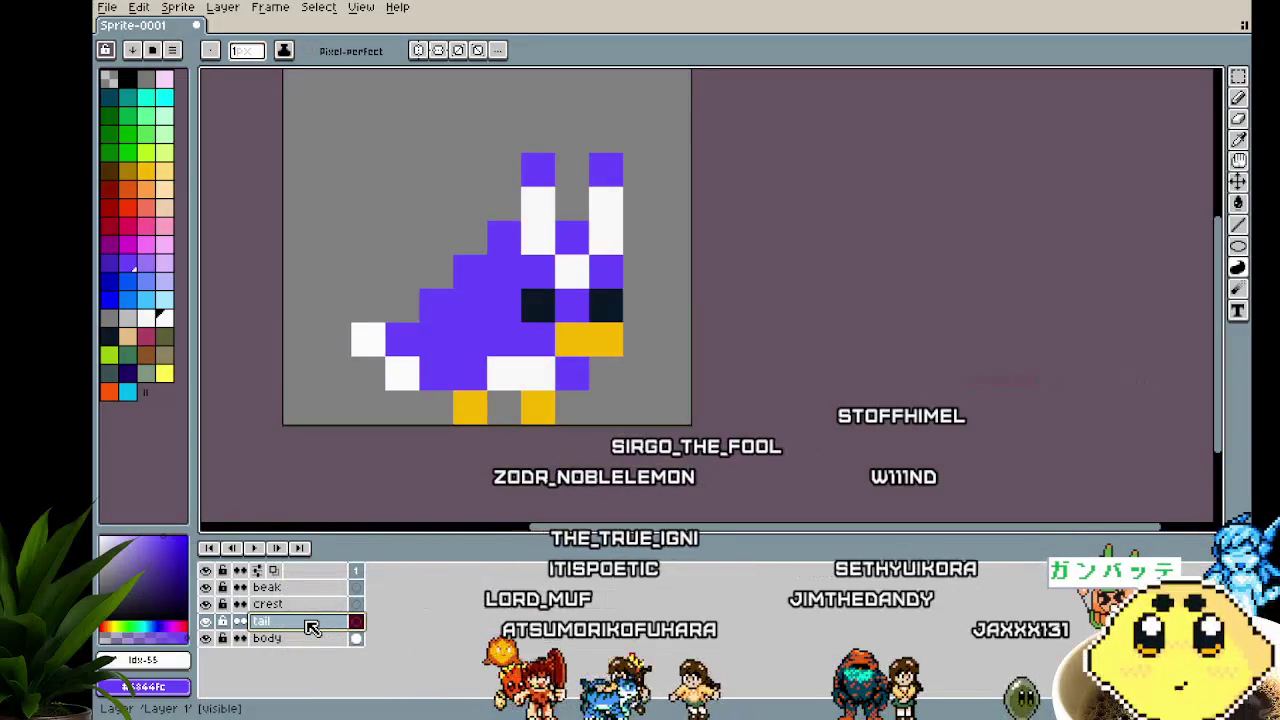
{"action": "left_click", "coordinate": [313, 640]}
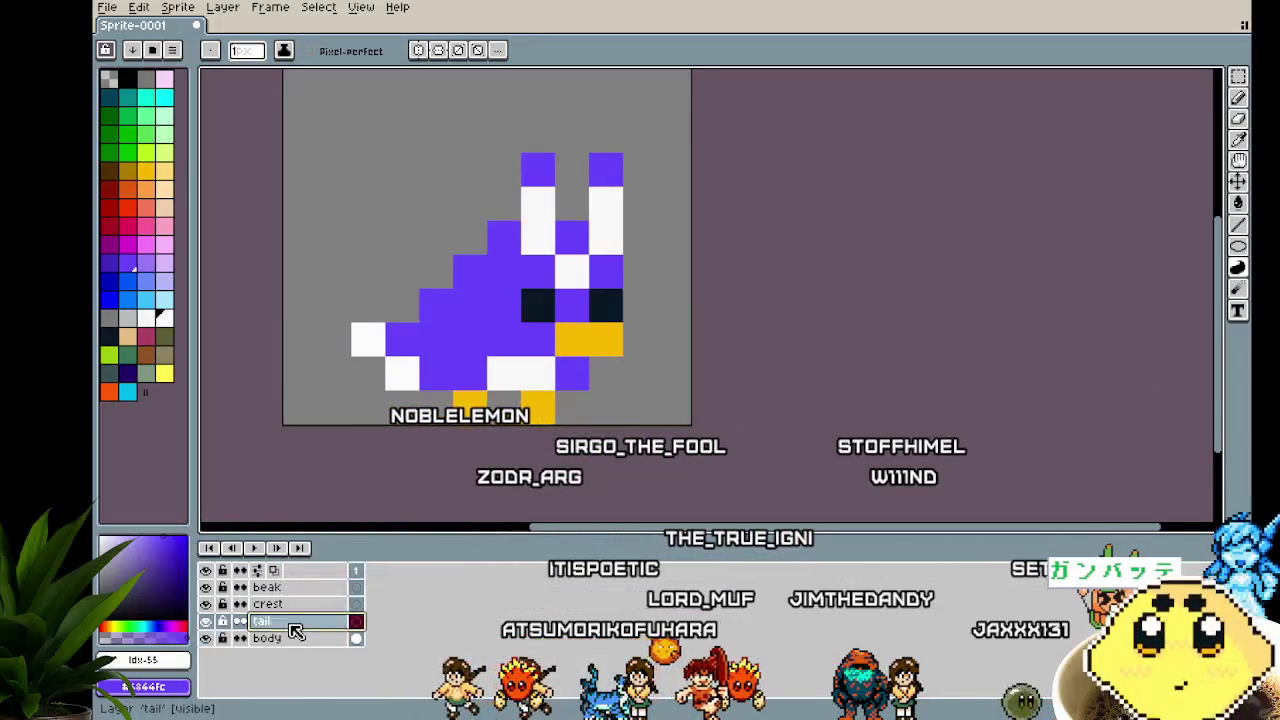
Add another new layer above tail and name it wing
{"action": "right_click", "coordinate": [289, 627]}
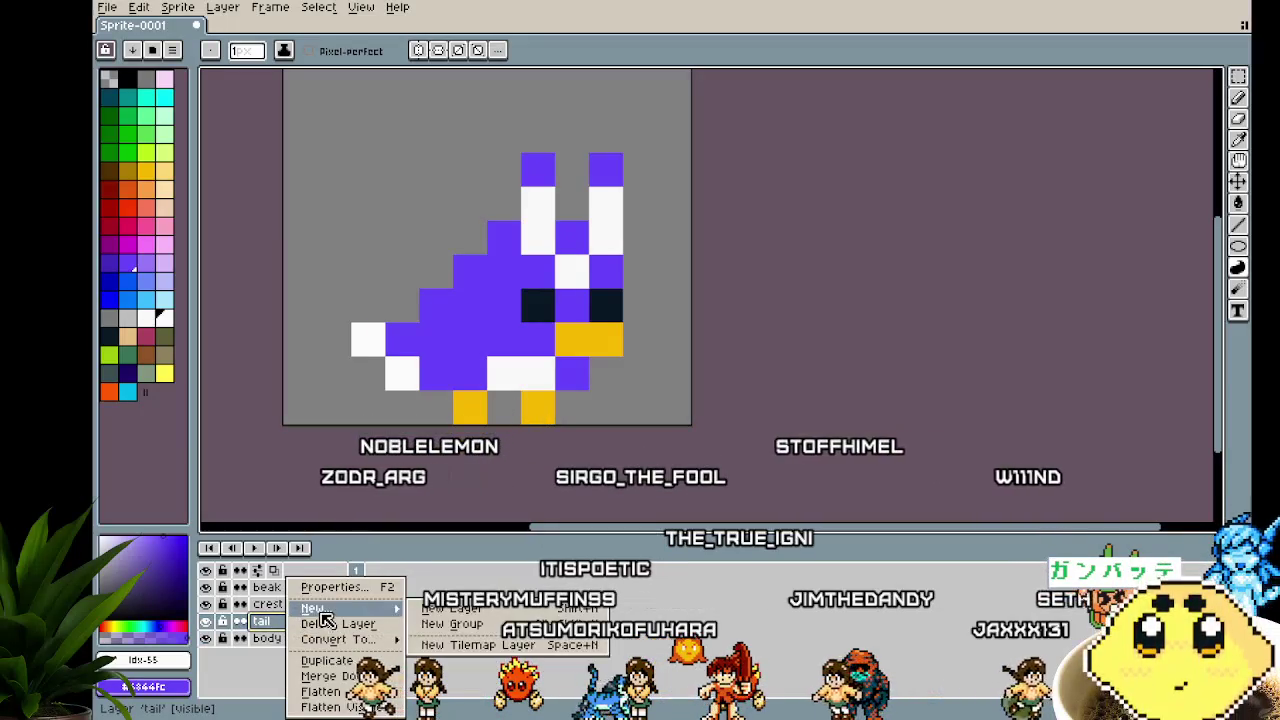
{"action": "left_click", "coordinate": [463, 610]}
{"action": "key", "text": "w"}
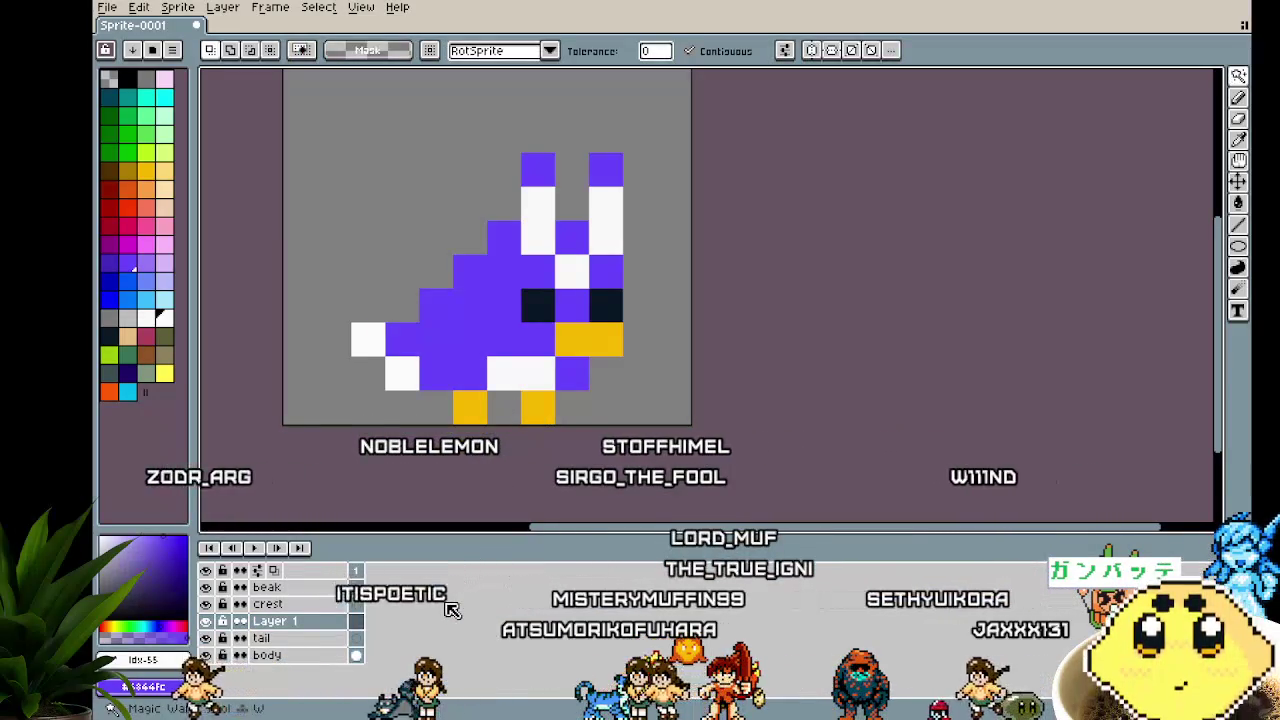
{"action": "double_click", "coordinate": [315, 622]}
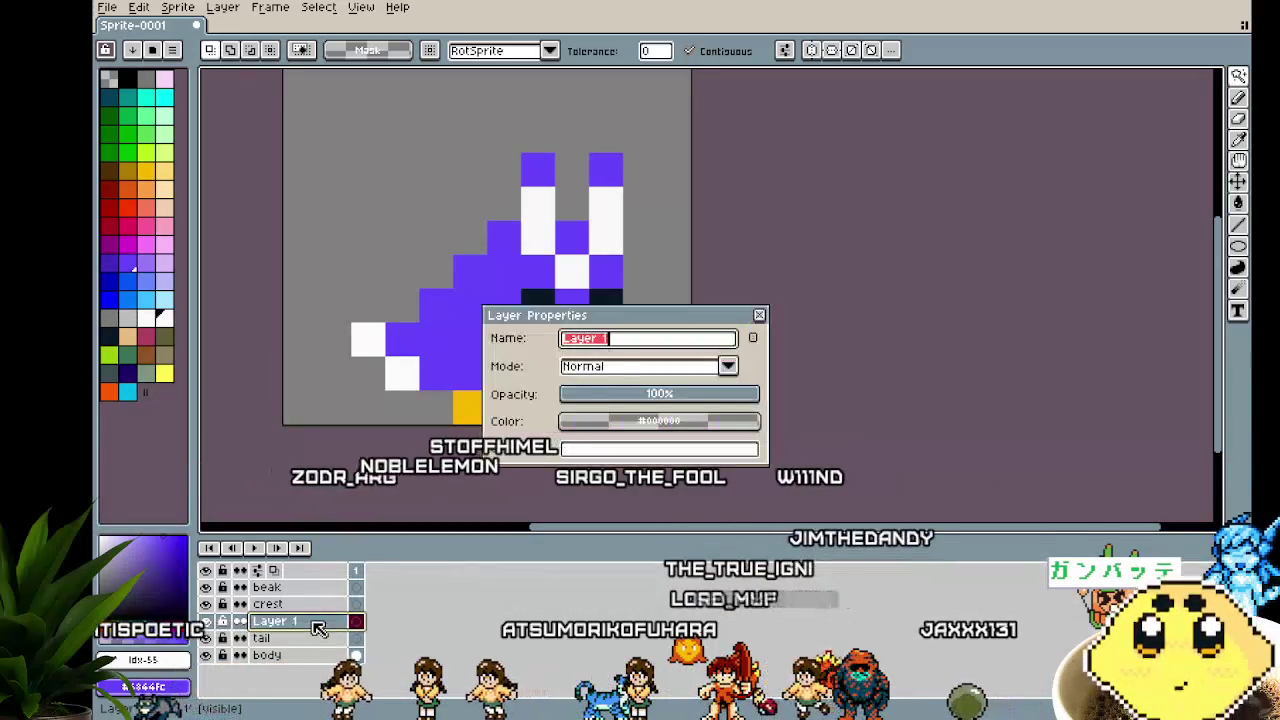
{"action": "type", "text": "wing"}
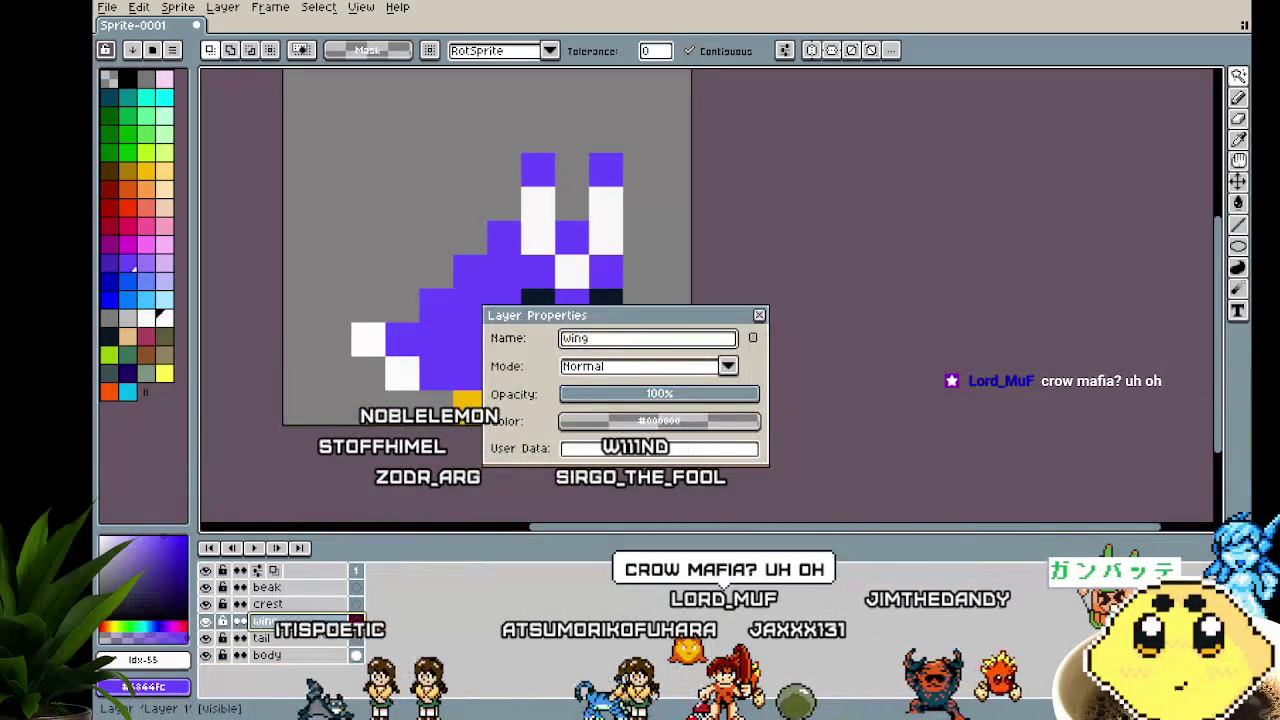
{"action": "key", "text": "Return"}
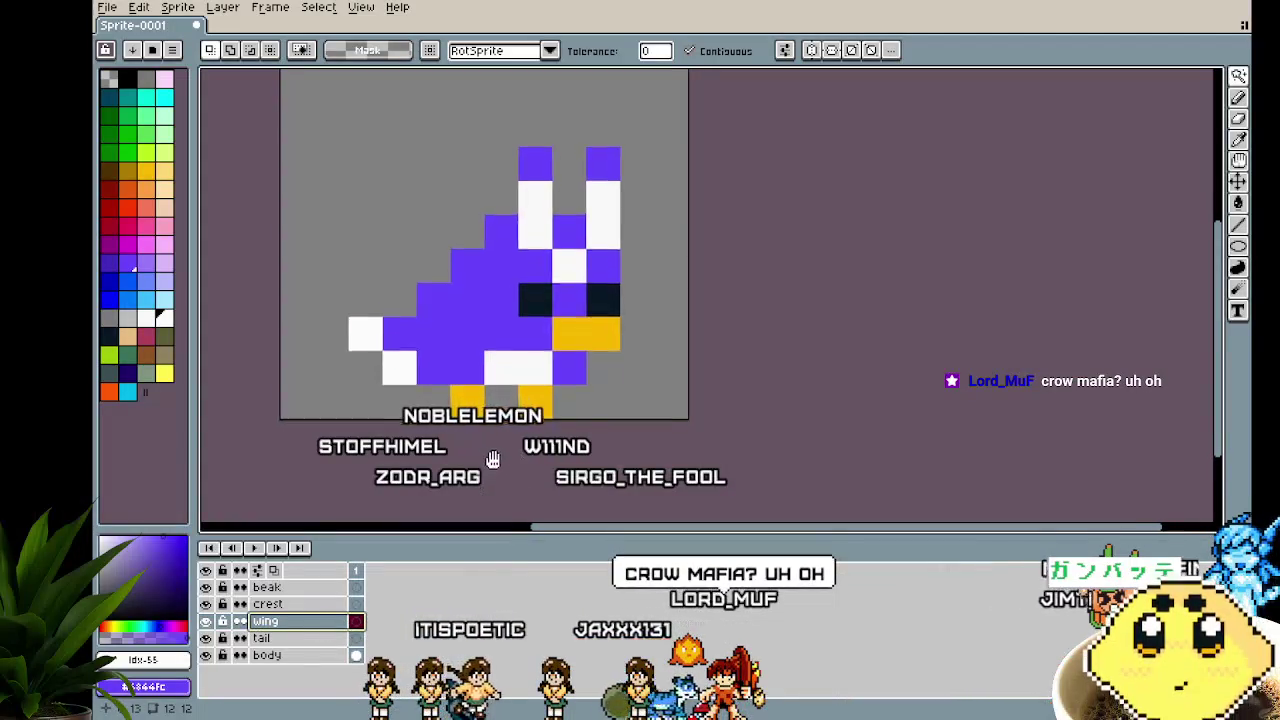
{"action": "scroll", "coordinate": [503, 474], "scroll_direction": "up", "scroll_amount": 1}
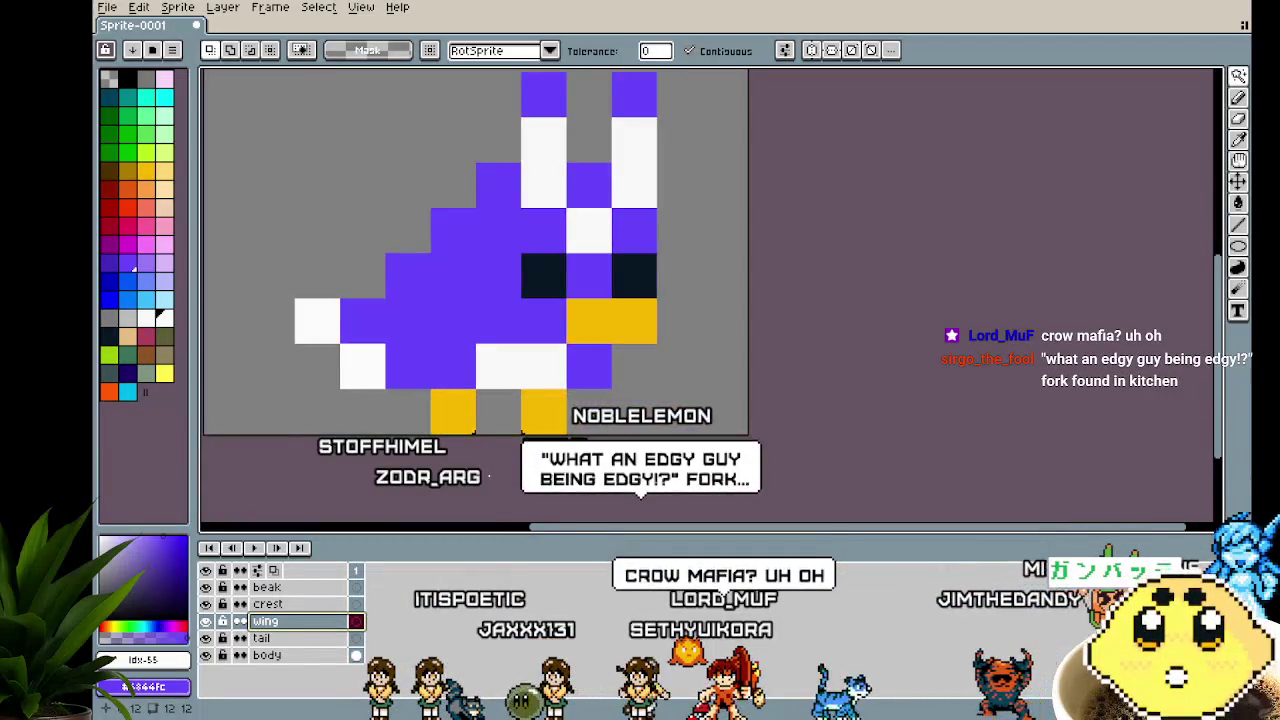
{"action": "scroll", "coordinate": [492, 480], "scroll_direction": "down", "scroll_amount": 1}
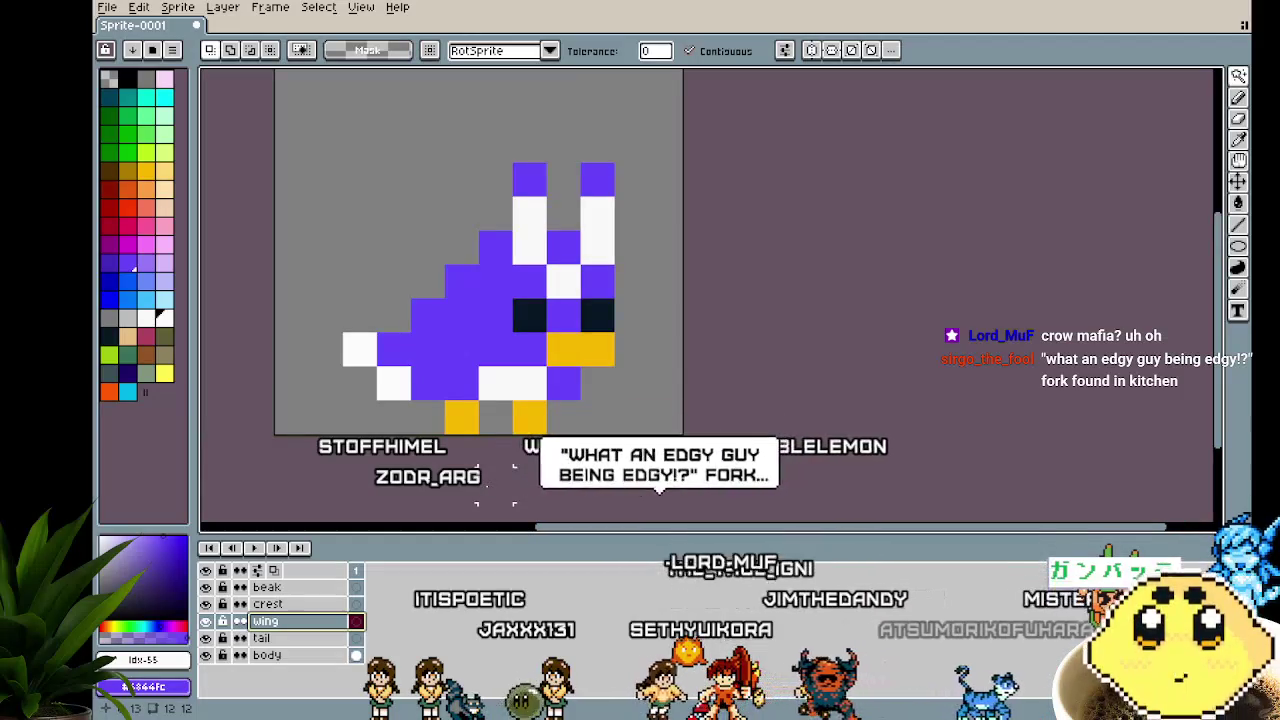
{"action": "scroll", "coordinate": [495, 485], "scroll_direction": "right", "scroll_amount": 1}
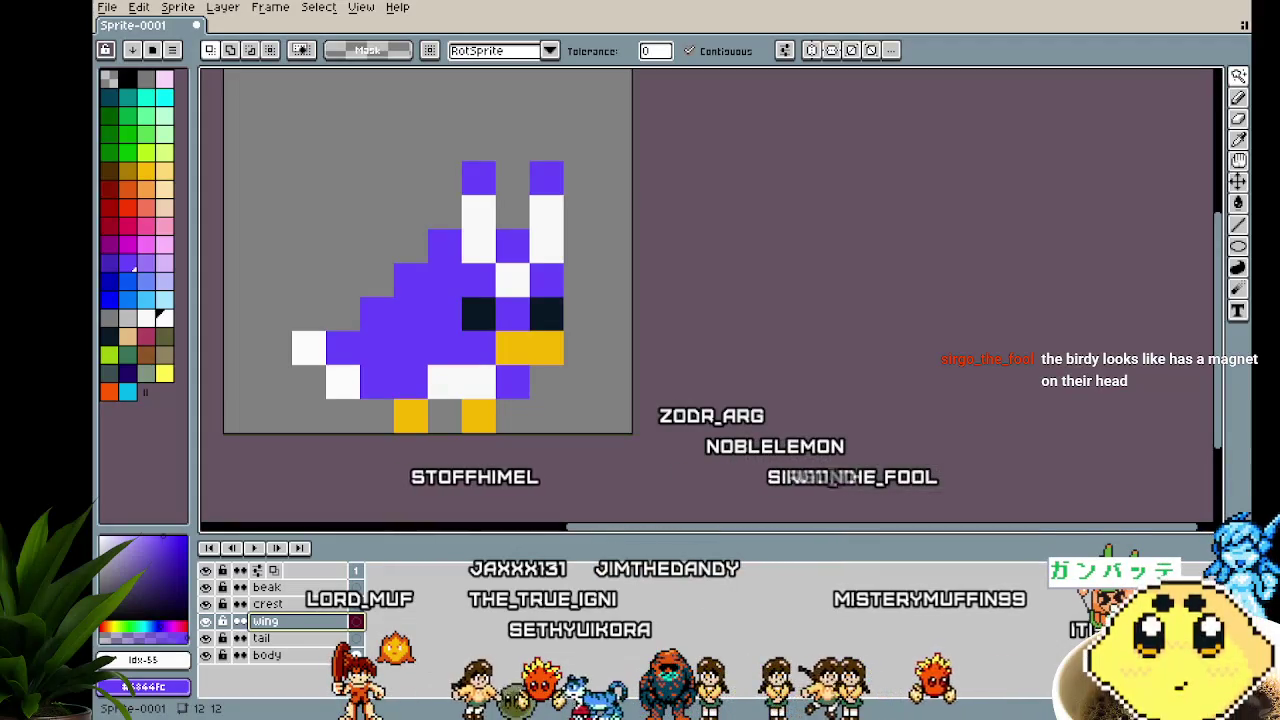
{"action": "scroll", "coordinate": [380, 411], "scroll_direction": "left", "scroll_amount": 2}
On the body layer, erase both ear pixels and touch up the head with purple and a black eye pixel
{"action": "scroll", "coordinate": [390, 418], "scroll_direction": "left", "scroll_amount": 2}
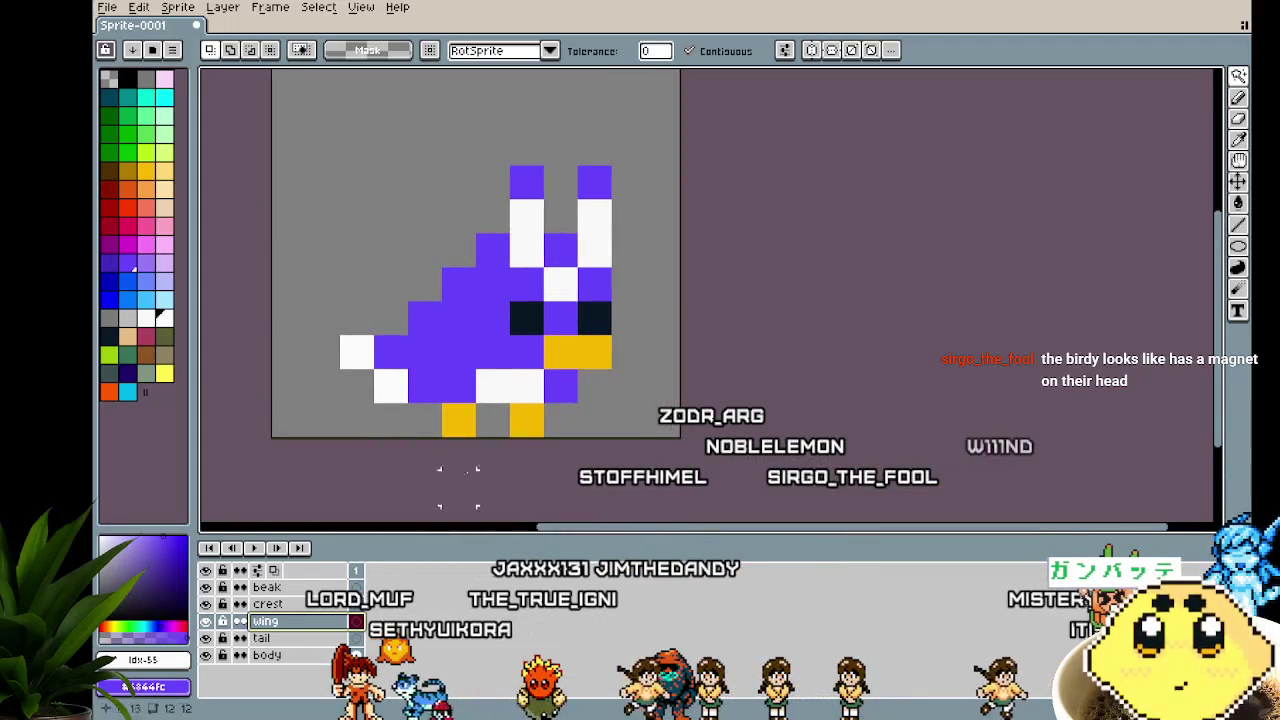
{"action": "scroll", "coordinate": [503, 194], "scroll_direction": "right", "scroll_amount": 2}
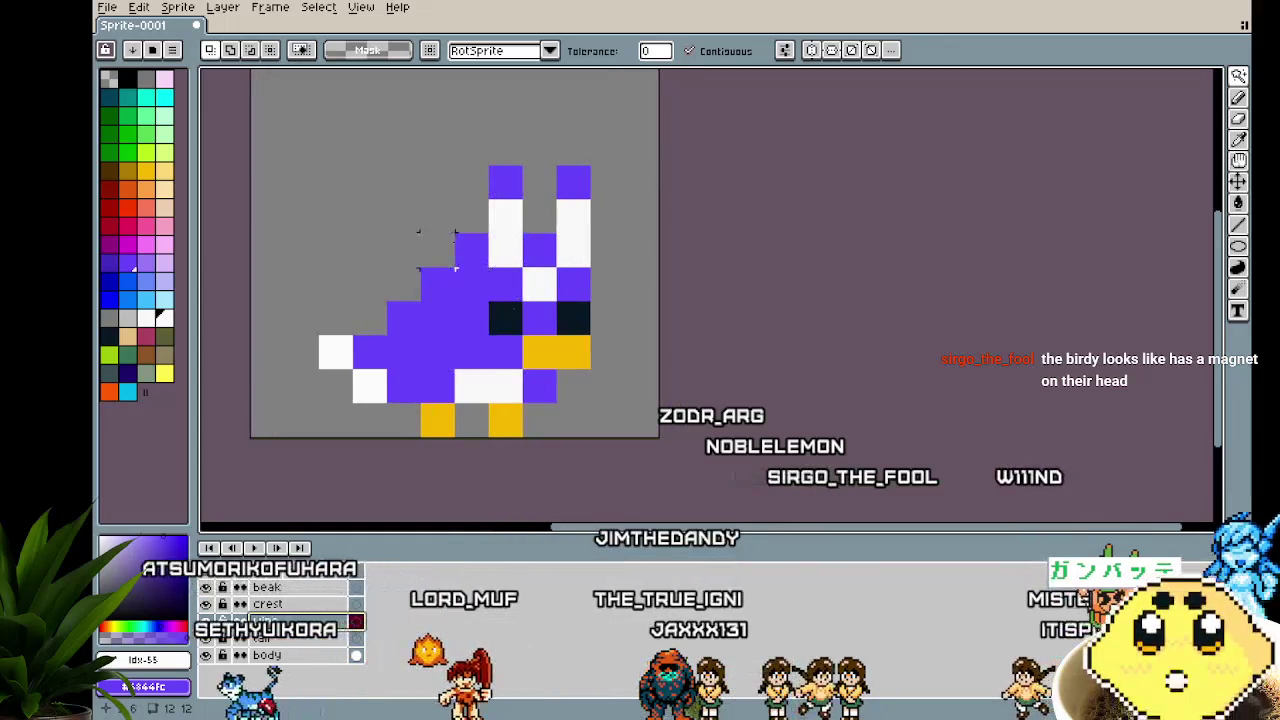
{"action": "left_click", "coordinate": [300, 655]}
{"action": "key", "text": "e"}
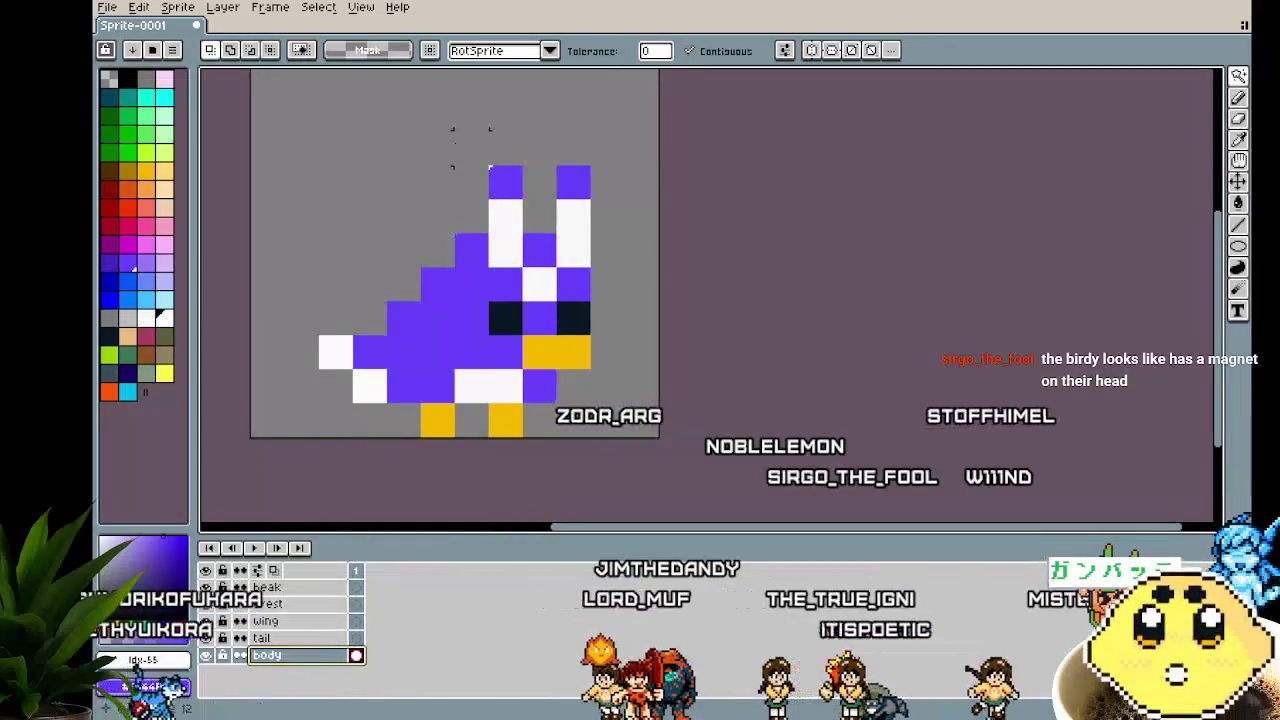
{"action": "key", "text": "b"}
{"action": "key", "text": "ctrl+d"}
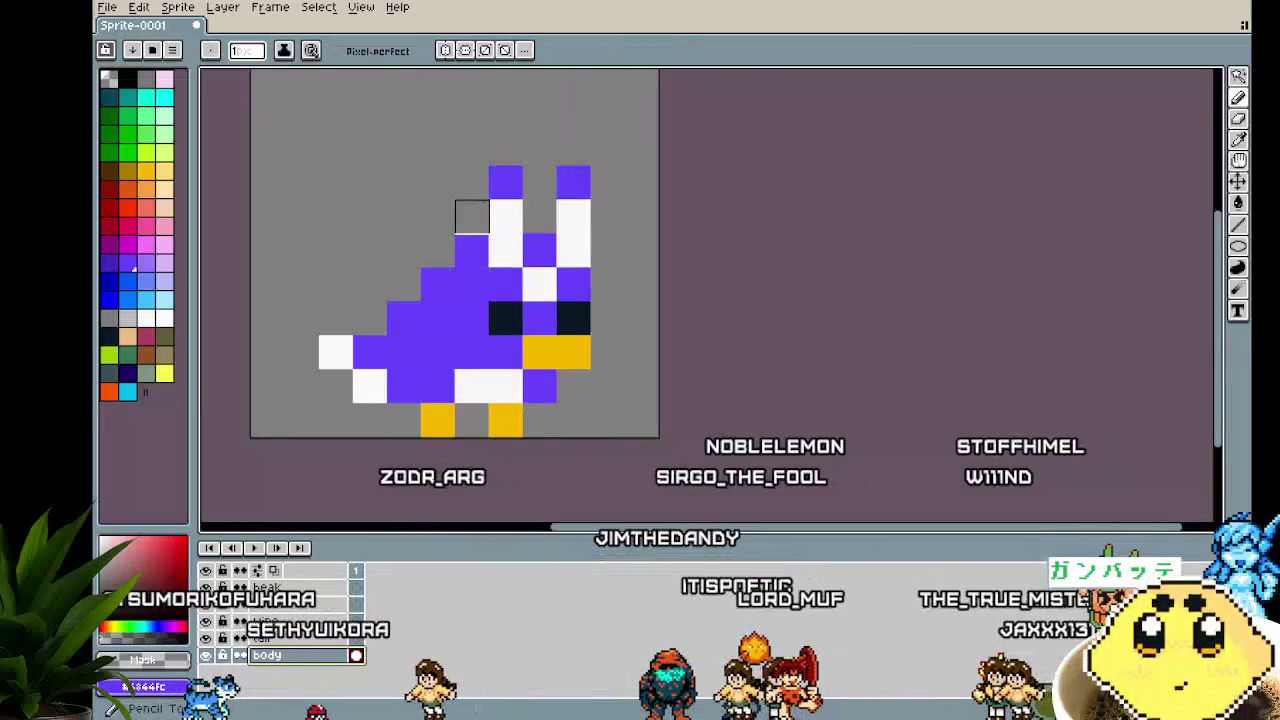
{"action": "left_click", "coordinate": [573, 182]}
{"action": "left_click", "coordinate": [505, 182]}
{"action": "left_click", "coordinate": [457, 294], "text": "alt"}
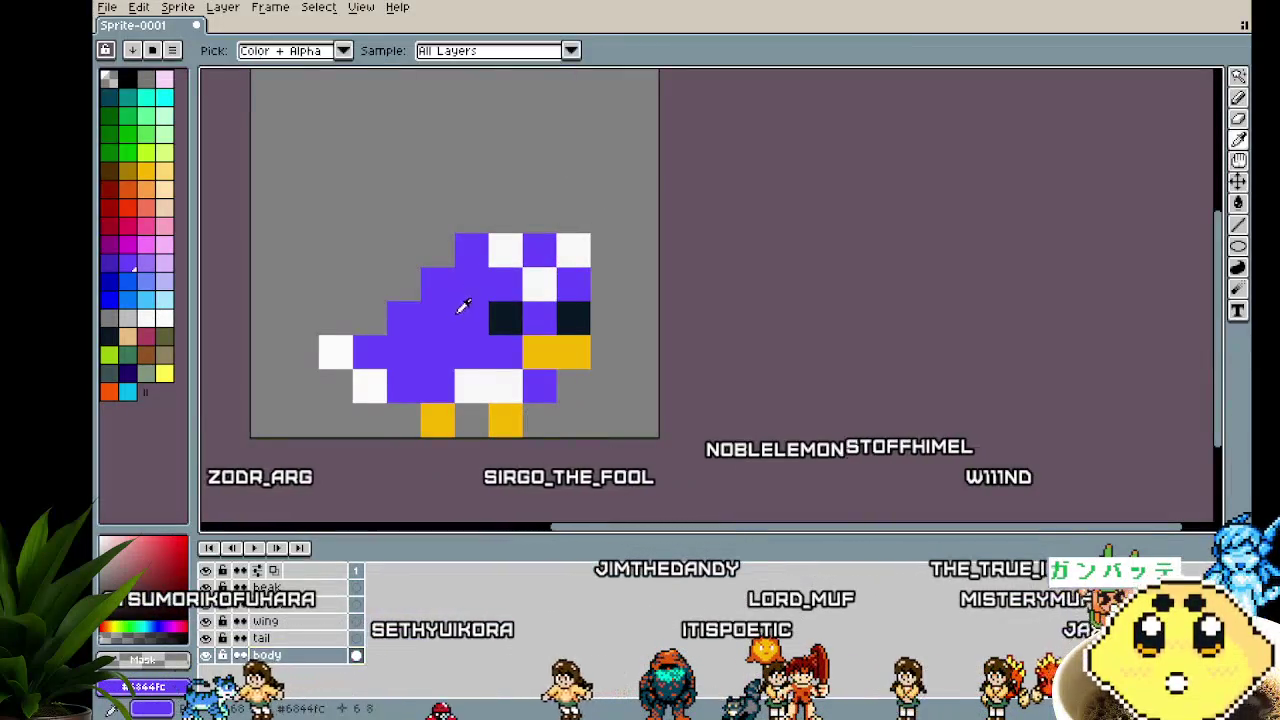
{"action": "left_click", "coordinate": [505, 250]}
{"action": "left_click", "coordinate": [520, 317]}
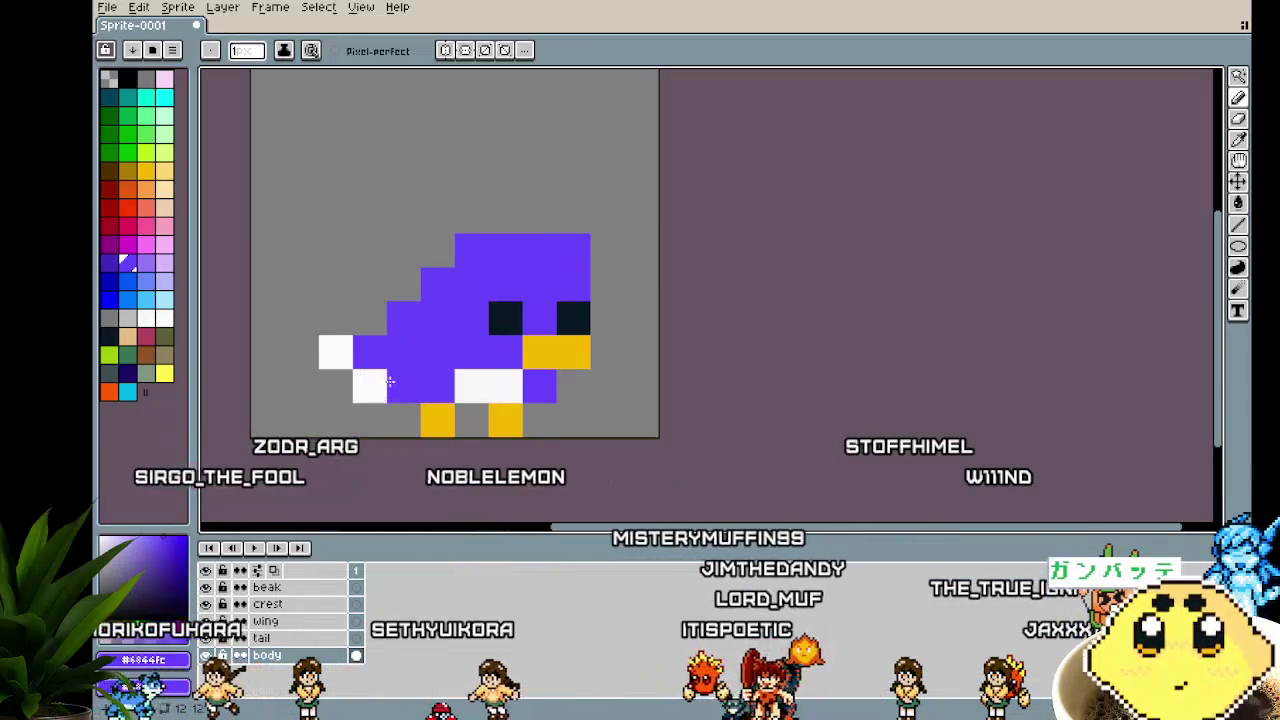
Paint the white tail and belly pixels purple
{"action": "left_click_drag", "start_coordinate": [372, 385], "coordinate": [335, 356]}
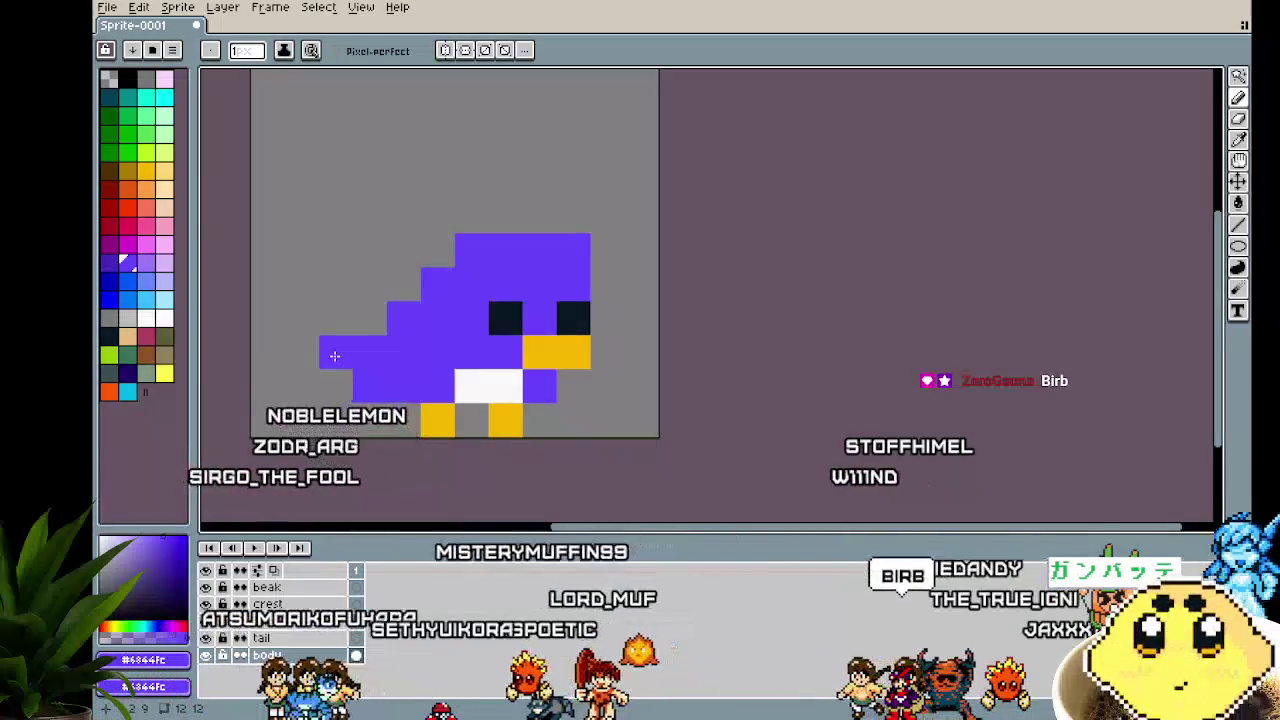
{"action": "scroll", "coordinate": [335, 356], "scroll_direction": "down", "scroll_amount": 4}
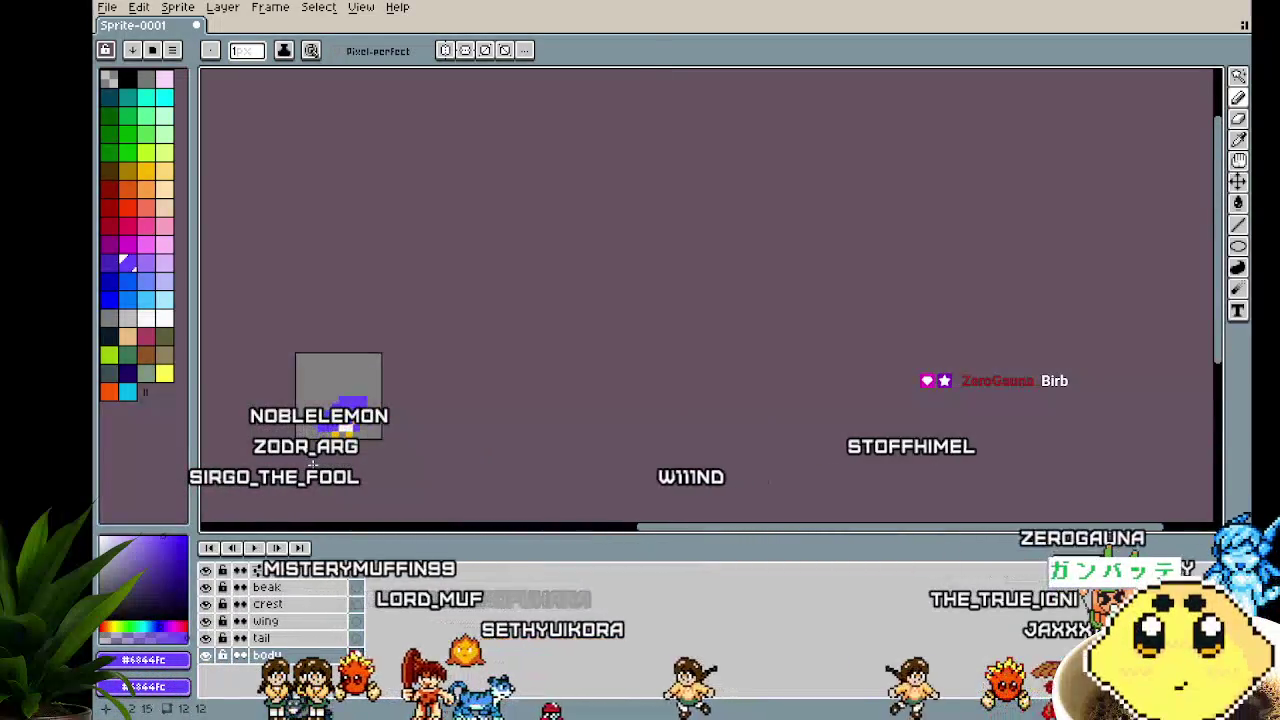
{"action": "scroll", "coordinate": [313, 463], "scroll_direction": "up", "scroll_amount": 4}
{"action": "left_click", "coordinate": [449, 387]}
{"action": "left_click", "coordinate": [480, 382]}
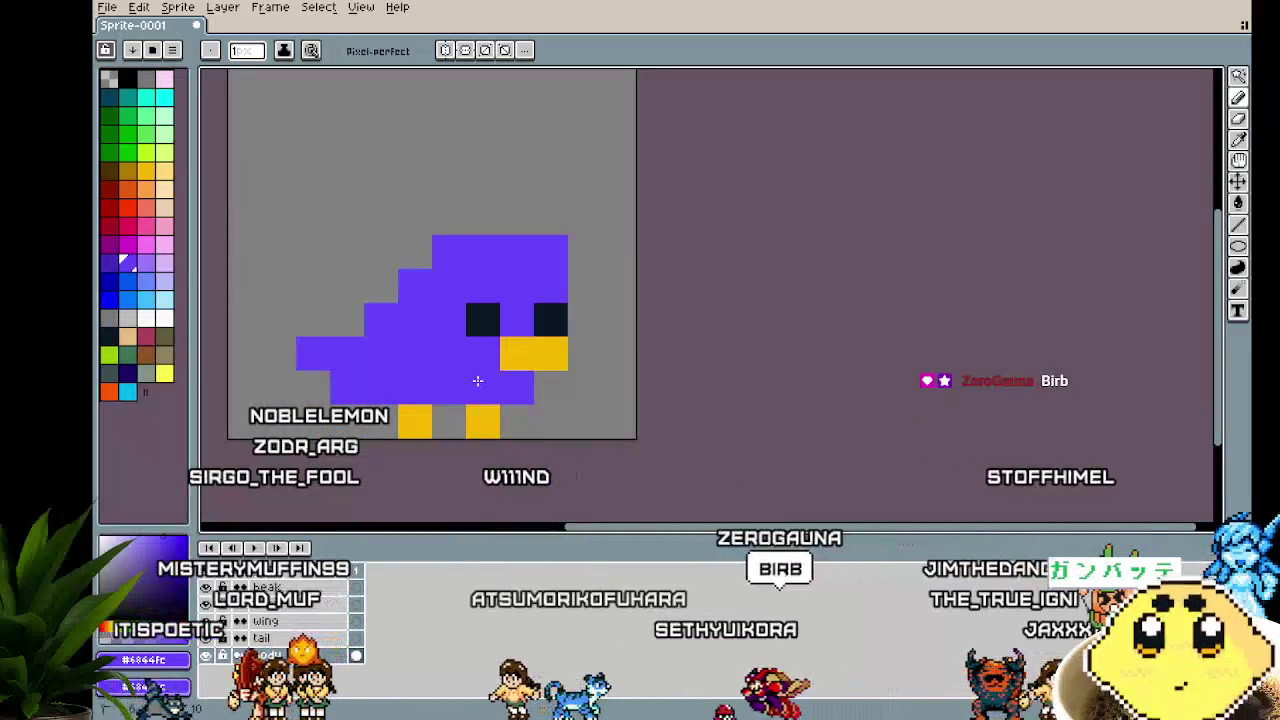
{"action": "scroll", "coordinate": [395, 493], "scroll_direction": "down", "scroll_amount": 3}
{"action": "scroll", "coordinate": [396, 498], "scroll_direction": "up", "scroll_amount": 2}
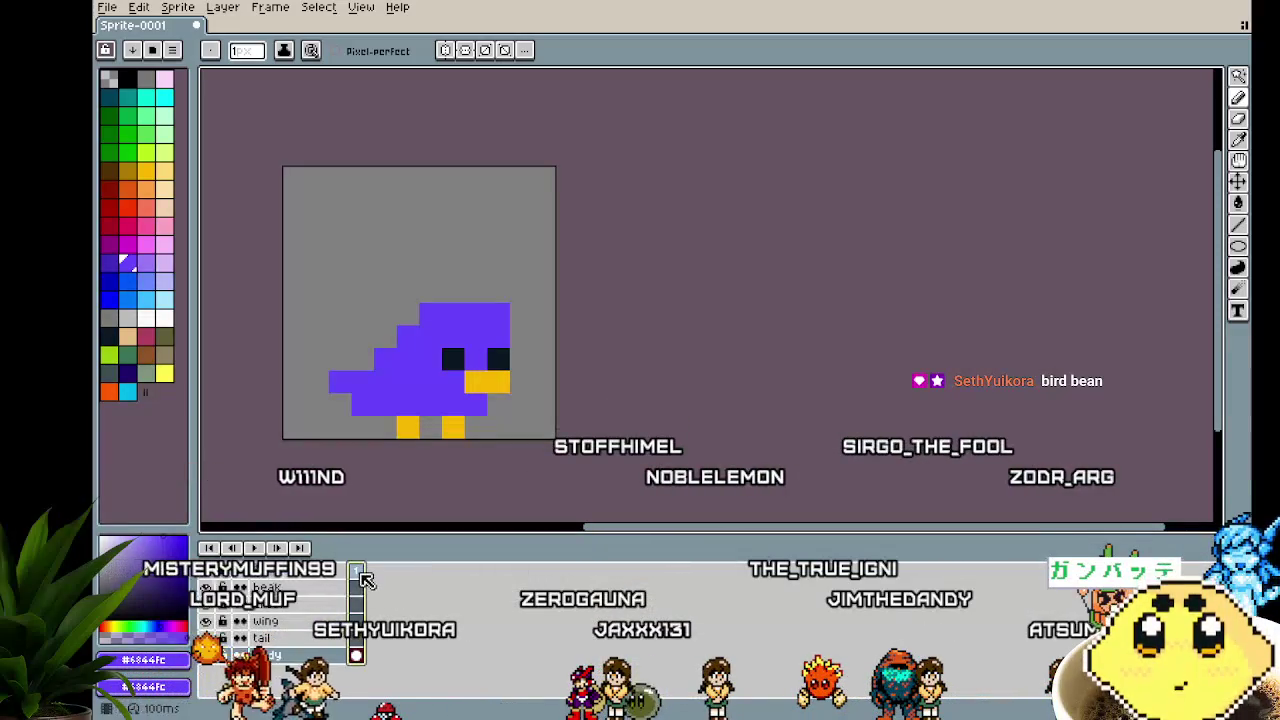
{"action": "left_click", "coordinate": [407, 606]}
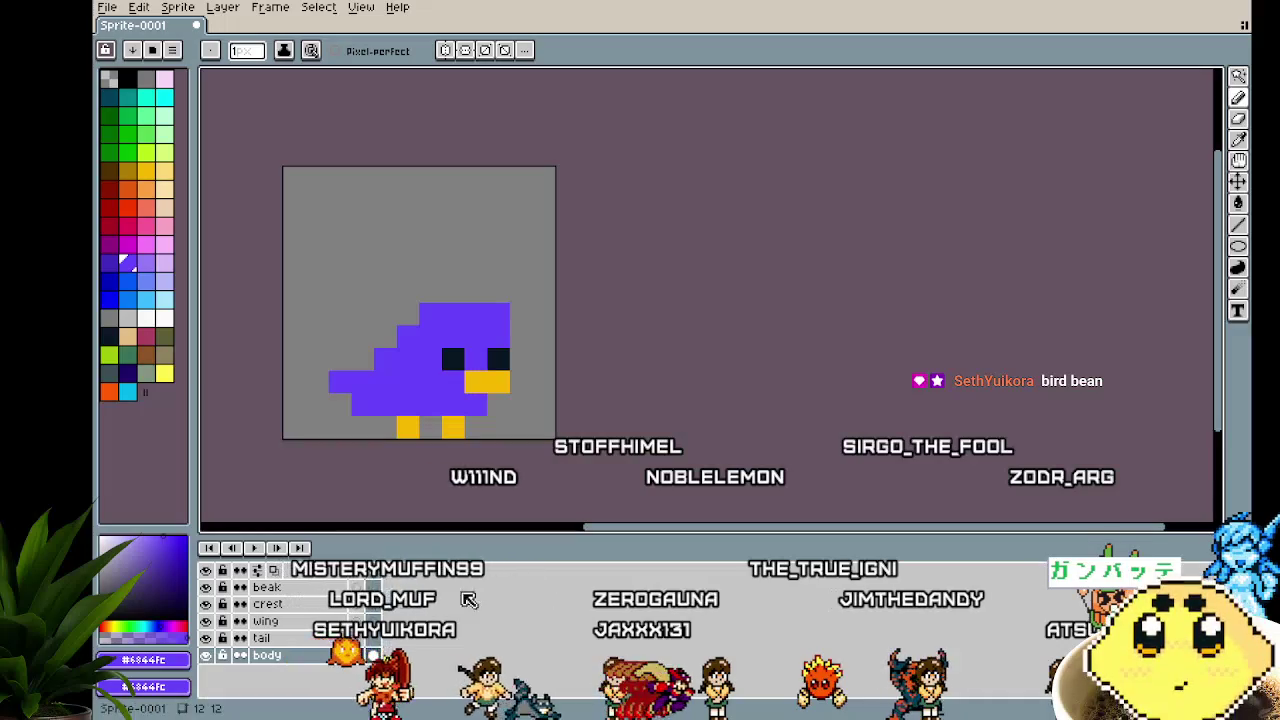
{"action": "left_click", "coordinate": [373, 656]}
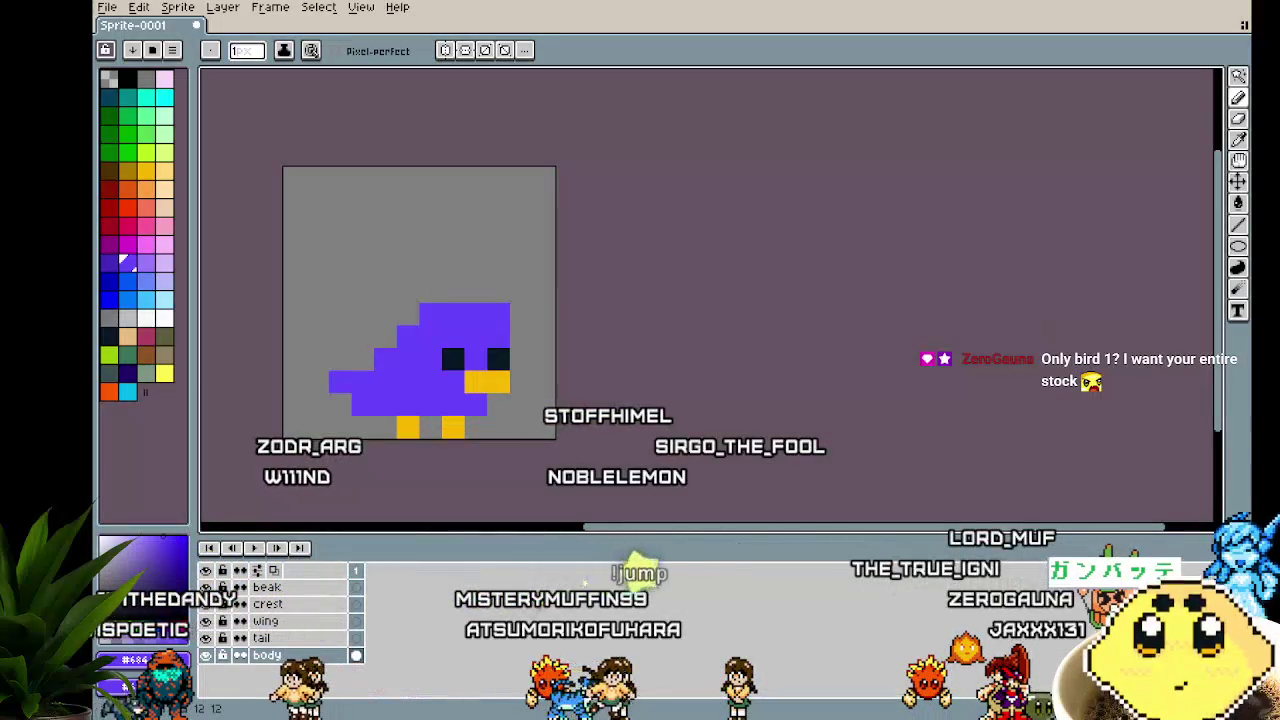
{"action": "scroll", "coordinate": [455, 459], "scroll_direction": "up", "scroll_amount": 1}
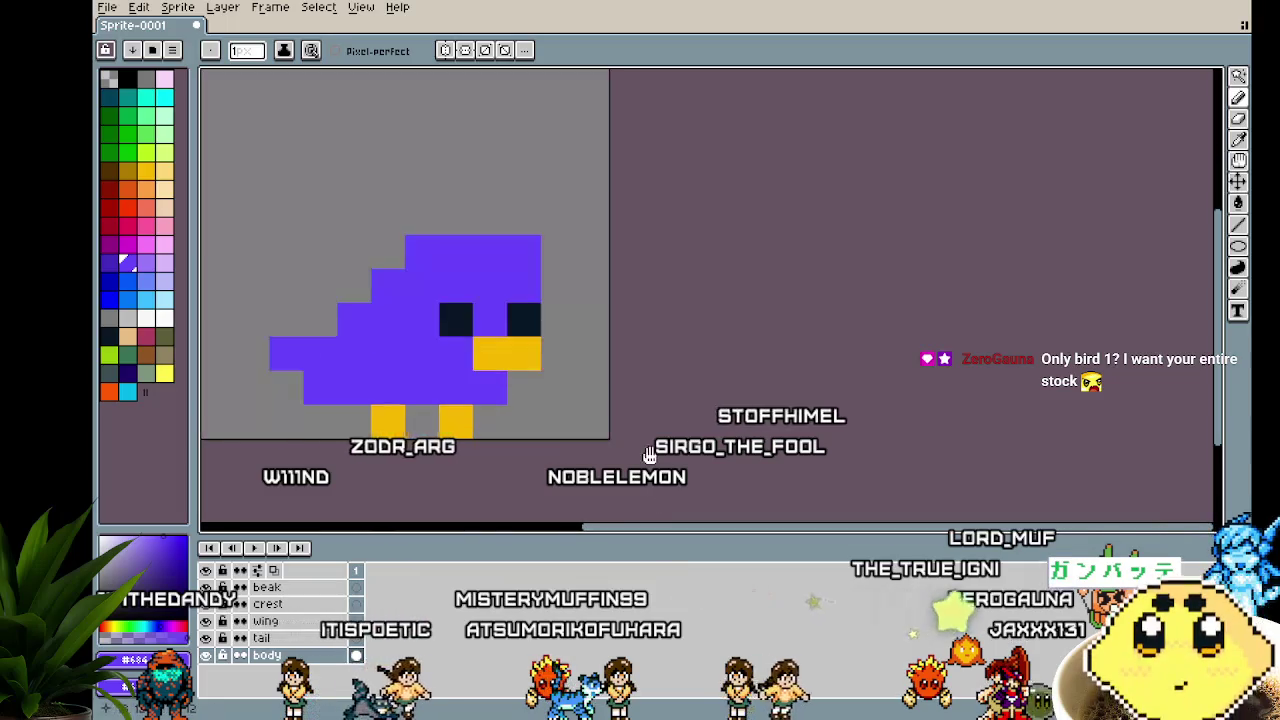
Add a second frame from the timeline's frame options, copying the purple bird
{"action": "left_click_drag", "start_coordinate": [519, 435], "coordinate": [647, 453]}
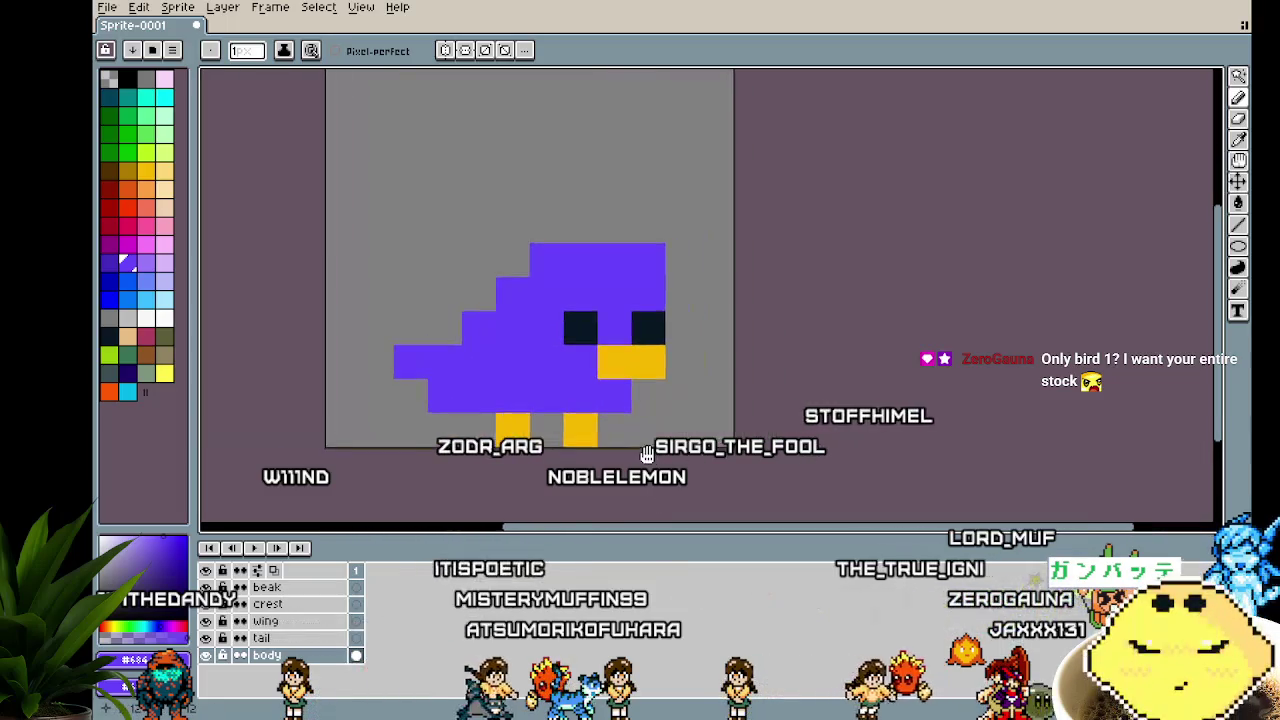
{"action": "right_click", "coordinate": [370, 571]}
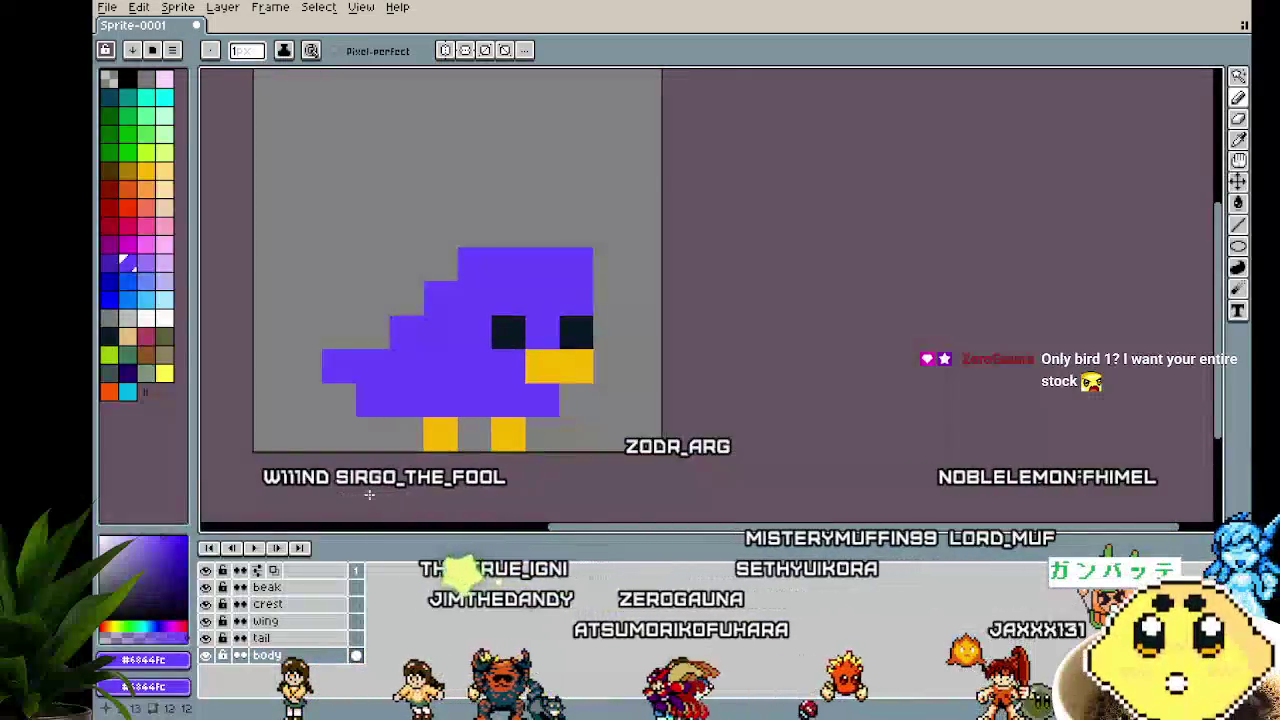
{"action": "scroll", "coordinate": [440, 489], "scroll_direction": "down", "scroll_amount": 2}
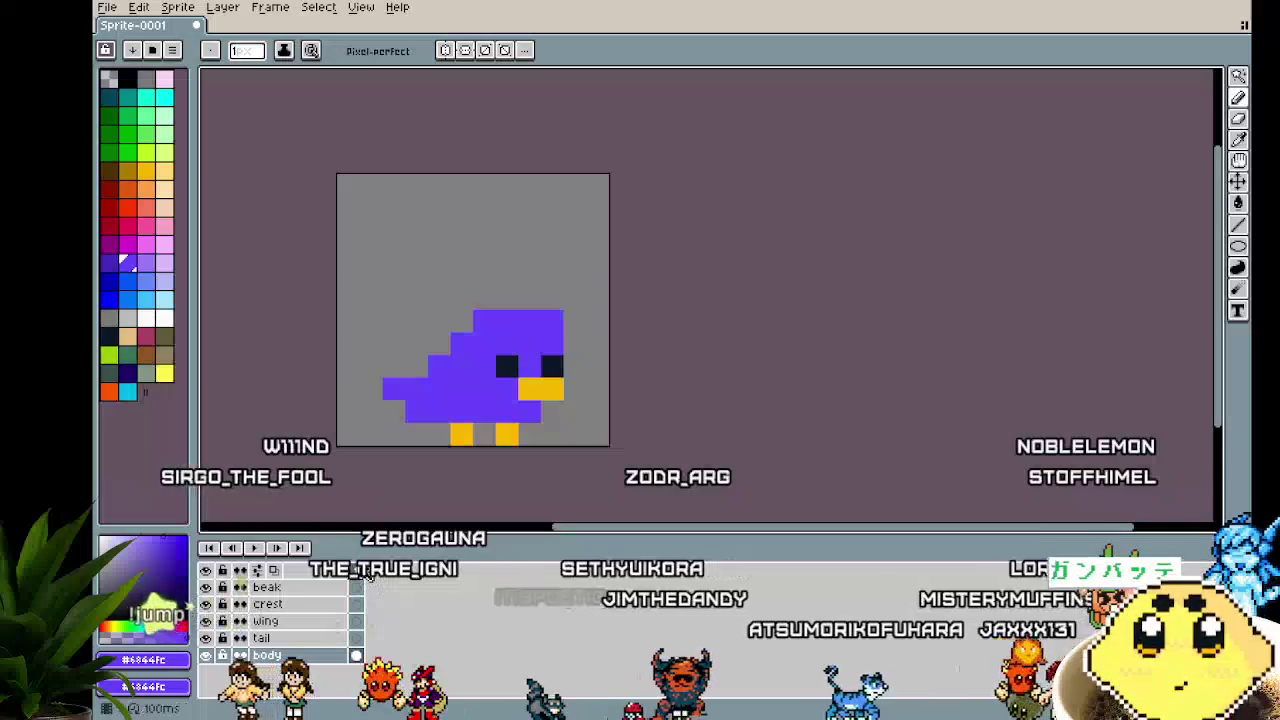
{"action": "right_click", "coordinate": [357, 573]}
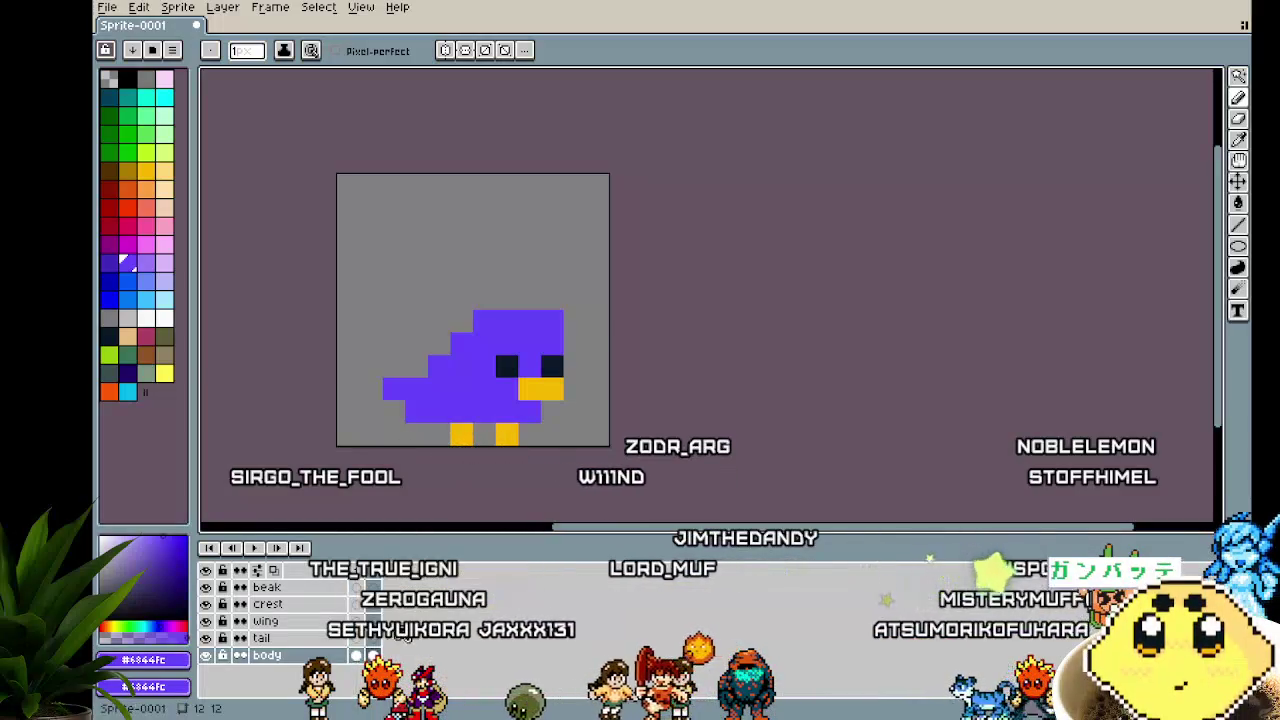
{"action": "scroll", "coordinate": [462, 412], "scroll_direction": "up", "scroll_amount": 2}
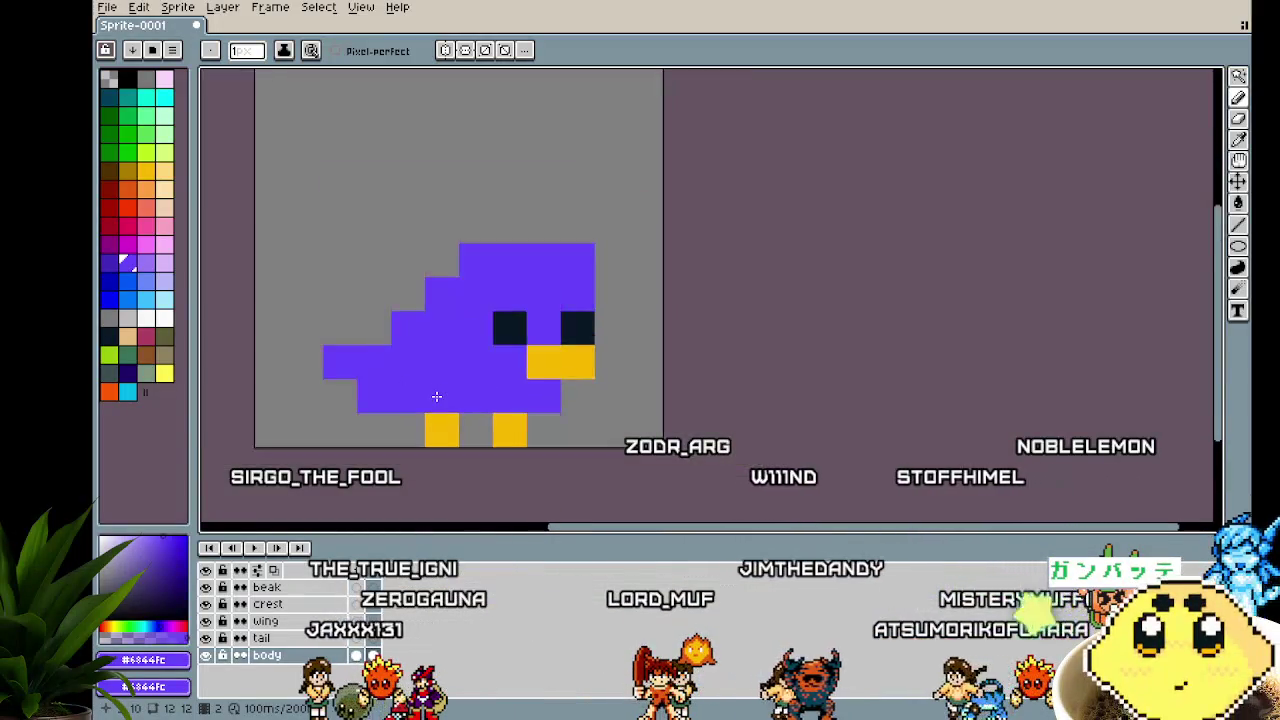
Try an edit on the bird's head, then undo it
{"action": "left_click", "coordinate": [626, 229], "text": "alt"}
{"action": "left_click", "coordinate": [577, 260]}
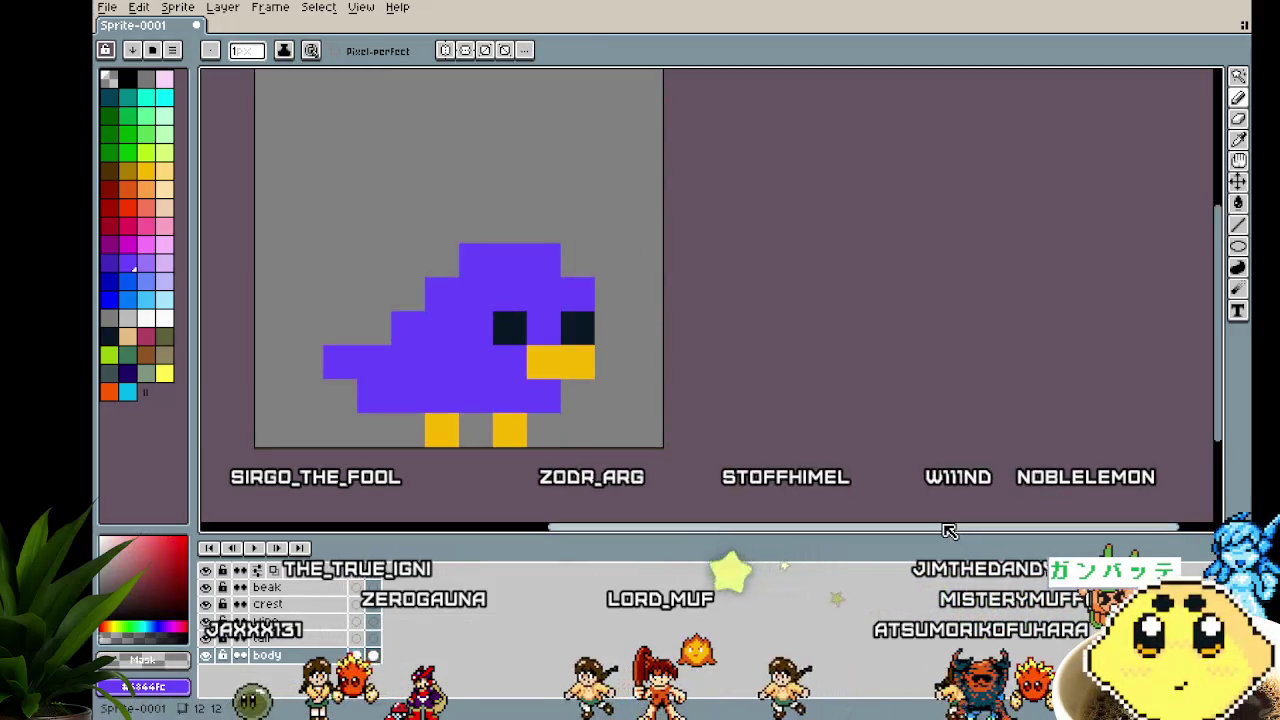
{"action": "scroll", "coordinate": [782, 431], "scroll_direction": "down", "scroll_amount": 3}
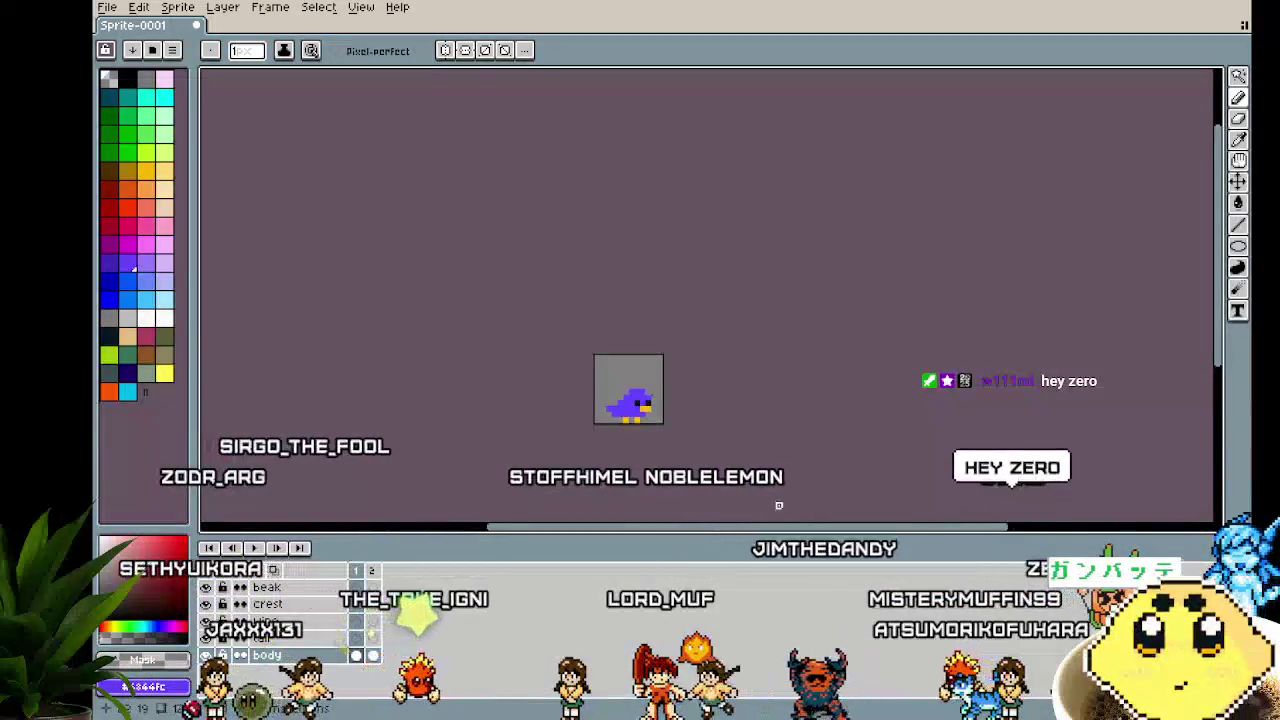
{"action": "key", "text": "ctrl+z"}
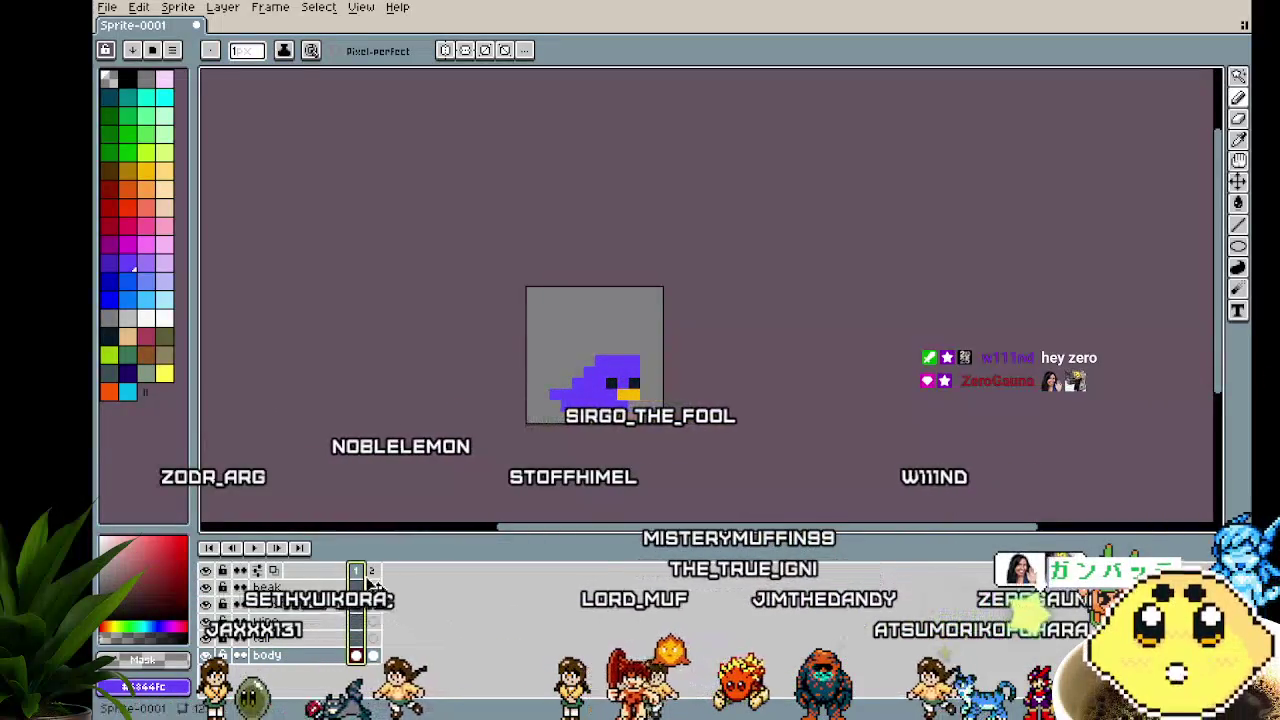
Go to frame 2 and pan and zoom to centre the bird
{"action": "key", "text": "Right"}
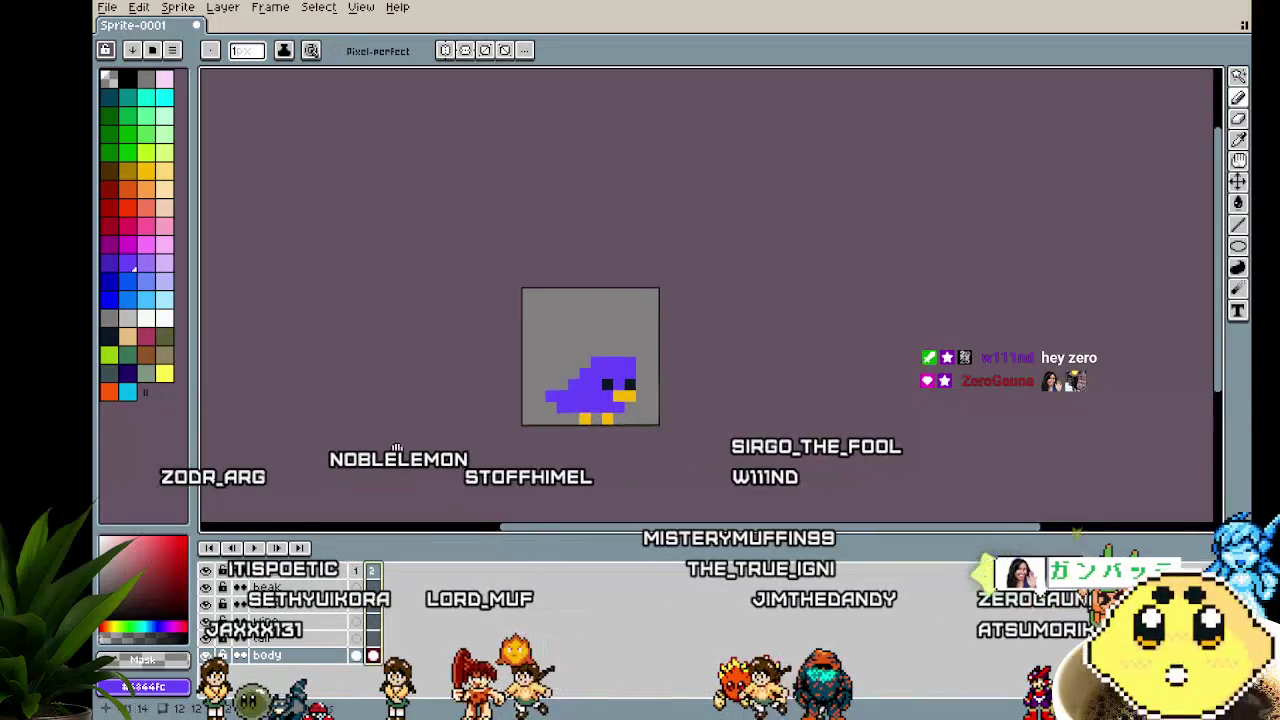
{"action": "scroll", "coordinate": [300, 470], "scroll_direction": "down", "scroll_amount": 2}
{"action": "scroll", "coordinate": [300, 470], "scroll_direction": "up", "scroll_amount": 1}
{"action": "scroll", "coordinate": [305, 468], "scroll_direction": "up", "scroll_amount": 2}
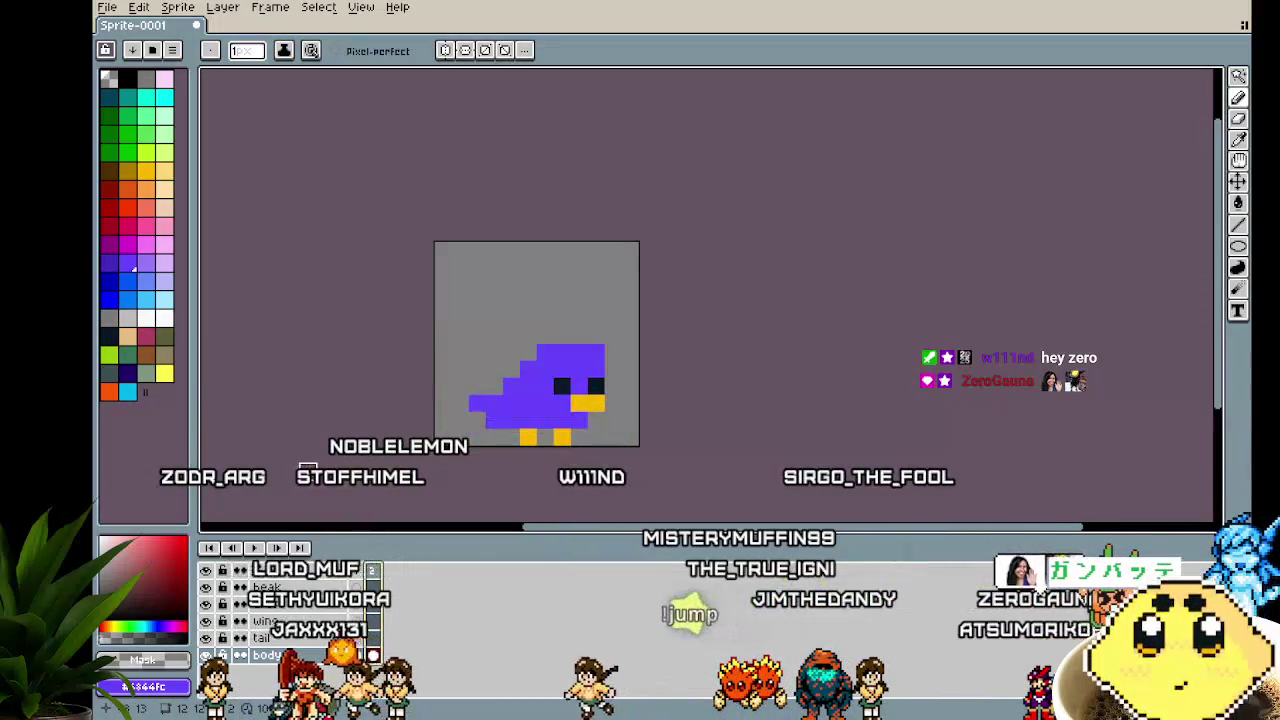
{"action": "scroll", "coordinate": [300, 478], "scroll_direction": "down", "scroll_amount": 1}
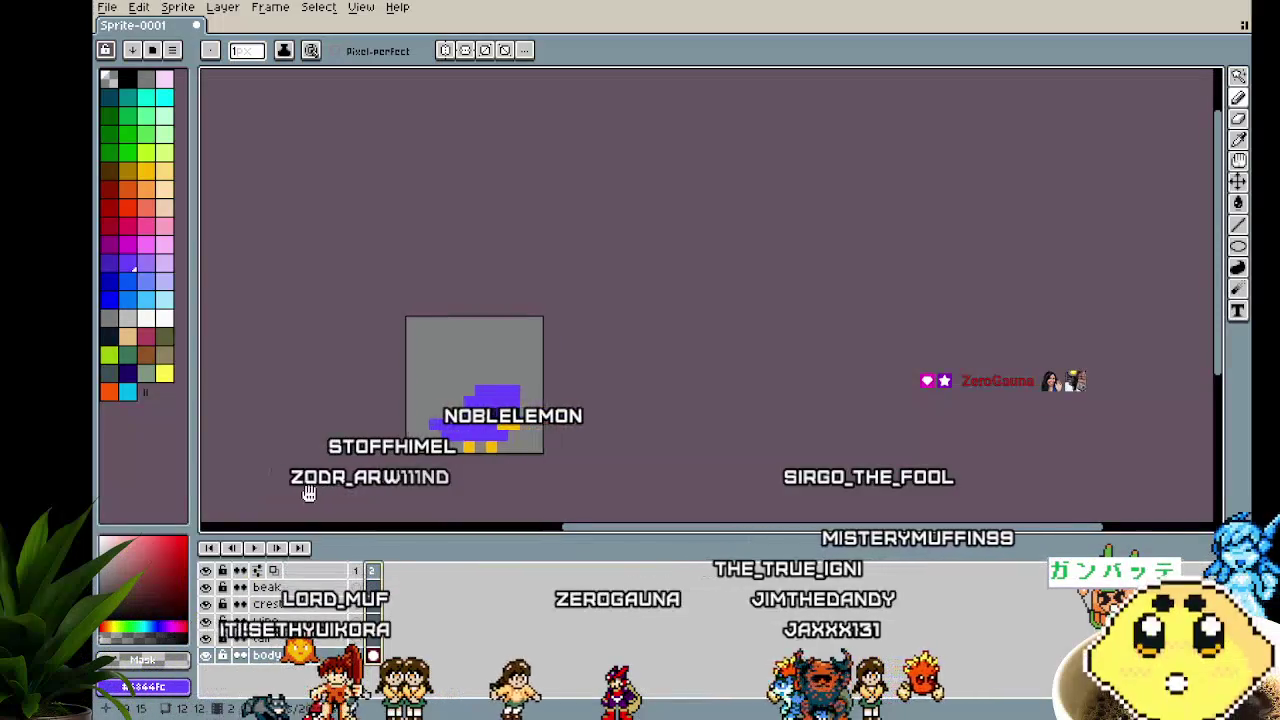
{"action": "scroll", "coordinate": [373, 490], "scroll_direction": "up", "scroll_amount": 1}
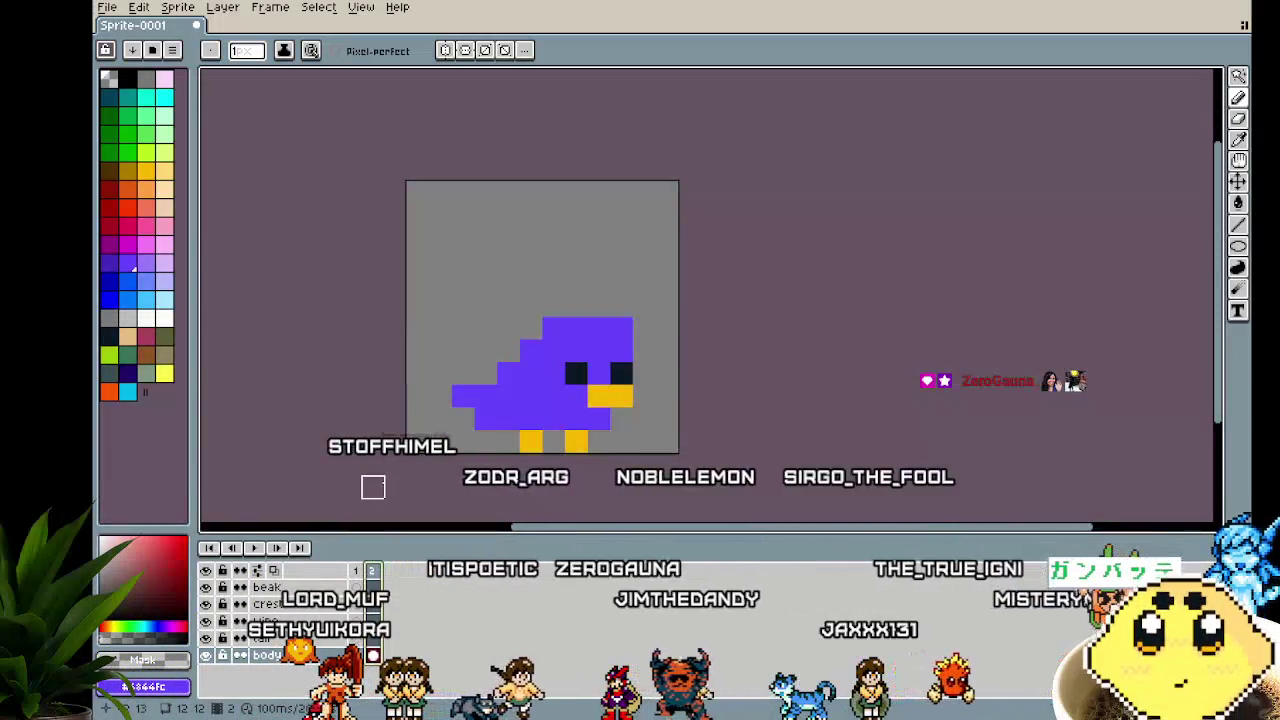
{"action": "mouse_move", "coordinate": [373, 487]}
{"action": "left_mouse_down"}
{"action": "mouse_move", "coordinate": [337, 480]}
{"action": "mouse_move", "coordinate": [331, 446]}
{"action": "mouse_move", "coordinate": [318, 446]}
{"action": "left_mouse_up"}
{"action": "scroll", "coordinate": [337, 480], "scroll_direction": "up", "scroll_amount": 1}
Eyedrop the yellow of the bird's leg as the paint colour
{"action": "left_click", "coordinate": [497, 437], "text": "alt"}
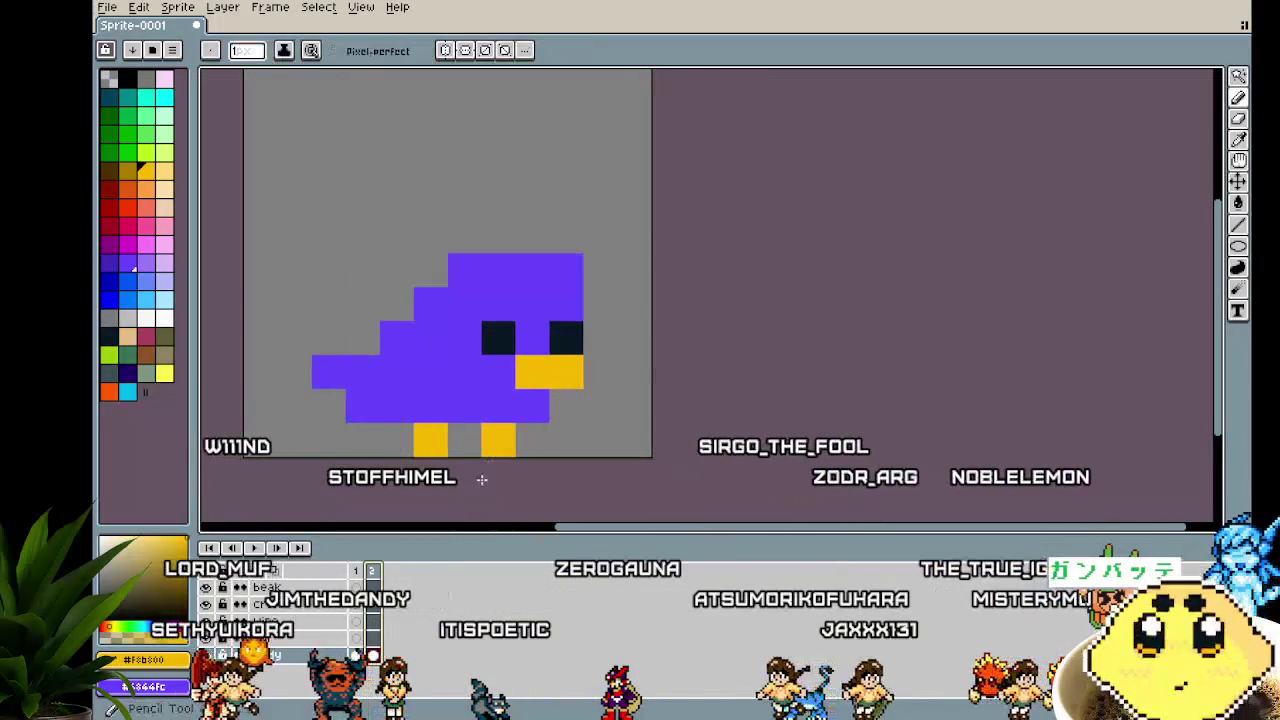
{"action": "scroll", "coordinate": [290, 460], "scroll_direction": "down", "scroll_amount": 1}
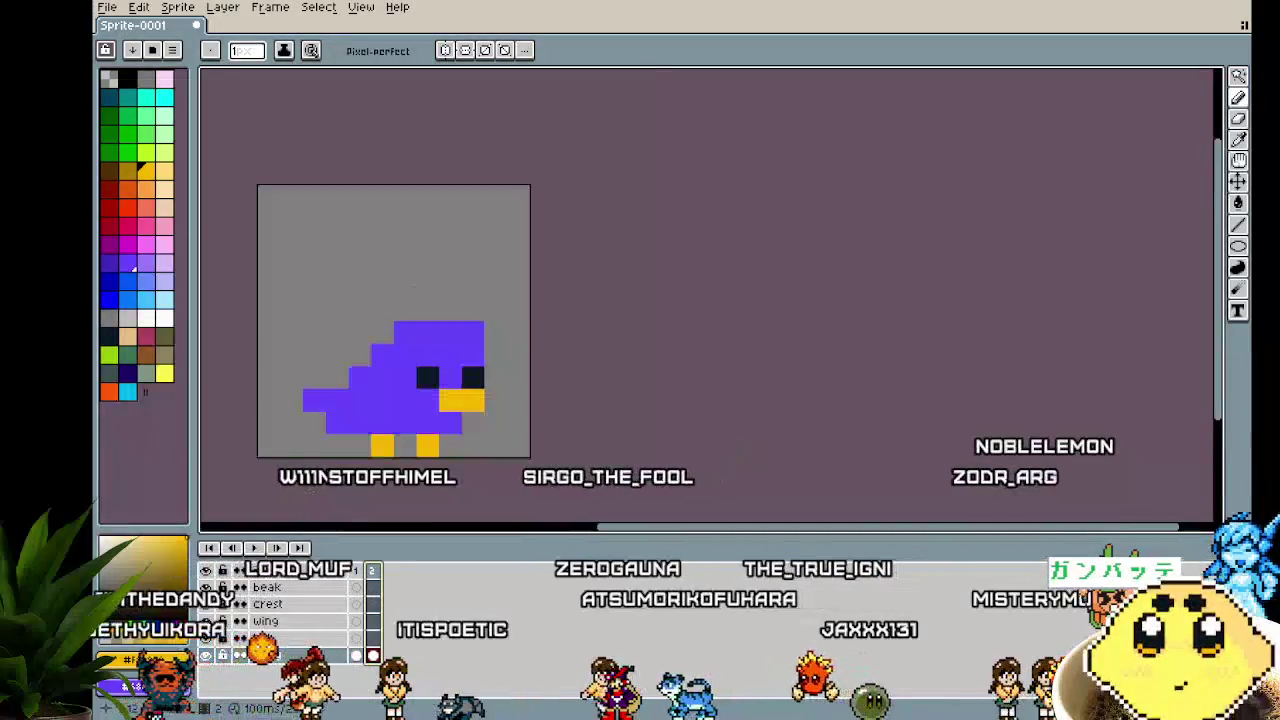
{"action": "left_click_drag", "start_coordinate": [451, 368], "coordinate": [509, 329]}
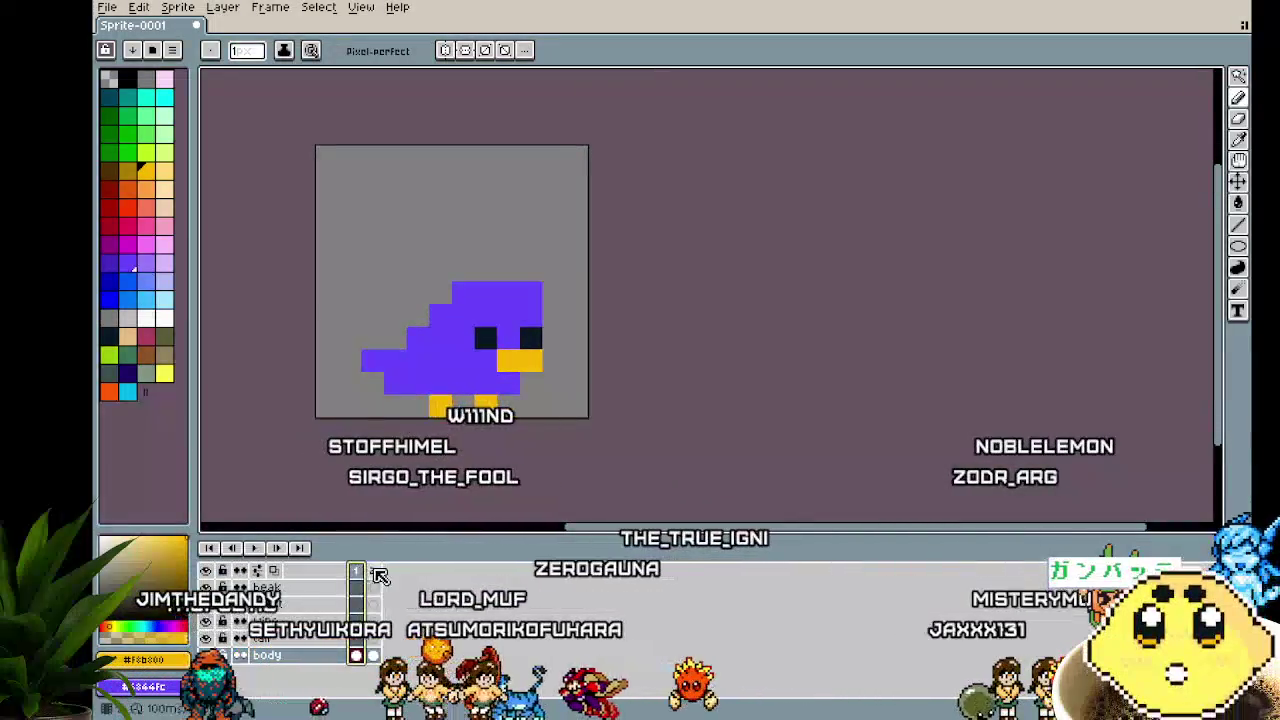
Select the beak layer's cel in frame 2, undoing a stray yellow pixel
{"action": "key", "text": "alt+n"}
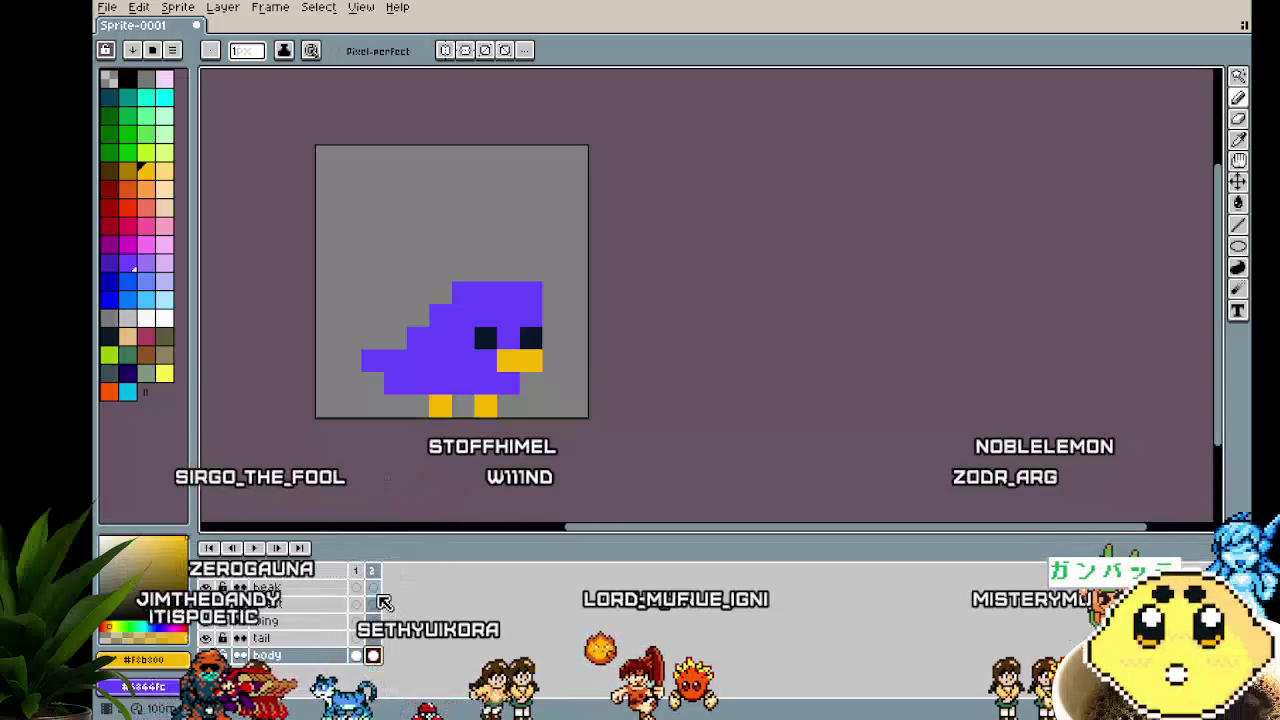
{"action": "left_click", "coordinate": [372, 587]}
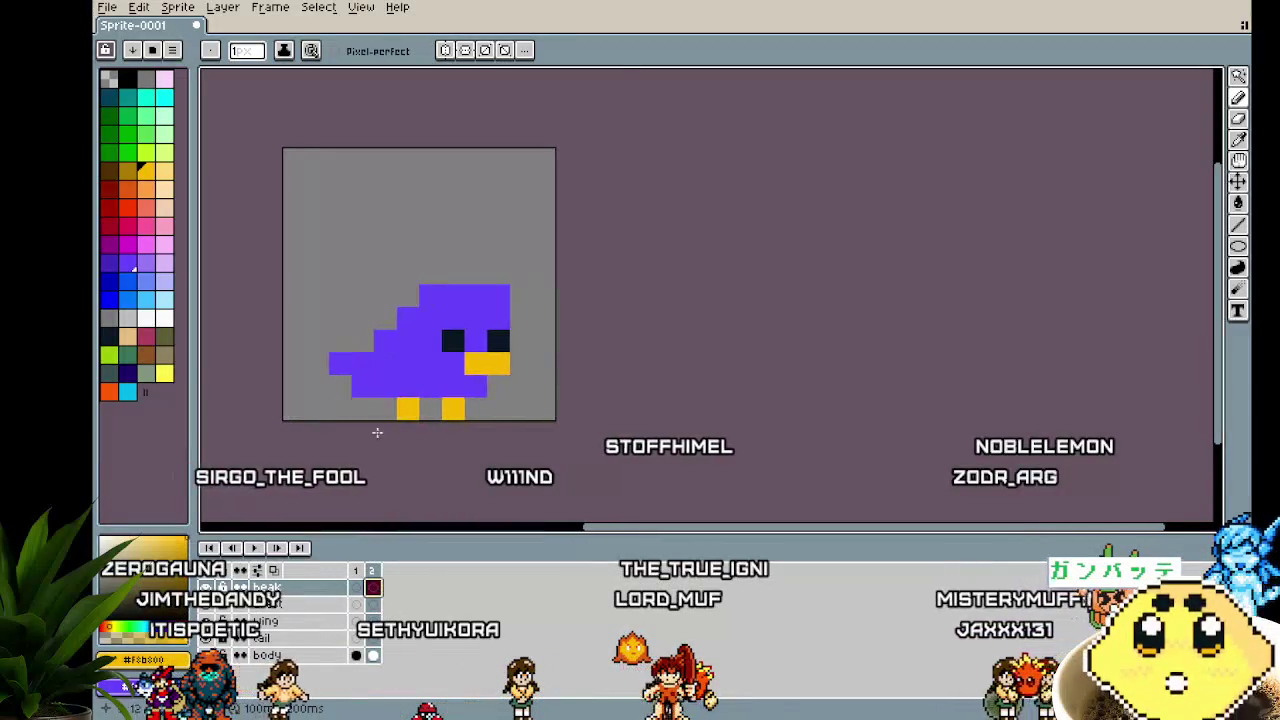
{"action": "scroll", "coordinate": [354, 424], "scroll_direction": "up", "scroll_amount": 1}
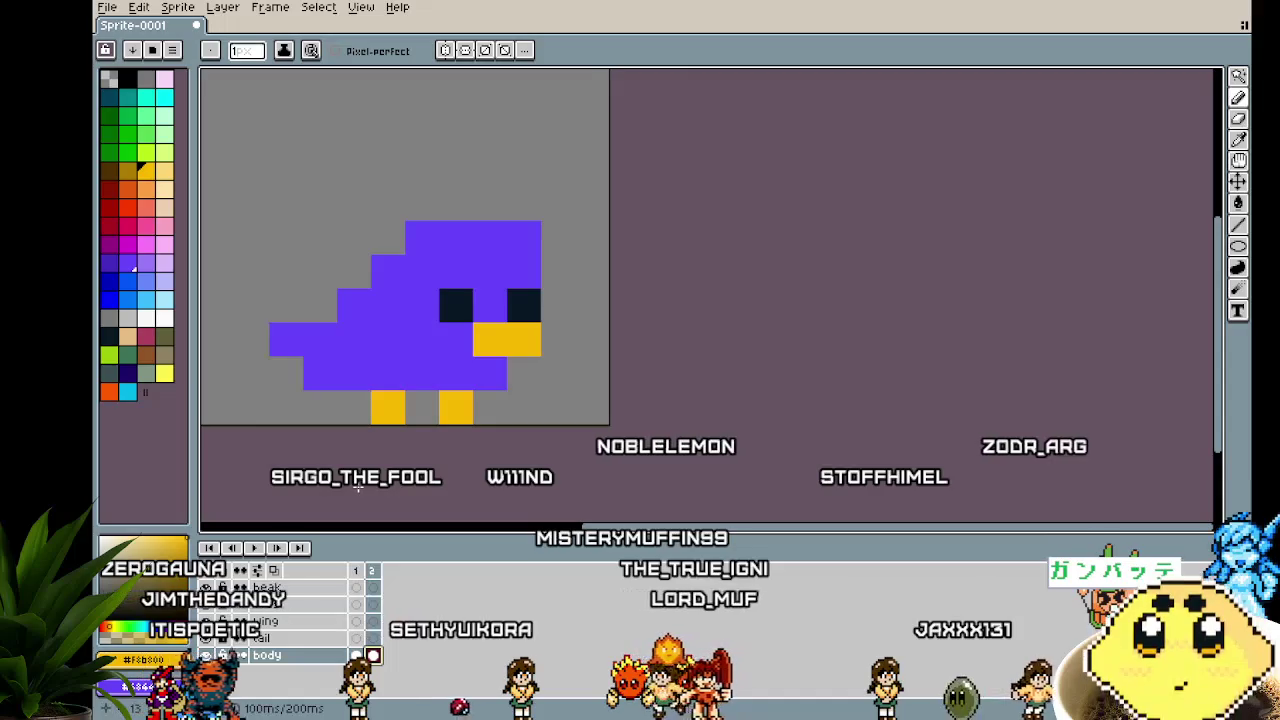
{"action": "scroll", "coordinate": [680, 437], "scroll_direction": "down", "scroll_amount": 1}
{"action": "left_click", "coordinate": [417, 325]}
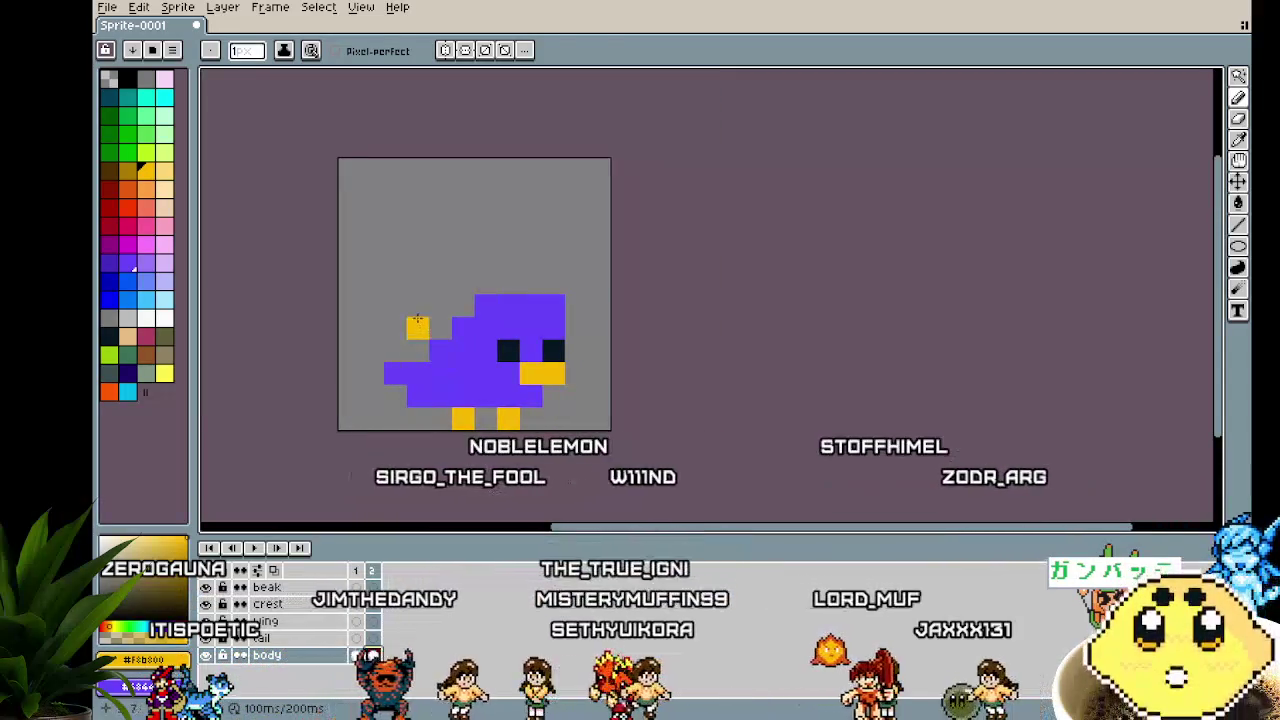
{"action": "key", "text": "ctrl+z"}
Select the whole canvas and nudge its content up one pixel
{"action": "key", "text": "m"}
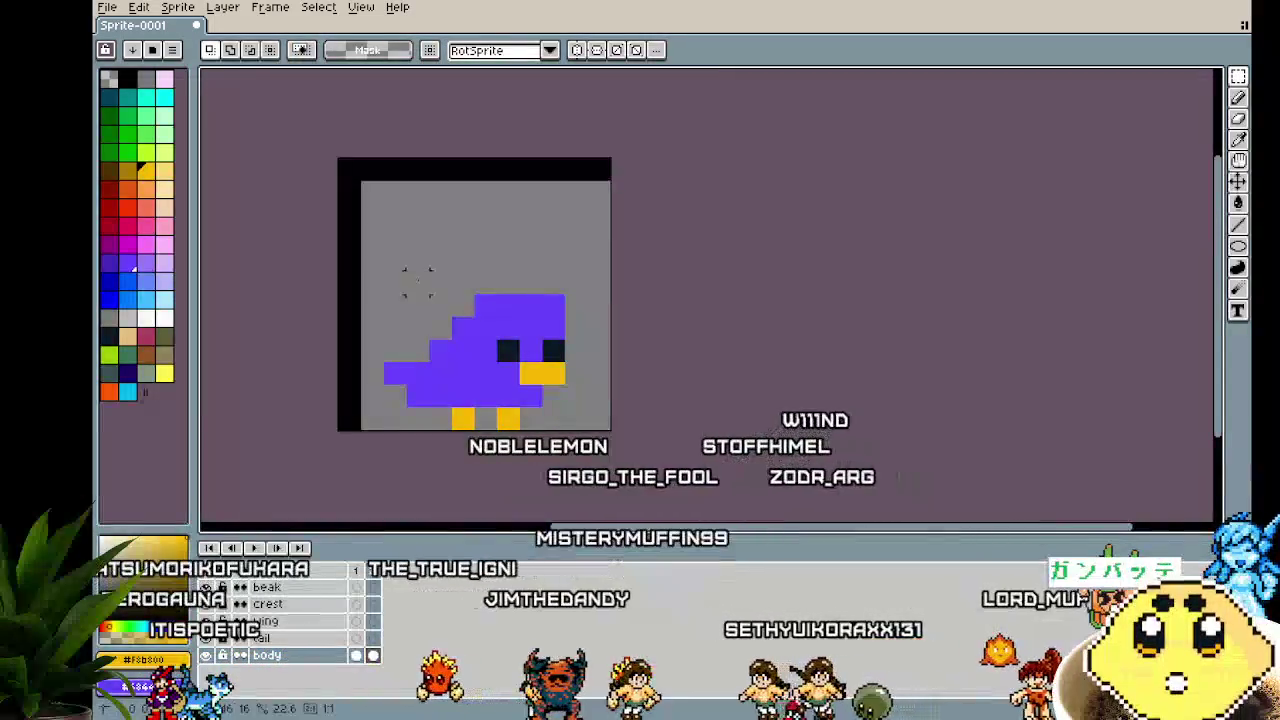
{"action": "key", "text": "ctrl+a"}
{"action": "key", "text": "Up"}
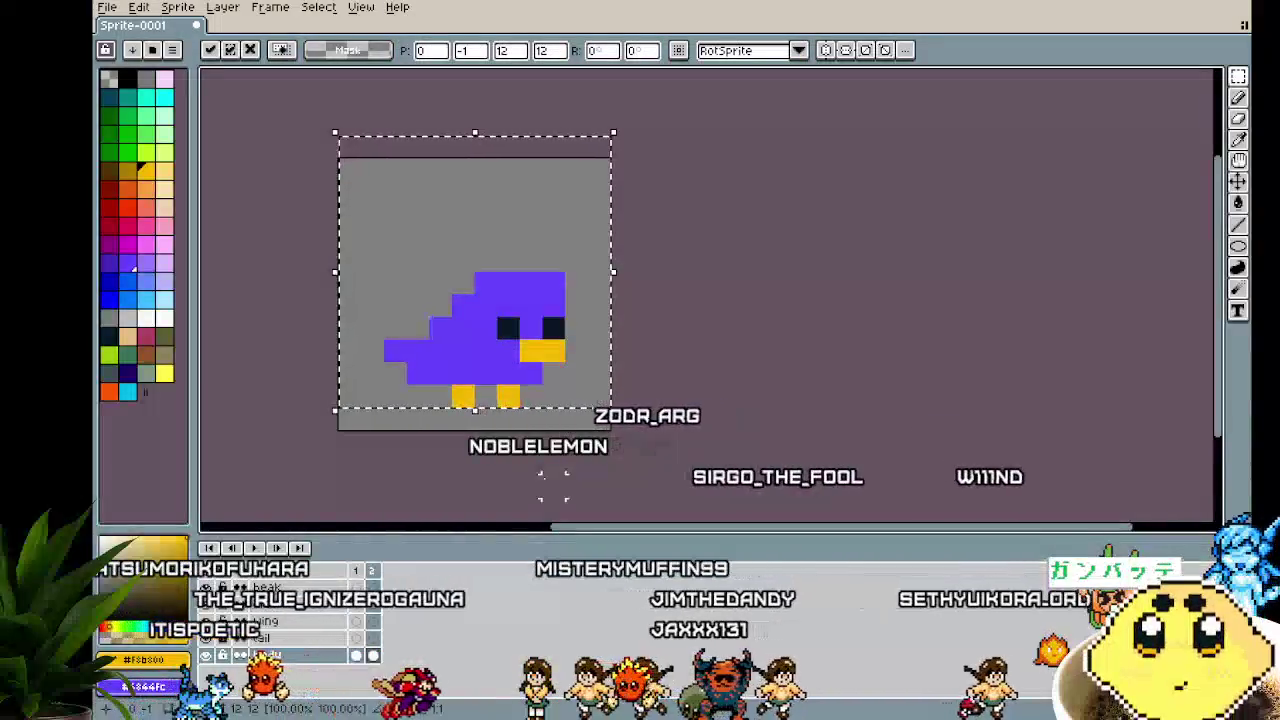
{"action": "key", "text": "Escape"}
{"action": "key", "text": "ctrl+a"}
{"action": "key", "text": "ctrl+d"}
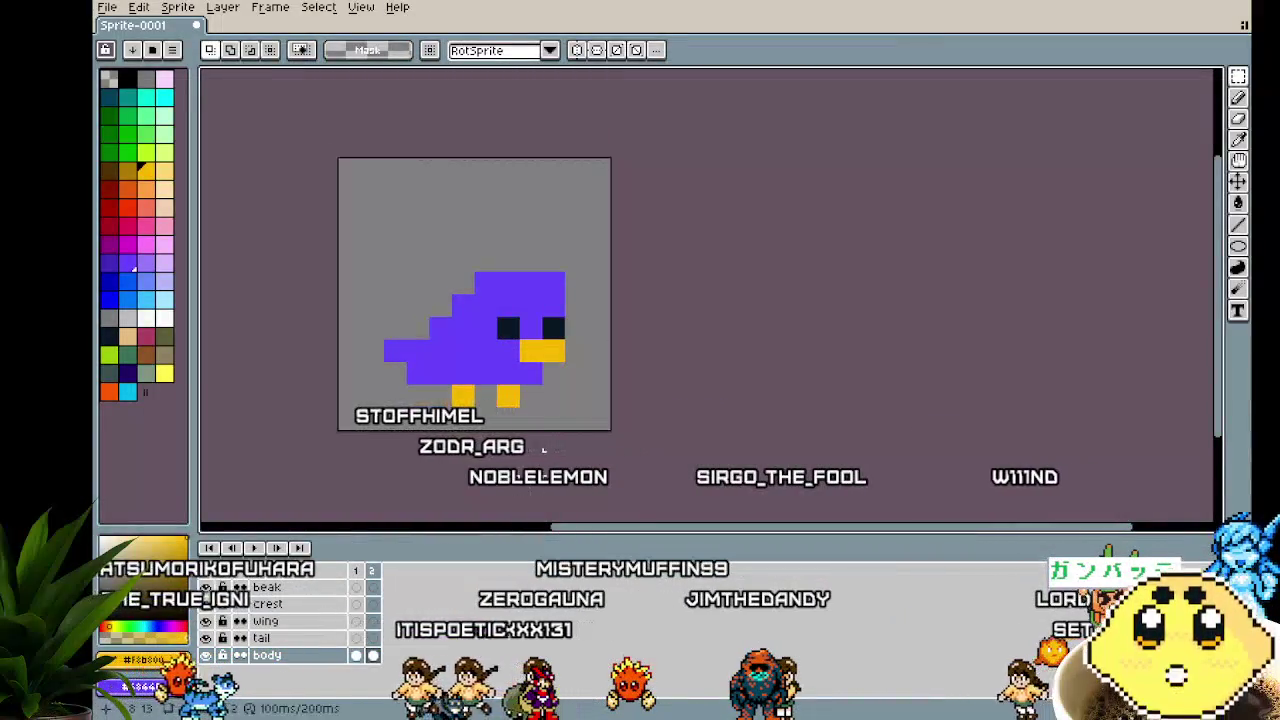
Select and deselect the yellow feet, then preview the hop animation
{"action": "left_click_drag", "start_coordinate": [474, 386], "coordinate": [520, 408]}
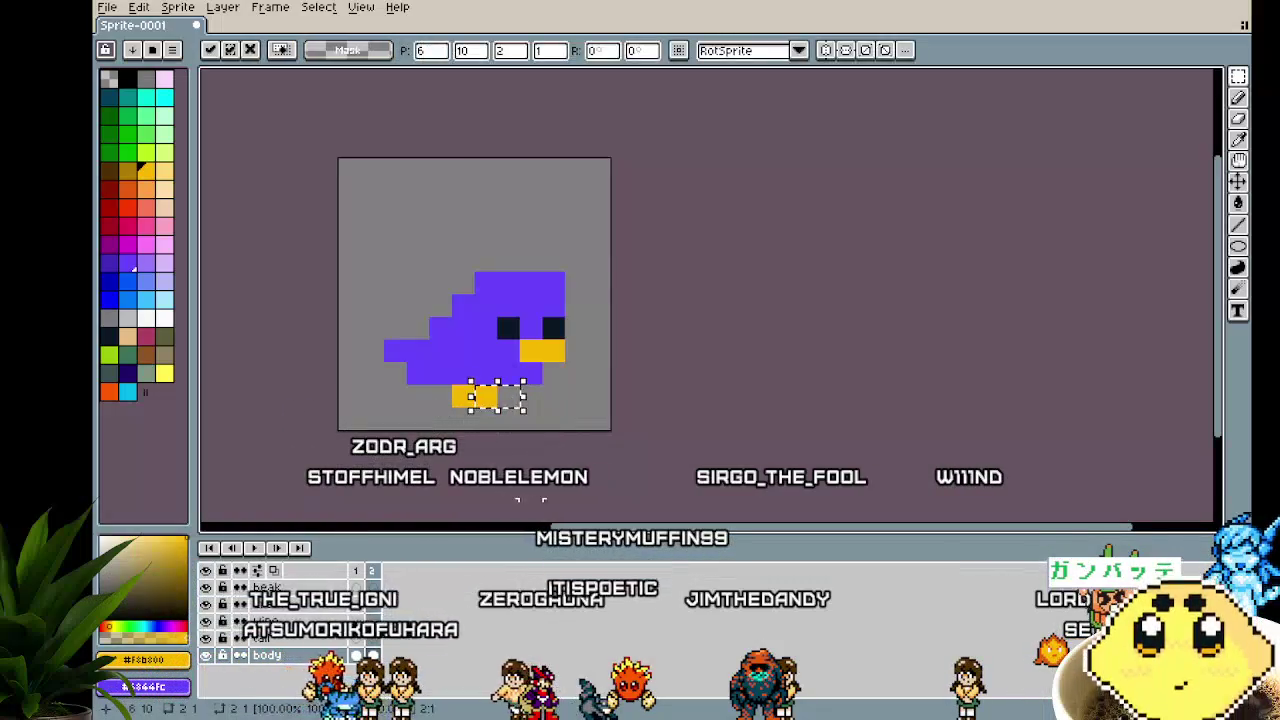
{"action": "key", "text": "ctrl+d"}
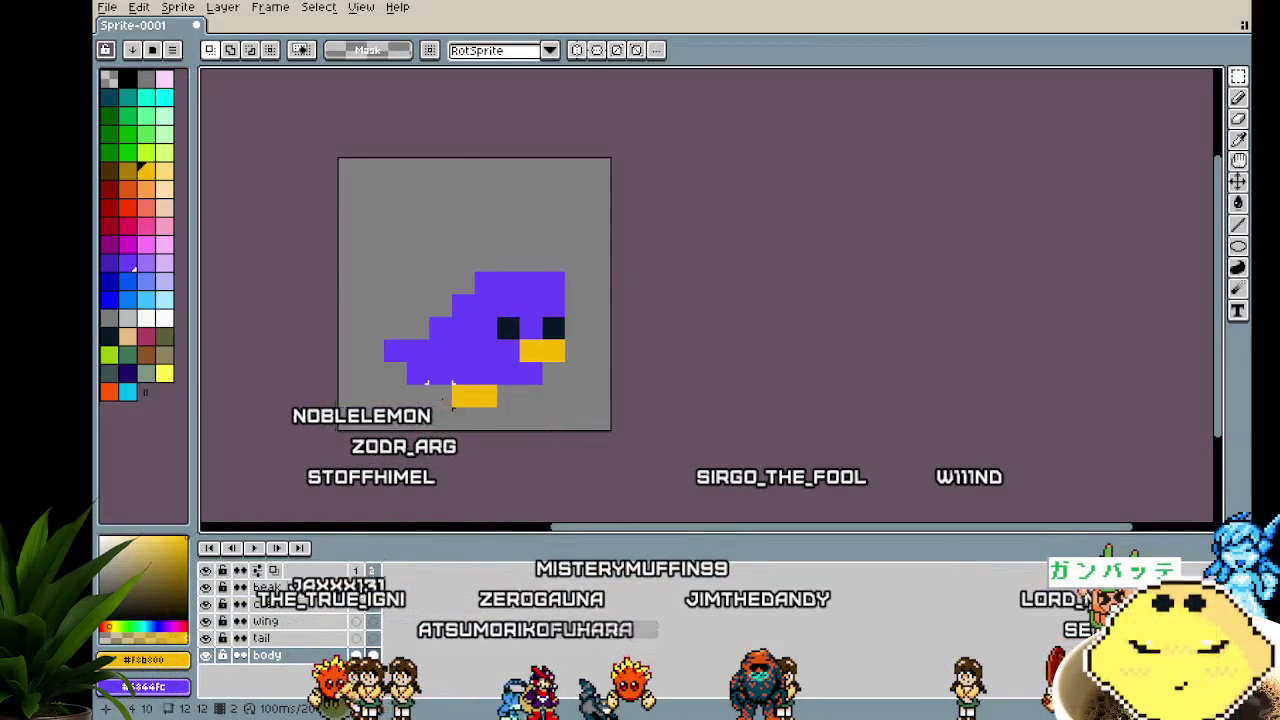
{"action": "key", "text": "Return"}
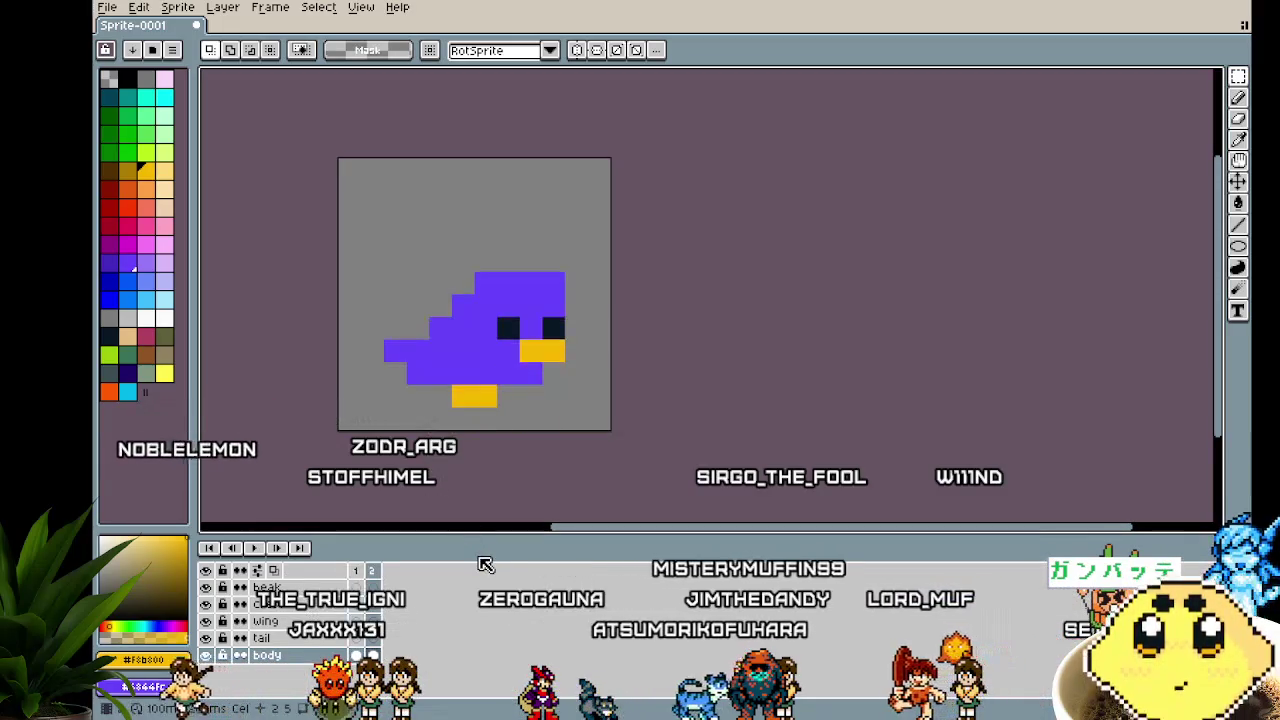
{"action": "scroll", "coordinate": [450, 483], "scroll_direction": "down", "scroll_amount": 2}
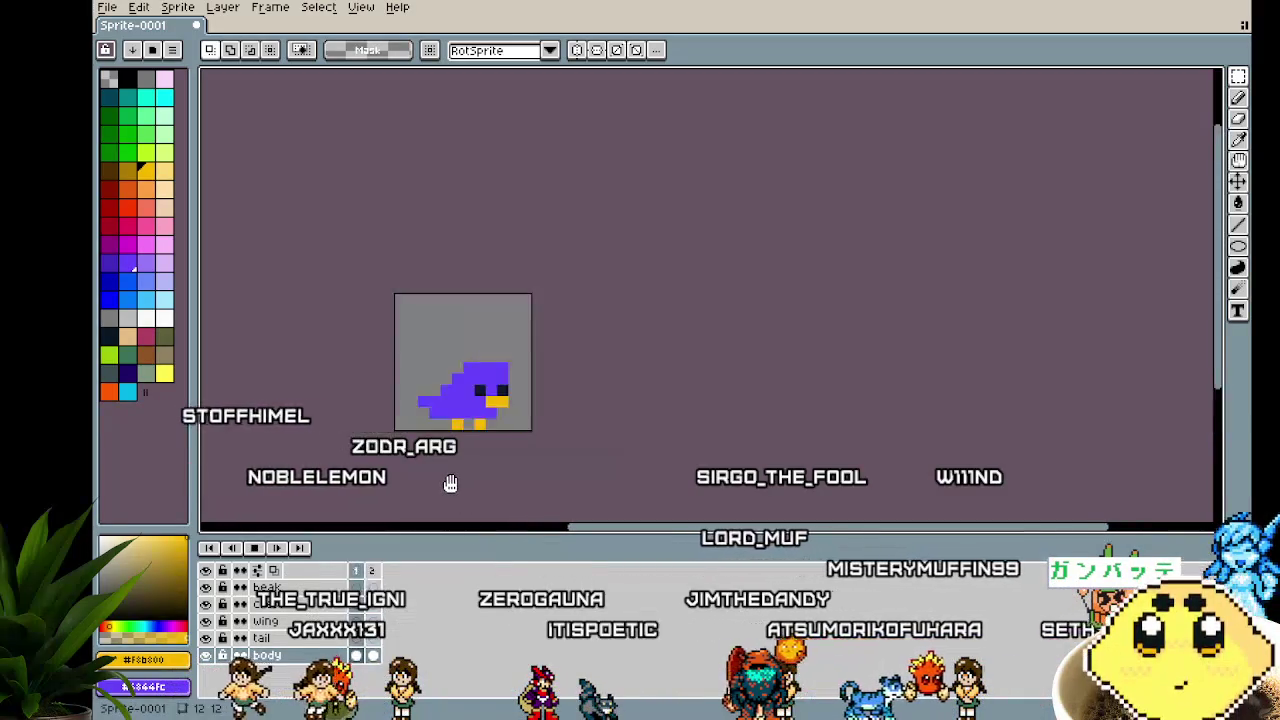
{"action": "scroll", "coordinate": [450, 483], "scroll_direction": "down", "scroll_amount": 1}
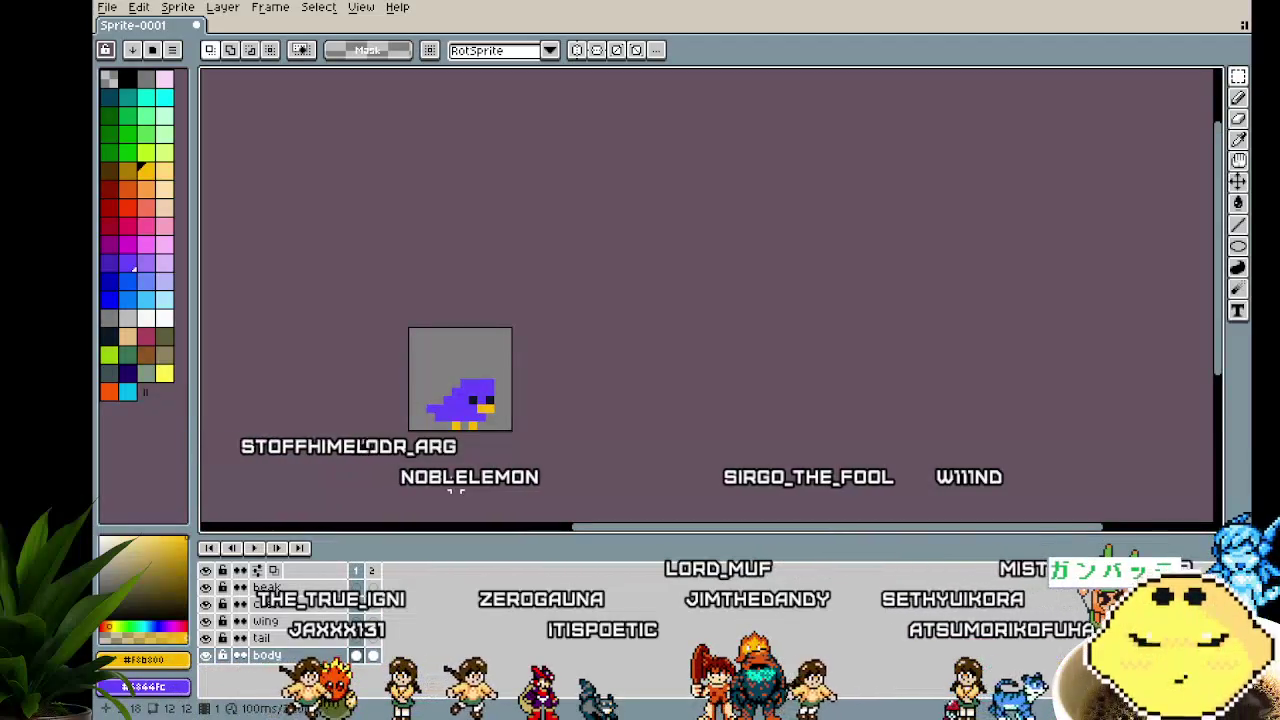
On the beak layer, select the whole sprite and nudge the bird one pixel left
{"action": "left_click", "coordinate": [464, 424], "text": "ctrl"}
{"action": "key", "text": "ctrl+a"}
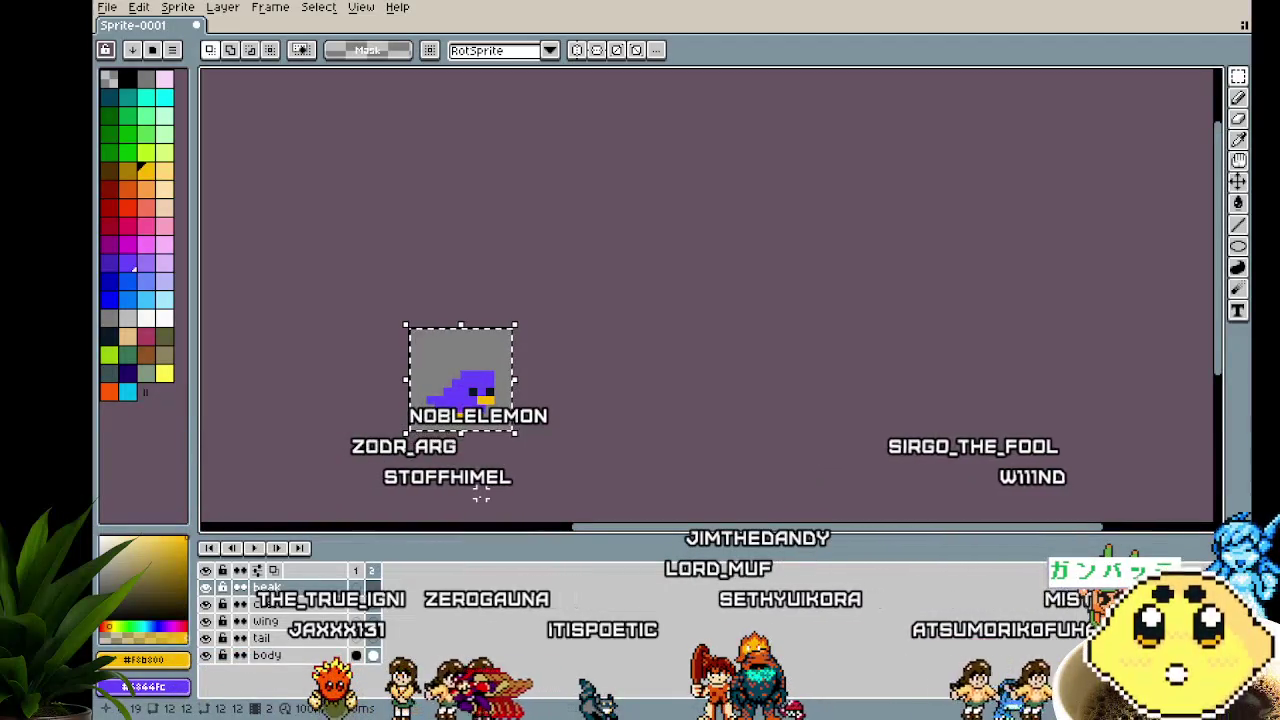
{"action": "scroll", "coordinate": [480, 498], "scroll_direction": "up", "scroll_amount": 3}
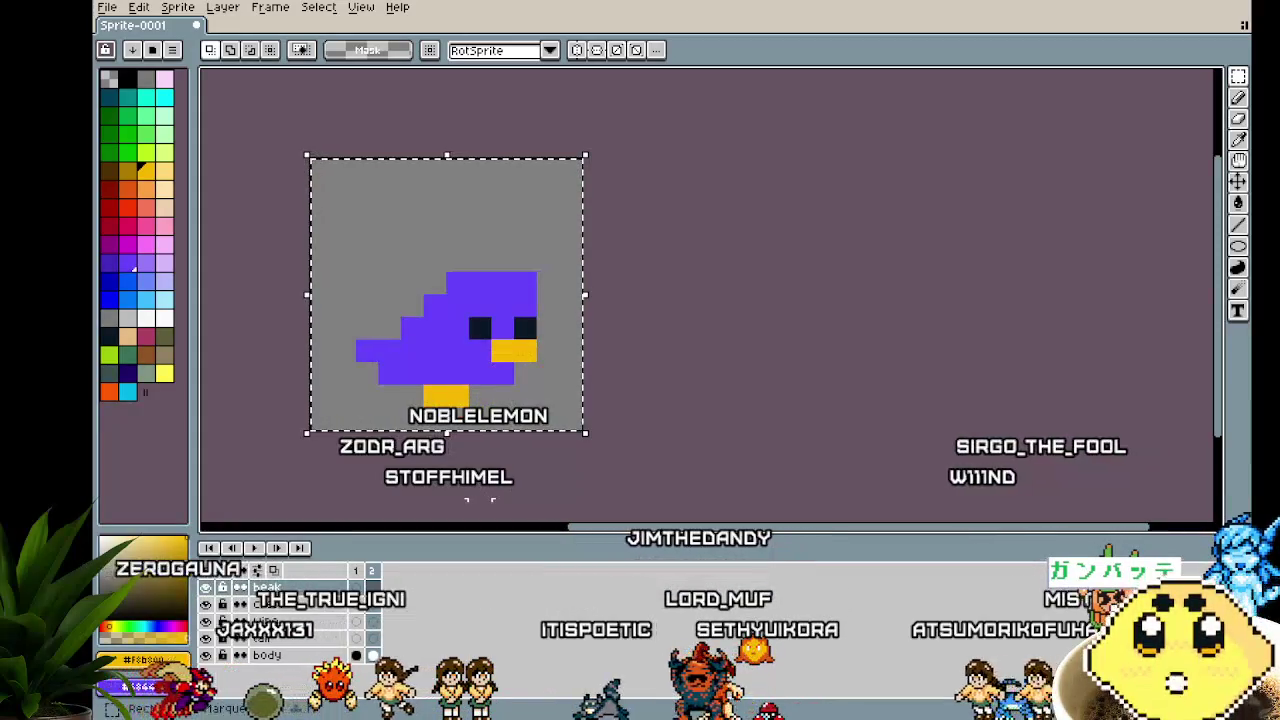
{"action": "left_click", "coordinate": [700, 437]}
{"action": "scroll", "coordinate": [697, 442], "scroll_direction": "down", "scroll_amount": 3}
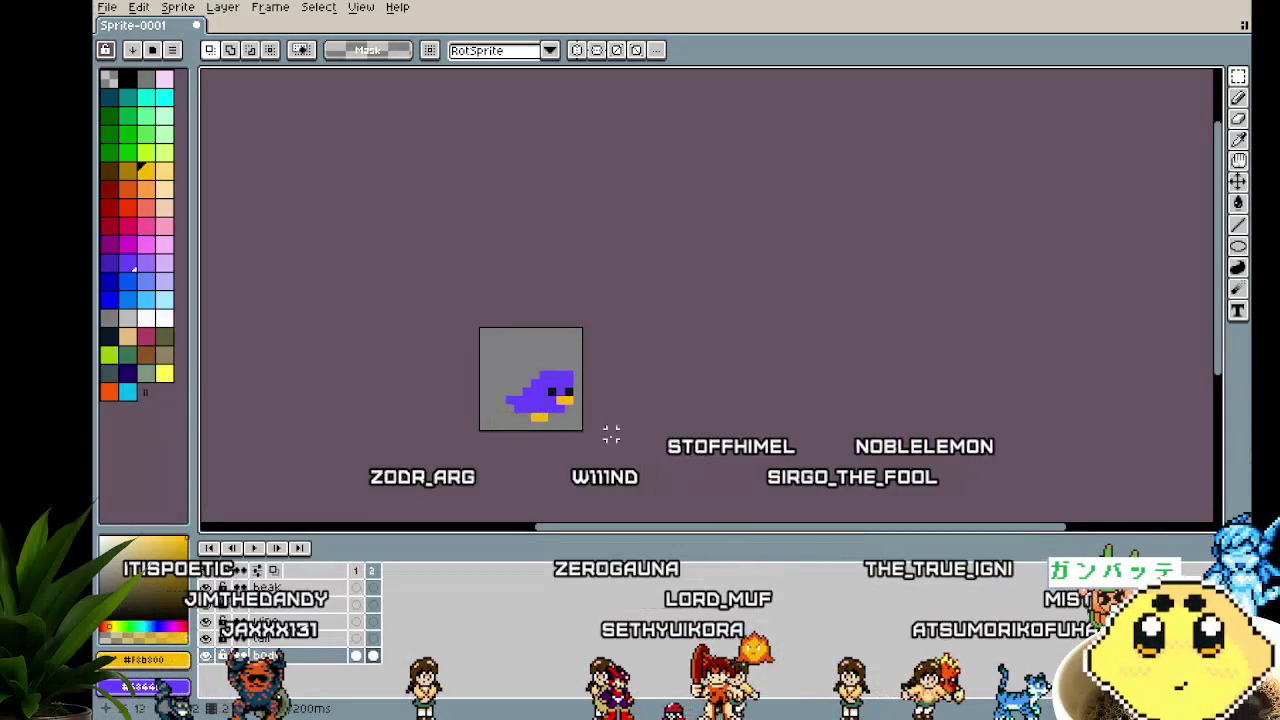
{"action": "key", "text": "Left"}
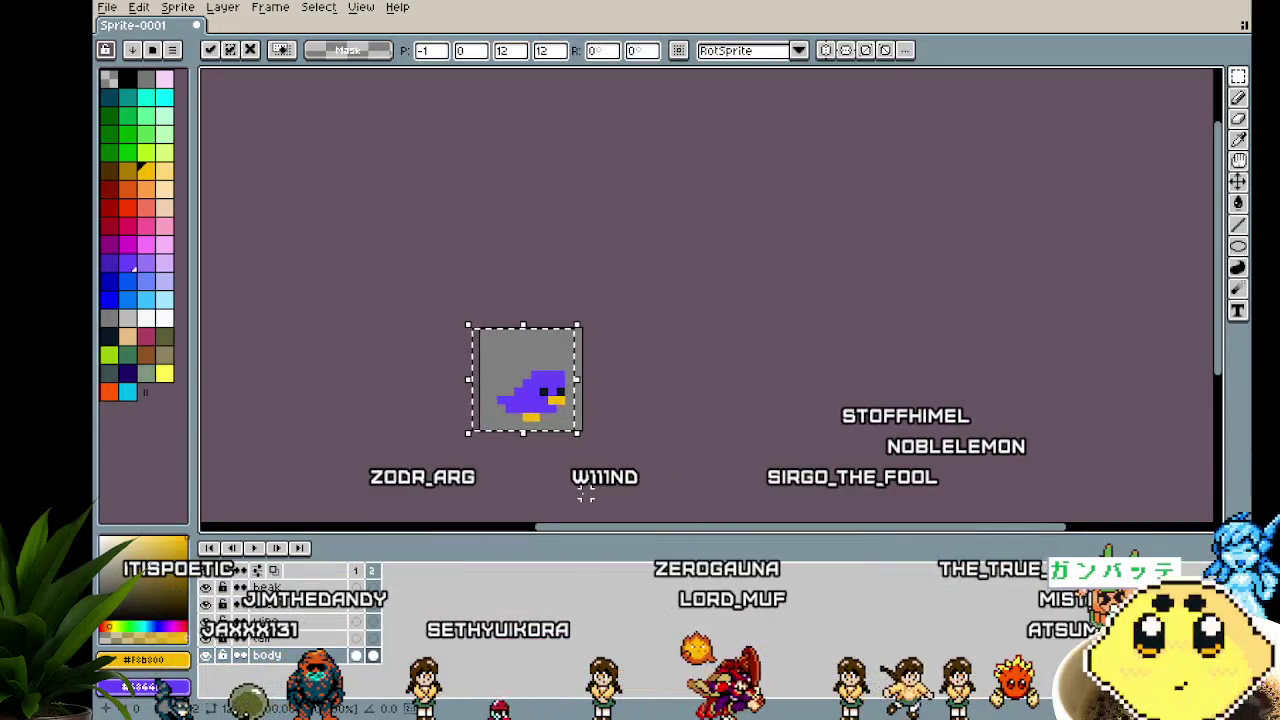
{"action": "left_click", "coordinate": [583, 492]}
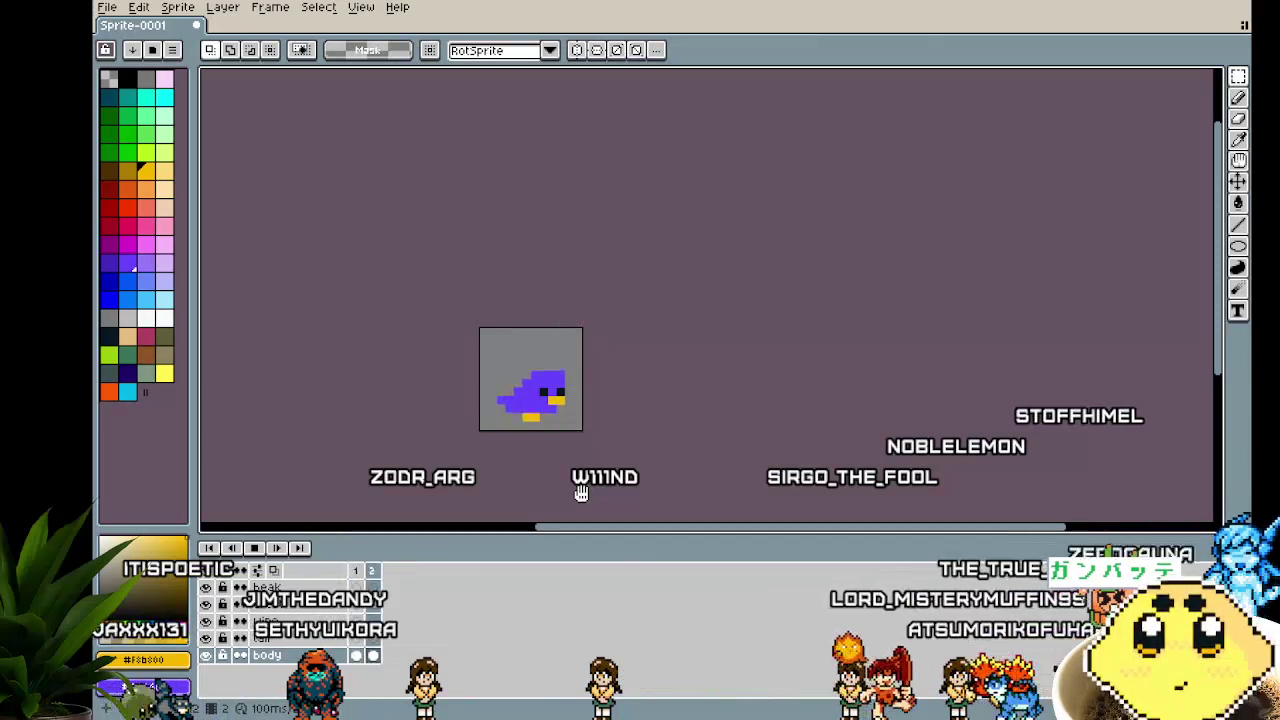
Recentre the view on the bird and show the other animation frame
{"action": "left_click_drag", "start_coordinate": [580, 491], "coordinate": [486, 431]}
{"action": "scroll", "coordinate": [486, 431], "scroll_direction": "up", "scroll_amount": 1}
{"action": "mouse_move", "coordinate": [457, 313]}
{"action": "left_mouse_down"}
{"action": "mouse_move", "coordinate": [543, 380]}
{"action": "mouse_move", "coordinate": [1118, 385]}
{"action": "mouse_move", "coordinate": [394, 383]}
{"action": "mouse_move", "coordinate": [629, 380]}
{"action": "mouse_move", "coordinate": [857, 430]}
{"action": "mouse_move", "coordinate": [1057, 434]}
{"action": "mouse_move", "coordinate": [691, 441]}
{"action": "mouse_move", "coordinate": [560, 306]}
{"action": "left_mouse_up"}
{"action": "scroll", "coordinate": [629, 380], "scroll_direction": "down", "scroll_amount": 1}
{"action": "scroll", "coordinate": [523, 408], "scroll_direction": "up", "scroll_amount": 1}
{"action": "scroll", "coordinate": [523, 408], "scroll_direction": "up", "scroll_amount": 4}
{"action": "left_click_drag", "start_coordinate": [523, 420], "coordinate": [611, 446]}
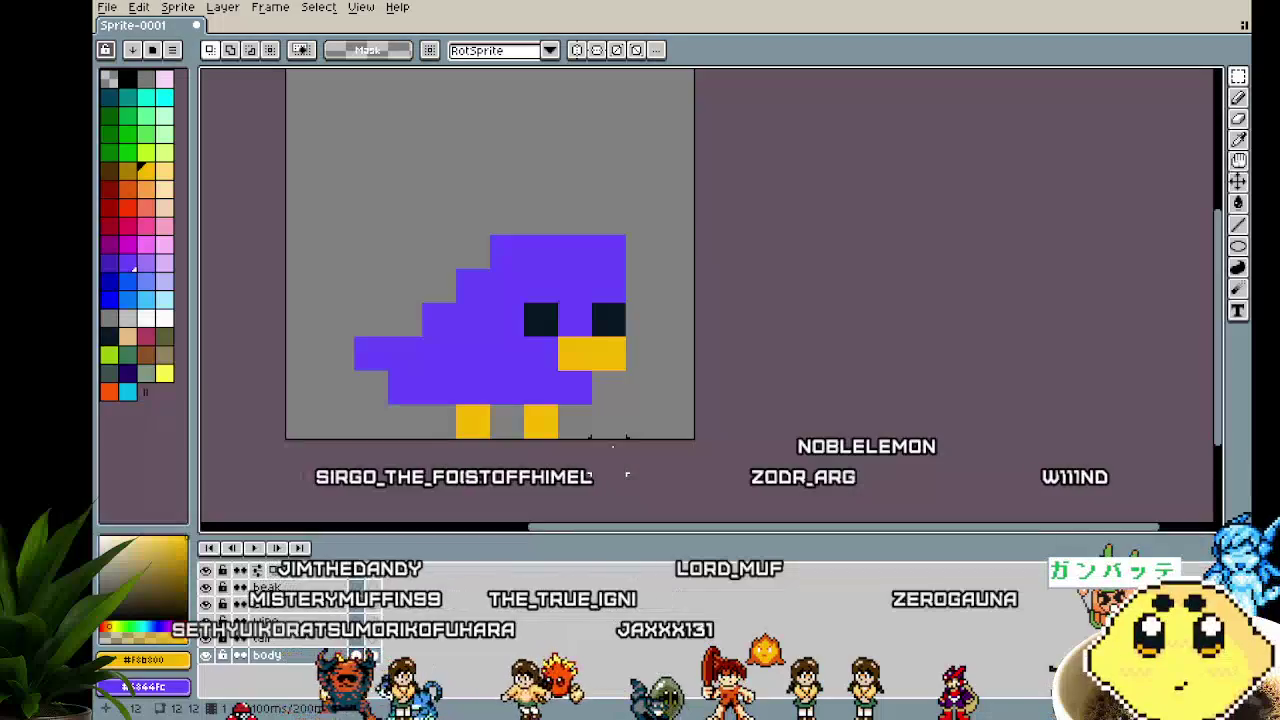
{"action": "key", "text": "Right"}
Preview the two-frame loop, then tag frames 1–2 as 'hop'
{"action": "key", "text": "Return"}
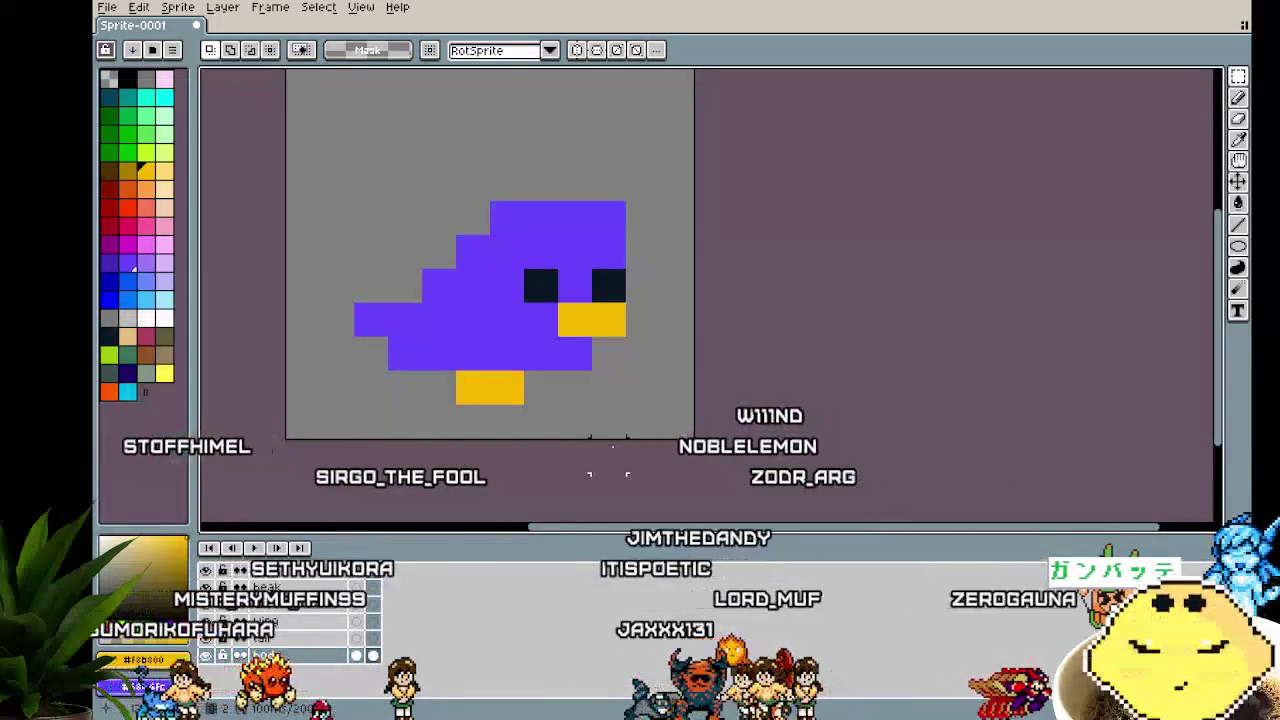
{"action": "left_click", "coordinate": [379, 578]}
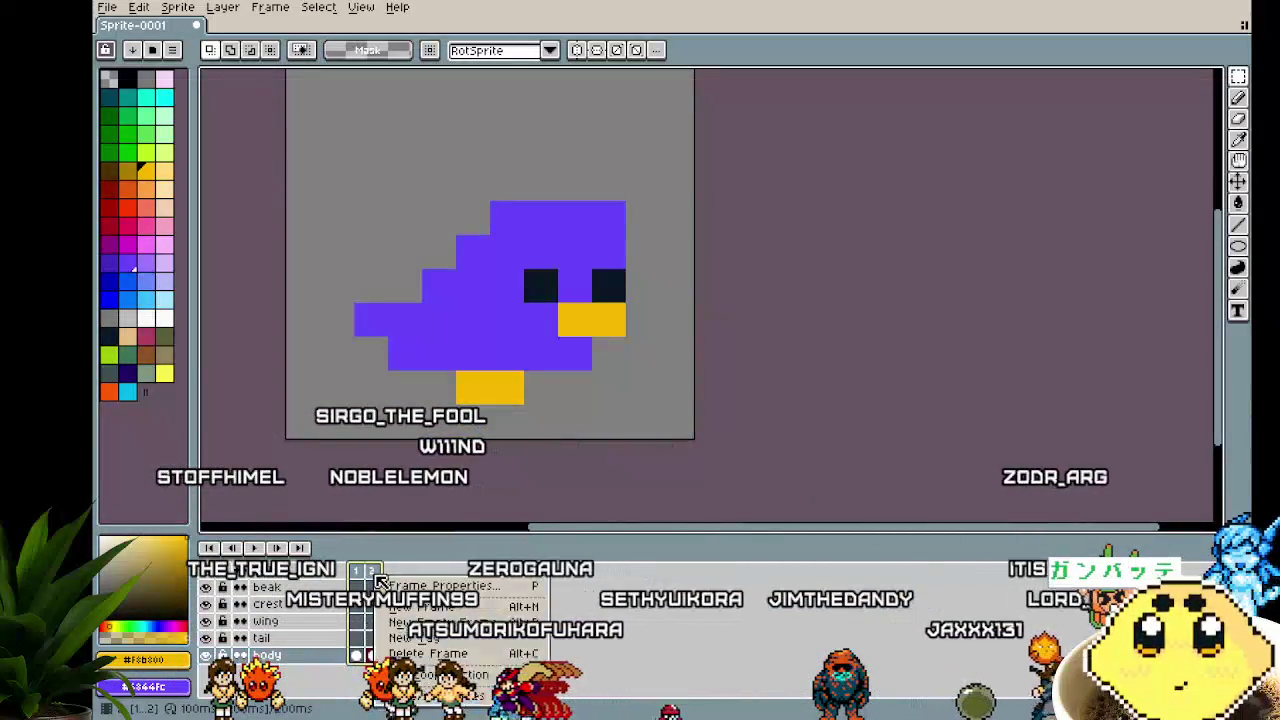
{"action": "left_click", "coordinate": [430, 640]}
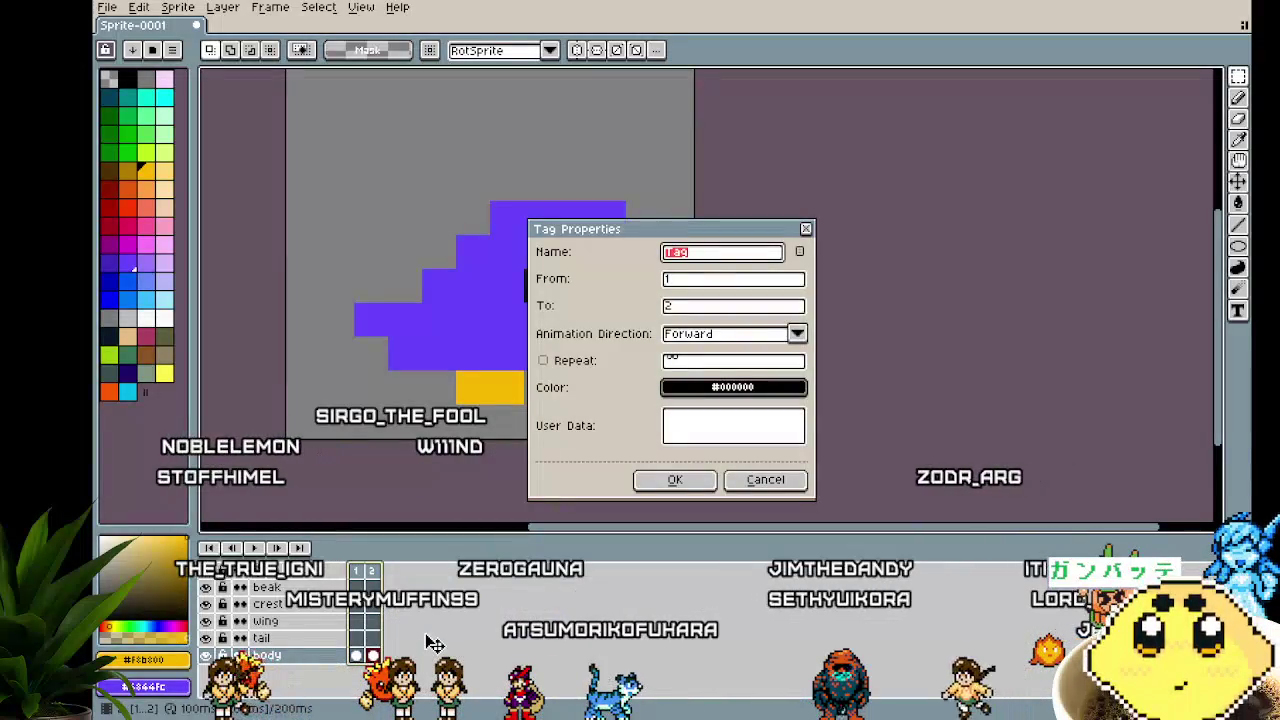
{"action": "type", "text": "hop"}
{"action": "key", "text": "Return"}
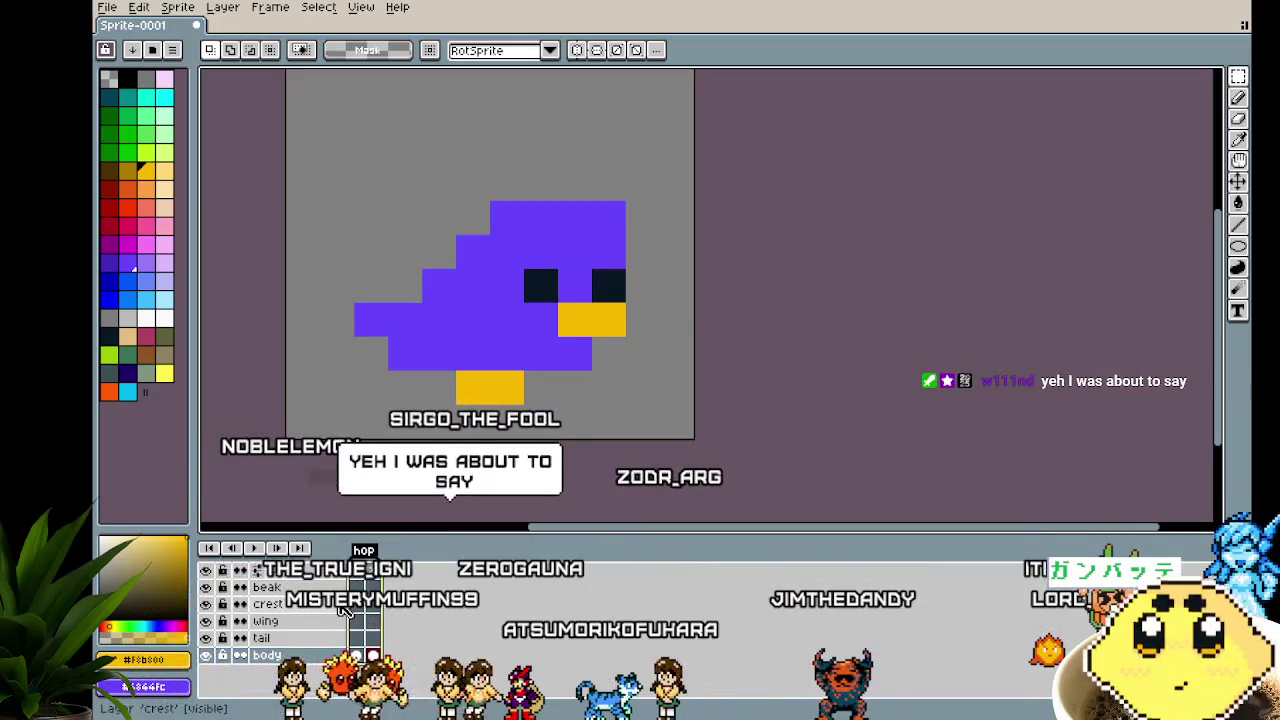
{"action": "key", "text": "Return"}
{"action": "left_click", "coordinate": [384, 574]}
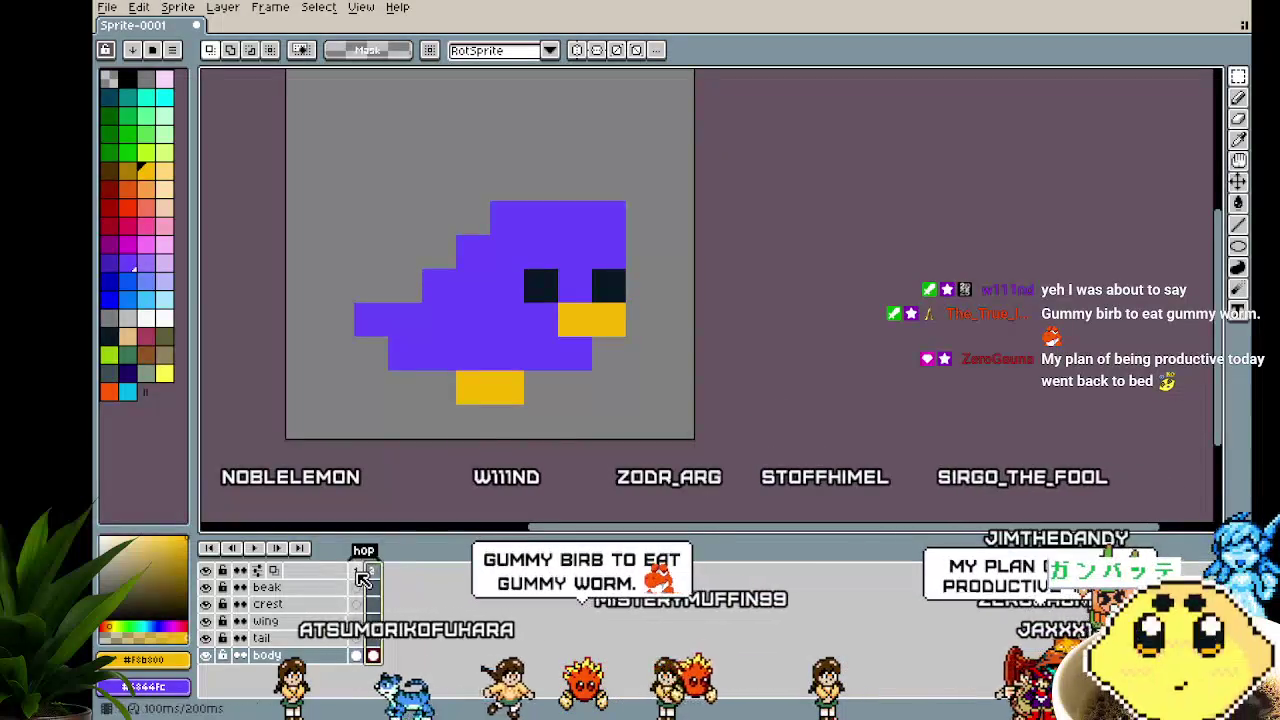
Flip between hop frames 1 and 2 to compare the bird, then open frame 2's options
{"action": "left_click", "coordinate": [357, 572]}
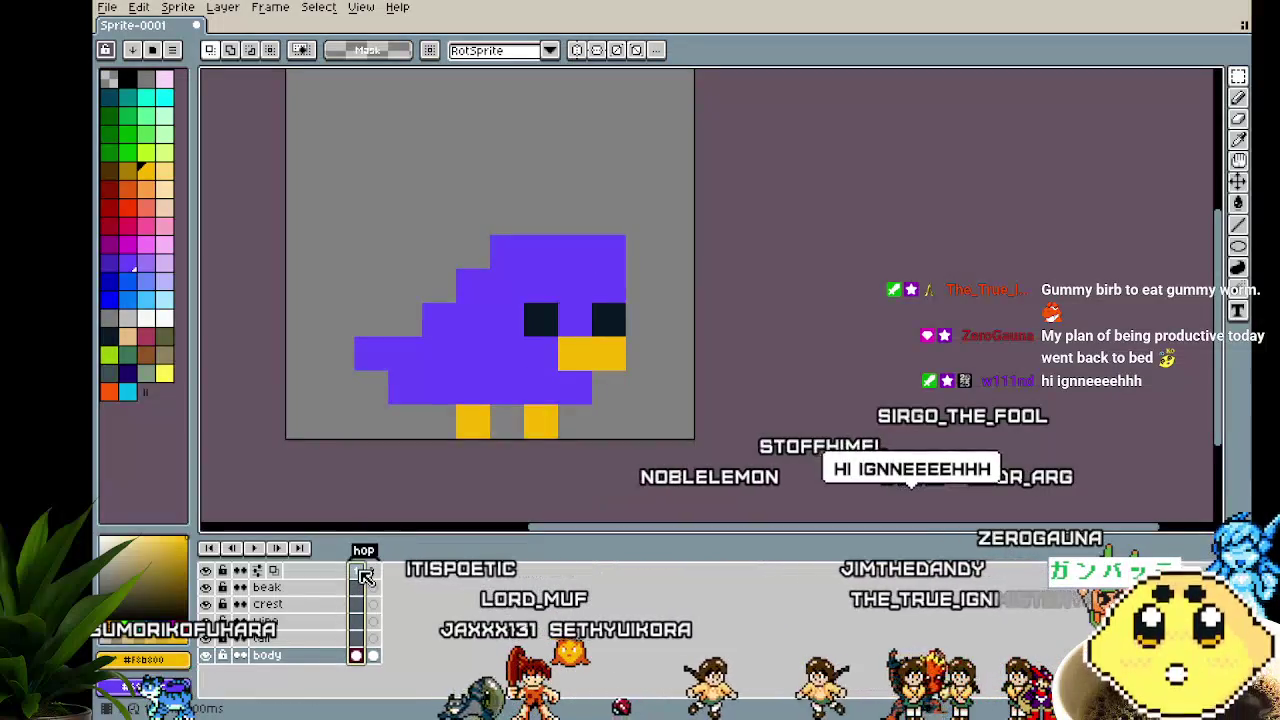
{"action": "scroll", "coordinate": [310, 400], "scroll_direction": "down", "scroll_amount": 1}
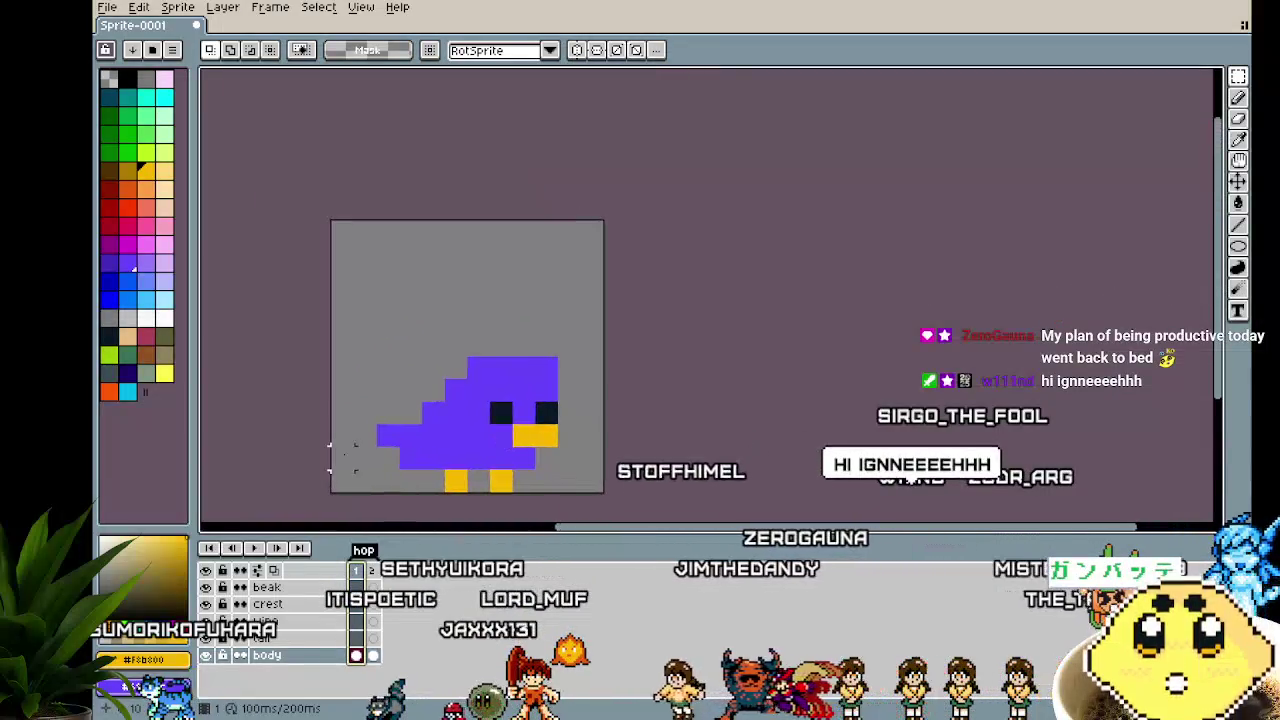
{"action": "scroll", "coordinate": [335, 450], "scroll_direction": "up", "scroll_amount": 1}
{"action": "left_click_drag", "start_coordinate": [341, 442], "coordinate": [347, 398]}
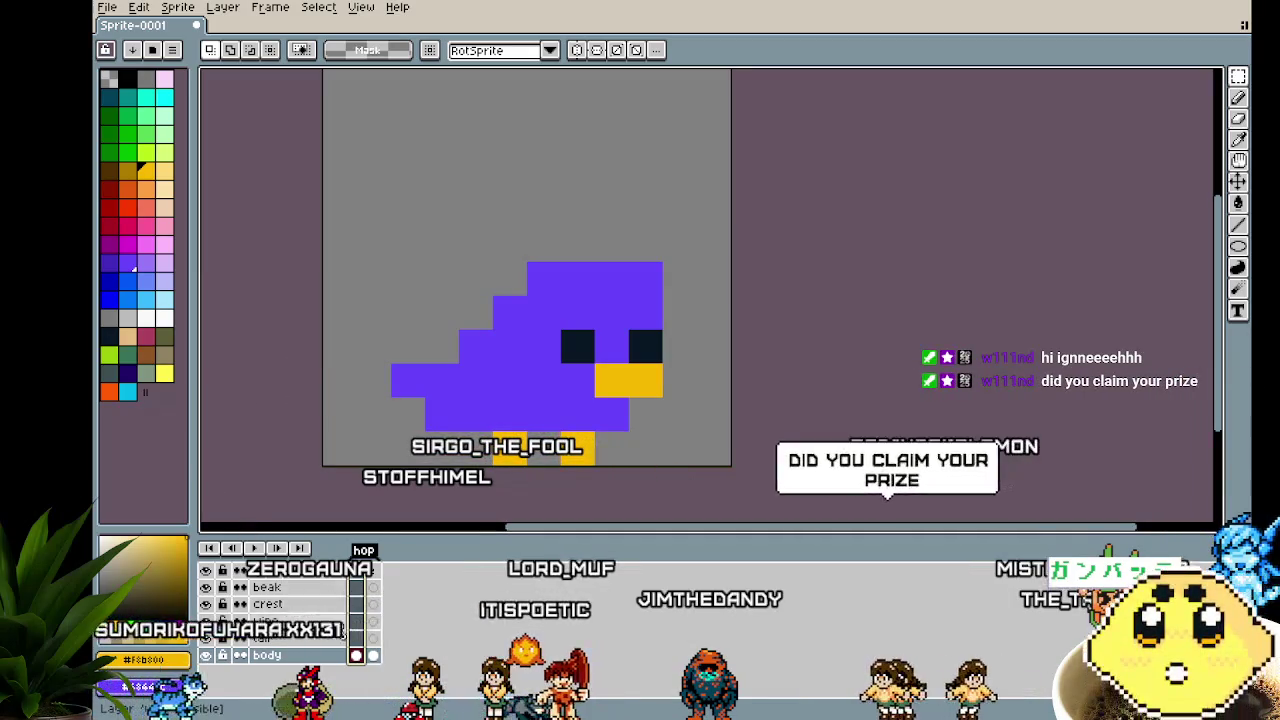
{"action": "left_click", "coordinate": [374, 583]}
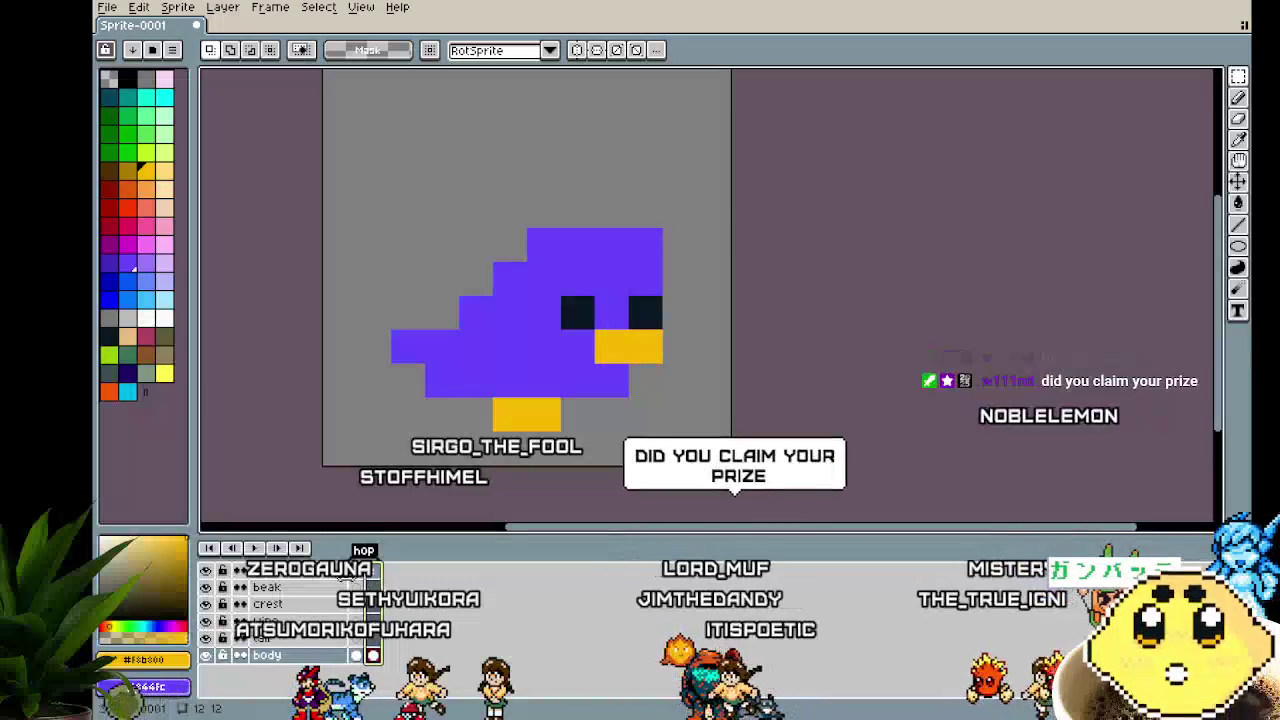
{"action": "left_click", "coordinate": [358, 571]}
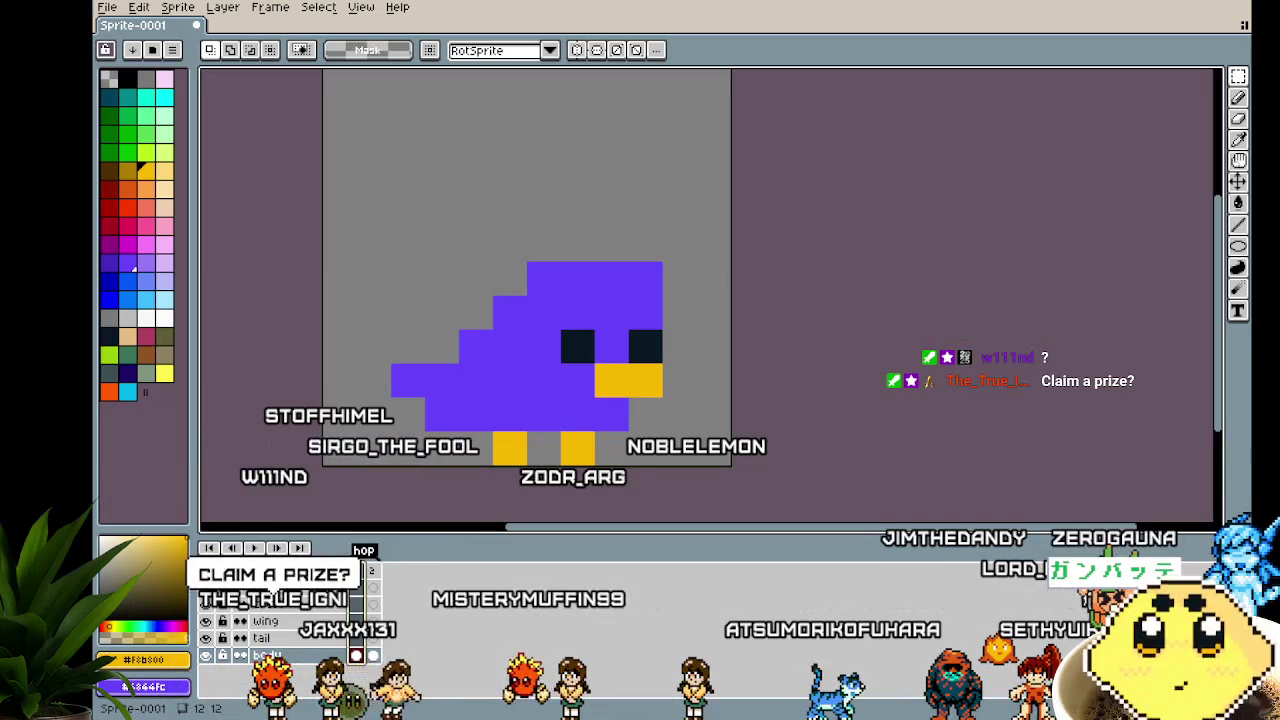
{"action": "right_click", "coordinate": [388, 565]}
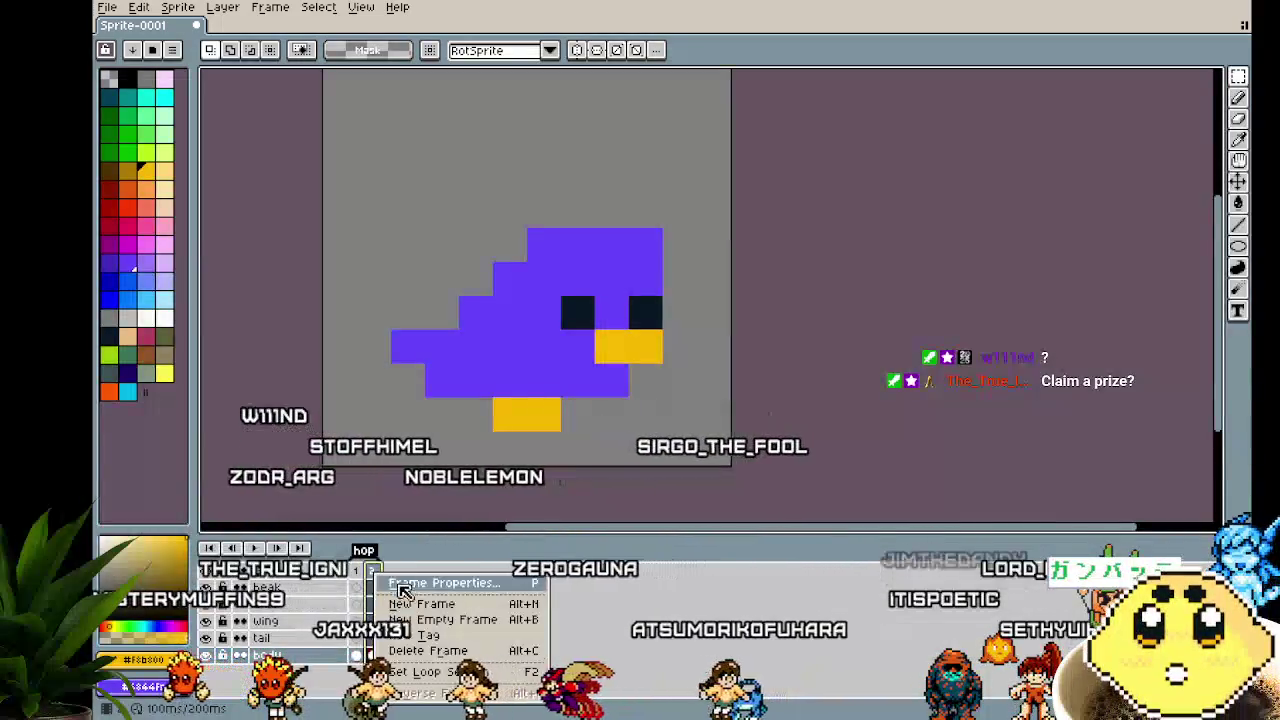
Create frame 3 as a copy of the bird and give it a new tag named 'fly'
{"action": "key", "text": "Escape"}
{"action": "left_click", "coordinate": [390, 572]}
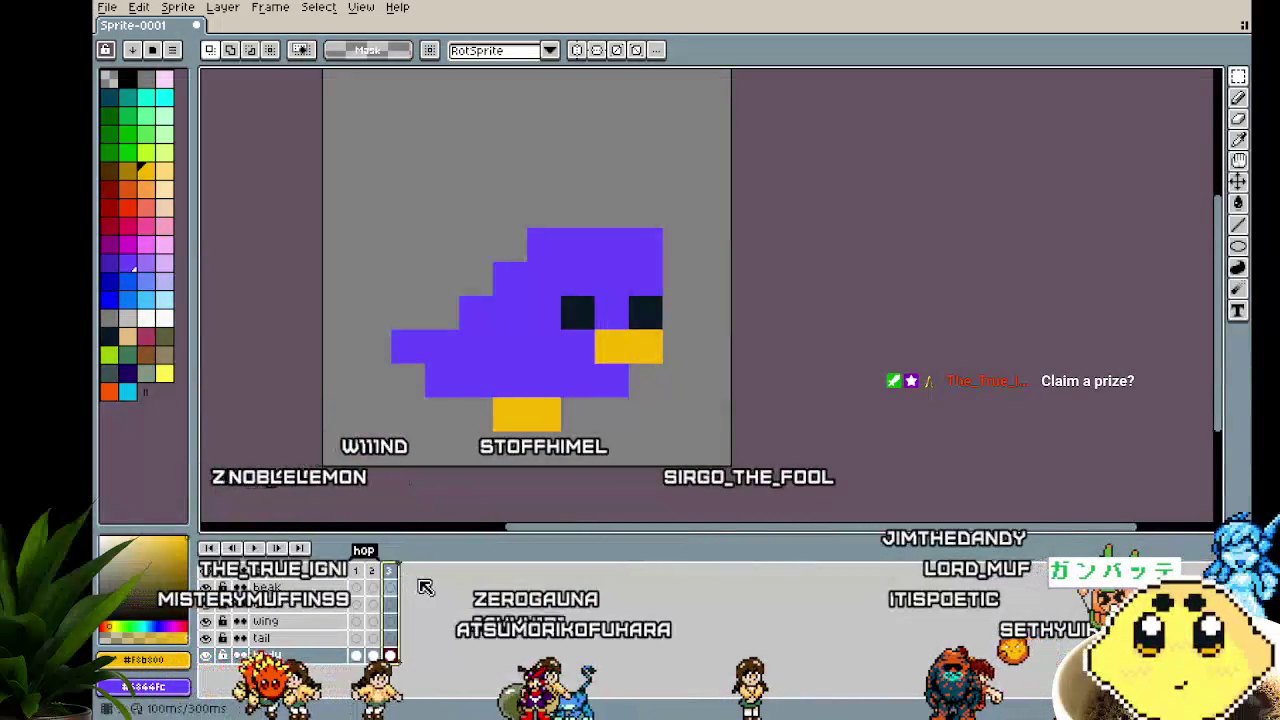
{"action": "right_click", "coordinate": [390, 570]}
{"action": "left_click", "coordinate": [433, 645]}
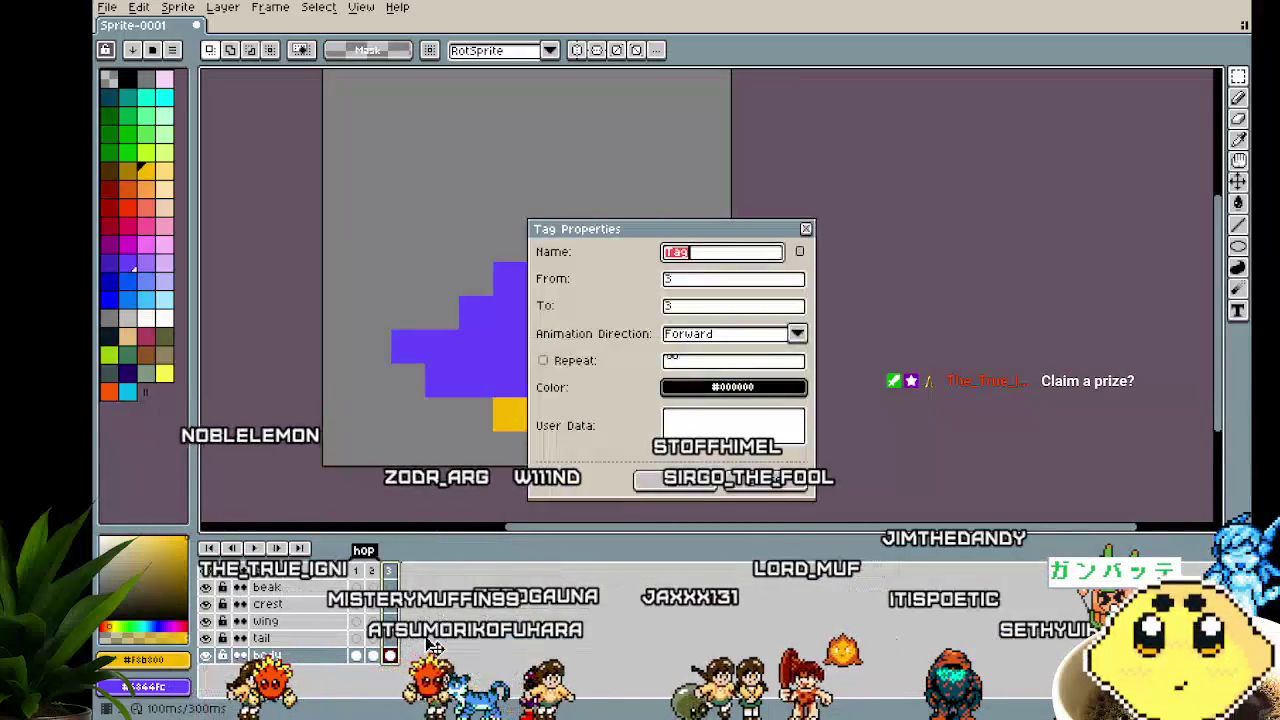
{"action": "type", "text": "b"}
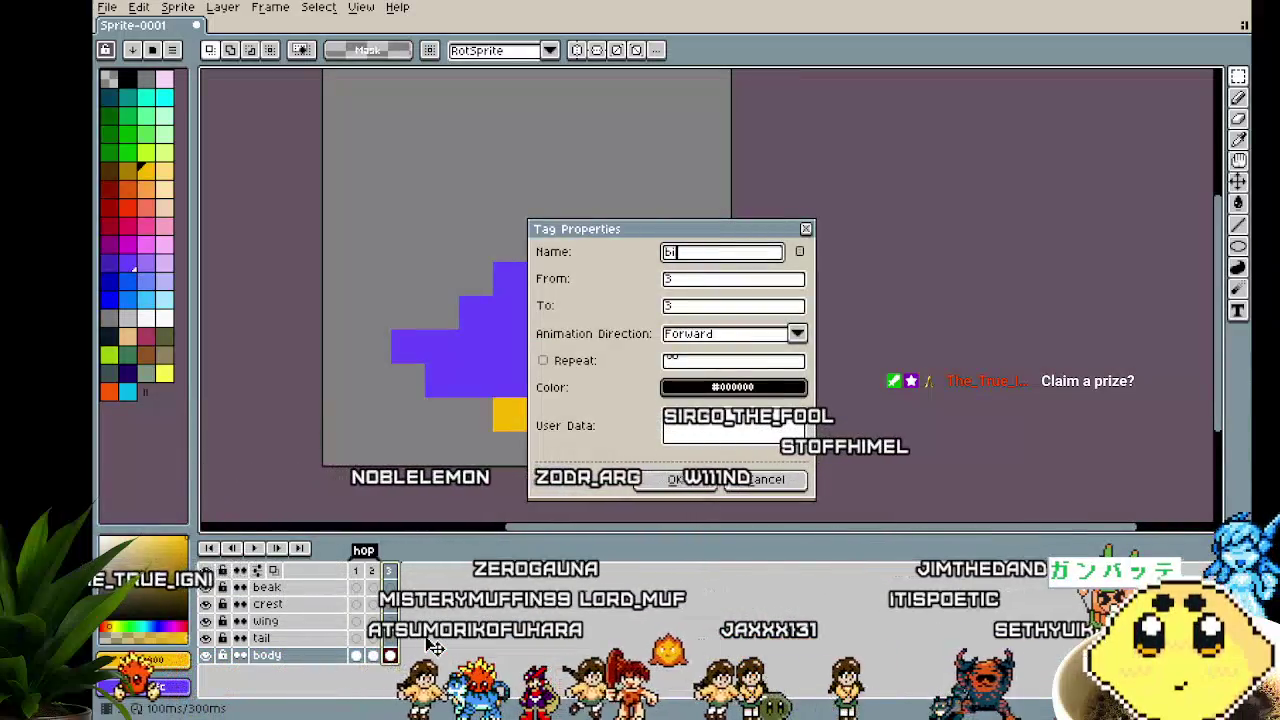
{"action": "type", "text": "ly"}
{"action": "key", "text": "Return"}
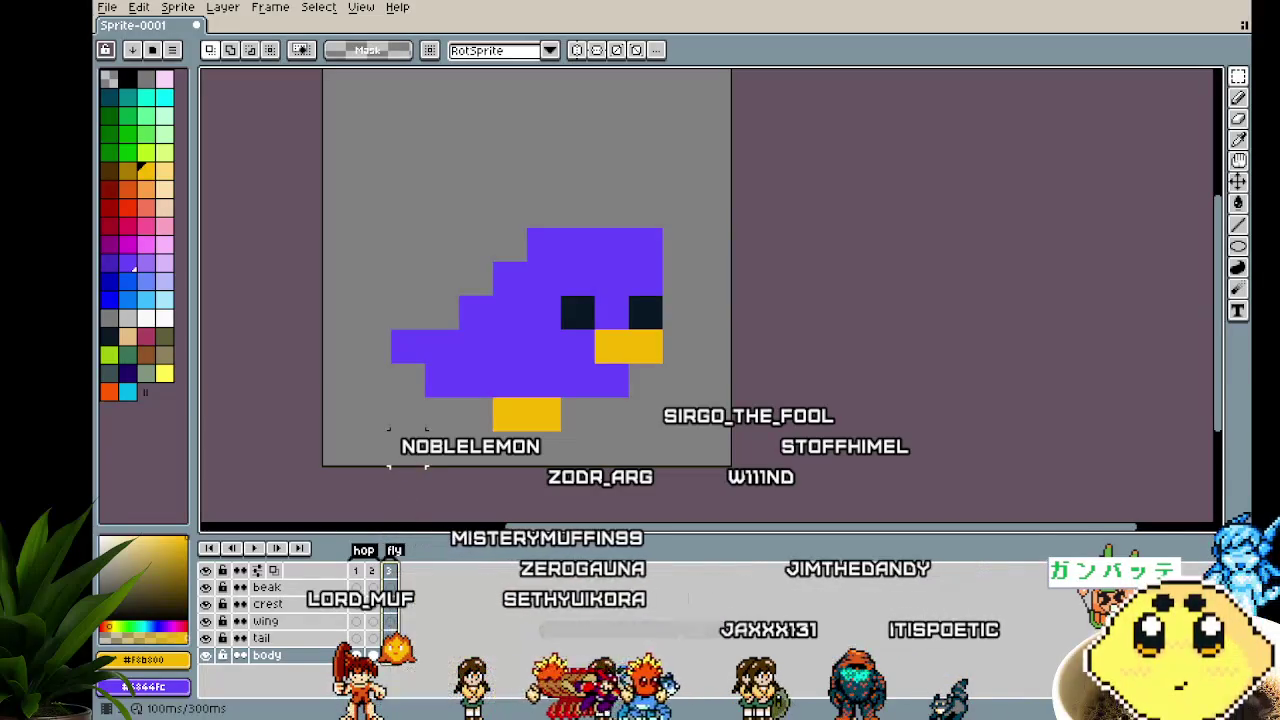
{"action": "left_click_drag", "start_coordinate": [407, 448], "coordinate": [337, 449]}
{"action": "right_click", "coordinate": [398, 580]}
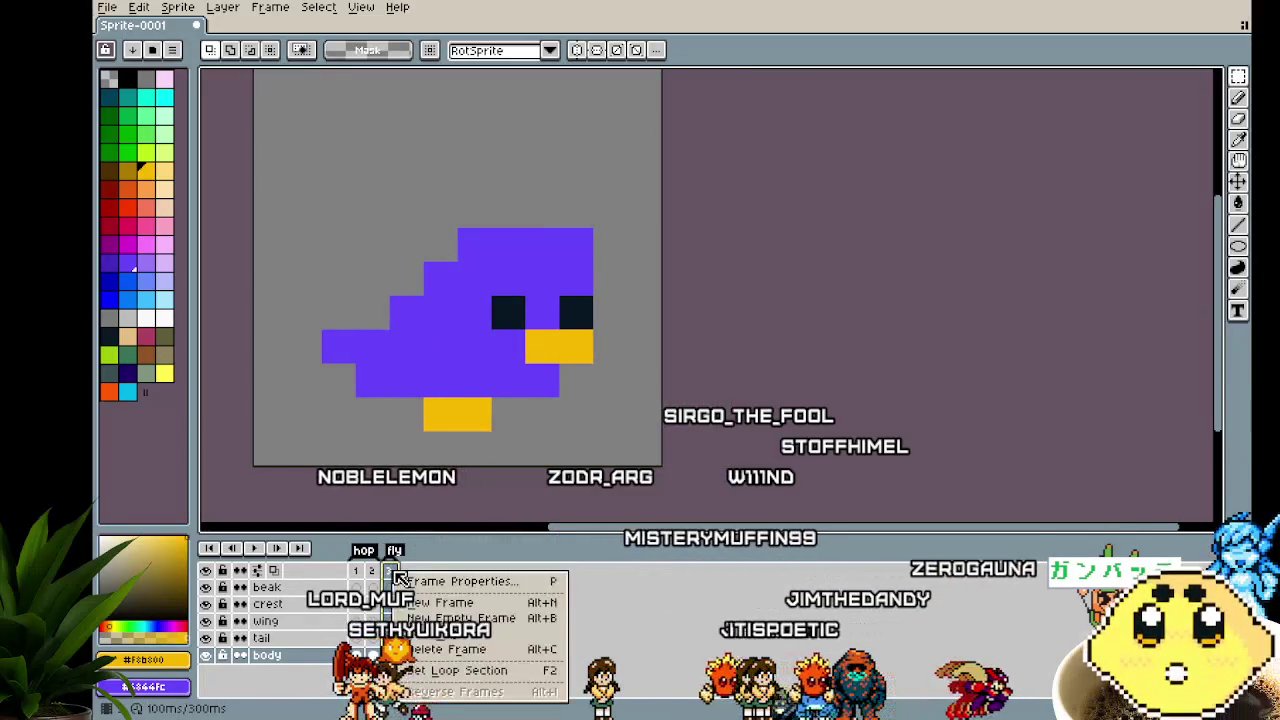
Add a fourth frame and paint purple blocks around the bird's head, undoing misplaced ones
{"action": "left_click", "coordinate": [440, 603]}
{"action": "key", "text": "b"}
{"action": "left_click", "coordinate": [413, 290]}
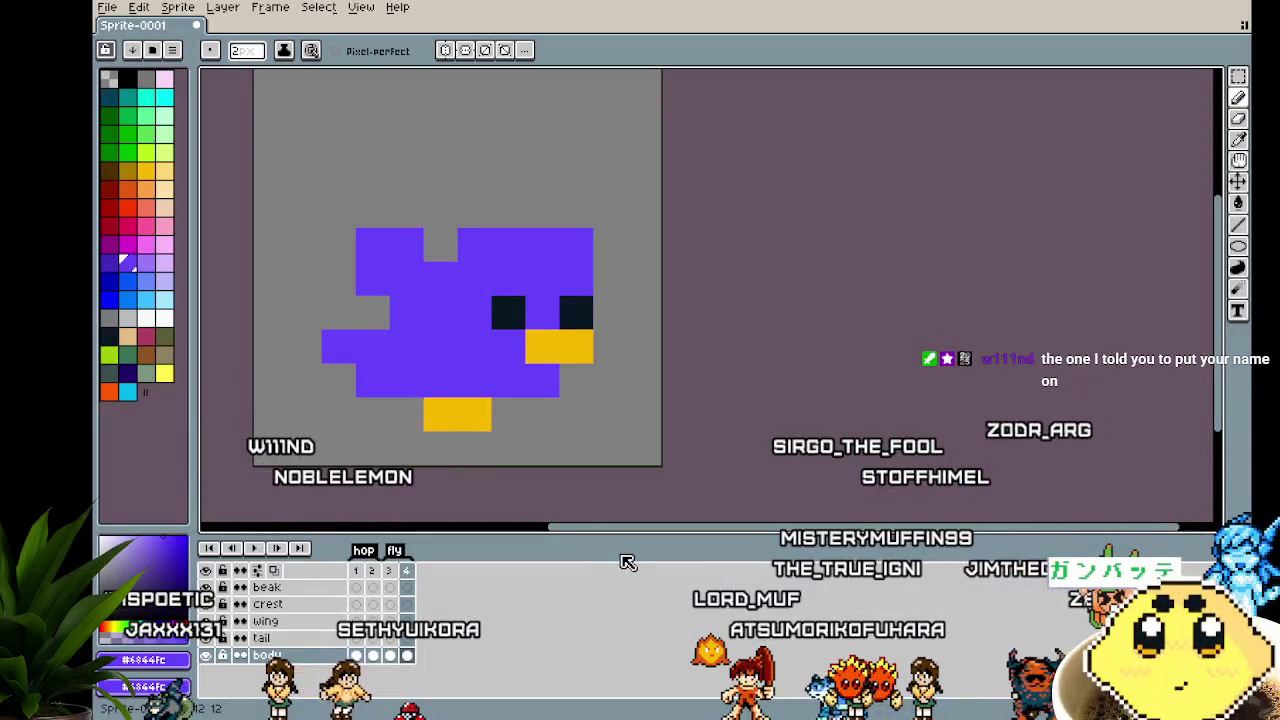
{"action": "scroll", "coordinate": [571, 407], "scroll_direction": "down", "scroll_amount": 2}
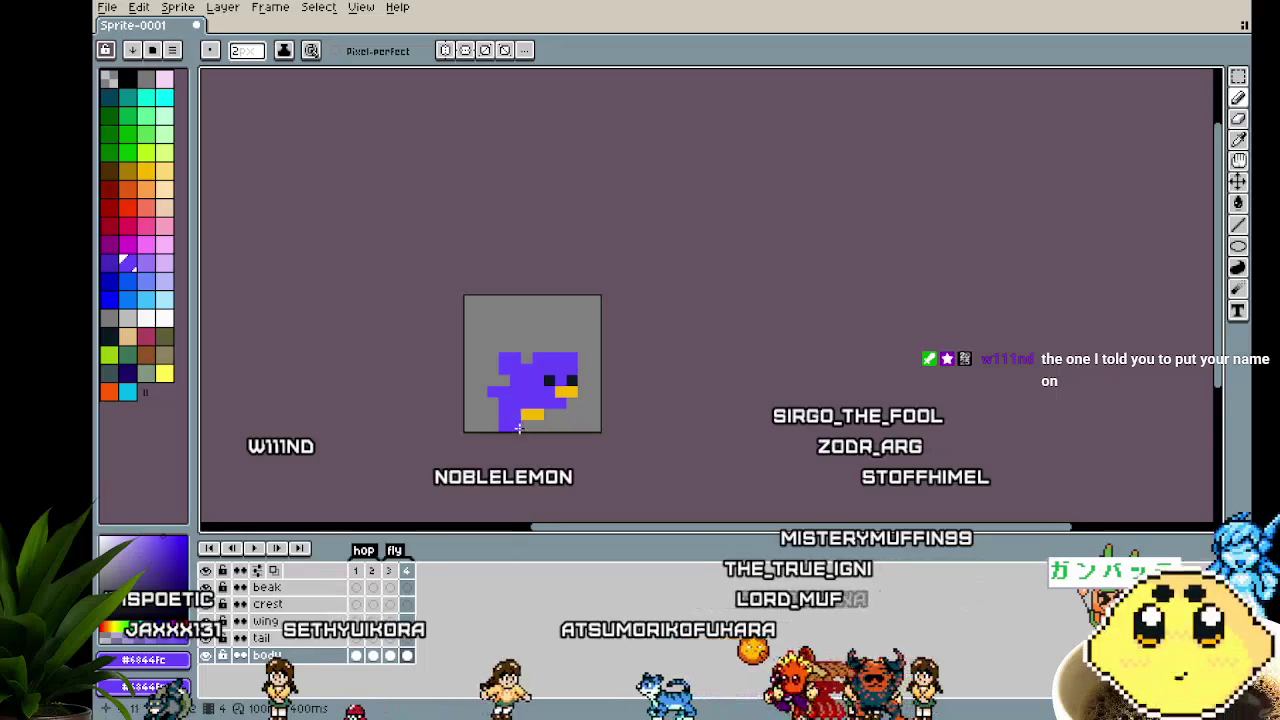
{"action": "scroll", "coordinate": [523, 418], "scroll_direction": "up", "scroll_amount": 1}
{"action": "left_click", "coordinate": [578, 242]}
{"action": "key", "text": "ctrl+z"}
{"action": "left_click", "coordinate": [486, 303]}
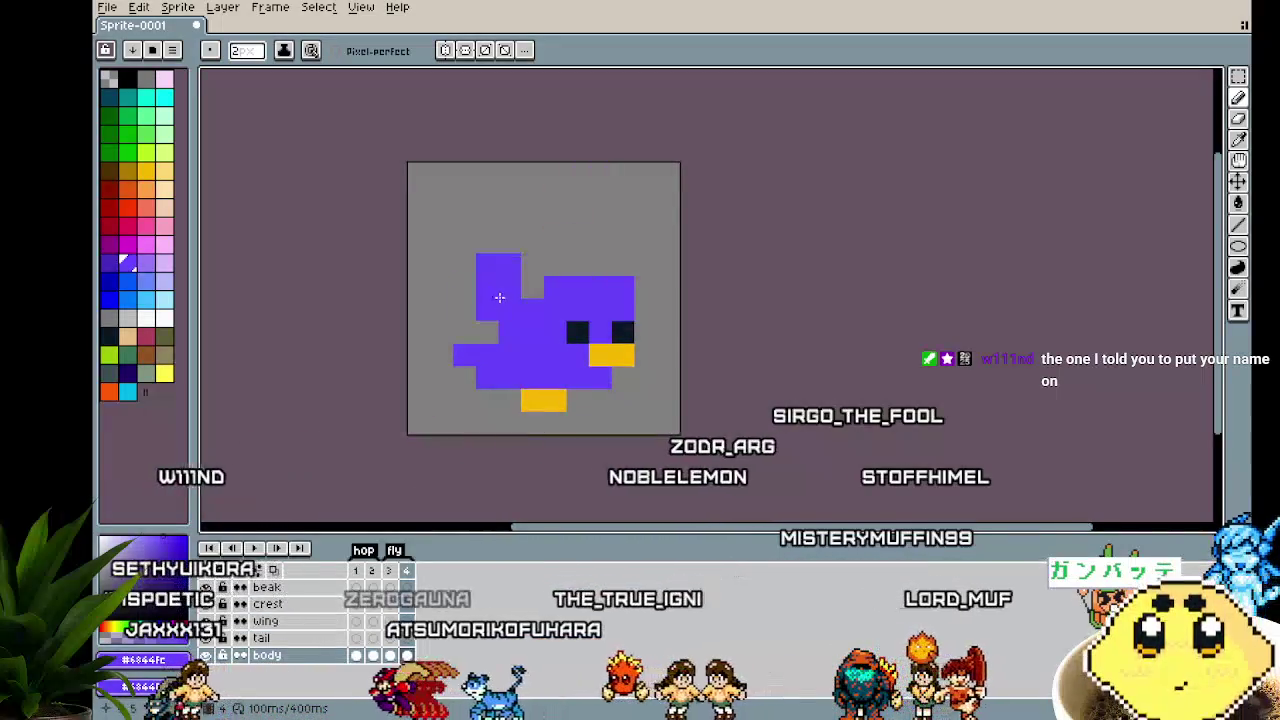
{"action": "key", "text": "ctrl+z"}
{"action": "key", "text": "ctrl+y"}
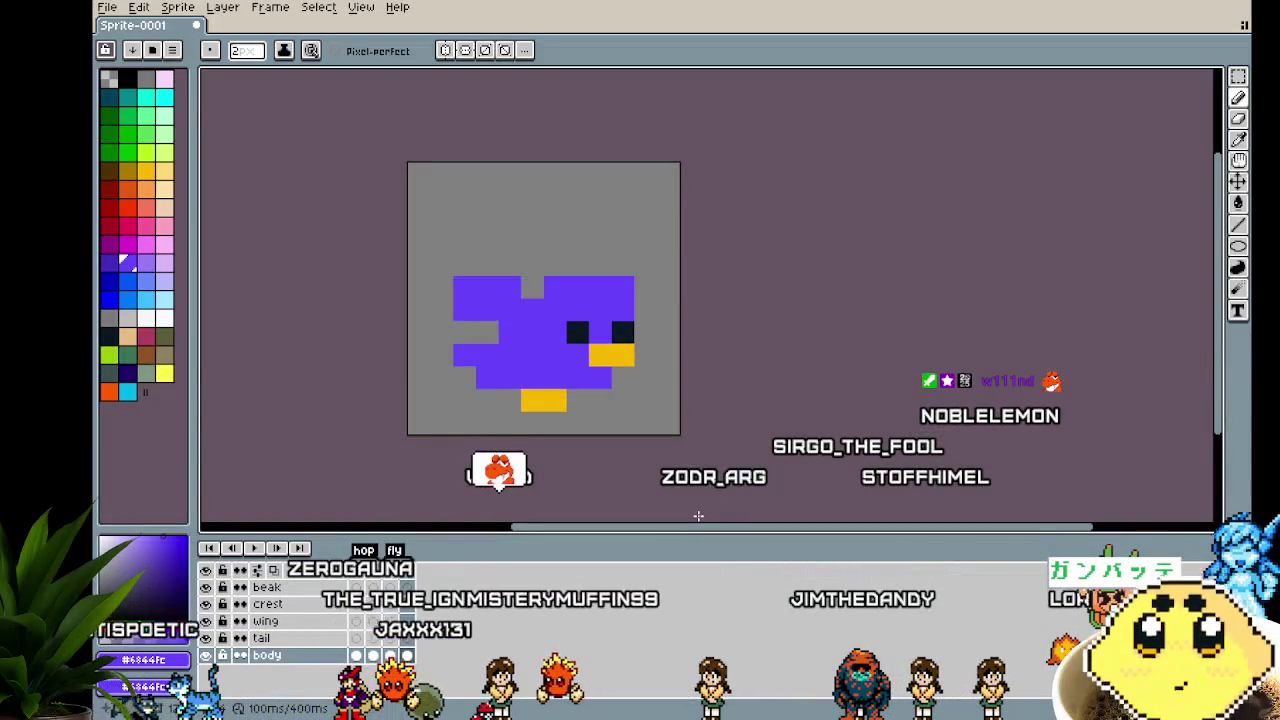
{"action": "key", "text": "ctrl+z"}
Extend the purple body toward the lower left, undoing unwanted strokes
{"action": "left_click_drag", "start_coordinate": [569, 450], "coordinate": [551, 447]}
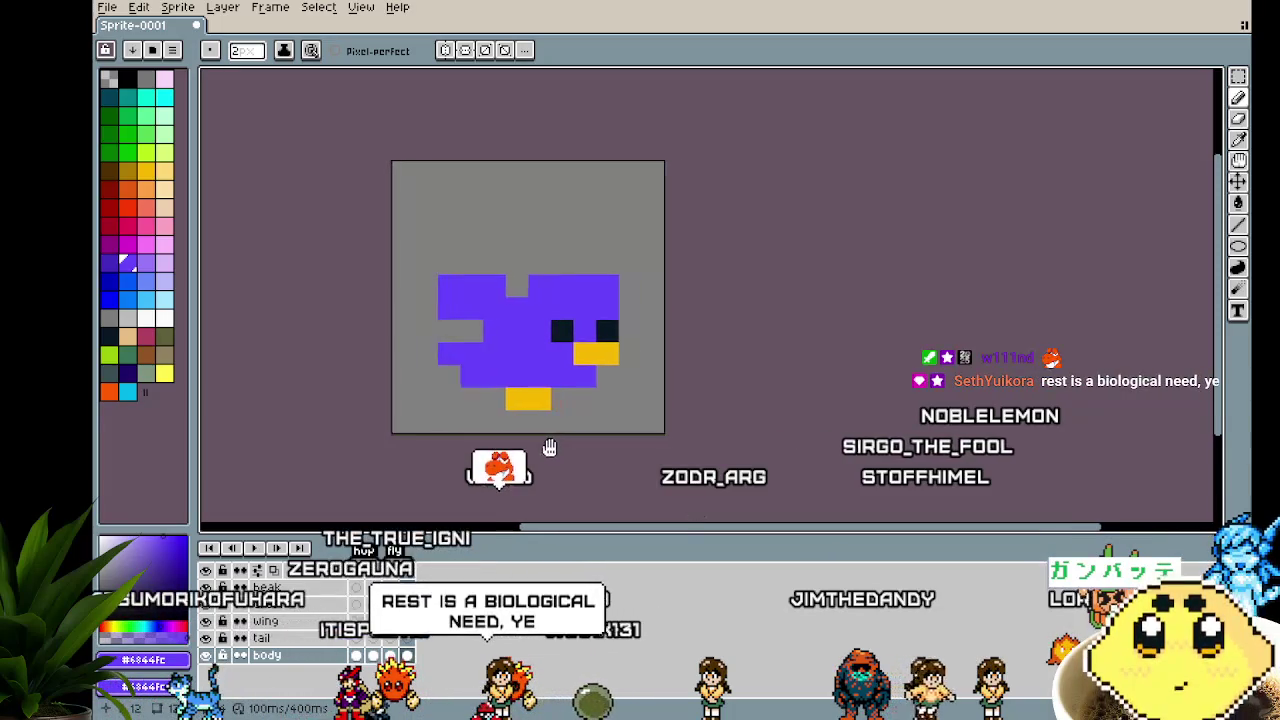
{"action": "scroll", "coordinate": [482, 484], "scroll_direction": "up", "scroll_amount": 1}
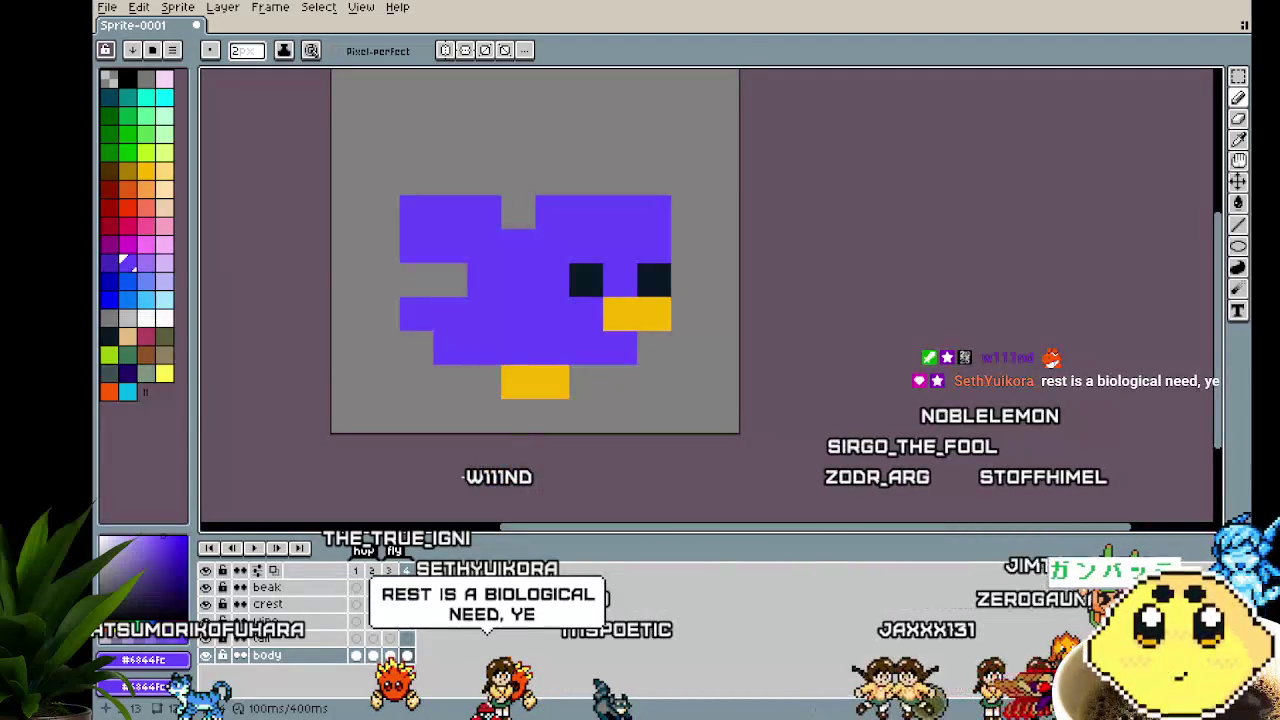
{"action": "left_click", "coordinate": [376, 254]}
{"action": "key", "text": "ctrl+z"}
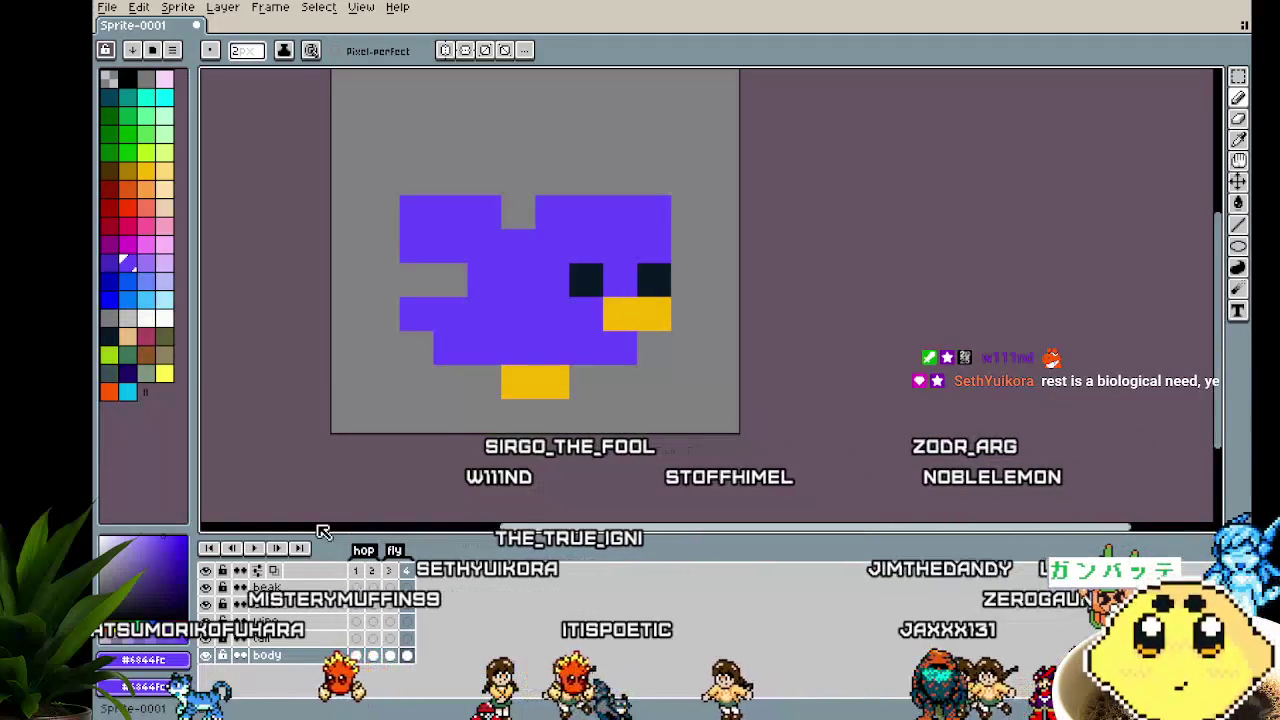
{"action": "mouse_move", "coordinate": [382, 314]}
{"action": "left_mouse_down"}
{"action": "mouse_move", "coordinate": [466, 382]}
{"action": "mouse_move", "coordinate": [432, 432]}
{"action": "left_mouse_up"}
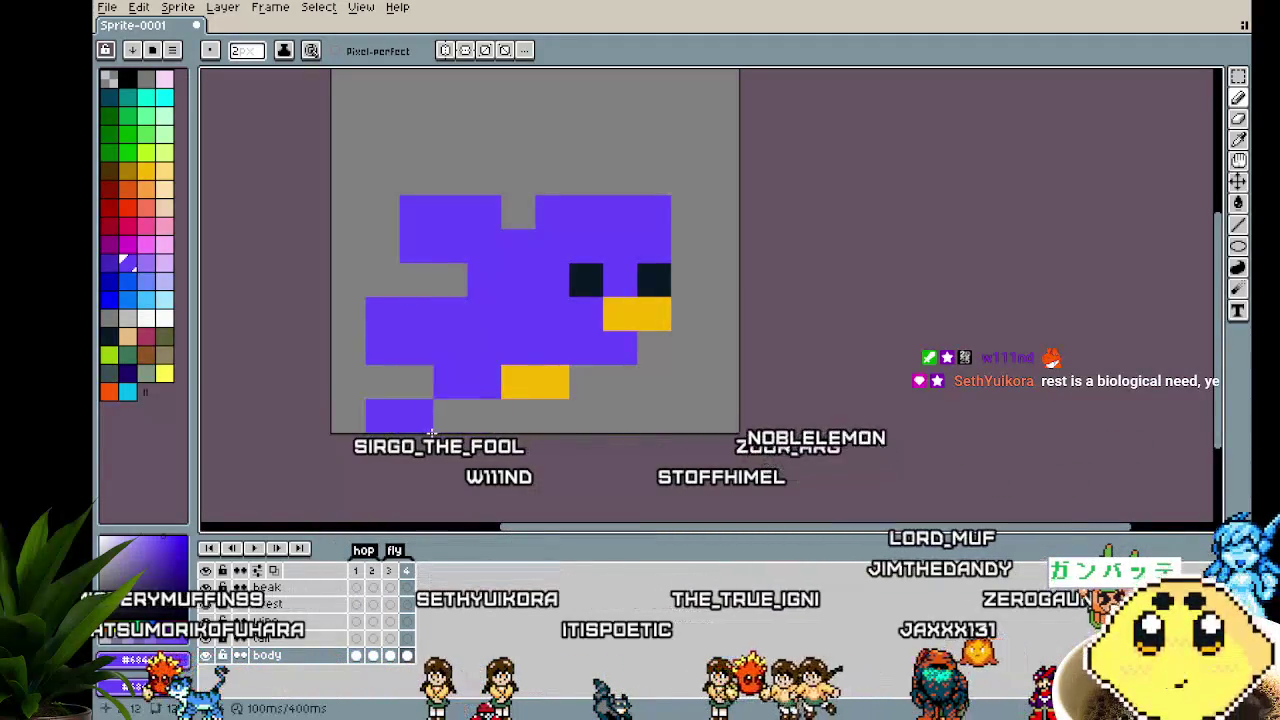
{"action": "key", "text": "ctrl+z"}
{"action": "key", "text": "ctrl+y"}
{"action": "key", "text": "ctrl+z"}
{"action": "key", "text": "ctrl+z"}
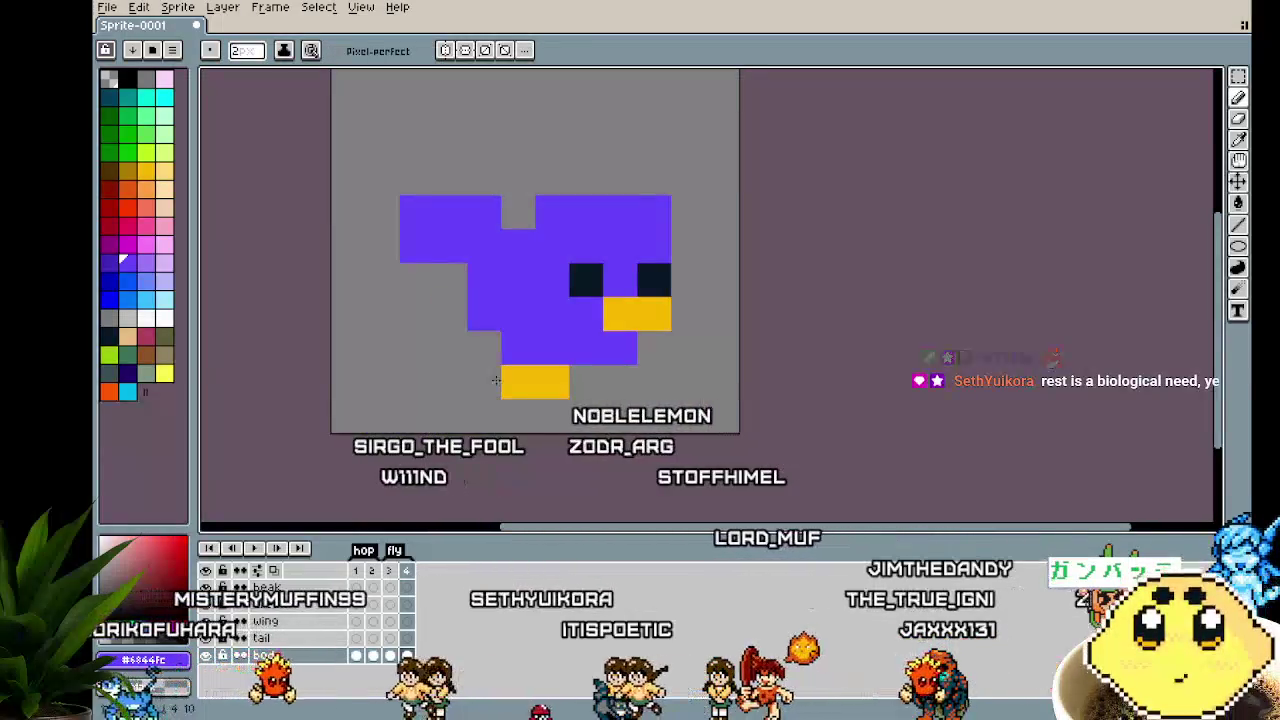
{"action": "key", "text": "ctrl+z"}
{"action": "left_click", "coordinate": [457, 298]}
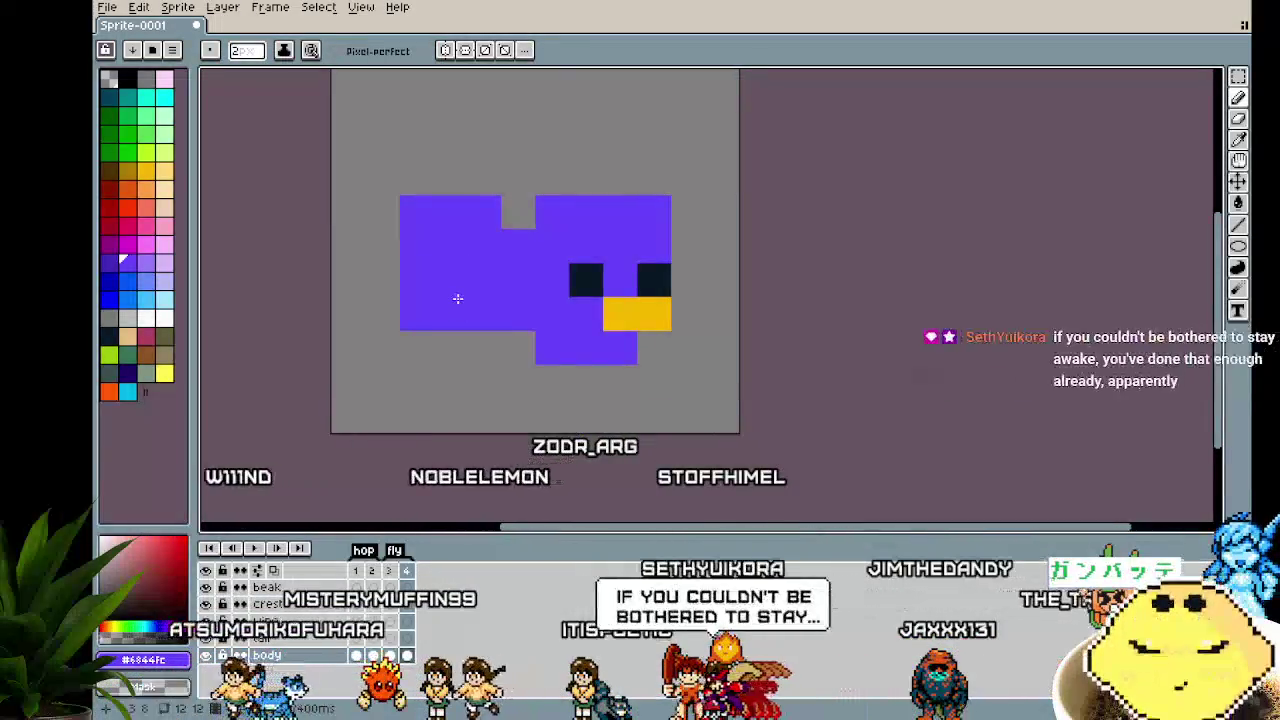
Erase the tail and crest pixels, then lift the selected lower-left body one pixel
{"action": "key", "text": "ctrl+z"}
{"action": "key", "text": "ctrl+z"}
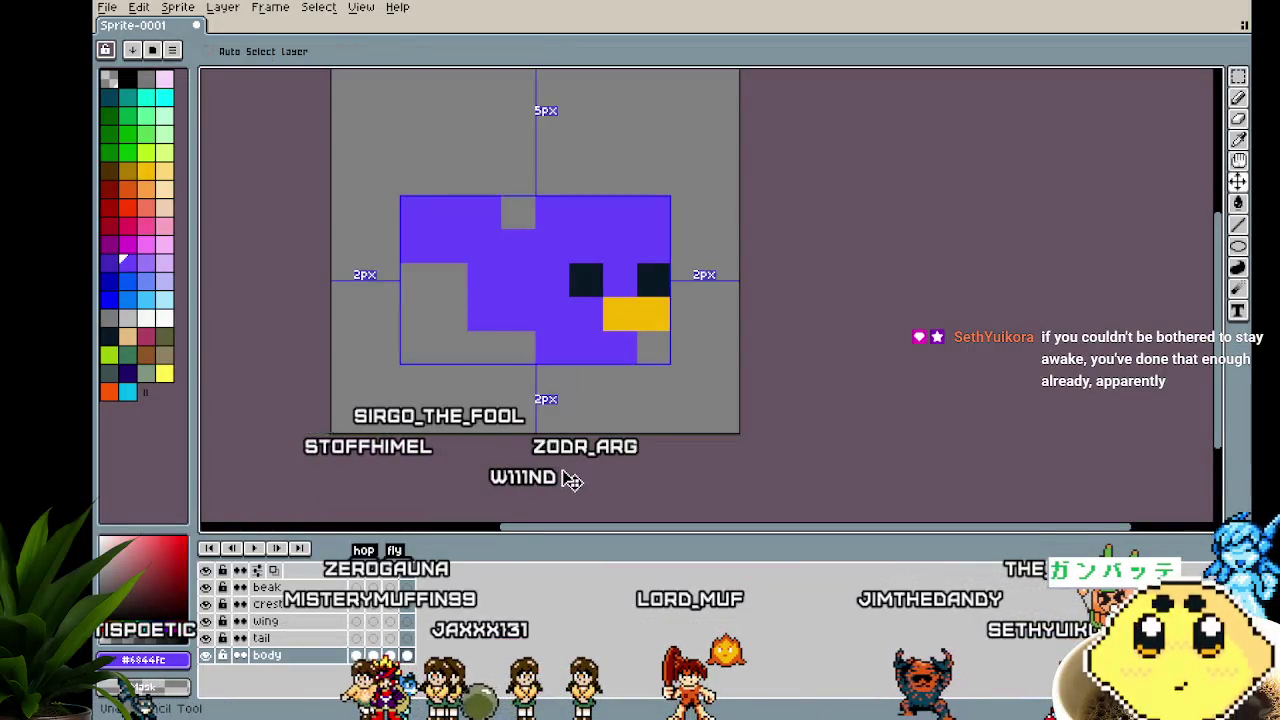
{"action": "key", "text": "ctrl"}
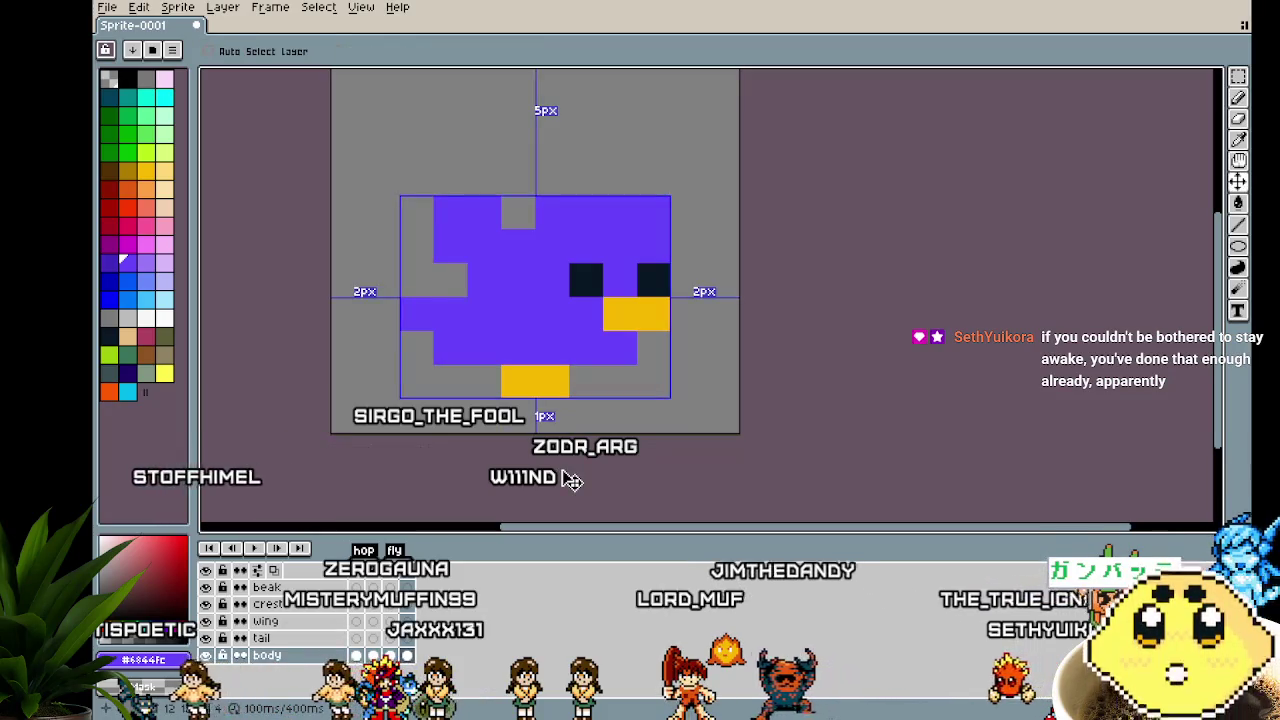
{"action": "left_click", "coordinate": [434, 410]}
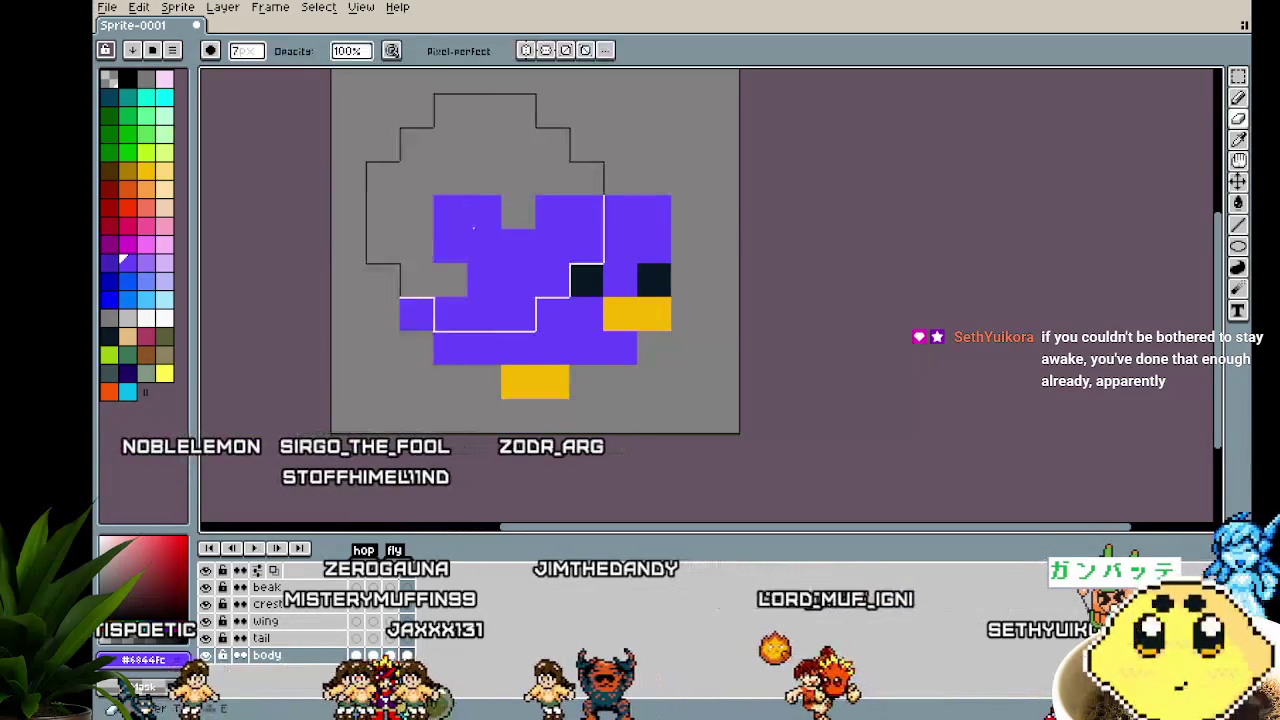
{"action": "left_click_drag", "start_coordinate": [518, 212], "coordinate": [484, 246]}
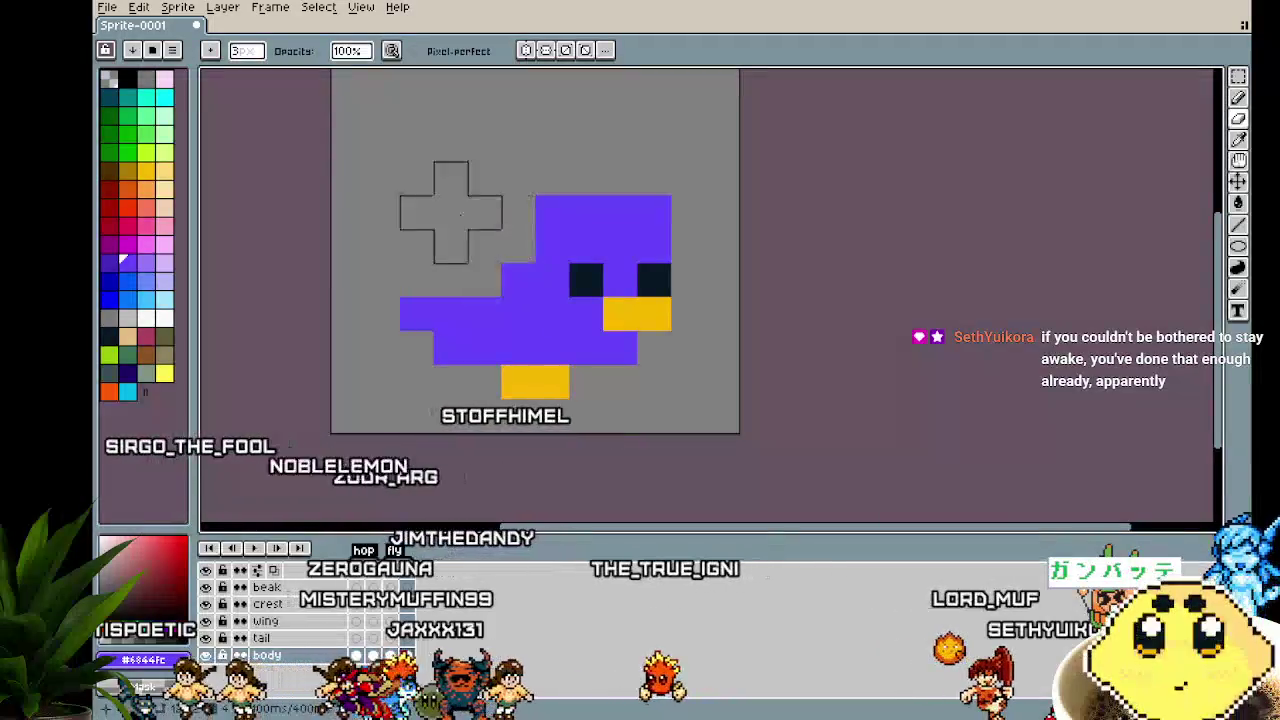
{"action": "key", "text": "m"}
{"action": "mouse_move", "coordinate": [364, 263]}
{"action": "left_mouse_down"}
{"action": "mouse_move", "coordinate": [502, 366]}
{"action": "mouse_move", "coordinate": [470, 310]}
{"action": "mouse_move", "coordinate": [471, 346]}
{"action": "mouse_move", "coordinate": [474, 335]}
{"action": "left_mouse_up"}
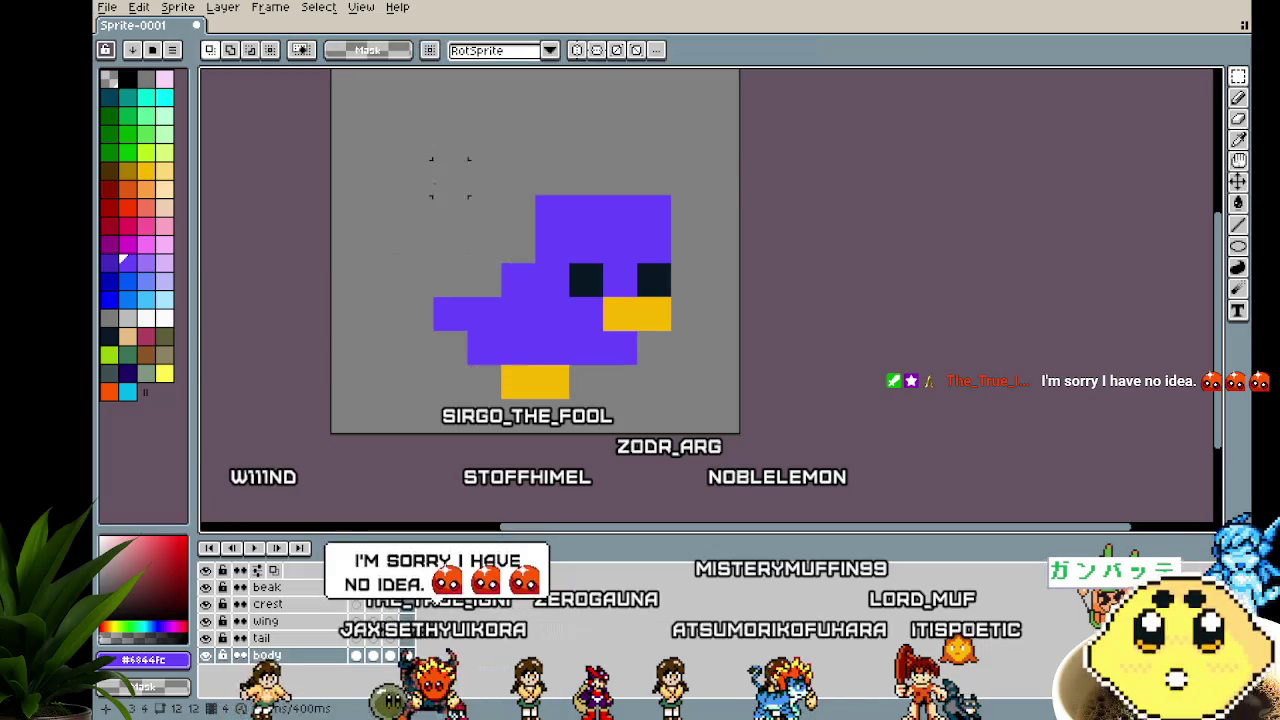
Widen the purple body rows to both sides and erase the old yellow feet
{"action": "key", "text": "b"}
{"action": "left_click", "coordinate": [497, 254]}
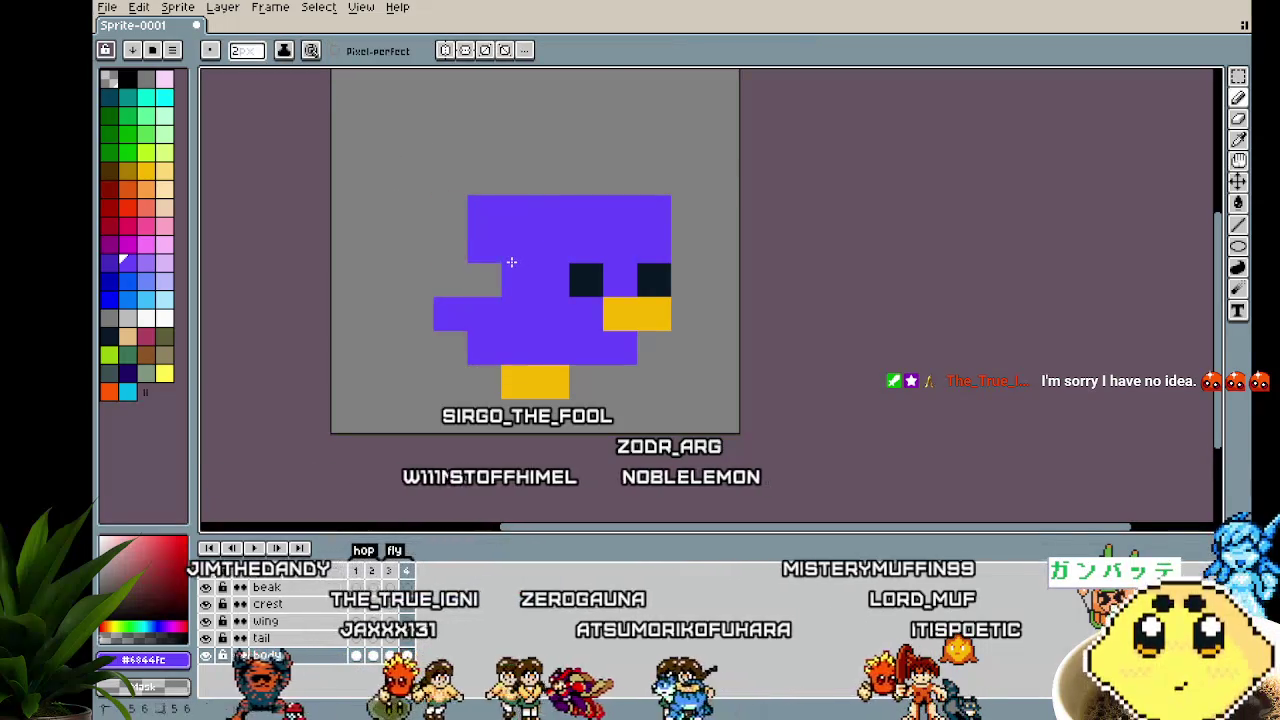
{"action": "mouse_move", "coordinate": [503, 269]}
{"action": "left_mouse_down"}
{"action": "mouse_move", "coordinate": [469, 247]}
{"action": "mouse_move", "coordinate": [441, 281]}
{"action": "left_mouse_up"}
{"action": "key", "text": "v"}
{"action": "key", "text": "b"}
{"action": "left_click", "coordinate": [383, 246]}
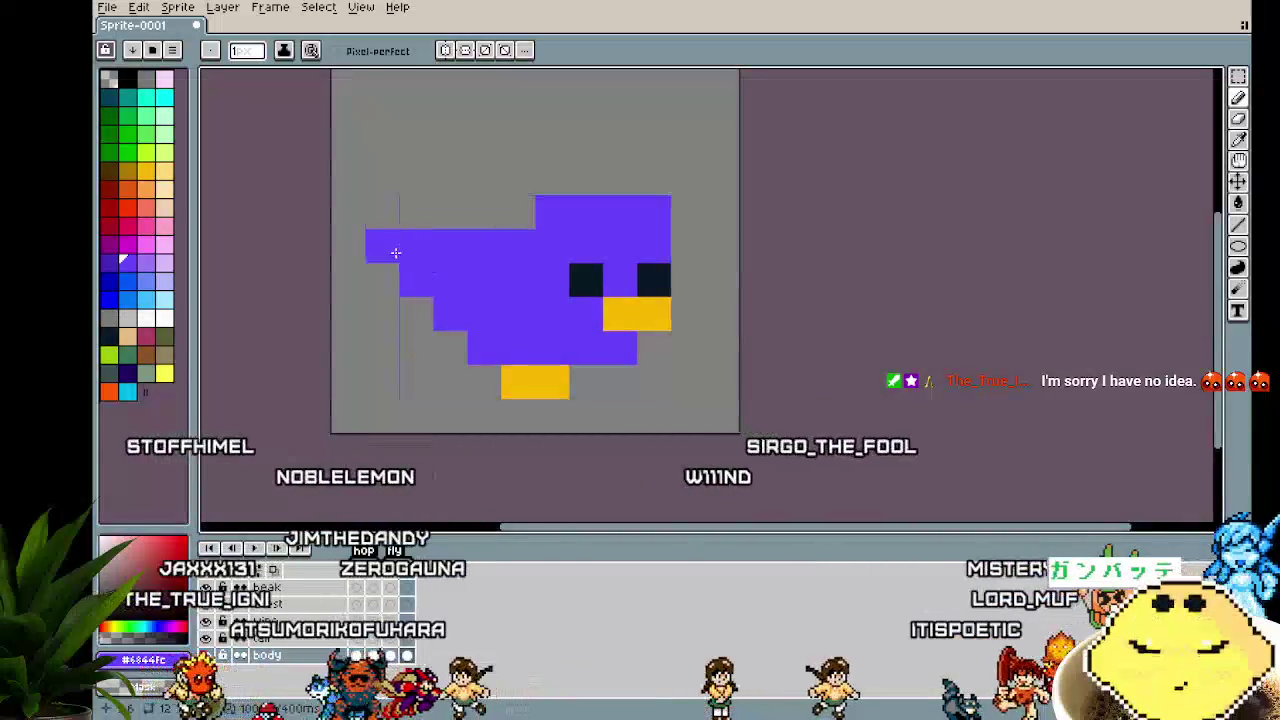
{"action": "left_click", "coordinate": [552, 412]}
{"action": "left_click_drag", "start_coordinate": [563, 400], "coordinate": [552, 380]}
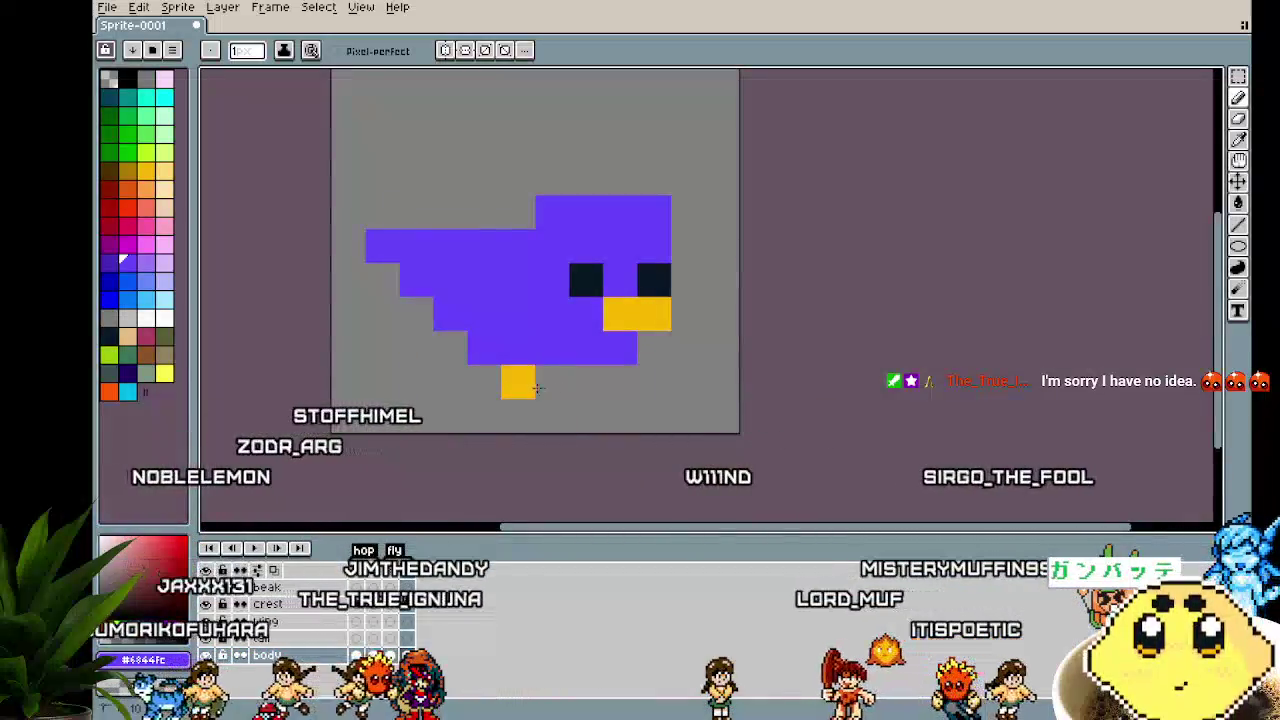
{"action": "left_click", "coordinate": [518, 382]}
{"action": "left_click_drag", "start_coordinate": [659, 258], "coordinate": [713, 262]}
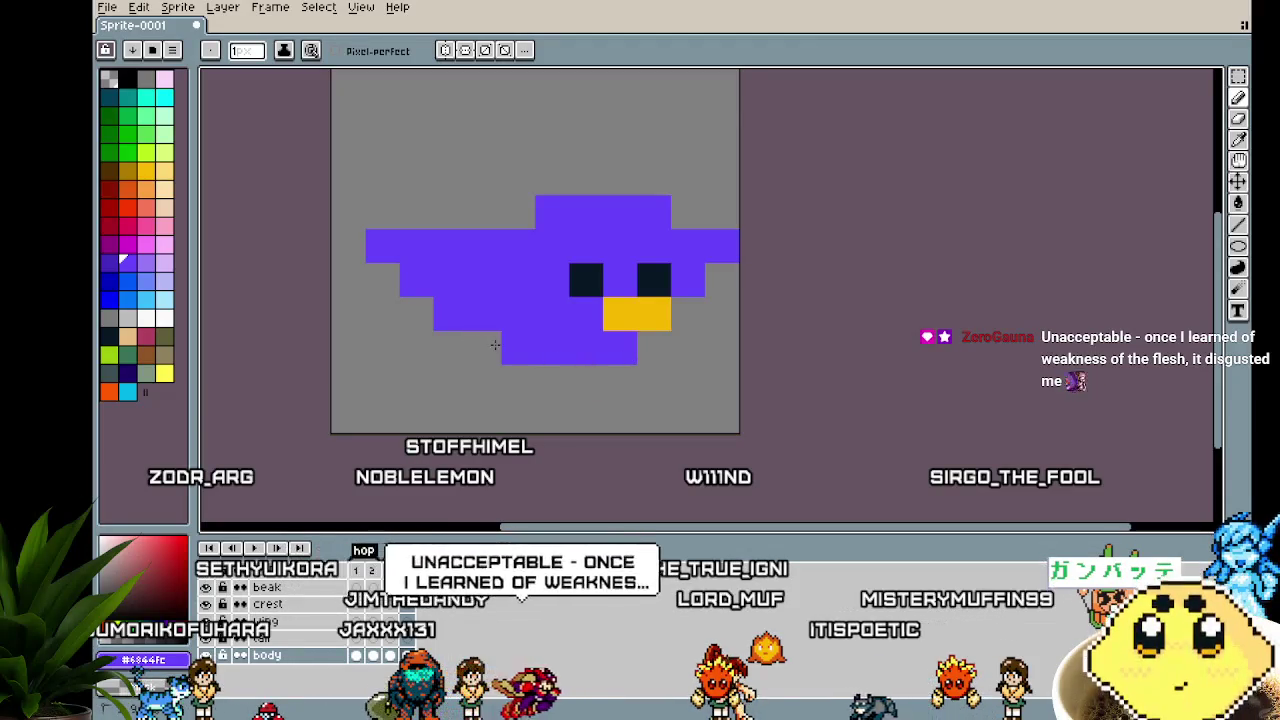
Redo the leg pixels and paint a new yellow leg under the bird
{"action": "scroll", "coordinate": [571, 444], "scroll_direction": "down", "scroll_amount": 5}
{"action": "scroll", "coordinate": [571, 444], "scroll_direction": "down", "scroll_amount": 1}
{"action": "scroll", "coordinate": [571, 444], "scroll_direction": "up", "scroll_amount": 1}
{"action": "scroll", "coordinate": [571, 444], "scroll_direction": "up", "scroll_amount": 3}
{"action": "left_click_drag", "start_coordinate": [571, 444], "coordinate": [509, 442]}
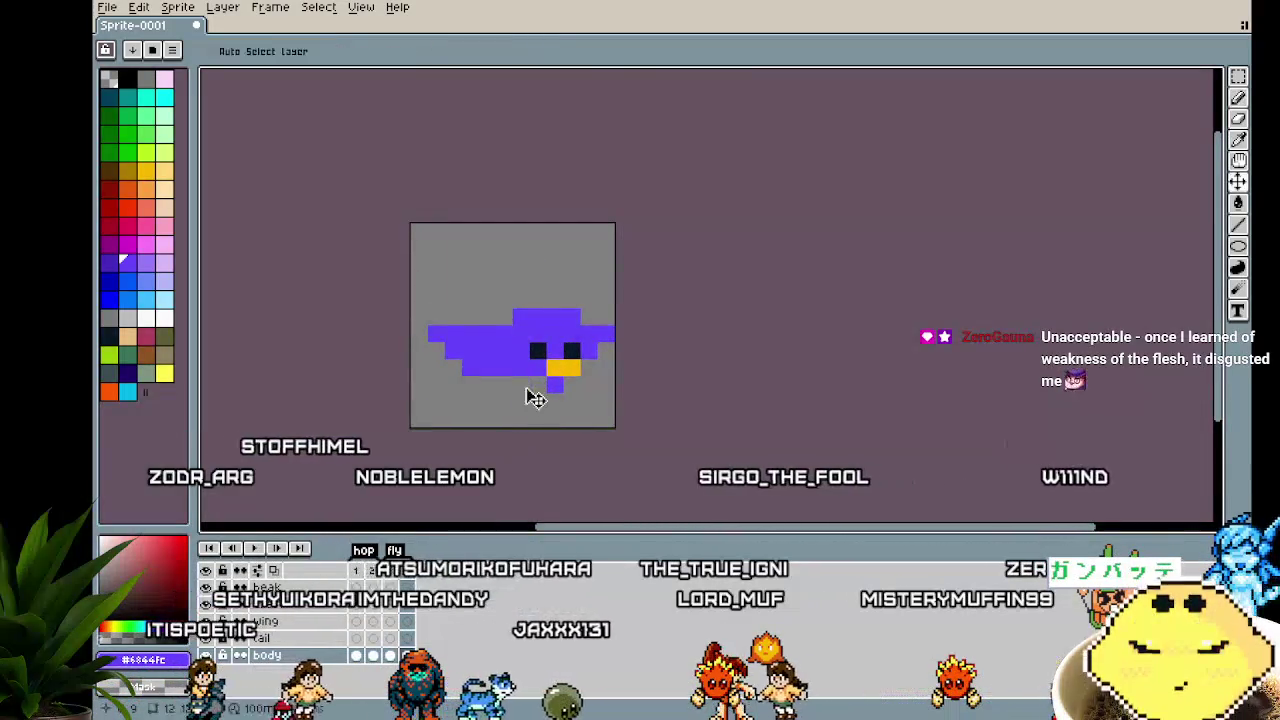
{"action": "key", "text": "ctrl+z"}
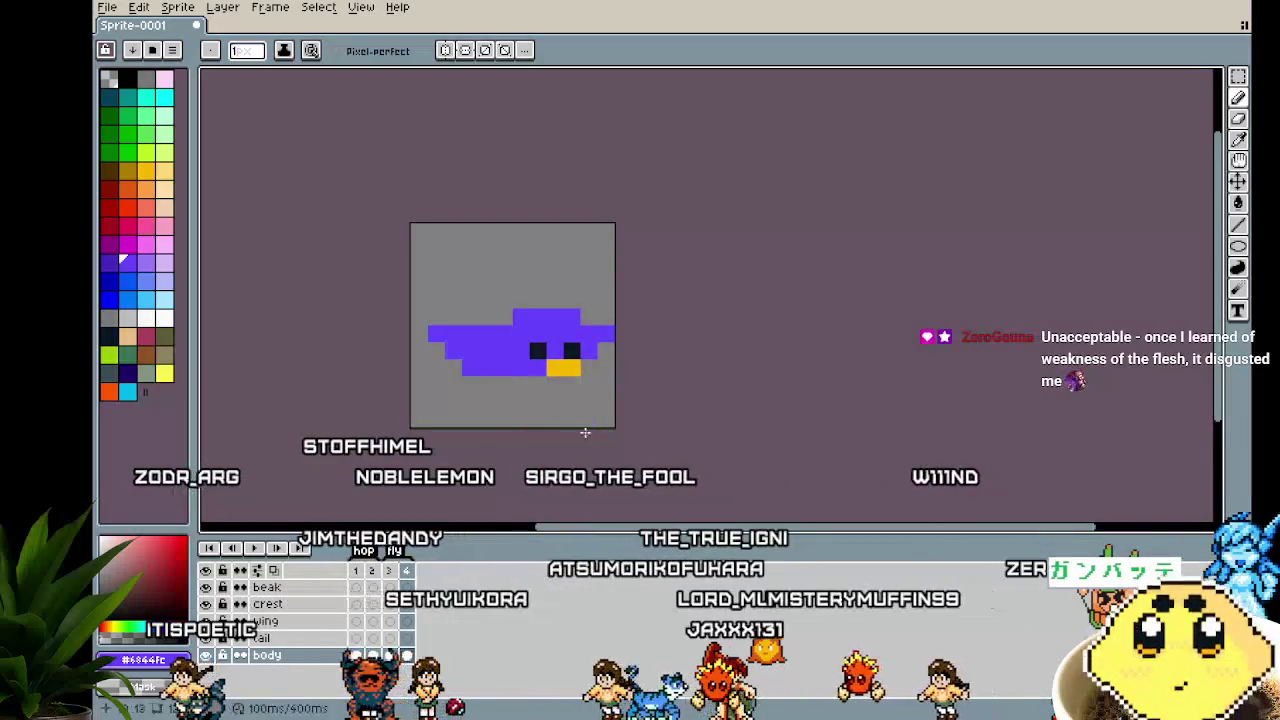
{"action": "key", "text": "ctrl+z"}
{"action": "key", "text": "ctrl+z"}
{"action": "key", "text": "ctrl+y"}
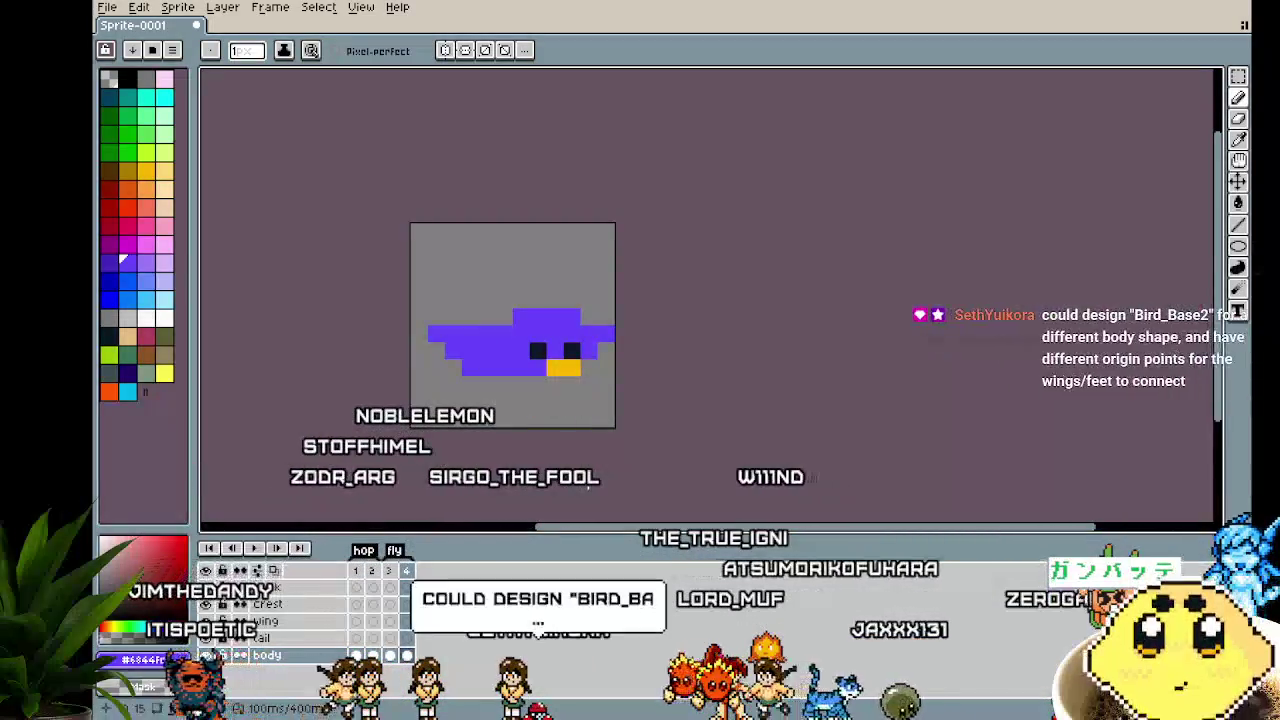
{"action": "scroll", "coordinate": [519, 382], "scroll_direction": "up", "scroll_amount": 1}
{"action": "left_click", "coordinate": [519, 382]}
{"action": "left_click", "coordinate": [565, 362], "text": "alt"}
{"action": "left_click", "coordinate": [585, 358]}
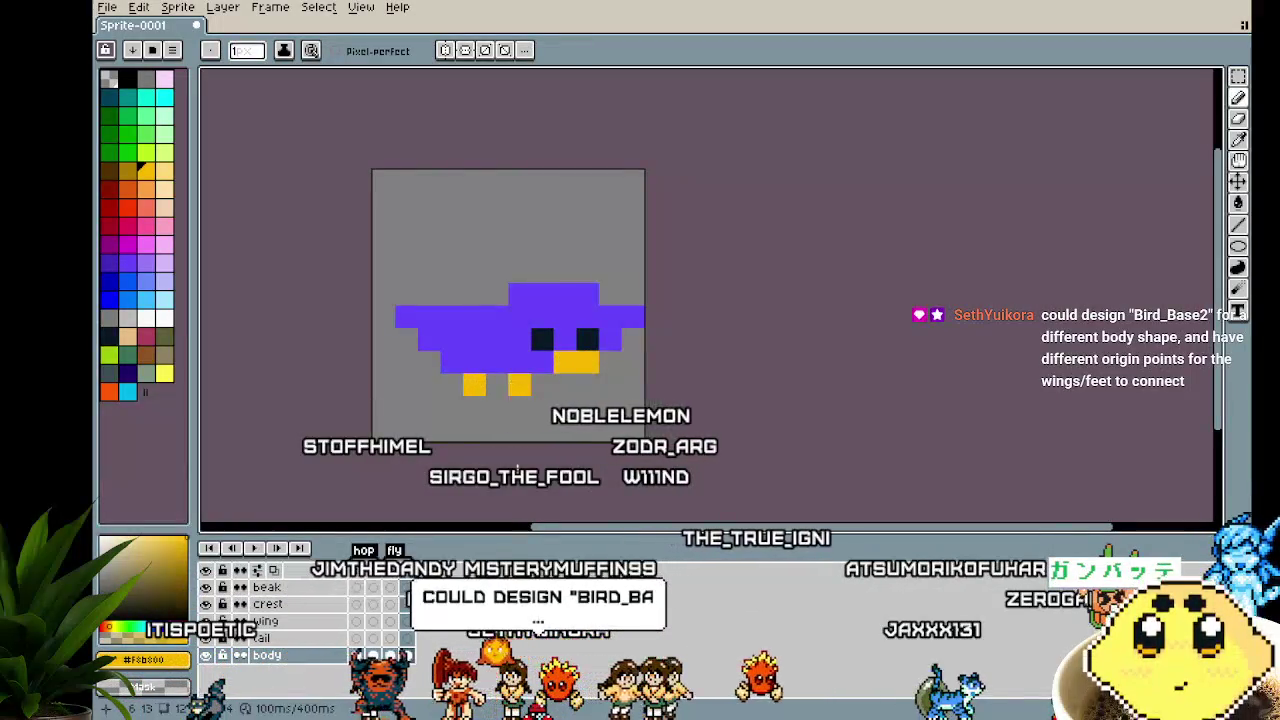
Step through the animation frames to review the wings-out pose
{"action": "scroll", "coordinate": [513, 449], "scroll_direction": "down", "scroll_amount": 3}
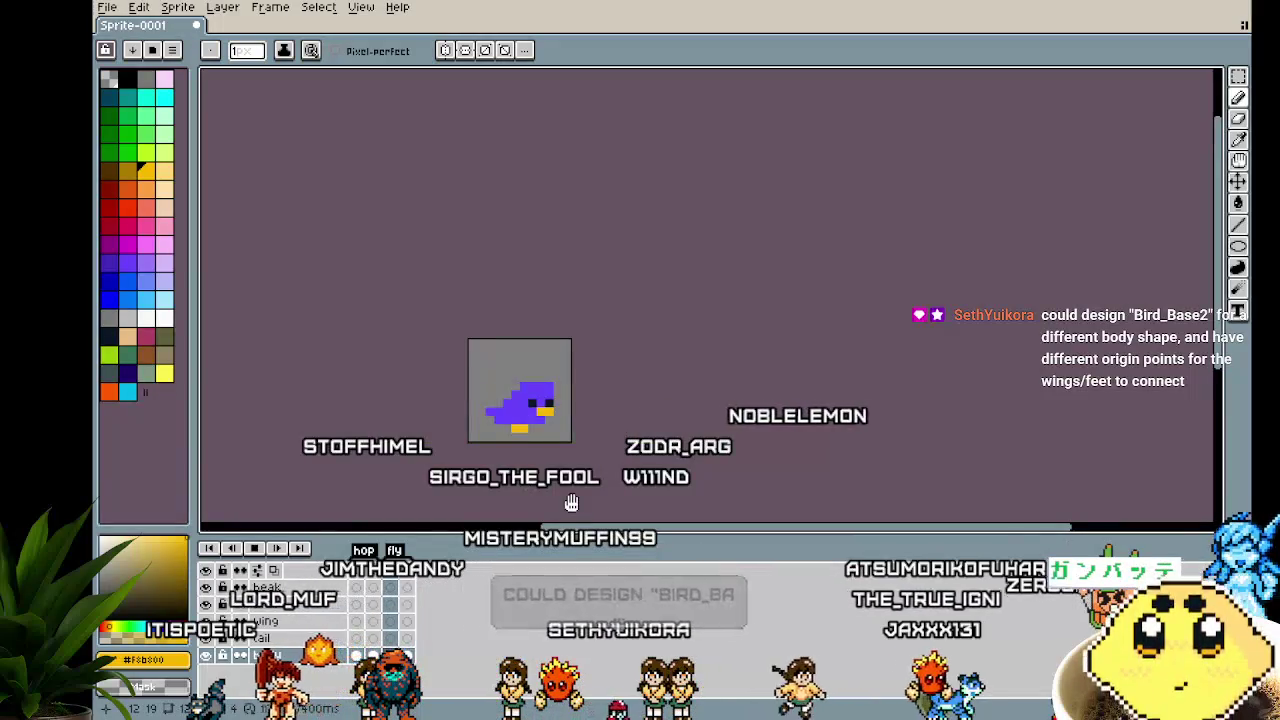
{"action": "key", "text": "period"}
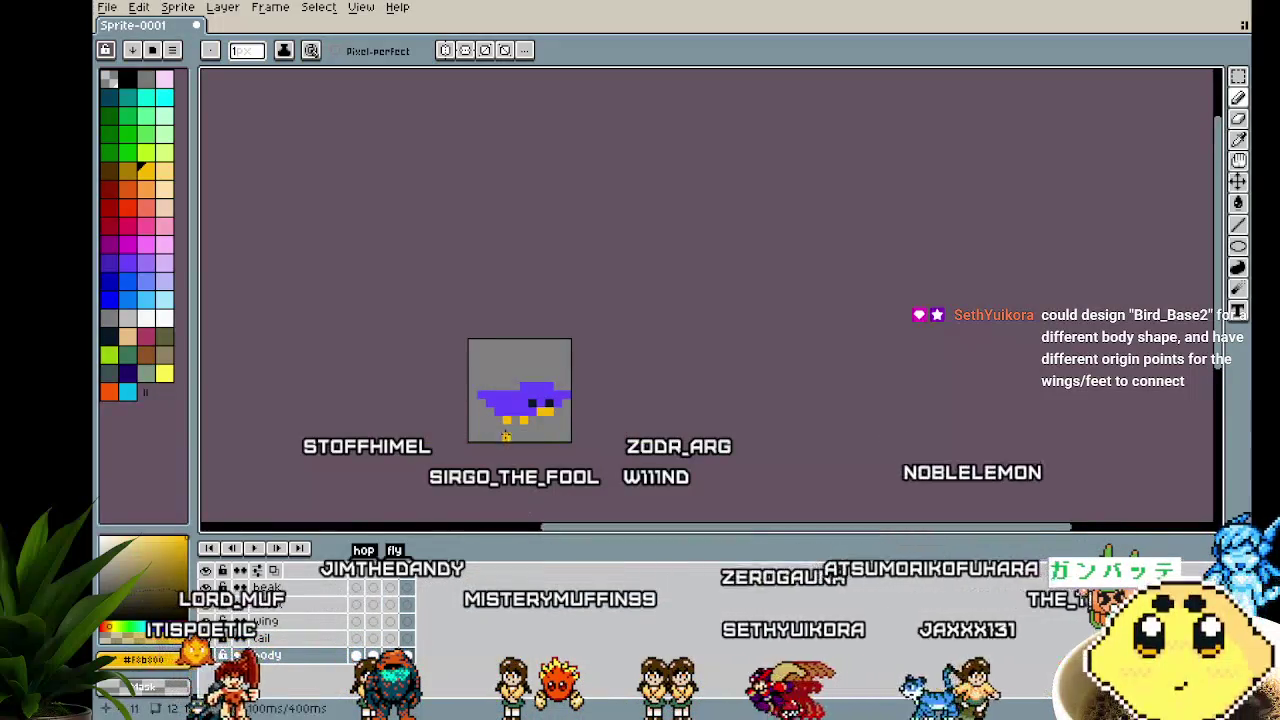
{"action": "left_click_drag", "start_coordinate": [506, 436], "coordinate": [470, 430]}
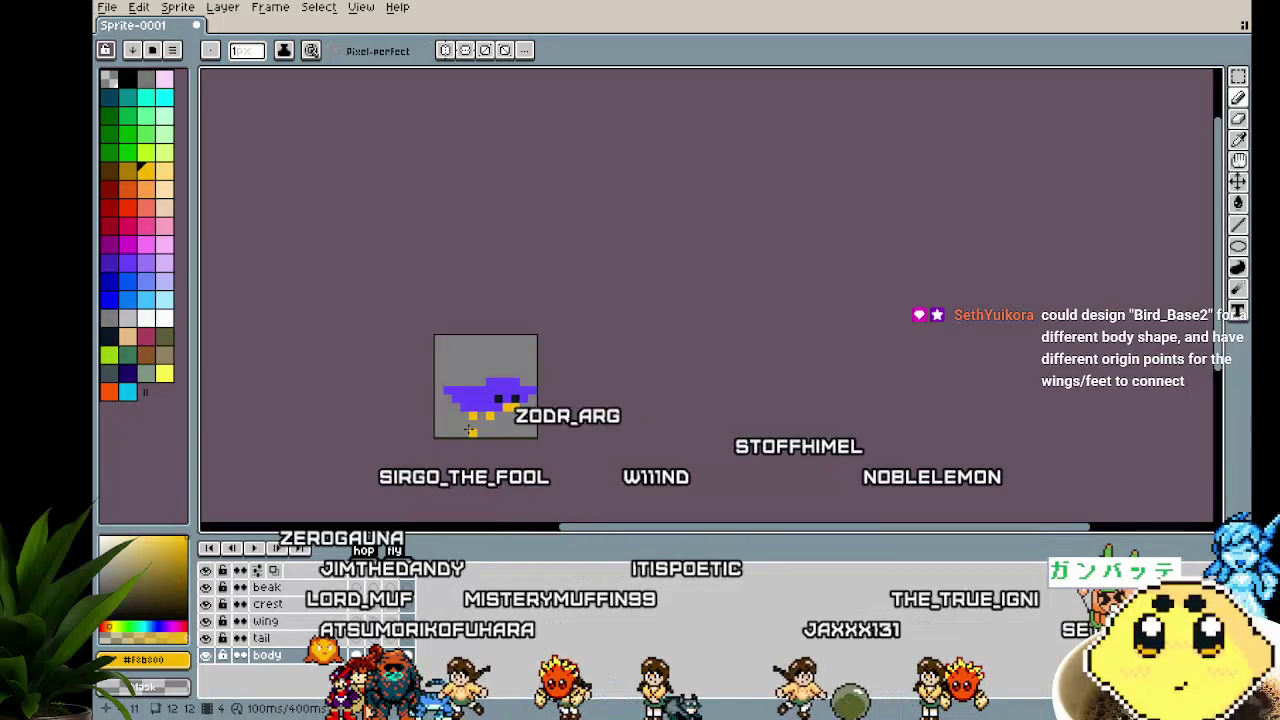
{"action": "scroll", "coordinate": [469, 428], "scroll_direction": "up", "scroll_amount": 3}
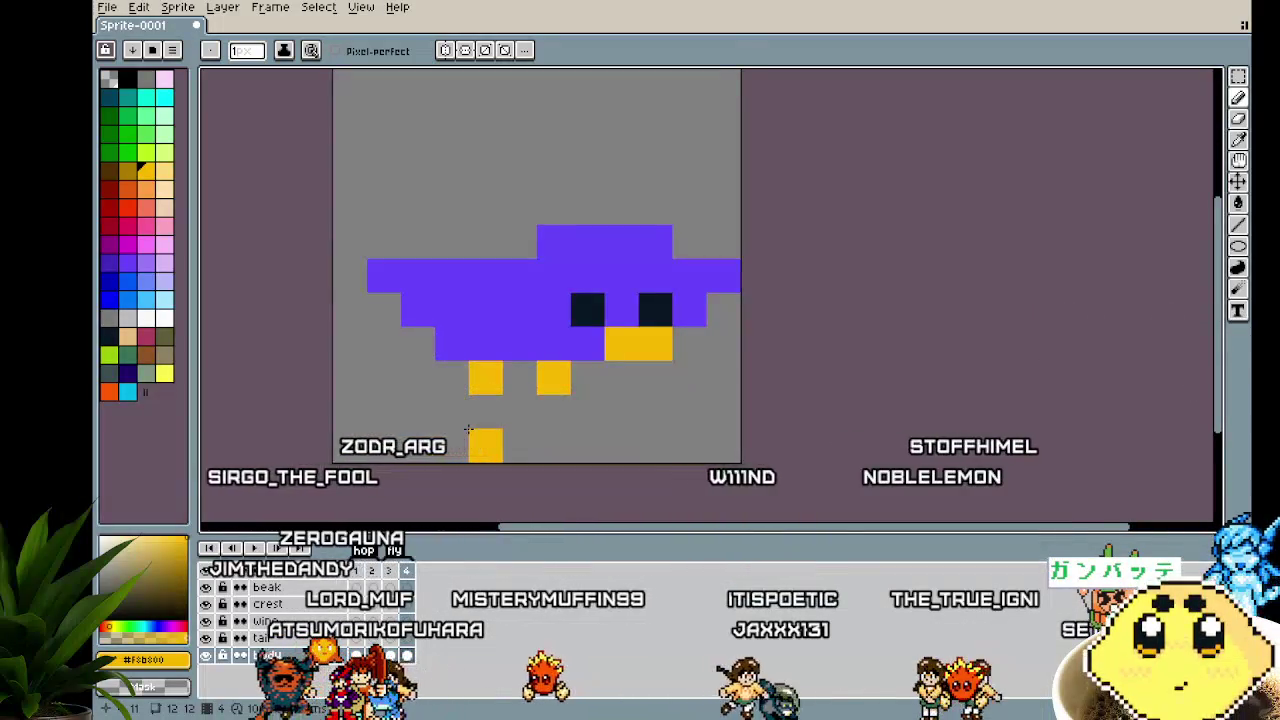
{"action": "scroll", "coordinate": [469, 429], "scroll_direction": "down", "scroll_amount": 2}
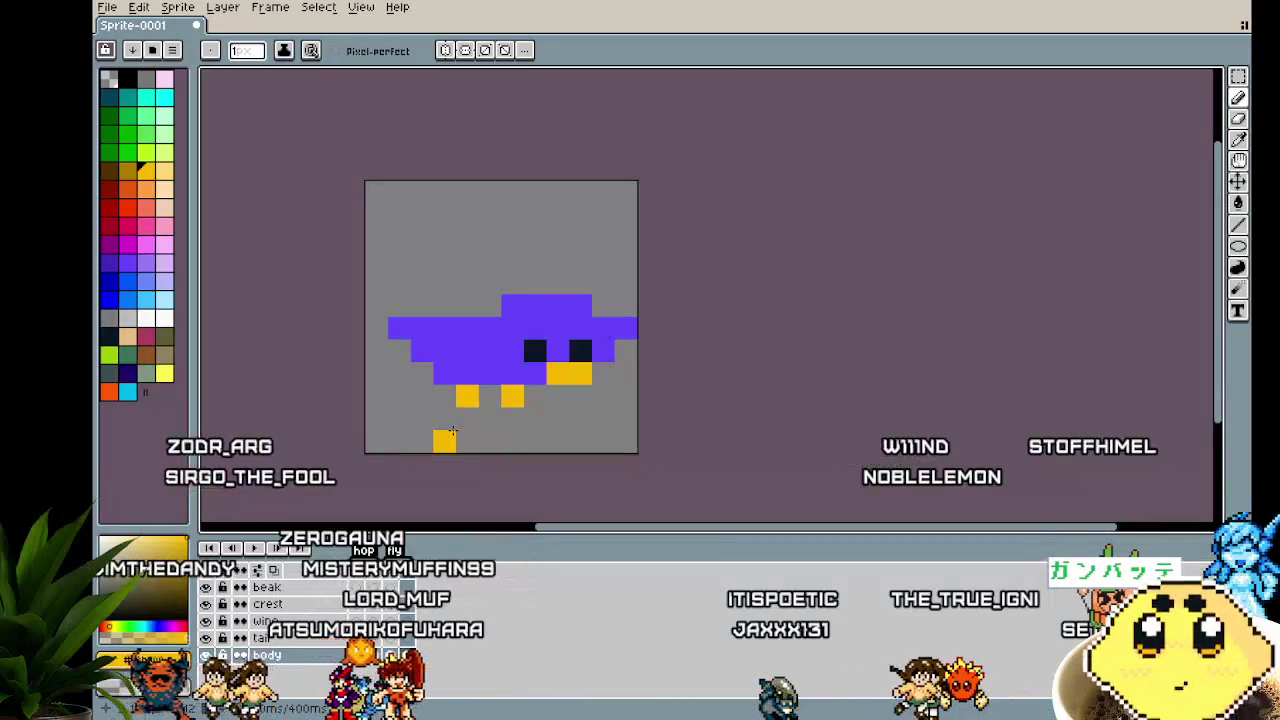
{"action": "key", "text": "Return"}
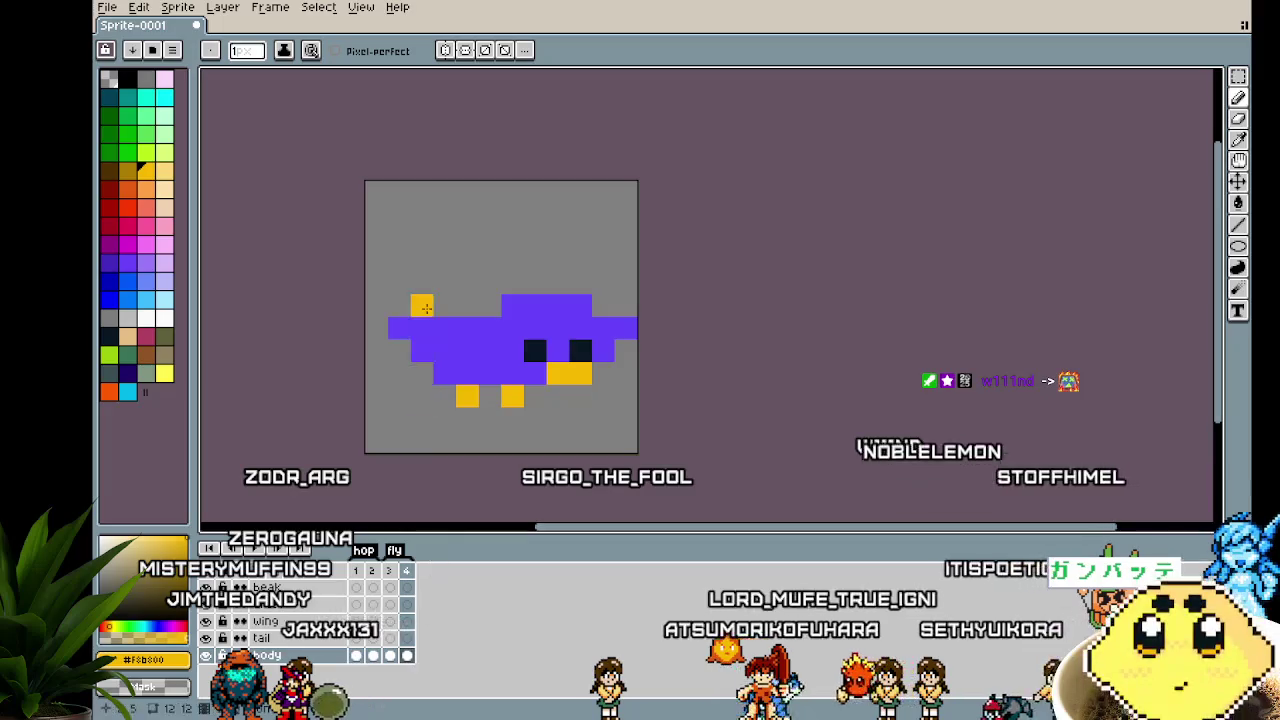
Rotate the selected left body section and move it down into a hanging wing
{"action": "key", "text": "m"}
{"action": "left_click_drag", "start_coordinate": [385, 292], "coordinate": [504, 365]}
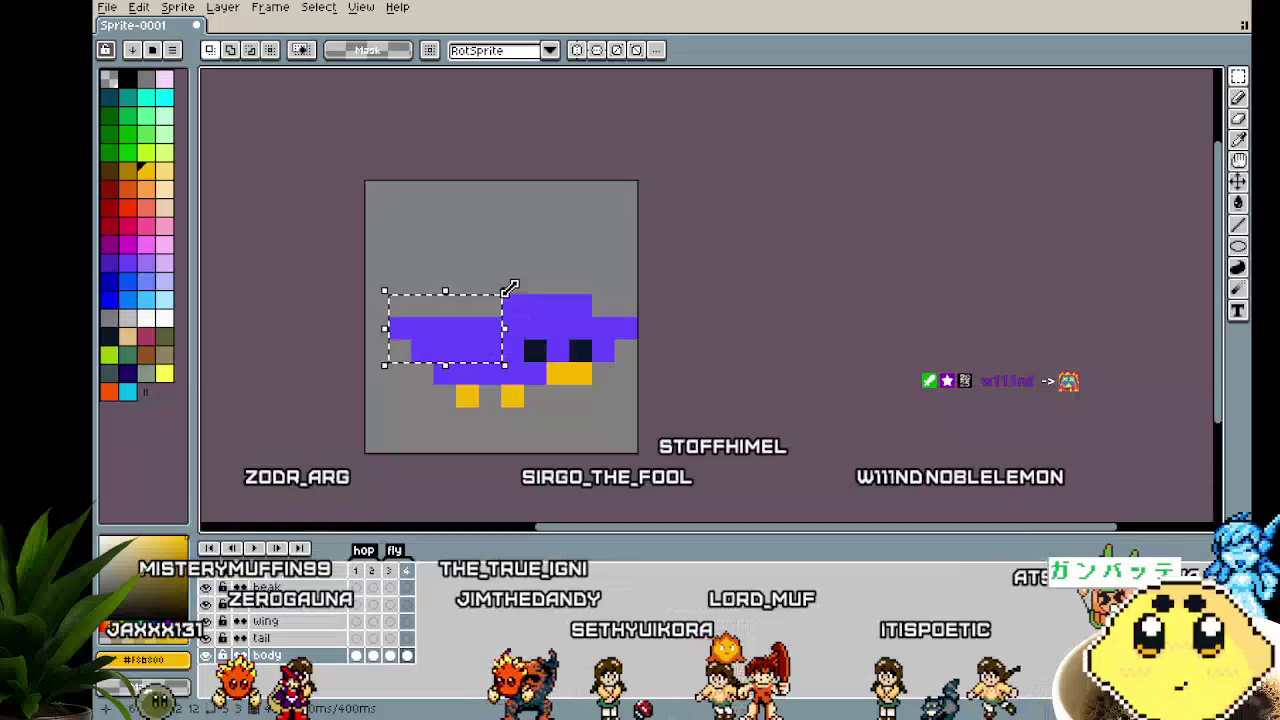
{"action": "left_click_drag", "start_coordinate": [517, 286], "coordinate": [474, 257]}
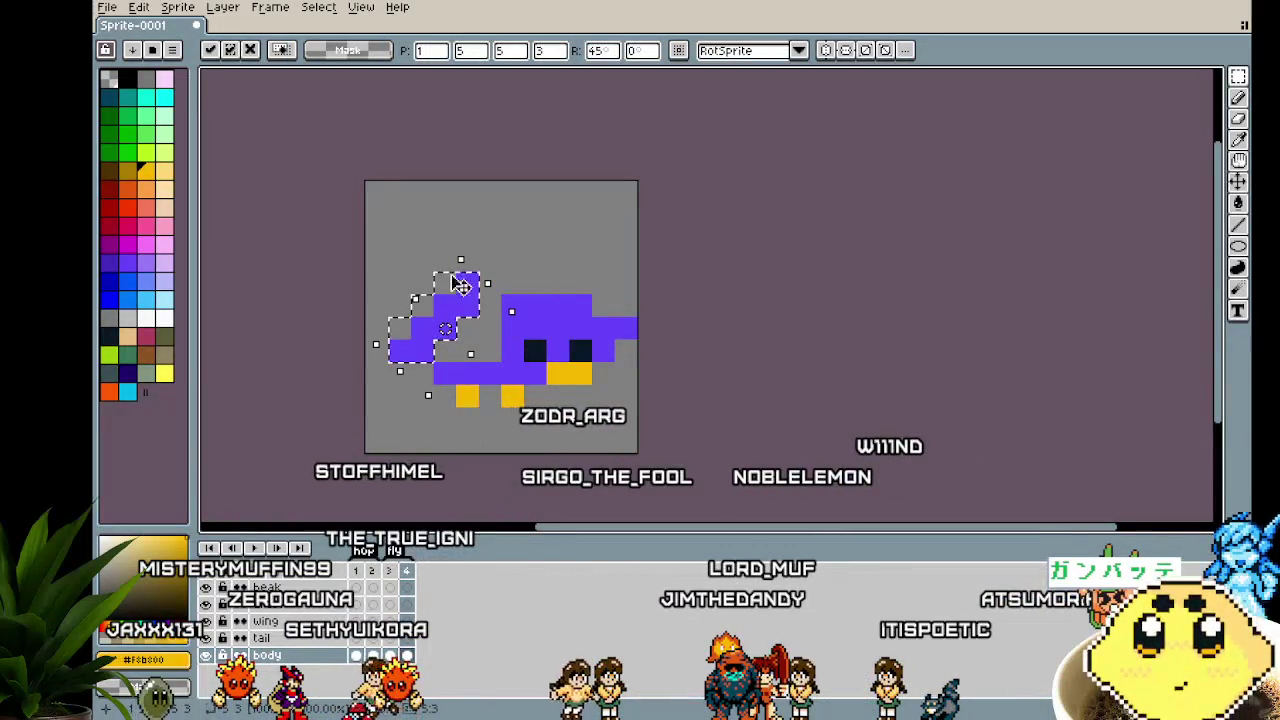
{"action": "left_click_drag", "start_coordinate": [455, 313], "coordinate": [470, 385]}
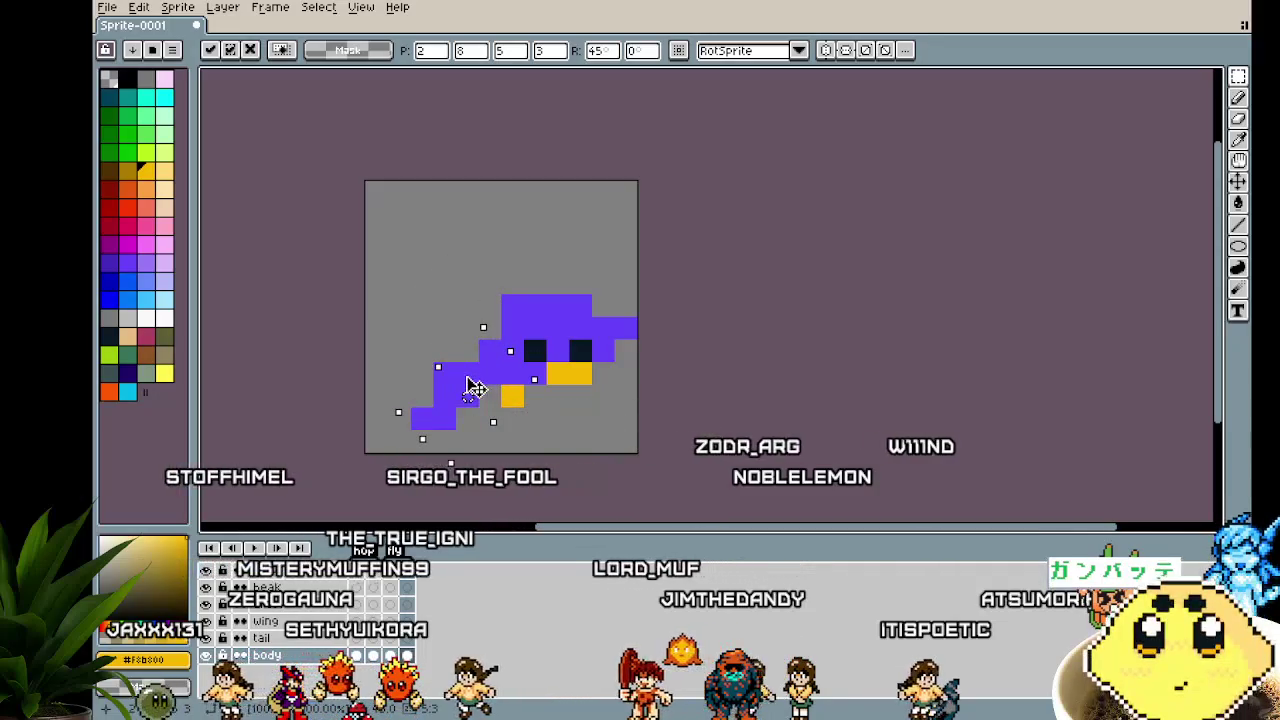
{"action": "key", "text": "Return"}
{"action": "key", "text": "ctrl+d"}
{"action": "key", "text": "b"}
Add purple pixels right of and below the beak, and erase the lower-left tail pixels
{"action": "left_click", "coordinate": [494, 392], "text": "alt"}
{"action": "left_click", "coordinate": [465, 419]}
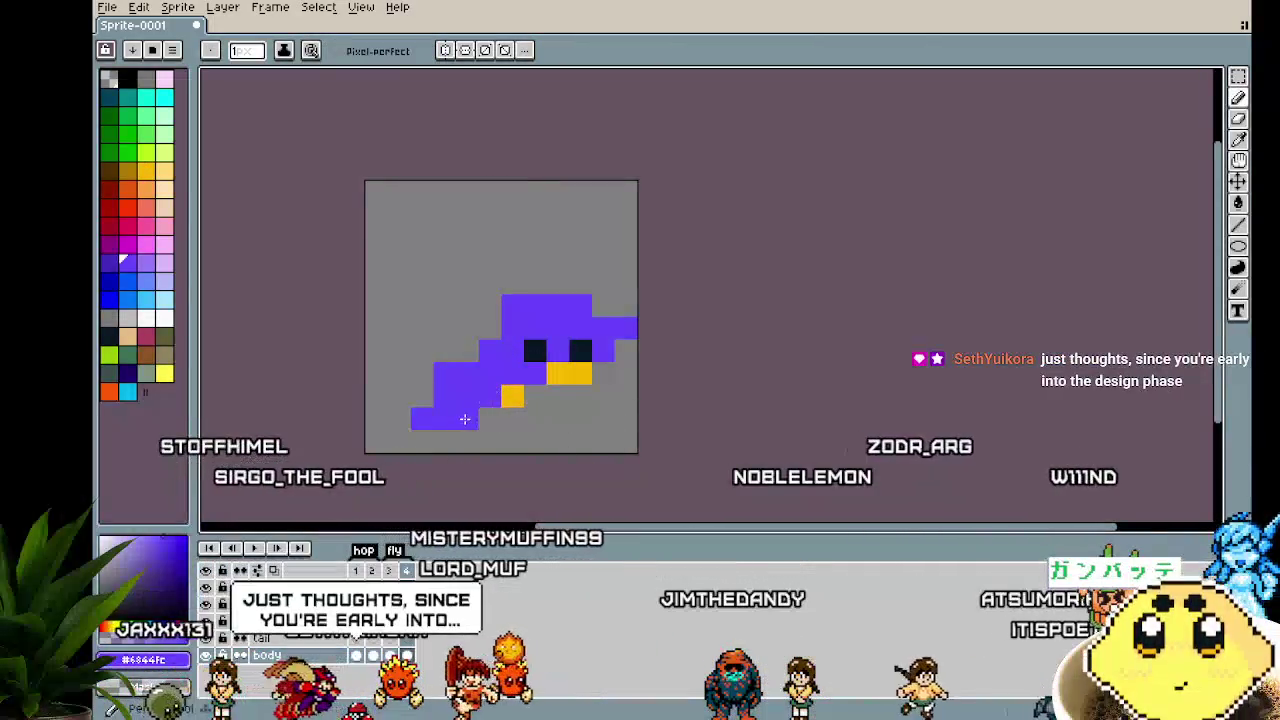
{"action": "left_click_drag", "start_coordinate": [626, 327], "coordinate": [603, 350]}
{"action": "left_click", "coordinate": [603, 373]}
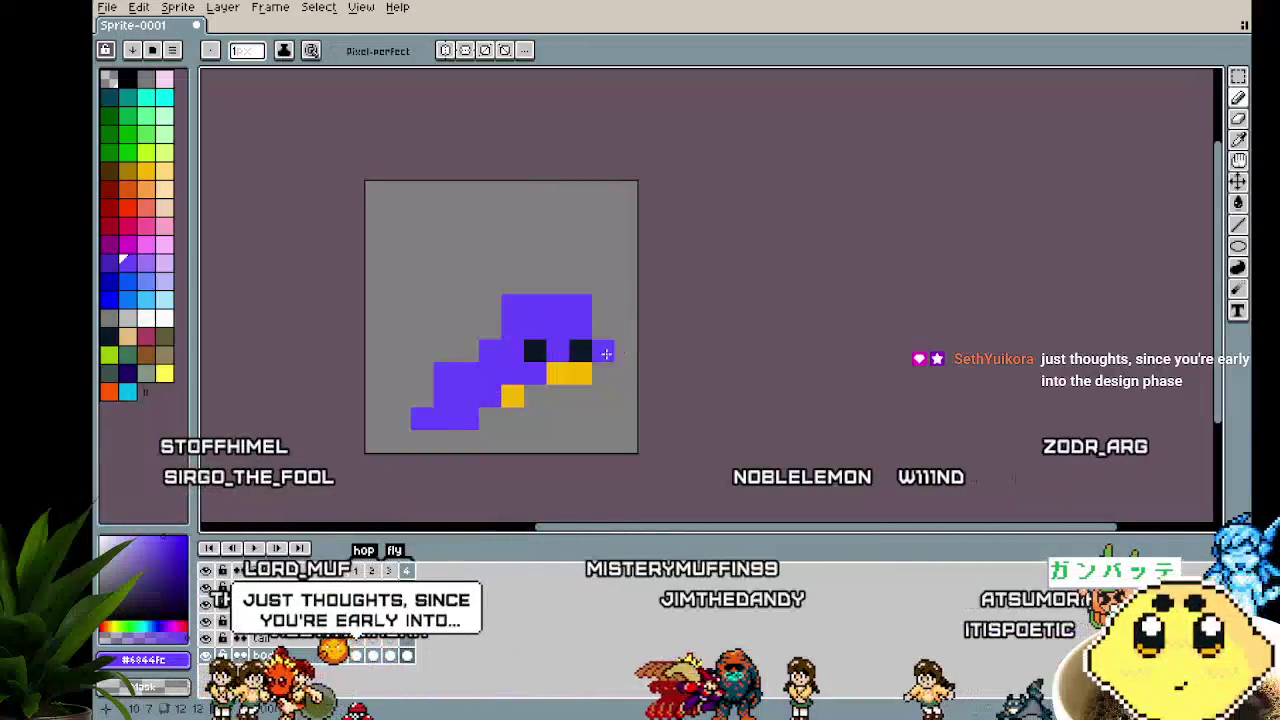
{"action": "left_click", "coordinate": [598, 389]}
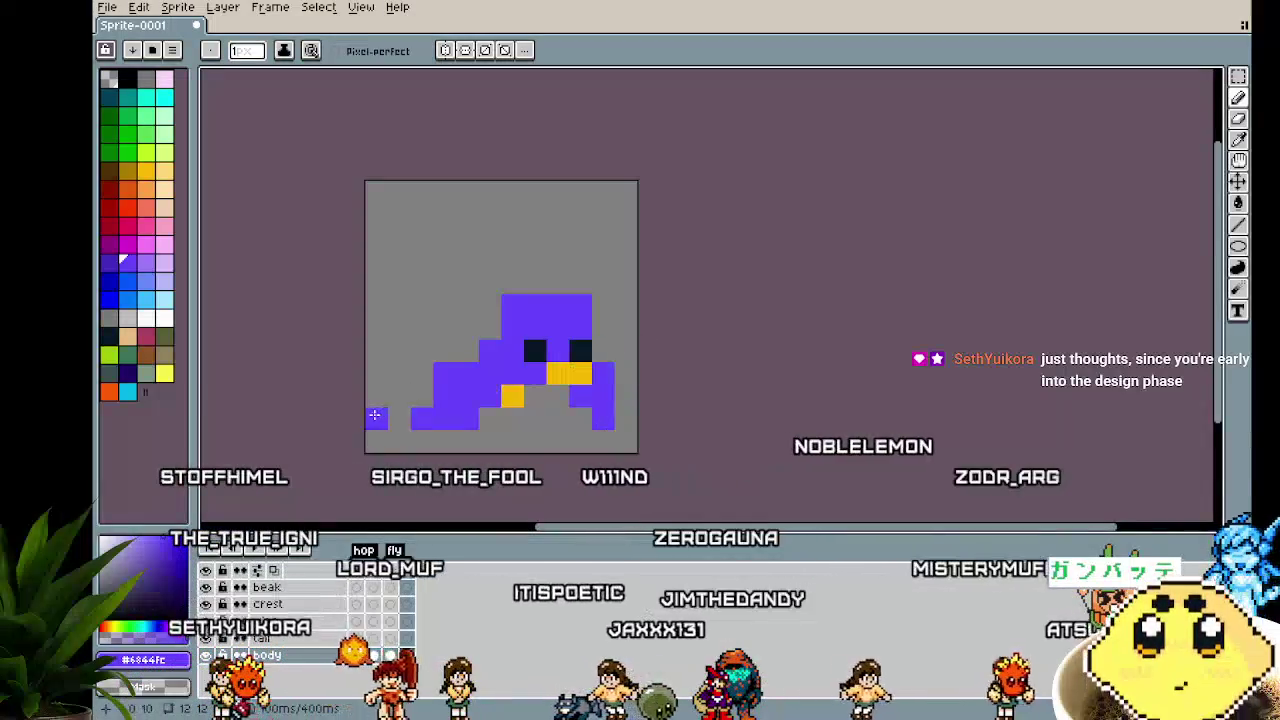
{"action": "right_click", "coordinate": [421, 419]}
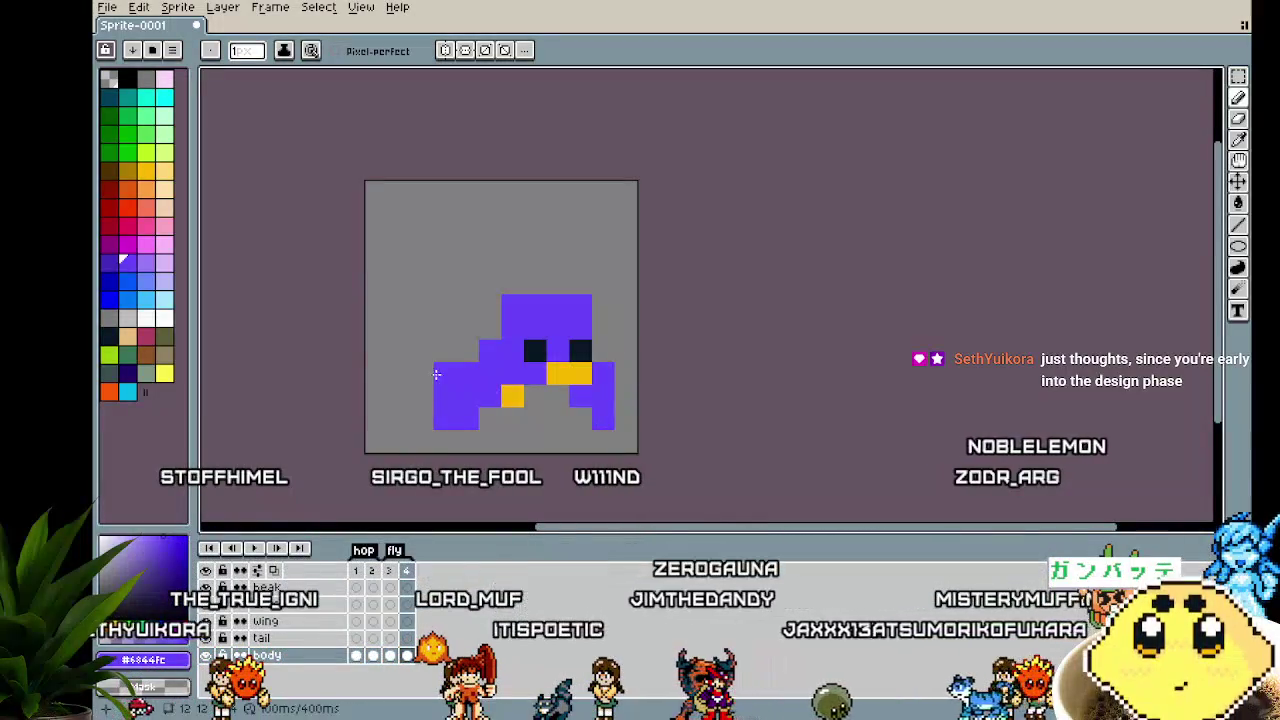
{"action": "right_click", "coordinate": [466, 420]}
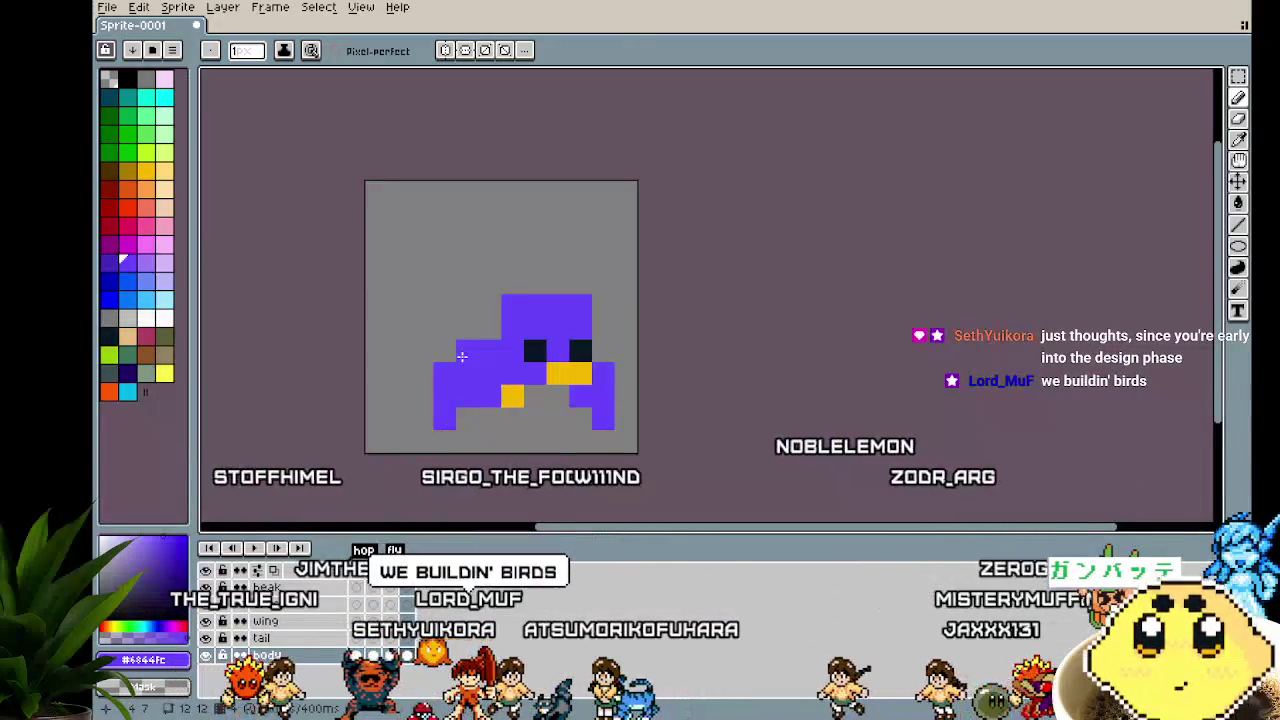
Zoom in and out and recentre the canvas to preview the bird animation
{"action": "scroll", "coordinate": [462, 356], "scroll_direction": "down", "scroll_amount": 3}
{"action": "scroll", "coordinate": [425, 400], "scroll_direction": "up", "scroll_amount": 1}
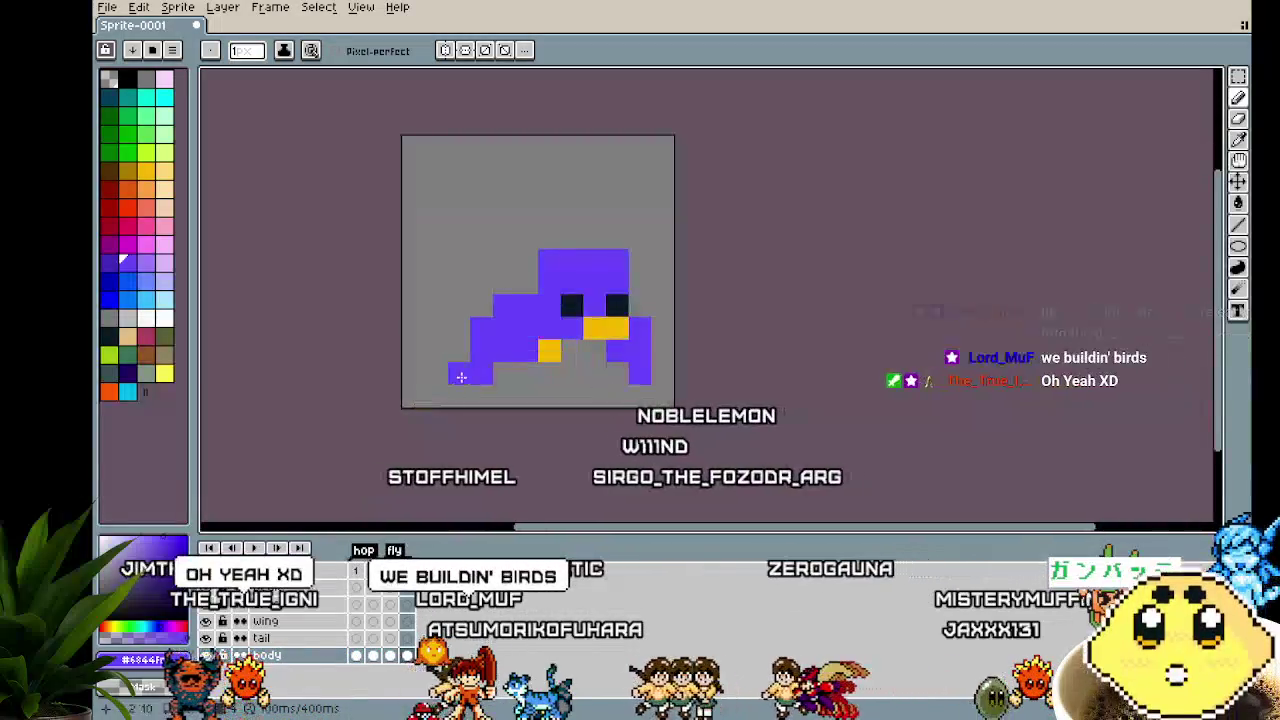
{"action": "scroll", "coordinate": [413, 393], "scroll_direction": "up", "scroll_amount": 1}
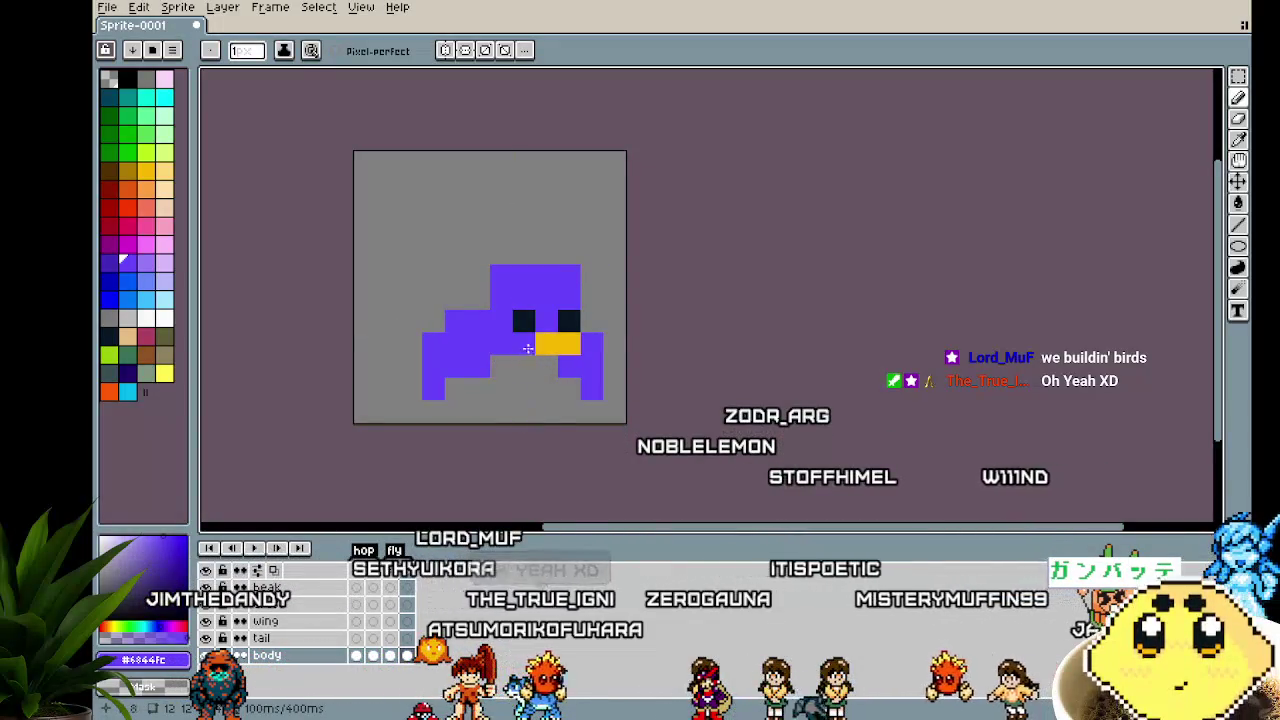
{"action": "scroll", "coordinate": [535, 420], "scroll_direction": "down", "scroll_amount": 3}
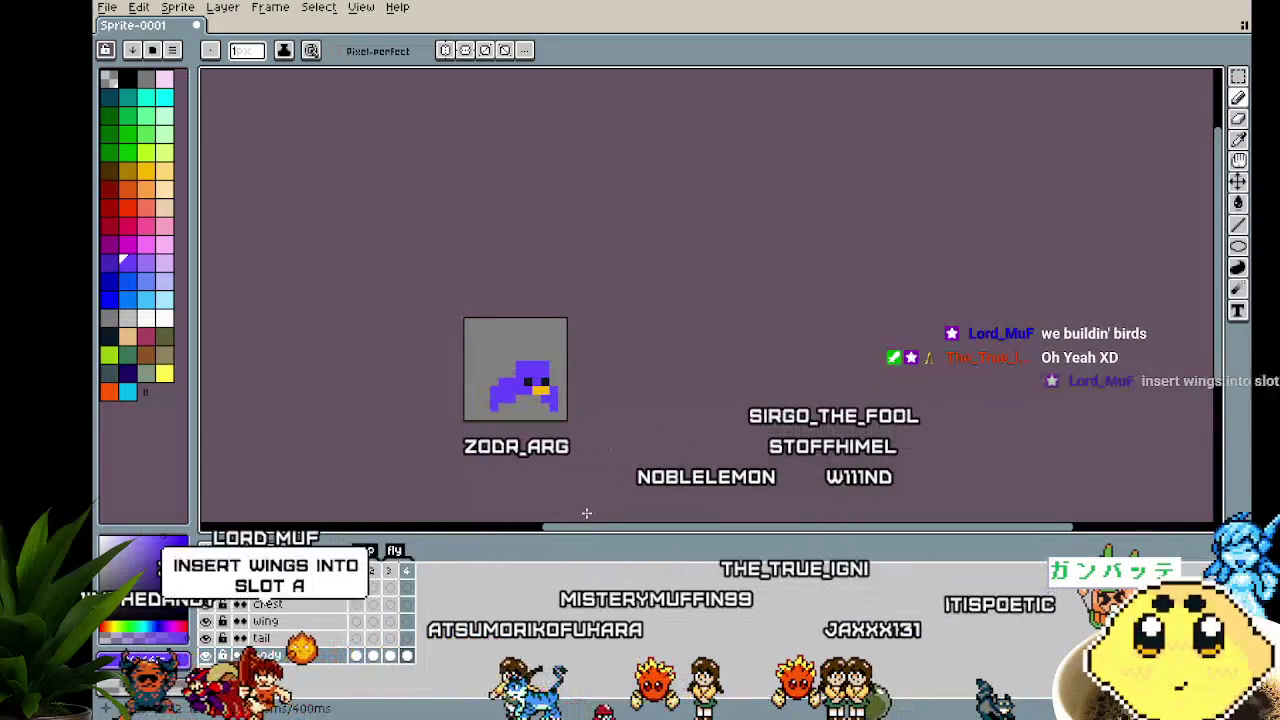
{"action": "scroll", "coordinate": [509, 413], "scroll_direction": "up", "scroll_amount": 3}
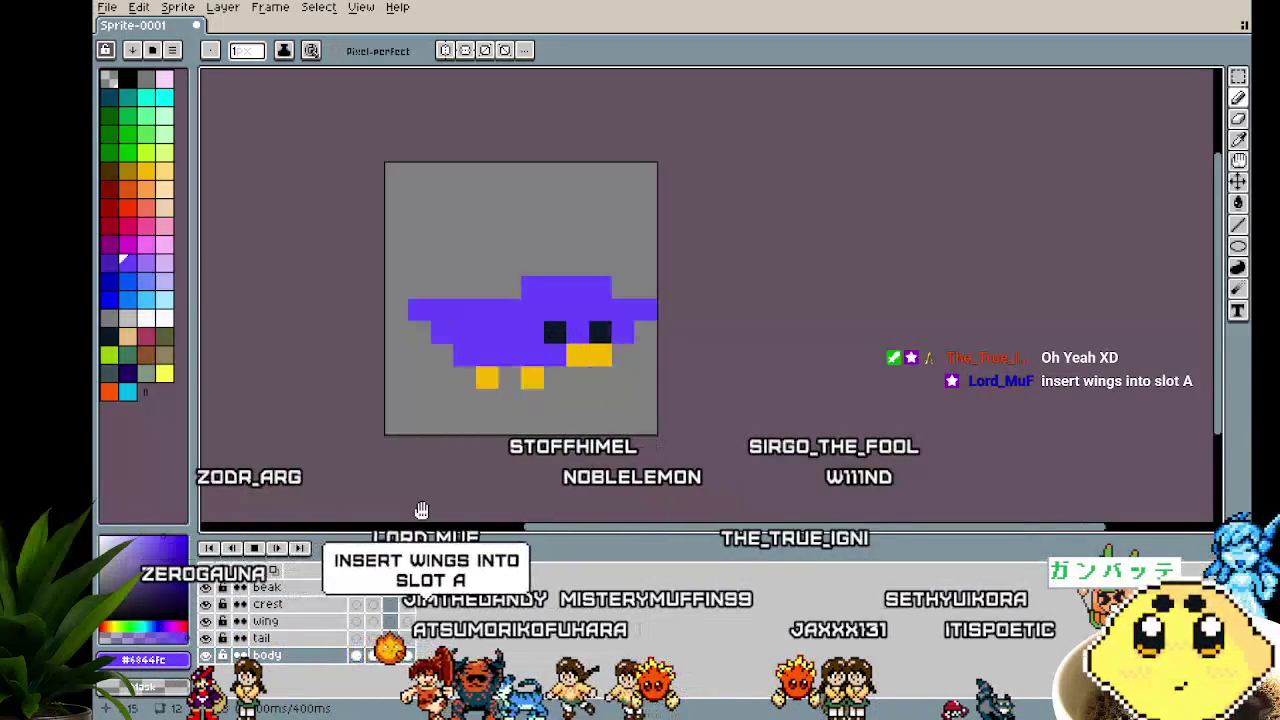
{"action": "scroll", "coordinate": [421, 510], "scroll_direction": "down", "scroll_amount": 3}
{"action": "left_click_drag", "start_coordinate": [446, 480], "coordinate": [535, 482]}
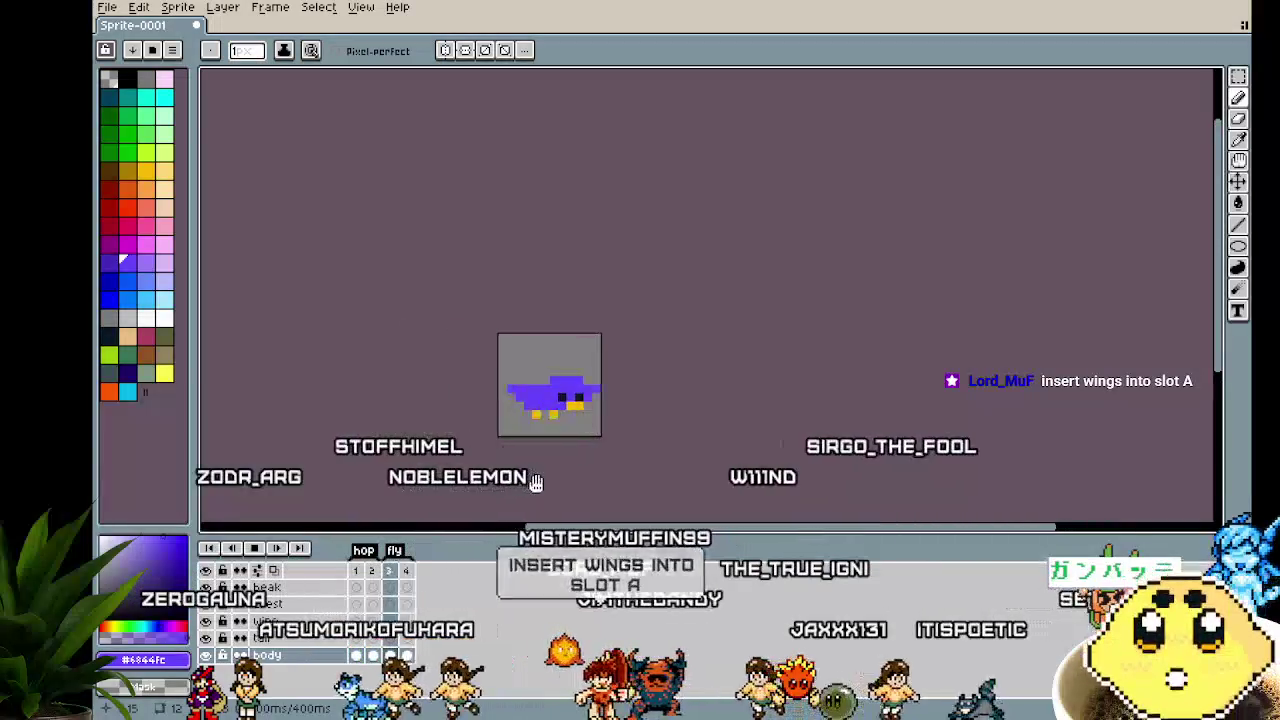
{"action": "scroll", "coordinate": [536, 480], "scroll_direction": "up", "scroll_amount": 1}
{"action": "scroll", "coordinate": [537, 478], "scroll_direction": "up", "scroll_amount": 1}
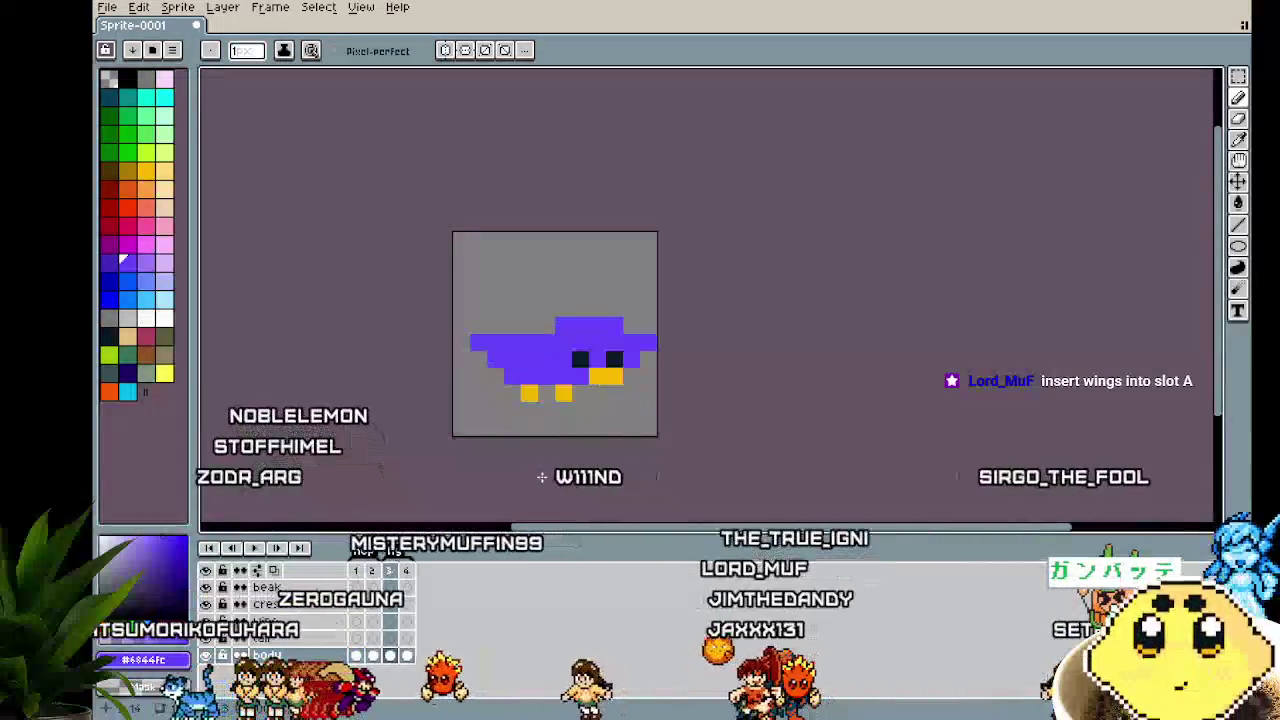
Select the whole canvas, clear the selection, and keep adjusting the zoom
{"action": "key", "text": "ctrl+a"}
{"action": "left_click_drag", "start_coordinate": [648, 463], "coordinate": [608, 479]}
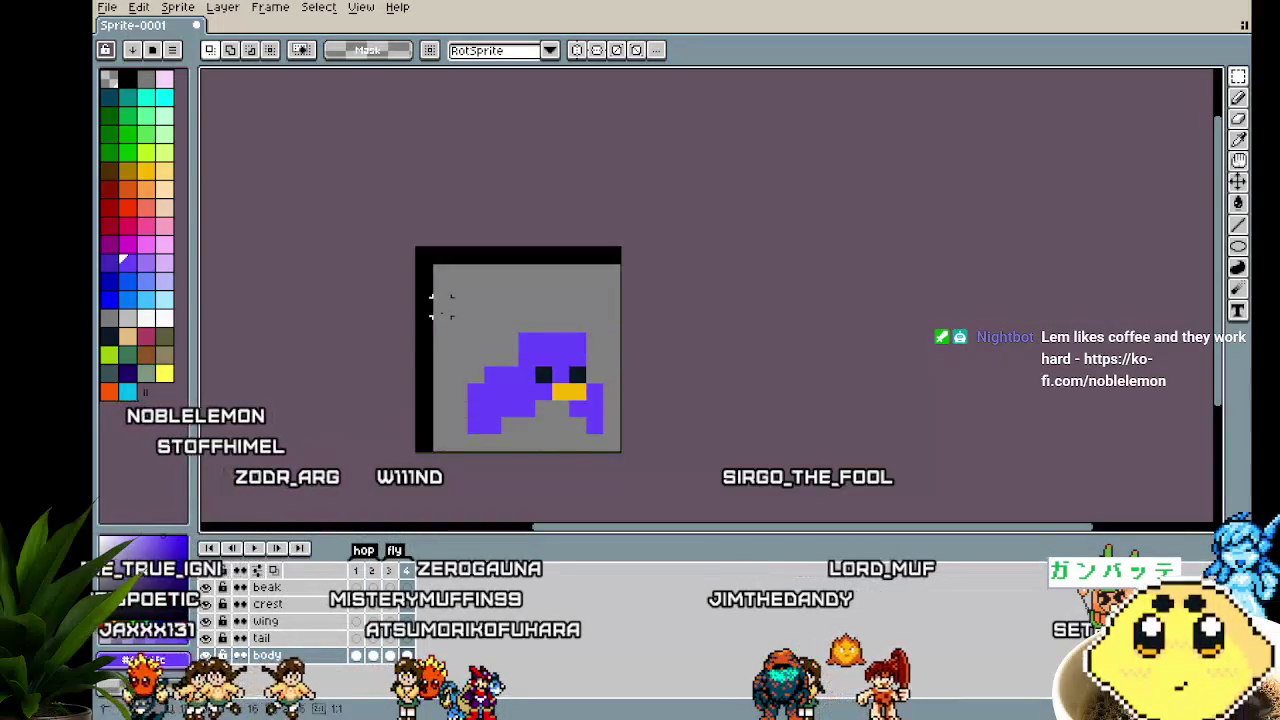
{"action": "key", "text": "ctrl+a"}
{"action": "key", "text": "ctrl+d"}
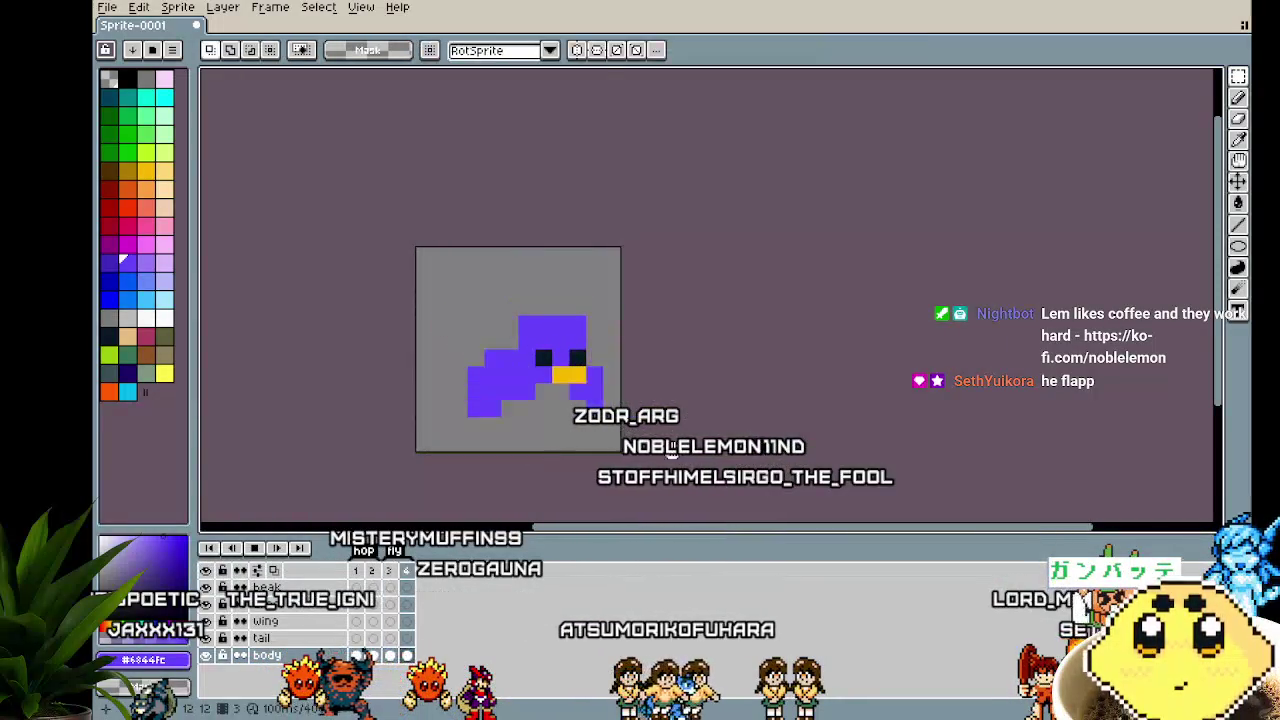
{"action": "scroll", "coordinate": [620, 452], "scroll_direction": "down", "scroll_amount": 4}
{"action": "mouse_move", "coordinate": [620, 452]}
{"action": "left_mouse_down"}
{"action": "mouse_move", "coordinate": [662, 432]}
{"action": "mouse_move", "coordinate": [631, 467]}
{"action": "left_mouse_up"}
{"action": "scroll", "coordinate": [662, 432], "scroll_direction": "up", "scroll_amount": 2}
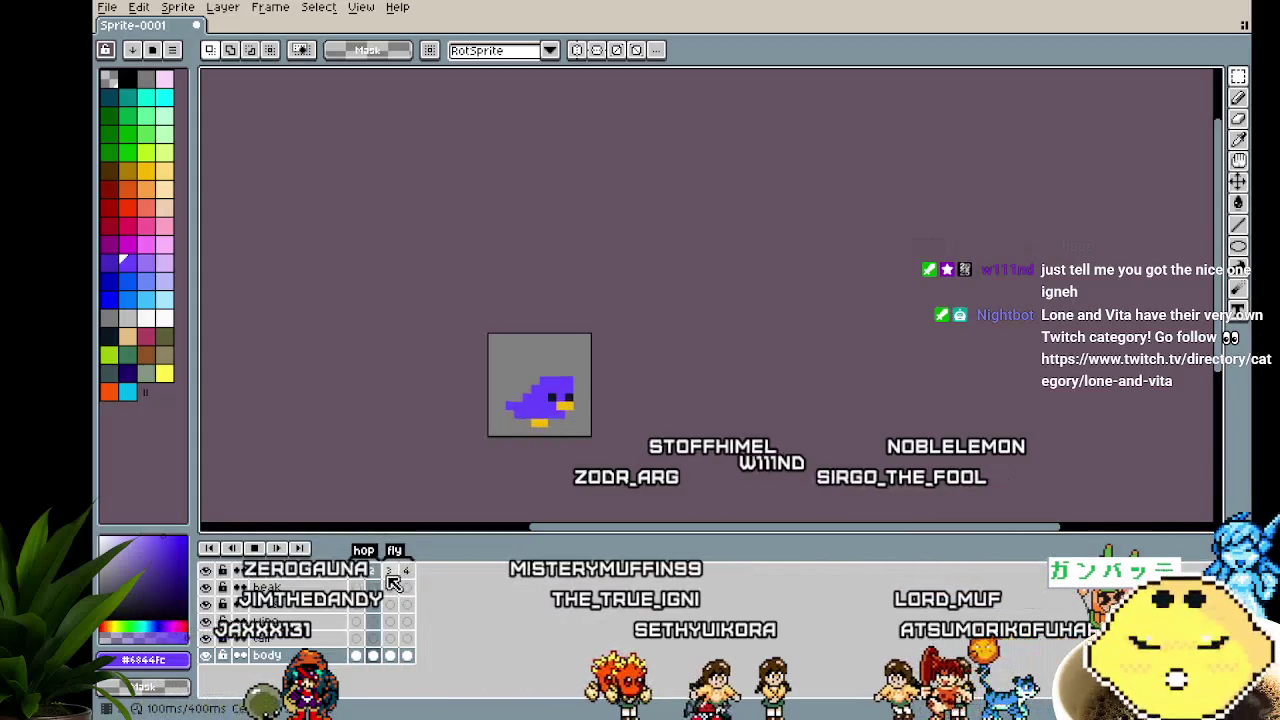
{"action": "scroll", "coordinate": [461, 395], "scroll_direction": "up", "scroll_amount": 2}
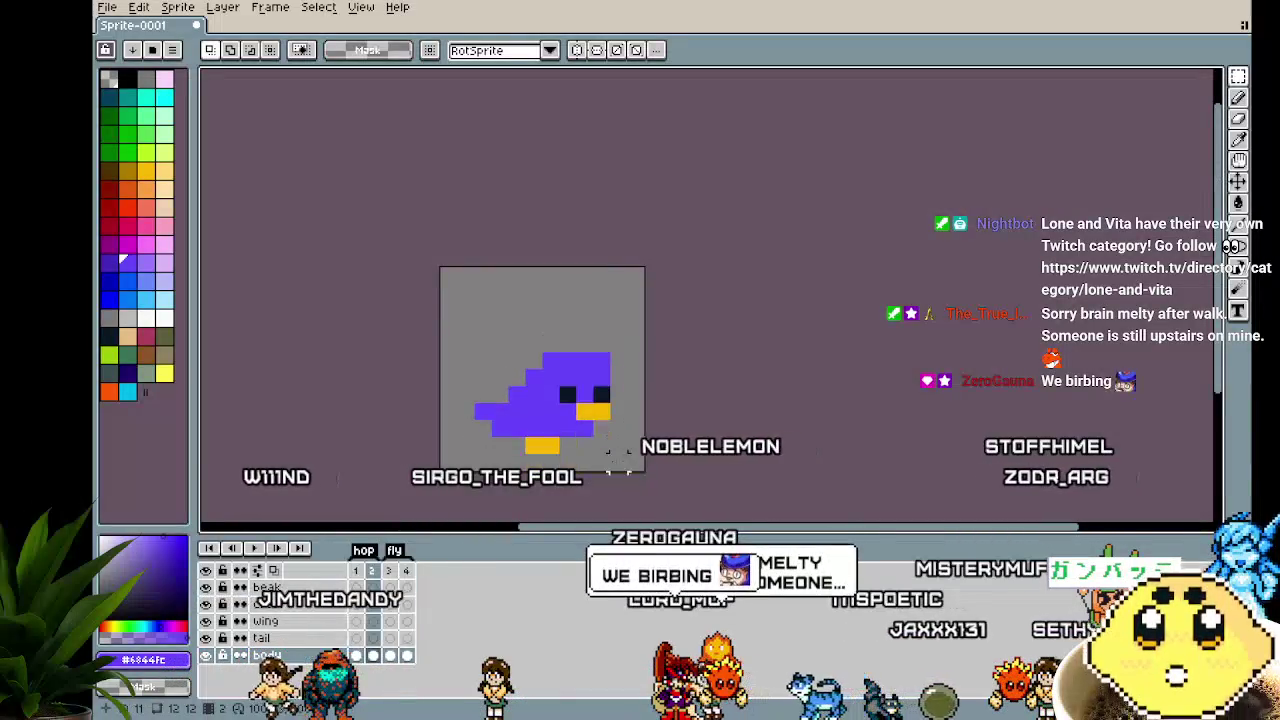
{"action": "scroll", "coordinate": [555, 450], "scroll_direction": "up", "scroll_amount": 3}
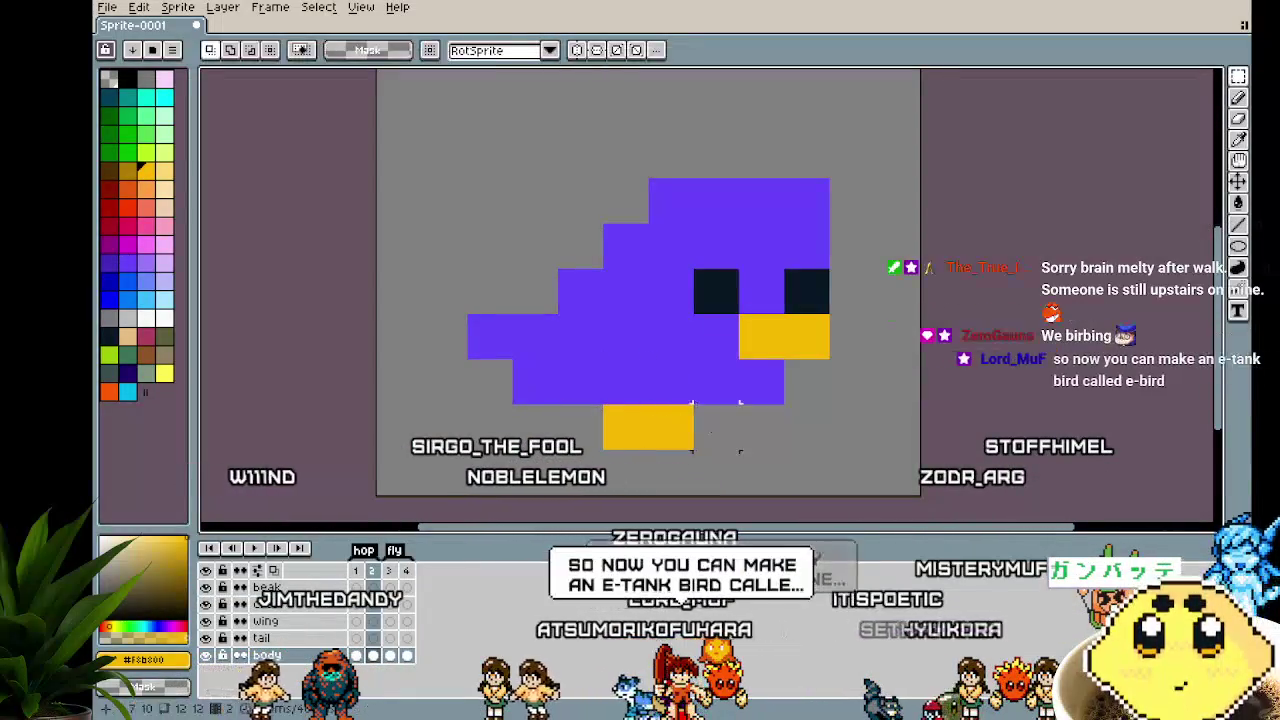
Switch to the Pencil and pan the frame 2 bird into view for its second foot
{"action": "key", "text": "b"}
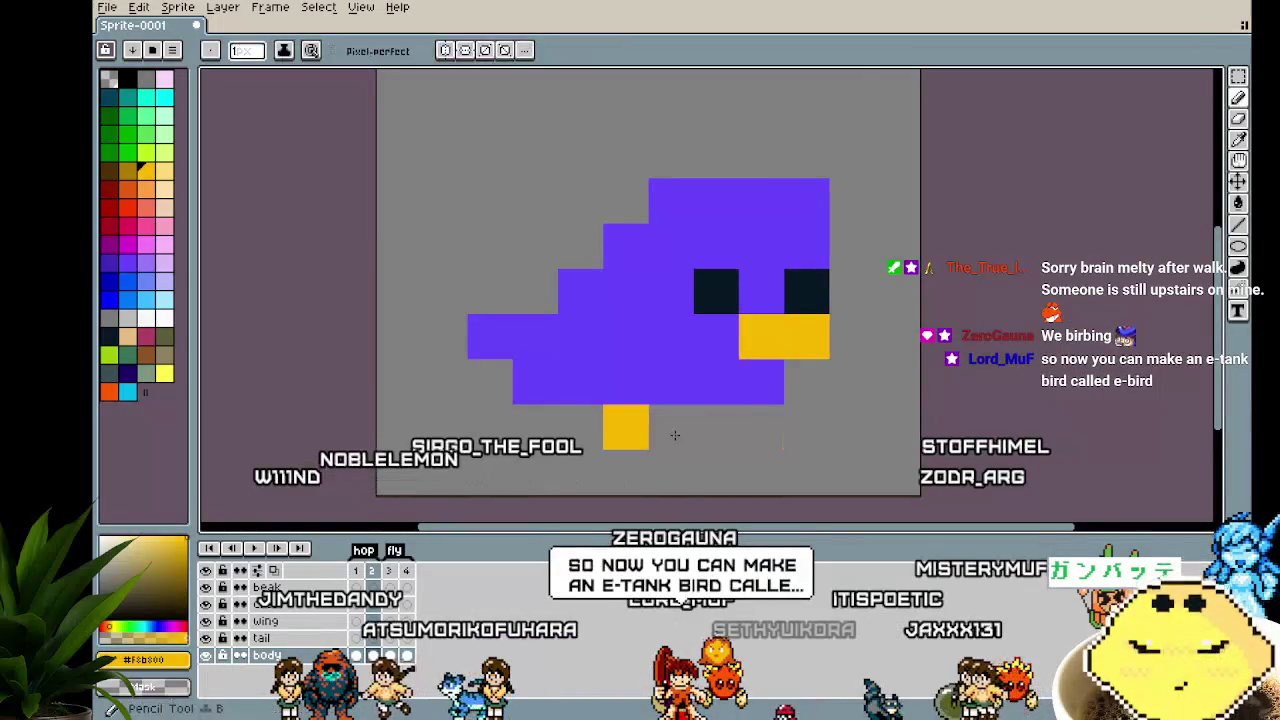
{"action": "scroll", "coordinate": [556, 468], "scroll_direction": "down", "scroll_amount": 4}
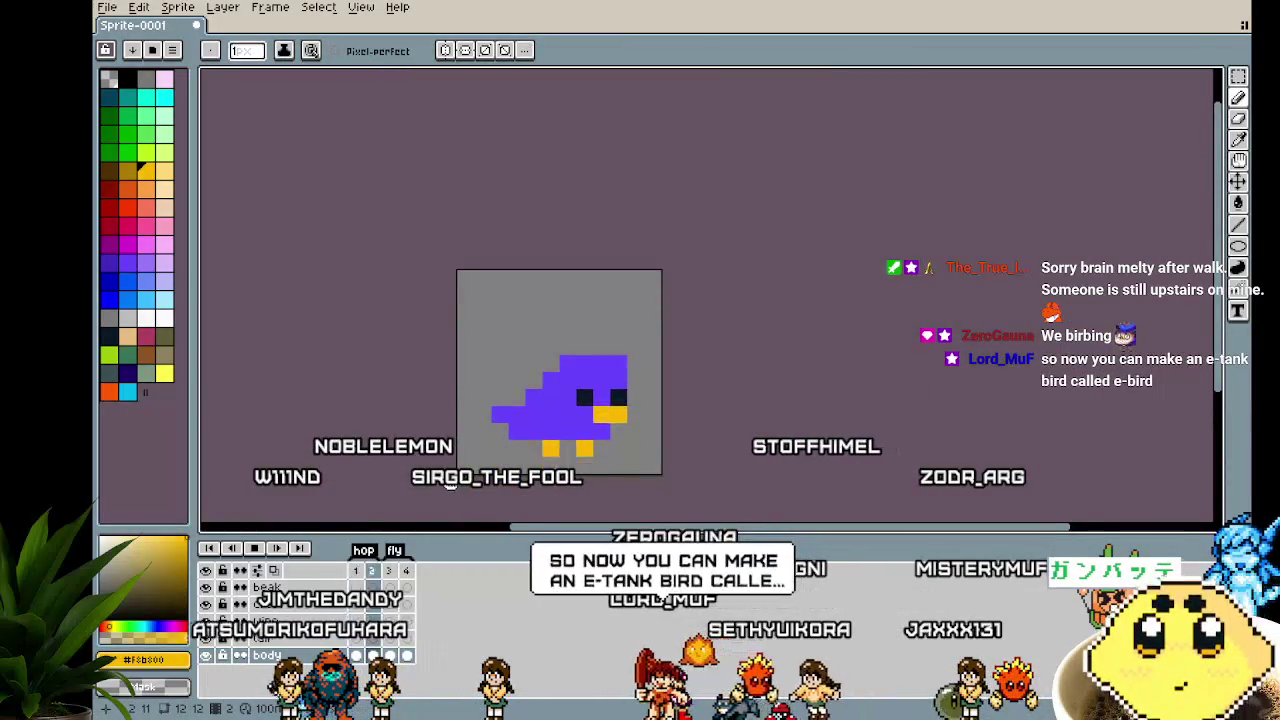
{"action": "mouse_move", "coordinate": [451, 484]}
{"action": "left_mouse_down"}
{"action": "mouse_move", "coordinate": [315, 489]}
{"action": "mouse_move", "coordinate": [463, 477]}
{"action": "left_mouse_up"}
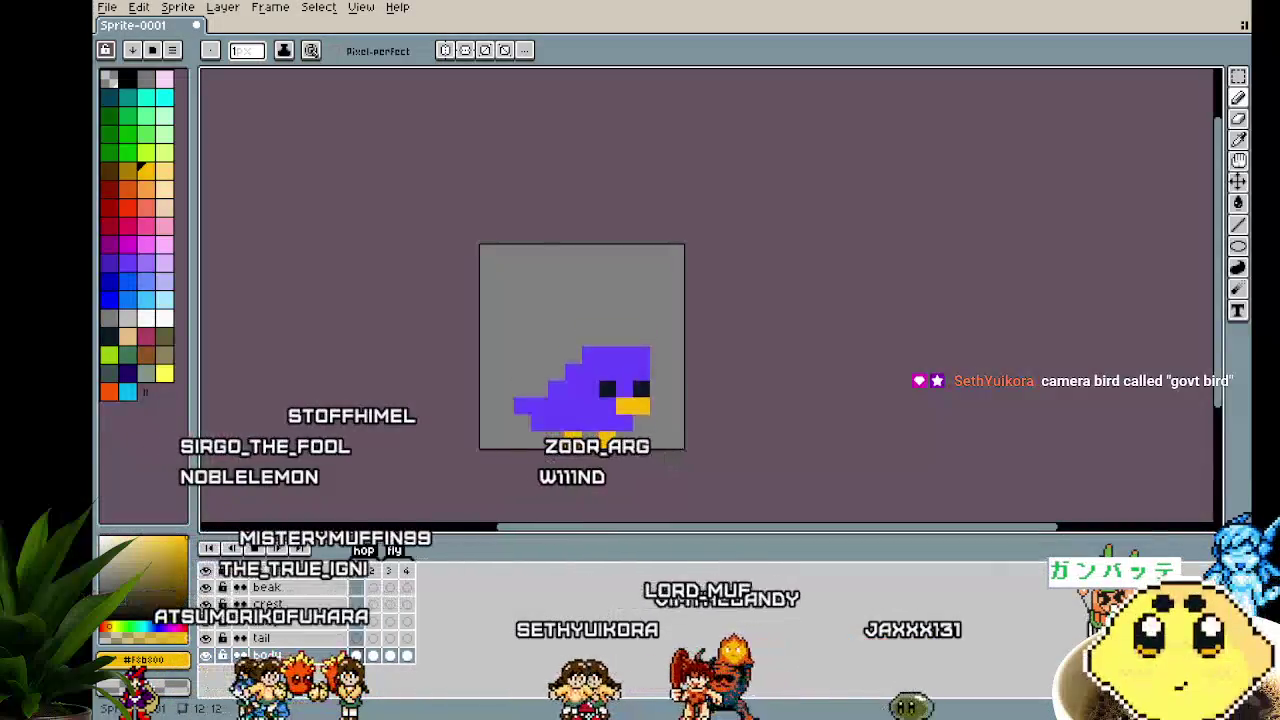
Review fly frames 3 and 4 in the timeline, panning the canvas around the bird
{"action": "left_click_drag", "start_coordinate": [442, 393], "coordinate": [421, 401]}
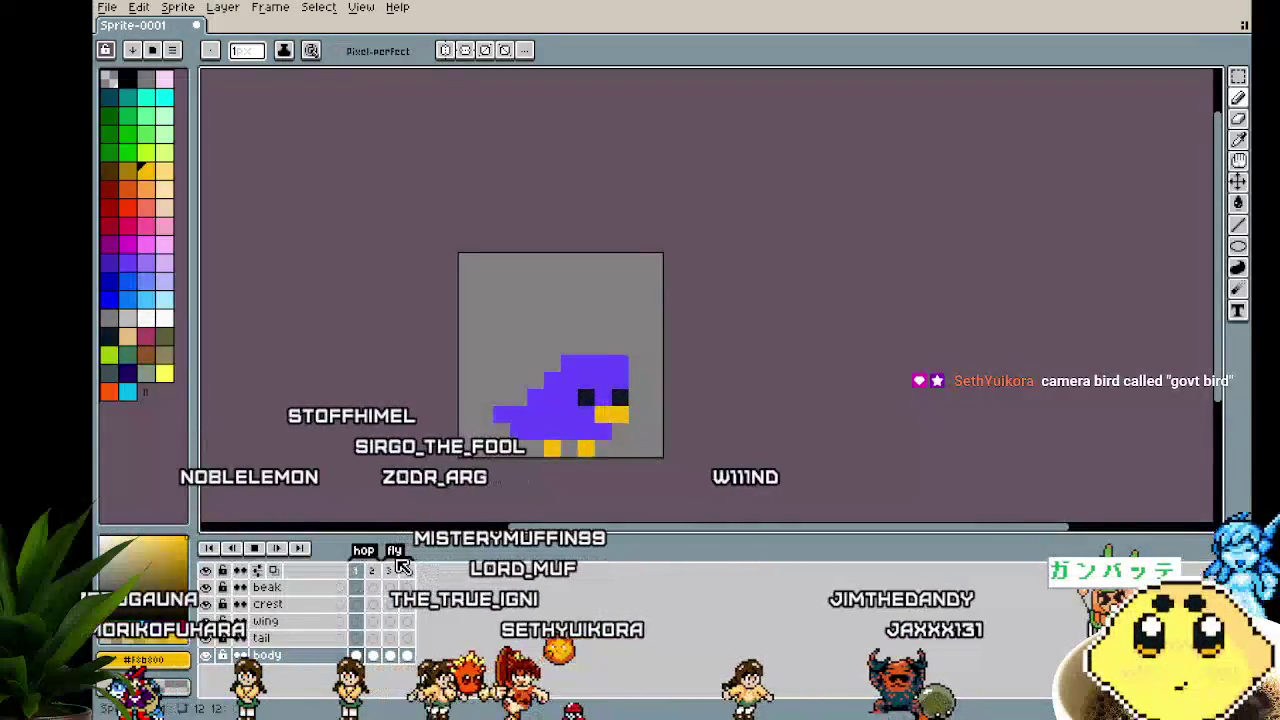
{"action": "left_click", "coordinate": [401, 576]}
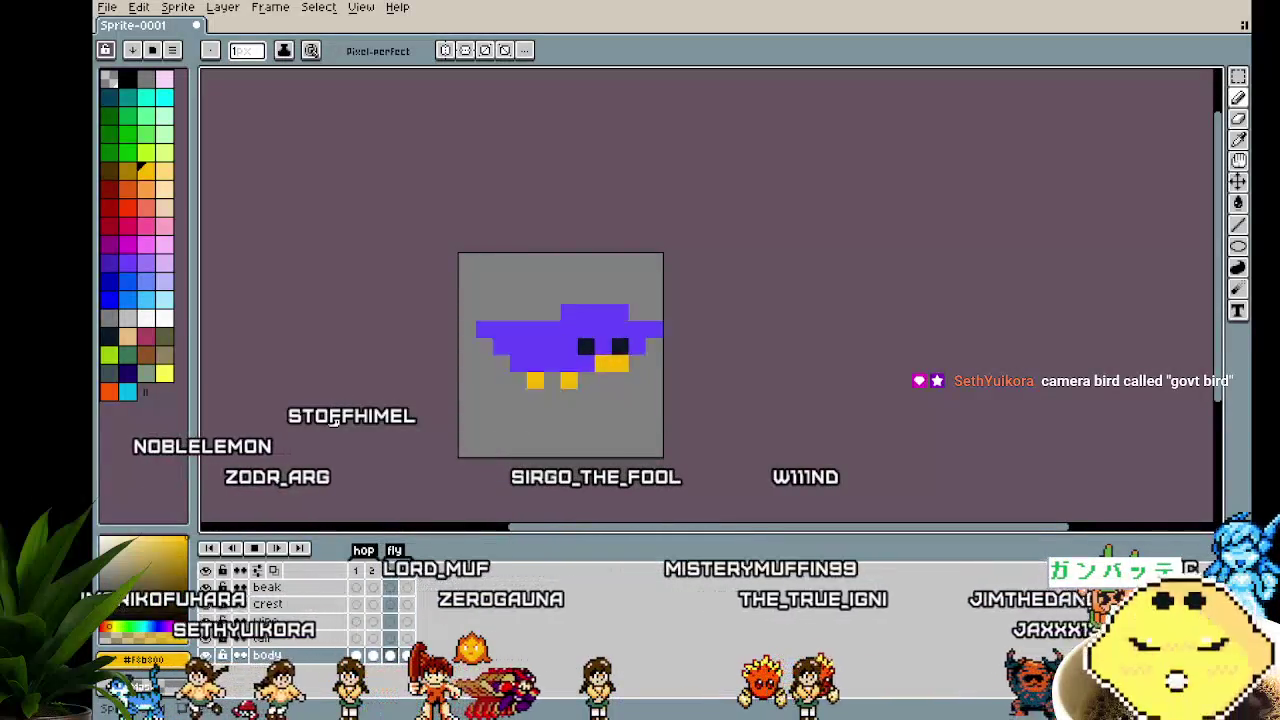
{"action": "mouse_move", "coordinate": [335, 422]}
{"action": "left_mouse_down"}
{"action": "mouse_move", "coordinate": [224, 442]}
{"action": "mouse_move", "coordinate": [394, 459]}
{"action": "mouse_move", "coordinate": [623, 454]}
{"action": "mouse_move", "coordinate": [434, 449]}
{"action": "mouse_move", "coordinate": [335, 356]}
{"action": "mouse_move", "coordinate": [500, 283]}
{"action": "mouse_move", "coordinate": [660, 349]}
{"action": "mouse_move", "coordinate": [586, 440]}
{"action": "mouse_move", "coordinate": [324, 422]}
{"action": "mouse_move", "coordinate": [380, 274]}
{"action": "mouse_move", "coordinate": [540, 277]}
{"action": "mouse_move", "coordinate": [566, 346]}
{"action": "mouse_move", "coordinate": [506, 400]}
{"action": "mouse_move", "coordinate": [406, 403]}
{"action": "mouse_move", "coordinate": [354, 334]}
{"action": "mouse_move", "coordinate": [366, 360]}
{"action": "mouse_move", "coordinate": [452, 415]}
{"action": "left_mouse_up"}
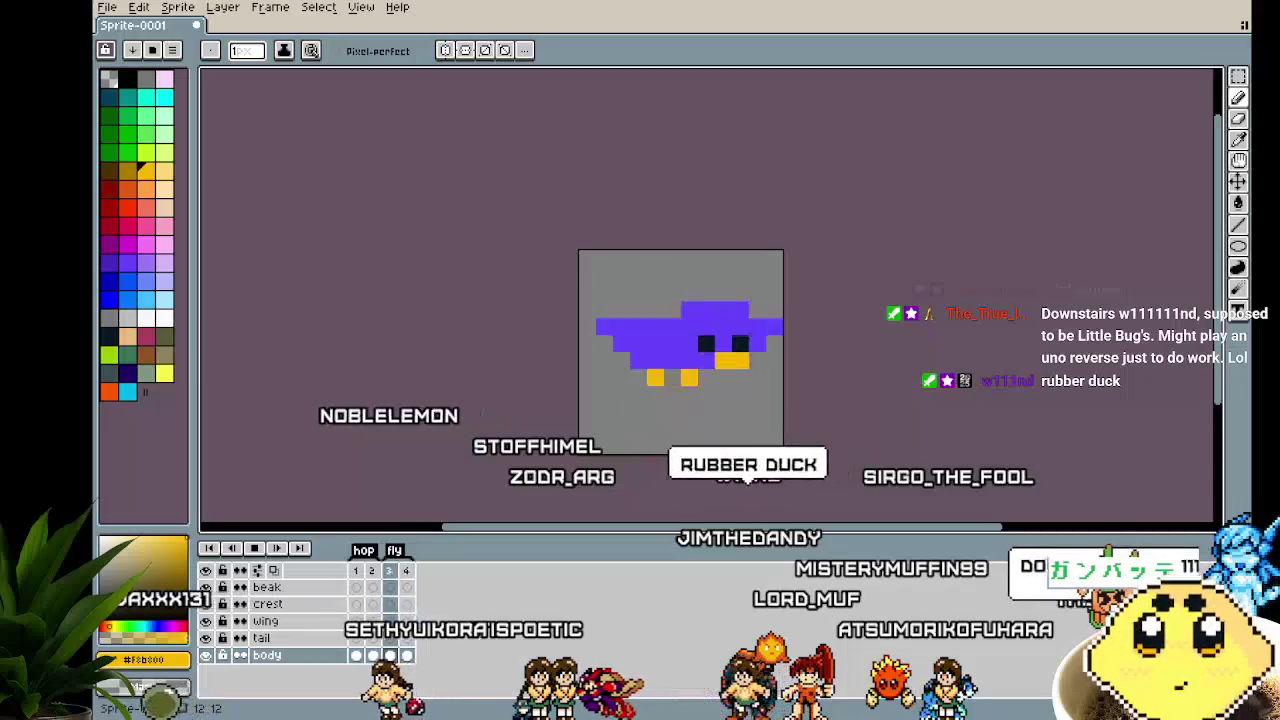
{"action": "left_click_drag", "start_coordinate": [859, 518], "coordinate": [694, 518]}
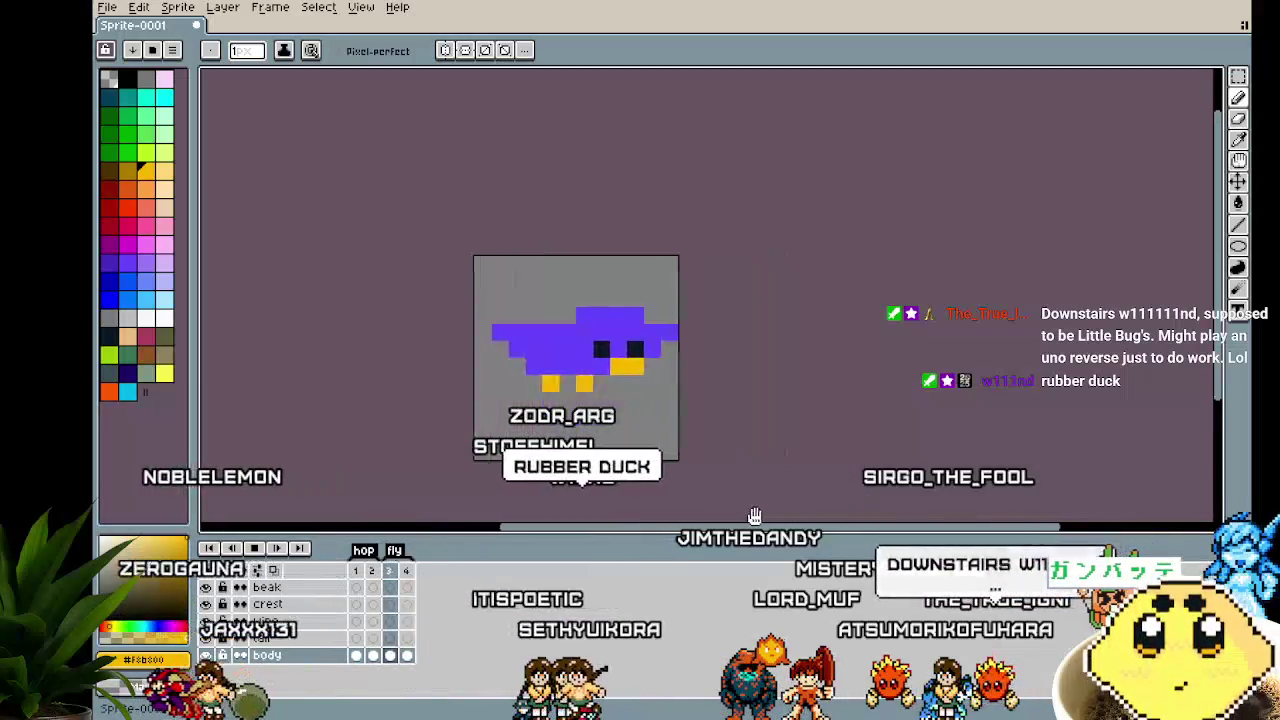
{"action": "left_click", "coordinate": [389, 576]}
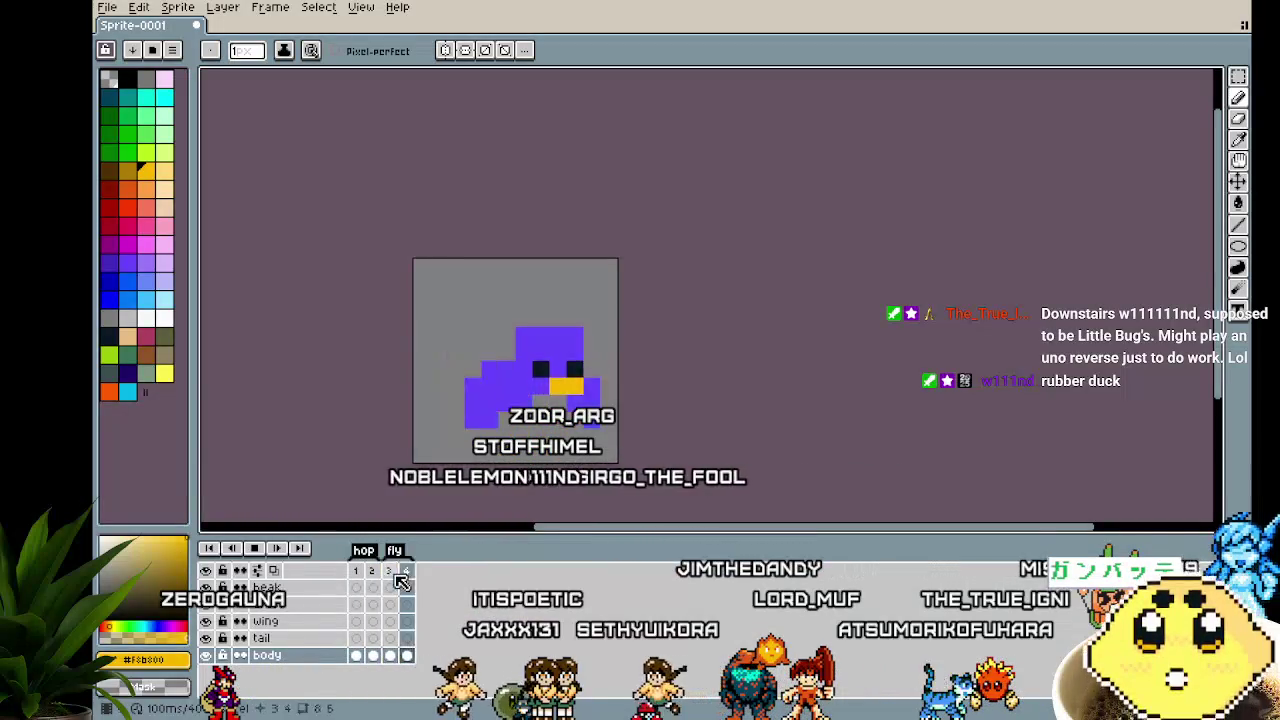
{"action": "left_click_drag", "start_coordinate": [380, 463], "coordinate": [368, 472]}
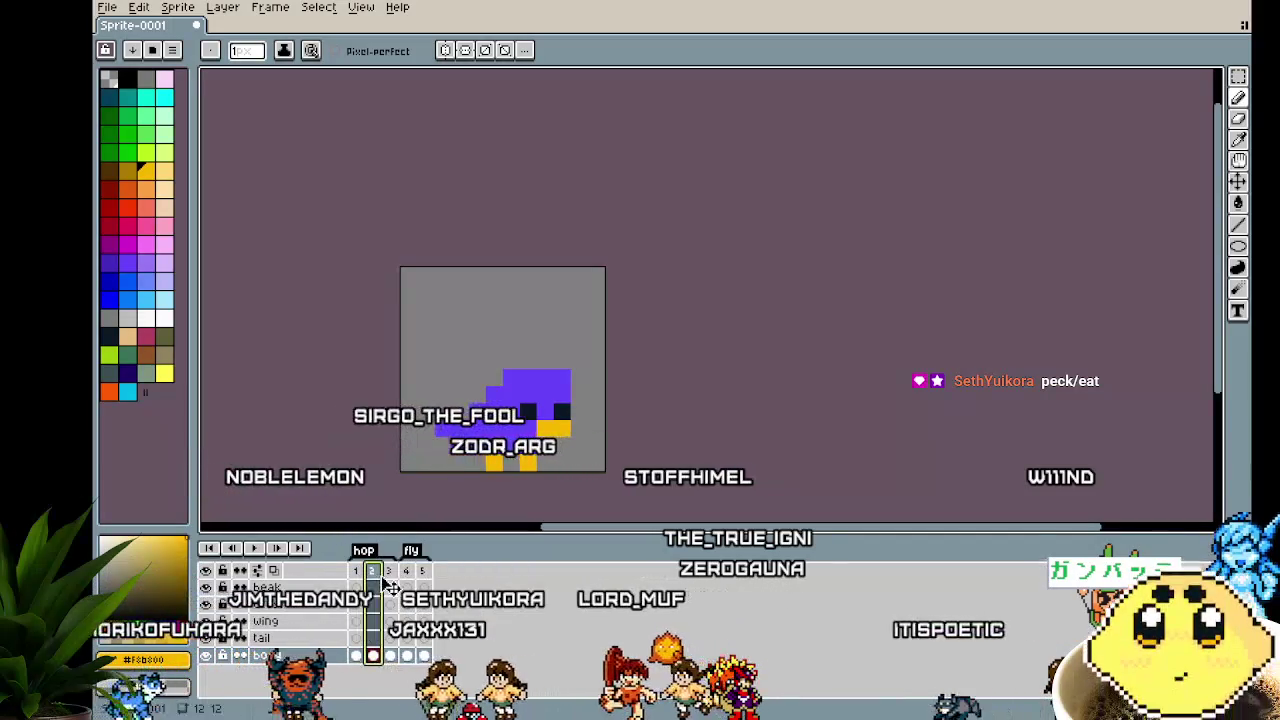
Tag frame 5 with a new tag named 'peck'
{"action": "right_click", "coordinate": [433, 579]}
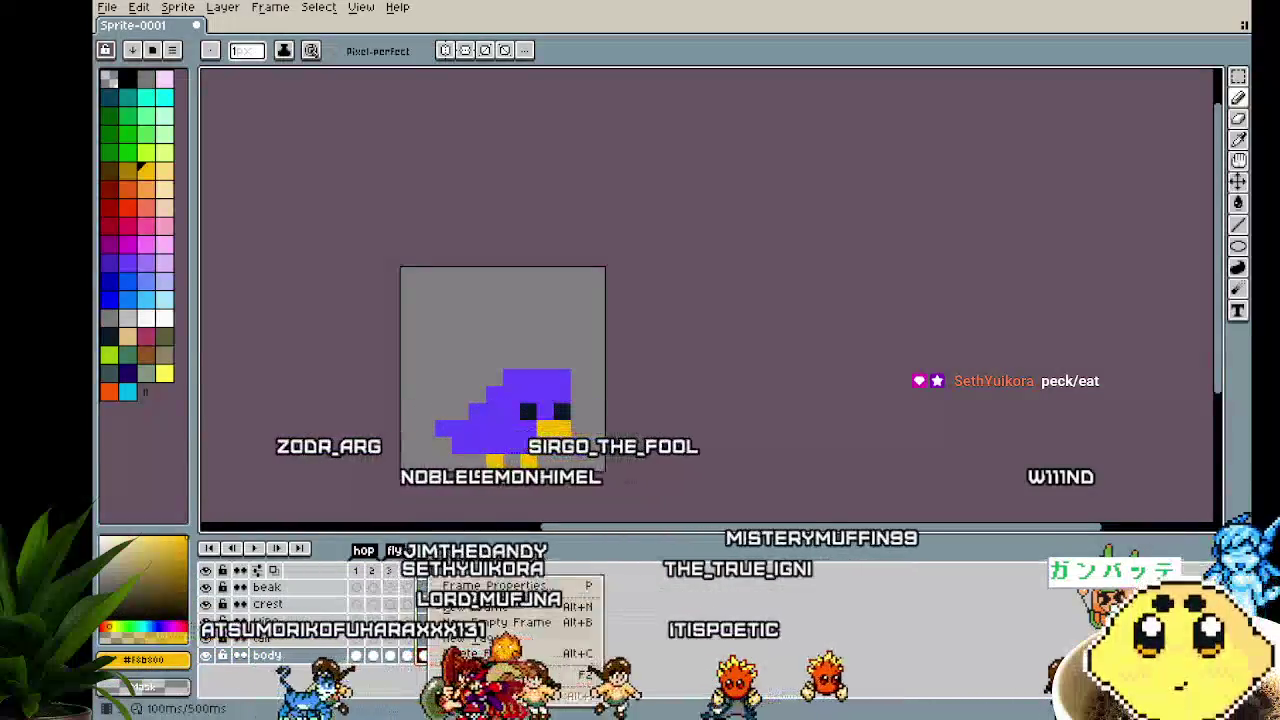
{"action": "left_click", "coordinate": [480, 650]}
{"action": "type", "text": "peck"}
{"action": "key", "text": "Return"}
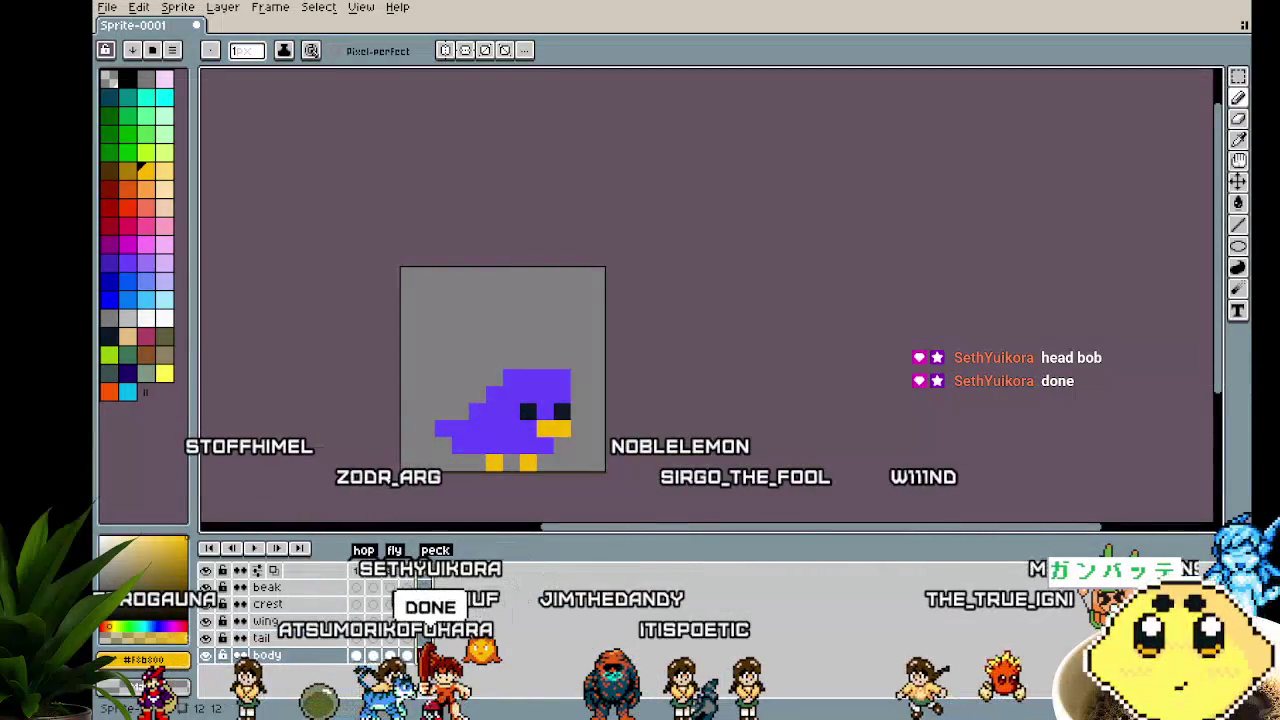
Shift the selected bird head one pixel down and right so it dips toward the ground
{"action": "scroll", "coordinate": [549, 461], "scroll_direction": "up", "scroll_amount": 1}
{"action": "key", "text": "m"}
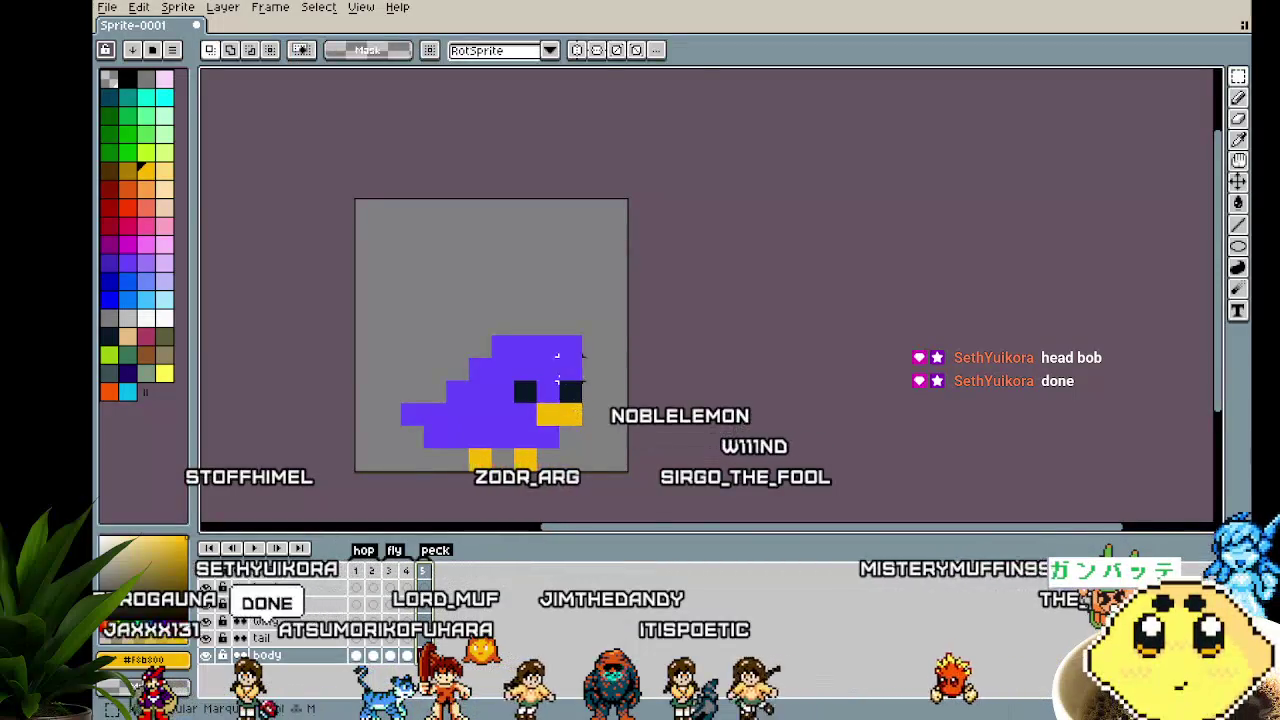
{"action": "scroll", "coordinate": [558, 375], "scroll_direction": "up", "scroll_amount": 3}
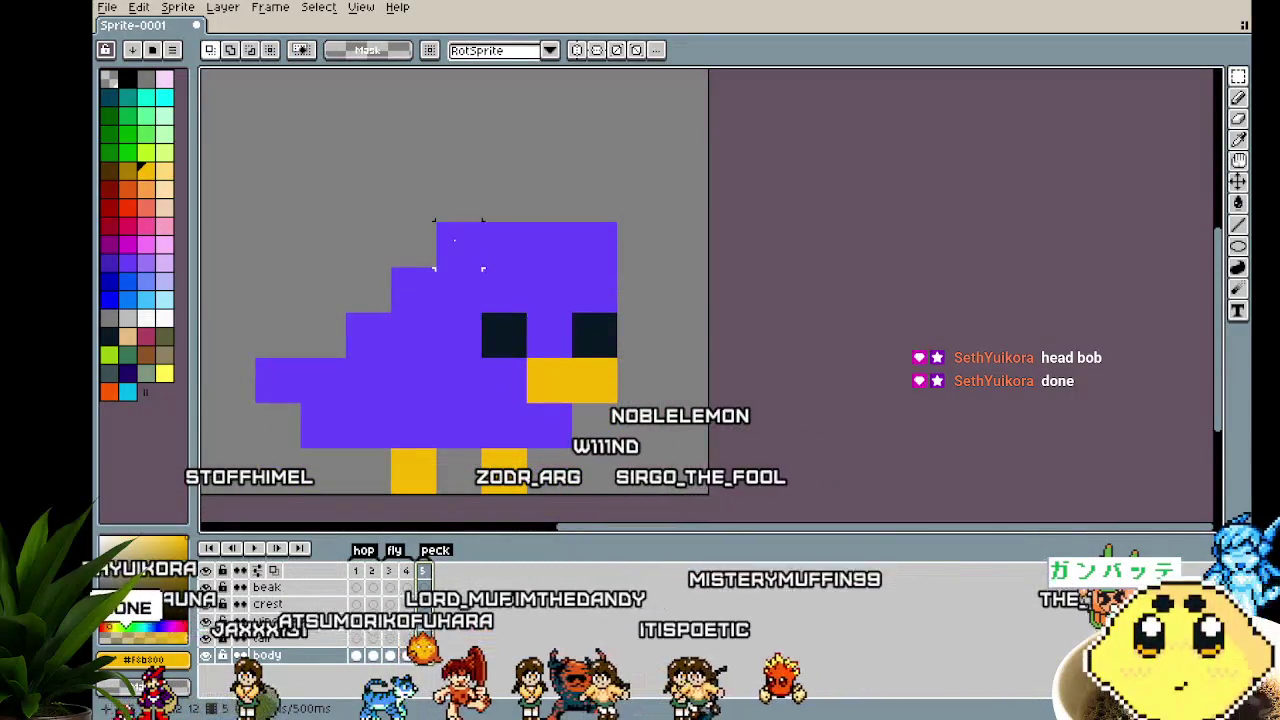
{"action": "left_click_drag", "start_coordinate": [437, 222], "coordinate": [662, 404]}
{"action": "key", "text": "Right"}
{"action": "key", "text": "Down"}
{"action": "key", "text": "Down"}
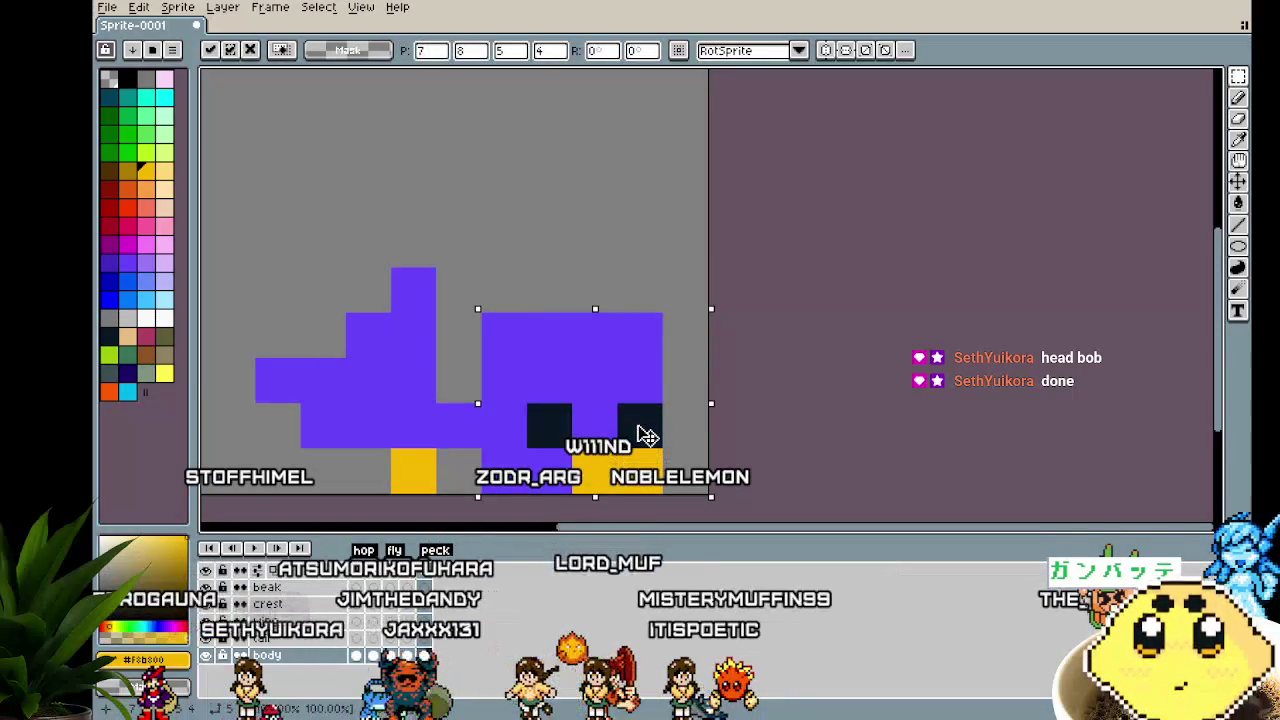
{"action": "key", "text": "ctrl+d"}
Pick the bird's purple and fill the grey gaps in its head and body
{"action": "key", "text": "i"}
{"action": "left_click", "coordinate": [492, 351]}
{"action": "key", "text": "b"}
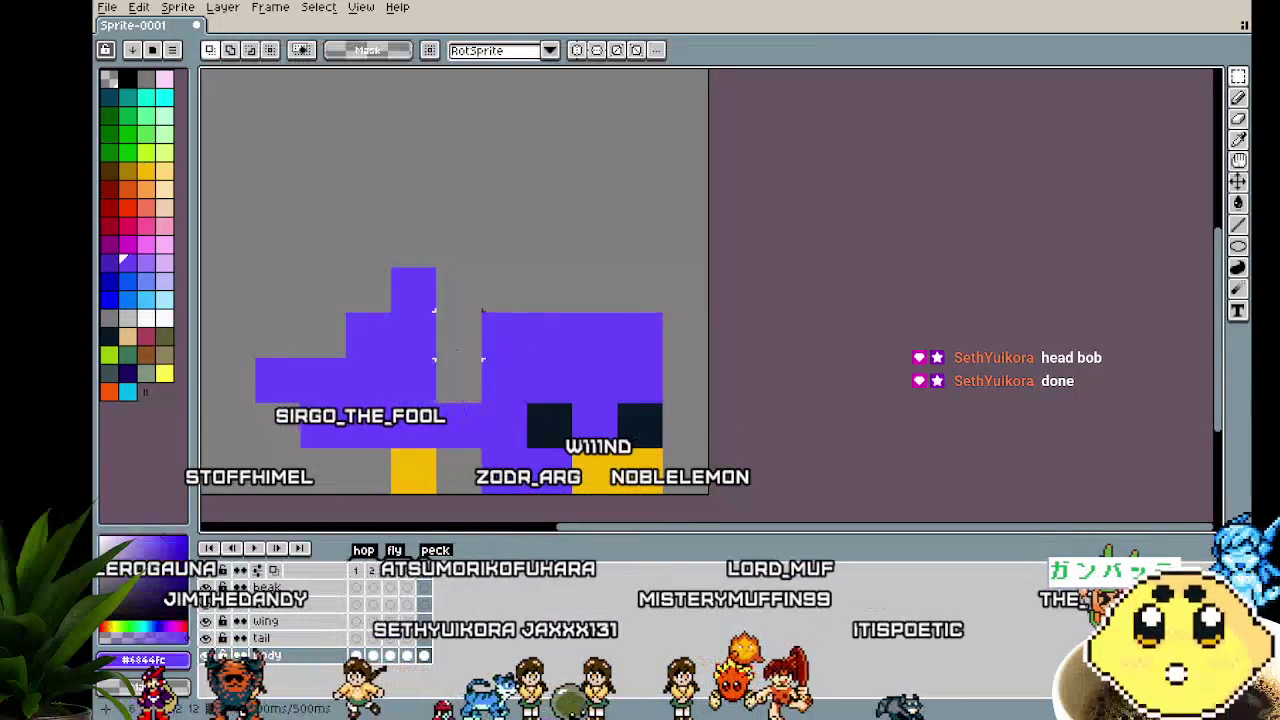
{"action": "left_click", "coordinate": [458, 335]}
{"action": "left_click", "coordinate": [458, 381]}
{"action": "left_click", "coordinate": [460, 294]}
{"action": "left_click", "coordinate": [504, 297]}
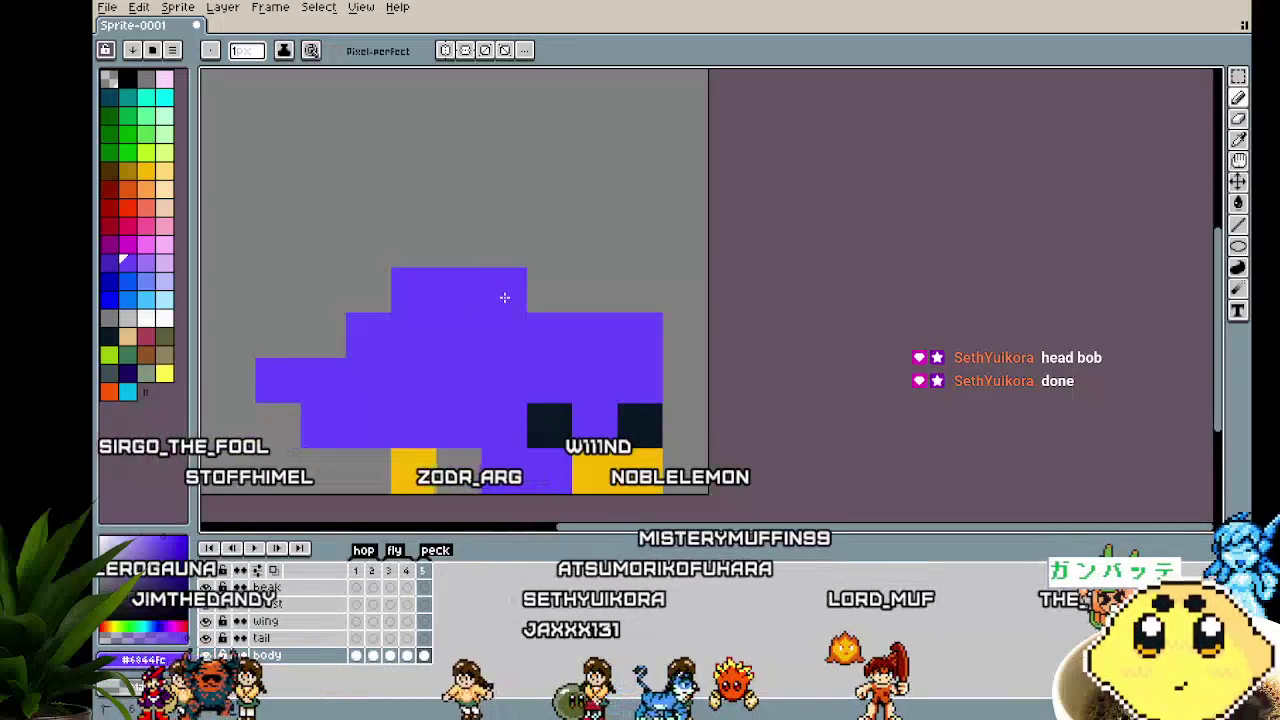
{"action": "scroll", "coordinate": [446, 401], "scroll_direction": "down", "scroll_amount": 4}
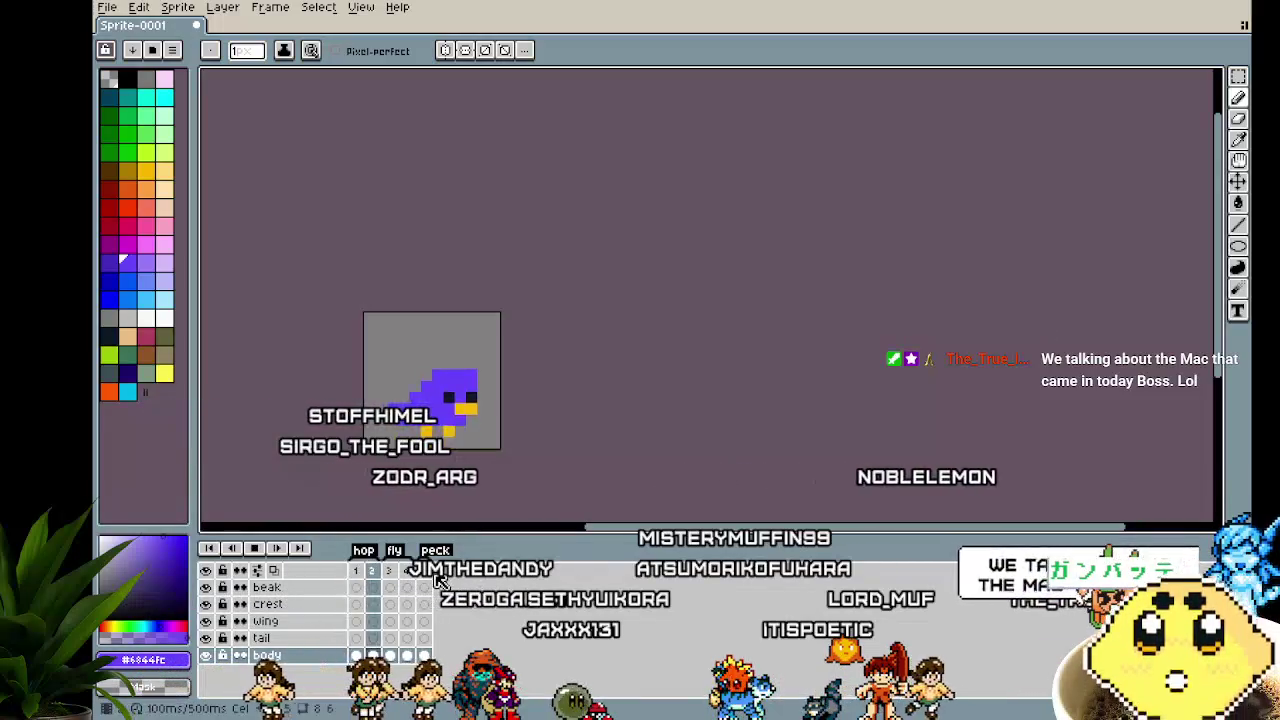
Add a new frame, move it right after frame 2, and play the animation
{"action": "left_click", "coordinate": [371, 570]}
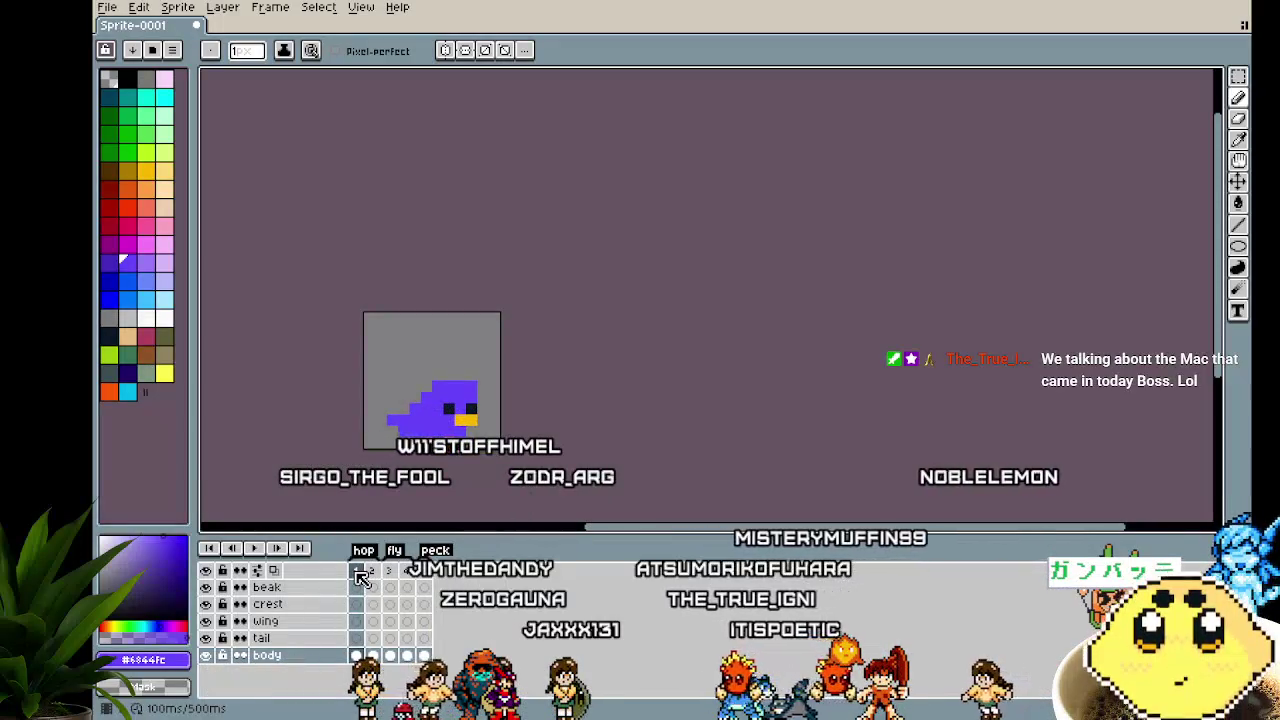
{"action": "left_click", "coordinate": [400, 602]}
{"action": "left_click_drag", "start_coordinate": [375, 583], "coordinate": [395, 585]}
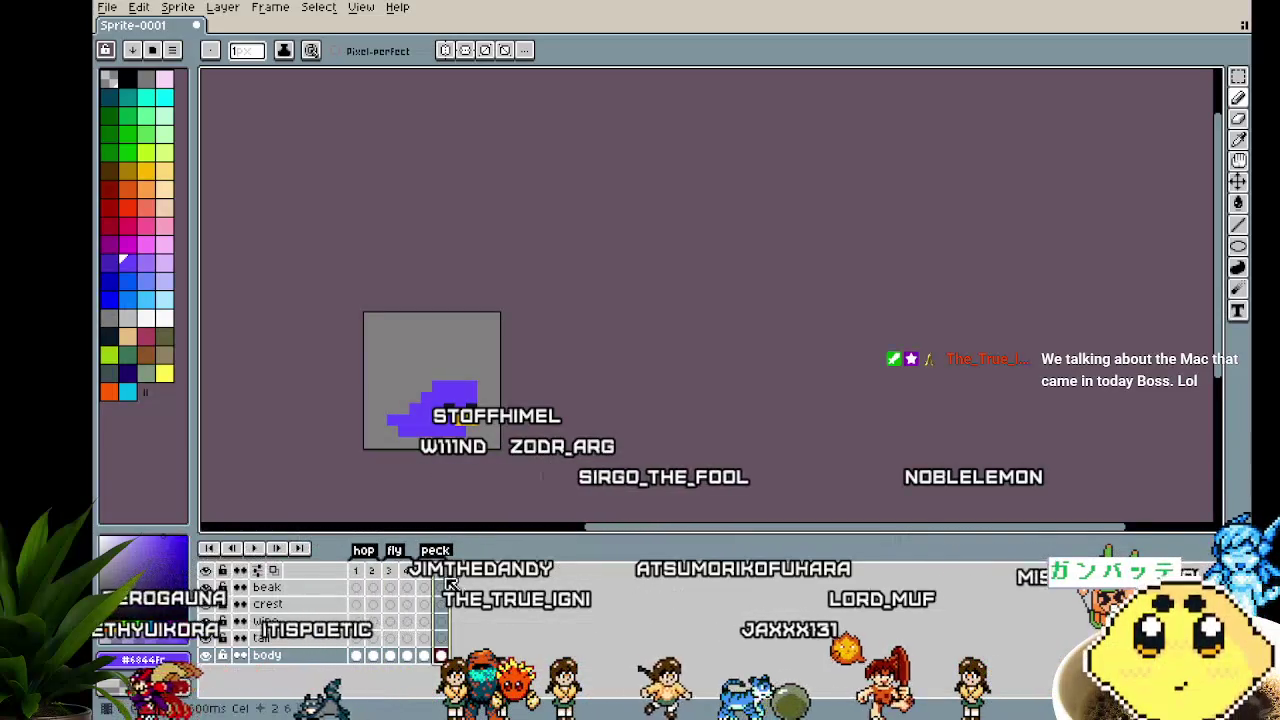
{"action": "key", "text": "Return"}
{"action": "scroll", "coordinate": [440, 440], "scroll_direction": "up", "scroll_amount": 1}
{"action": "scroll", "coordinate": [440, 440], "scroll_direction": "up", "scroll_amount": 1}
{"action": "left_click_drag", "start_coordinate": [620, 447], "coordinate": [623, 448]}
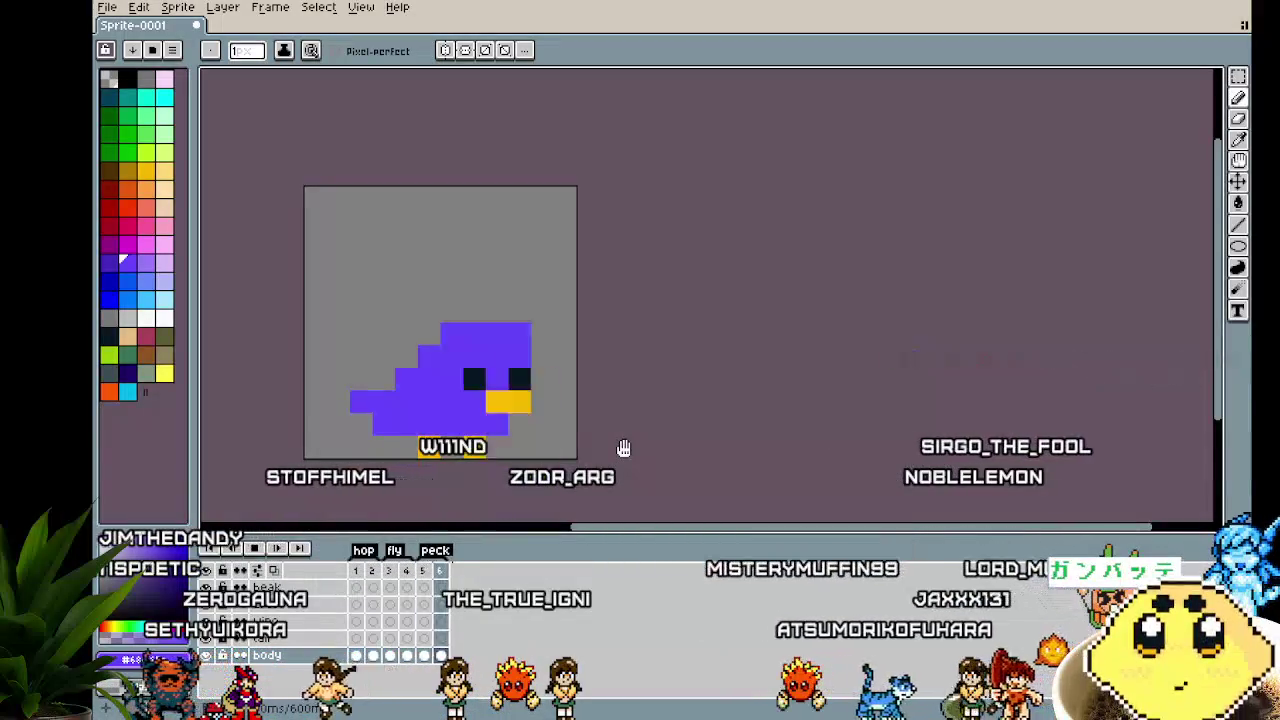
{"action": "scroll", "coordinate": [606, 440], "scroll_direction": "down", "scroll_amount": 2}
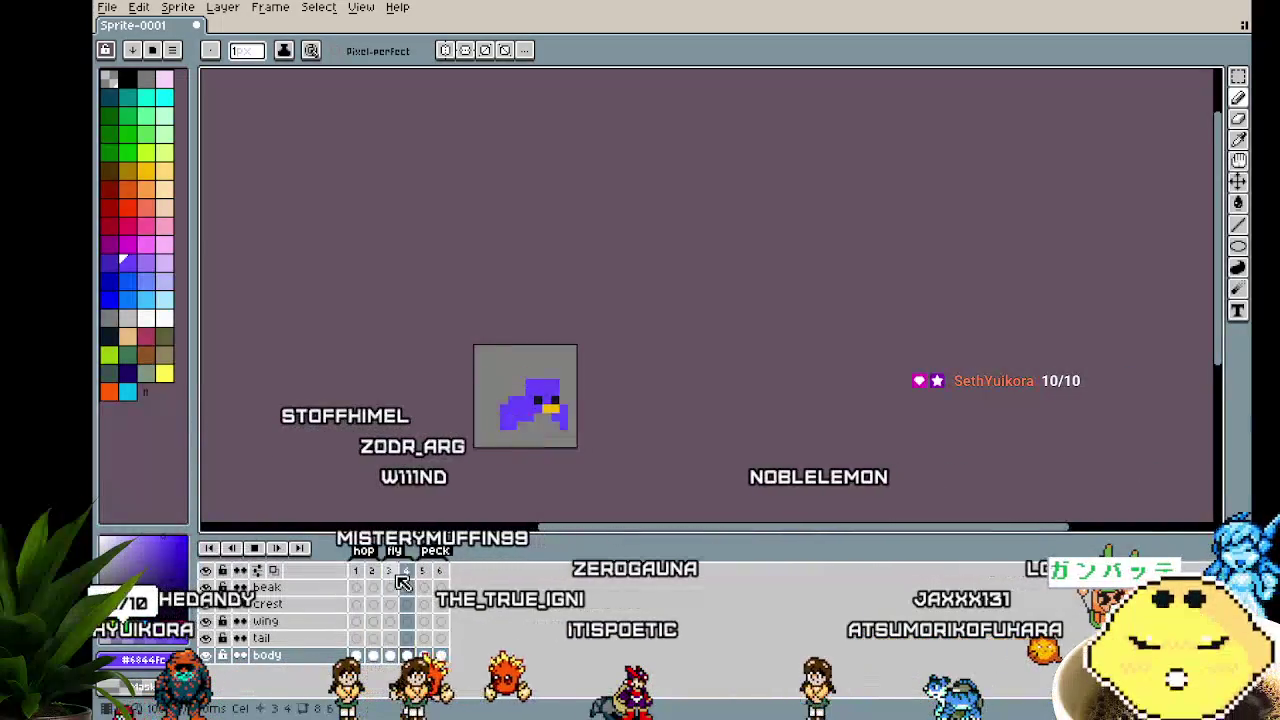
{"action": "scroll", "coordinate": [575, 448], "scroll_direction": "up", "scroll_amount": 2}
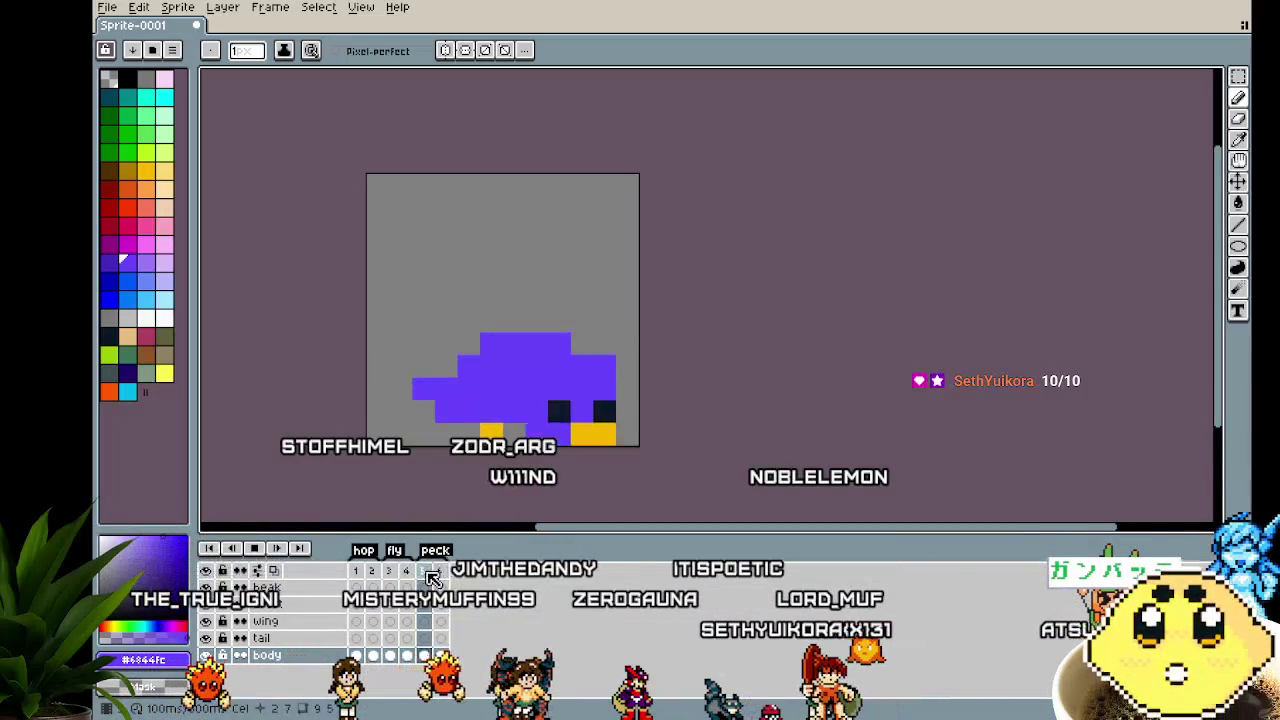
{"action": "left_click", "coordinate": [396, 572]}
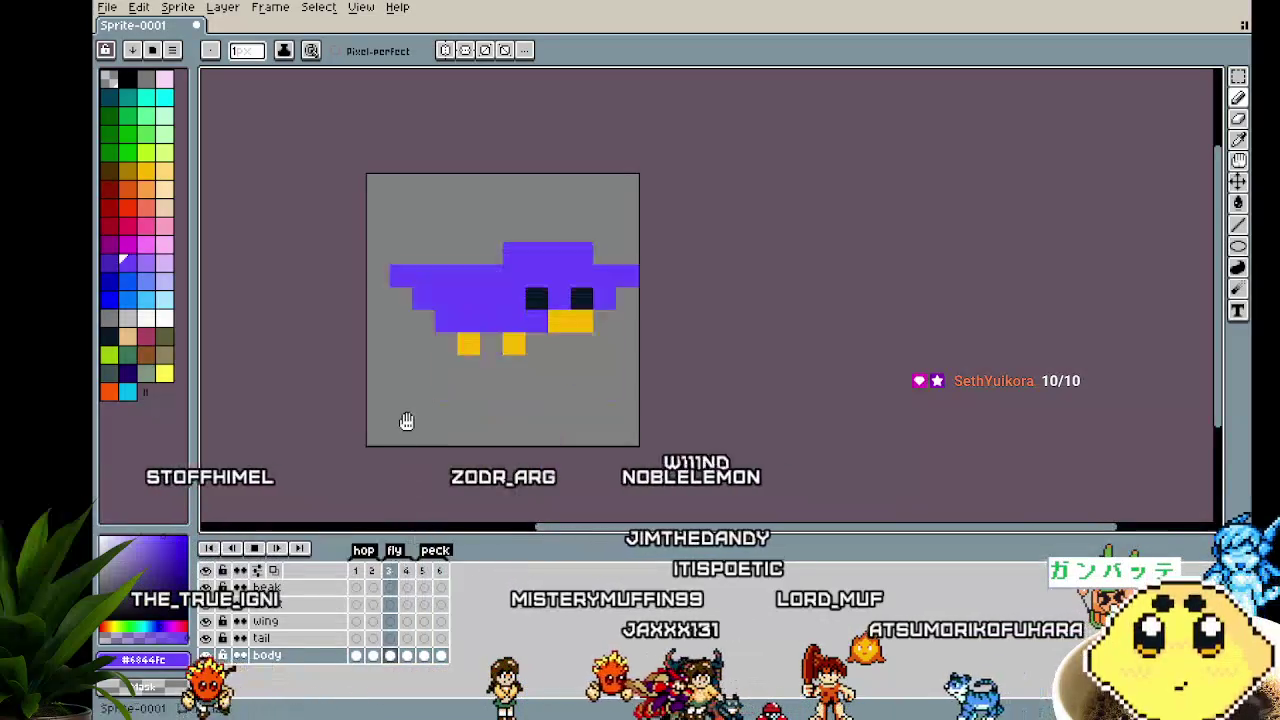
{"action": "scroll", "coordinate": [405, 421], "scroll_direction": "down", "scroll_amount": 1}
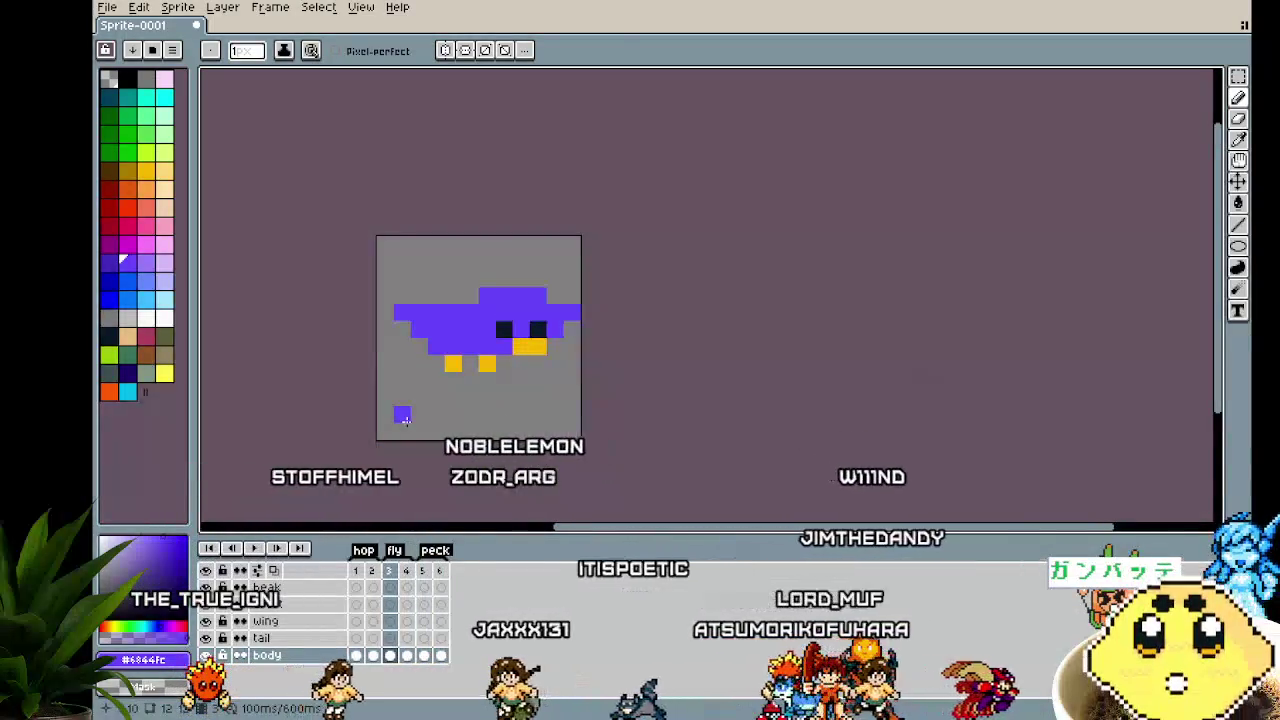
{"action": "key", "text": "Left"}
{"action": "key", "text": "Left"}
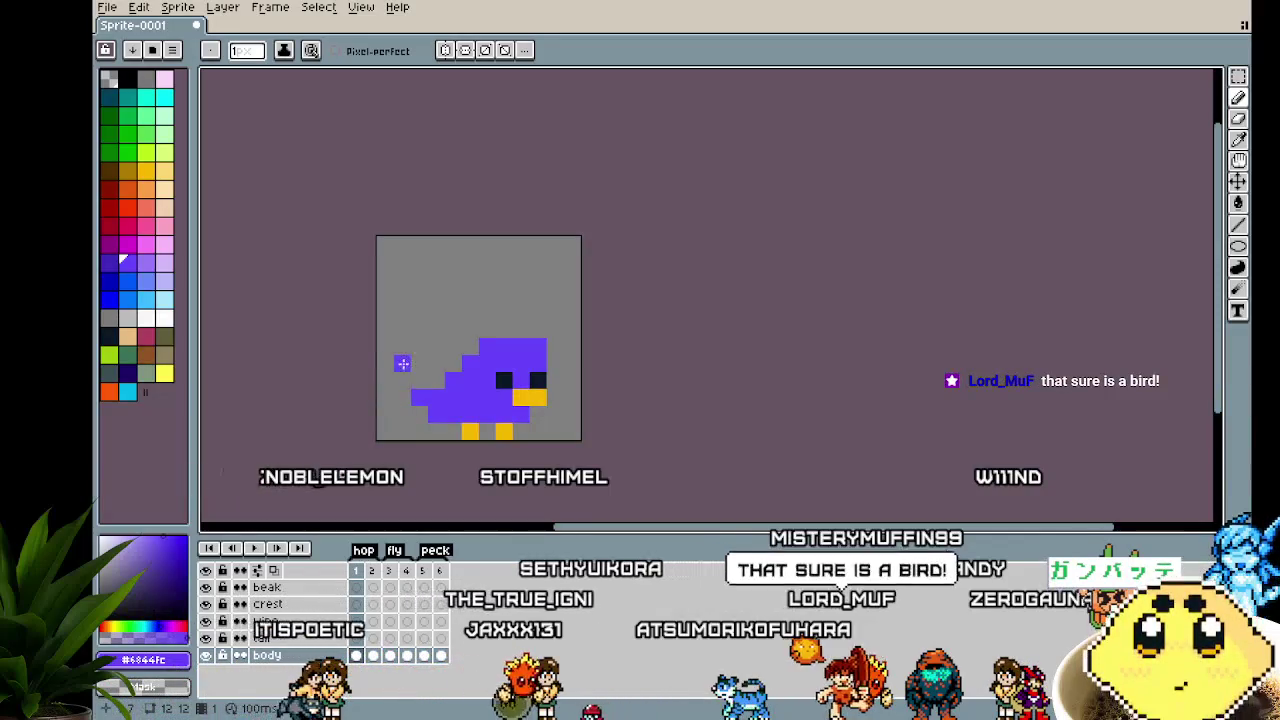
{"action": "left_click_drag", "start_coordinate": [400, 366], "coordinate": [414, 342]}
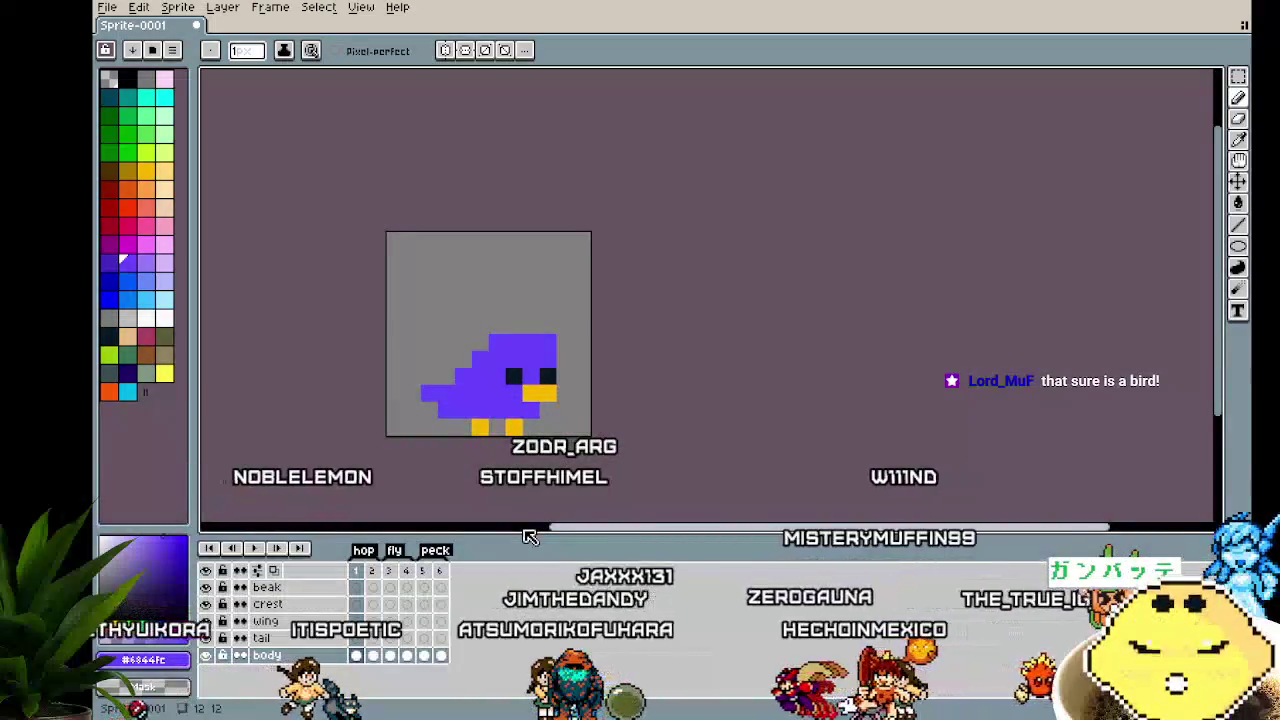
{"action": "scroll", "coordinate": [523, 531], "scroll_direction": "right", "scroll_amount": 2}
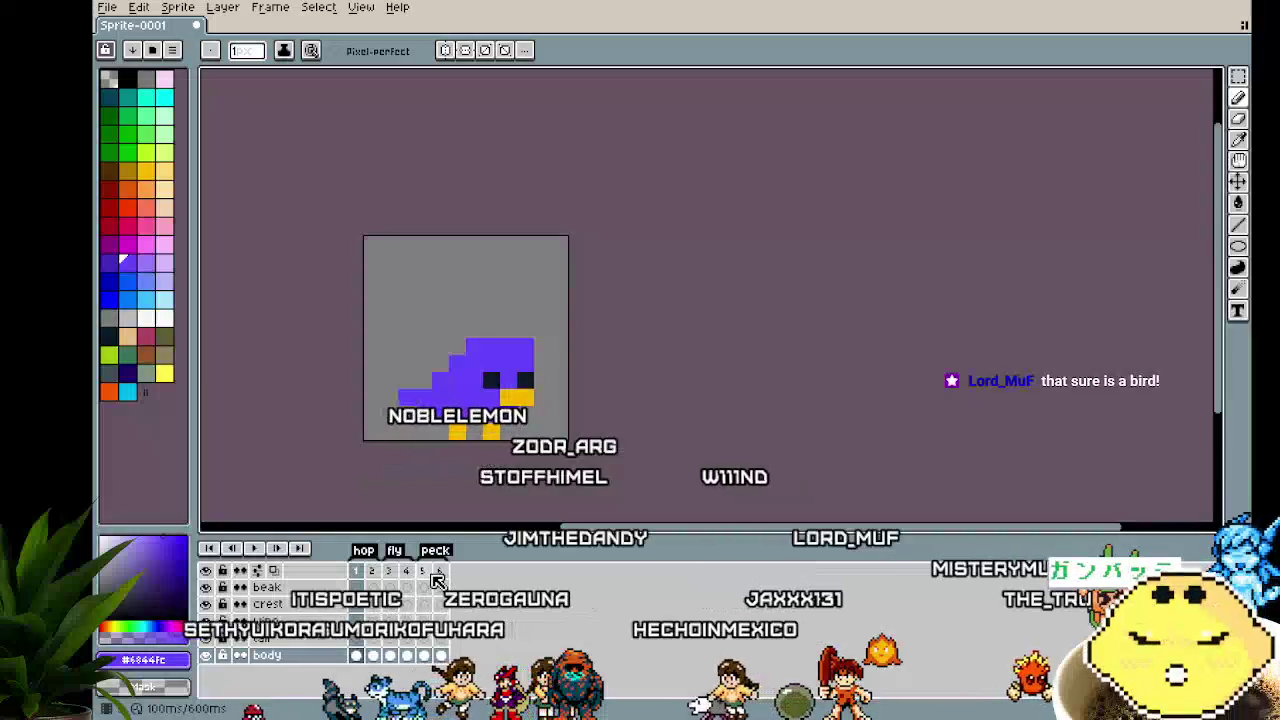
{"action": "left_click", "coordinate": [390, 572]}
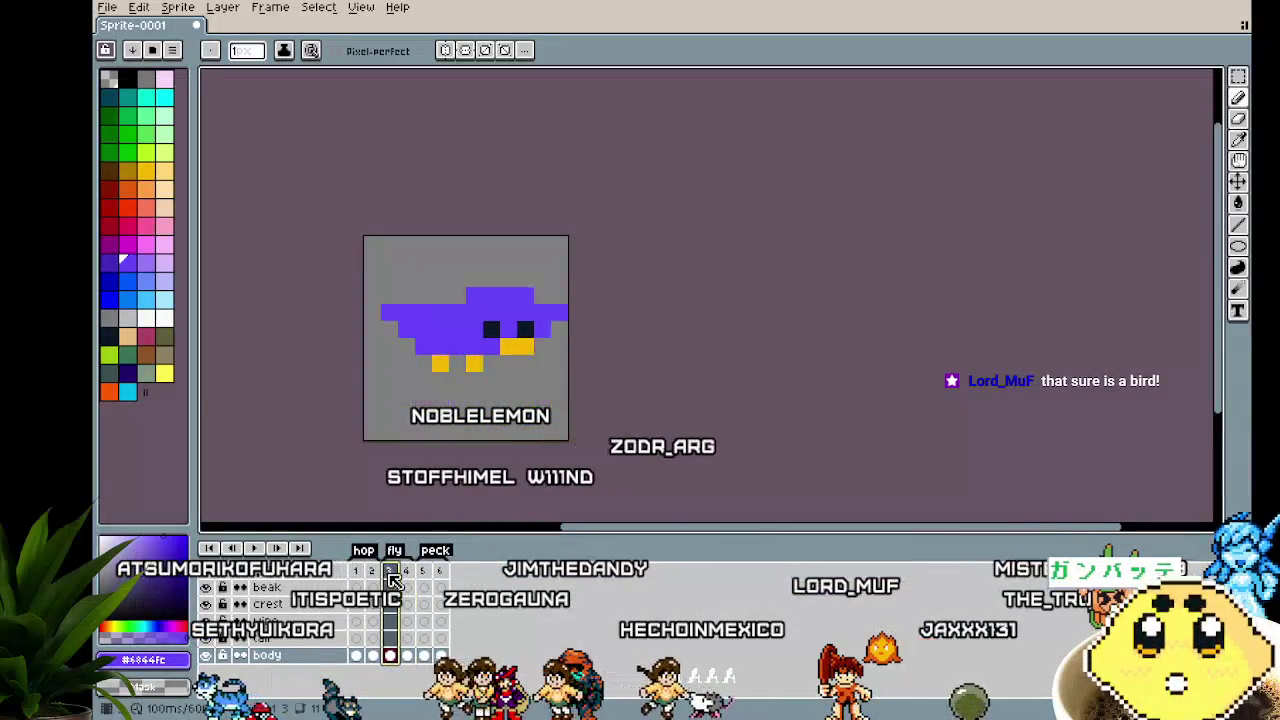
{"action": "key", "text": "Left"}
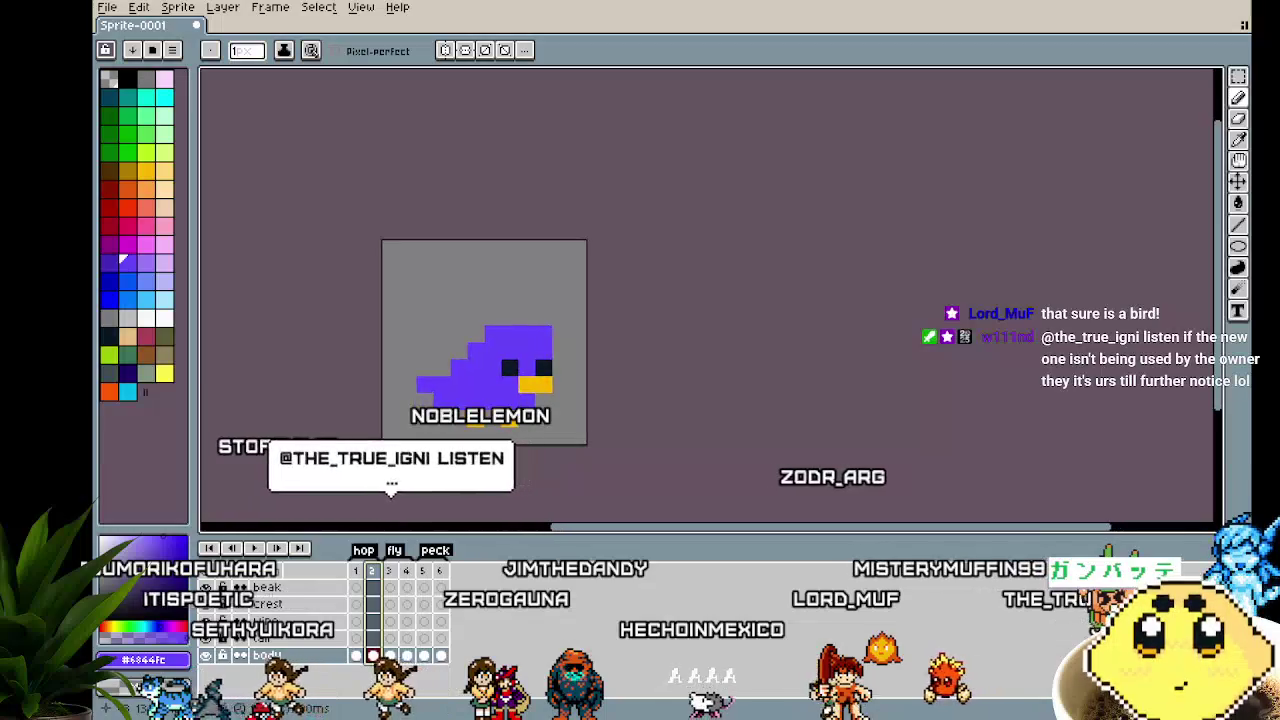
{"action": "key", "text": "plus"}
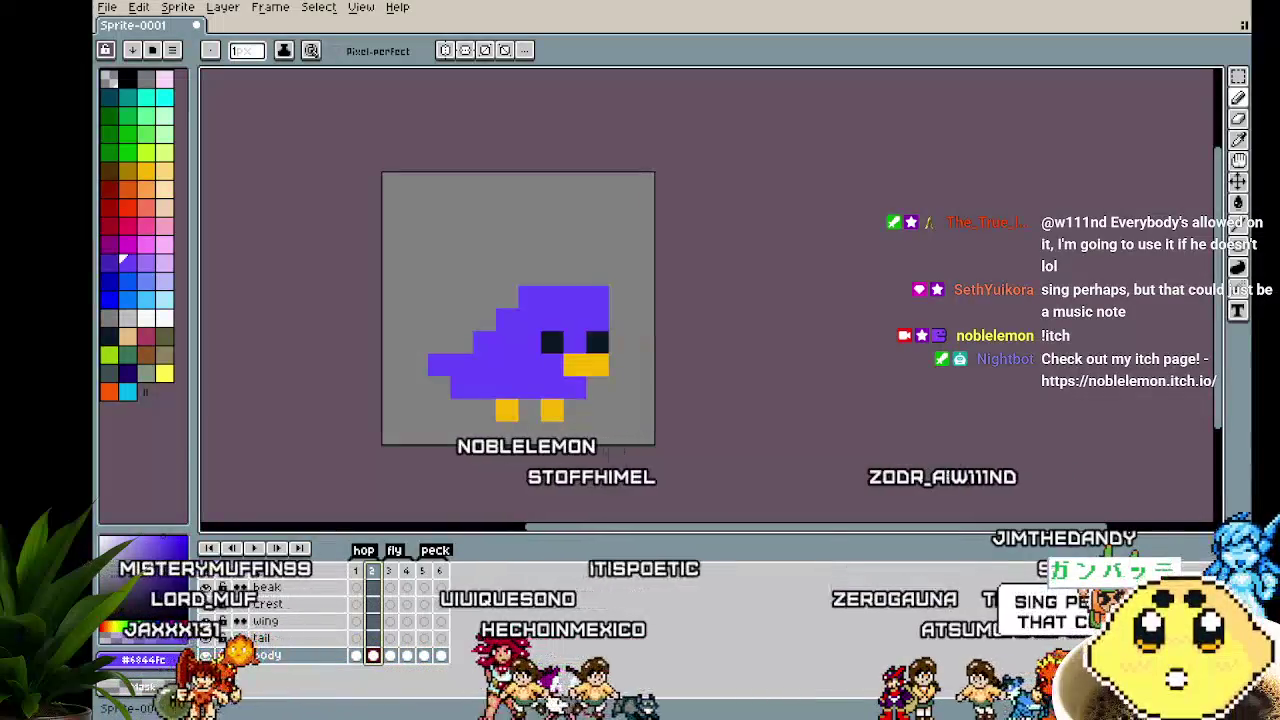
Step through the timeline frames to review the bird's poses, including frame 3's raised wings
{"action": "left_click_drag", "start_coordinate": [517, 405], "coordinate": [477, 408]}
{"action": "scroll", "coordinate": [477, 408], "scroll_direction": "up", "scroll_amount": 2}
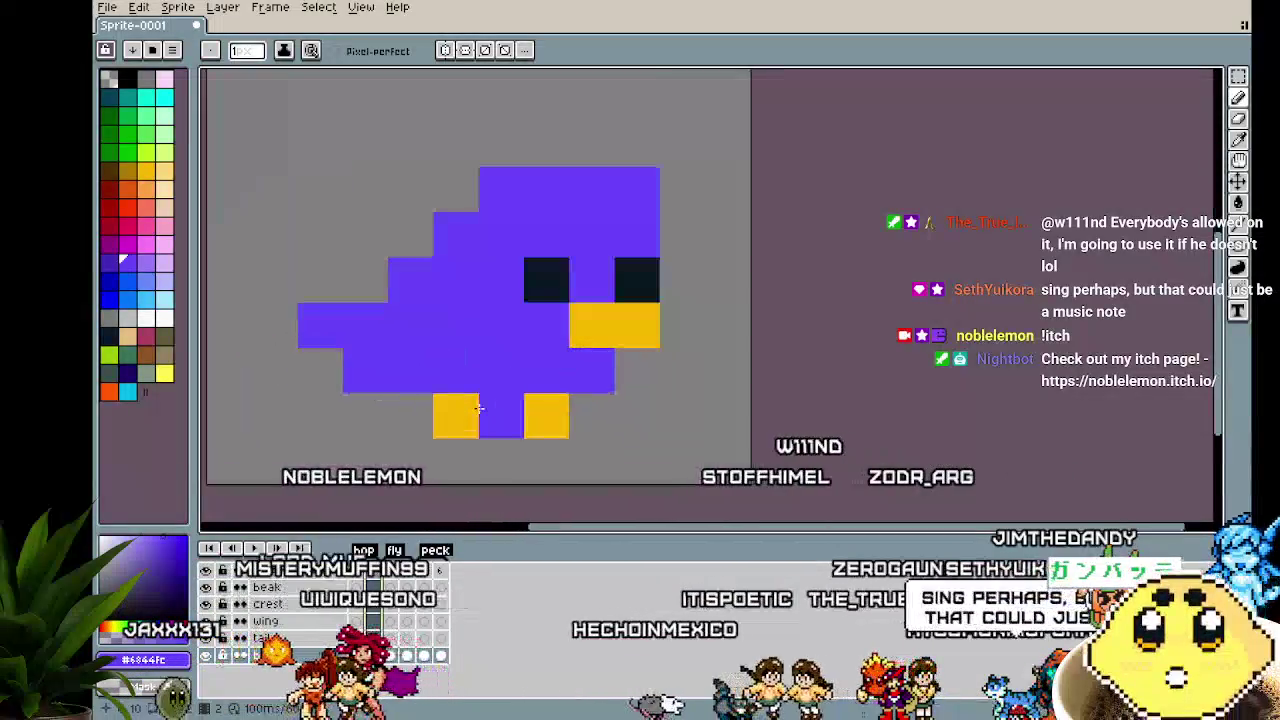
{"action": "scroll", "coordinate": [477, 408], "scroll_direction": "down", "scroll_amount": 1}
{"action": "left_click_drag", "start_coordinate": [405, 464], "coordinate": [500, 464]}
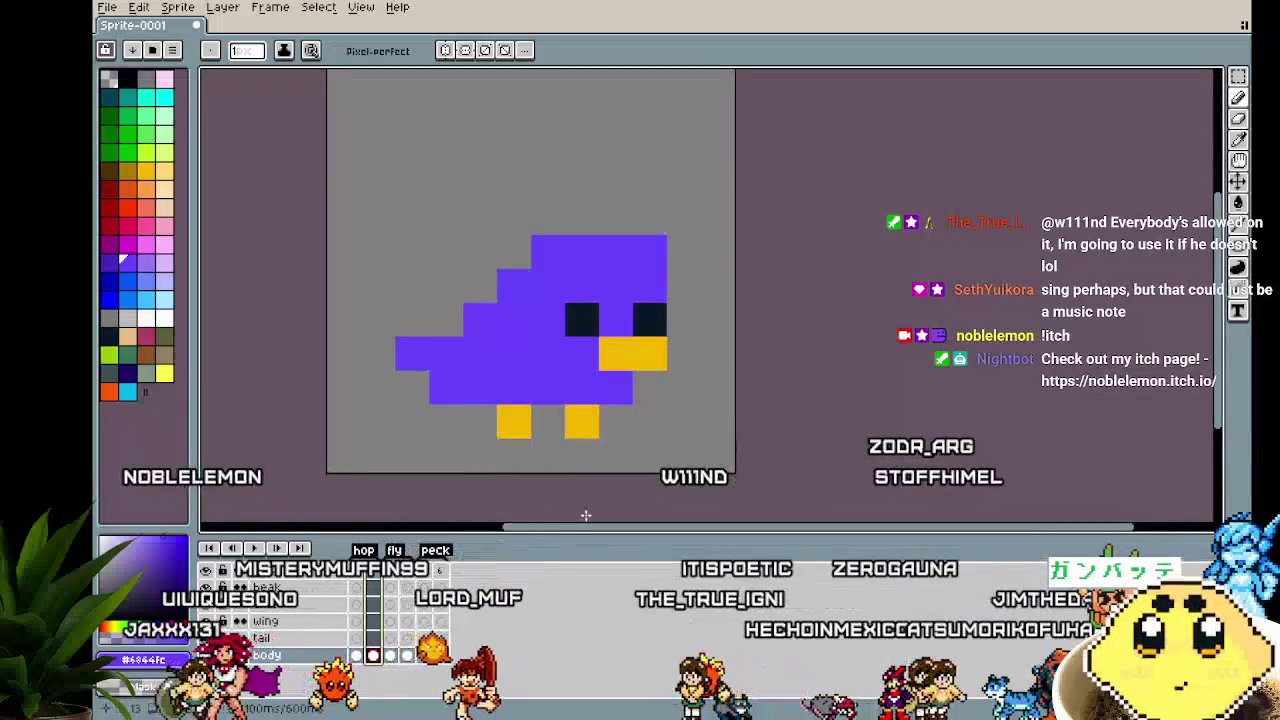
{"action": "left_click", "coordinate": [392, 579]}
{"action": "left_click", "coordinate": [410, 582]}
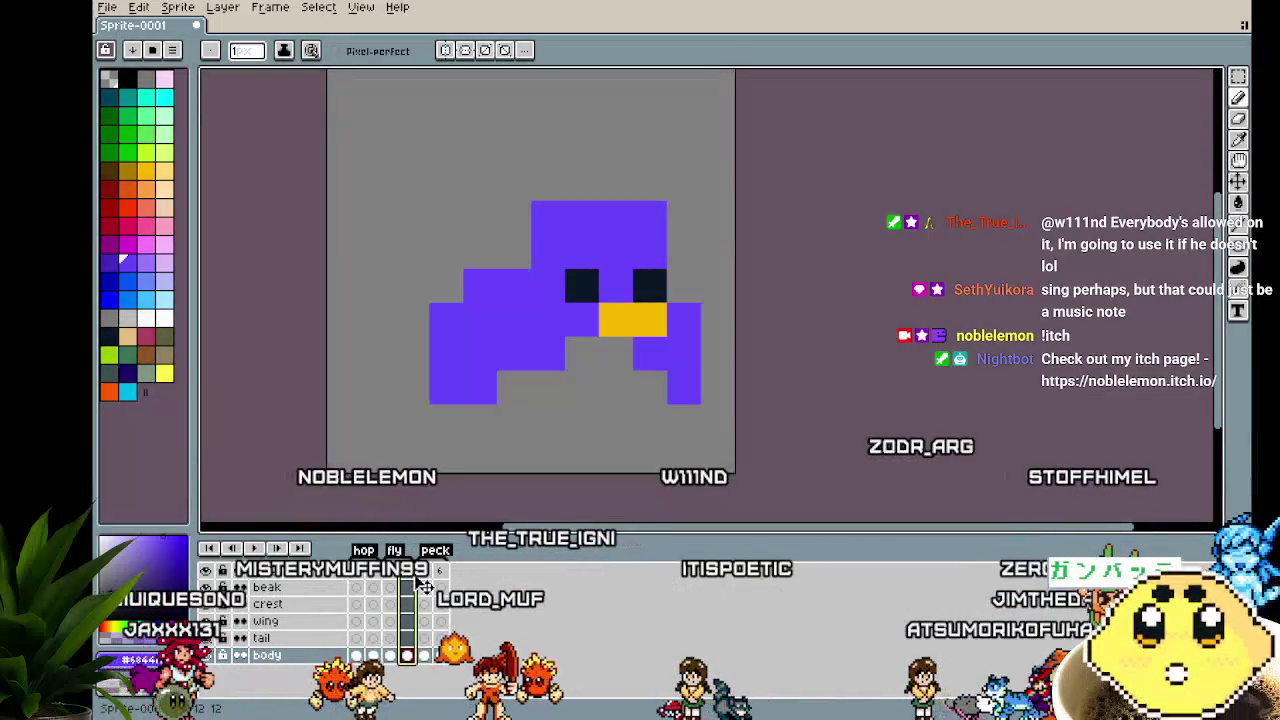
{"action": "left_click", "coordinate": [427, 583]}
{"action": "left_click", "coordinate": [444, 584]}
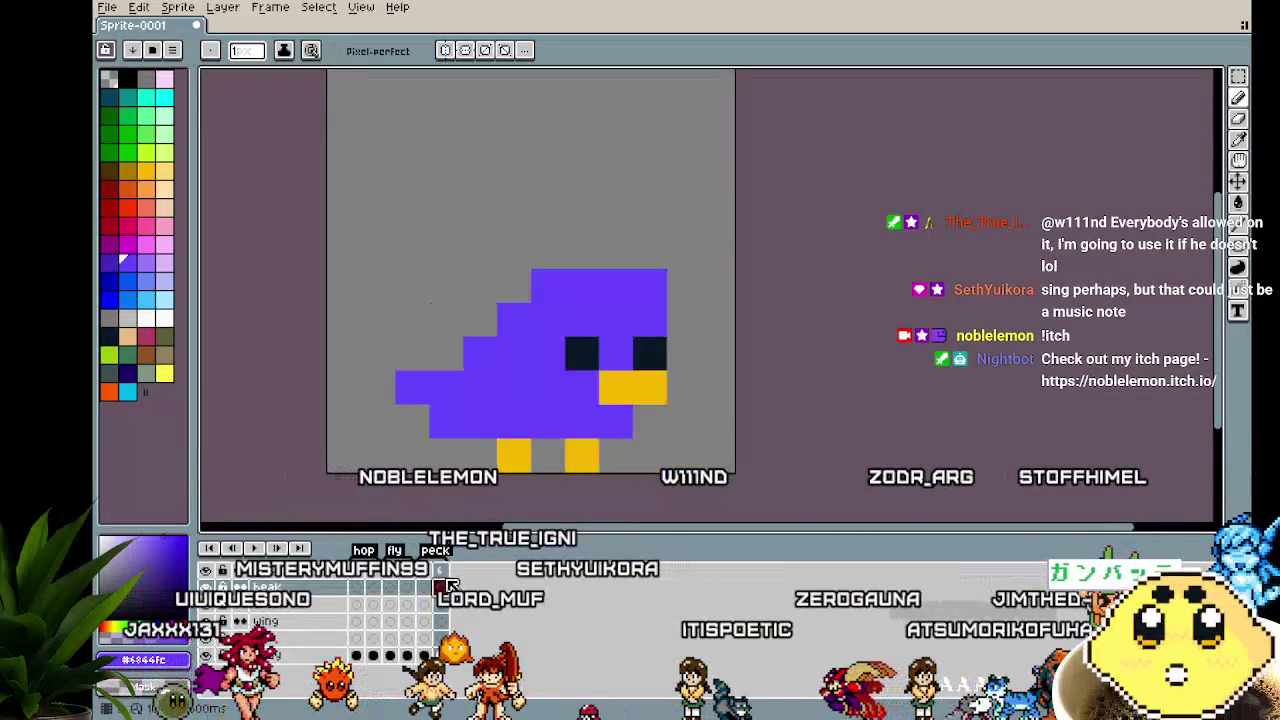
On frame 2, paint a purple pixel below the left leg and play the animation
{"action": "left_click", "coordinate": [372, 583]}
{"action": "scroll", "coordinate": [349, 518], "scroll_direction": "right", "scroll_amount": 2}
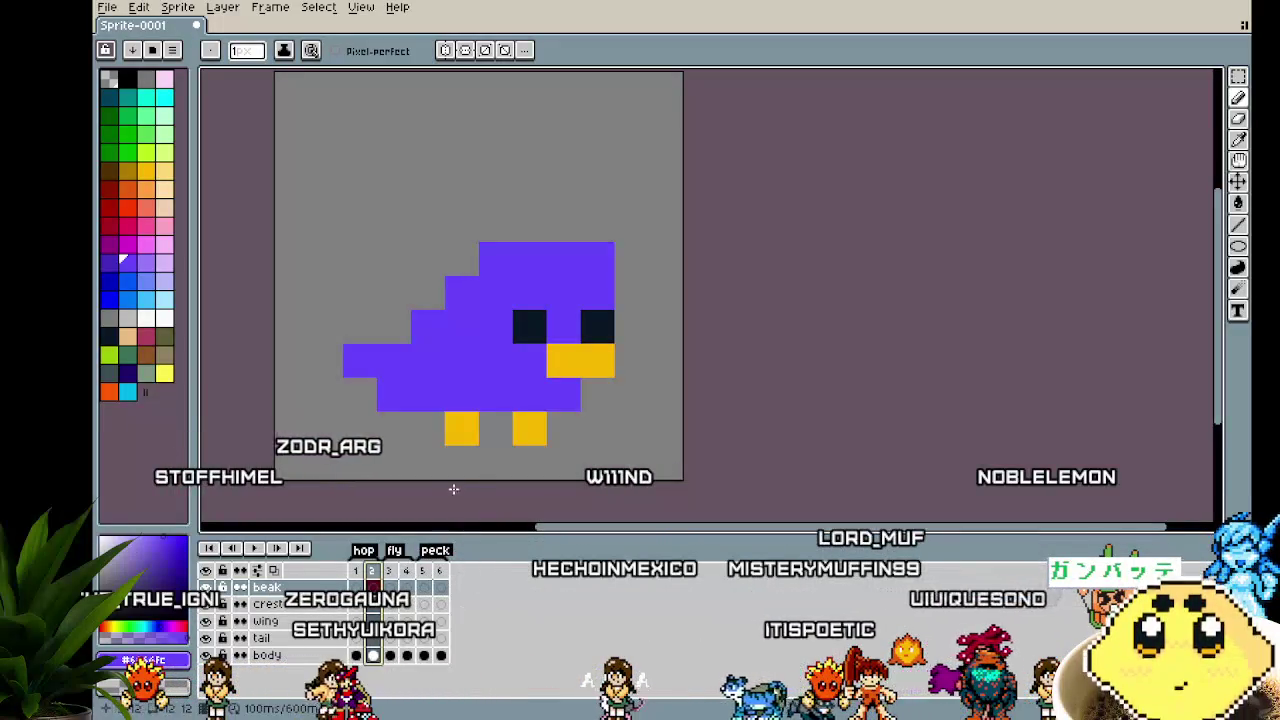
{"action": "left_click", "coordinate": [481, 473]}
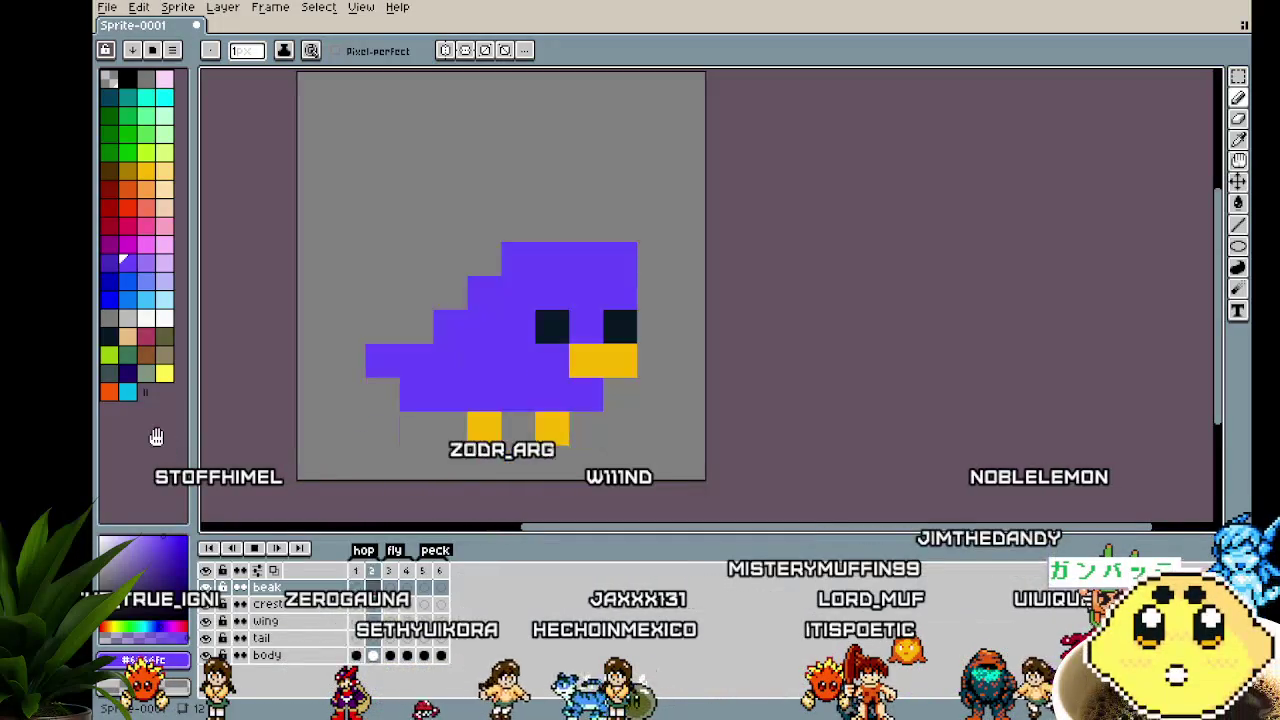
{"action": "key", "text": "Return"}
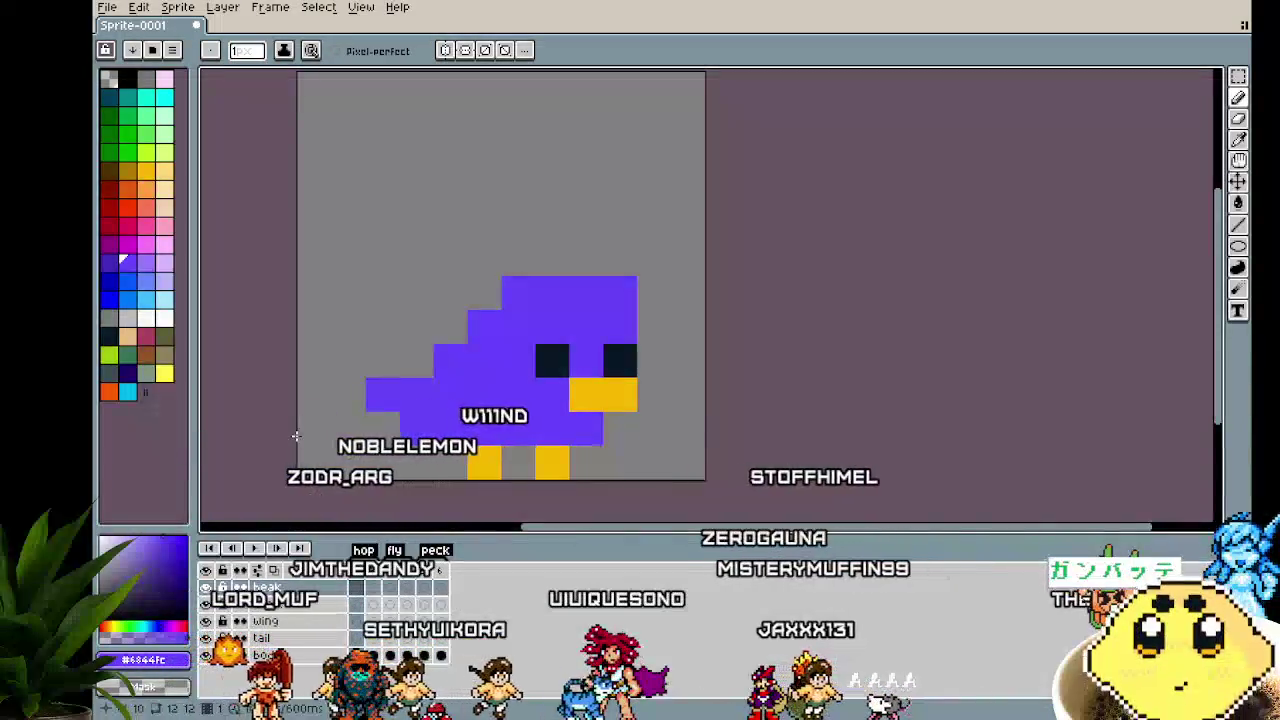
{"action": "left_click_drag", "start_coordinate": [394, 439], "coordinate": [363, 447]}
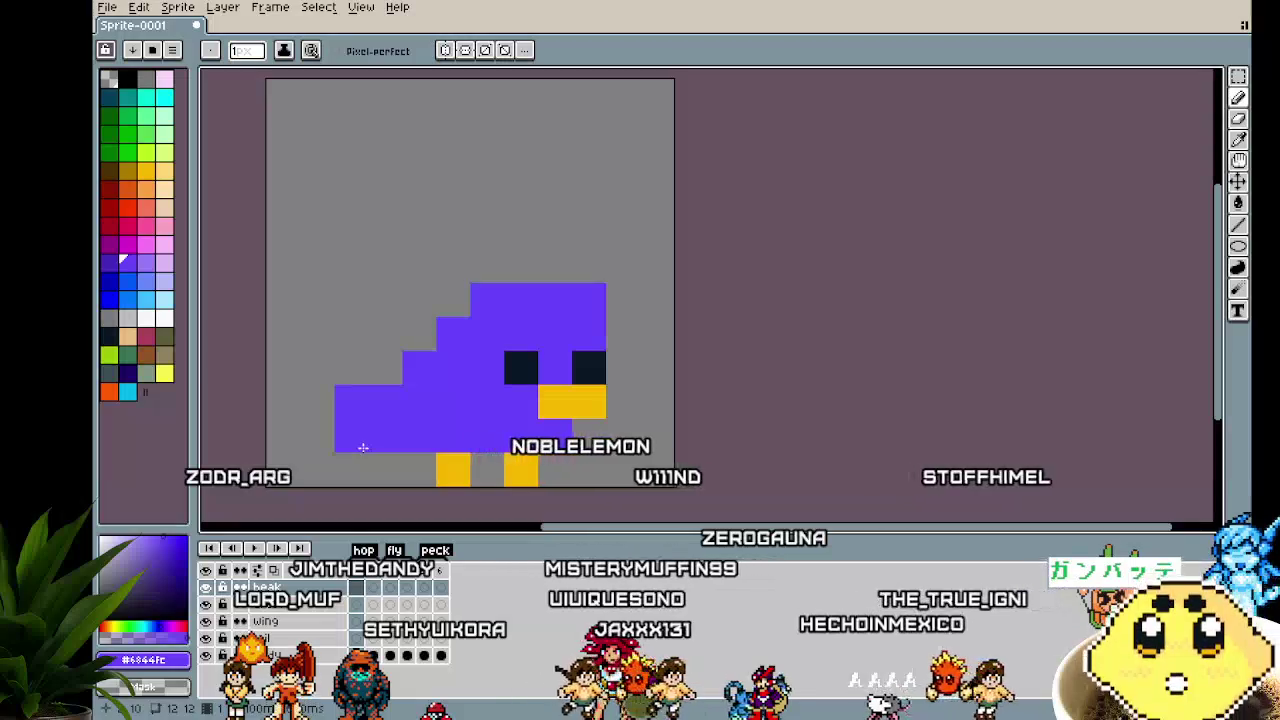
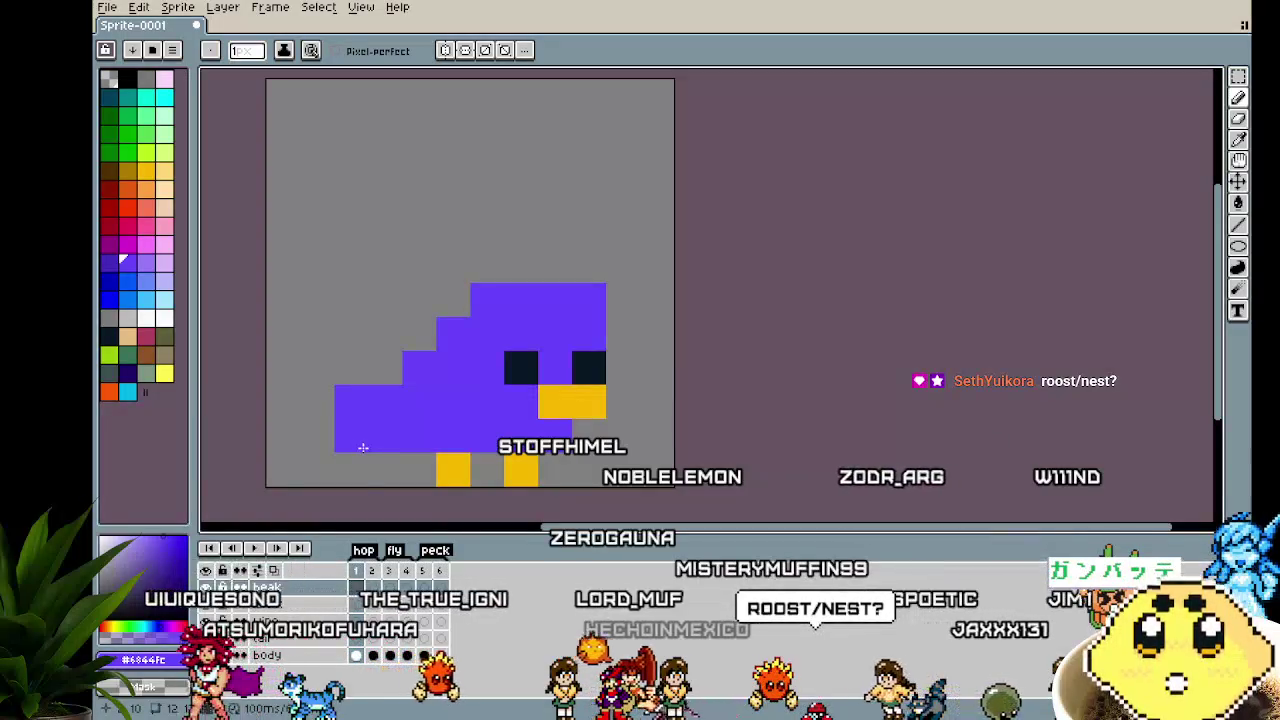
Review the peck, standing and hop poses by stepping through timeline frames
{"action": "left_click", "coordinate": [405, 570]}
{"action": "left_click", "coordinate": [423, 571]}
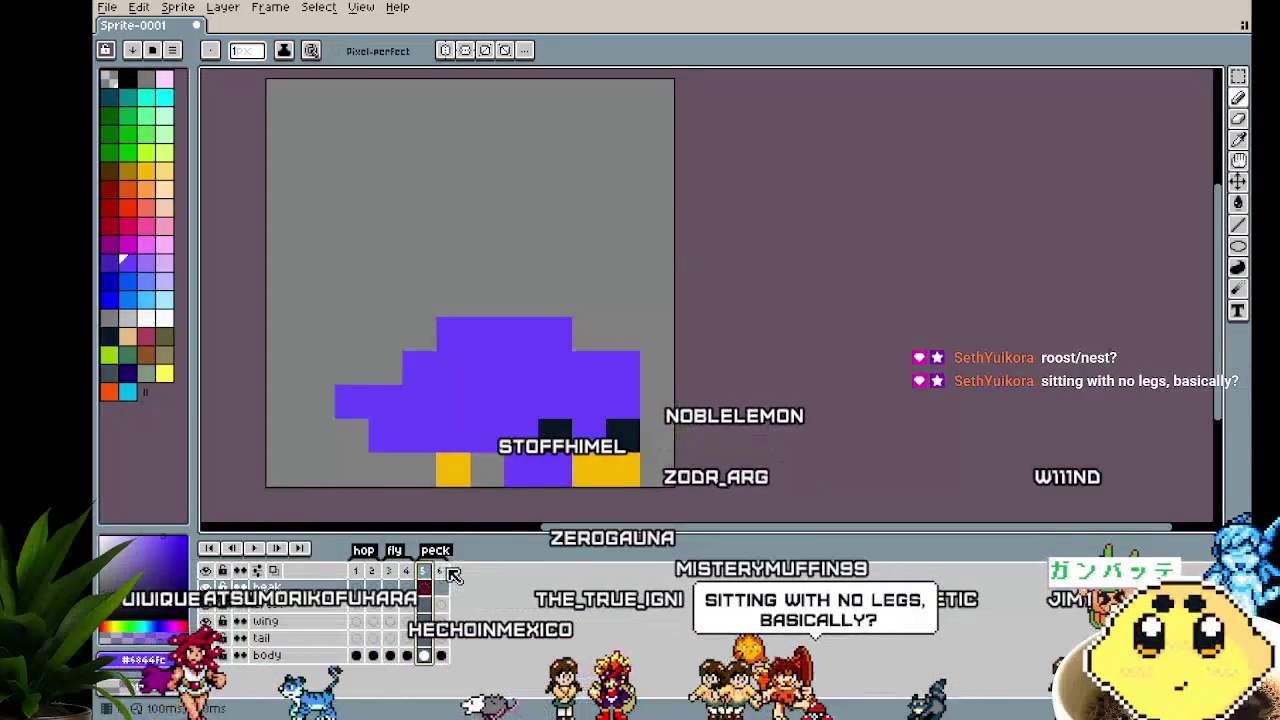
{"action": "left_click", "coordinate": [362, 584]}
{"action": "left_click", "coordinate": [375, 582]}
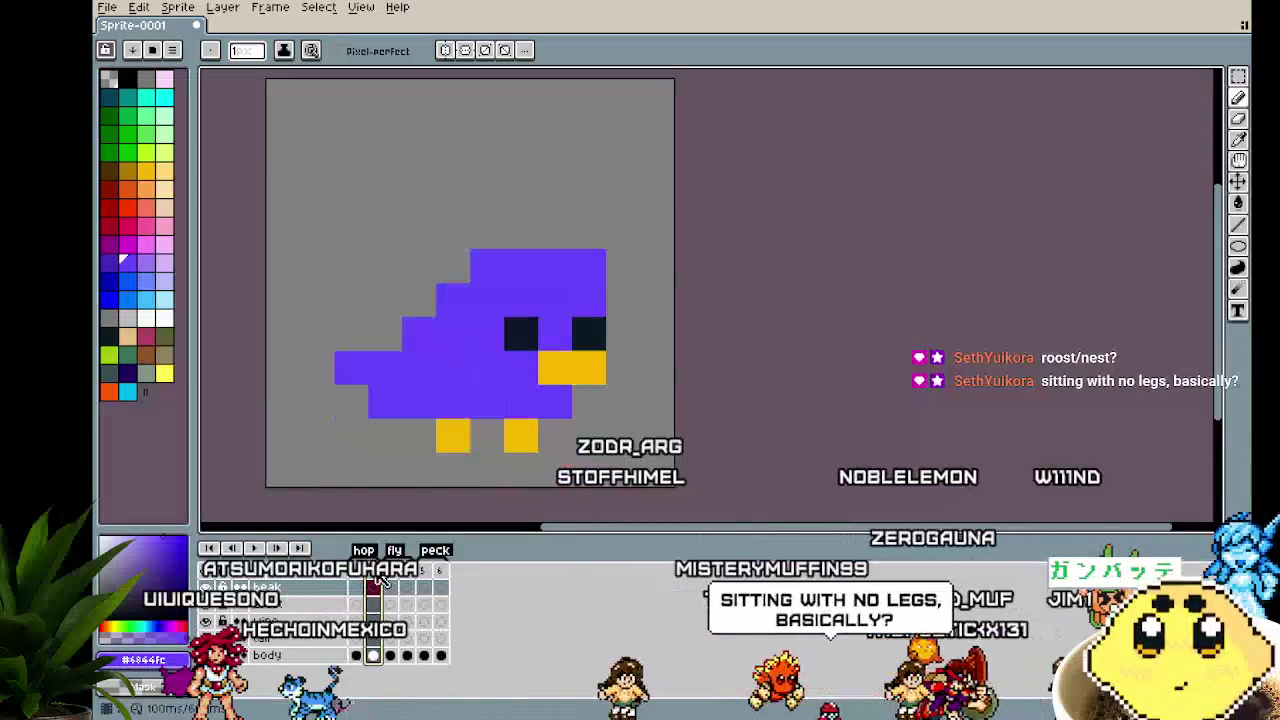
{"action": "left_click", "coordinate": [362, 584]}
Add a new animation tag named roost covering only frame 7
{"action": "right_click", "coordinate": [362, 582]}
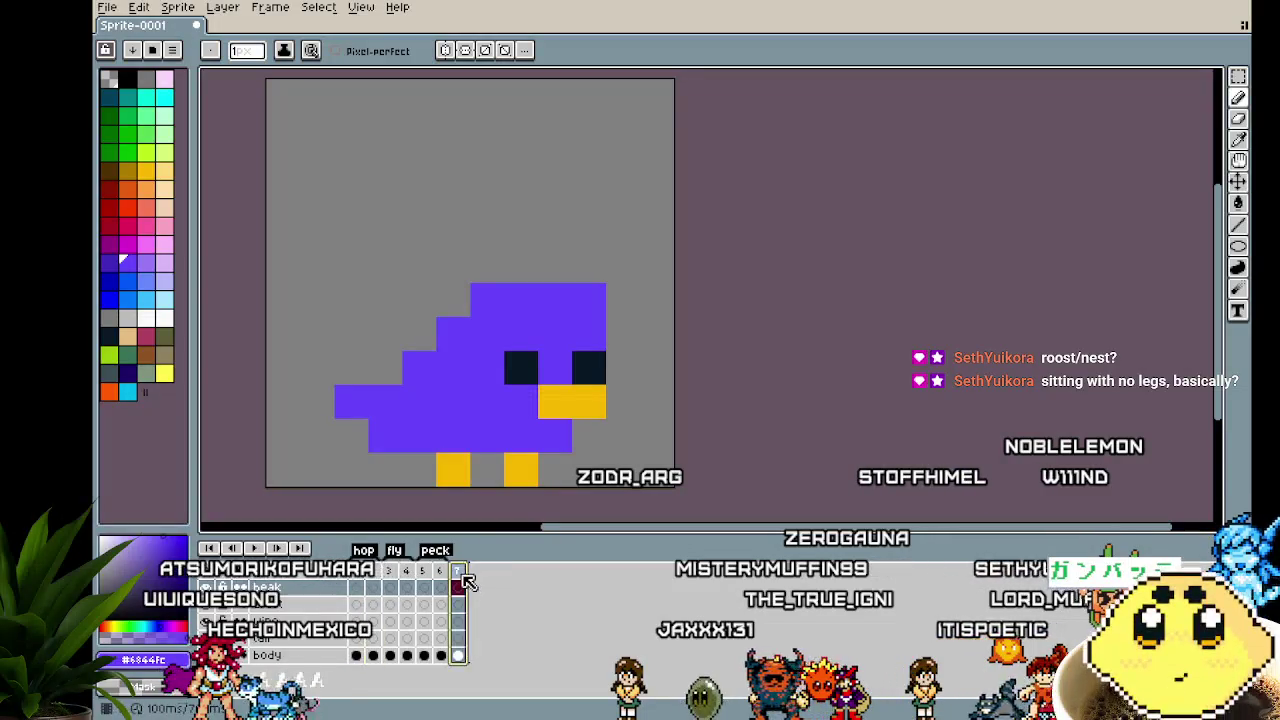
{"action": "left_click", "coordinate": [503, 638]}
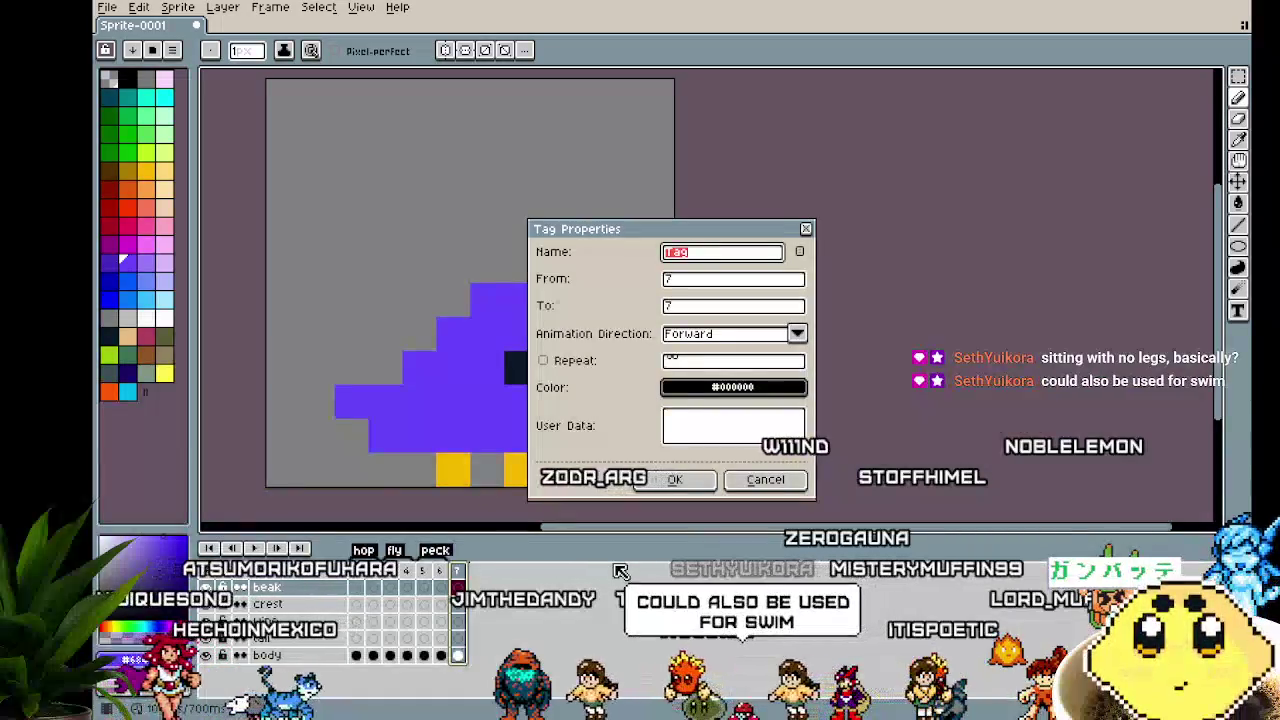
{"action": "type", "text": "f"}
{"action": "type", "text": "oos"}
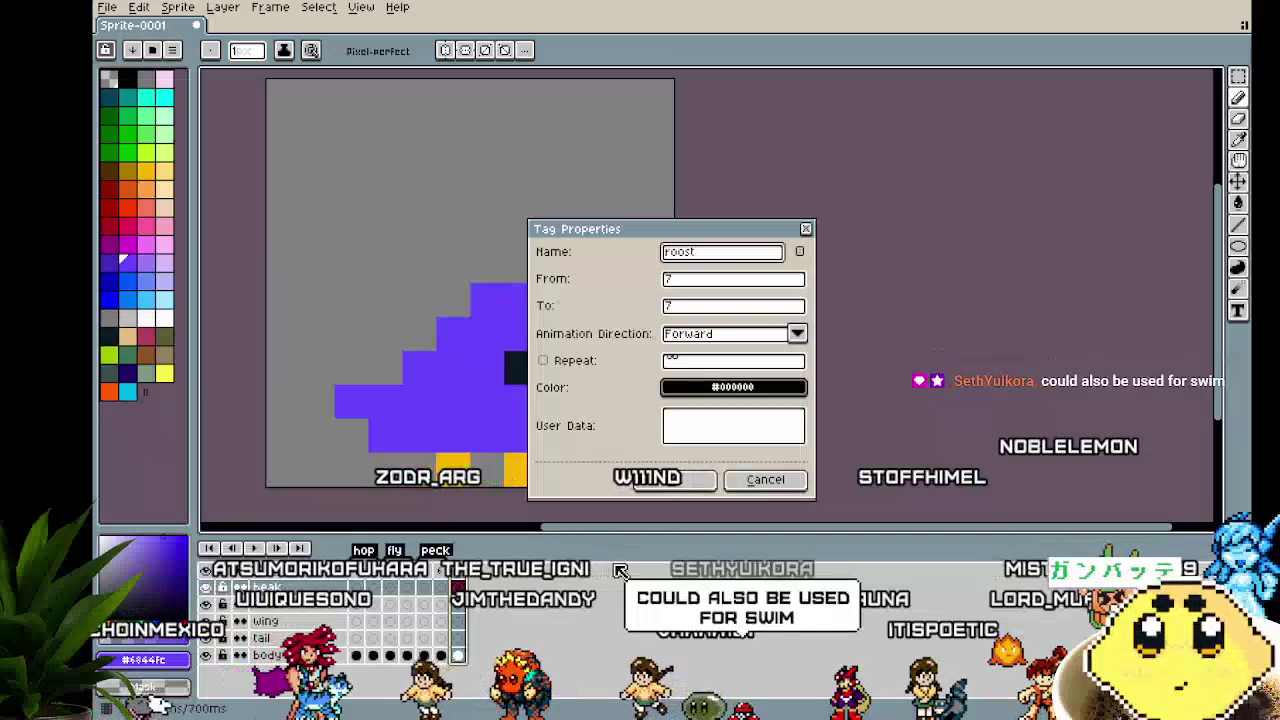
{"action": "type", "text": "t"}
{"action": "key", "text": "Return"}
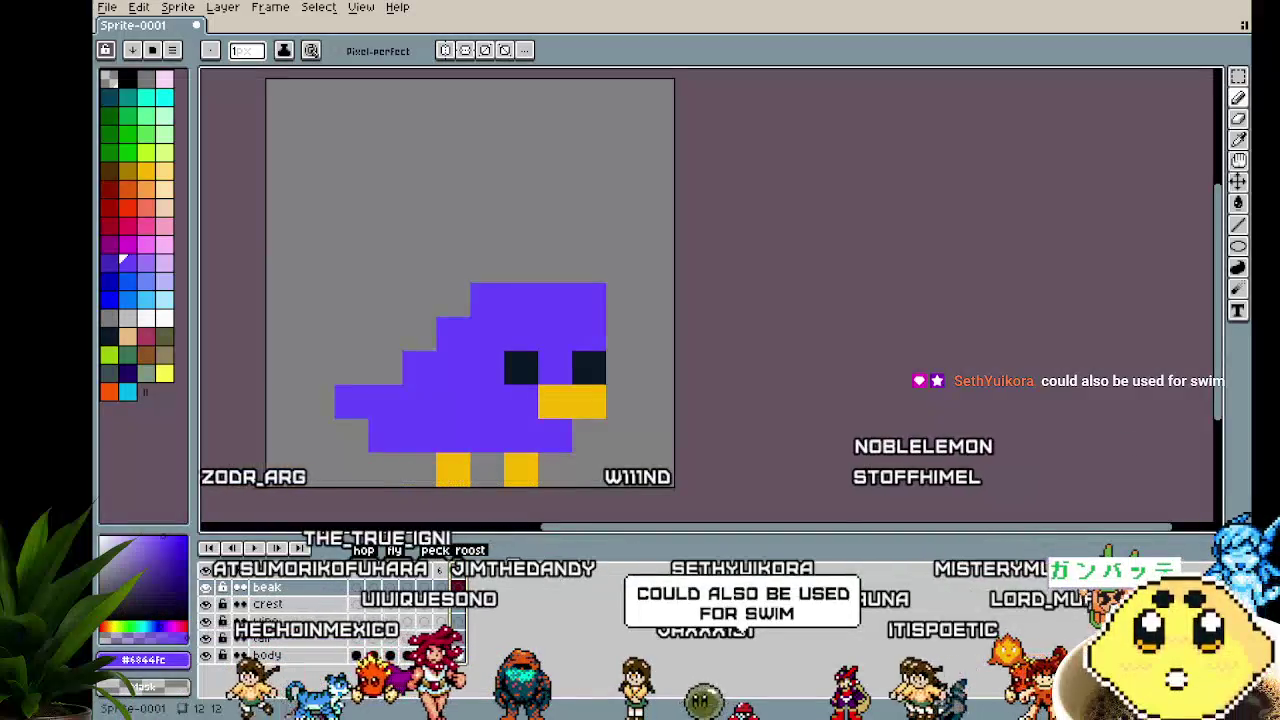
Marquee-select the whole bird on frame 7 and nudge it down so its legs are hidden
{"action": "key", "text": "m"}
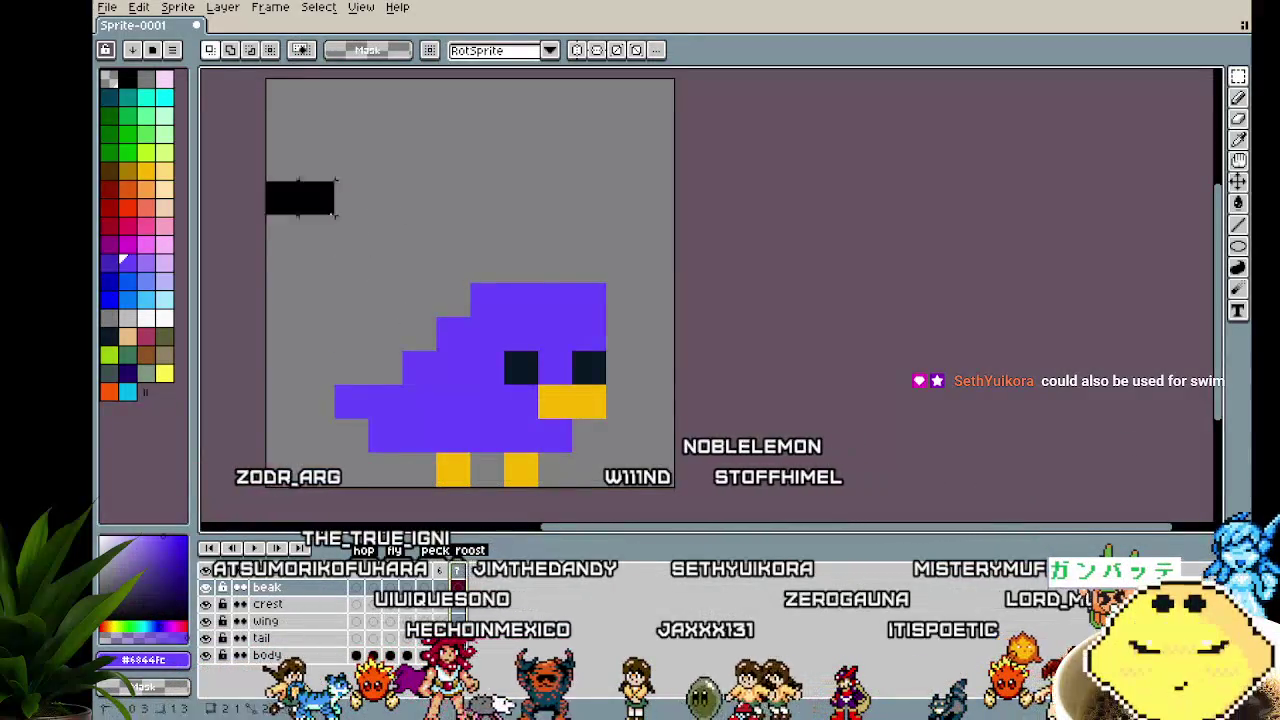
{"action": "left_click_drag", "start_coordinate": [265, 180], "coordinate": [677, 456]}
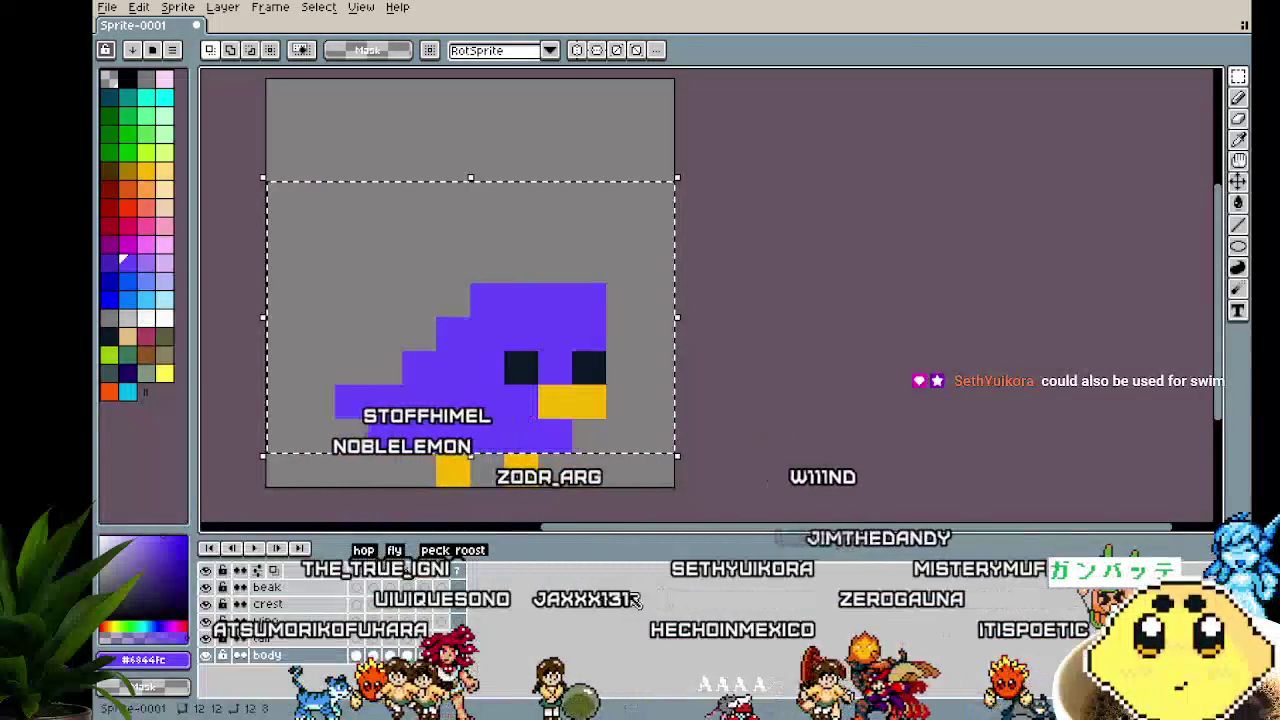
{"action": "key", "text": "Down"}
{"action": "key", "text": "ctrl+d"}
{"action": "mouse_move", "coordinate": [857, 457]}
{"action": "left_mouse_down"}
{"action": "mouse_move", "coordinate": [786, 477]}
{"action": "mouse_move", "coordinate": [874, 454]}
{"action": "left_mouse_up"}
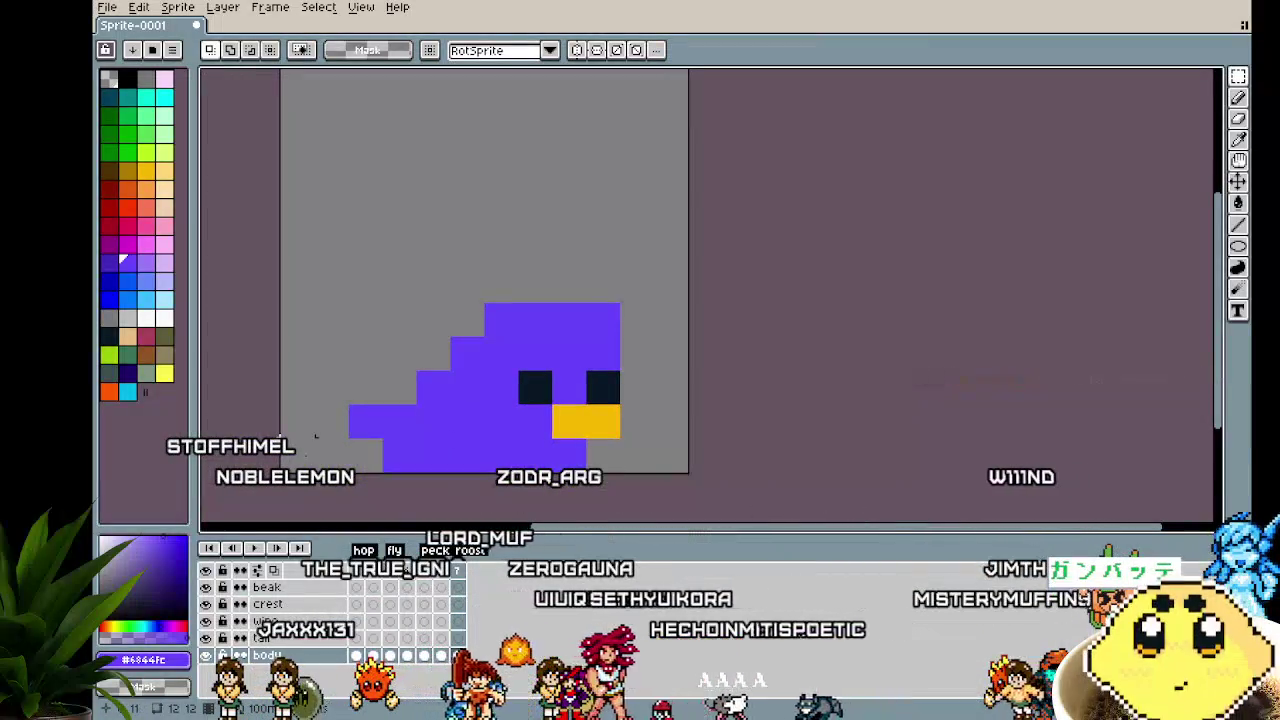
{"action": "left_click_drag", "start_coordinate": [302, 453], "coordinate": [298, 453]}
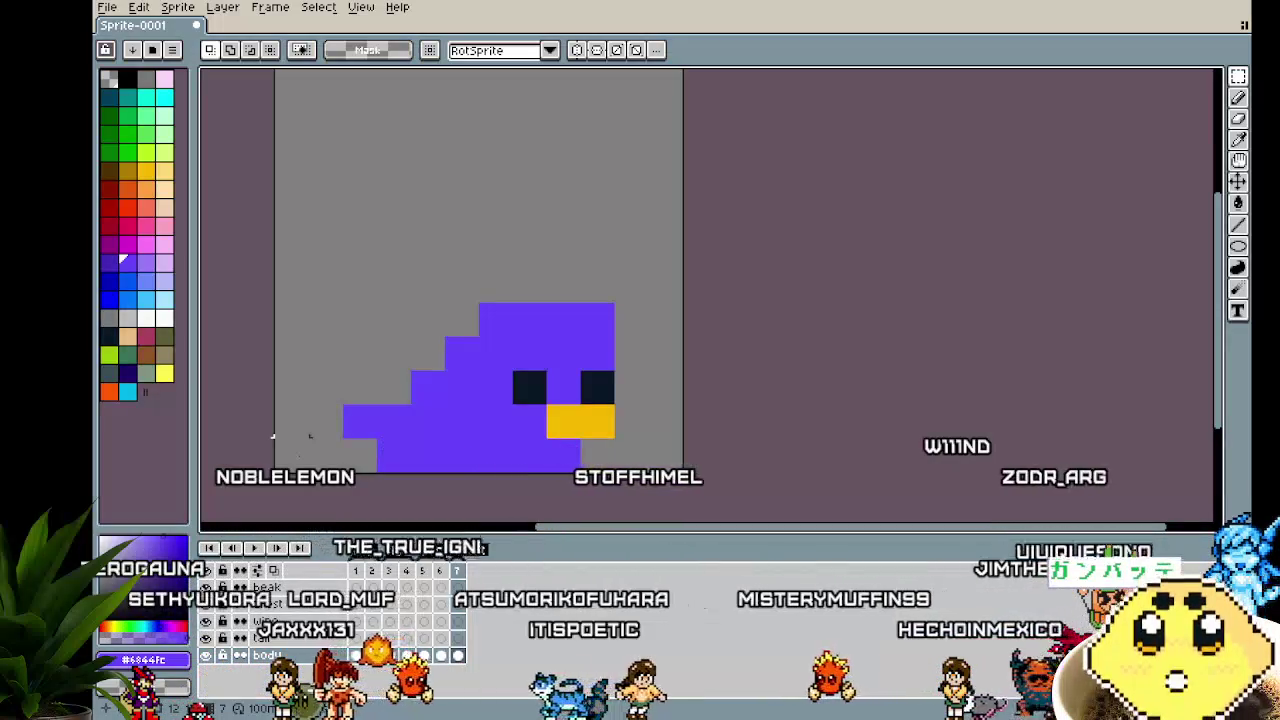
{"action": "scroll", "coordinate": [363, 491], "scroll_direction": "left", "scroll_amount": 2}
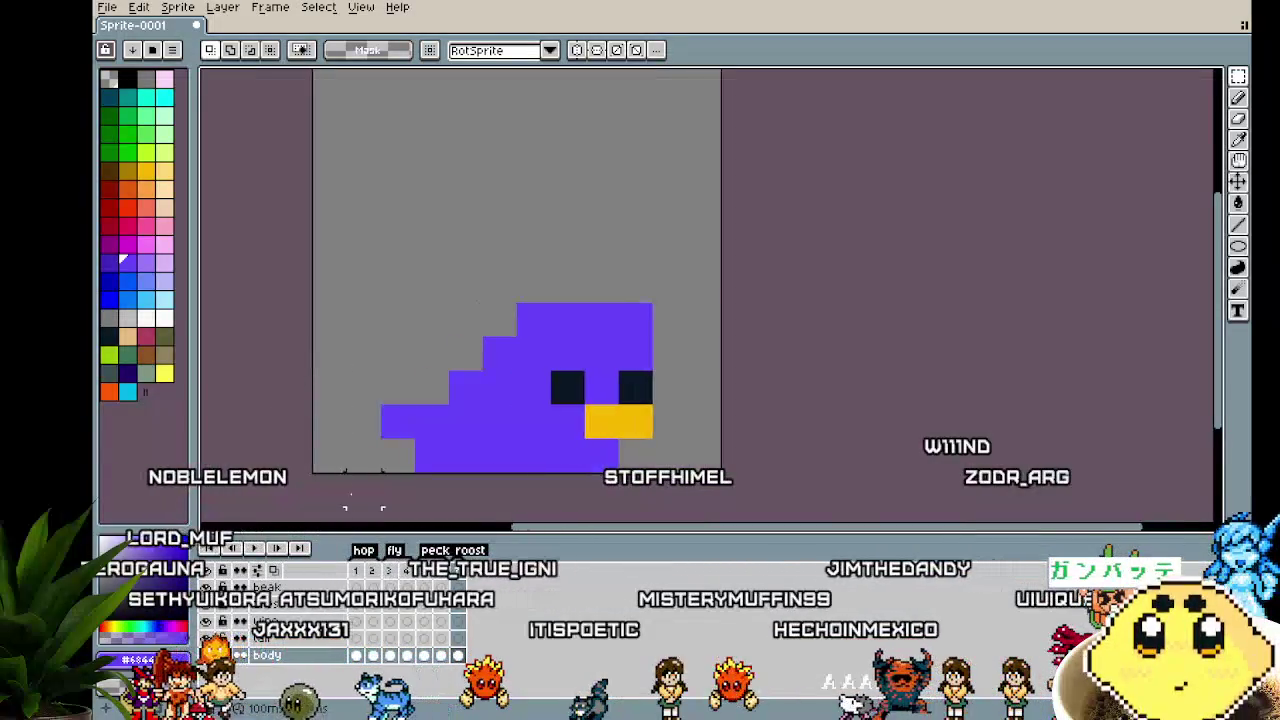
{"action": "left_click", "coordinate": [363, 586]}
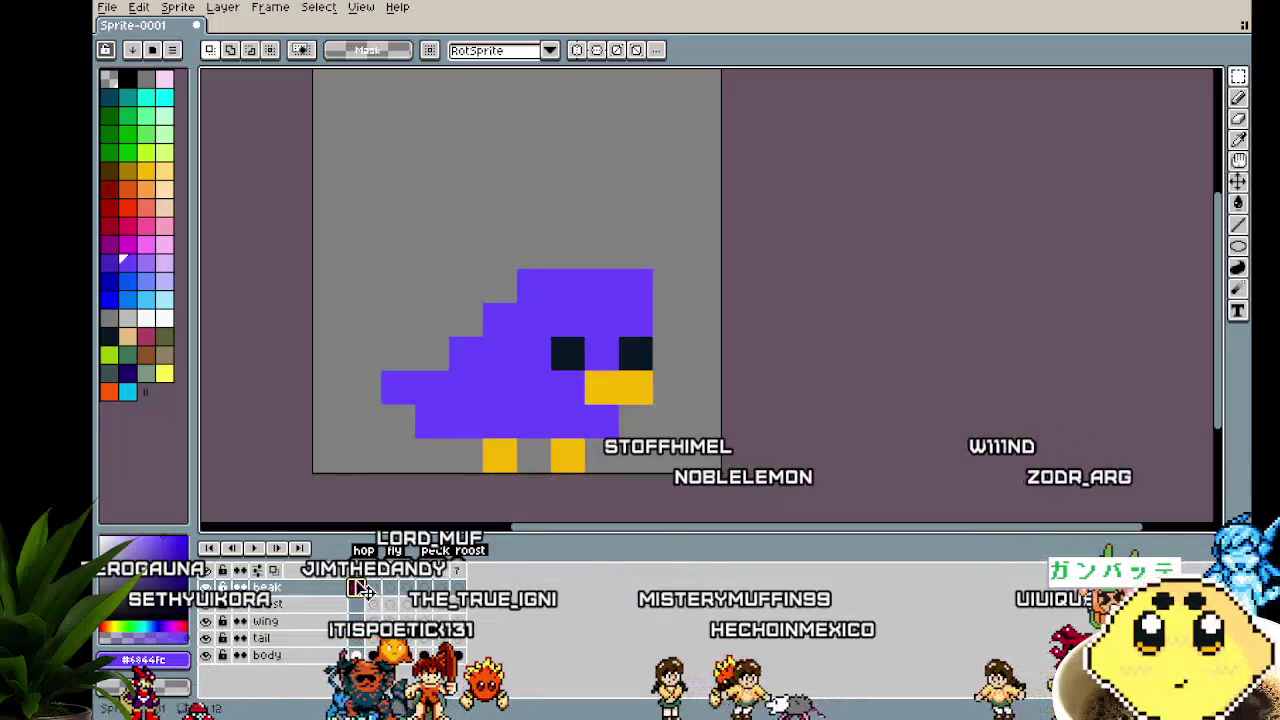
{"action": "scroll", "coordinate": [300, 451], "scroll_direction": "right", "scroll_amount": 2}
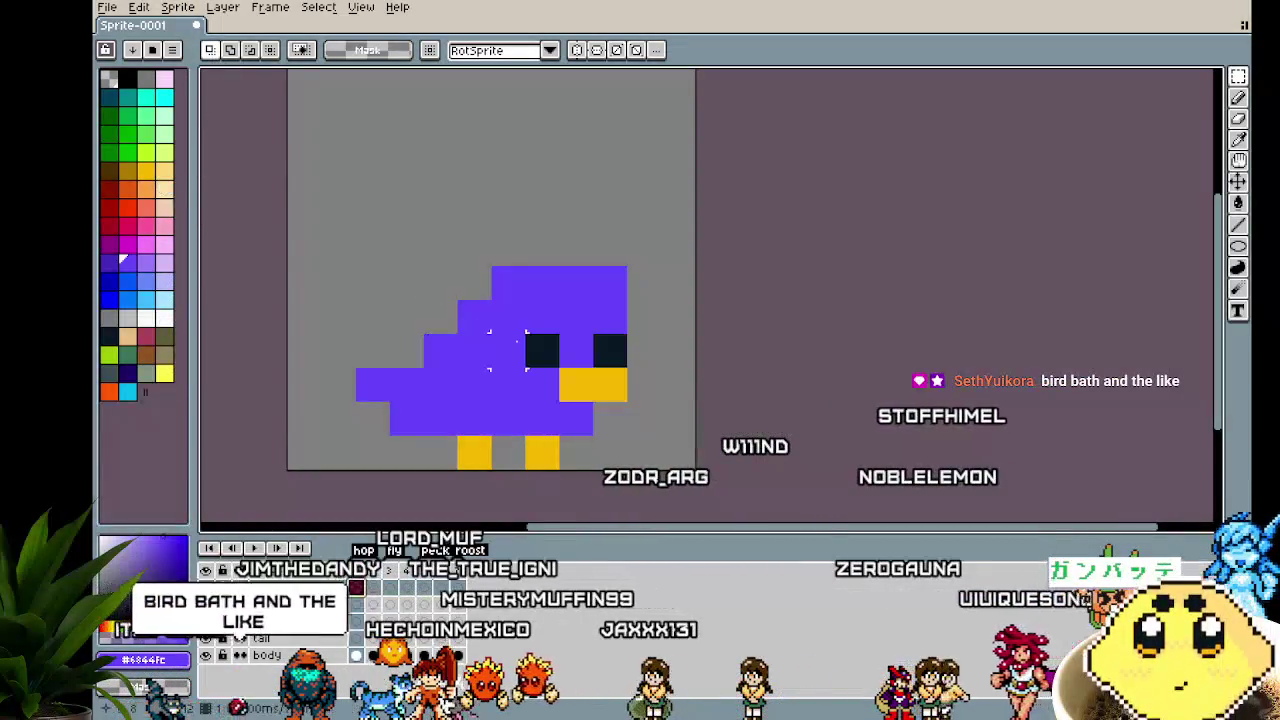
Extend the yellow beak tip on frames 1 and 2 with the pencil
{"action": "key", "text": "b"}
{"action": "left_click", "coordinate": [593, 385], "text": "alt"}
{"action": "left_click", "coordinate": [474, 384]}
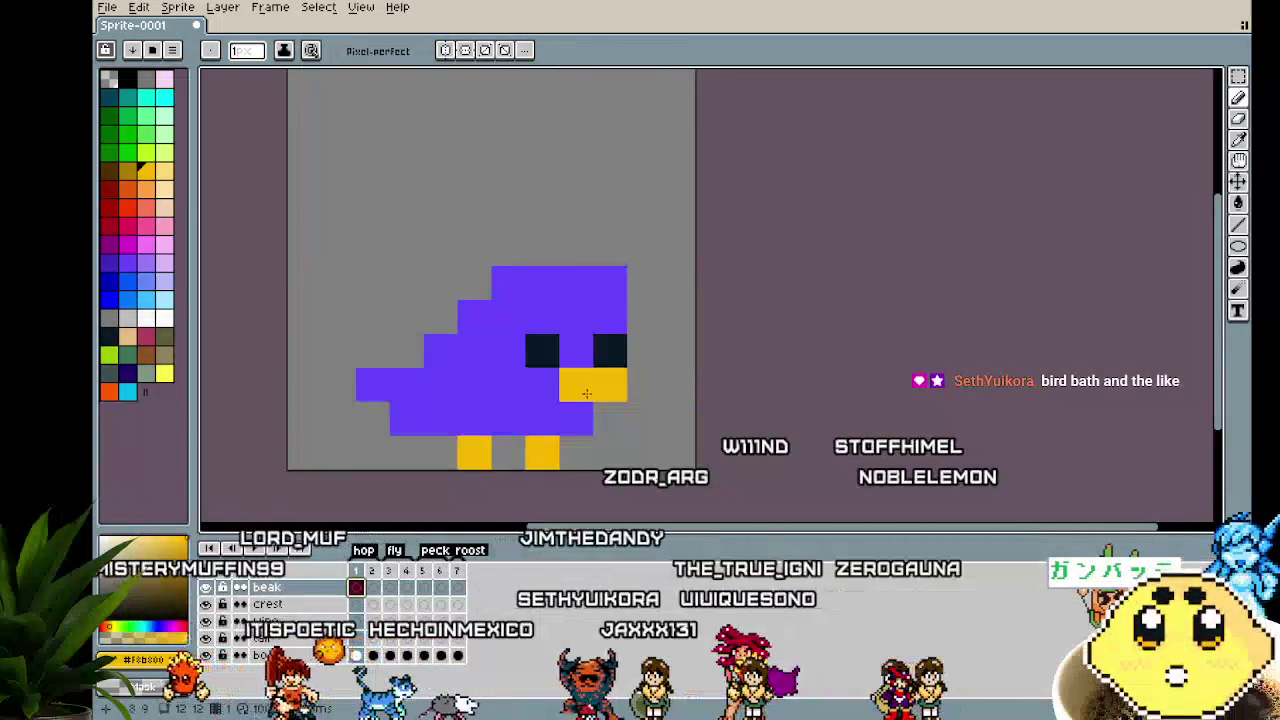
{"action": "left_click_drag", "start_coordinate": [589, 394], "coordinate": [662, 394]}
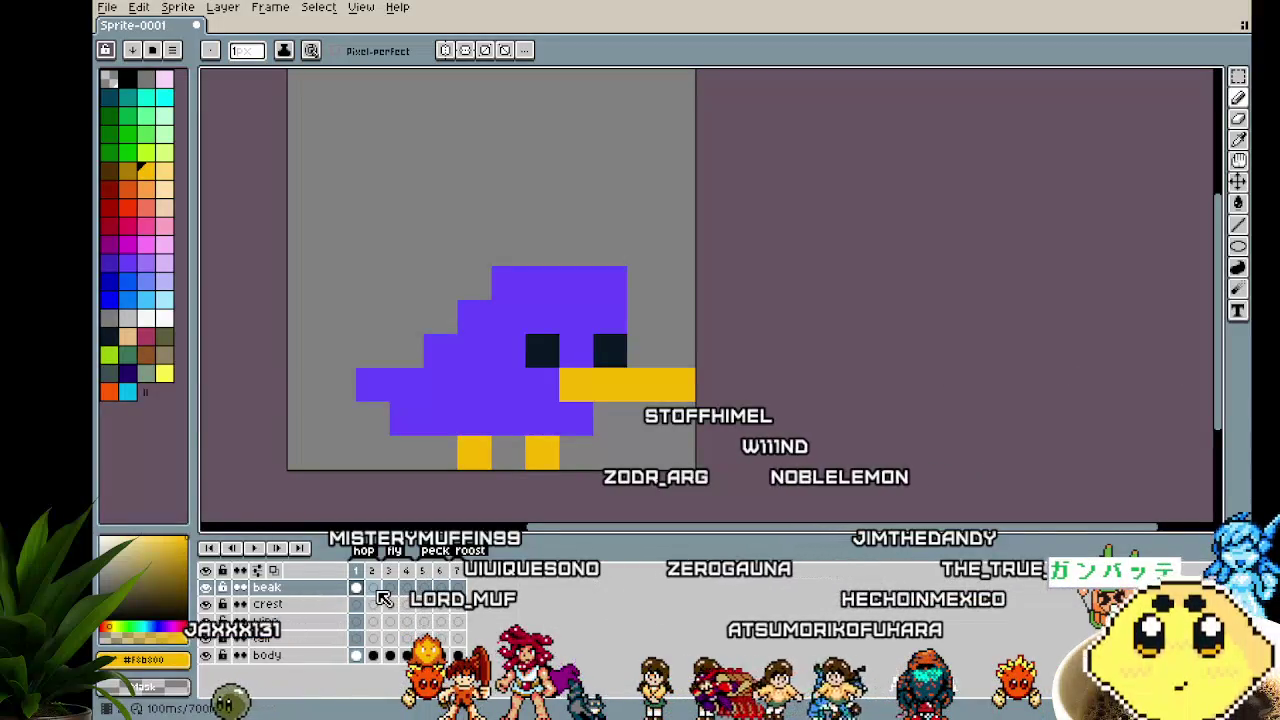
{"action": "left_click", "coordinate": [377, 590]}
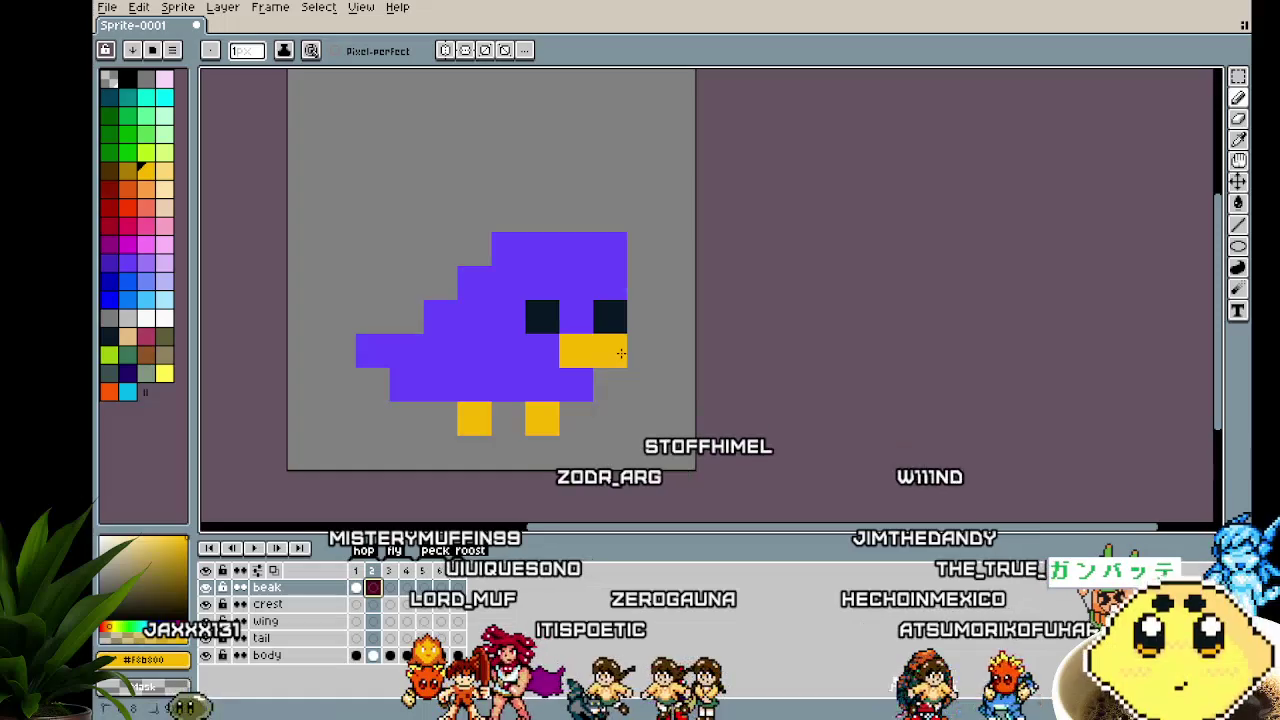
{"action": "left_click_drag", "start_coordinate": [580, 353], "coordinate": [644, 351]}
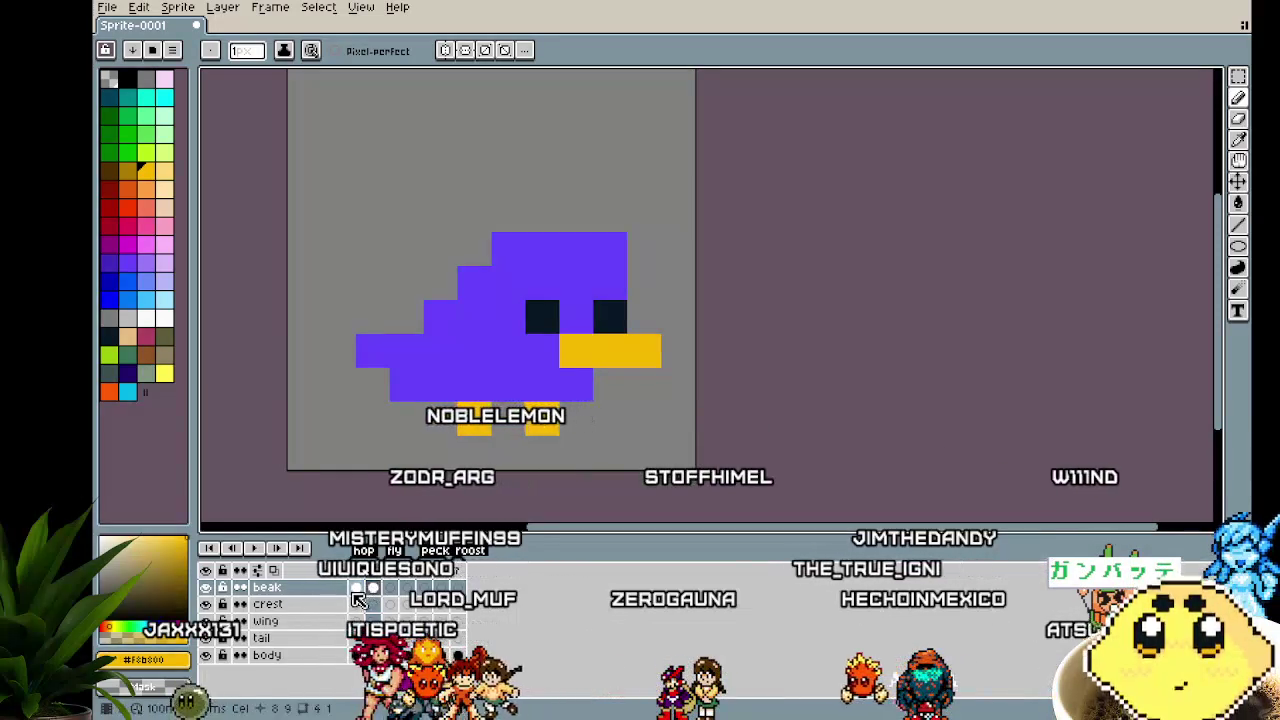
{"action": "key", "text": "comma"}
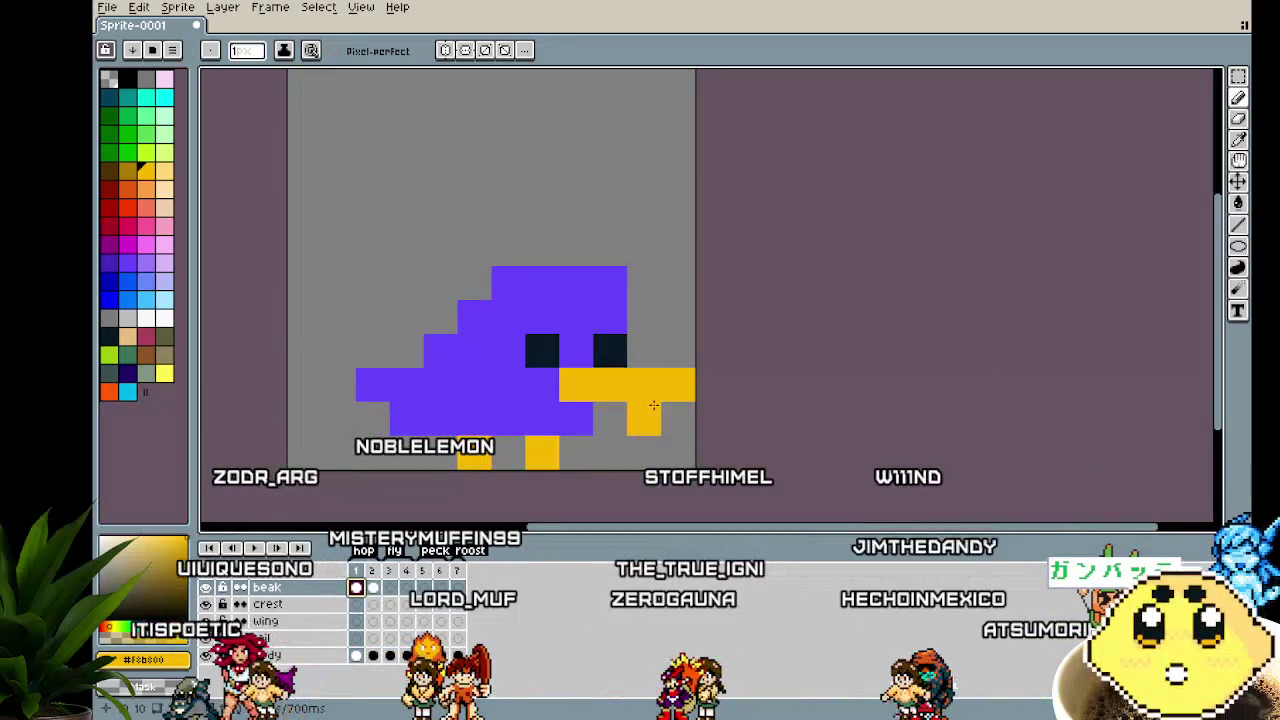
{"action": "key", "text": "period"}
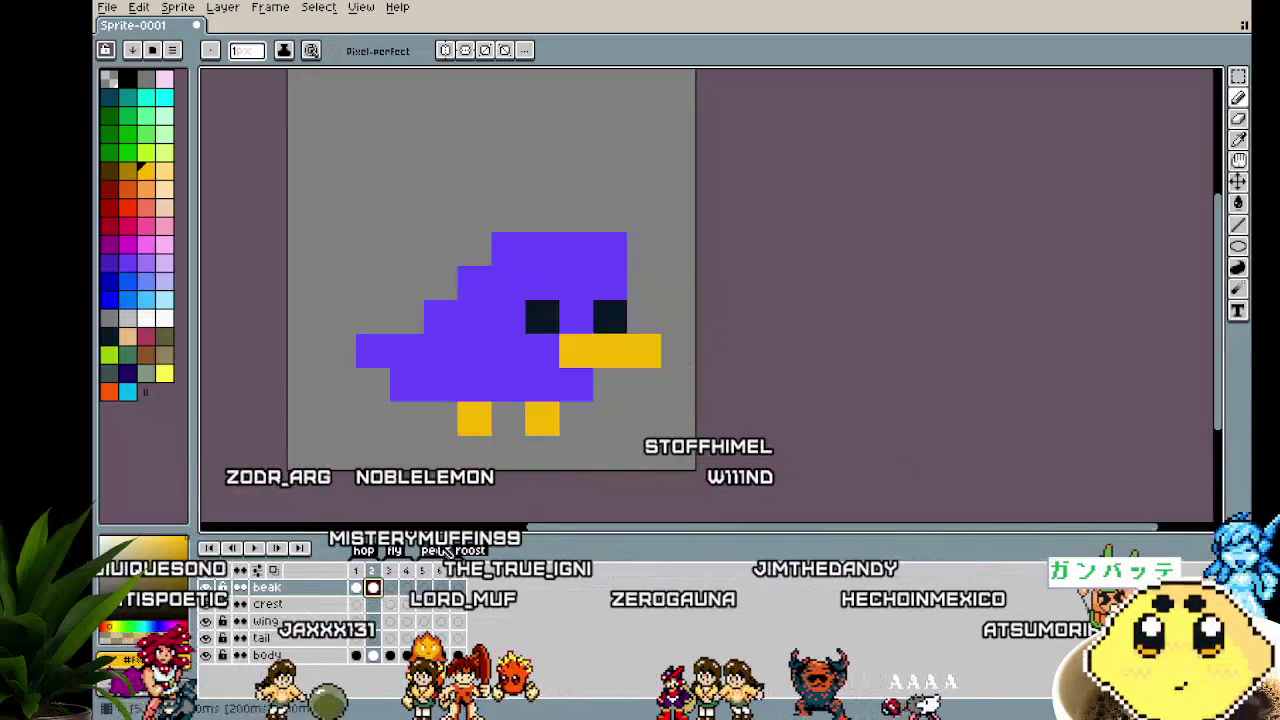
{"action": "left_click", "coordinate": [678, 351]}
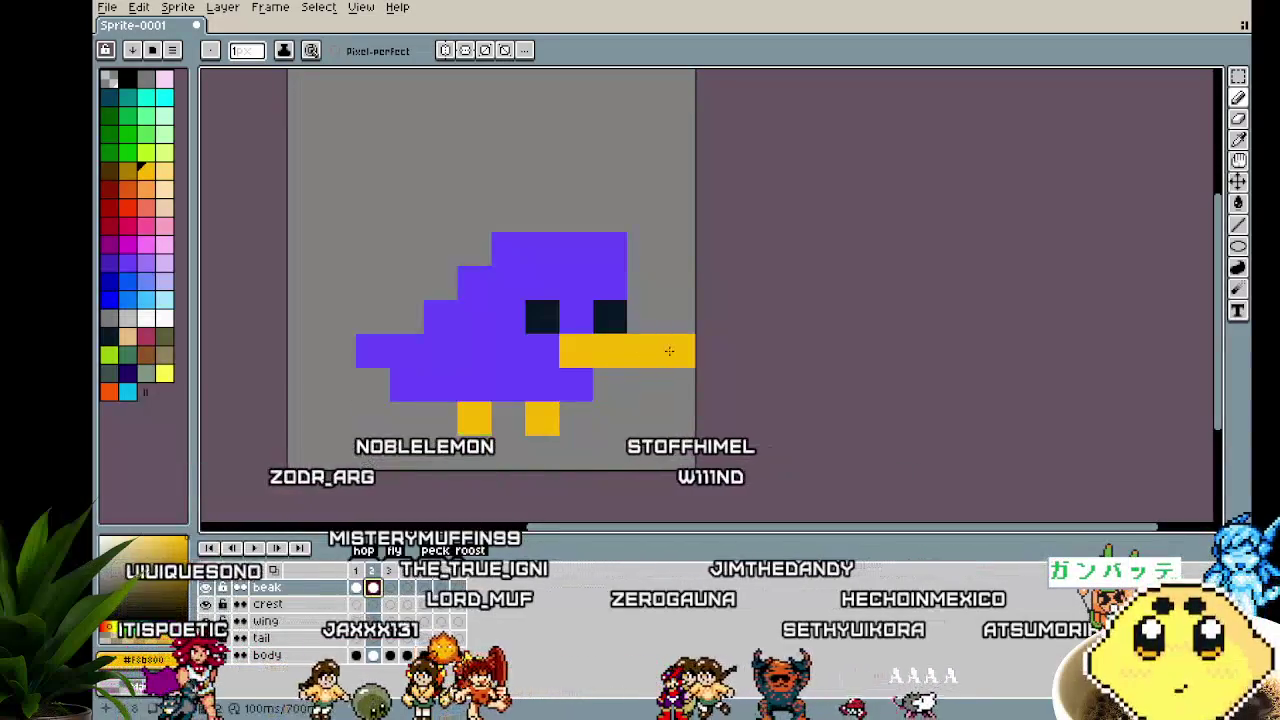
Lengthen the beak one pixel on frames 3 and 4, then review frames 1 and 5
{"action": "left_click", "coordinate": [397, 592]}
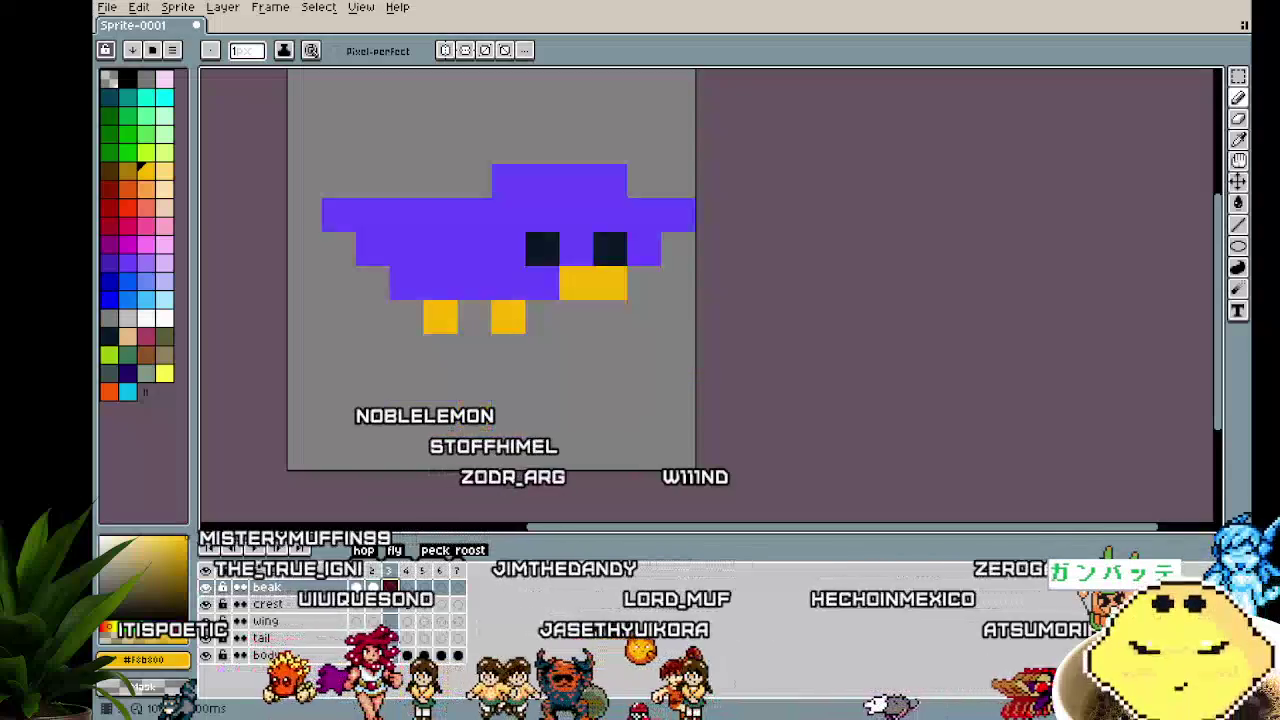
{"action": "left_click", "coordinate": [678, 284]}
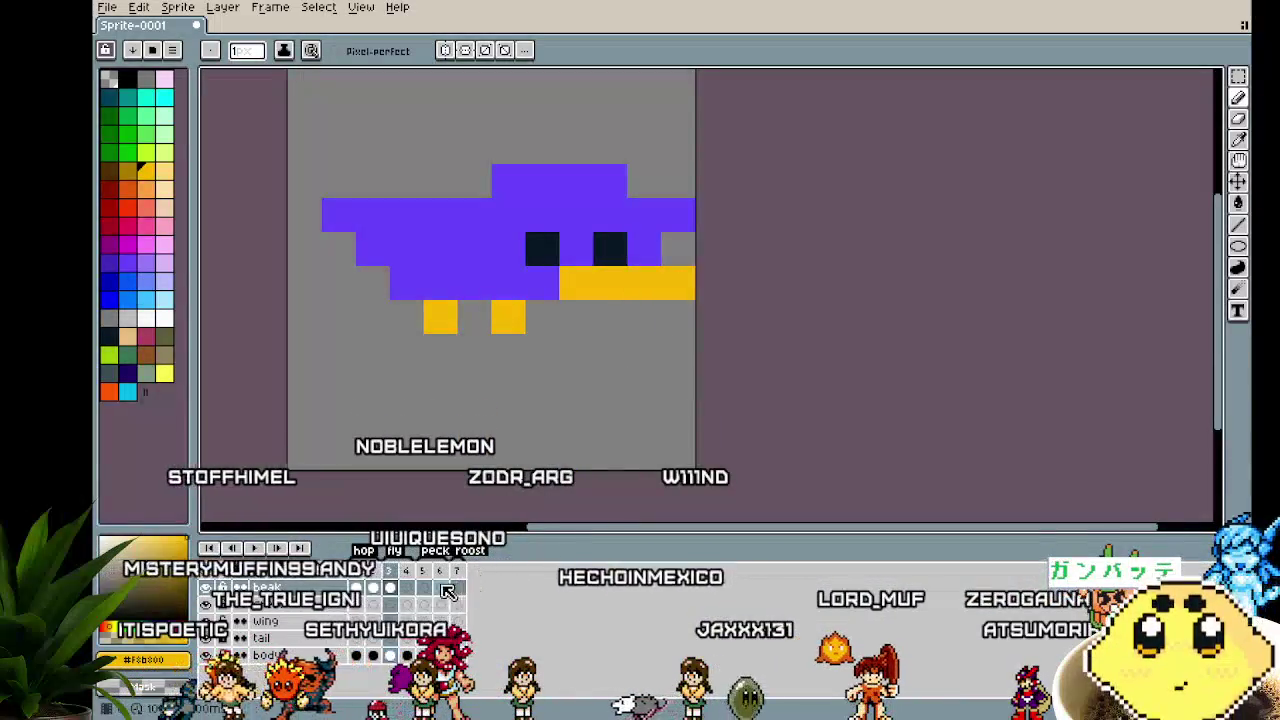
{"action": "left_click", "coordinate": [407, 588]}
{"action": "left_click", "coordinate": [672, 317]}
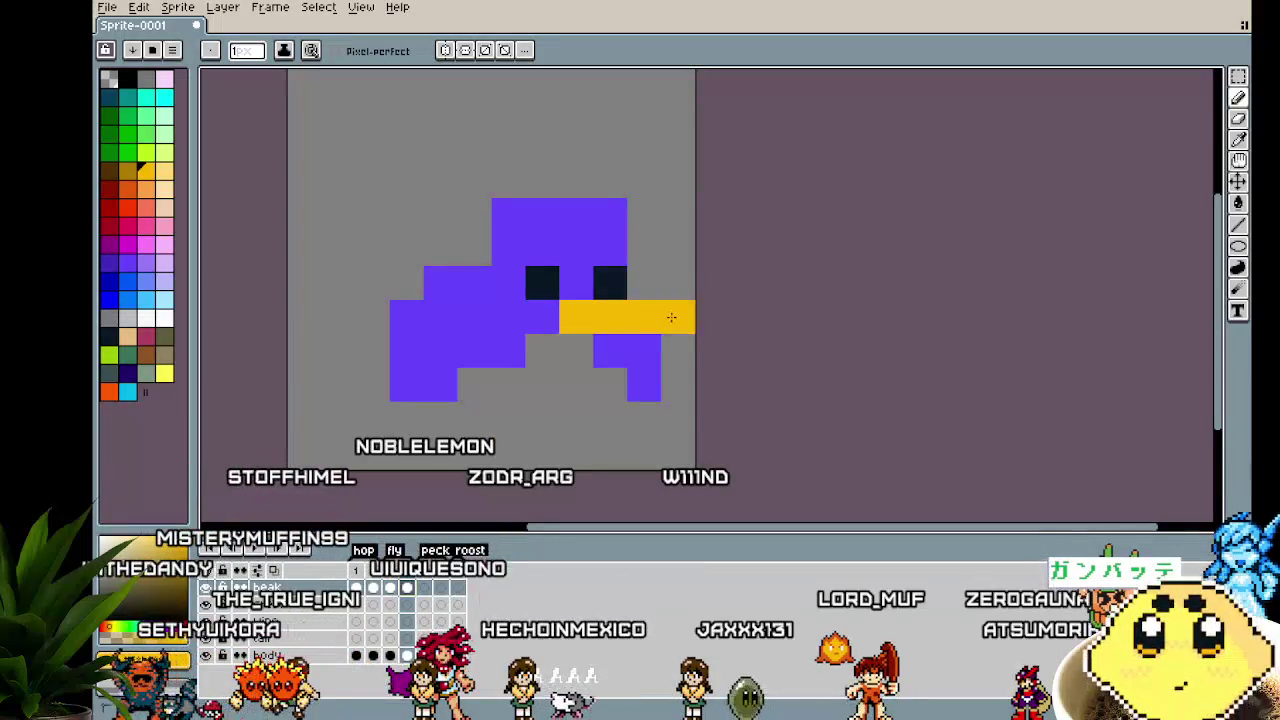
{"action": "left_click", "coordinate": [426, 589]}
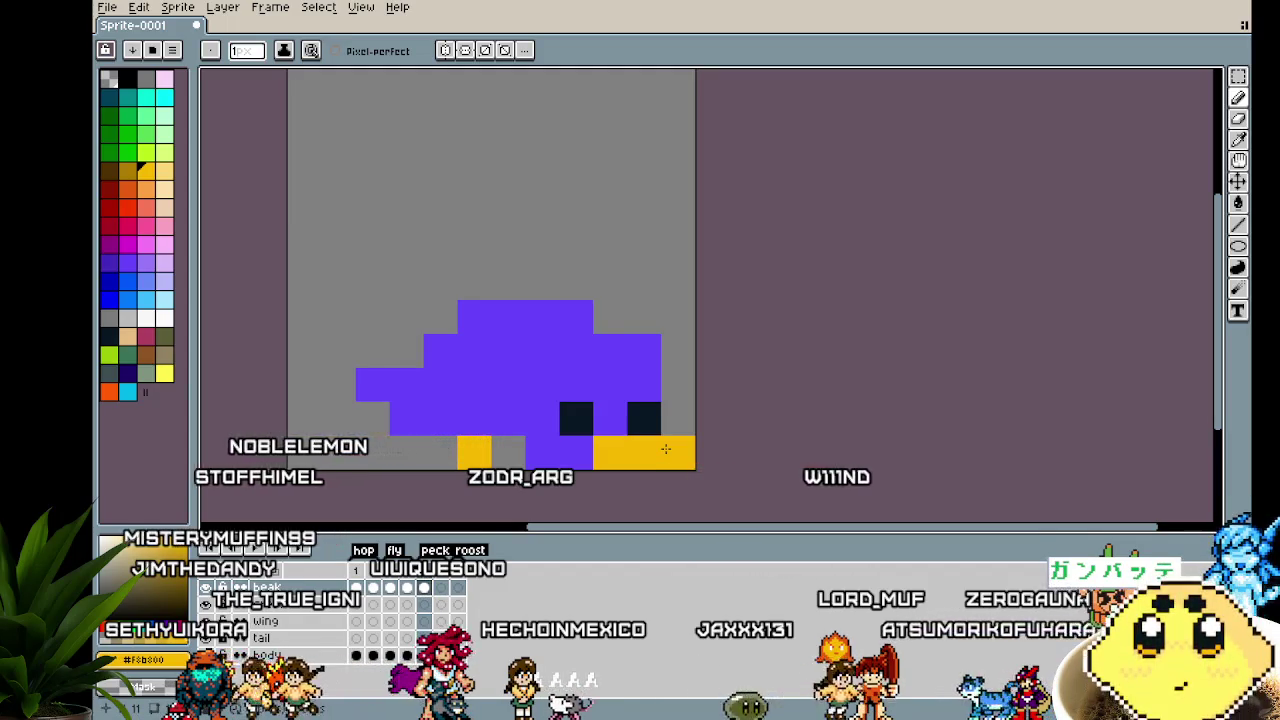
{"action": "scroll", "coordinate": [665, 449], "scroll_direction": "down", "scroll_amount": 1}
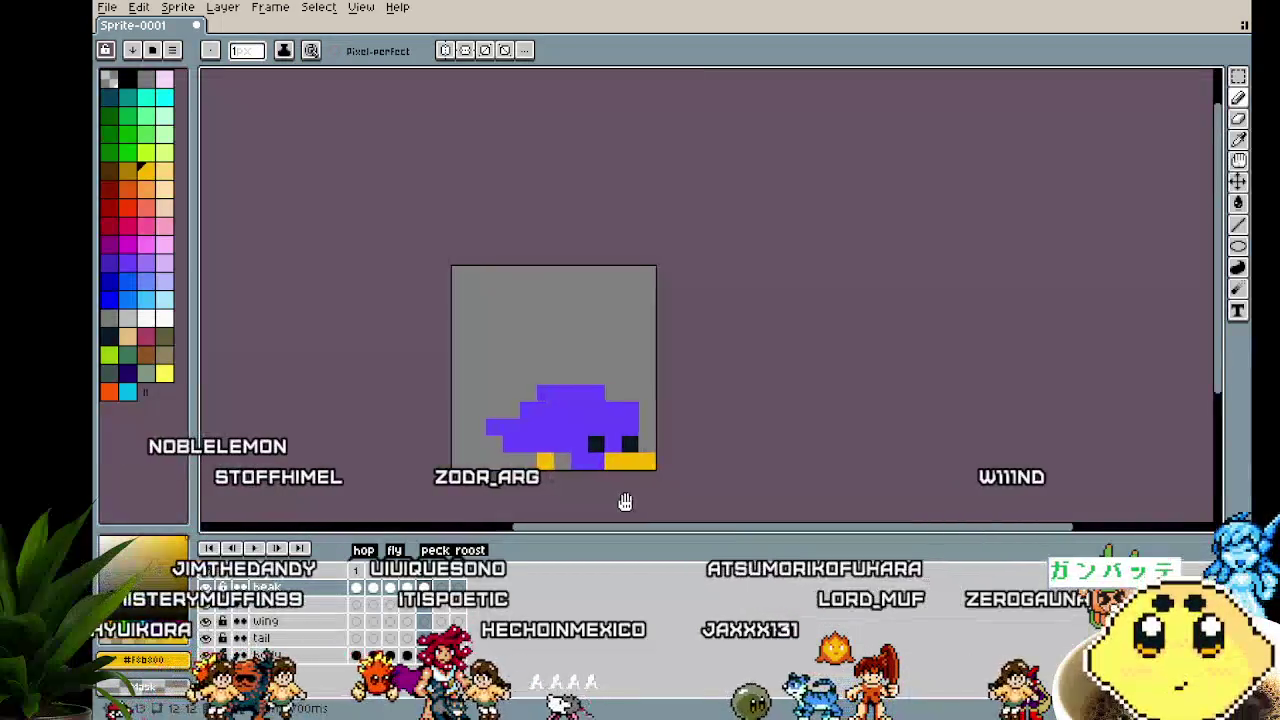
{"action": "left_click", "coordinate": [357, 656]}
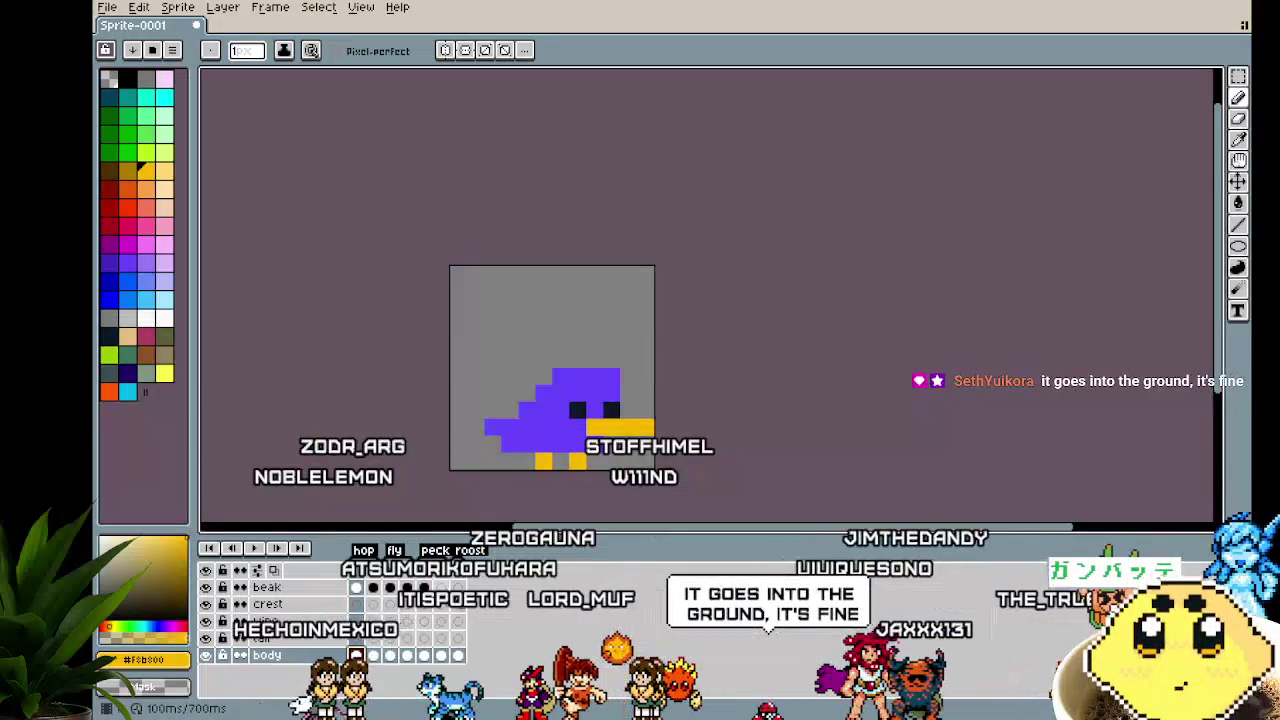
{"action": "left_click", "coordinate": [424, 587]}
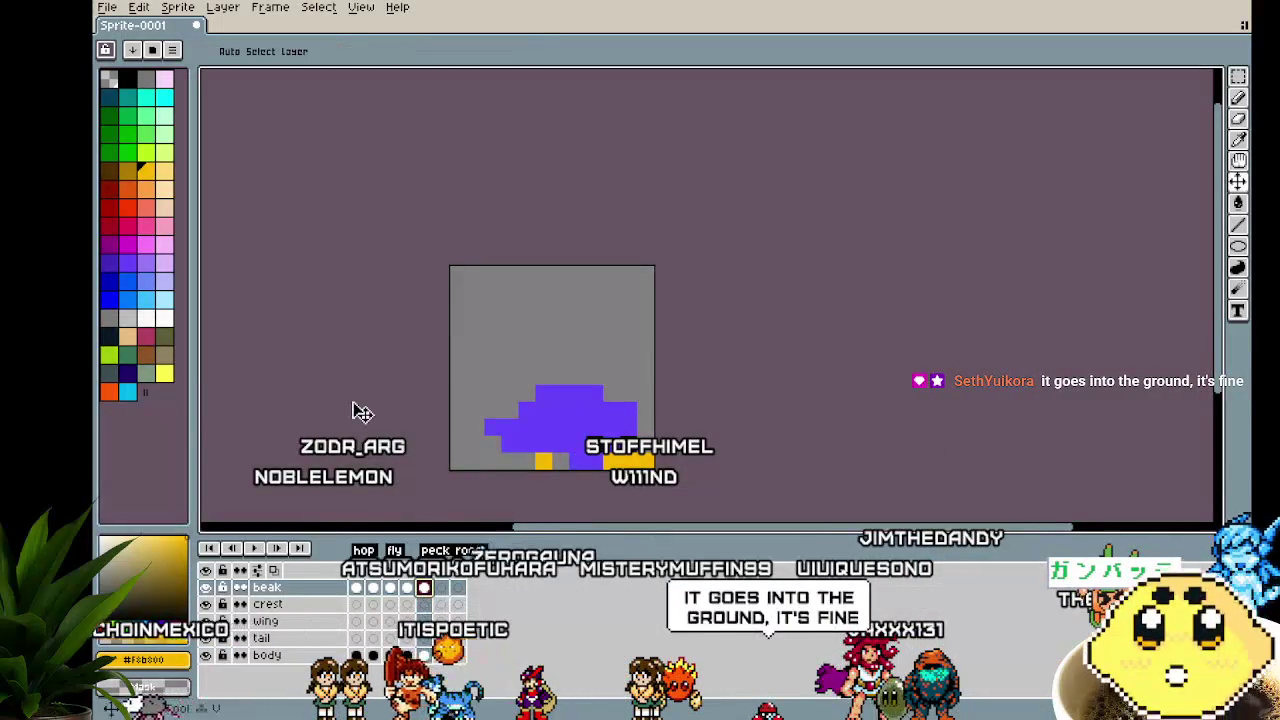
Resize the canvas to 16×16 with a bottom-centre anchor, adding four rows on top
{"action": "key", "text": "ctrl+alt+c"}
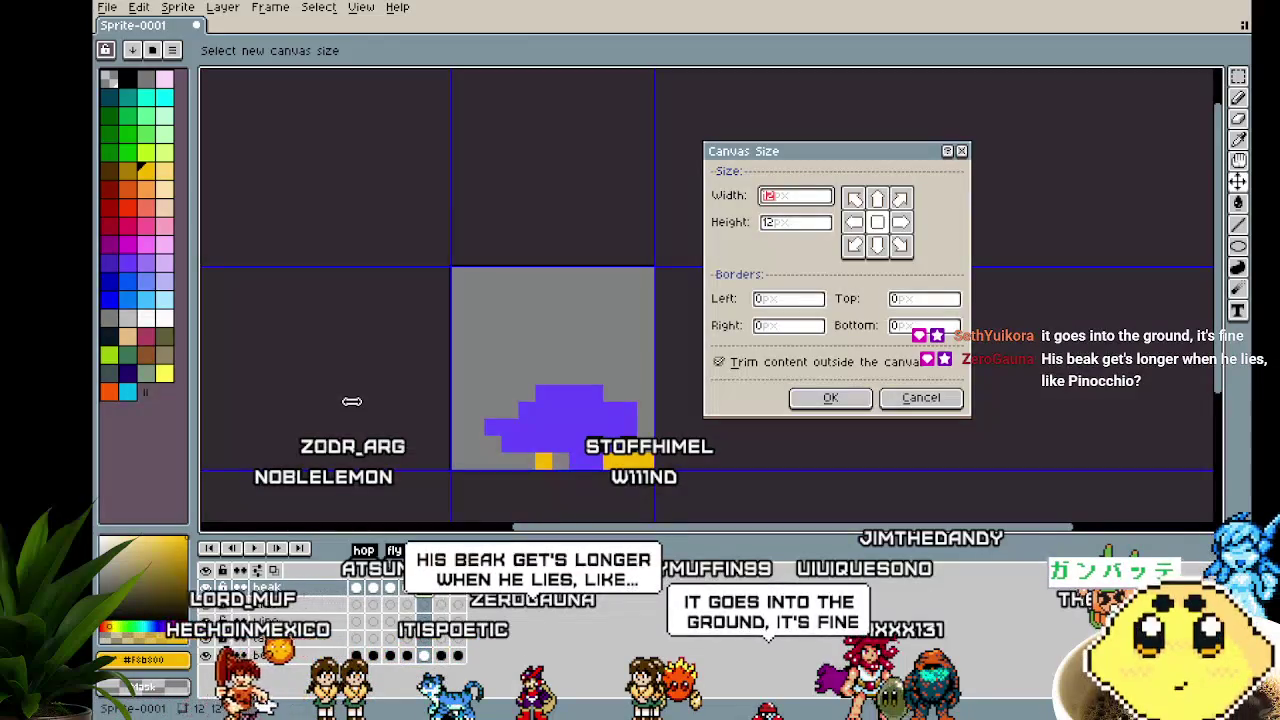
{"action": "type", "text": "1"}
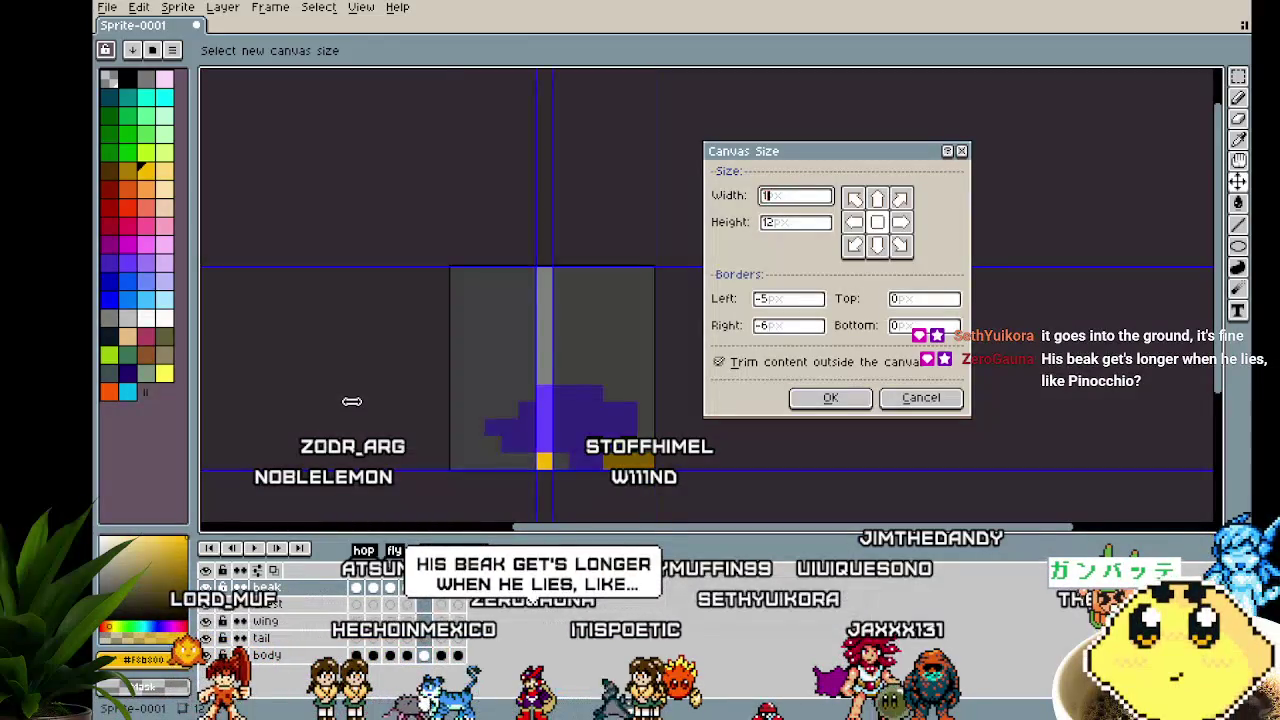
{"action": "type", "text": "6"}
{"action": "key", "text": "Tab"}
{"action": "type", "text": "16"}
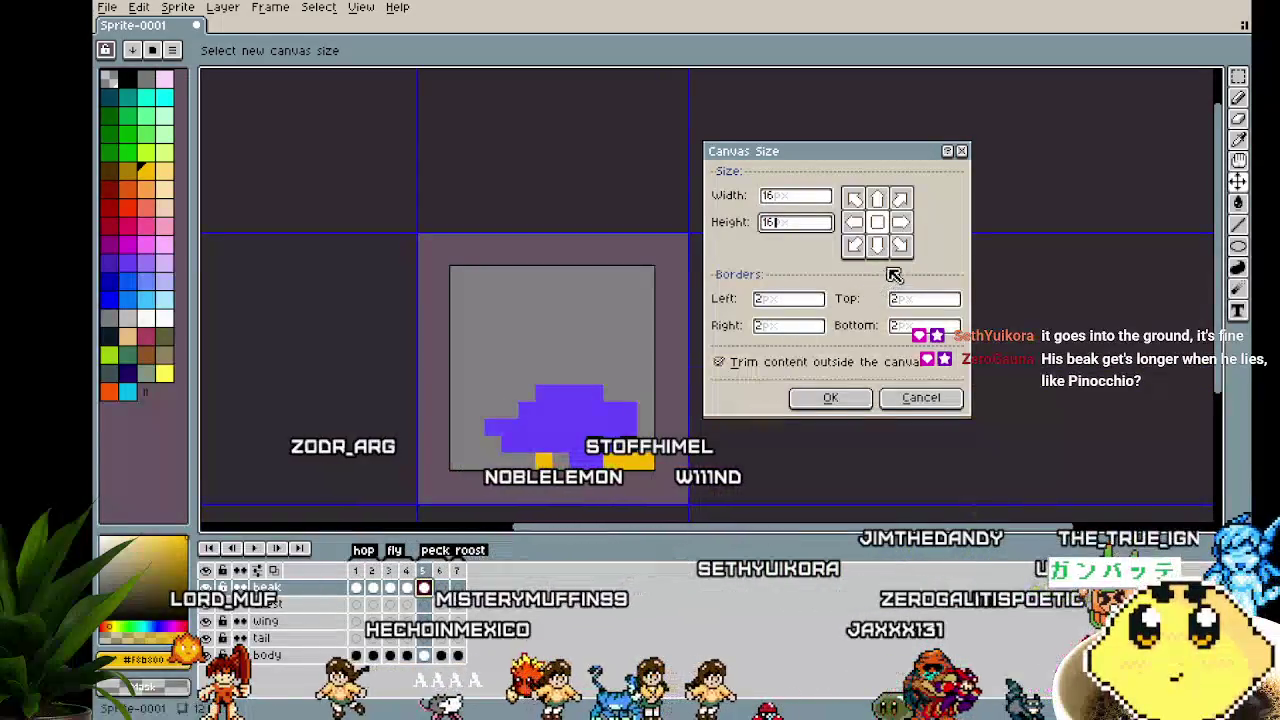
{"action": "left_click", "coordinate": [877, 246]}
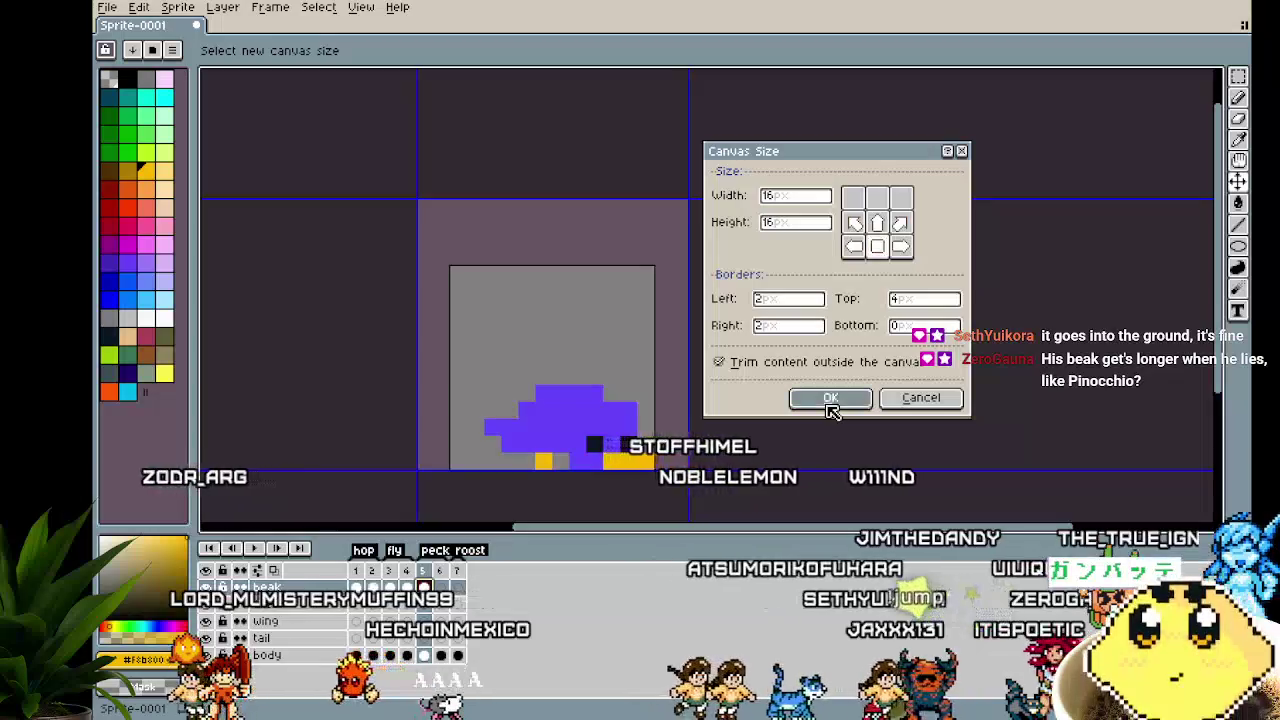
{"action": "left_click", "coordinate": [830, 398]}
{"action": "scroll", "coordinate": [478, 467], "scroll_direction": "up", "scroll_amount": 1}
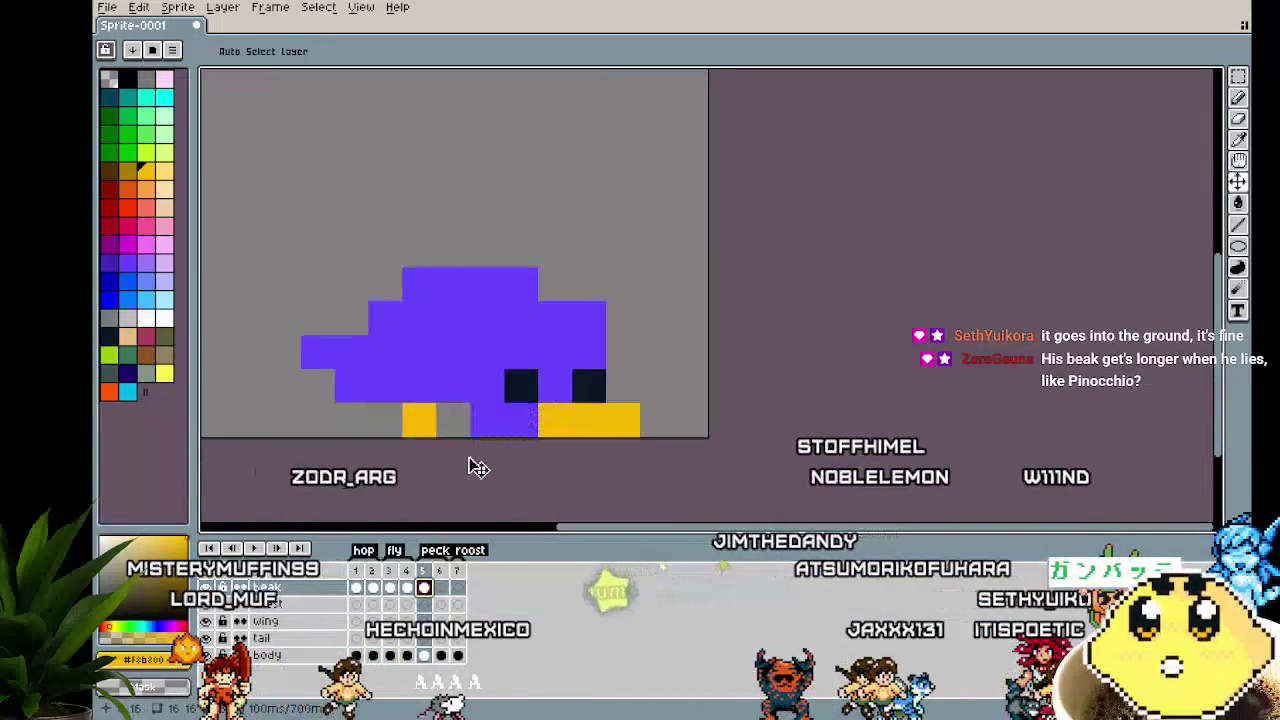
Add yellow pixels to extend the beak tip on the pecking frames
{"action": "key", "text": "b"}
{"action": "left_click", "coordinate": [652, 413]}
{"action": "key", "text": "Right"}
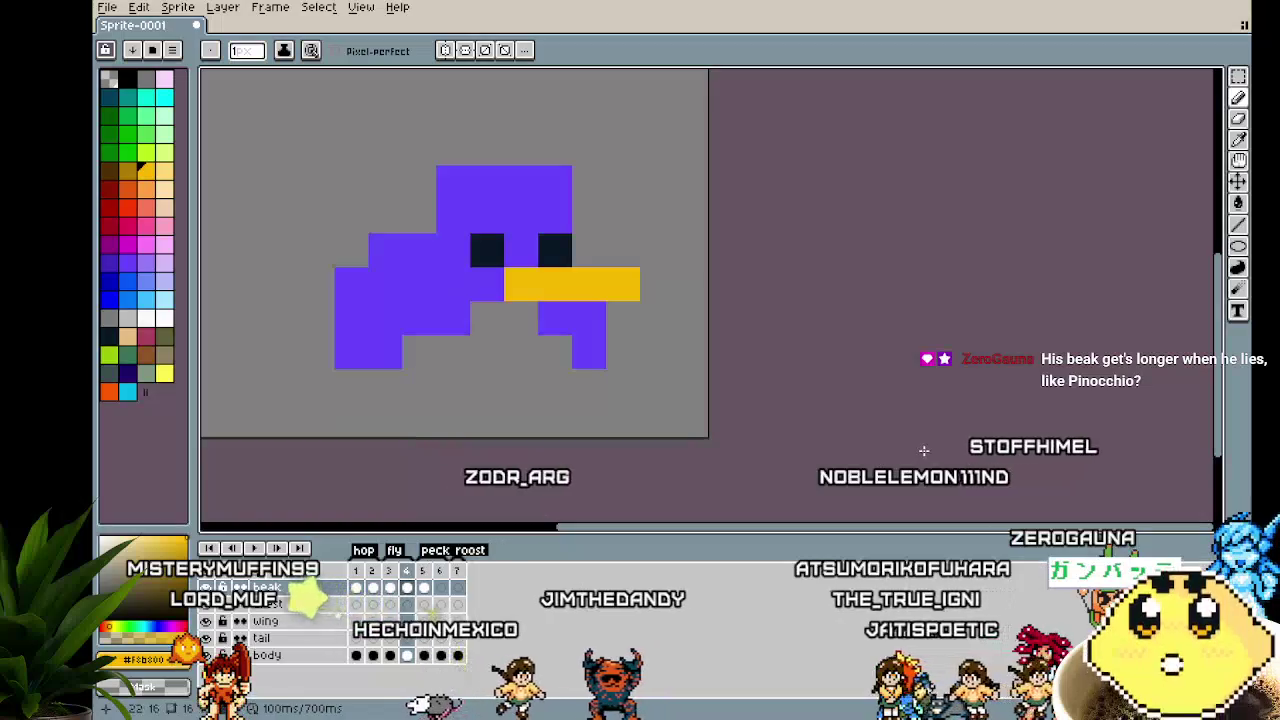
{"action": "key", "text": "Right"}
{"action": "key", "text": "Left"}
{"action": "left_click", "coordinate": [589, 352]}
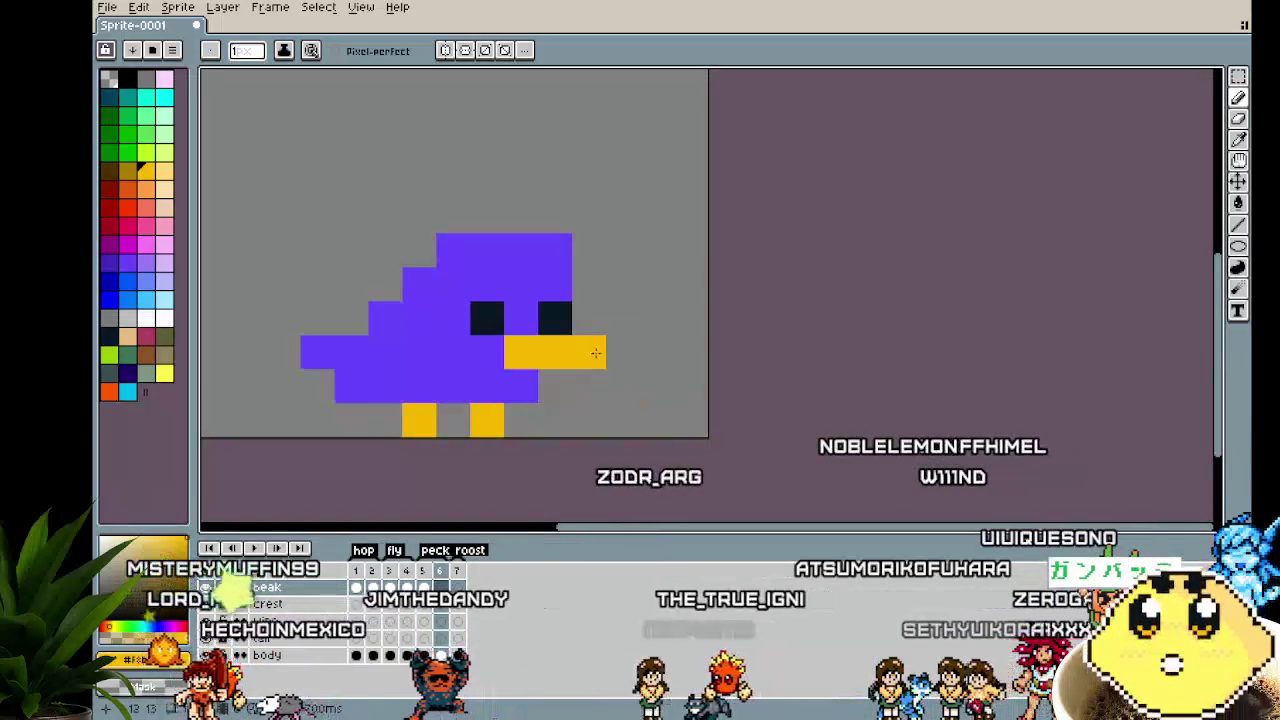
{"action": "left_click", "coordinate": [623, 352]}
Preview the animation from the last frame and undo an extra beak-tip pixel
{"action": "key", "text": "Right"}
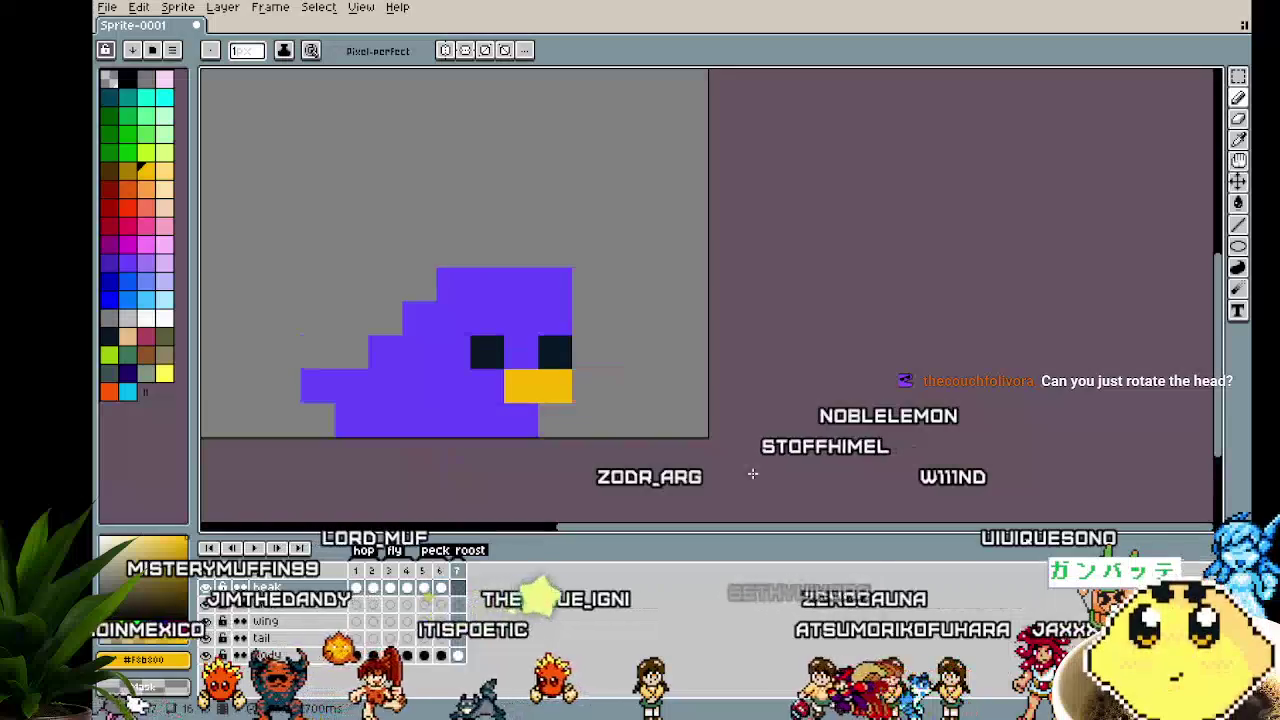
{"action": "key", "text": "alt+n"}
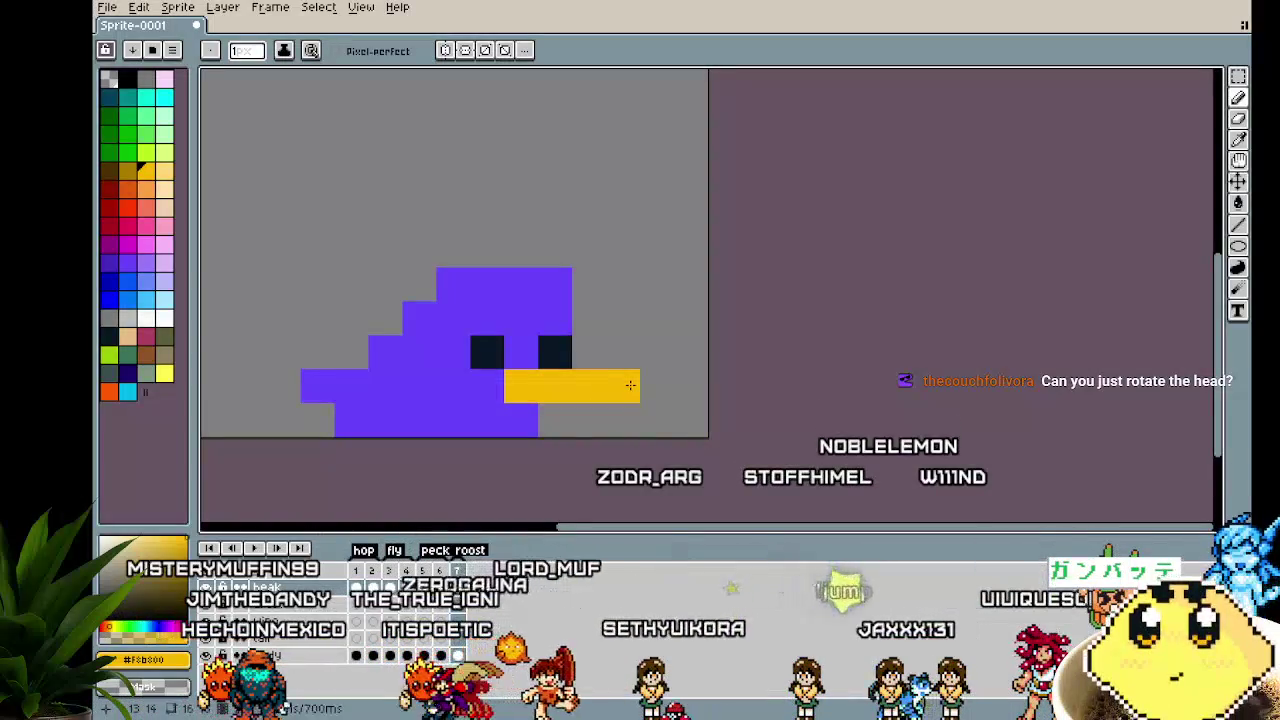
{"action": "key", "text": "Return"}
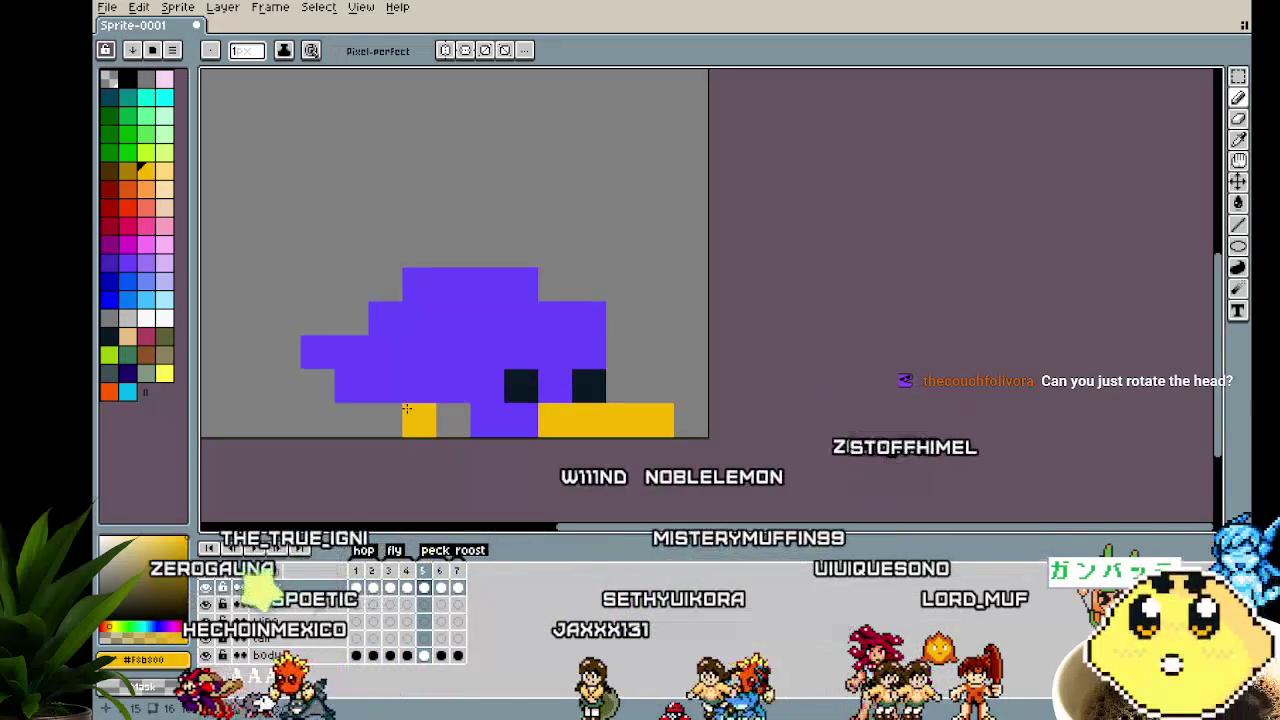
{"action": "left_click", "coordinate": [681, 353]}
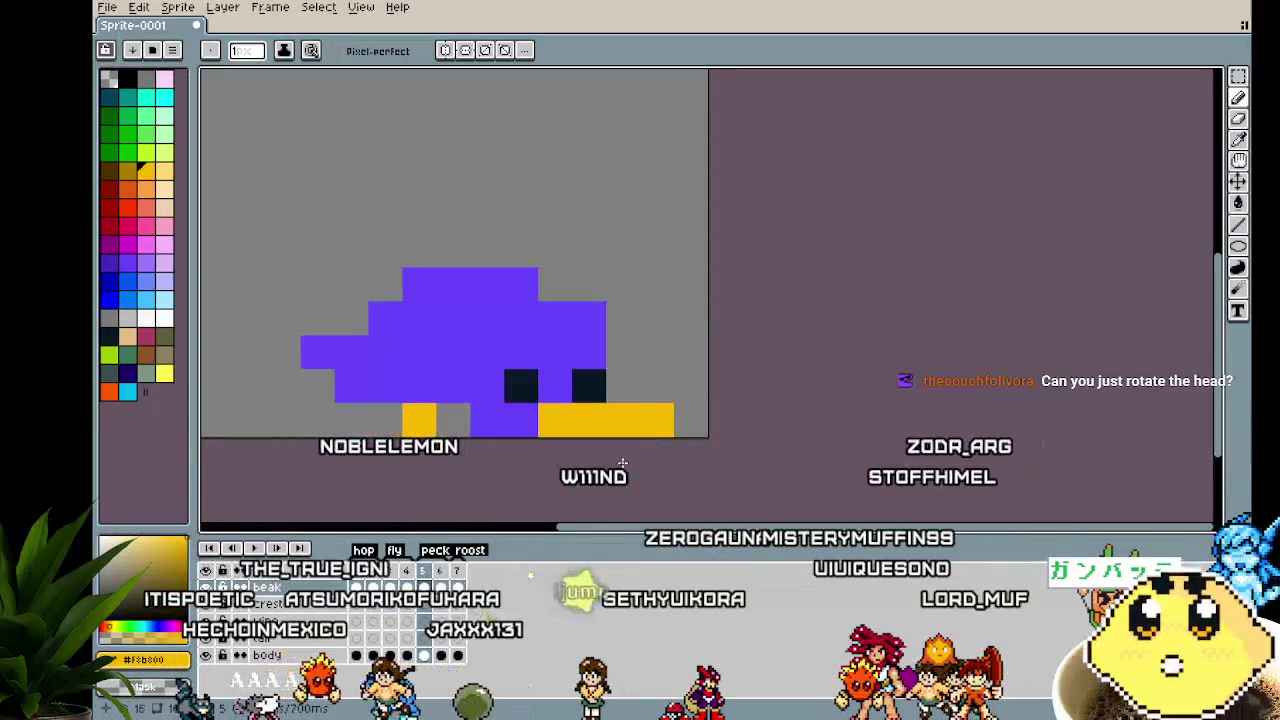
{"action": "key", "text": "Return"}
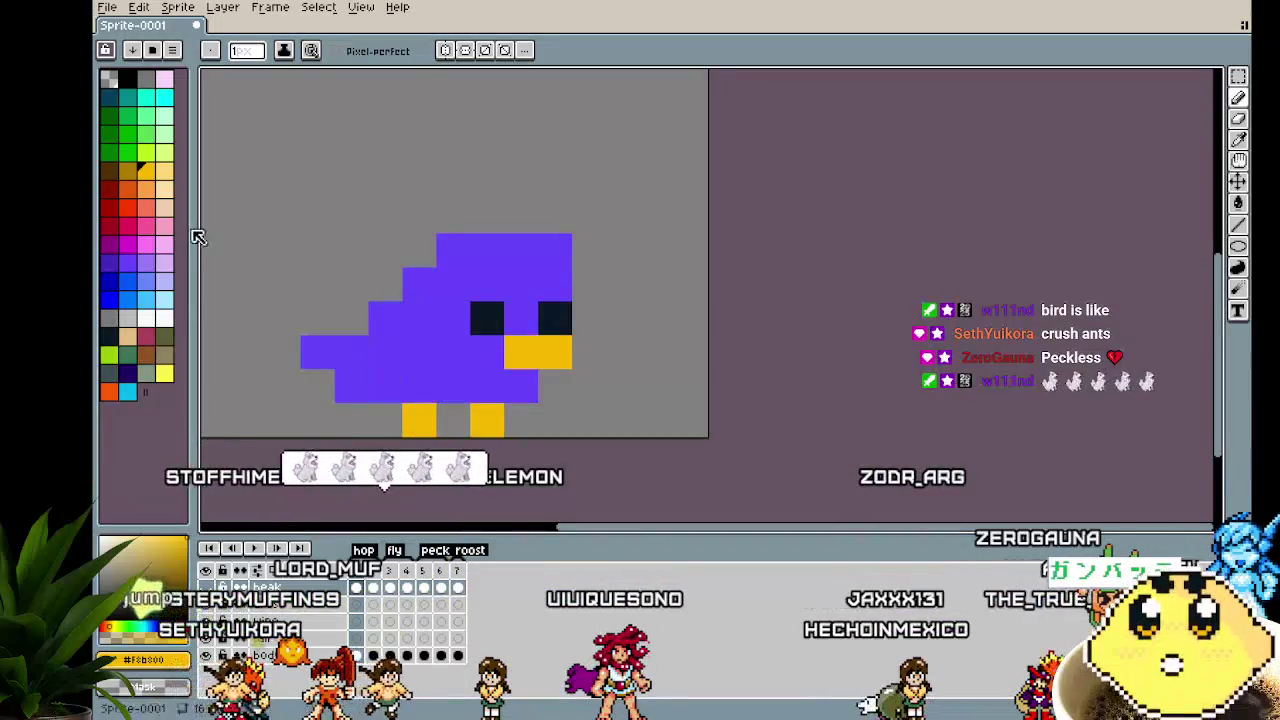
Place a white pixel on the bird's head, undoing stray white and yellow attempts
{"action": "left_click", "coordinate": [170, 318]}
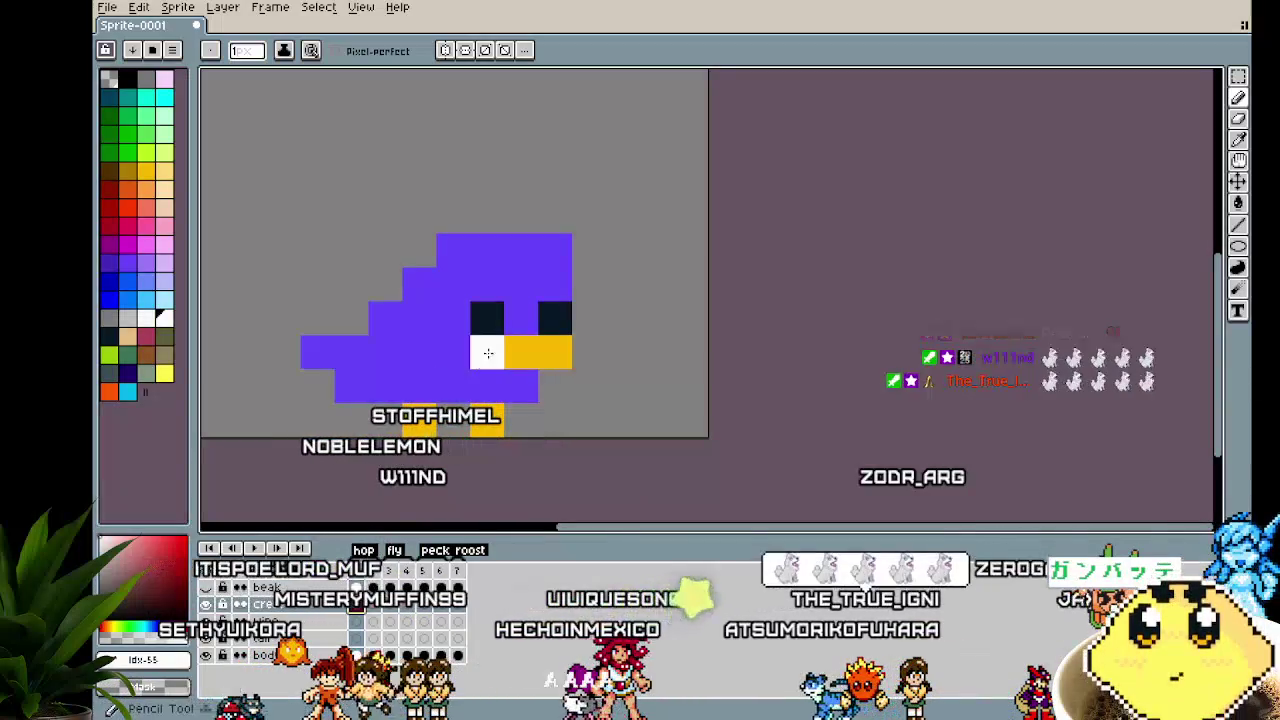
{"action": "left_click", "coordinate": [520, 263]}
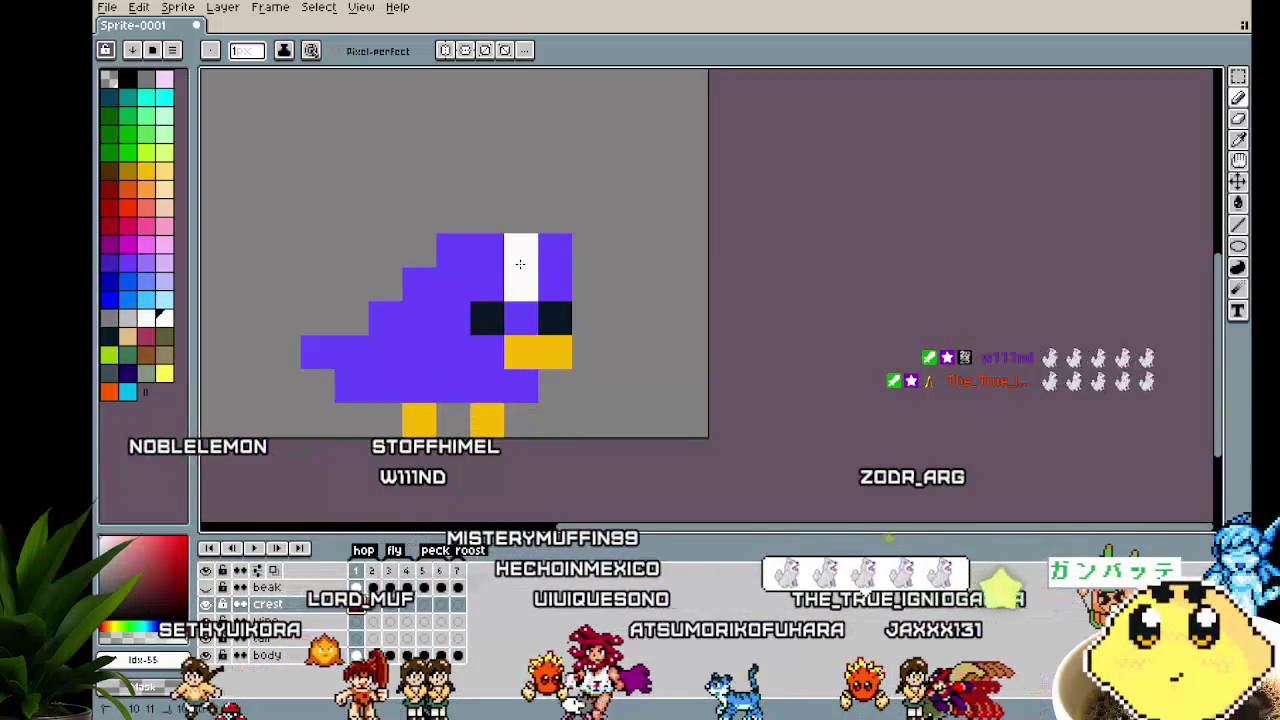
{"action": "key", "text": "ctrl+z"}
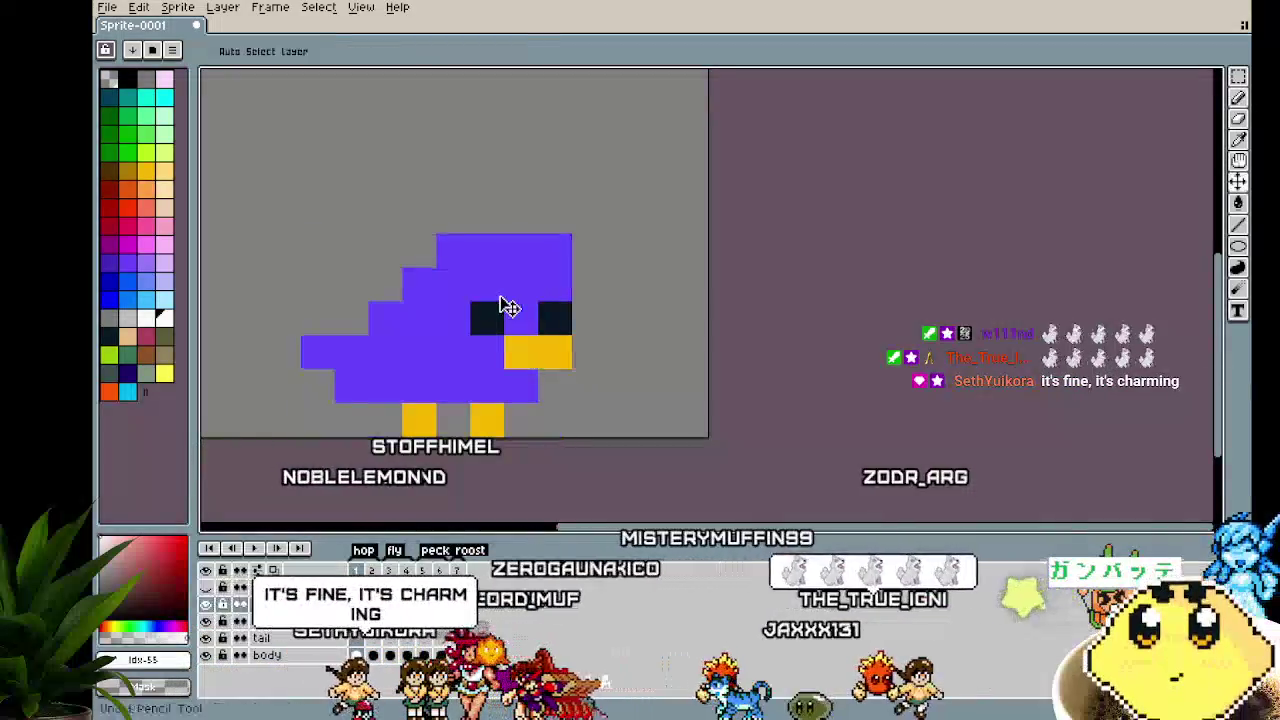
{"action": "left_click", "coordinate": [487, 284]}
{"action": "key", "text": "v"}
{"action": "scroll", "coordinate": [452, 438], "scroll_direction": "down", "scroll_amount": 5}
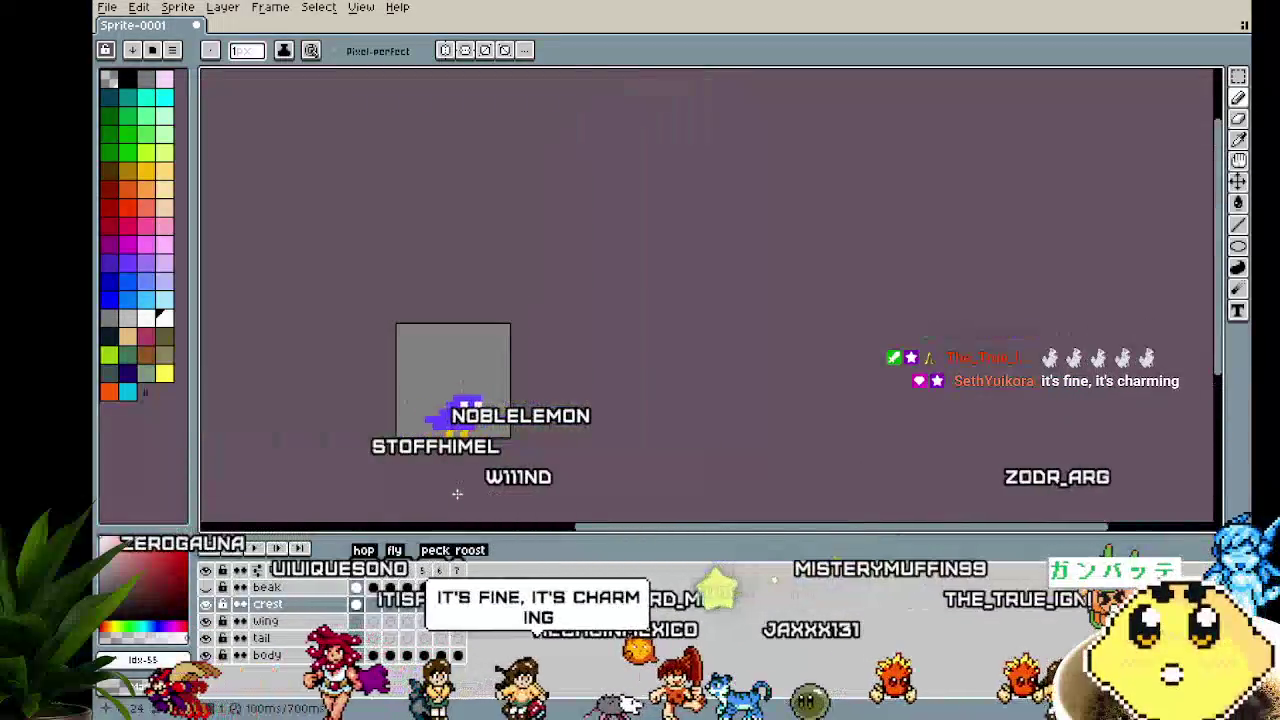
{"action": "key", "text": "b"}
{"action": "scroll", "coordinate": [458, 432], "scroll_direction": "up", "scroll_amount": 5}
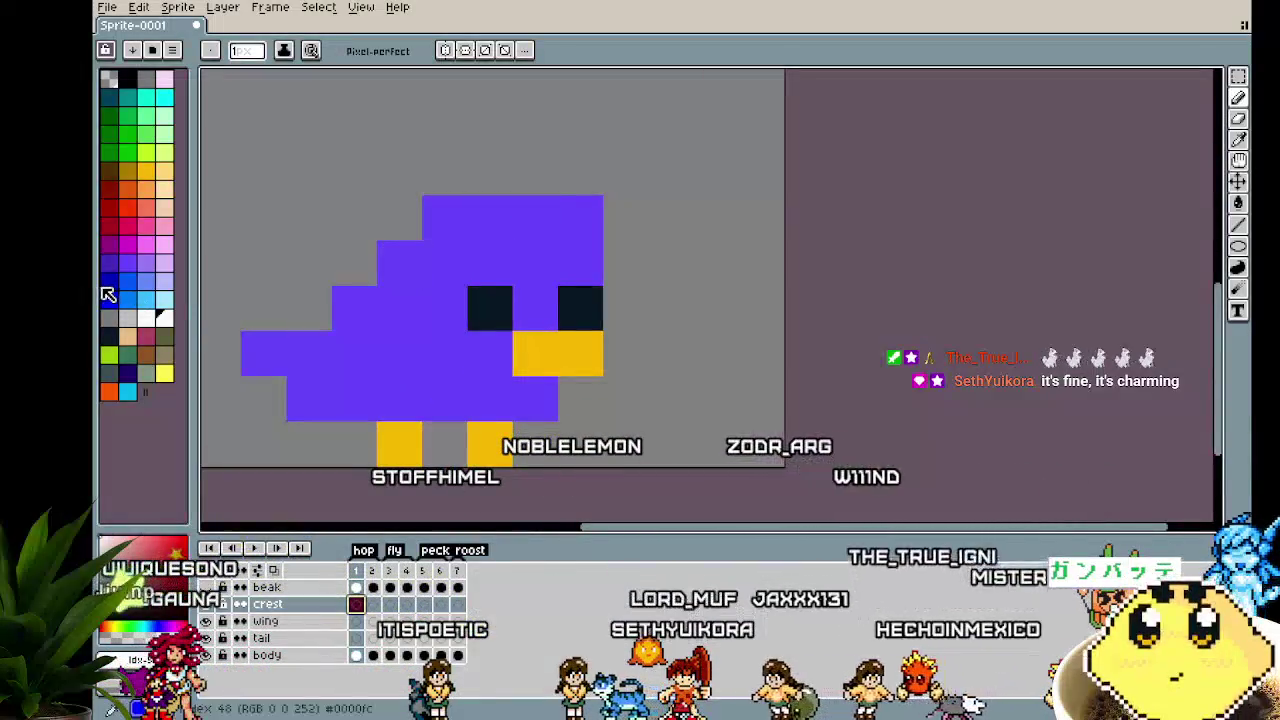
{"action": "left_click", "coordinate": [558, 335], "text": "alt"}
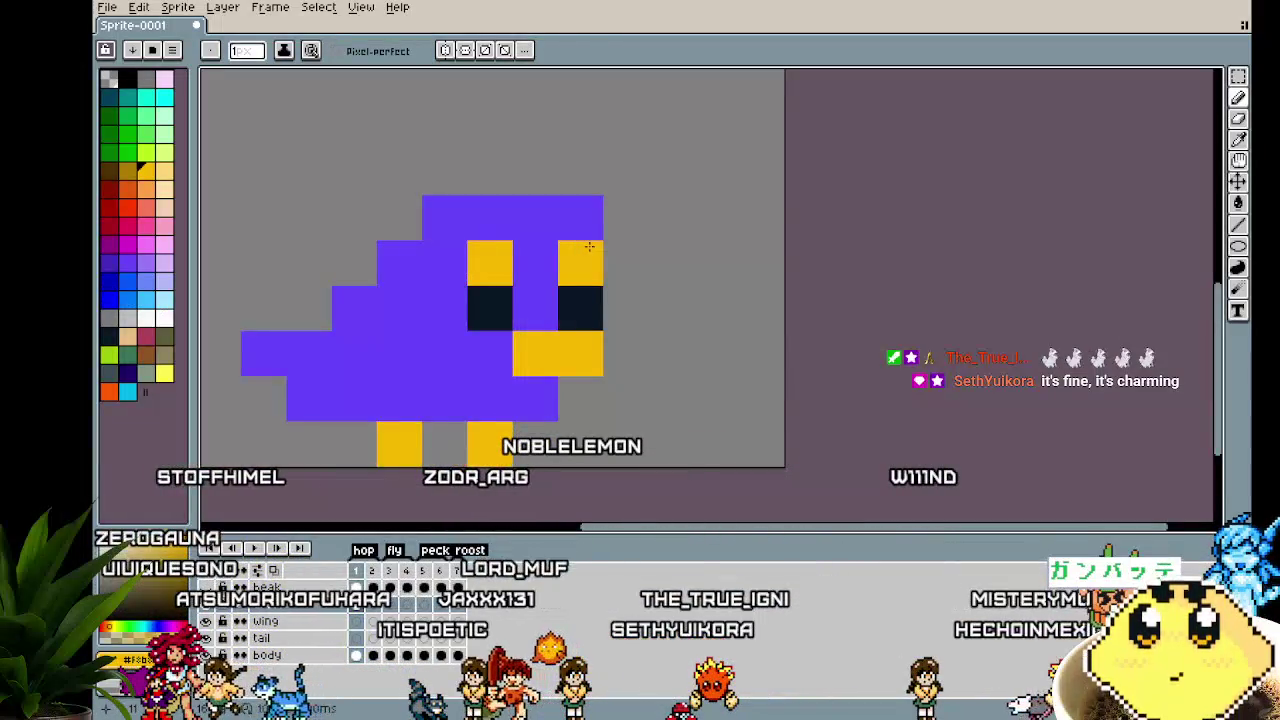
{"action": "key", "text": "ctrl+z"}
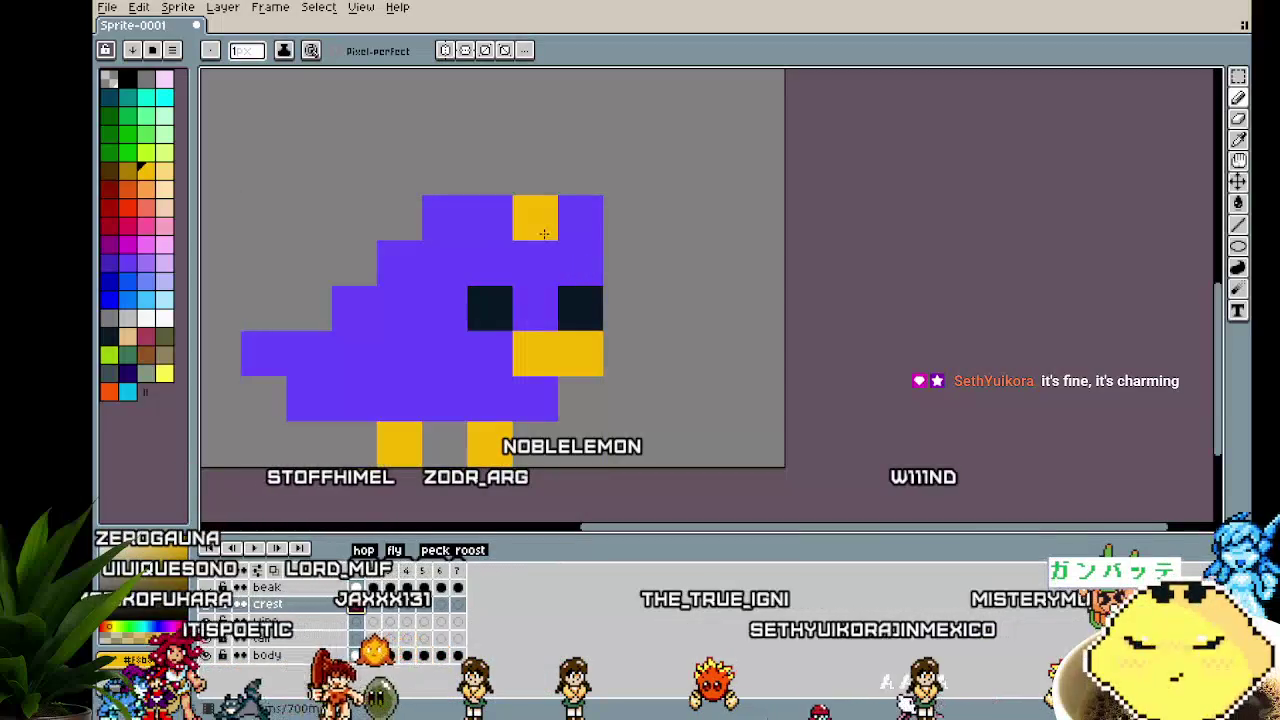
{"action": "key", "text": "ctrl+z"}
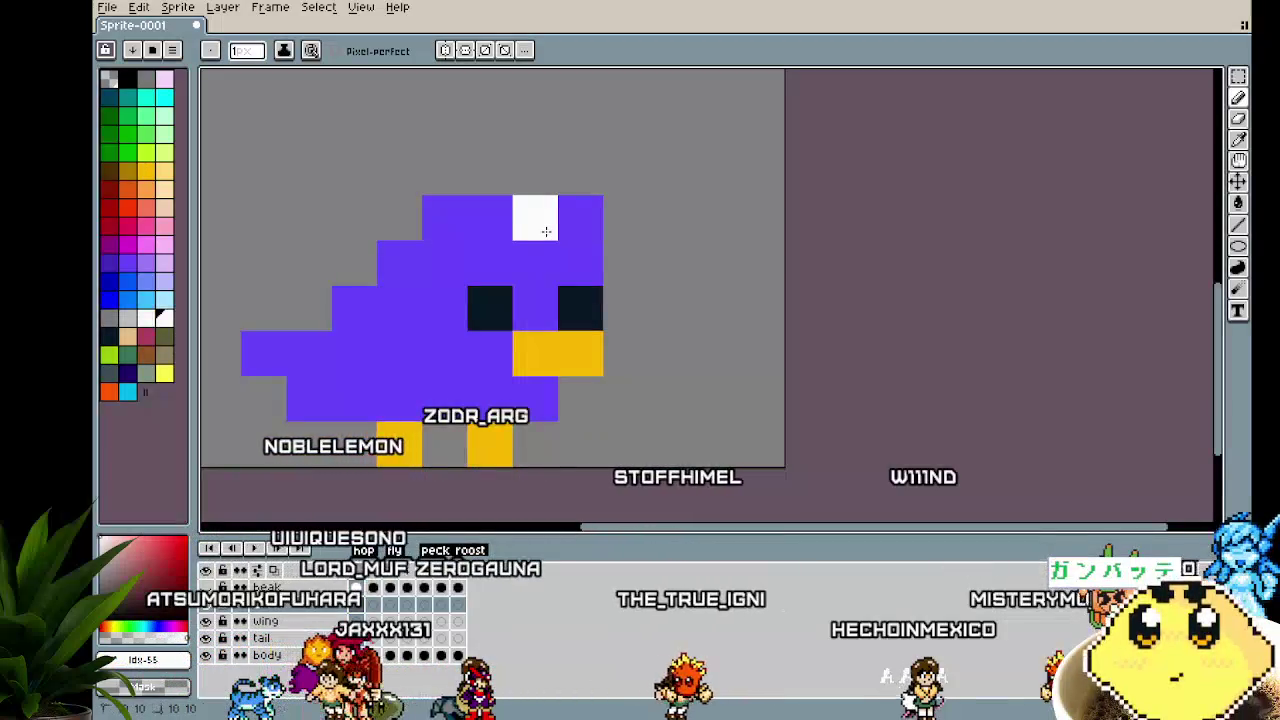
{"action": "scroll", "coordinate": [413, 483], "scroll_direction": "down", "scroll_amount": 4}
{"action": "scroll", "coordinate": [413, 483], "scroll_direction": "down", "scroll_amount": 2}
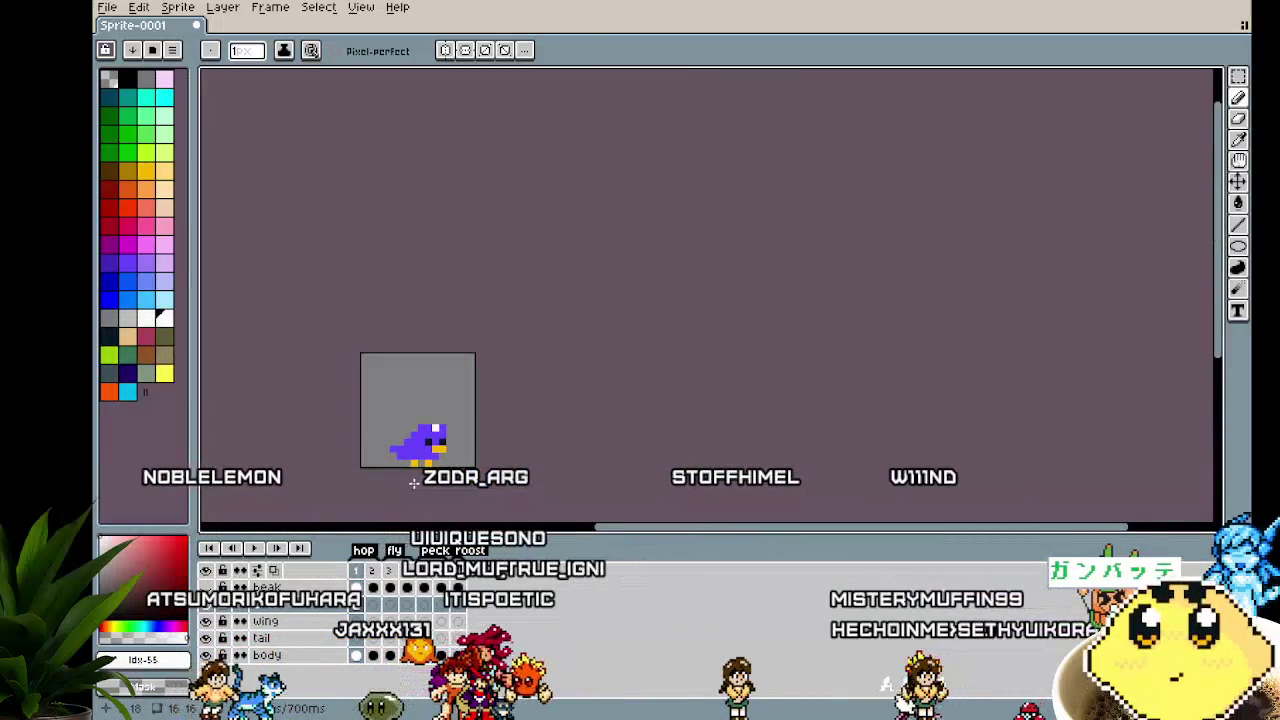
{"action": "scroll", "coordinate": [413, 483], "scroll_direction": "up", "scroll_amount": 3}
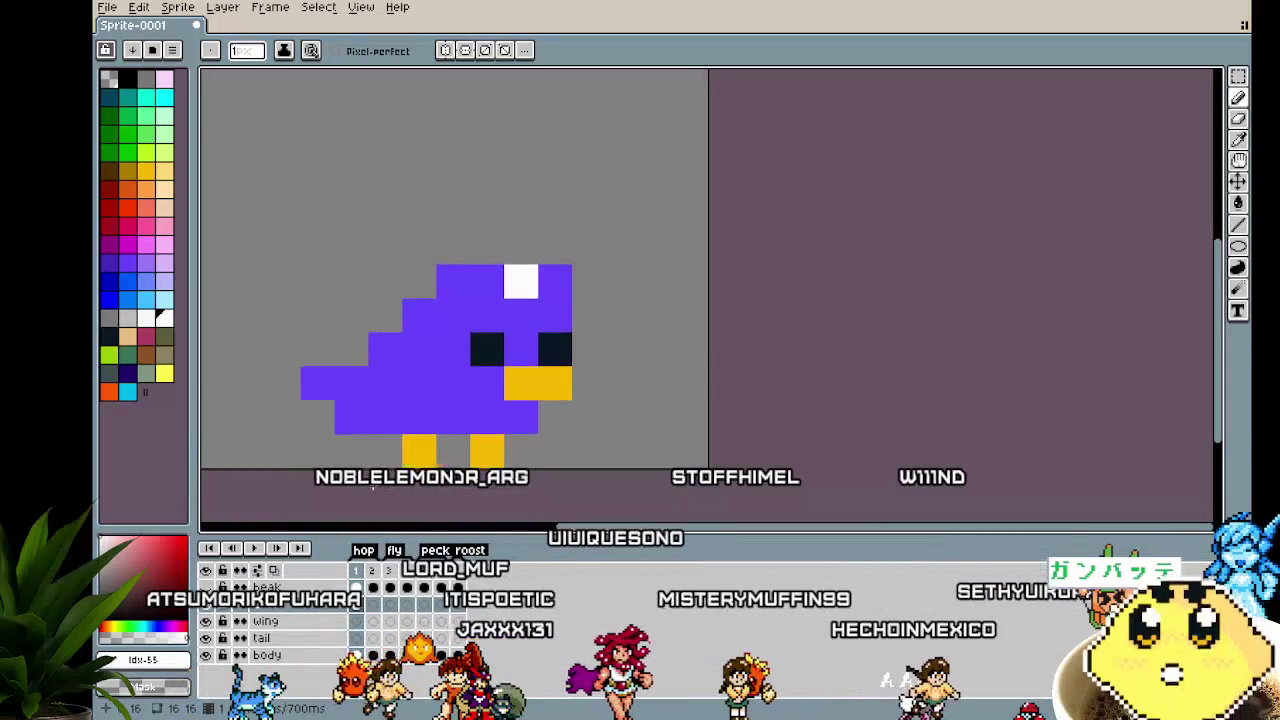
{"action": "scroll", "coordinate": [331, 501], "scroll_direction": "down", "scroll_amount": 3}
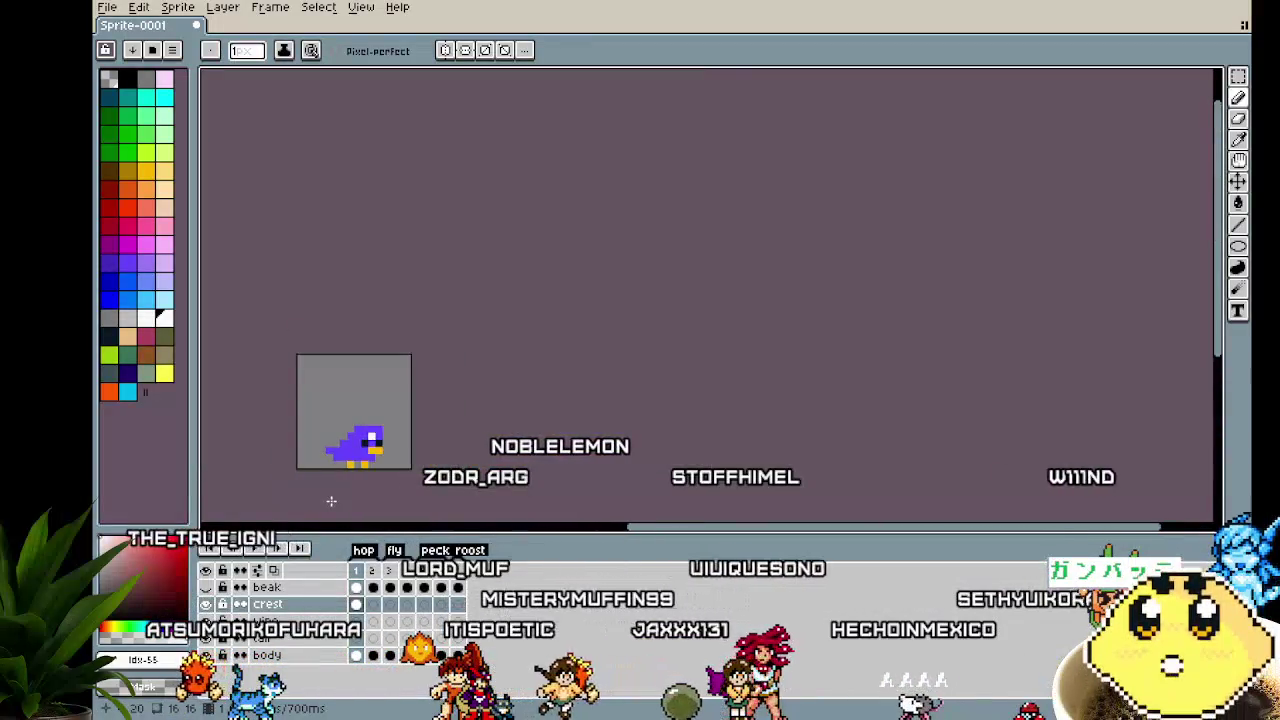
{"action": "scroll", "coordinate": [331, 500], "scroll_direction": "up", "scroll_amount": 3}
Shift the white head pixel up-left and trial extra white pixels above it, then undo them
{"action": "left_click_drag", "start_coordinate": [512, 323], "coordinate": [478, 289]}
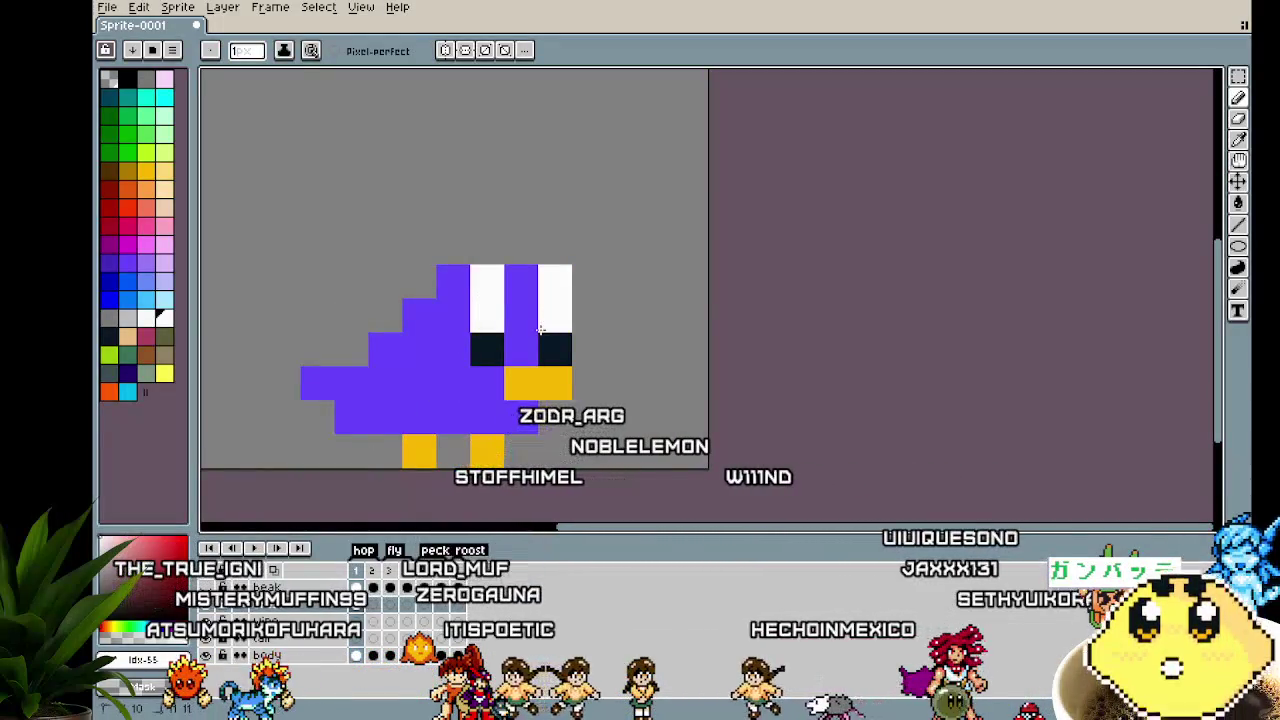
{"action": "scroll", "coordinate": [409, 491], "scroll_direction": "down", "scroll_amount": 2}
{"action": "scroll", "coordinate": [409, 497], "scroll_direction": "down", "scroll_amount": 2}
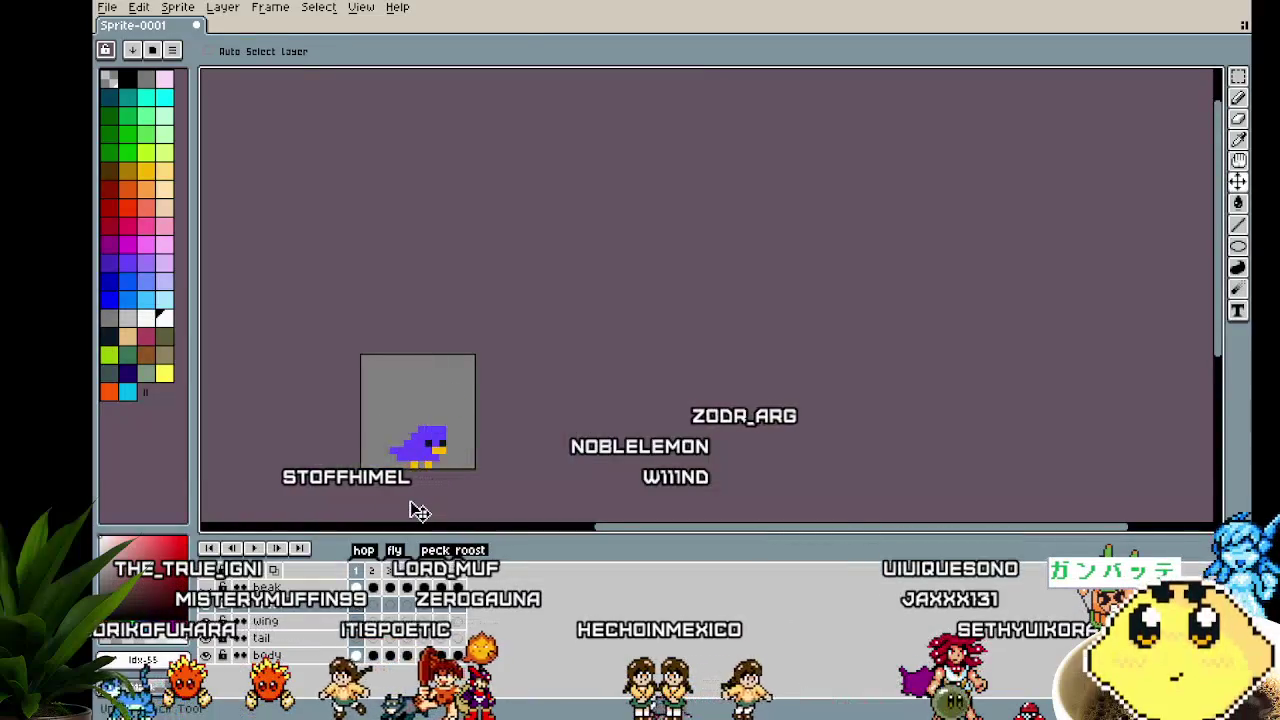
{"action": "scroll", "coordinate": [410, 505], "scroll_direction": "up", "scroll_amount": 2}
{"action": "scroll", "coordinate": [410, 505], "scroll_direction": "up", "scroll_amount": 2}
{"action": "key", "text": "b"}
{"action": "left_click", "coordinate": [523, 299]}
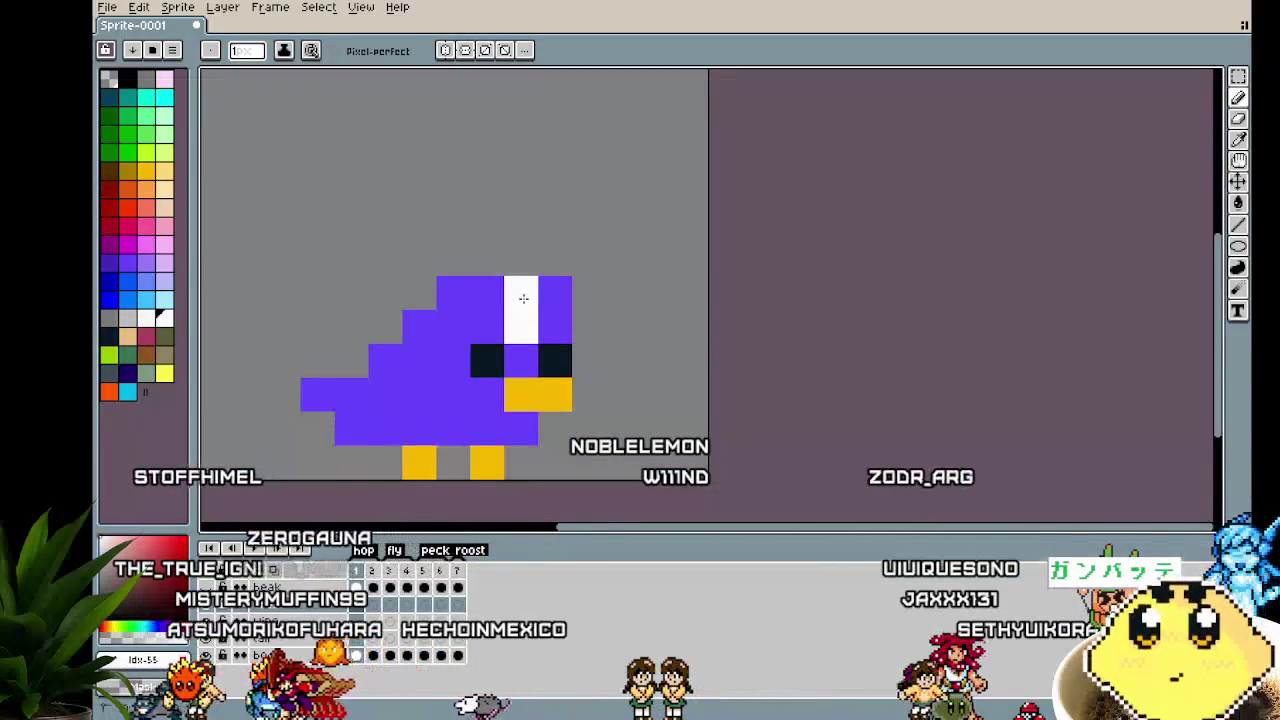
{"action": "left_click", "coordinate": [500, 300]}
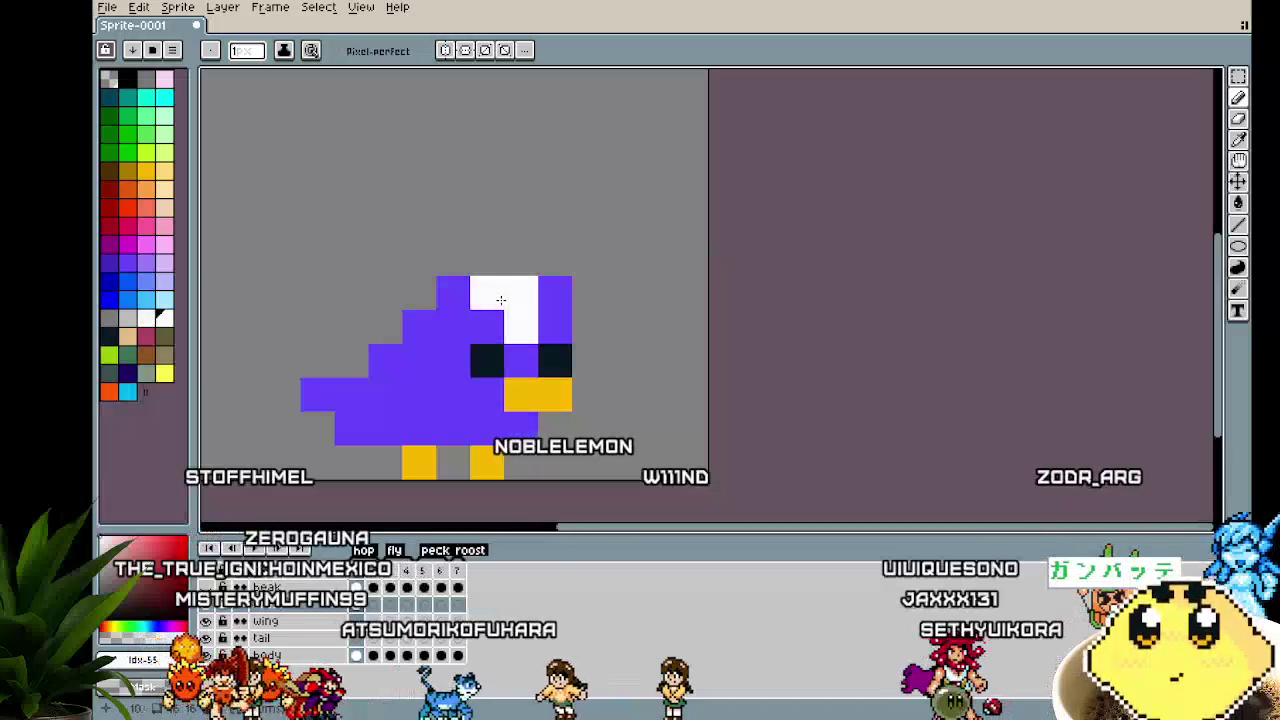
{"action": "scroll", "coordinate": [500, 300], "scroll_direction": "down", "scroll_amount": 4}
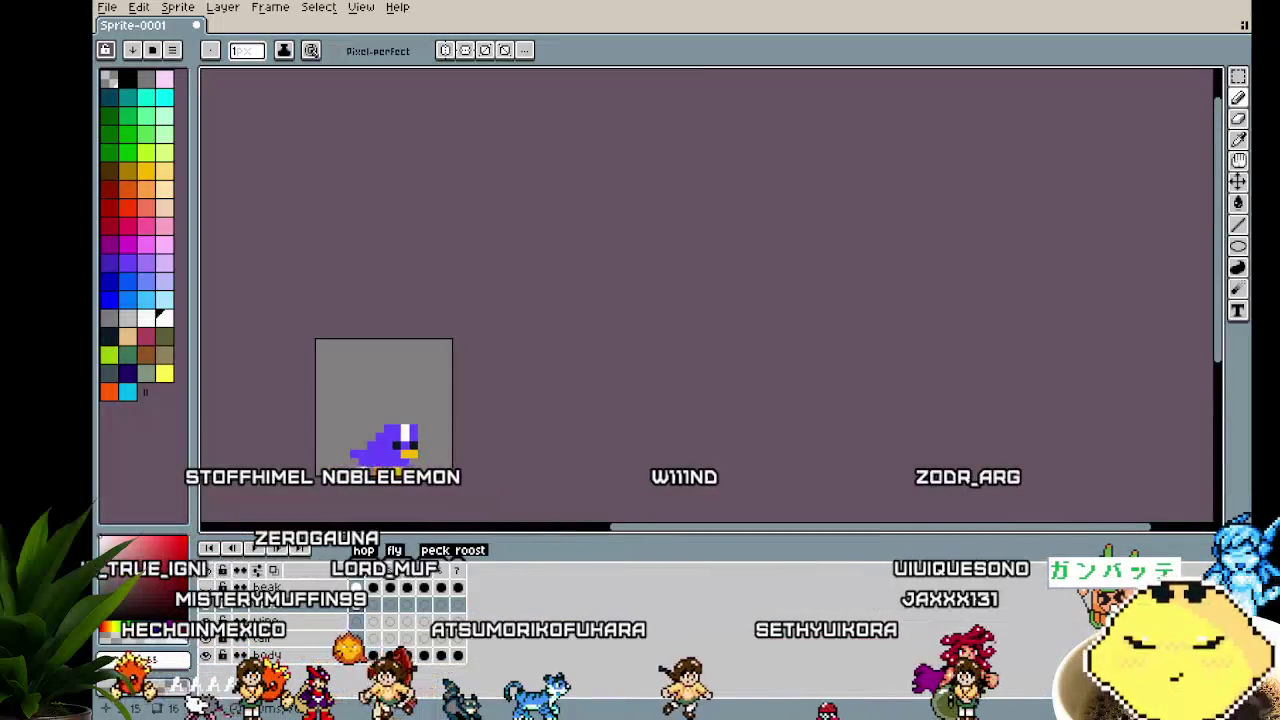
{"action": "scroll", "coordinate": [407, 427], "scroll_direction": "up", "scroll_amount": 3}
{"action": "key", "text": "v"}
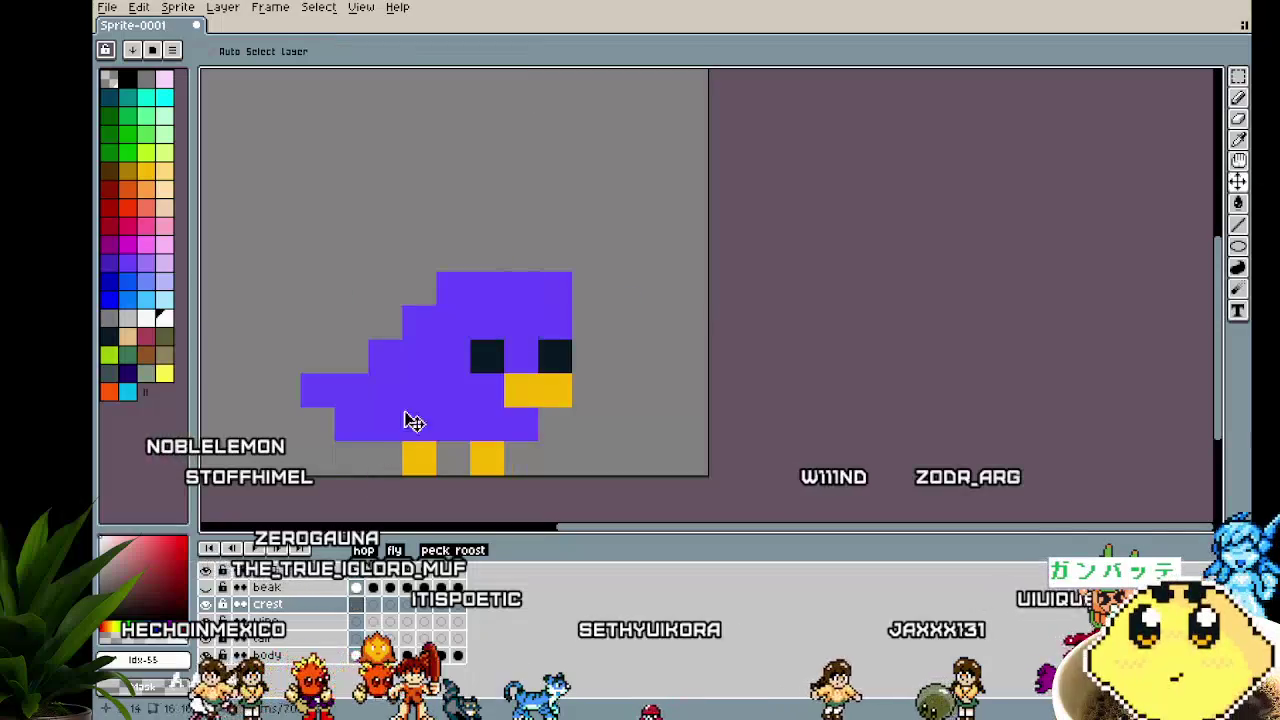
{"action": "key", "text": "b"}
{"action": "left_click", "coordinate": [529, 299]}
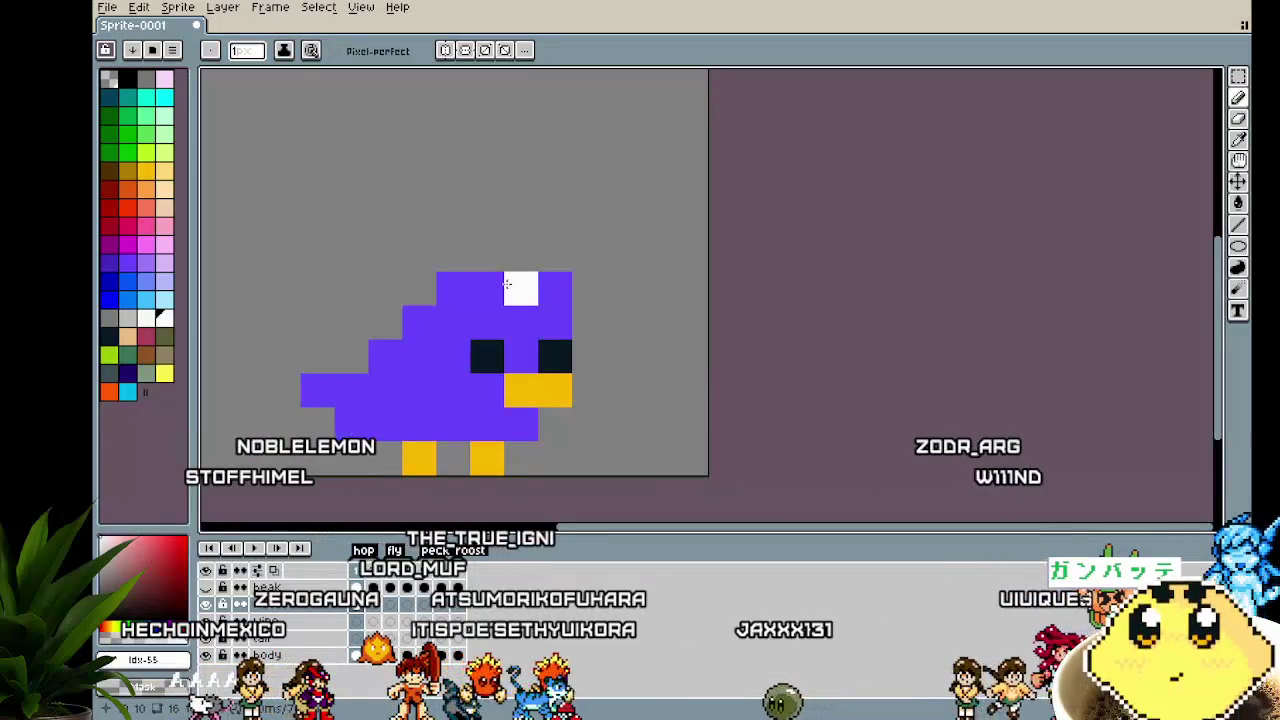
{"action": "left_click", "coordinate": [560, 252]}
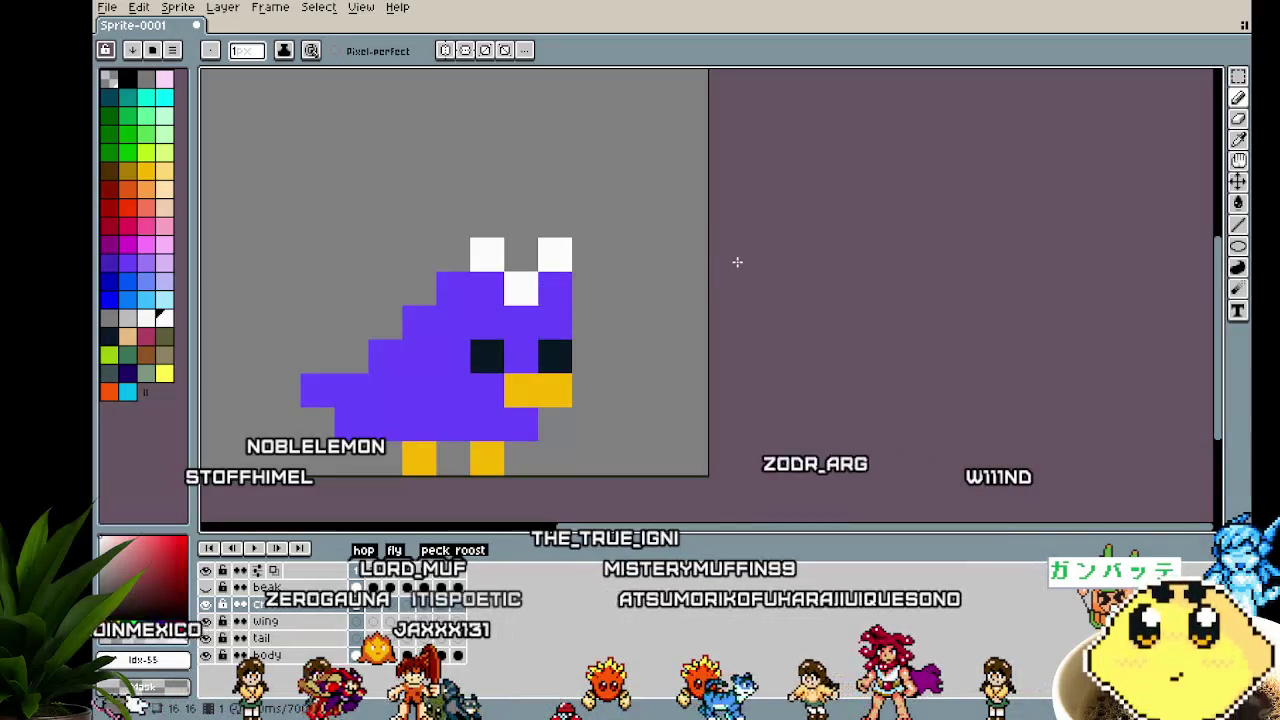
{"action": "key", "text": "ctrl+z"}
{"action": "key", "text": "ctrl+z"}
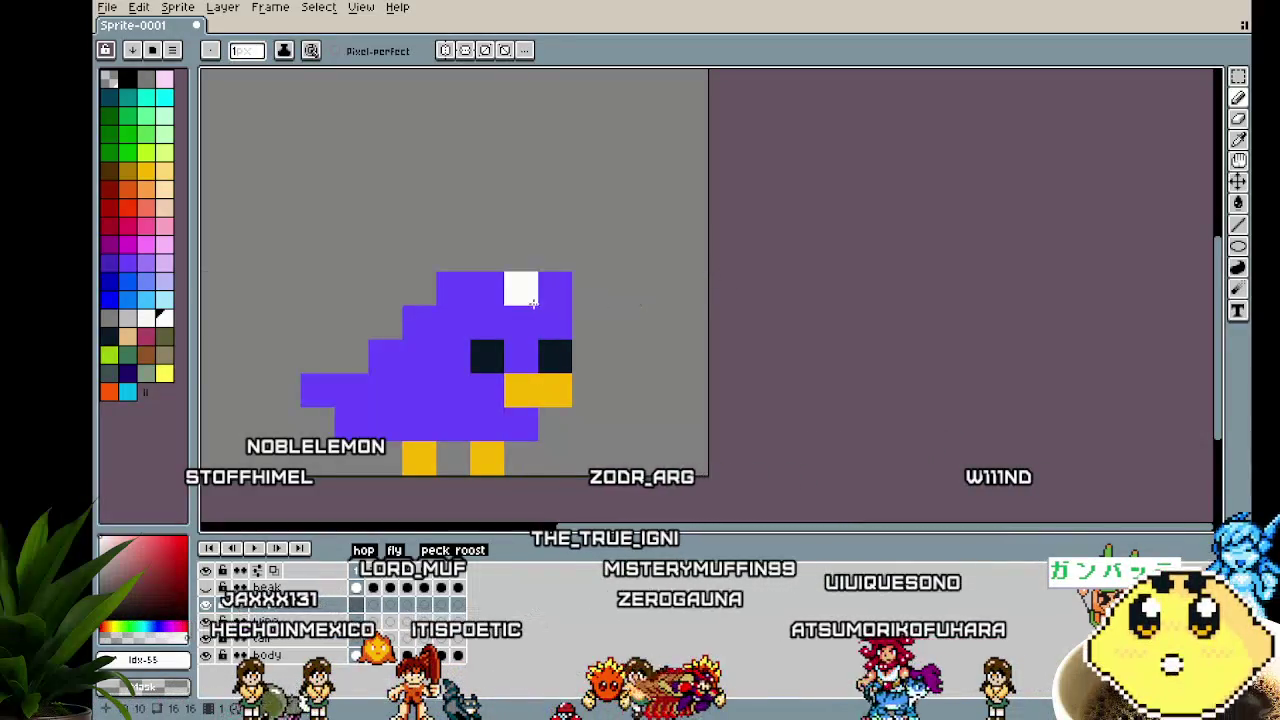
Draw two white crest columns above the head and tip them with purple
{"action": "left_click_drag", "start_coordinate": [487, 288], "coordinate": [505, 242]}
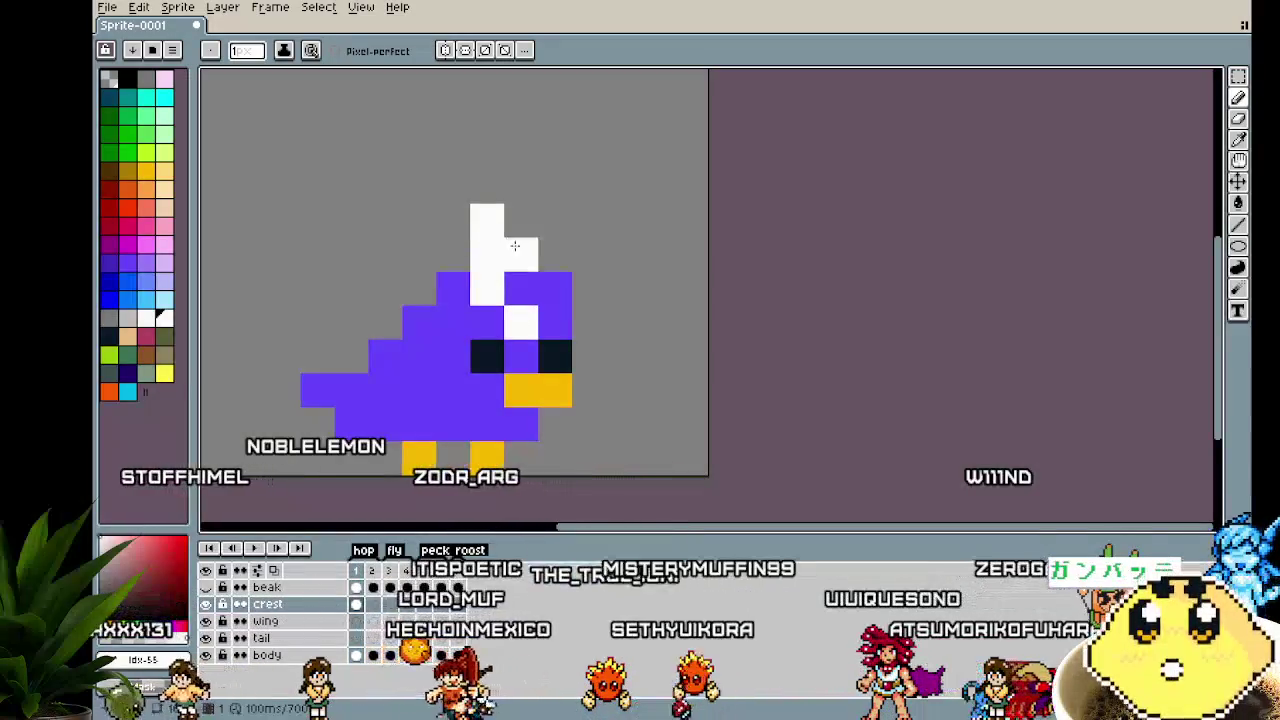
{"action": "left_click_drag", "start_coordinate": [555, 290], "coordinate": [549, 224]}
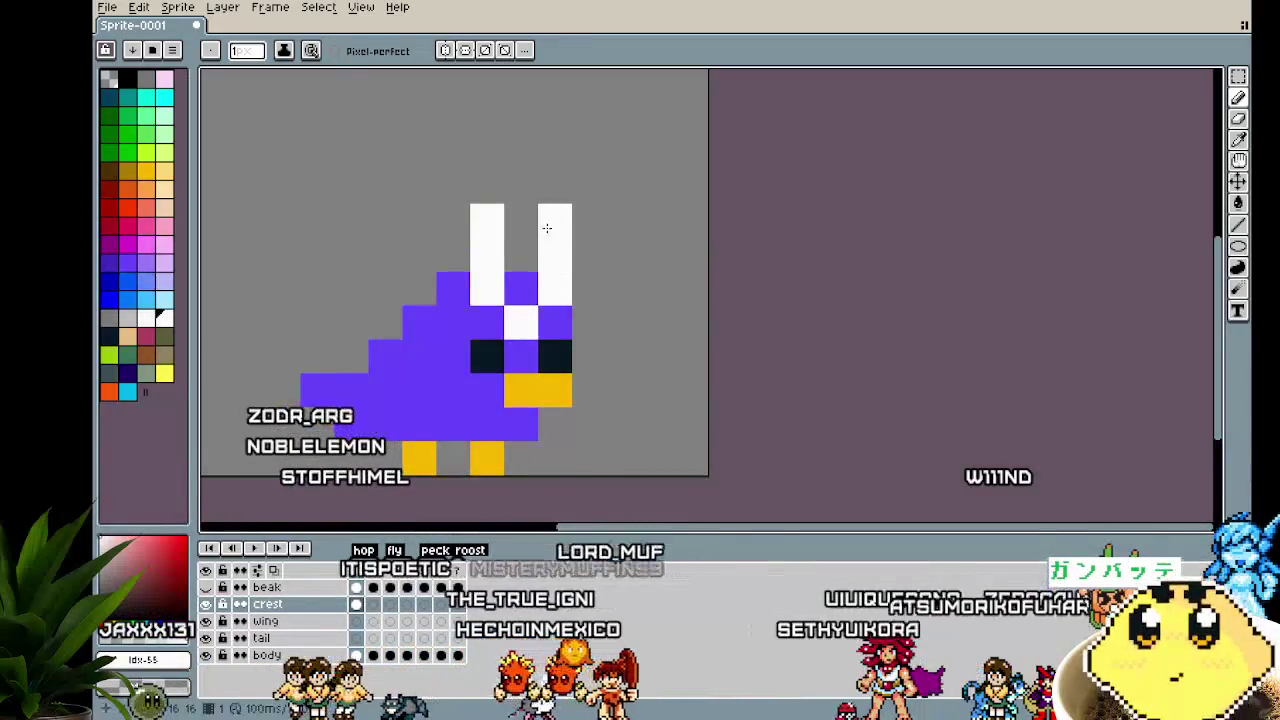
{"action": "left_click", "coordinate": [520, 288], "text": "alt"}
{"action": "left_click", "coordinate": [497, 210]}
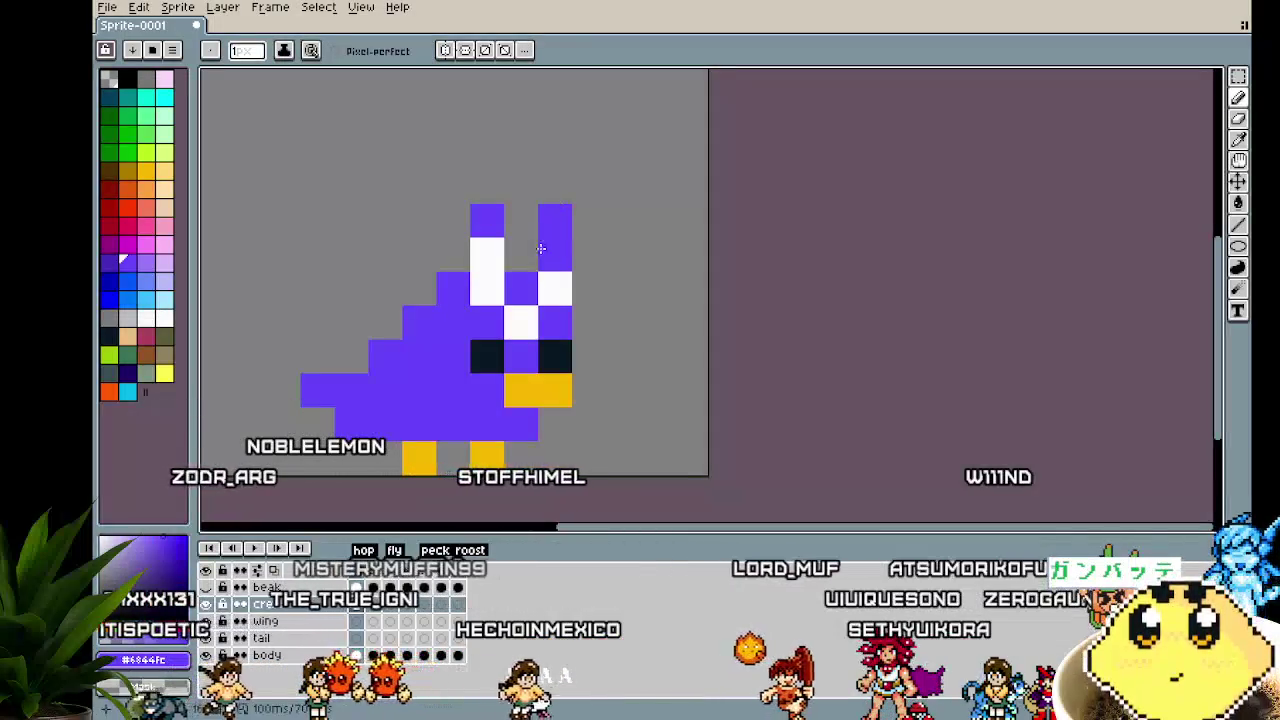
{"action": "scroll", "coordinate": [349, 495], "scroll_direction": "down", "scroll_amount": 2}
{"action": "scroll", "coordinate": [349, 495], "scroll_direction": "down", "scroll_amount": 1}
{"action": "scroll", "coordinate": [349, 496], "scroll_direction": "up", "scroll_amount": 1}
{"action": "scroll", "coordinate": [349, 496], "scroll_direction": "up", "scroll_amount": 2}
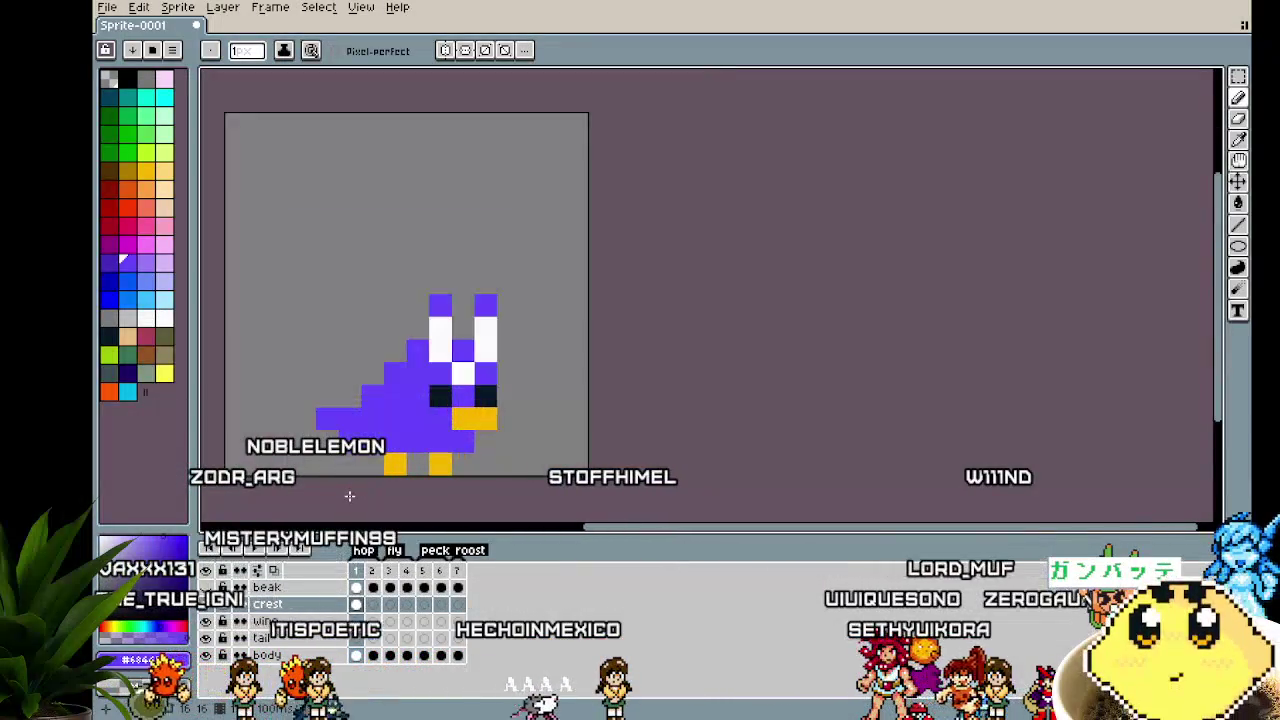
{"action": "scroll", "coordinate": [348, 447], "scroll_direction": "up", "scroll_amount": 1}
{"action": "key", "text": "m"}
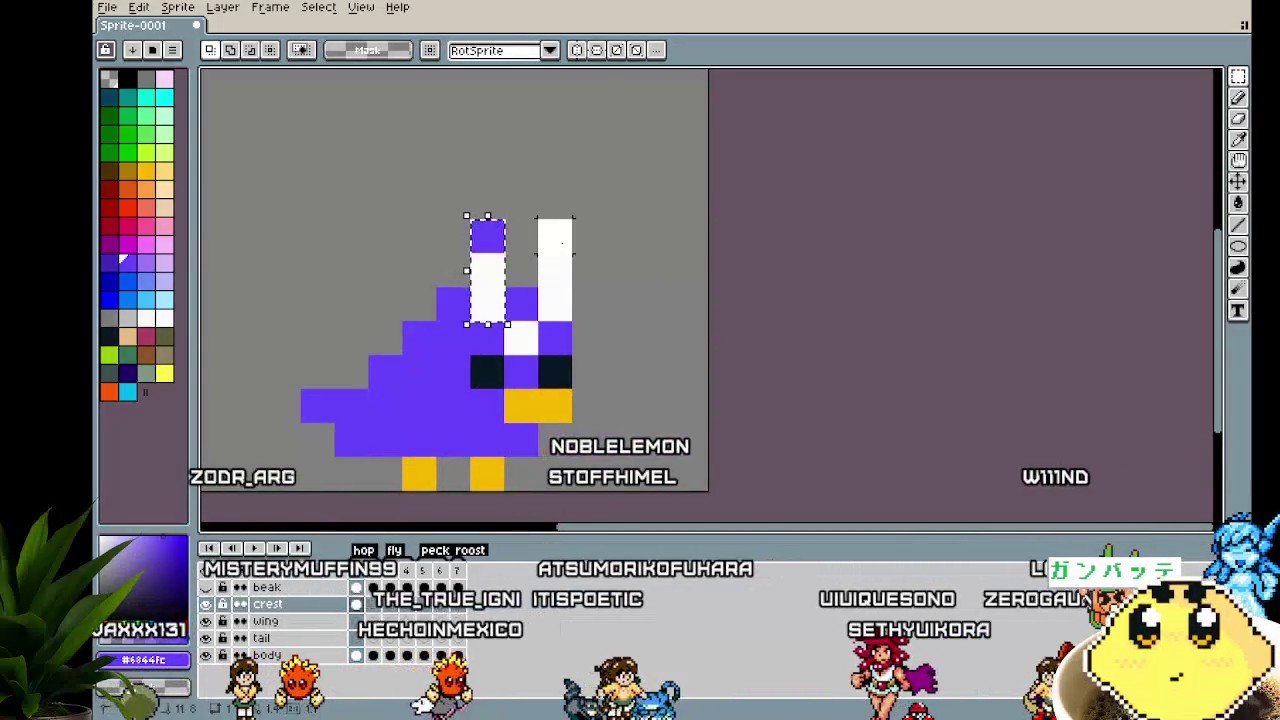
Restore the selected crest and place it on frame 3's crest cel
{"action": "key", "text": "Right"}
{"action": "key", "text": "Right"}
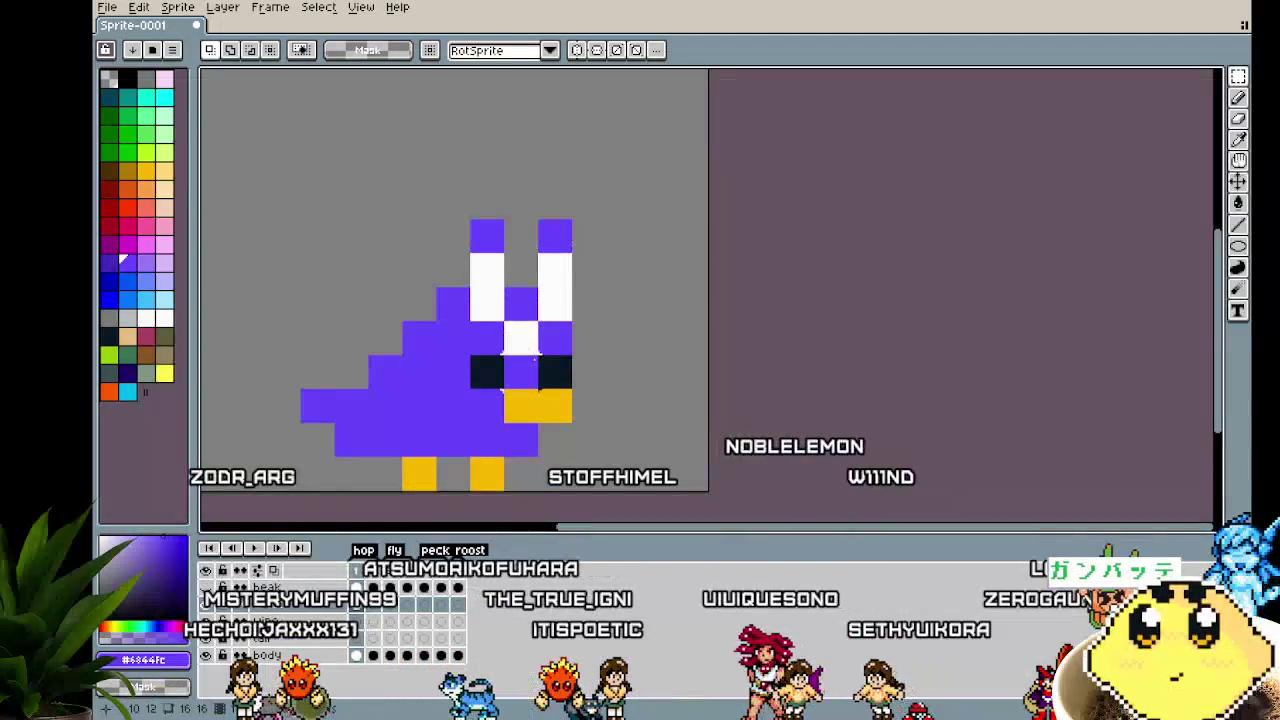
{"action": "key", "text": "ctrl+z"}
{"action": "key", "text": "ctrl+z"}
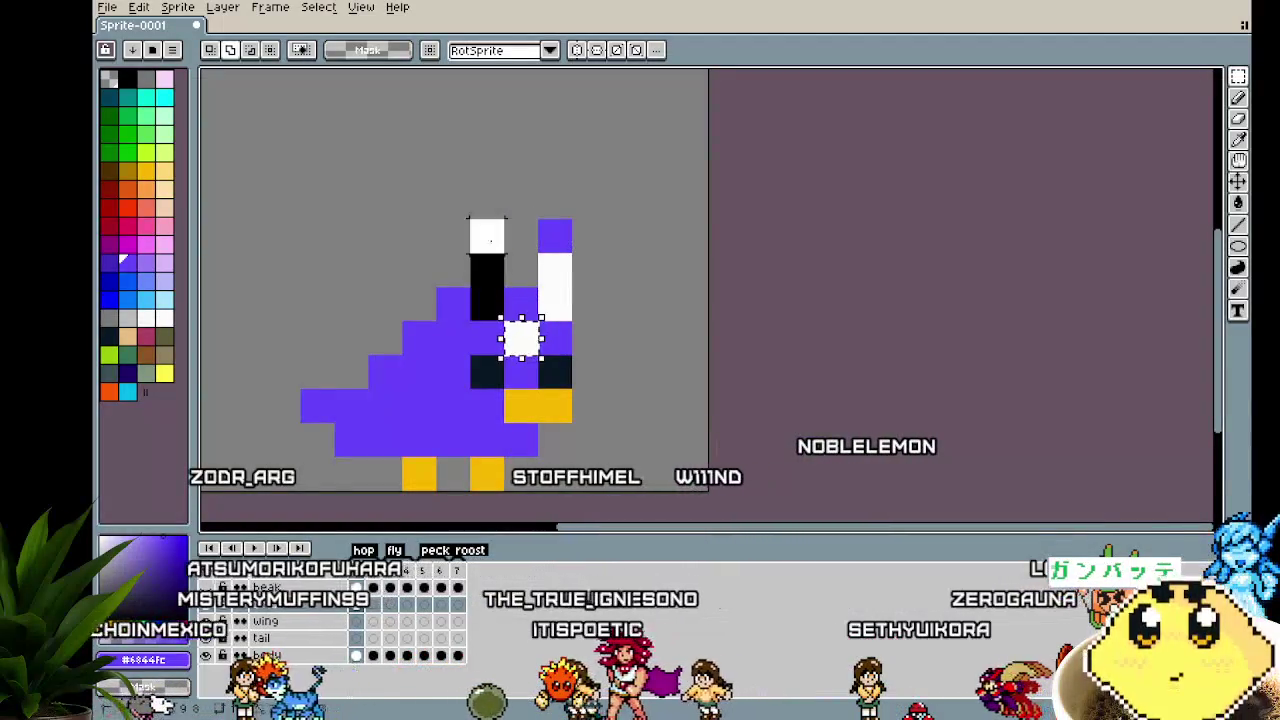
{"action": "key", "text": "ctrl+z"}
{"action": "key", "text": "ctrl+z"}
{"action": "key", "text": "ctrl+z"}
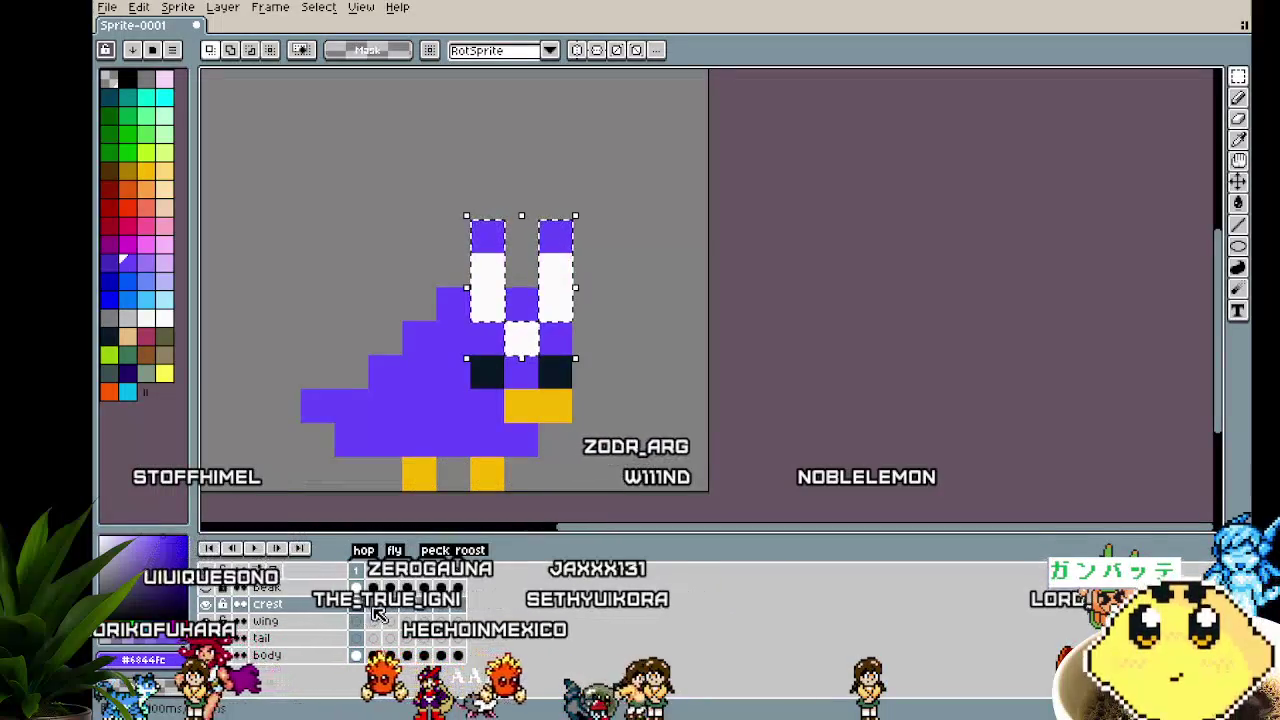
{"action": "left_click", "coordinate": [375, 607]}
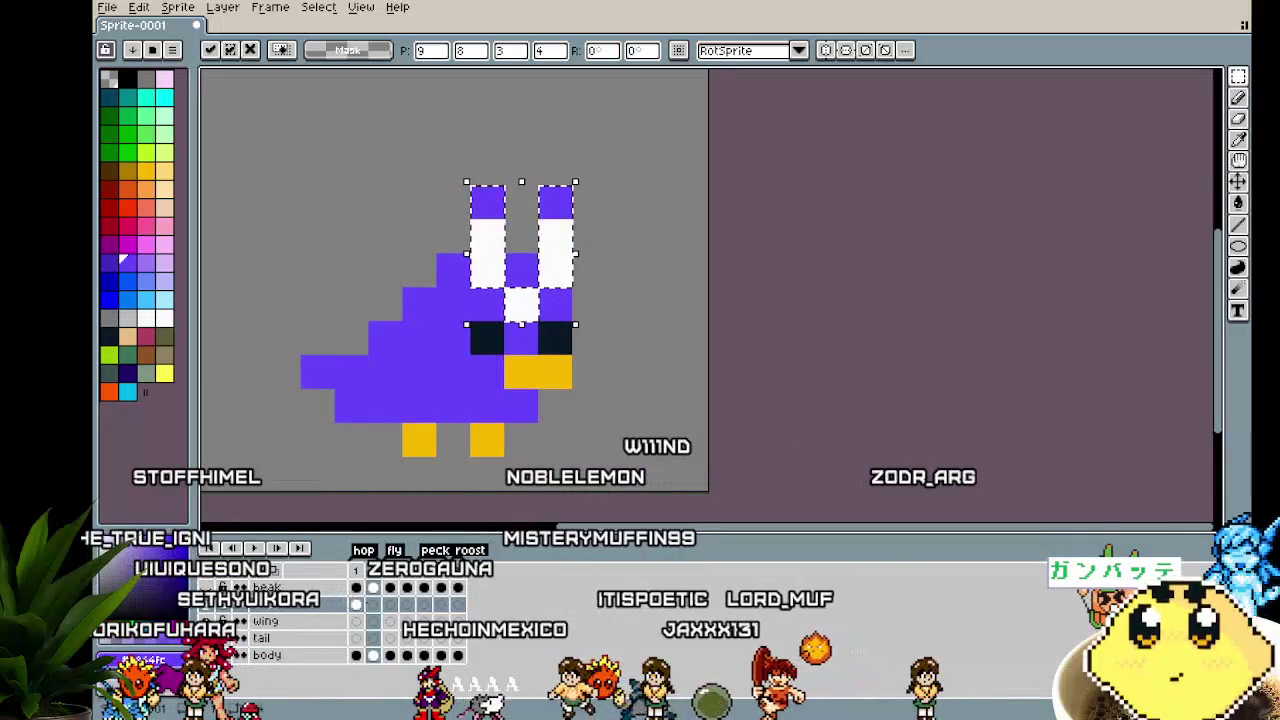
{"action": "left_click", "coordinate": [390, 605]}
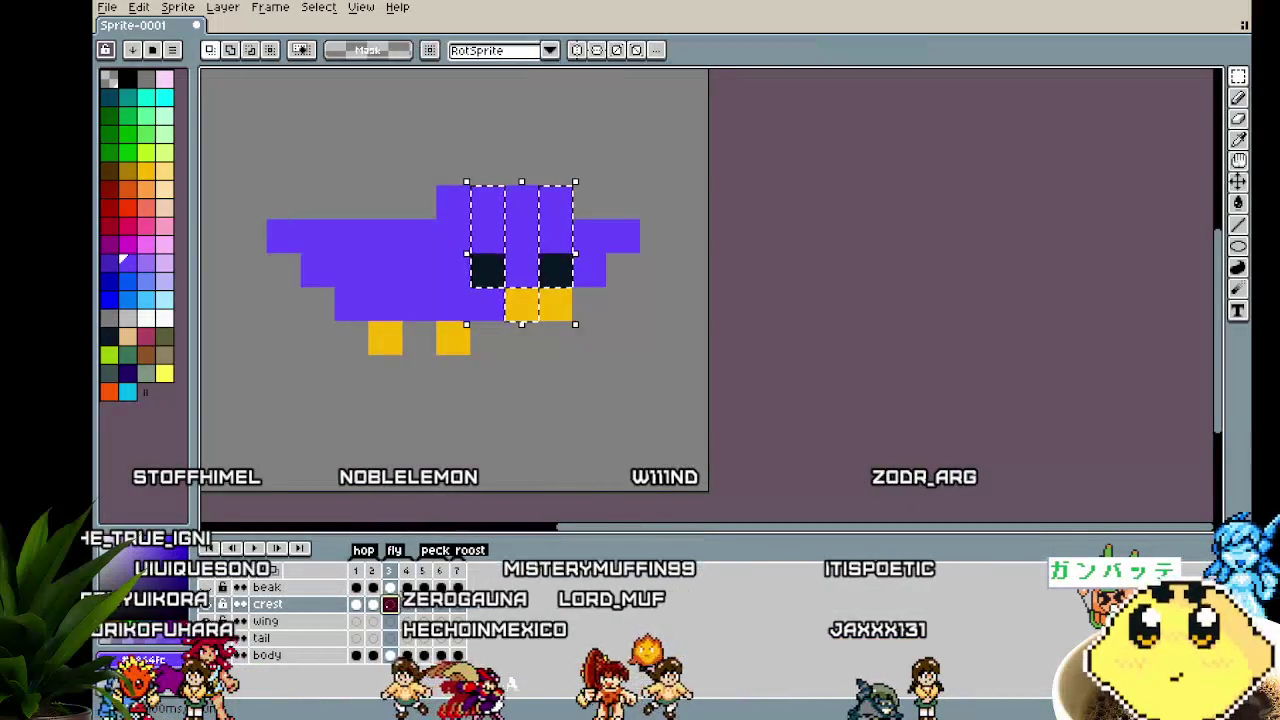
{"action": "key", "text": "Up"}
{"action": "key", "text": "Up"}
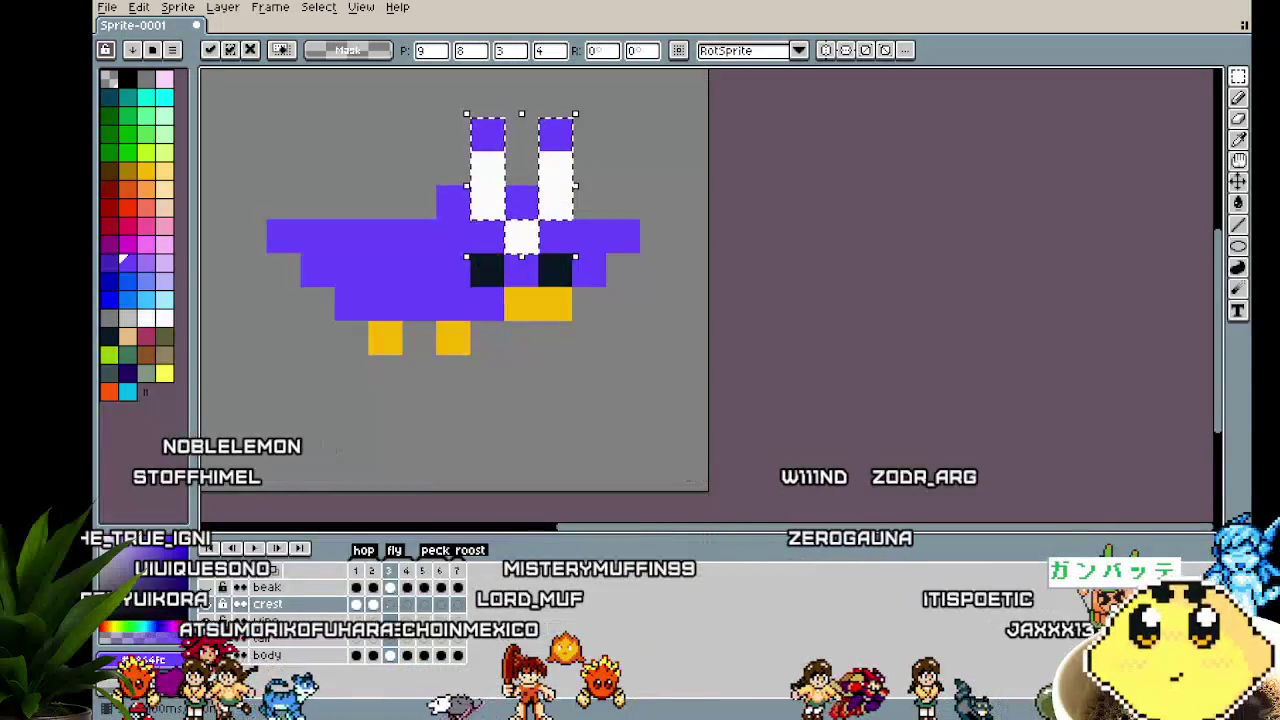
Paste the crest into frames 4–7, nudging it onto the bird's head in each pose
{"action": "left_click", "coordinate": [407, 604]}
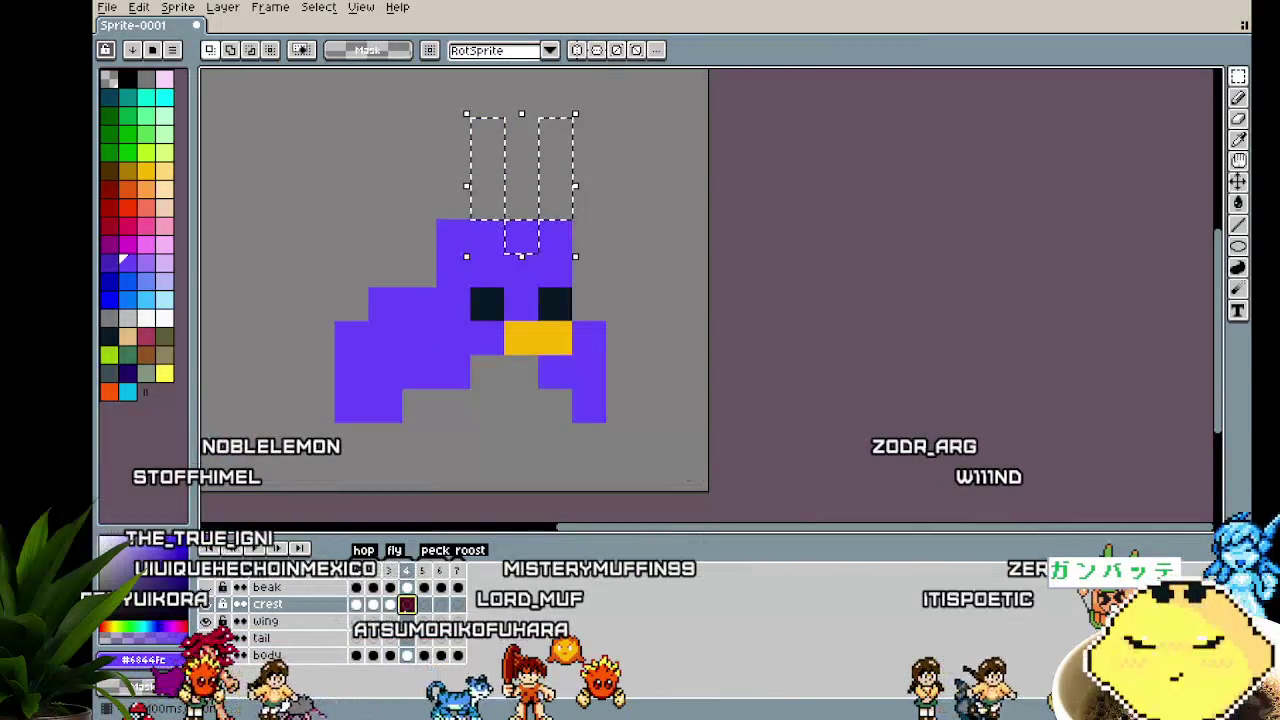
{"action": "key", "text": "ctrl+v"}
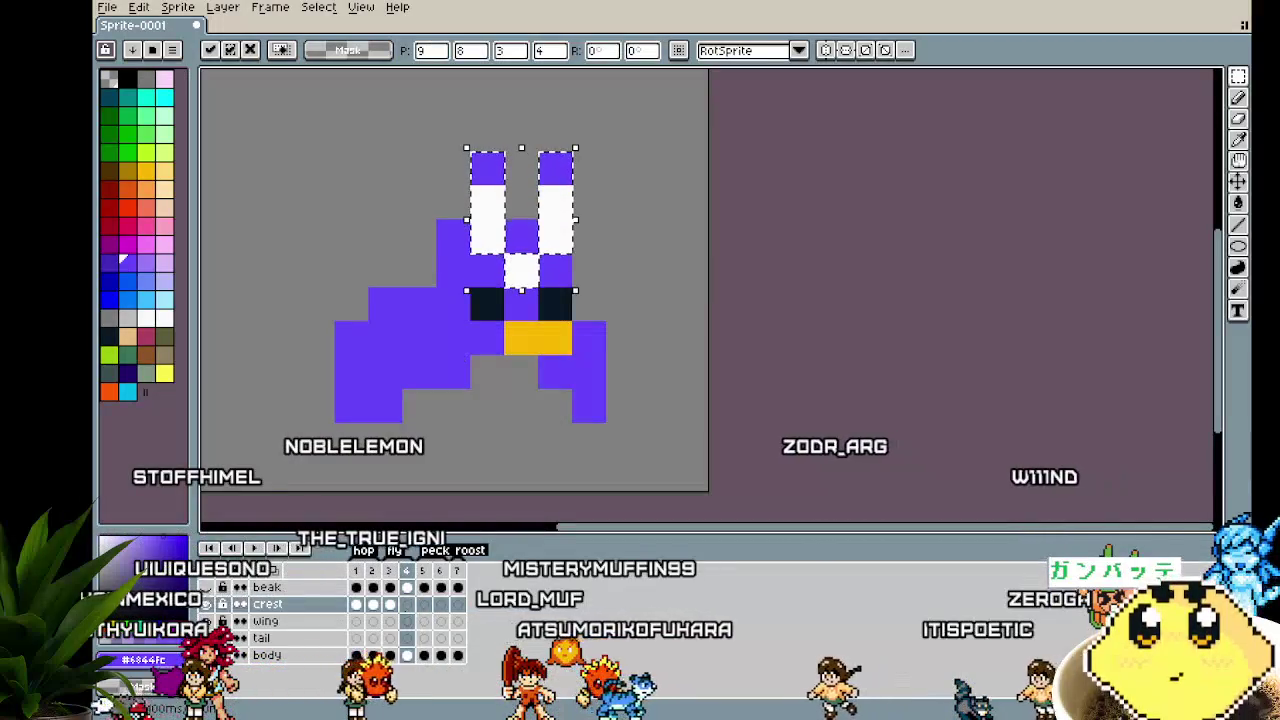
{"action": "left_click", "coordinate": [428, 604]}
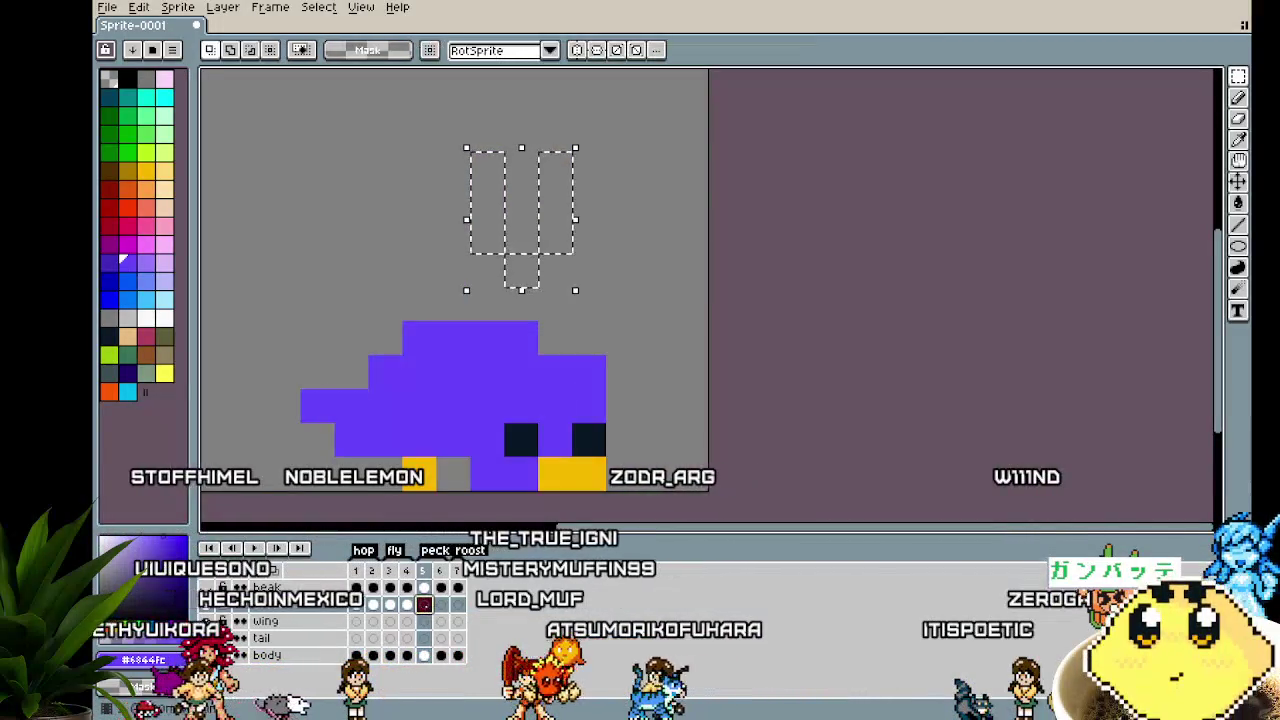
{"action": "key", "text": "ctrl+v"}
{"action": "key", "text": "Down"}
{"action": "key", "text": "Down"}
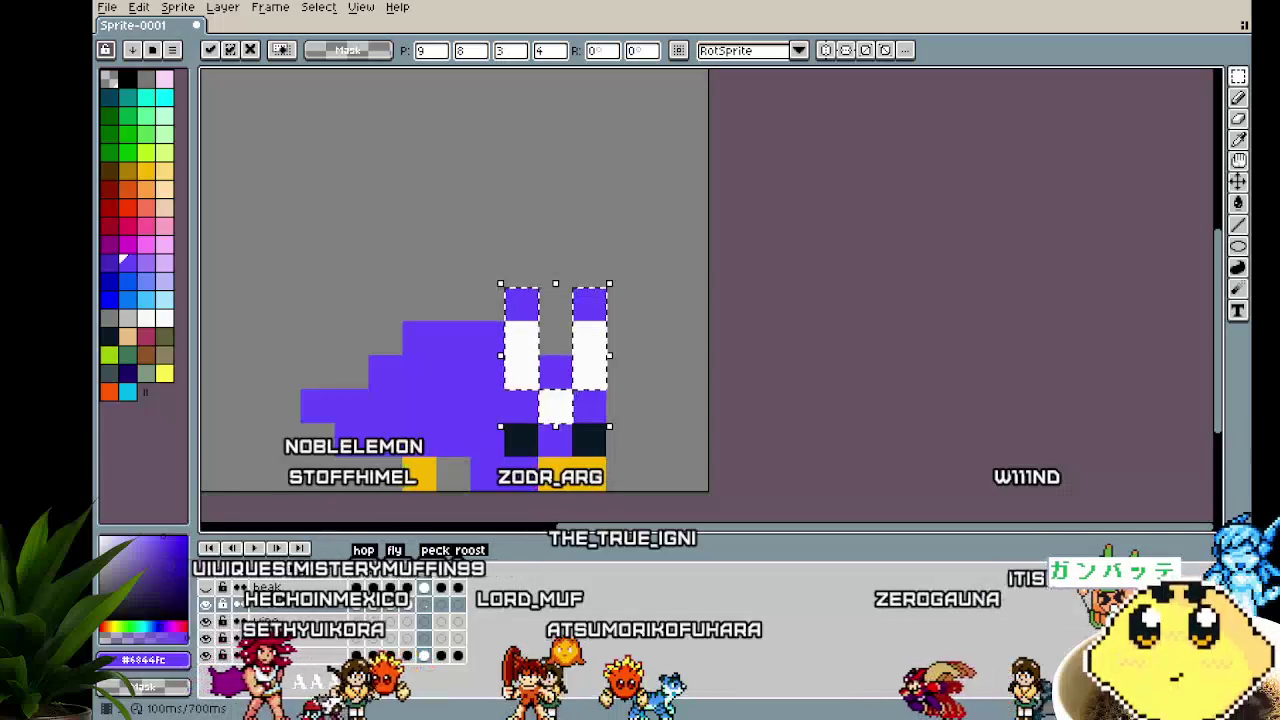
{"action": "left_click", "coordinate": [448, 612]}
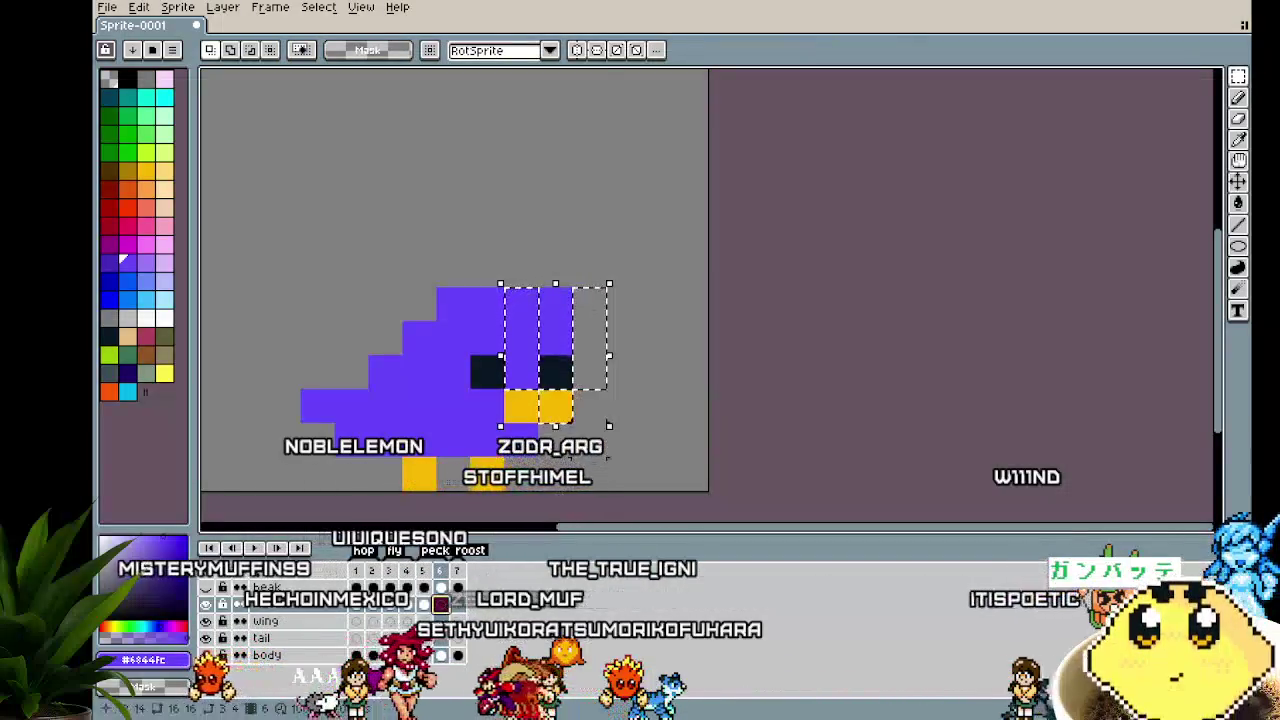
{"action": "key", "text": "Up"}
{"action": "key", "text": "Up"}
{"action": "key", "text": "Left"}
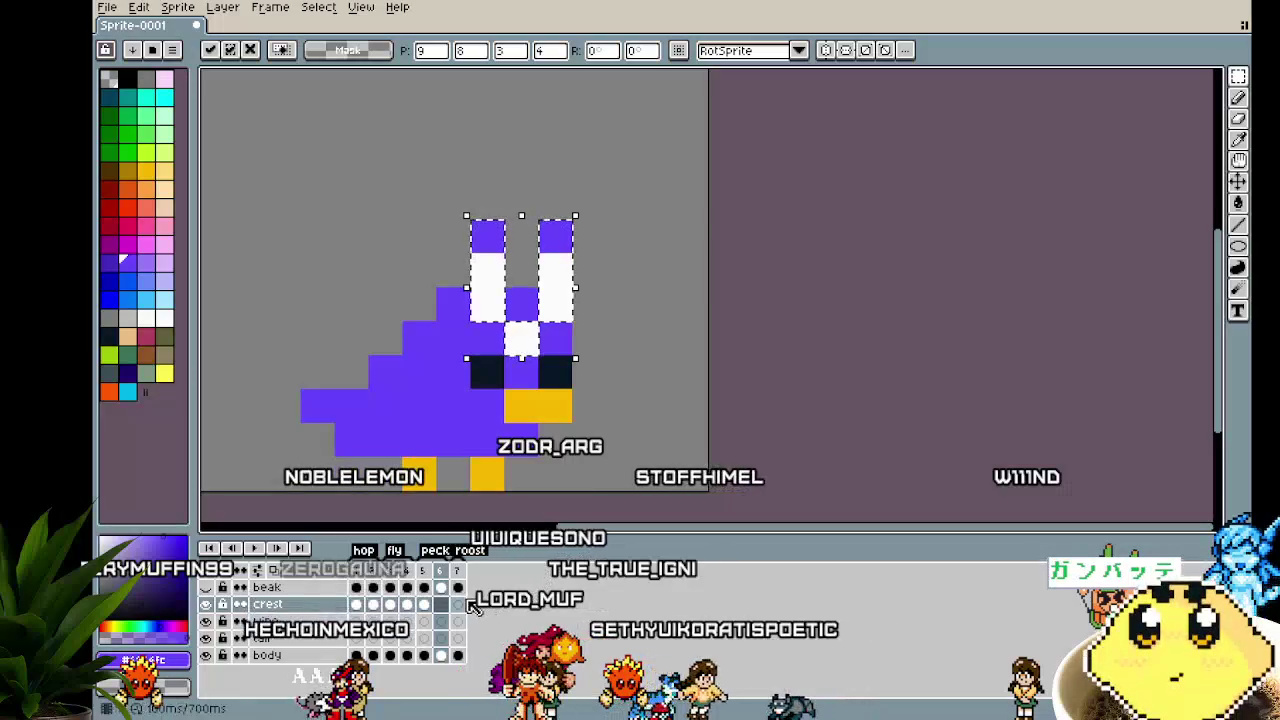
{"action": "left_click", "coordinate": [457, 604]}
{"action": "key", "text": "ctrl+v"}
{"action": "key", "text": "Down"}
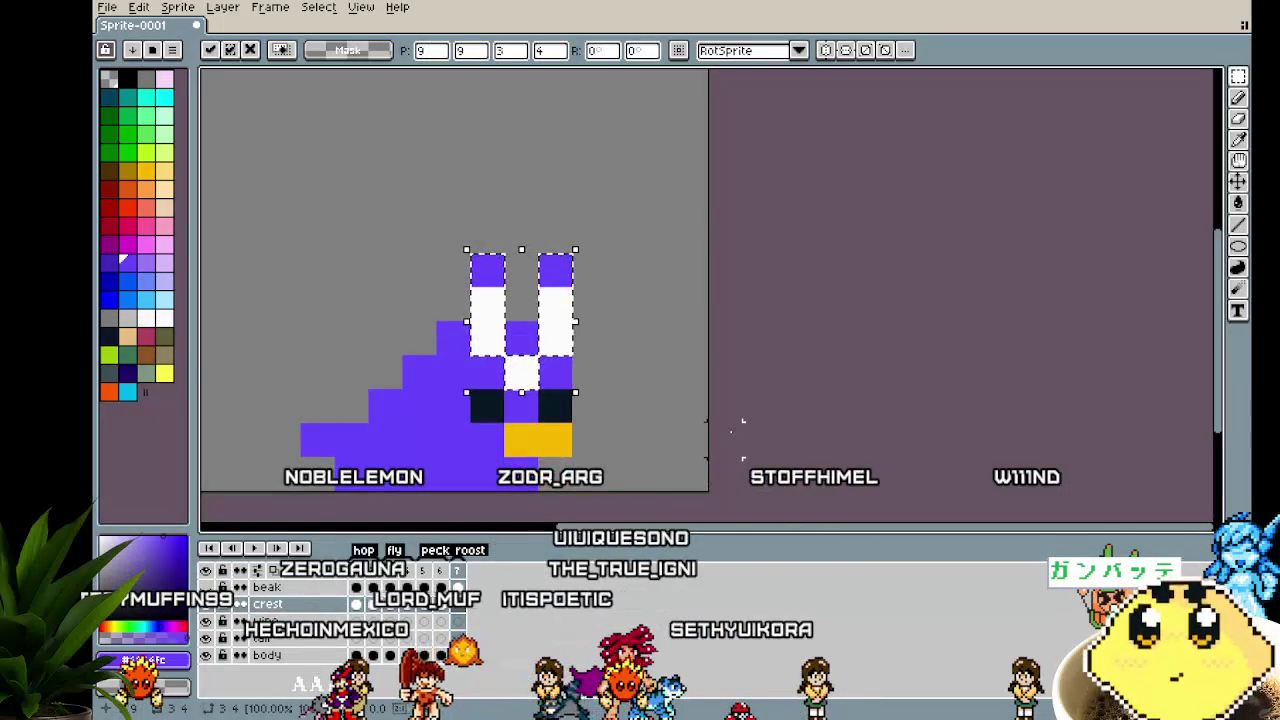
{"action": "key", "text": "Return"}
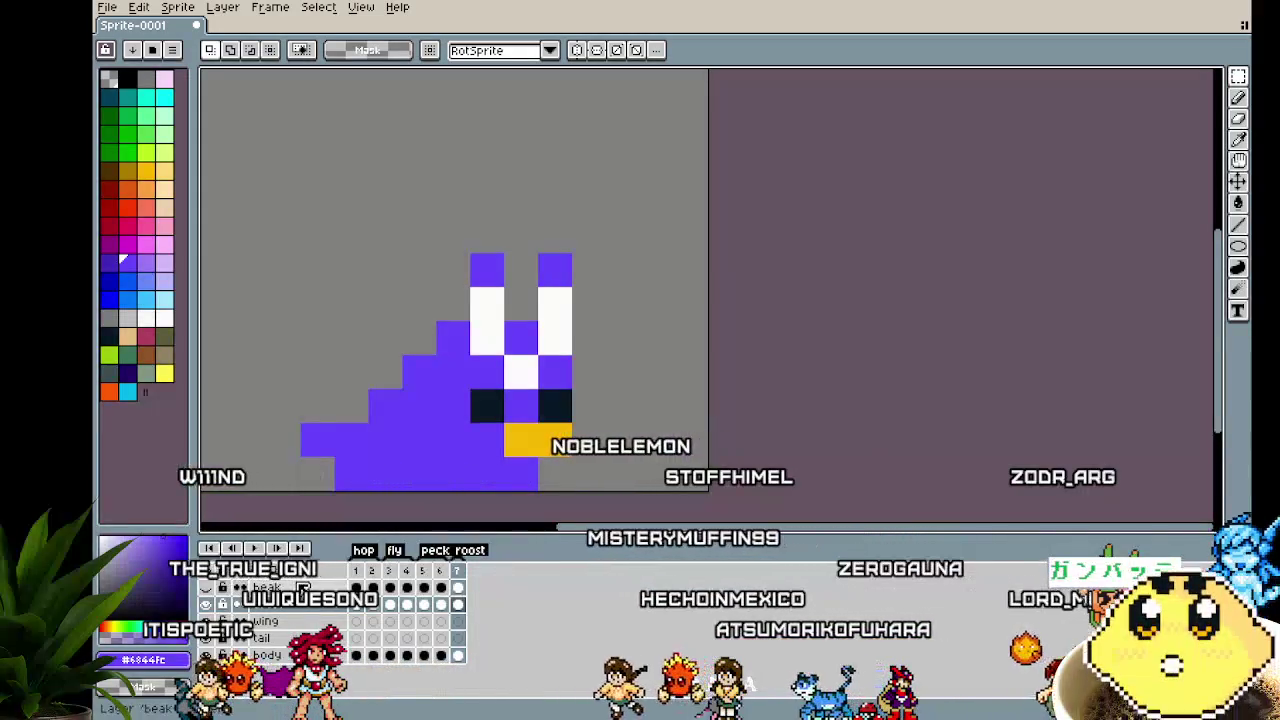
Switch layers and go to the wing layer's frame 1 cel
{"action": "left_click", "coordinate": [265, 587]}
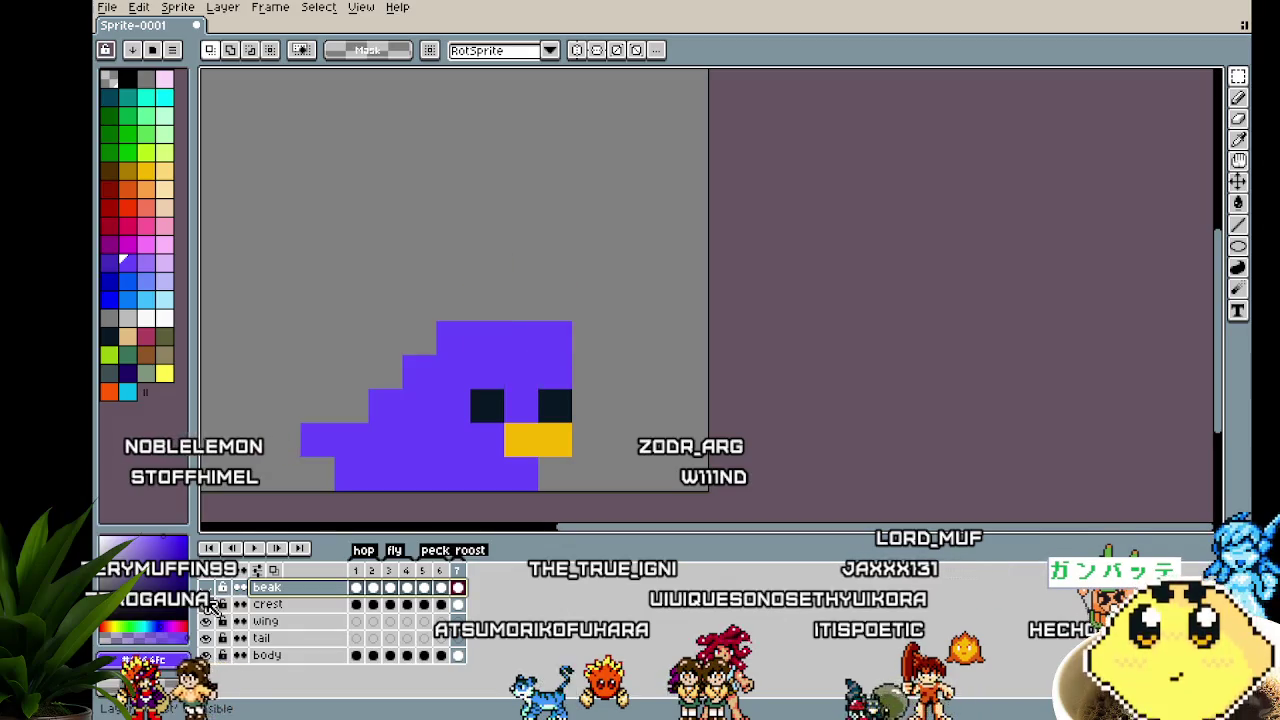
{"action": "left_click", "coordinate": [357, 621]}
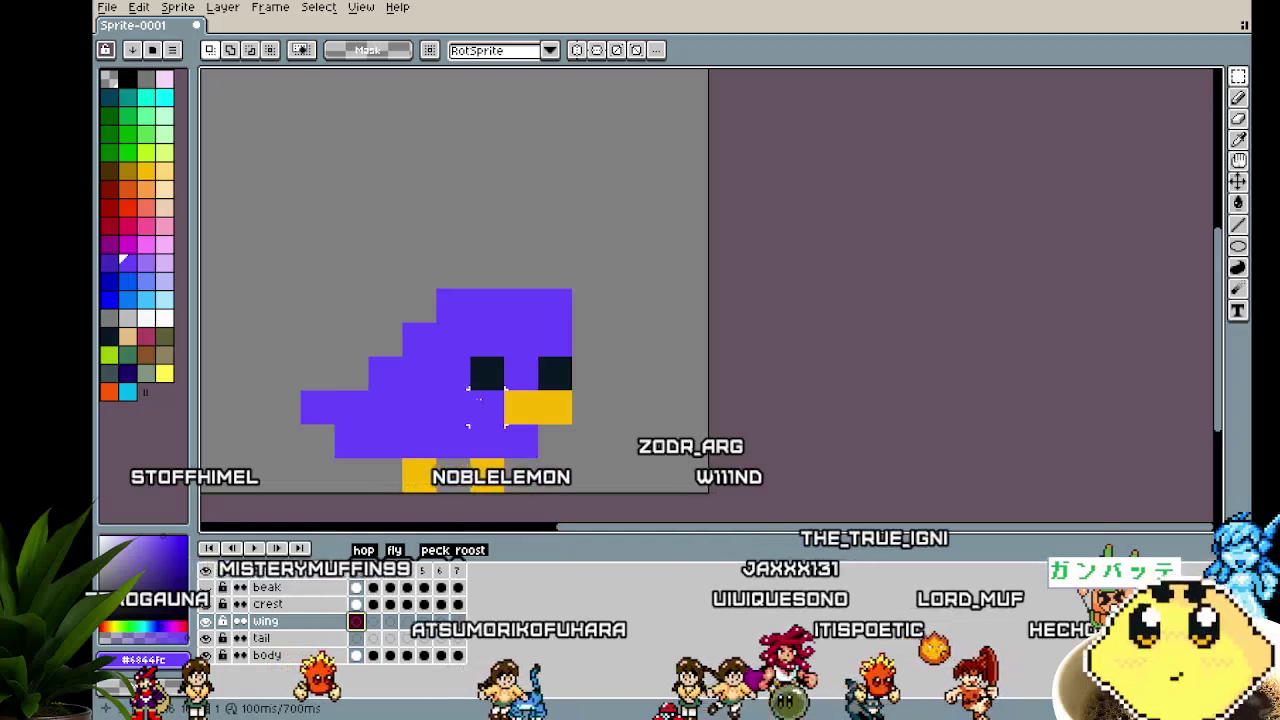
{"action": "key", "text": "b"}
{"action": "left_click", "coordinate": [302, 356]}
{"action": "left_click", "coordinate": [164, 318]}
{"action": "key", "text": "ctrl+z"}
{"action": "left_click", "coordinate": [414, 408]}
{"action": "key", "text": "ctrl+z"}
{"action": "left_click", "coordinate": [390, 410]}
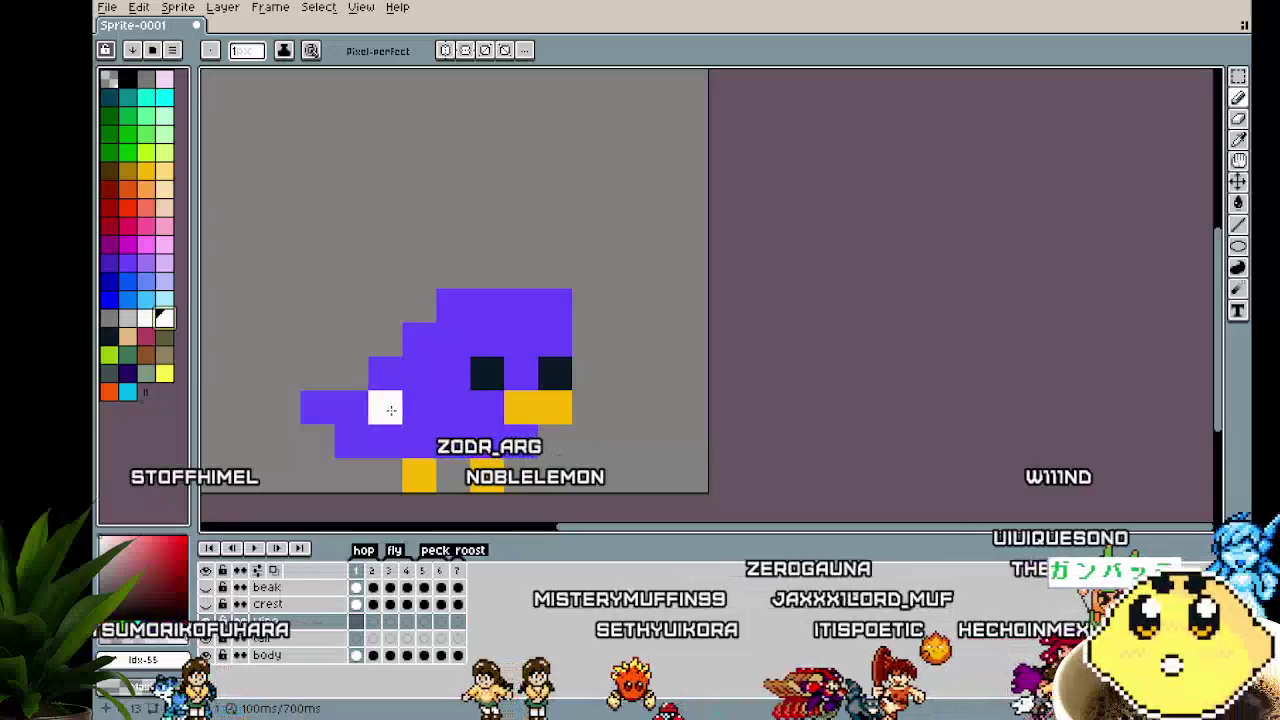
{"action": "key", "text": "ctrl+z"}
{"action": "left_click", "coordinate": [410, 412]}
{"action": "left_click", "coordinate": [407, 437]}
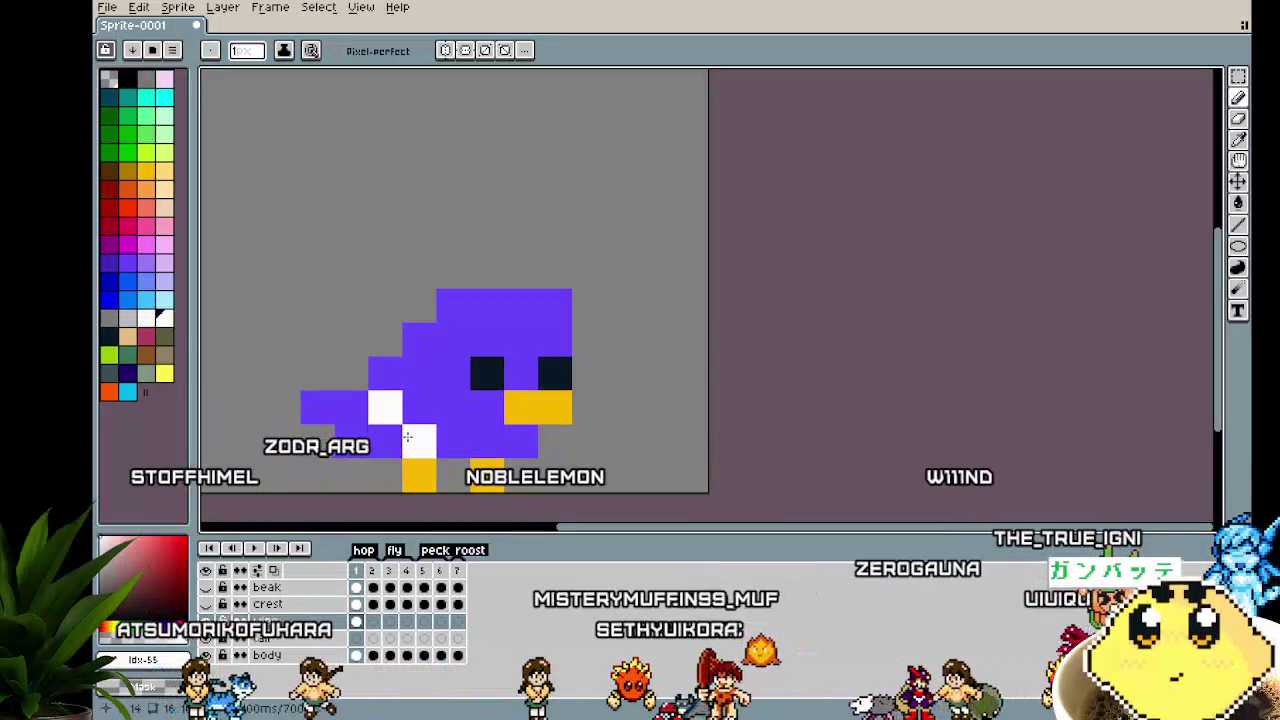
{"action": "key", "text": "ctrl+z"}
{"action": "left_click", "coordinate": [419, 410]}
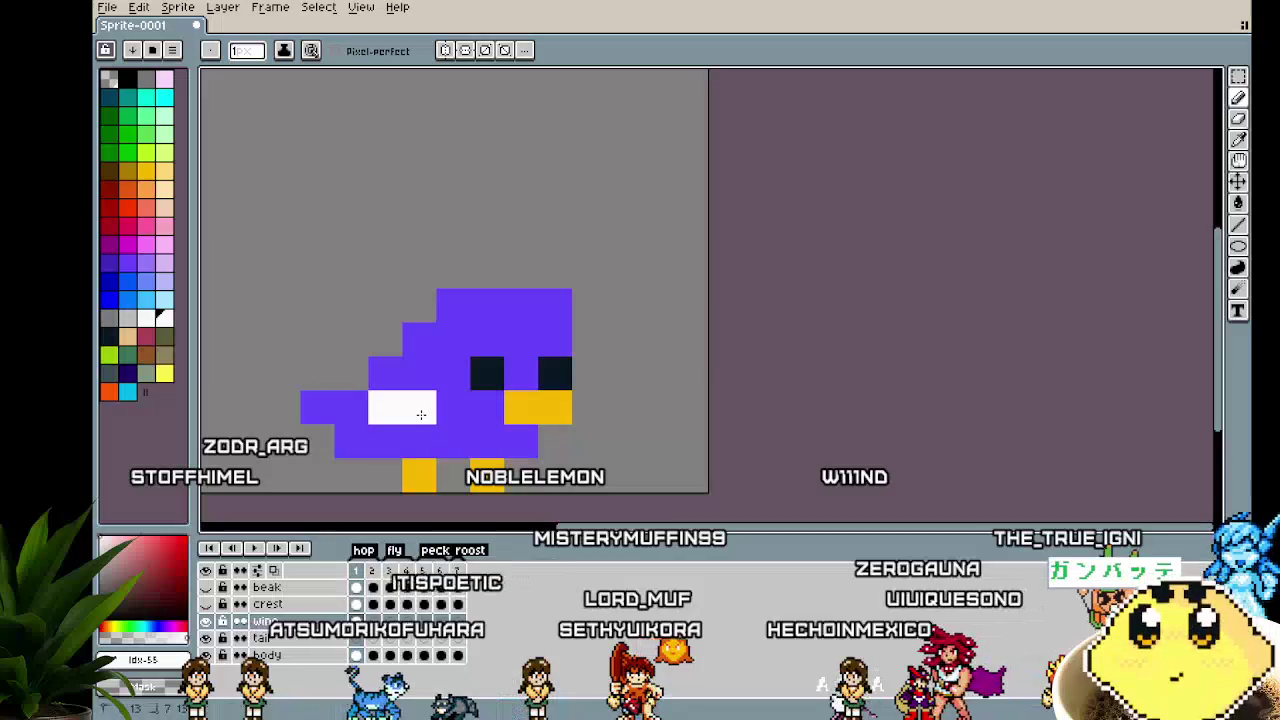
{"action": "scroll", "coordinate": [421, 414], "scroll_direction": "down", "scroll_amount": 2}
{"action": "scroll", "coordinate": [340, 460], "scroll_direction": "down", "scroll_amount": 3}
{"action": "scroll", "coordinate": [330, 470], "scroll_direction": "up", "scroll_amount": 1}
{"action": "scroll", "coordinate": [317, 489], "scroll_direction": "up", "scroll_amount": 4}
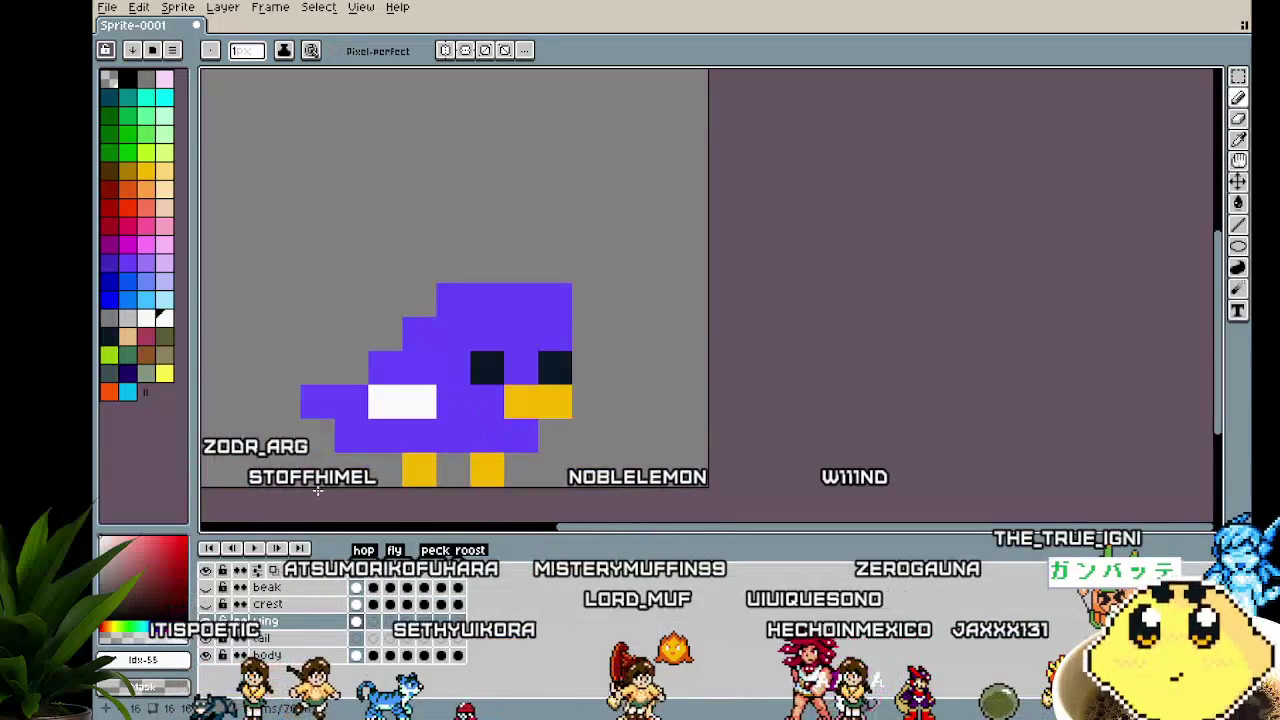
{"action": "key", "text": "Right"}
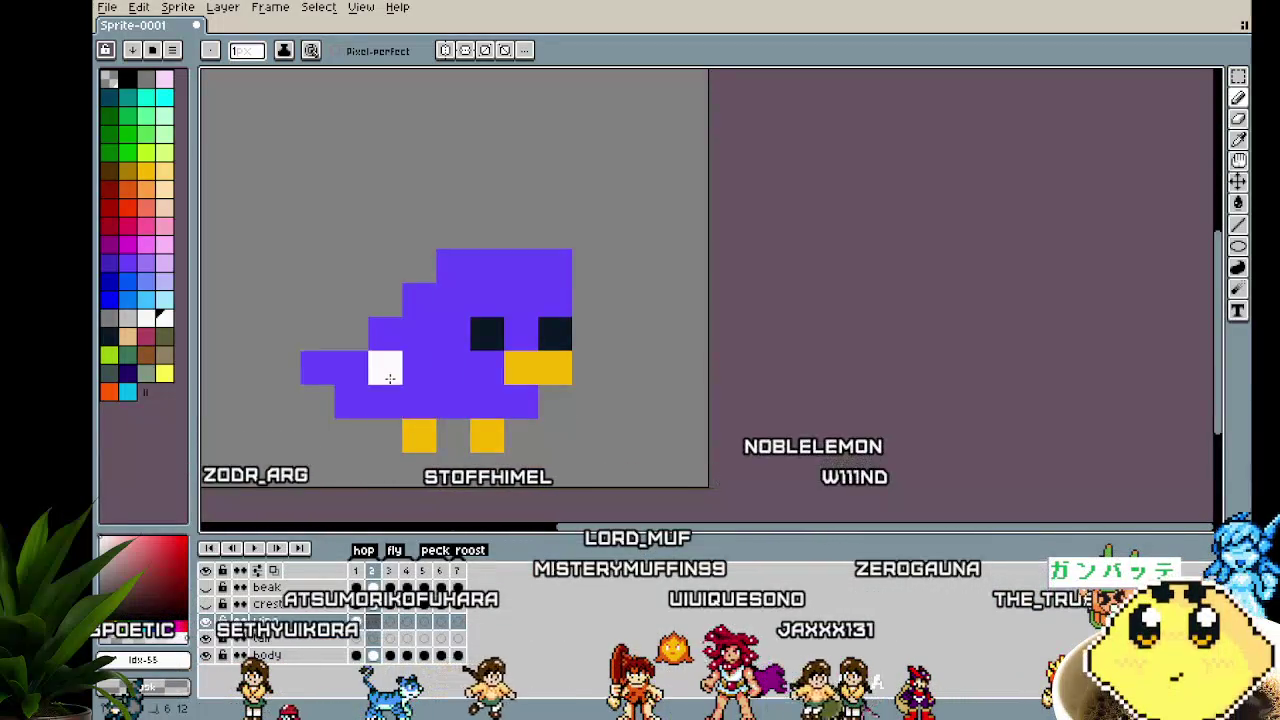
{"action": "key", "text": "Right"}
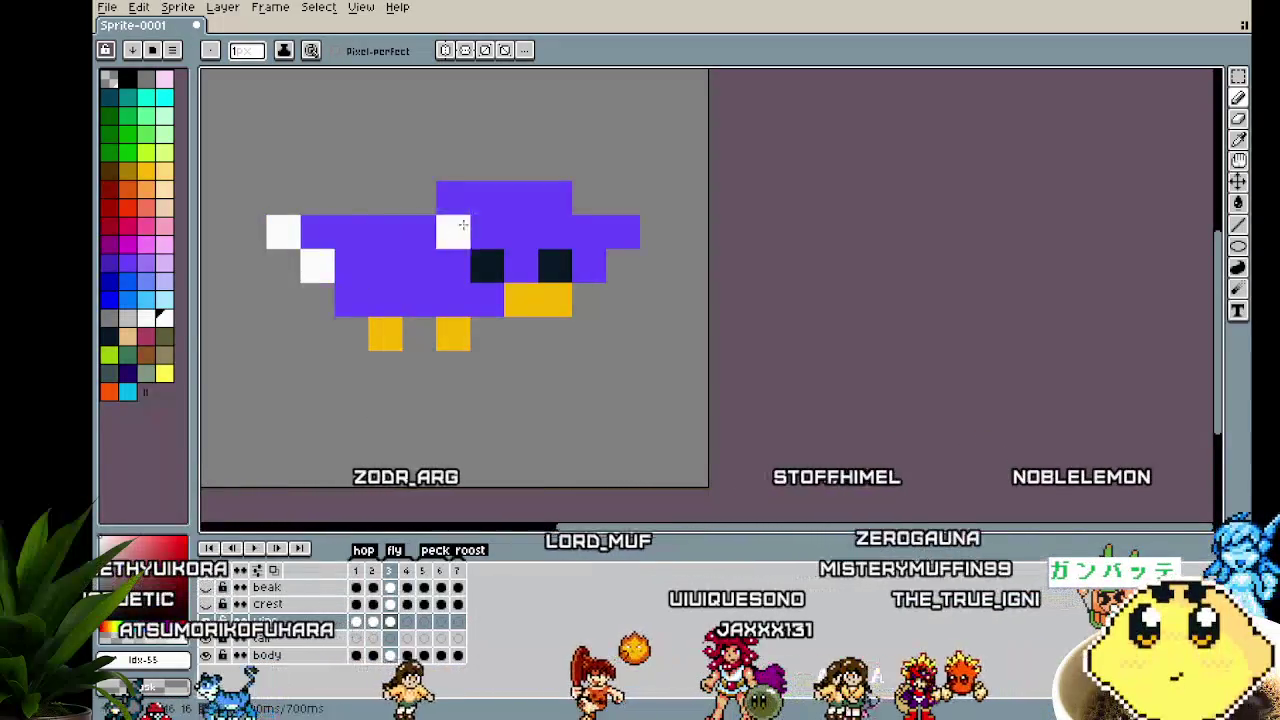
{"action": "left_click", "coordinate": [351, 299]}
{"action": "left_click", "coordinate": [590, 230]}
{"action": "left_click", "coordinate": [622, 230]}
{"action": "left_click", "coordinate": [588, 265]}
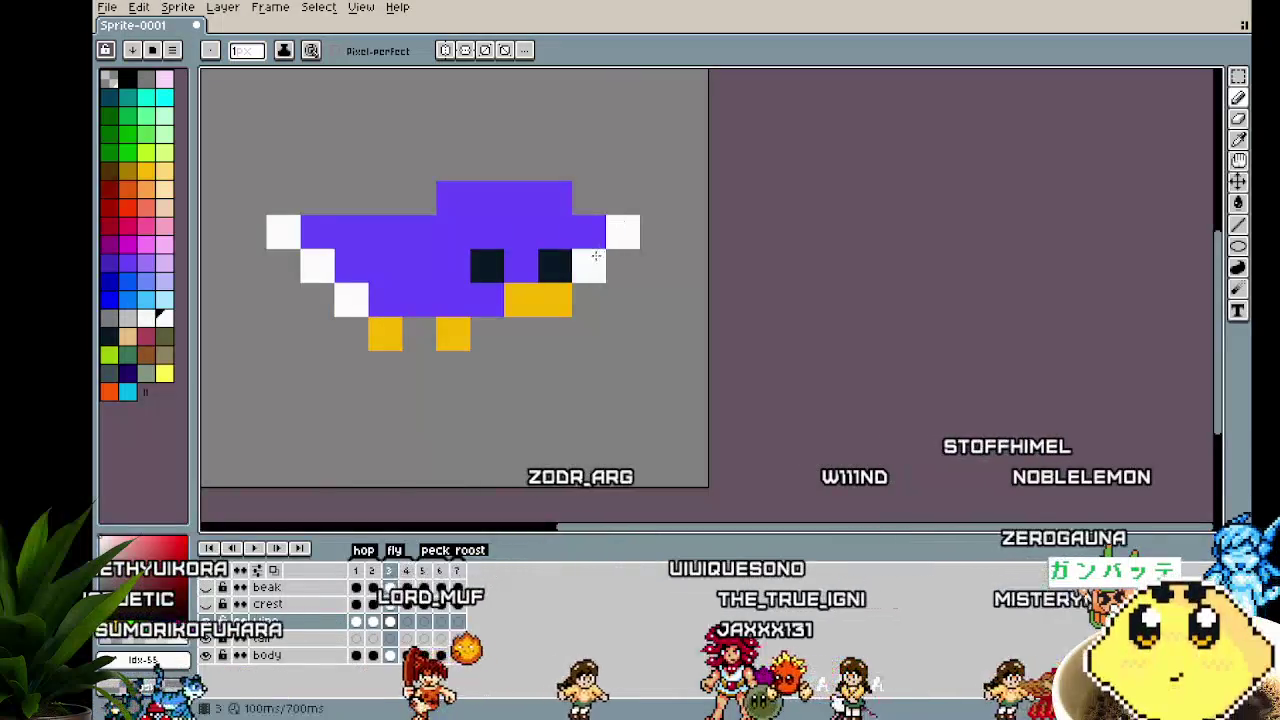
{"action": "scroll", "coordinate": [547, 447], "scroll_direction": "down", "scroll_amount": 3}
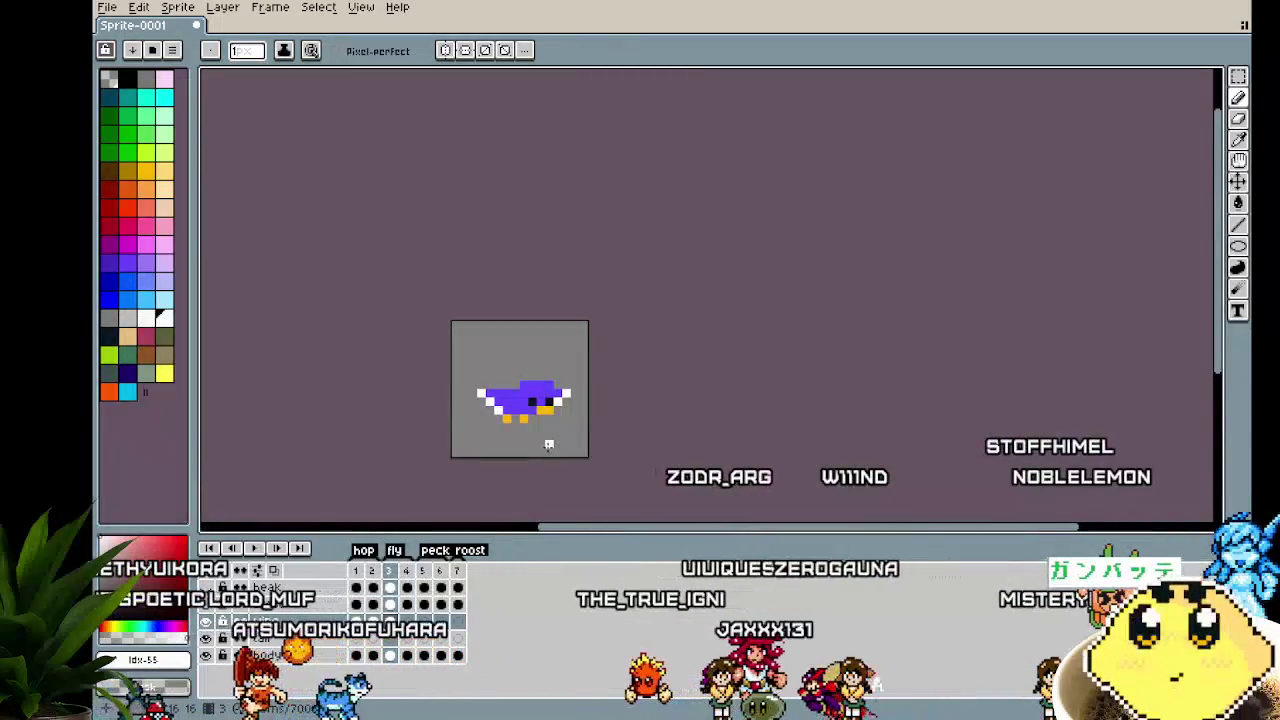
{"action": "scroll", "coordinate": [547, 447], "scroll_direction": "up", "scroll_amount": 3}
{"action": "key", "text": "Return"}
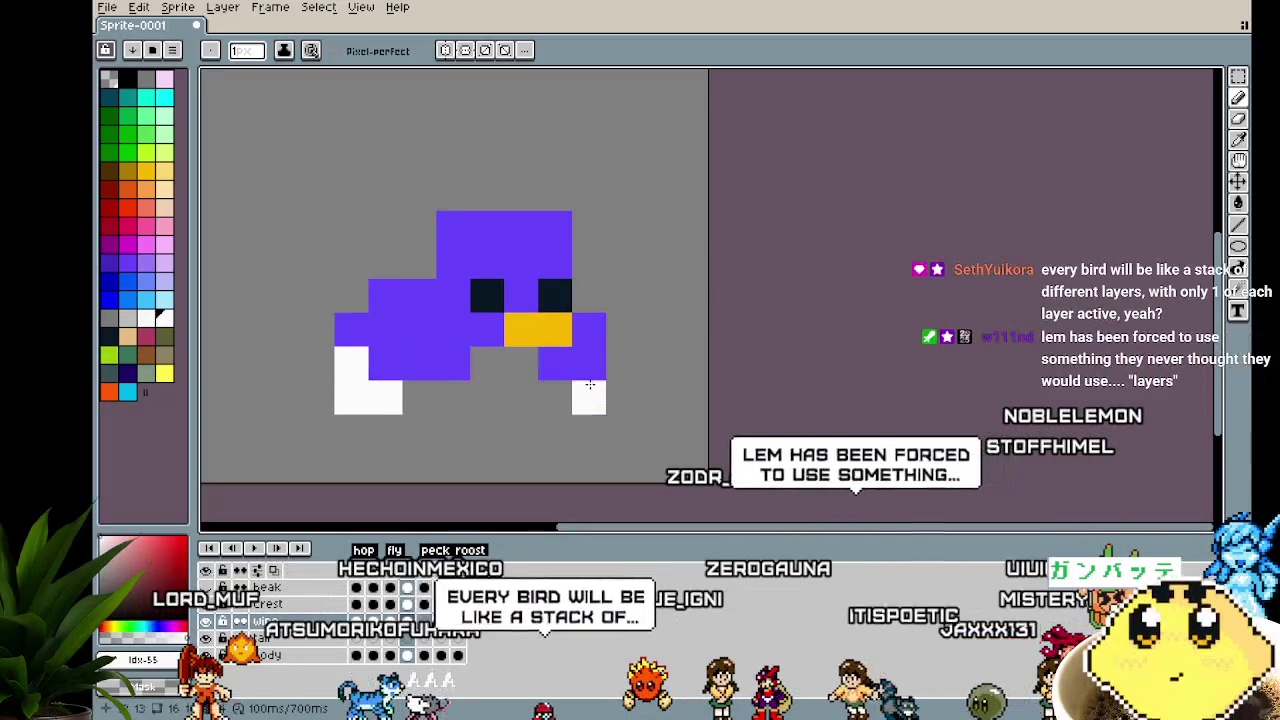
{"action": "scroll", "coordinate": [487, 465], "scroll_direction": "down", "scroll_amount": 1}
{"action": "scroll", "coordinate": [487, 465], "scroll_direction": "down", "scroll_amount": 1}
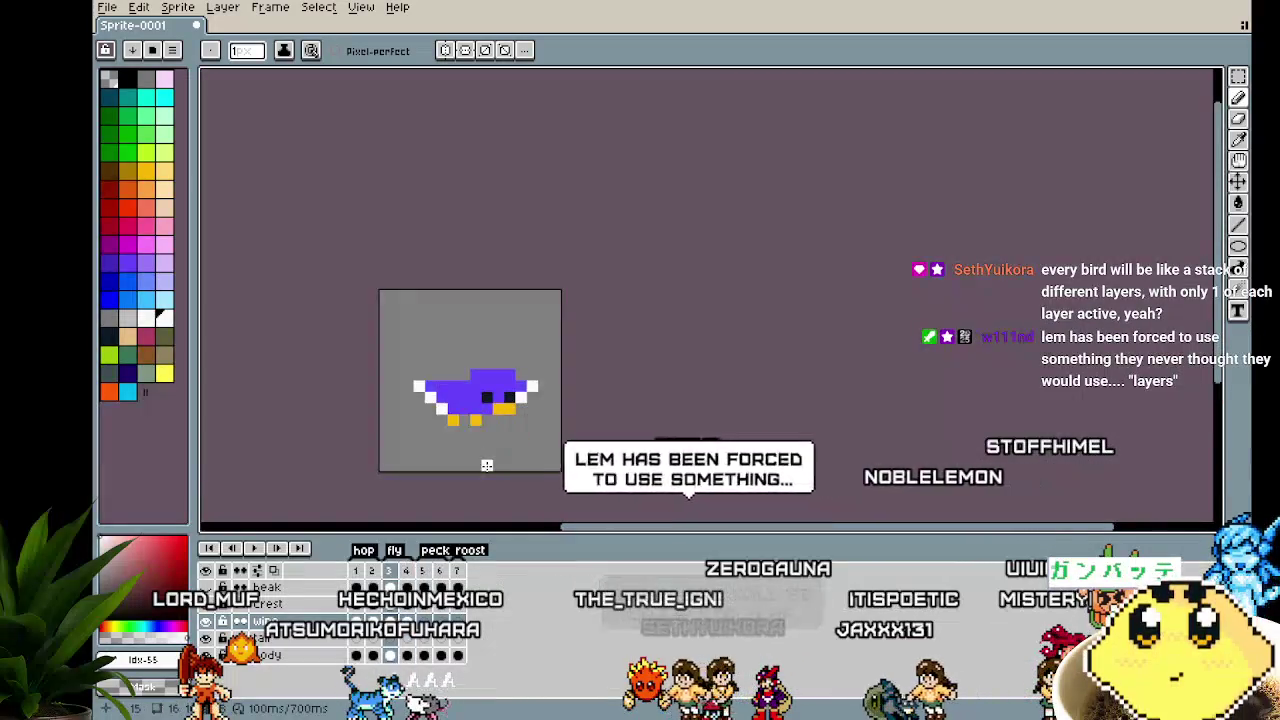
{"action": "scroll", "coordinate": [487, 465], "scroll_direction": "up", "scroll_amount": 1}
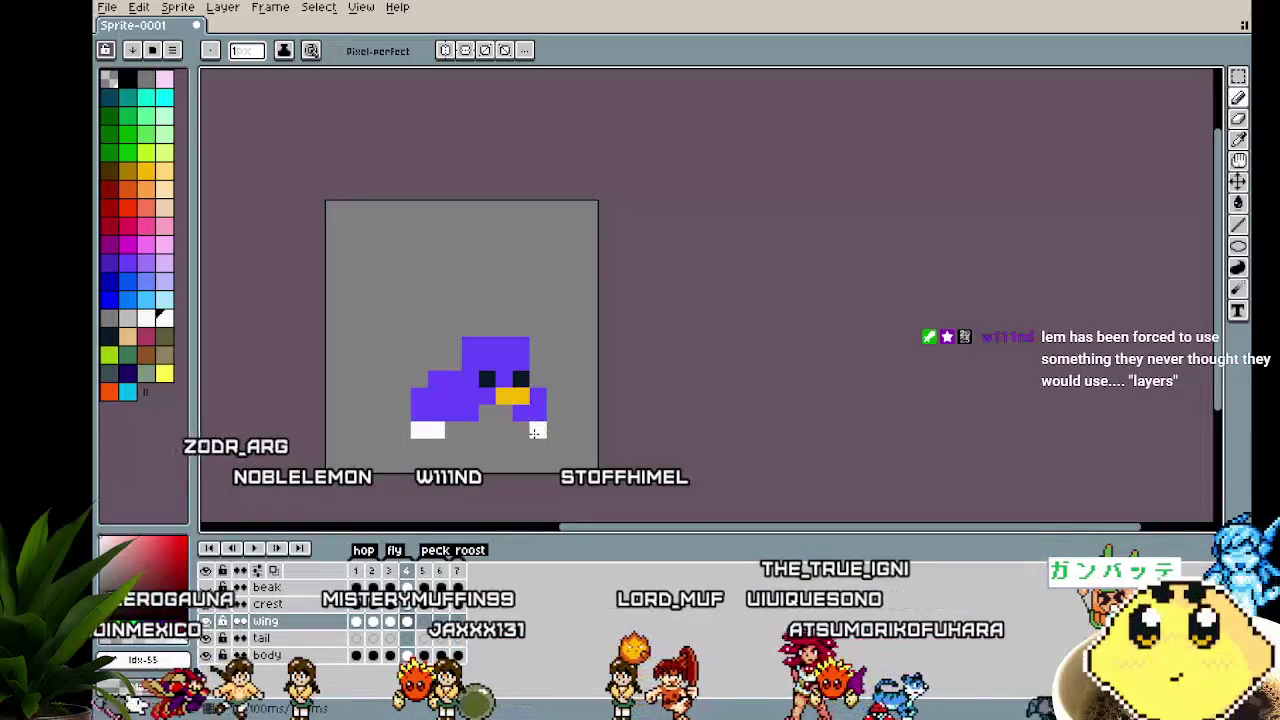
{"action": "scroll", "coordinate": [428, 400], "scroll_direction": "up", "scroll_amount": 1}
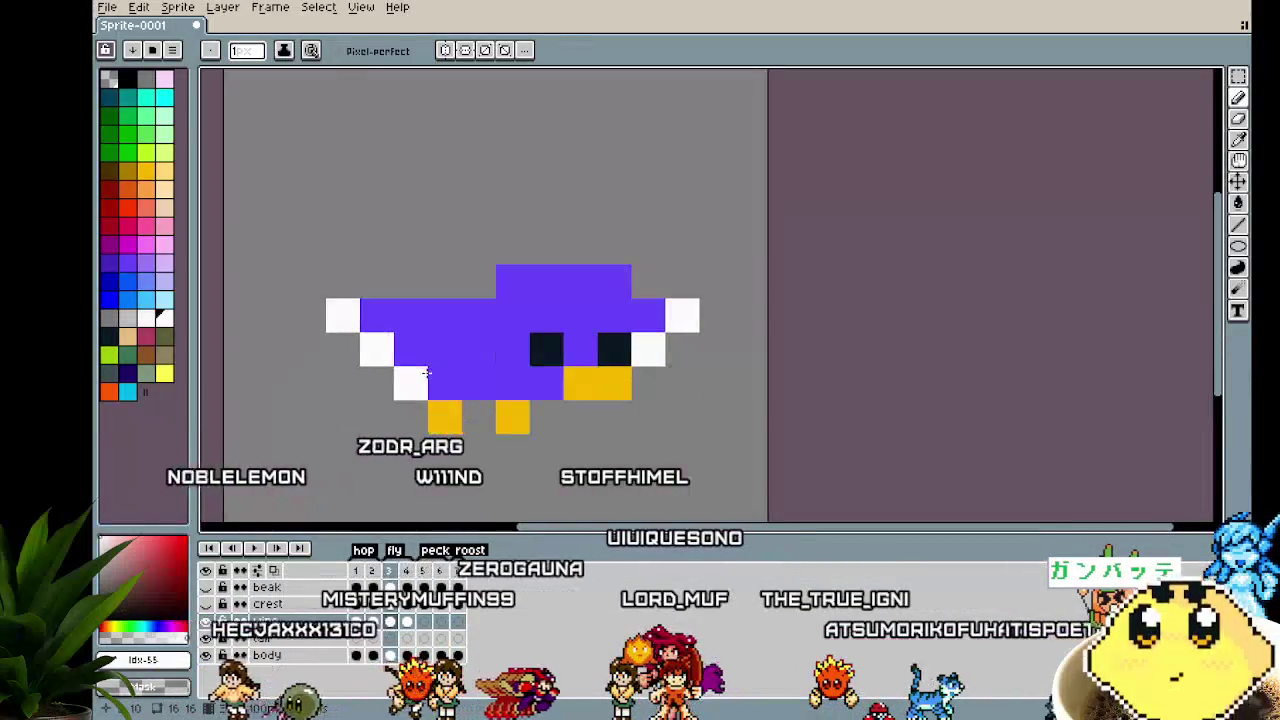
{"action": "scroll", "coordinate": [376, 476], "scroll_direction": "down", "scroll_amount": 1}
{"action": "scroll", "coordinate": [376, 478], "scroll_direction": "down", "scroll_amount": 1}
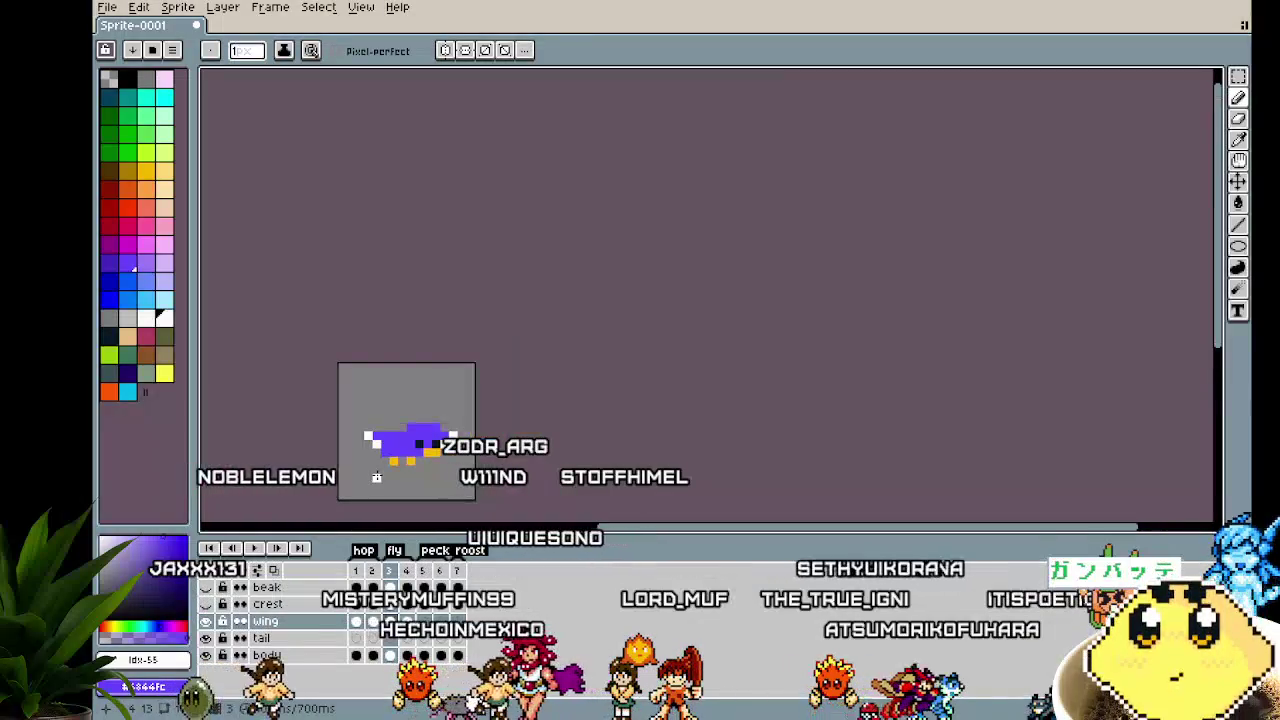
{"action": "scroll", "coordinate": [377, 476], "scroll_direction": "up", "scroll_amount": 1}
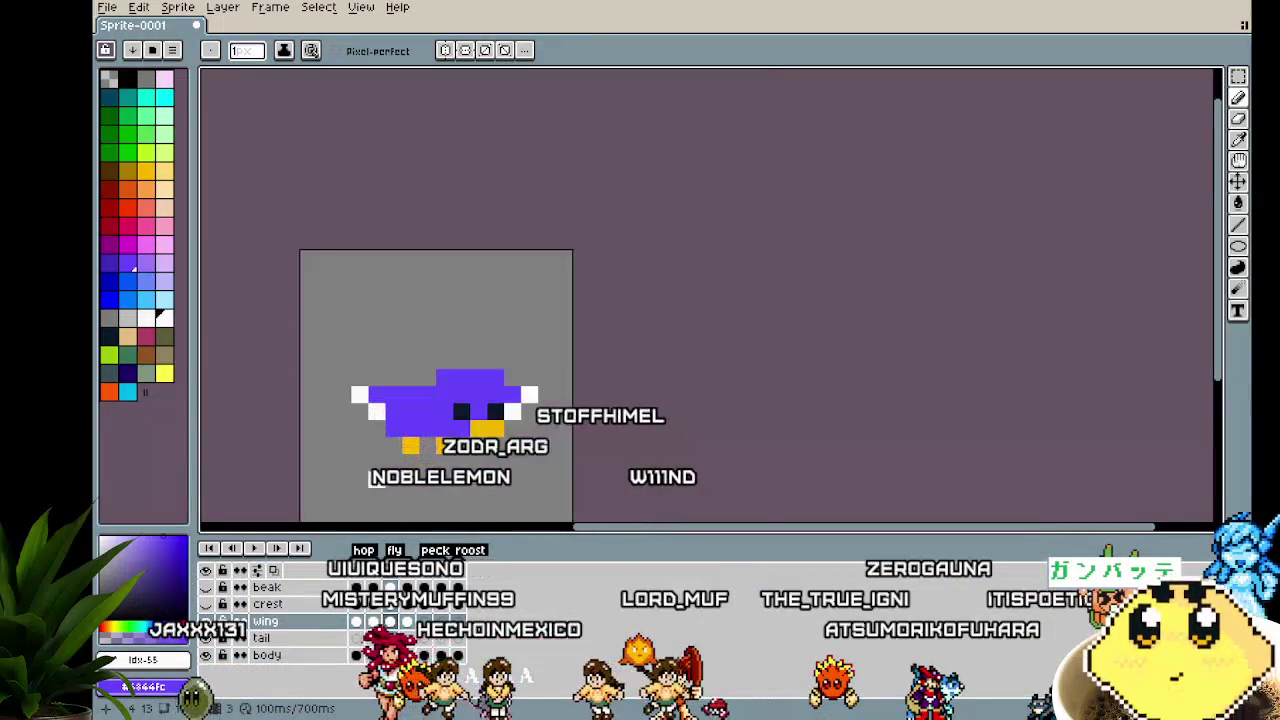
{"action": "scroll", "coordinate": [377, 476], "scroll_direction": "up", "scroll_amount": 1}
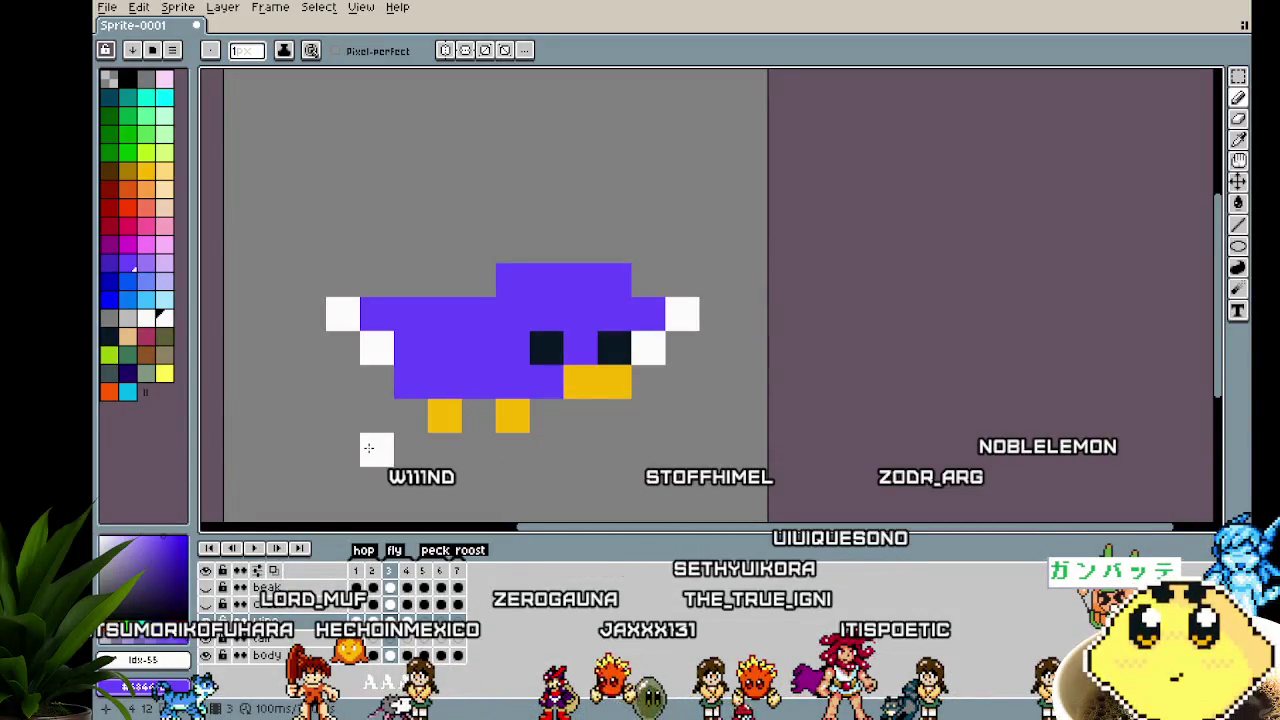
Paint a white pixel at the left wing tip on frame 5
{"action": "key", "text": "Right"}
{"action": "key", "text": "Right"}
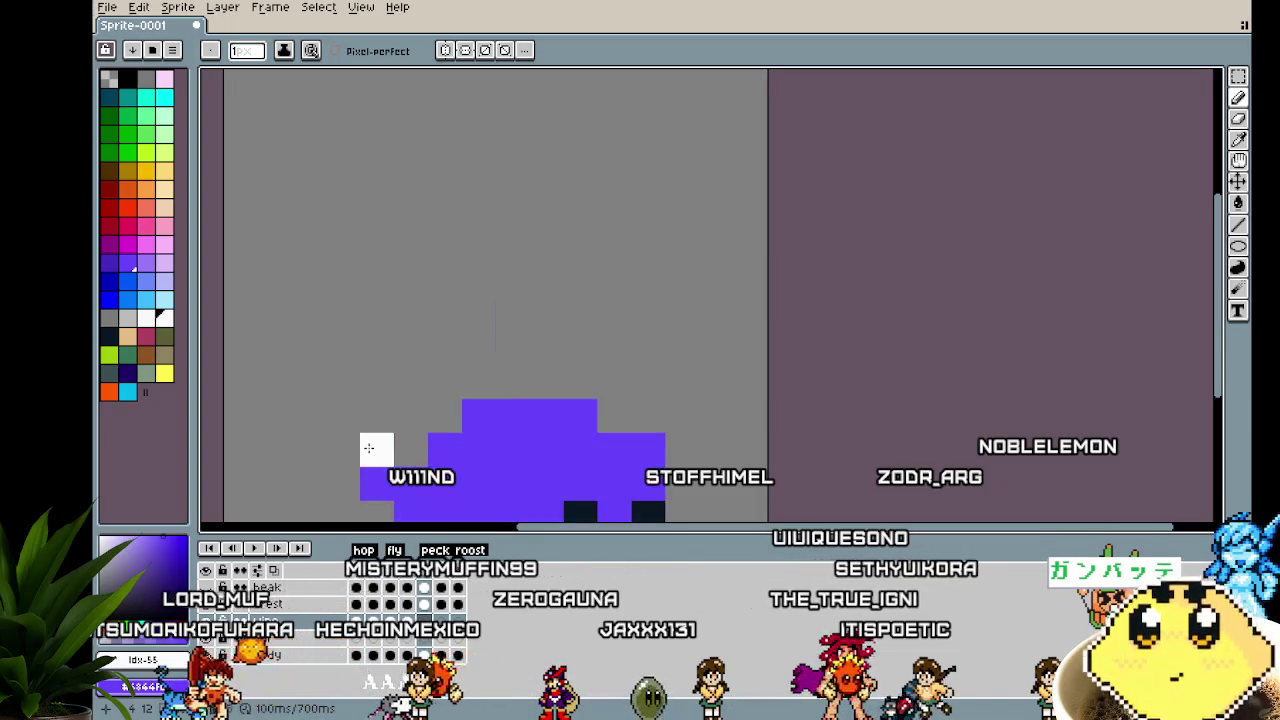
{"action": "left_click_drag", "start_coordinate": [368, 448], "coordinate": [335, 268]}
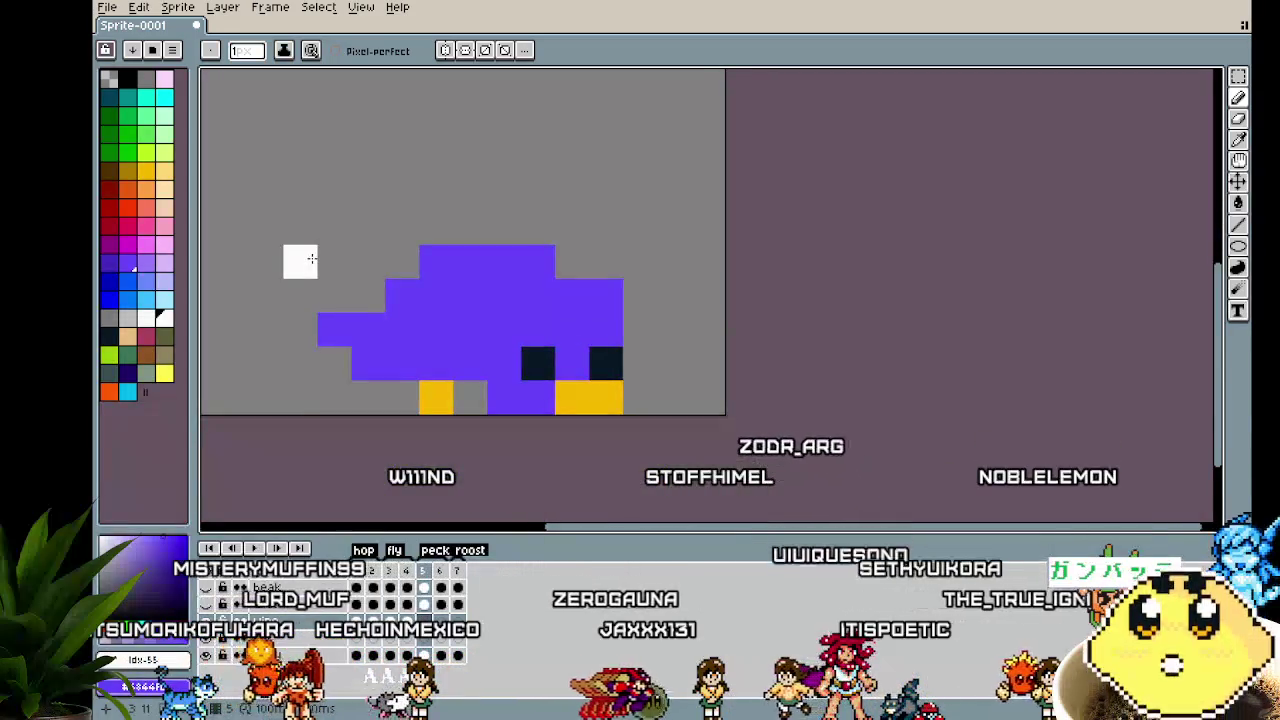
{"action": "key", "text": "Left"}
{"action": "key", "text": "Right"}
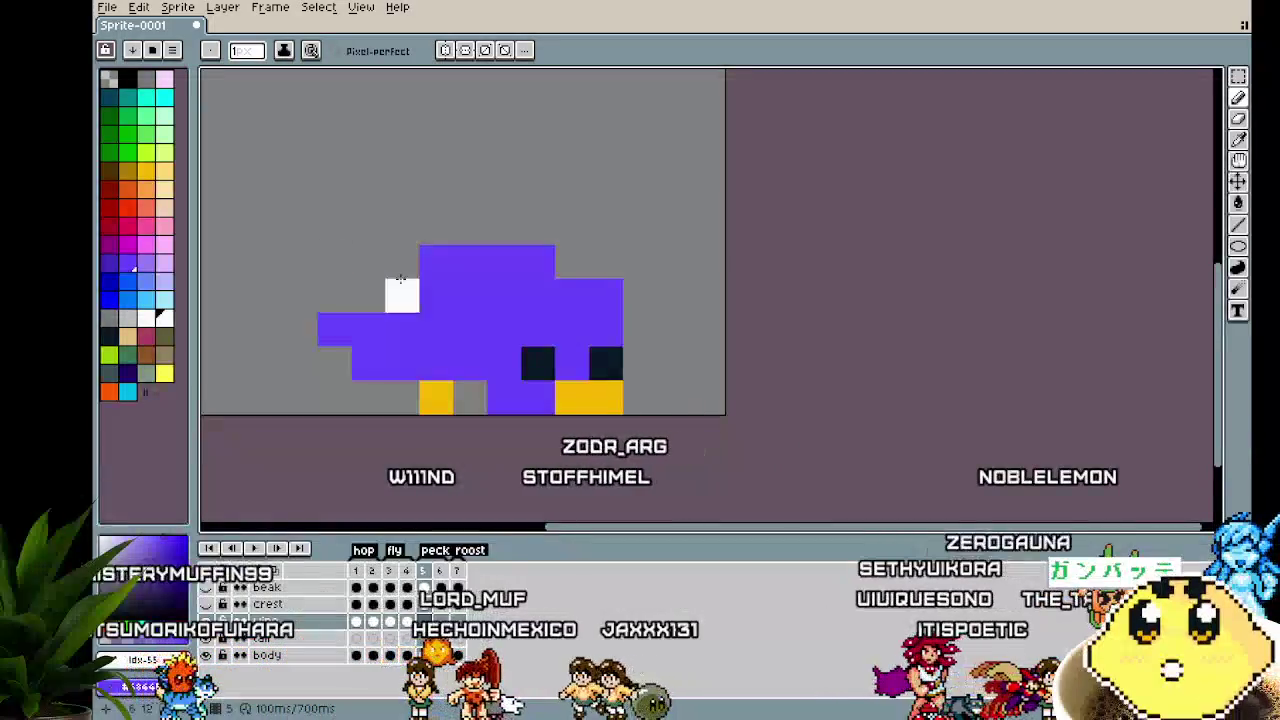
{"action": "left_click", "coordinate": [334, 330]}
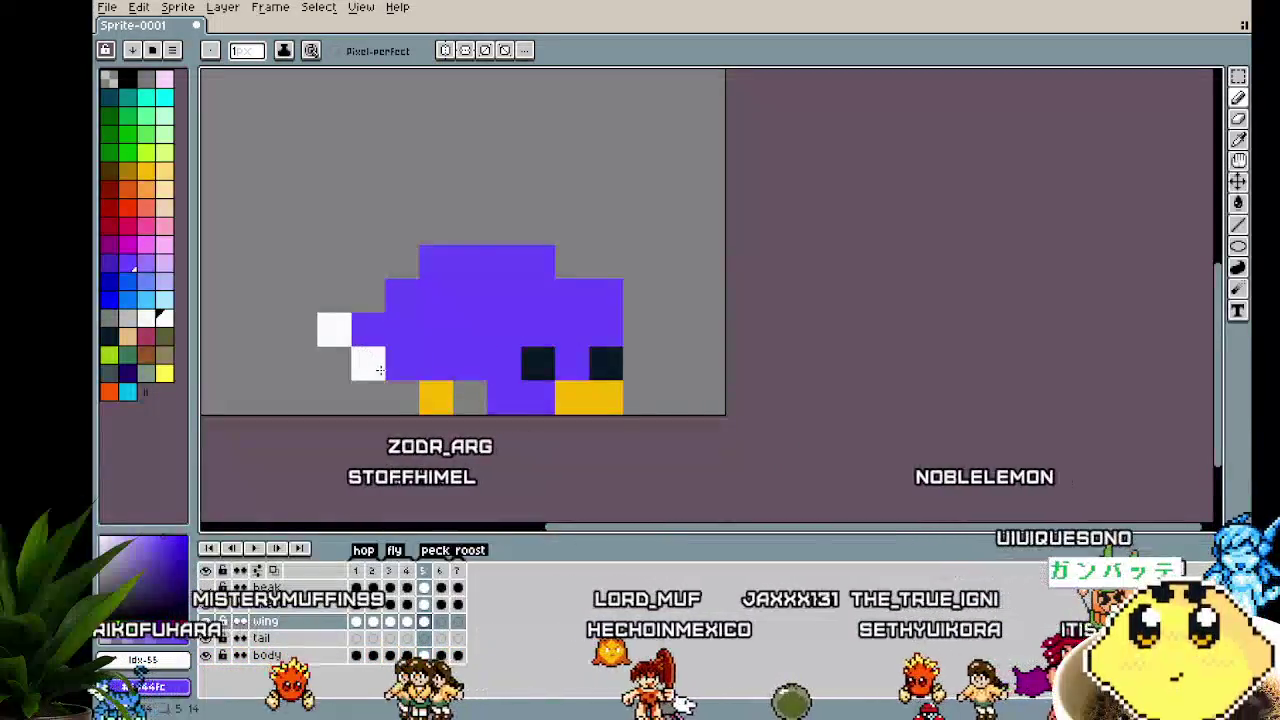
{"action": "key", "text": "Right"}
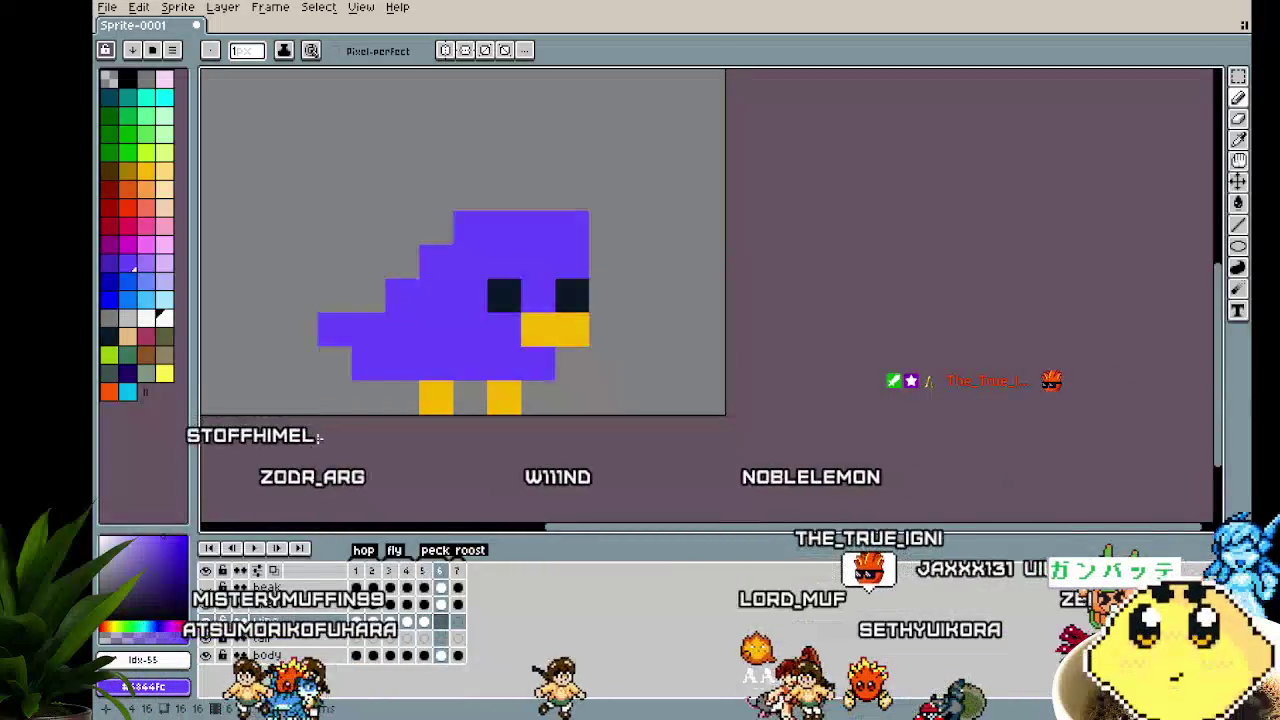
{"action": "key", "text": "Left"}
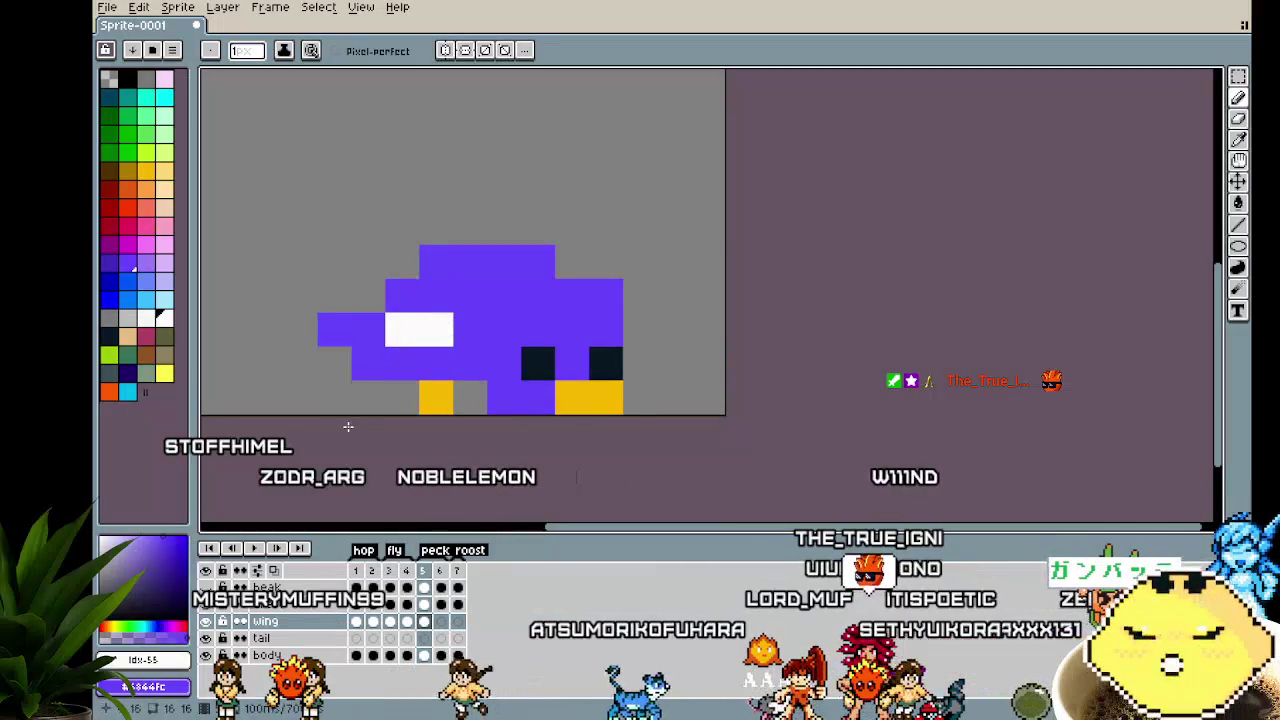
{"action": "key", "text": "Left"}
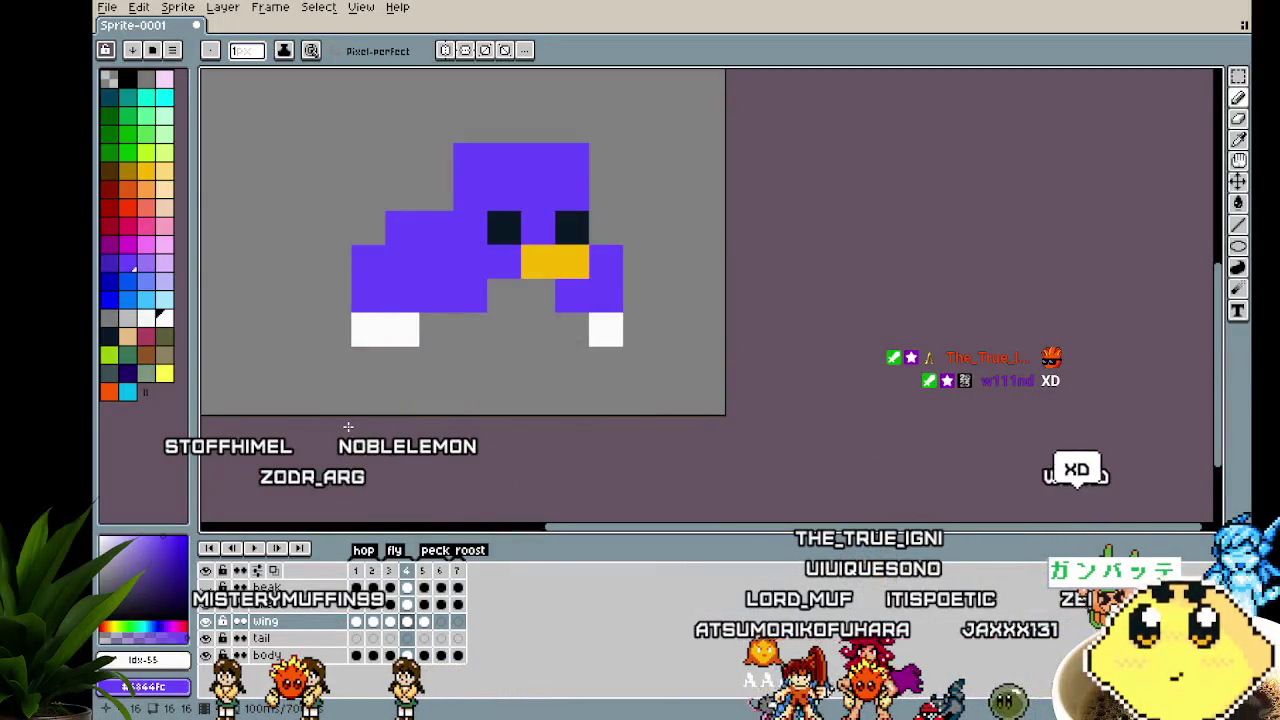
{"action": "key", "text": "Left"}
Paint a white wing patch on frame 7 and play the animation to review the wings
{"action": "key", "text": "Right"}
{"action": "key", "text": "Right"}
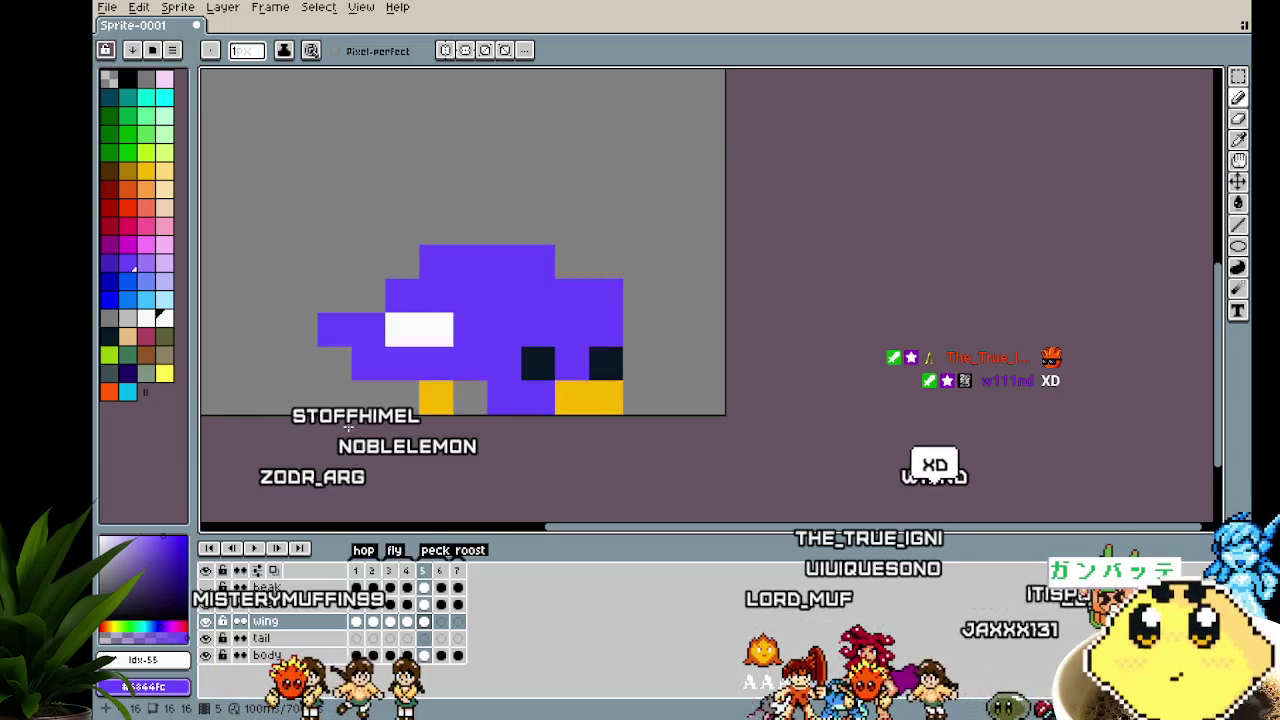
{"action": "key", "text": "Right"}
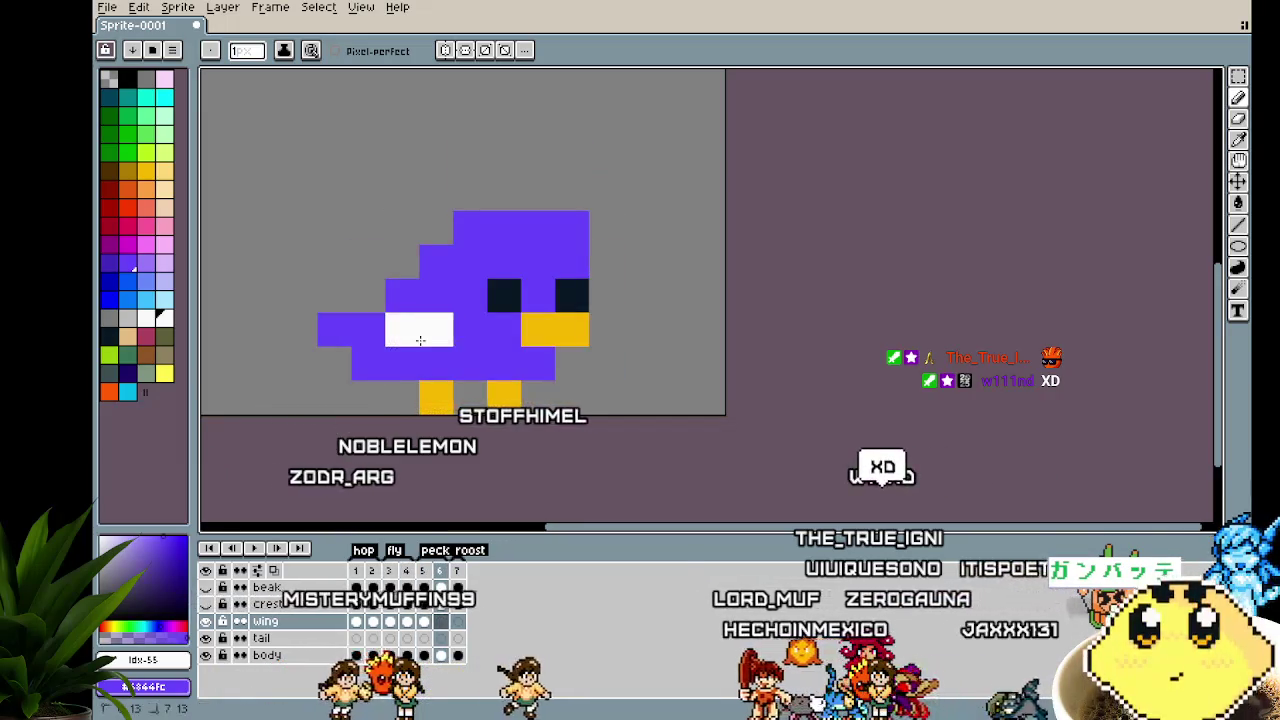
{"action": "key", "text": "Right"}
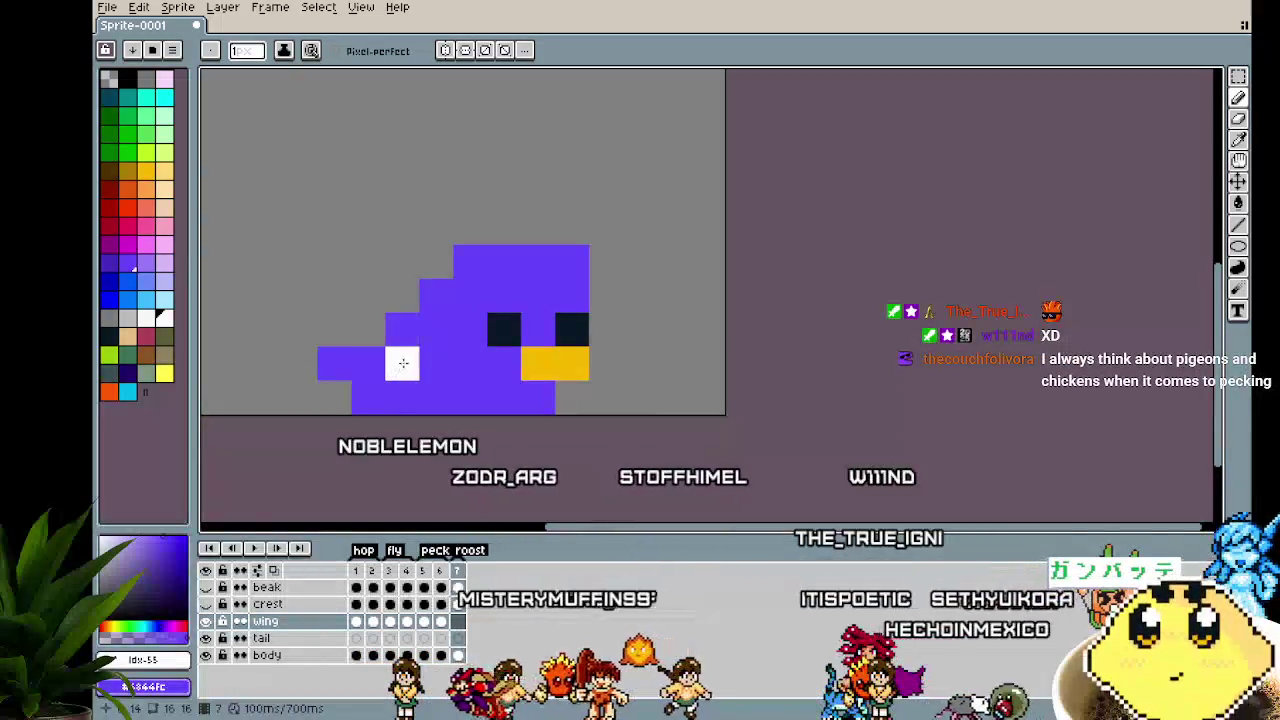
{"action": "left_click_drag", "start_coordinate": [402, 364], "coordinate": [436, 364]}
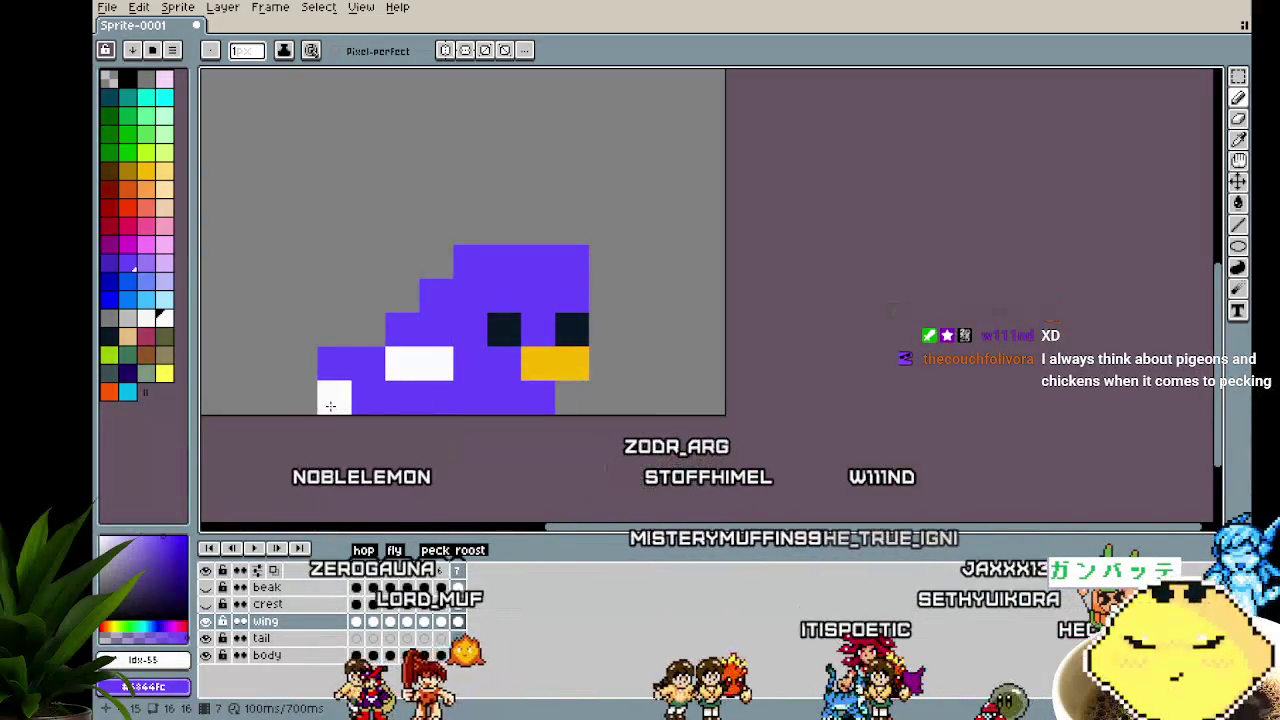
{"action": "key", "text": "Right"}
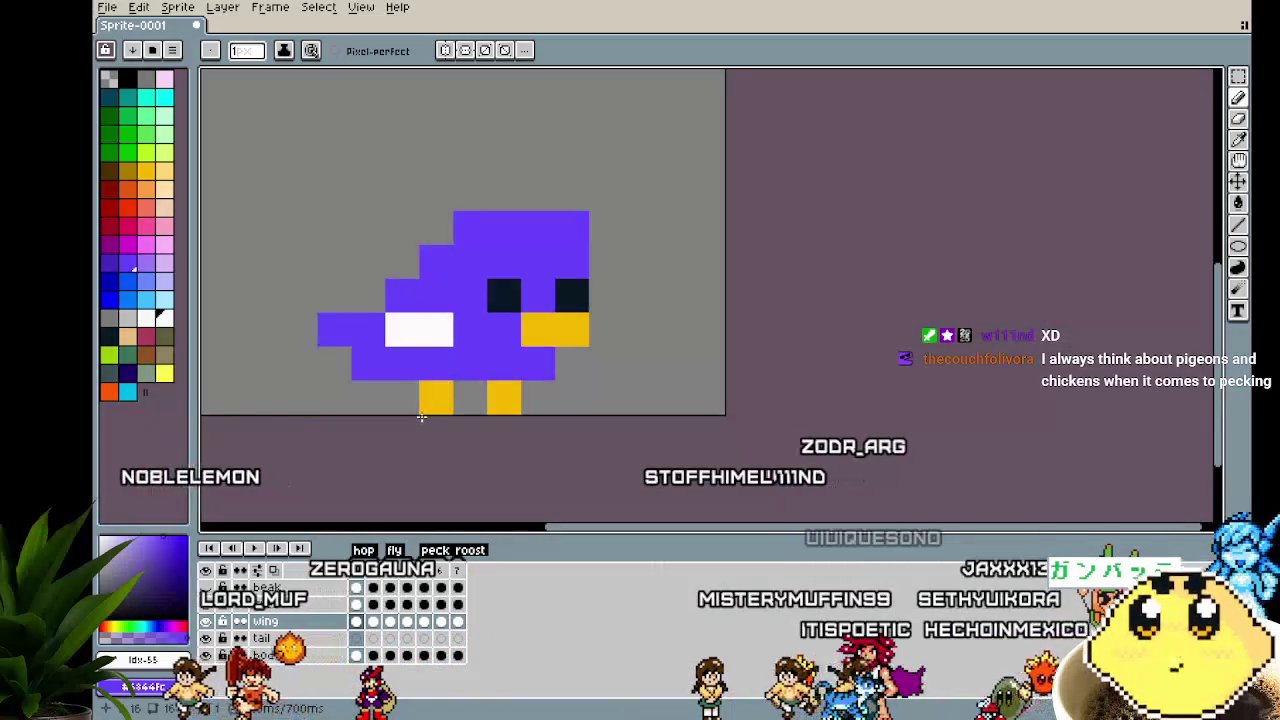
{"action": "key", "text": "Return"}
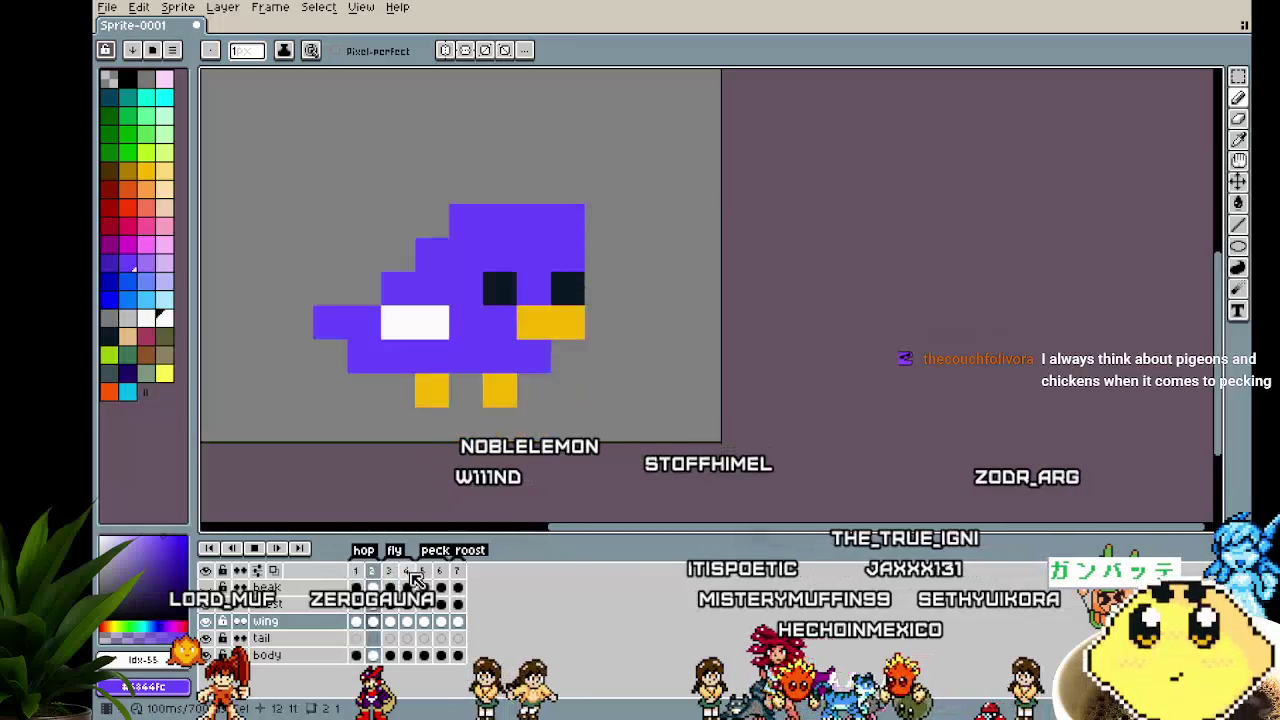
{"action": "scroll", "coordinate": [424, 479], "scroll_direction": "down", "scroll_amount": 2}
{"action": "left_click_drag", "start_coordinate": [424, 479], "coordinate": [443, 480]}
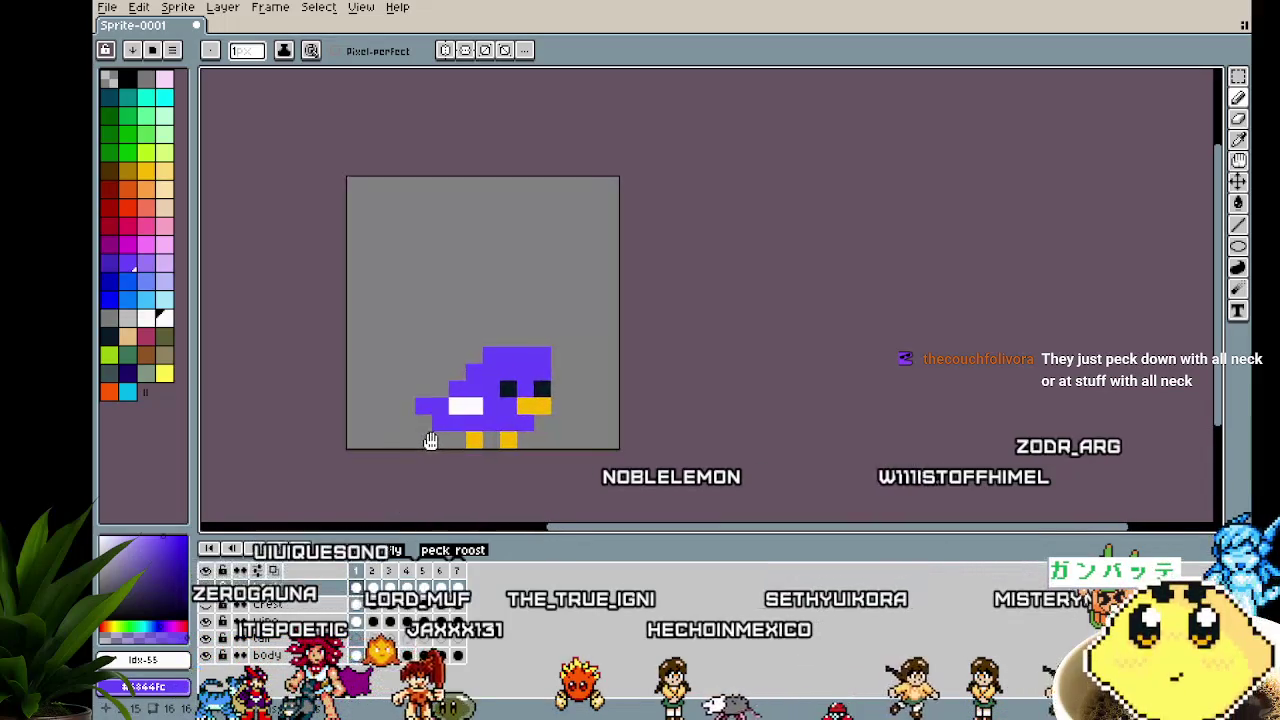
Hide the wing layer and paint two white tail pixels left of the bird on the first frame
{"action": "scroll", "coordinate": [432, 447], "scroll_direction": "up", "scroll_amount": 1}
{"action": "left_click", "coordinate": [205, 621]}
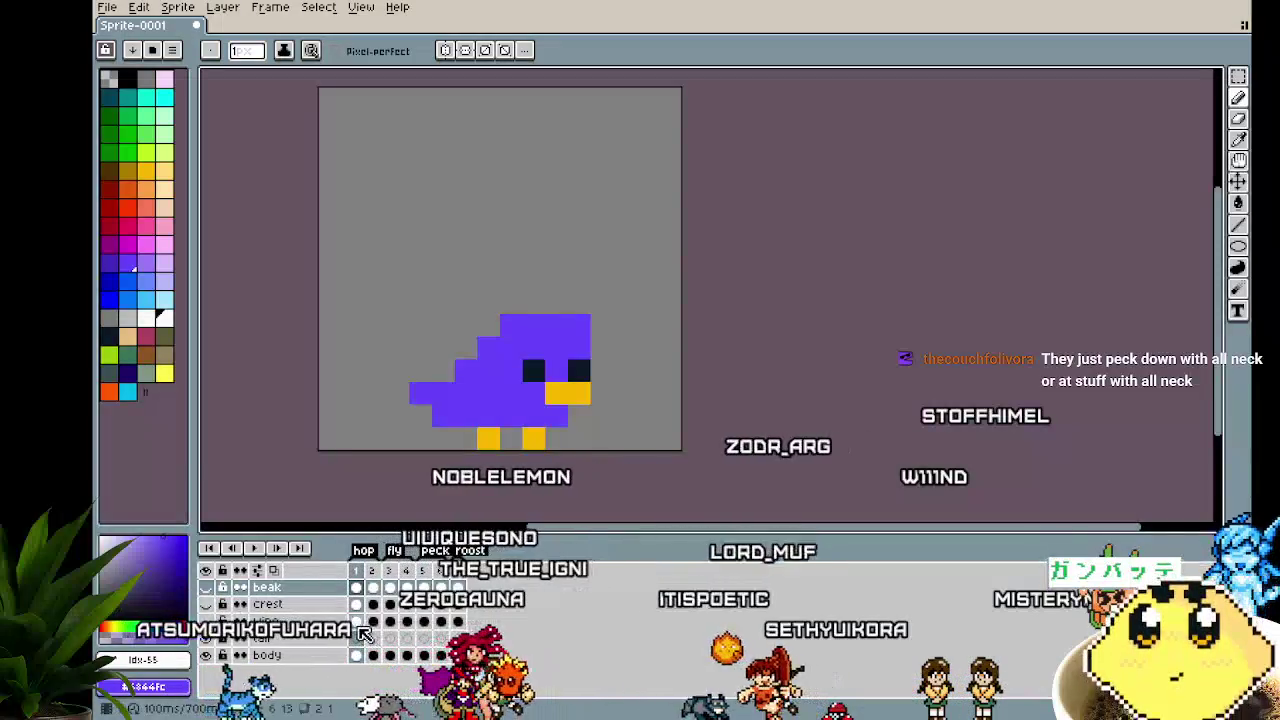
{"action": "scroll", "coordinate": [373, 395], "scroll_direction": "up", "scroll_amount": 2}
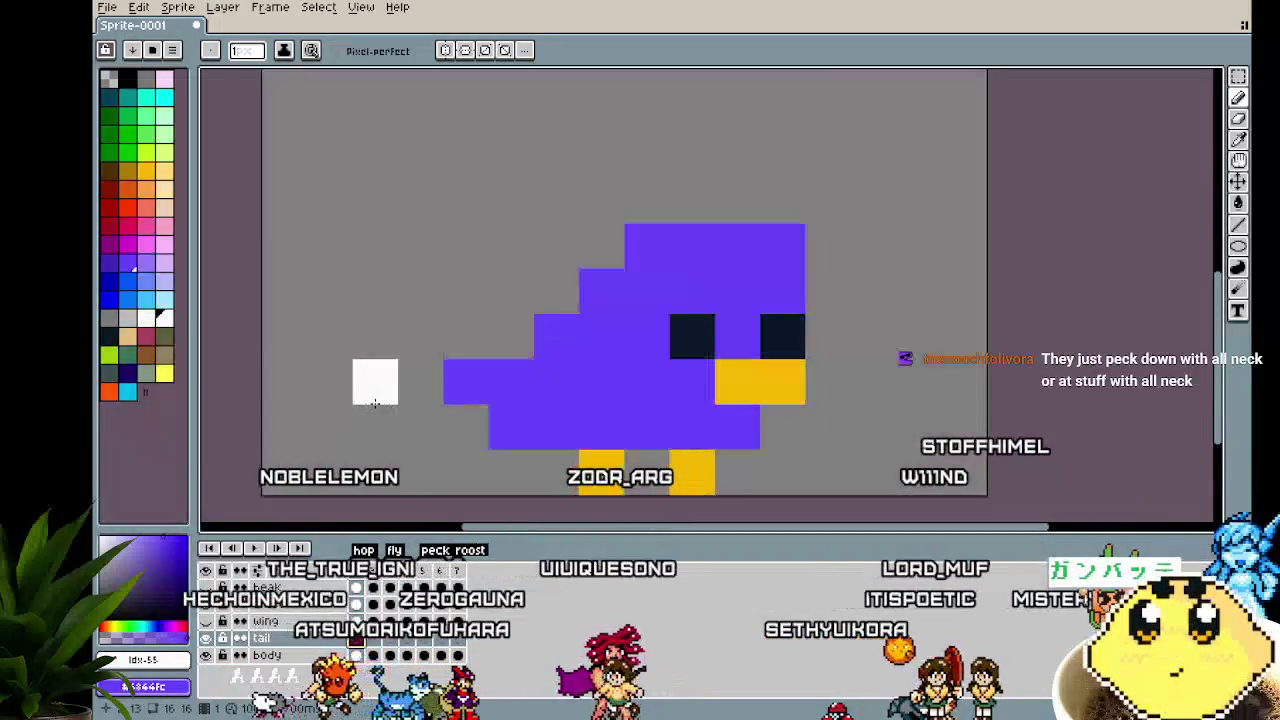
{"action": "left_click", "coordinate": [466, 381]}
{"action": "left_click", "coordinate": [338, 382]}
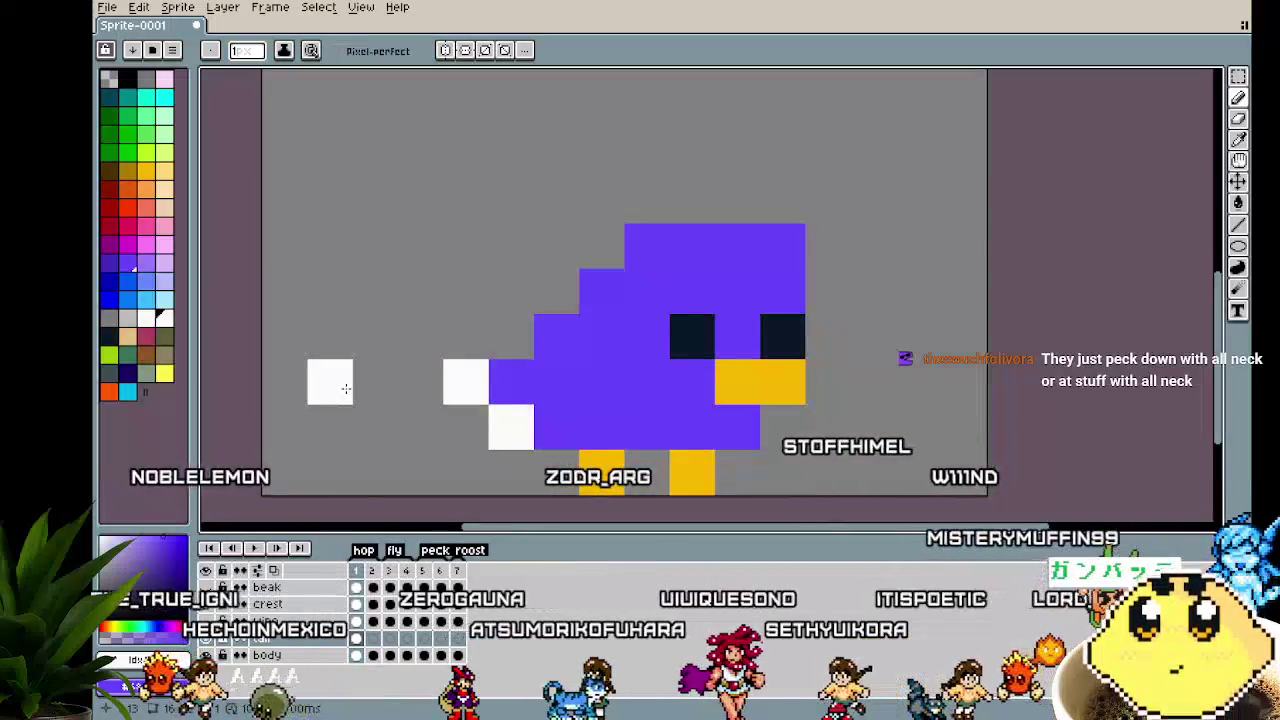
Paint three more white tail pixels at the bird's lower left on the next frame
{"action": "key", "text": "Right"}
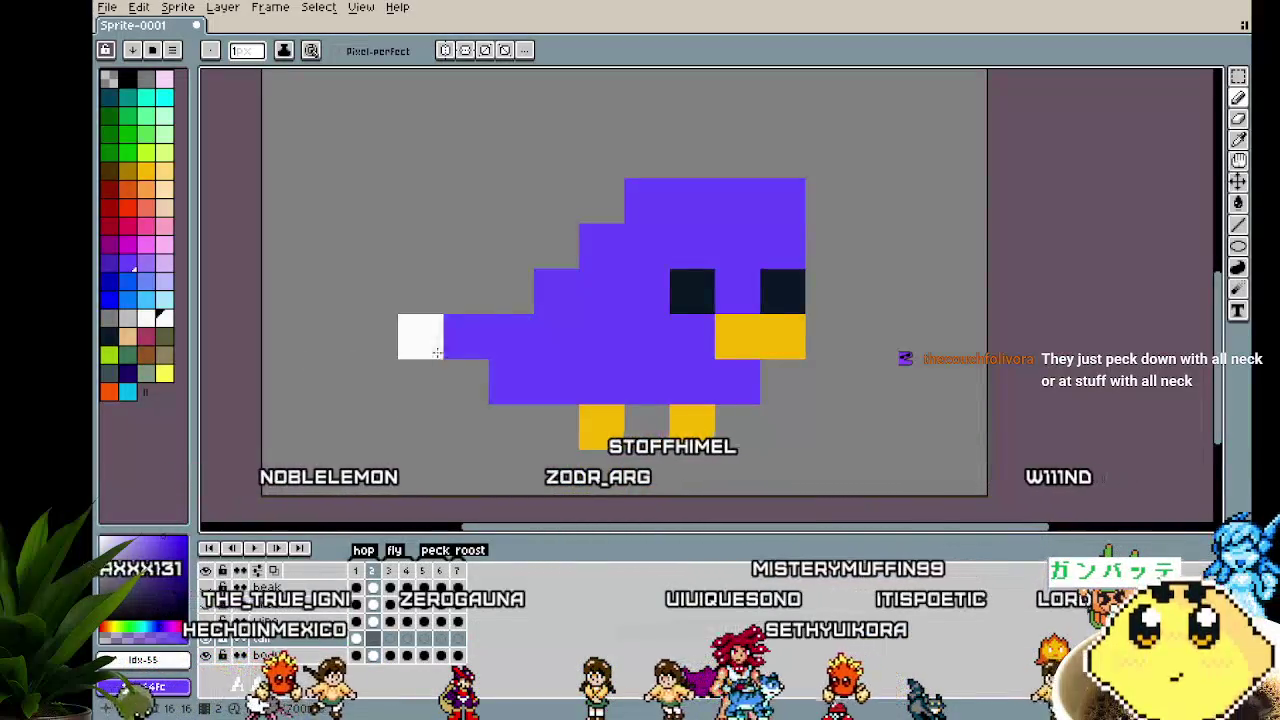
{"action": "left_click", "coordinate": [466, 336]}
{"action": "left_click", "coordinate": [420, 381]}
{"action": "left_click", "coordinate": [375, 381]}
{"action": "key", "text": "Right"}
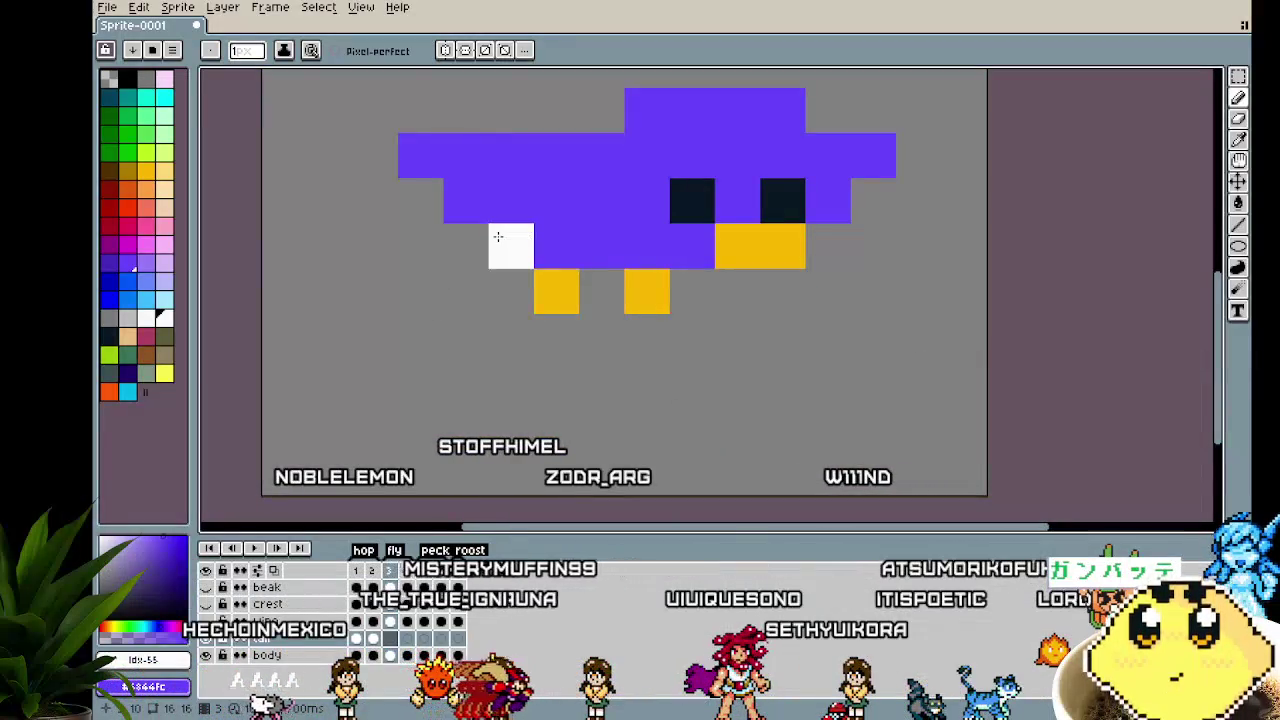
{"action": "scroll", "coordinate": [436, 405], "scroll_direction": "down", "scroll_amount": 2}
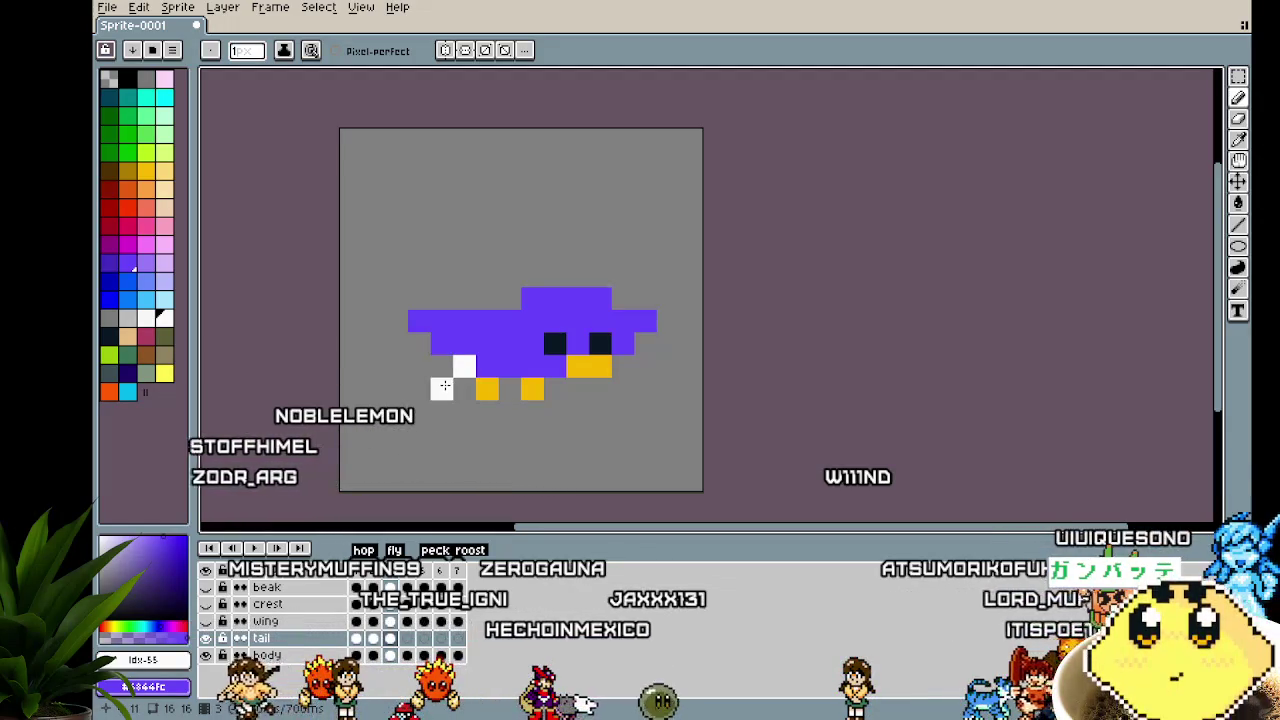
{"action": "scroll", "coordinate": [444, 386], "scroll_direction": "down", "scroll_amount": 1}
{"action": "scroll", "coordinate": [412, 459], "scroll_direction": "down", "scroll_amount": 2}
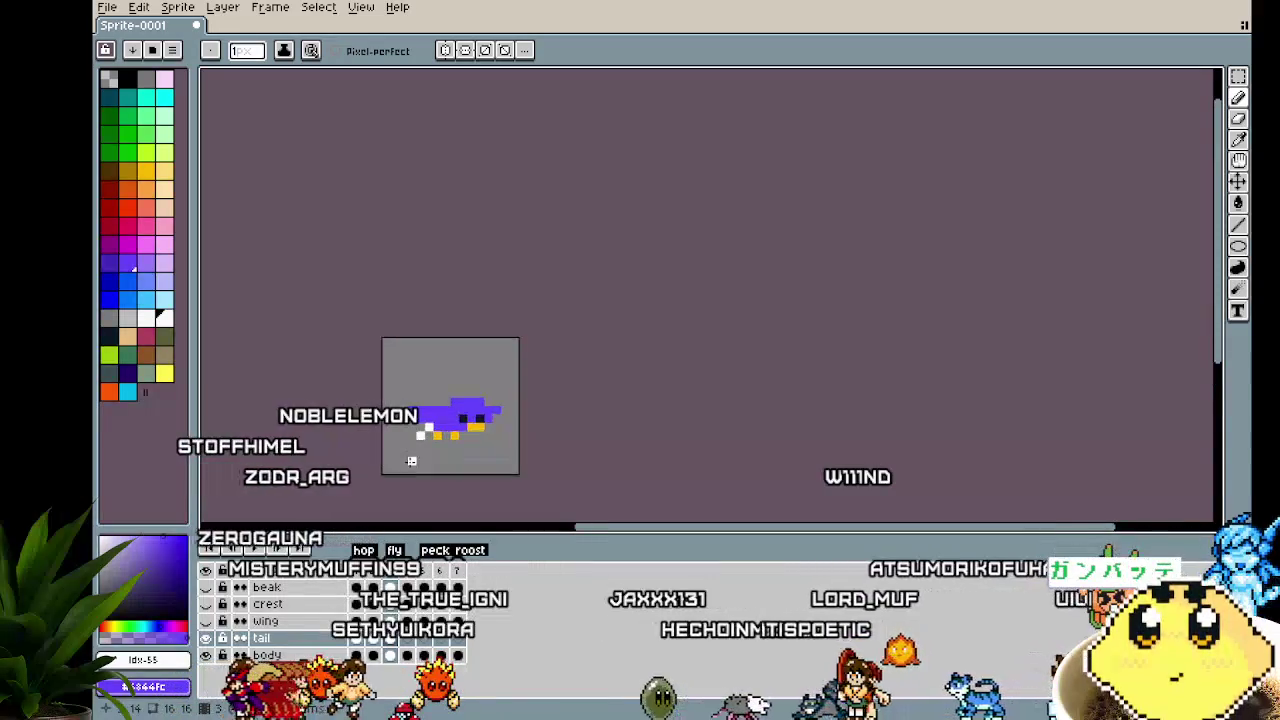
{"action": "scroll", "coordinate": [412, 459], "scroll_direction": "up", "scroll_amount": 2}
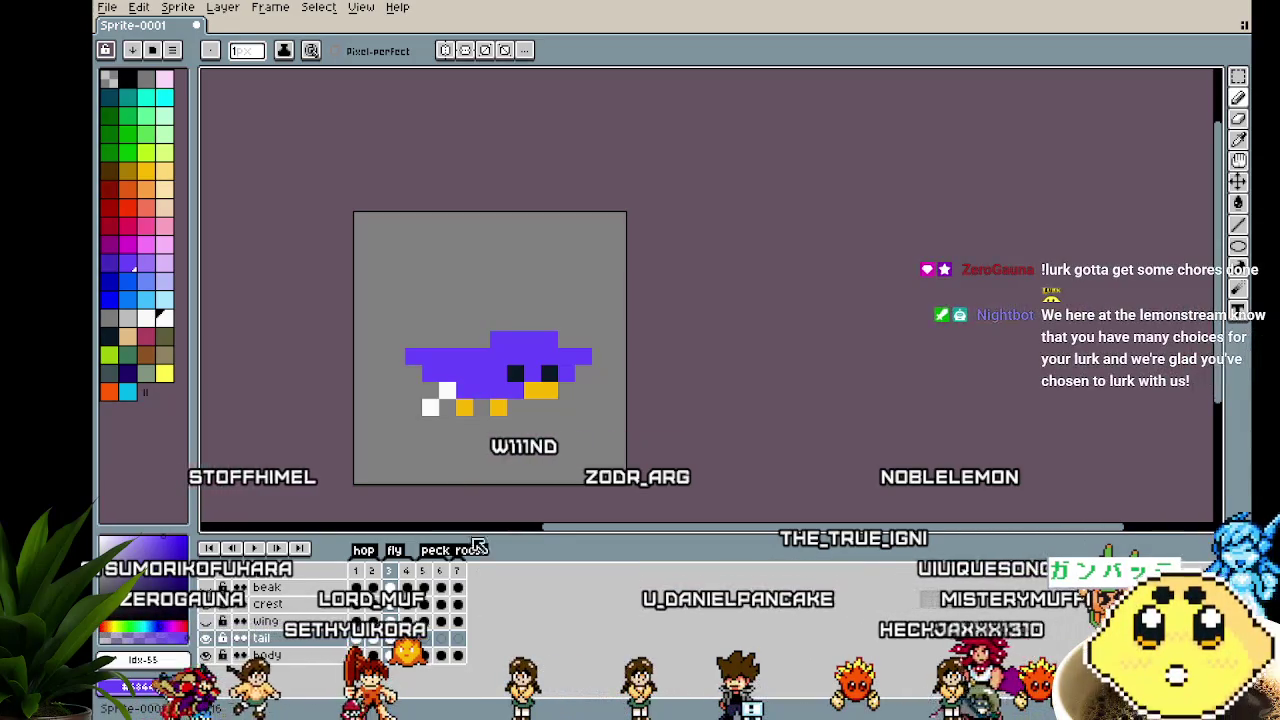
{"action": "scroll", "coordinate": [459, 401], "scroll_direction": "up", "scroll_amount": 2}
{"action": "scroll", "coordinate": [459, 401], "scroll_direction": "up", "scroll_amount": 1}
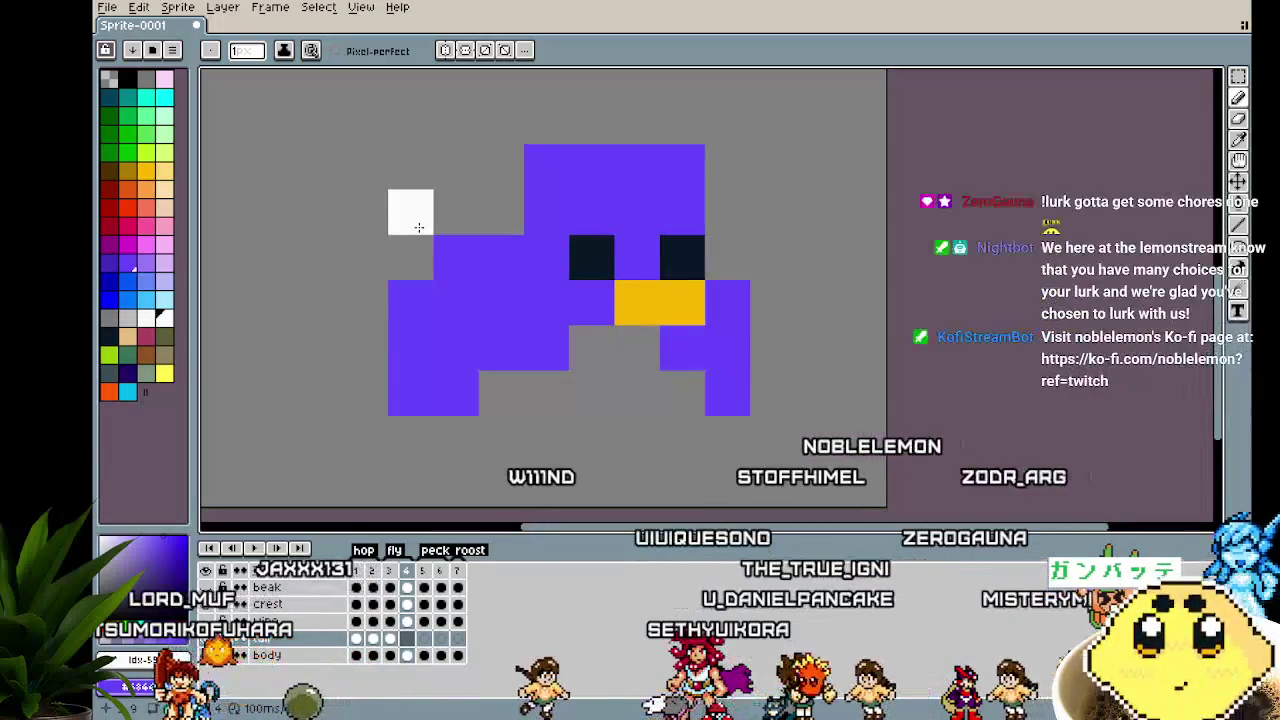
{"action": "scroll", "coordinate": [332, 381], "scroll_direction": "down", "scroll_amount": 2}
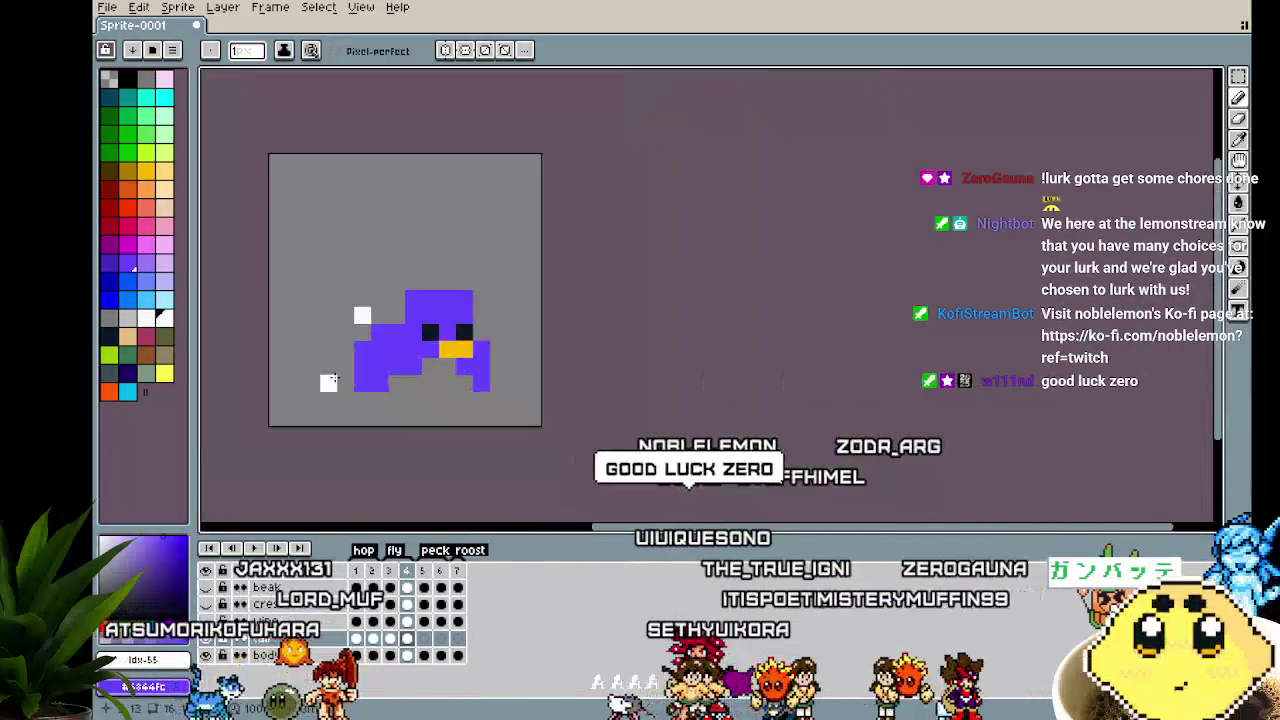
{"action": "scroll", "coordinate": [332, 381], "scroll_direction": "down", "scroll_amount": 2}
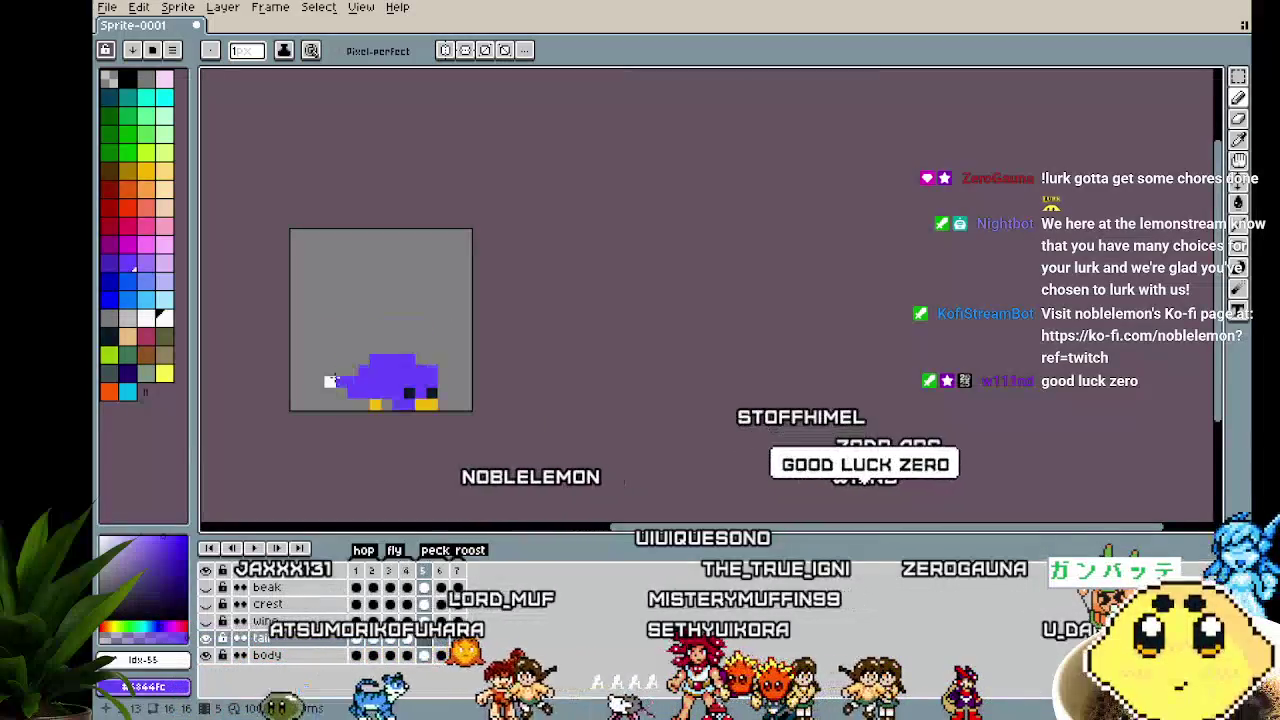
{"action": "scroll", "coordinate": [335, 384], "scroll_direction": "up", "scroll_amount": 2}
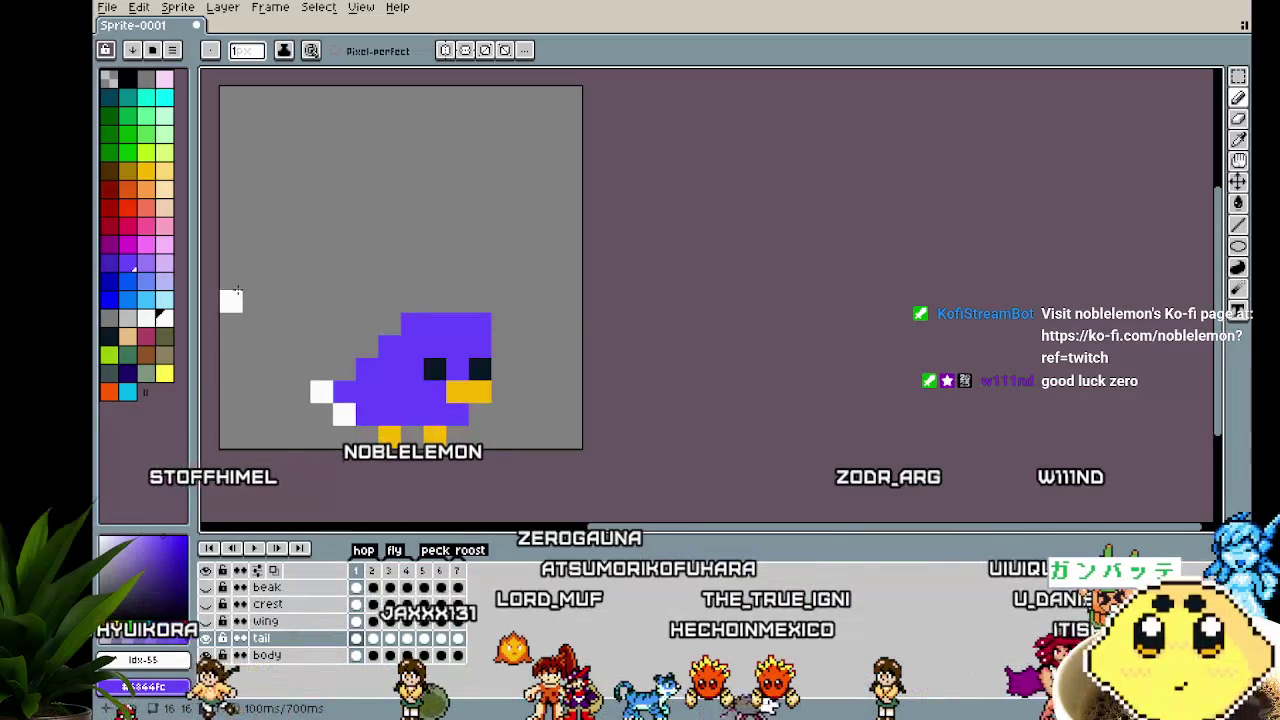
{"action": "left_click_drag", "start_coordinate": [244, 312], "coordinate": [363, 334]}
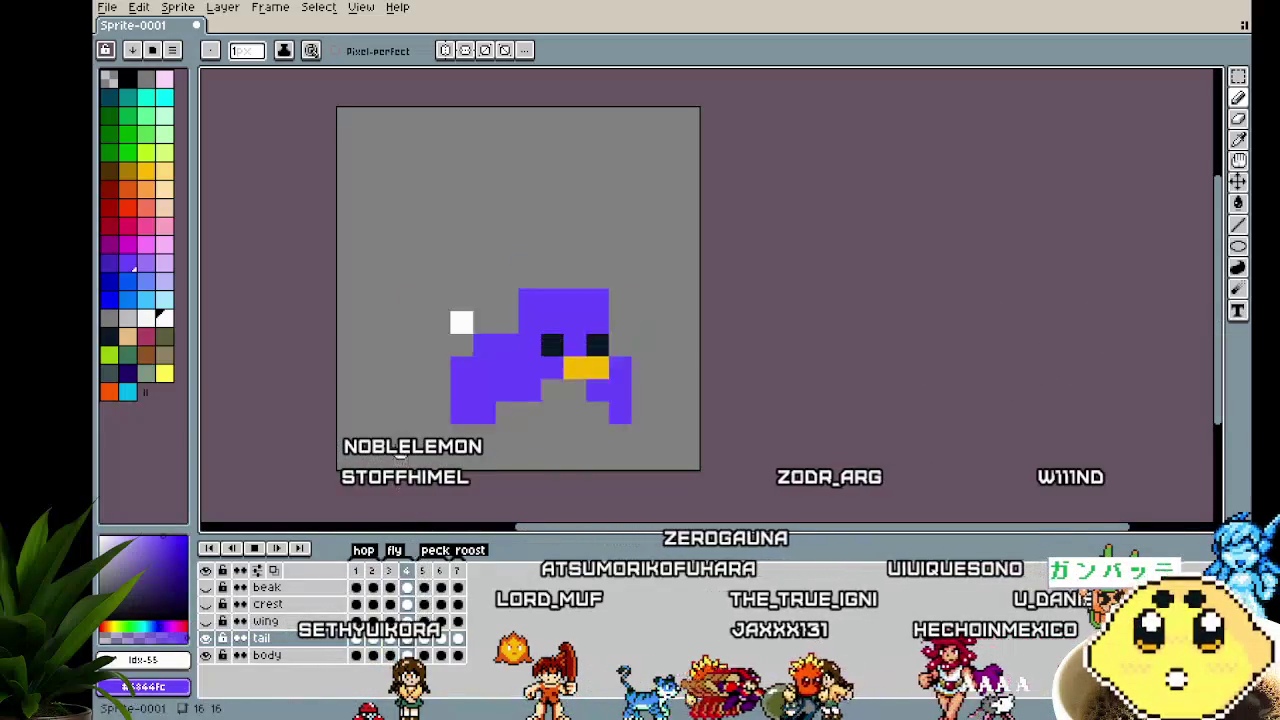
{"action": "scroll", "coordinate": [410, 410], "scroll_direction": "up", "scroll_amount": 2}
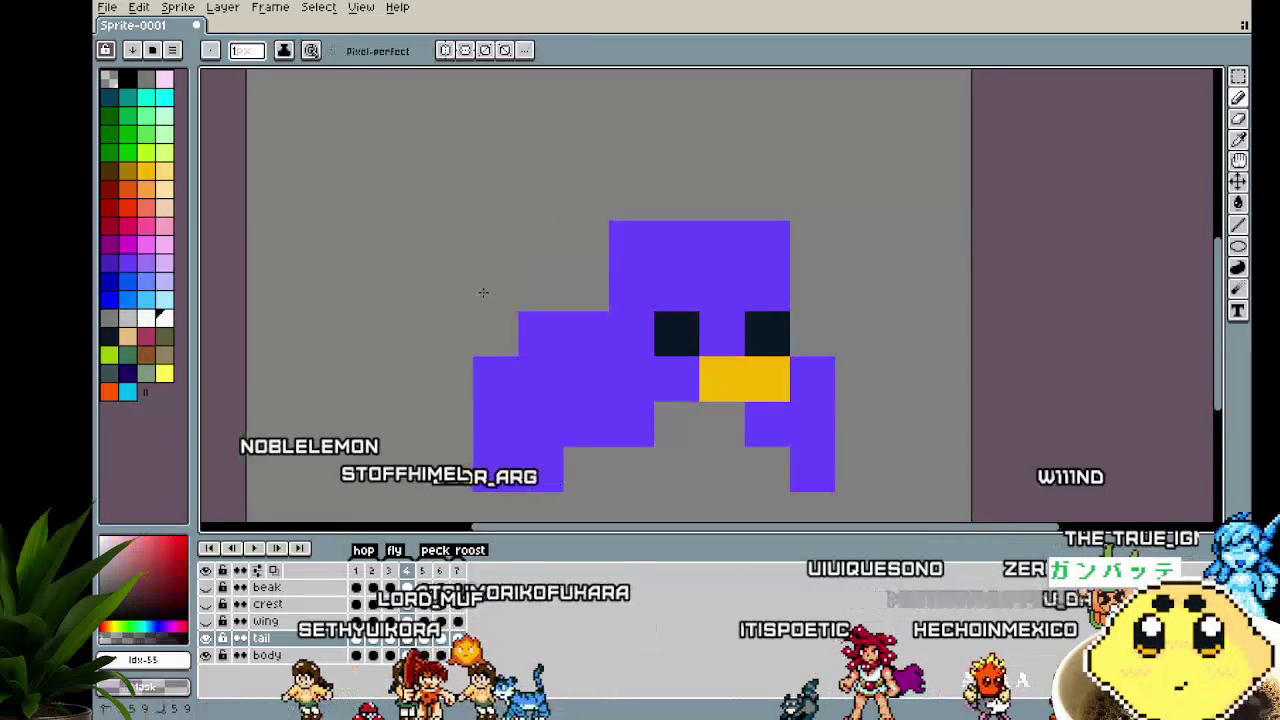
{"action": "scroll", "coordinate": [390, 310], "scroll_direction": "down", "scroll_amount": 2}
{"action": "scroll", "coordinate": [297, 377], "scroll_direction": "down", "scroll_amount": 1}
{"action": "scroll", "coordinate": [297, 377], "scroll_direction": "down", "scroll_amount": 2}
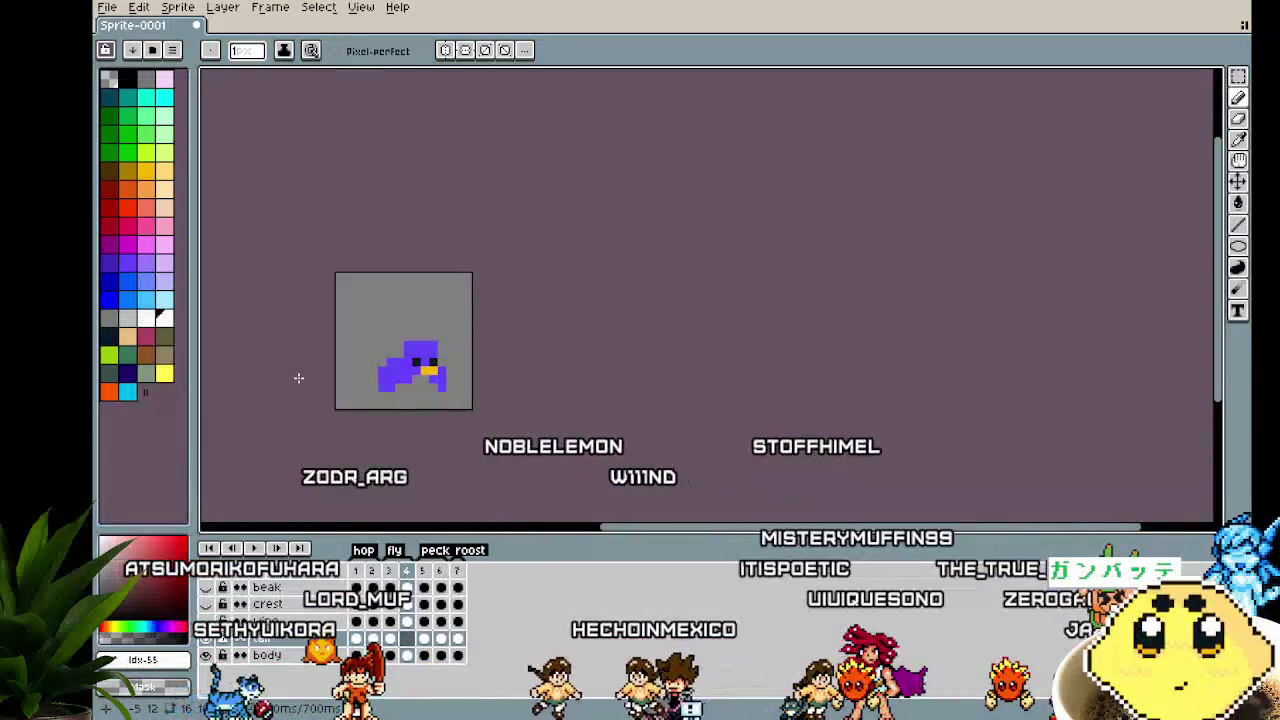
{"action": "scroll", "coordinate": [348, 345], "scroll_direction": "up", "scroll_amount": 2}
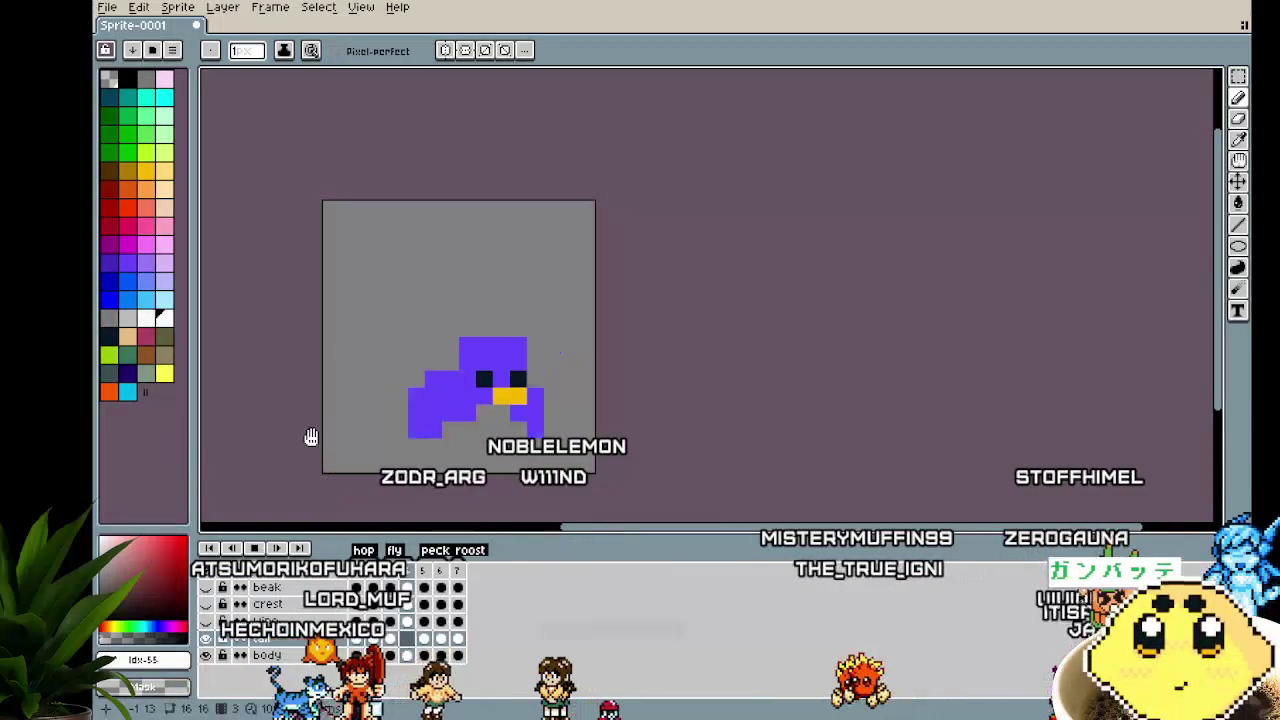
{"action": "scroll", "coordinate": [311, 437], "scroll_direction": "down", "scroll_amount": 2}
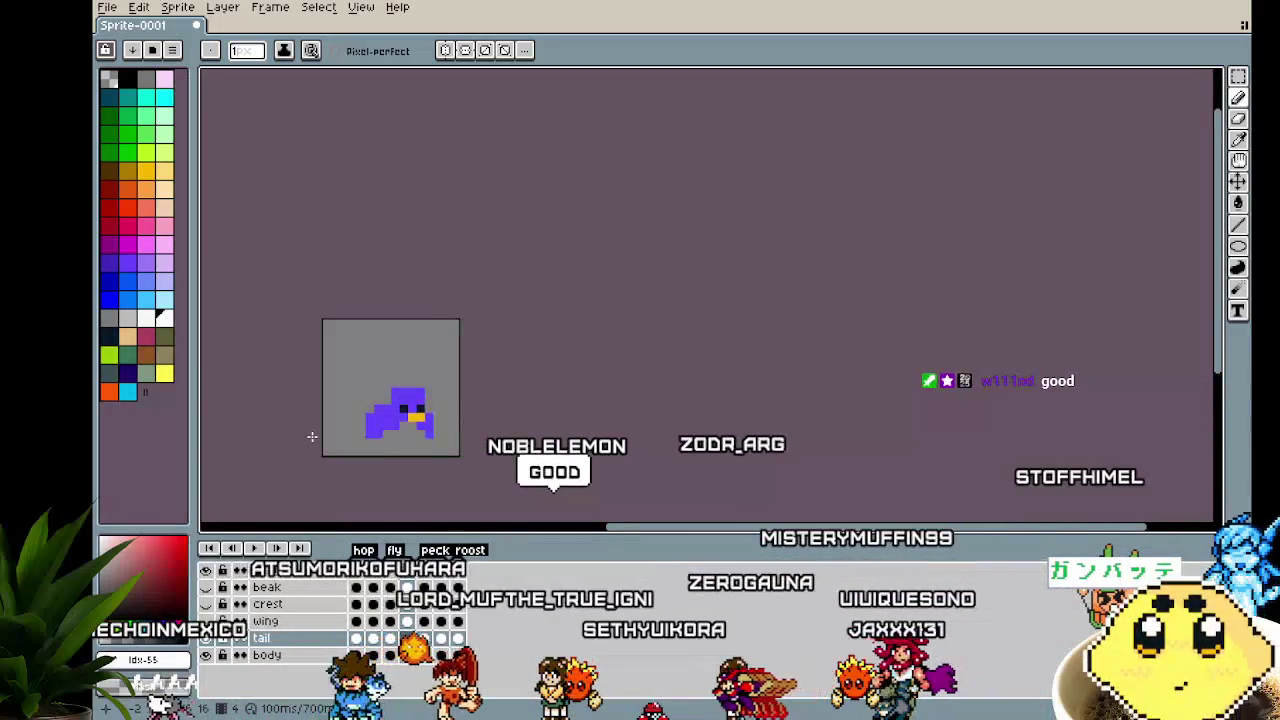
On frame 3, place a white tail pixel behind the bird, undoing and erasing stray ones
{"action": "scroll", "coordinate": [312, 437], "scroll_direction": "up", "scroll_amount": 2}
{"action": "scroll", "coordinate": [398, 419], "scroll_direction": "up", "scroll_amount": 2}
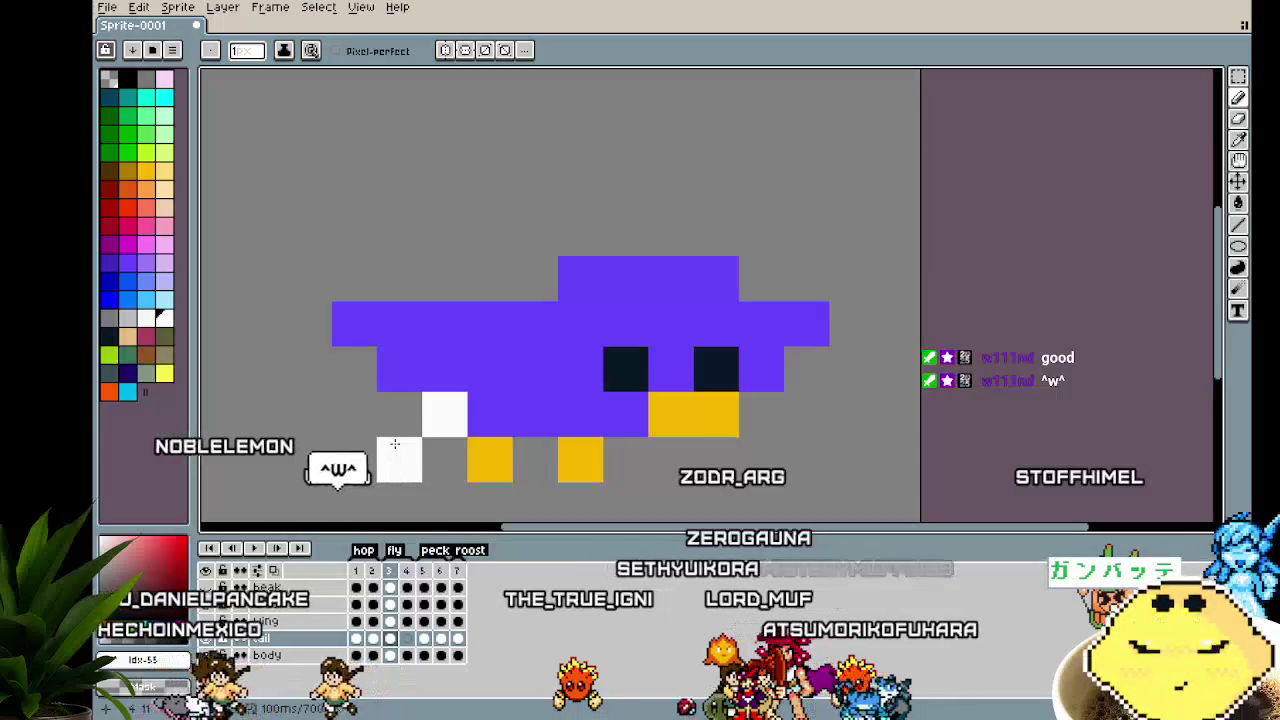
{"action": "left_click_drag", "start_coordinate": [394, 443], "coordinate": [385, 442]}
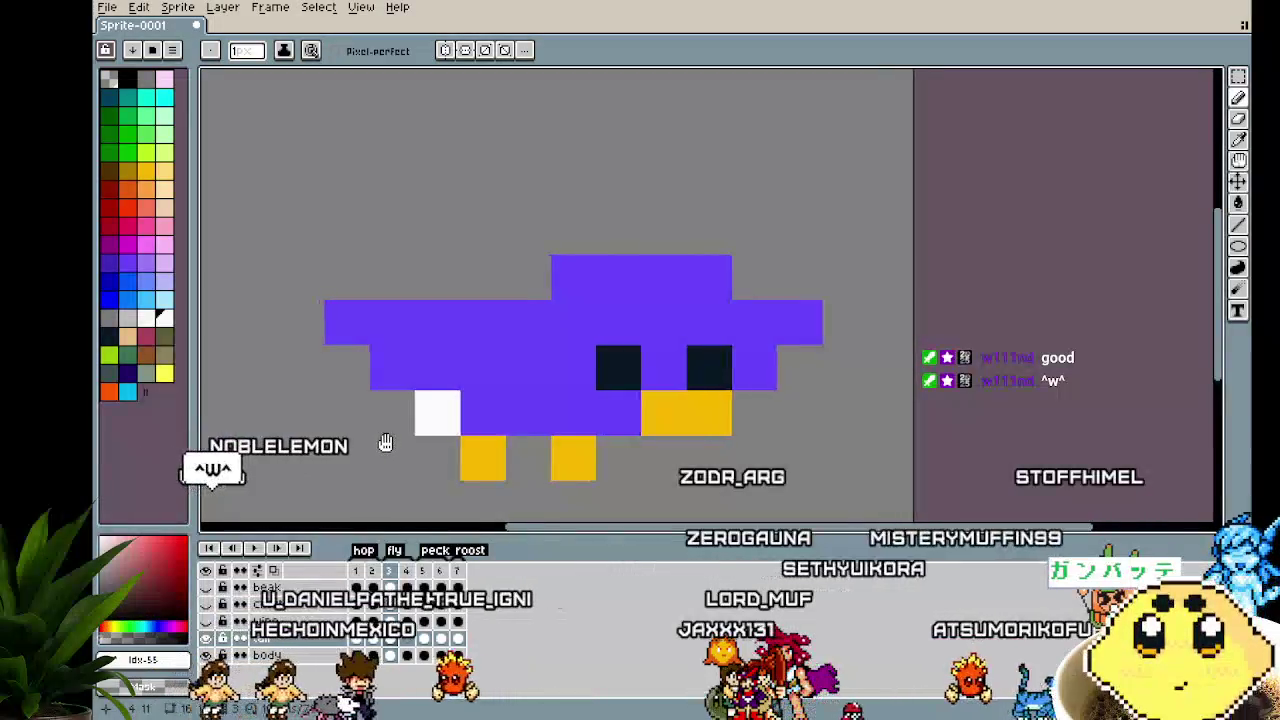
{"action": "left_click", "coordinate": [385, 442]}
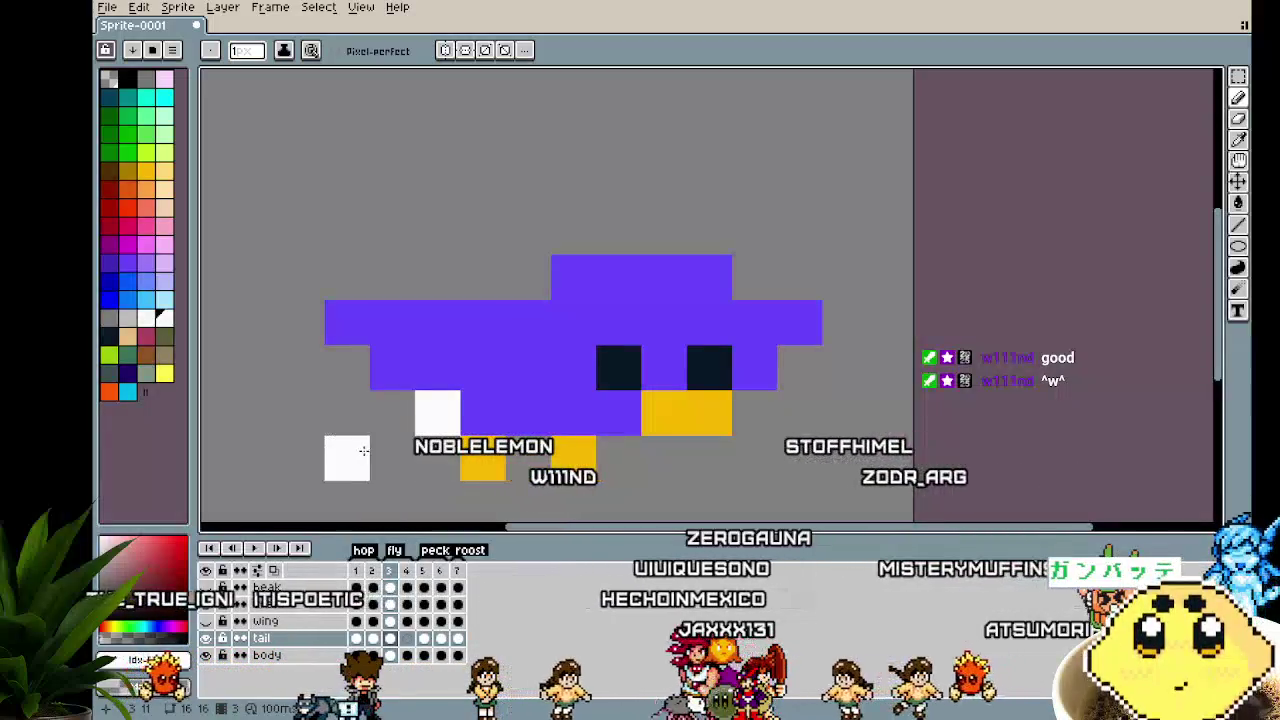
{"action": "scroll", "coordinate": [350, 470], "scroll_direction": "down", "scroll_amount": 2}
{"action": "left_click_drag", "start_coordinate": [350, 470], "coordinate": [398, 302]}
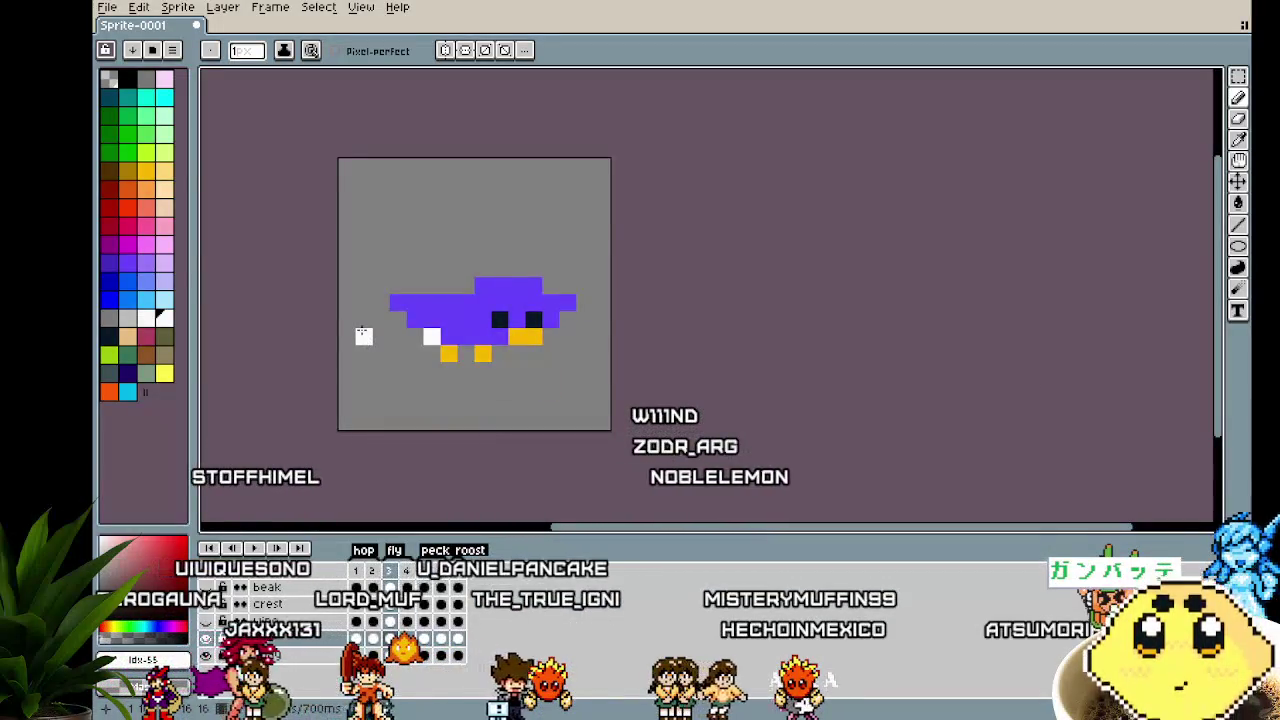
{"action": "scroll", "coordinate": [347, 350], "scroll_direction": "up", "scroll_amount": 3}
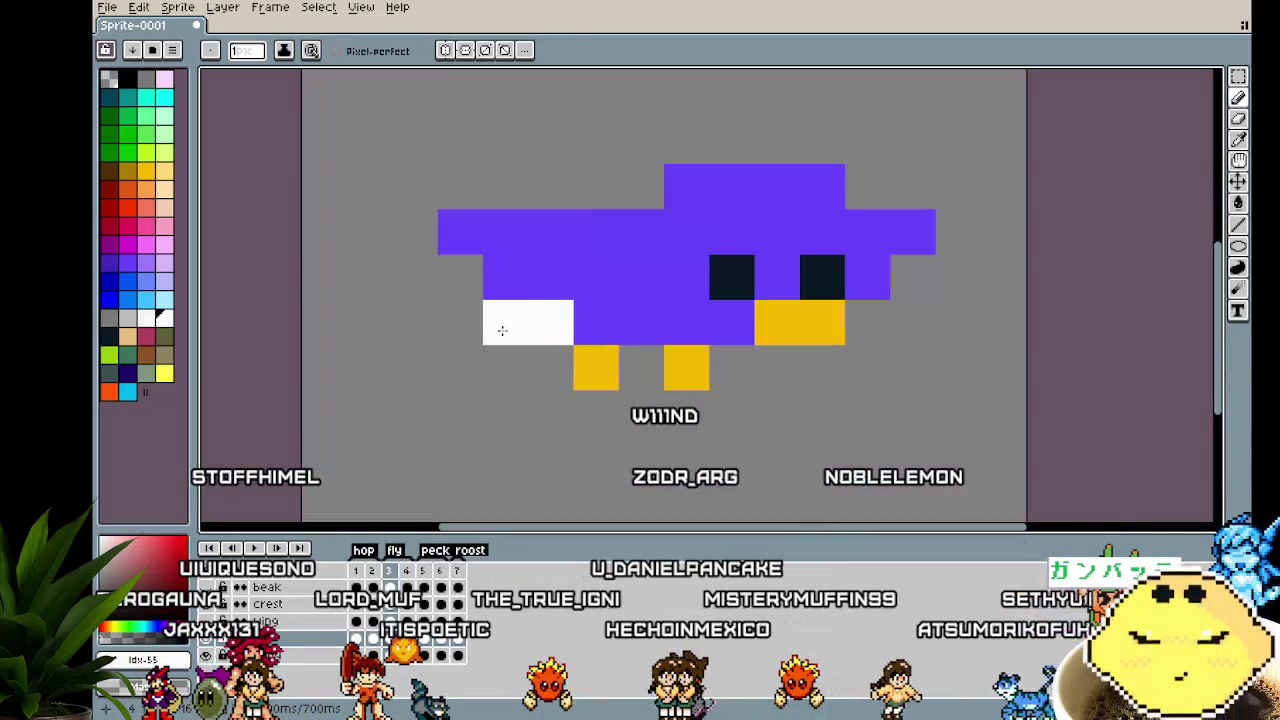
{"action": "key", "text": "ctrl+z"}
{"action": "right_click", "coordinate": [543, 329]}
{"action": "left_click", "coordinate": [487, 412]}
Shift the white tail pixel one pixel down-left with the Move tool
{"action": "key", "text": "ctrl"}
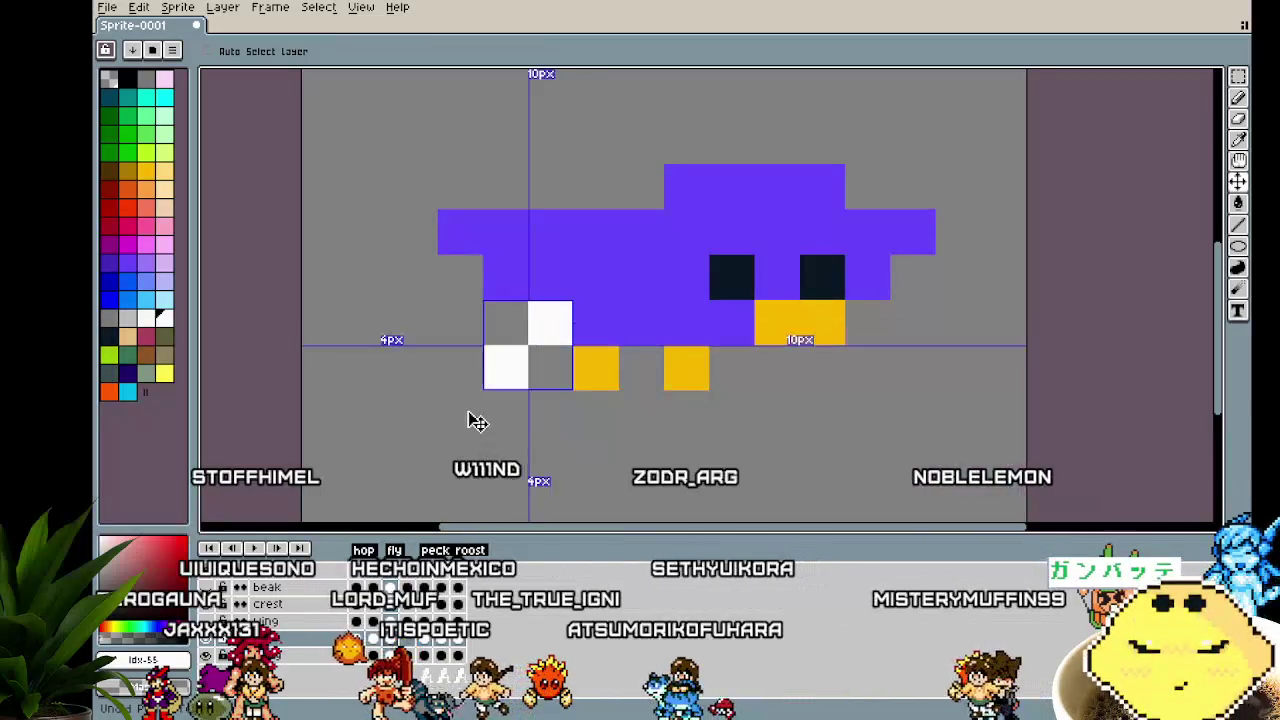
{"action": "key", "text": "Right"}
{"action": "key", "text": "Right"}
{"action": "key", "text": "Right"}
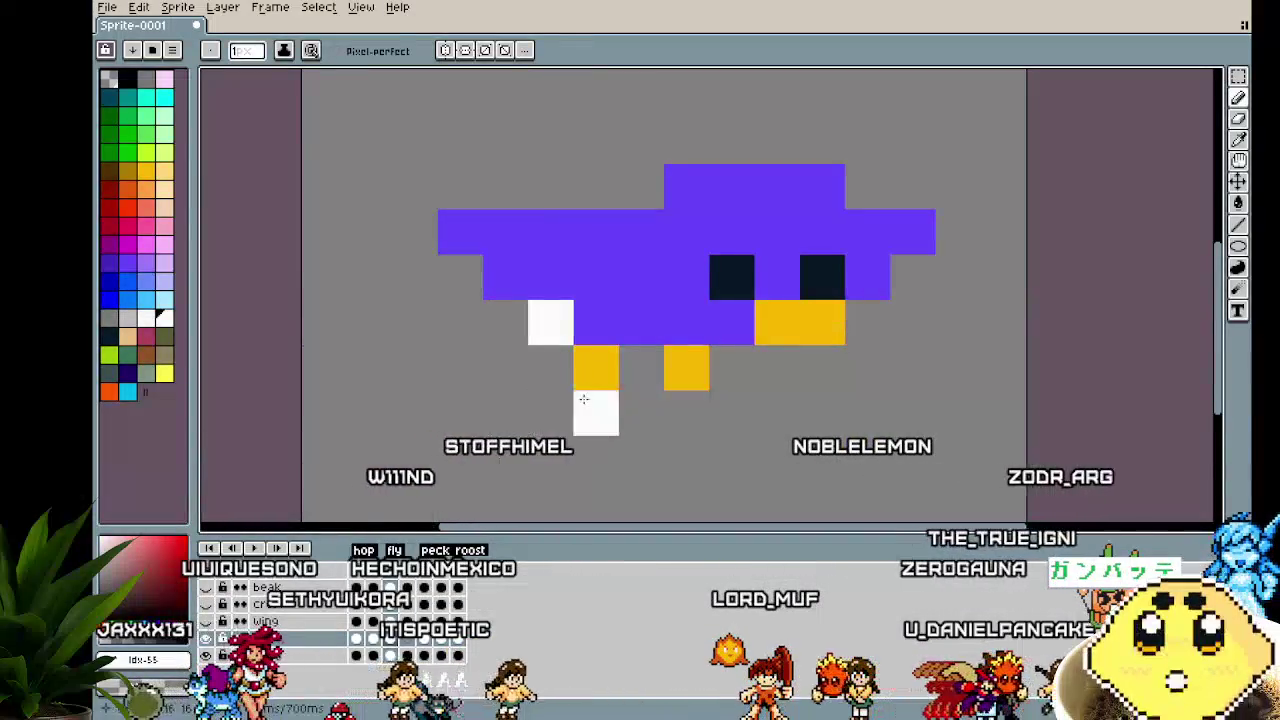
{"action": "key", "text": "alt"}
{"action": "left_click_drag", "start_coordinate": [552, 307], "coordinate": [507, 352]}
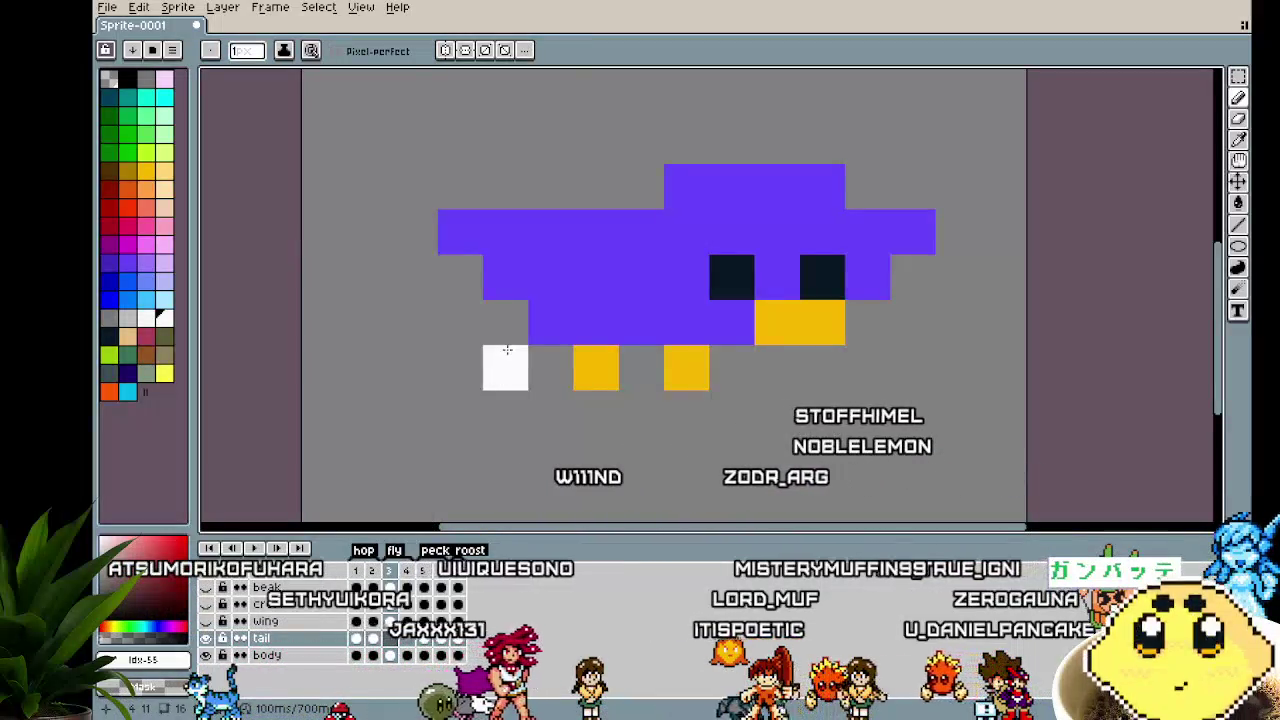
{"action": "scroll", "coordinate": [490, 348], "scroll_direction": "down", "scroll_amount": 2}
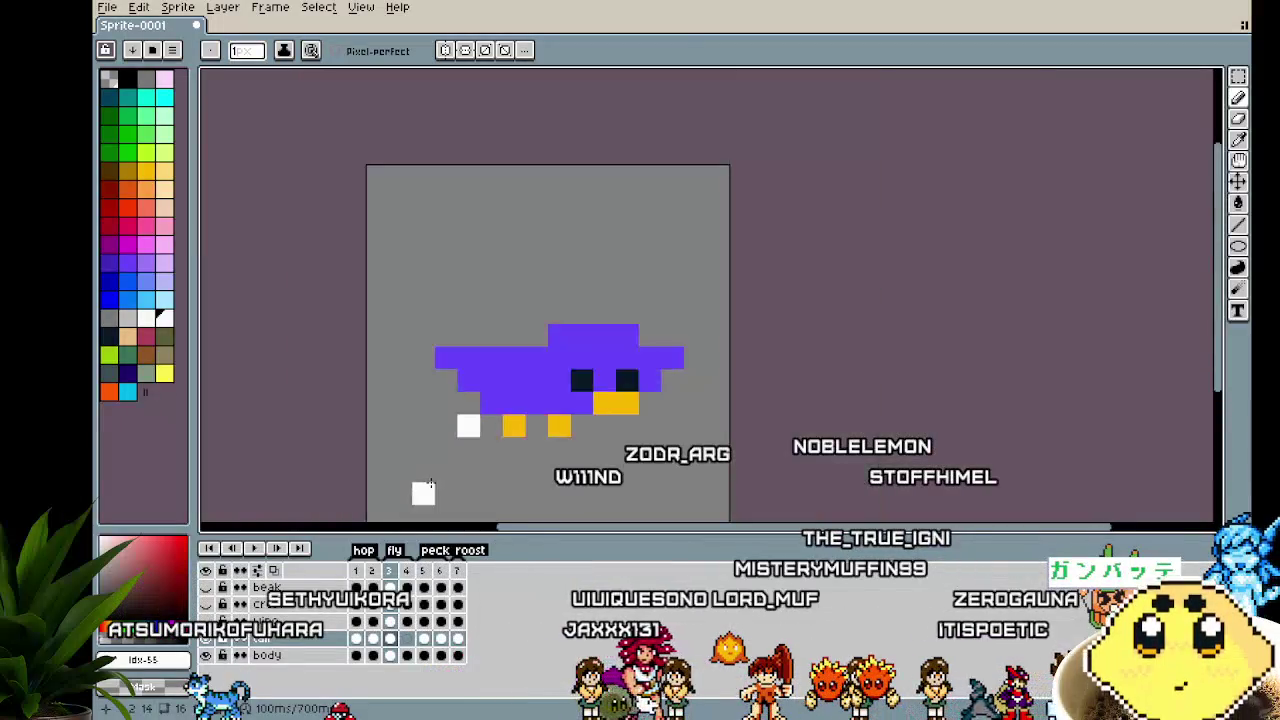
{"action": "scroll", "coordinate": [427, 477], "scroll_direction": "down", "scroll_amount": 2}
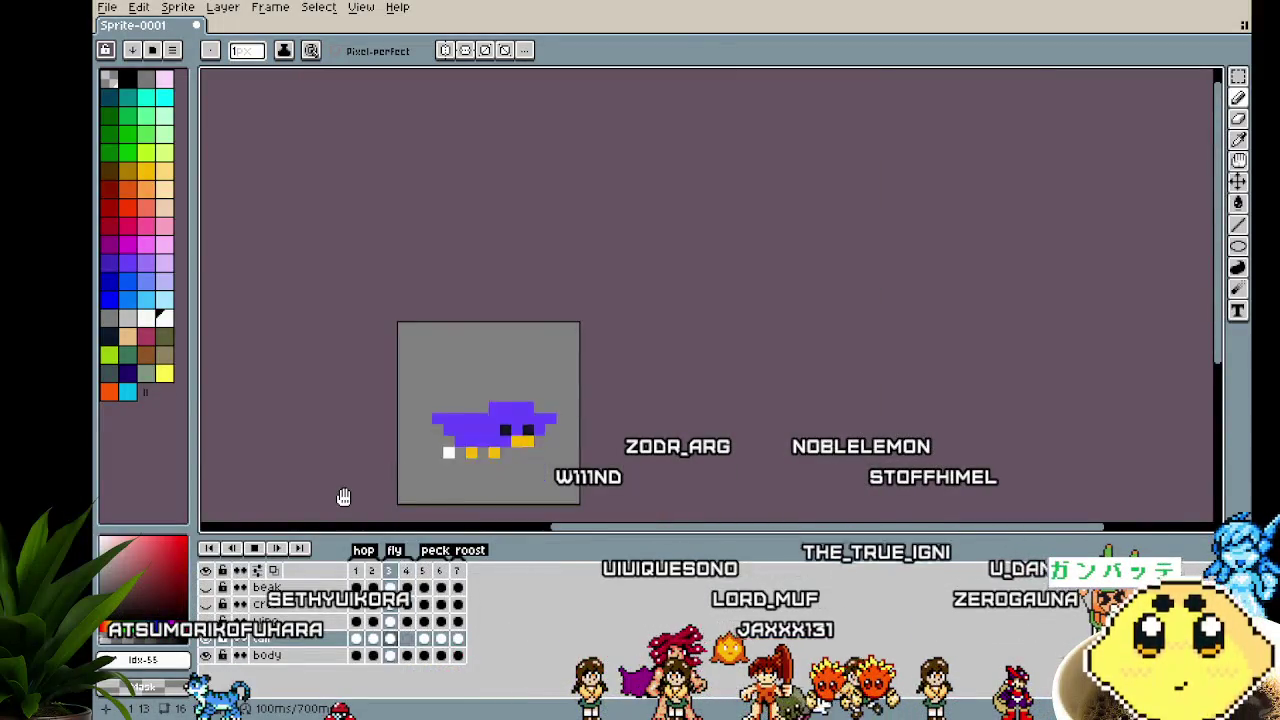
{"action": "scroll", "coordinate": [425, 451], "scroll_direction": "up", "scroll_amount": 1}
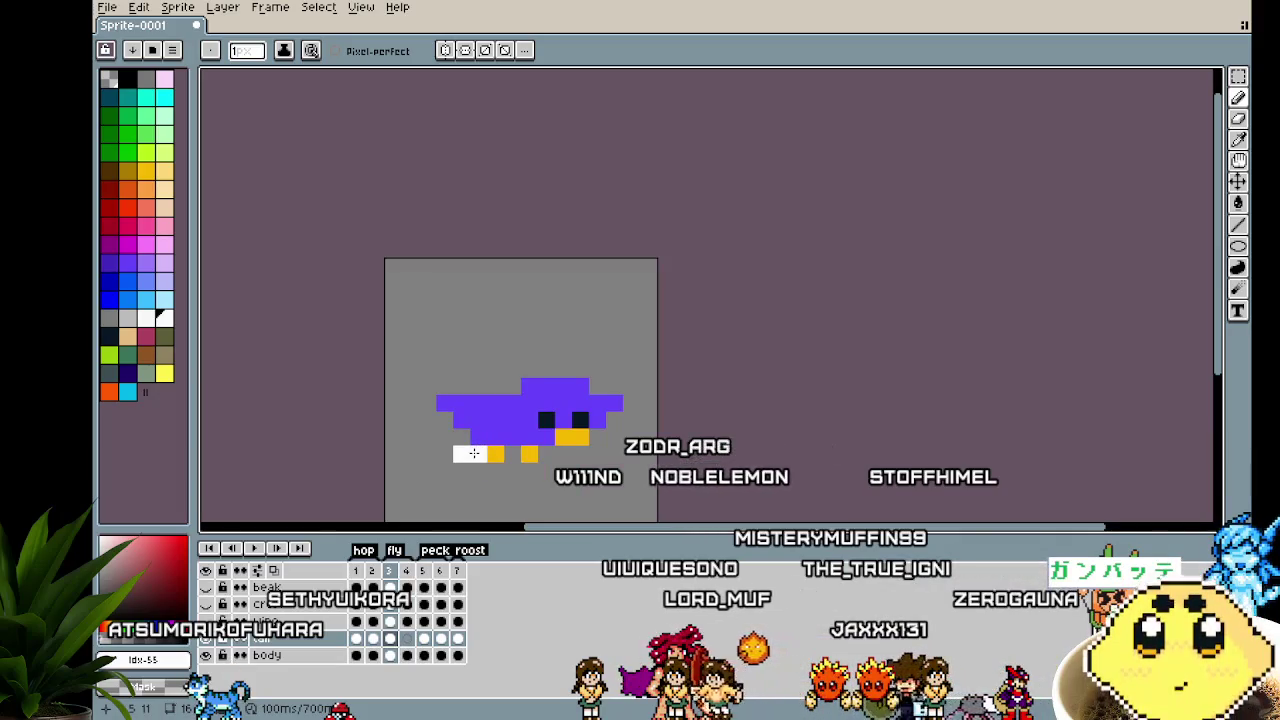
Play the animation to preview the tail, stopping back on frame 3
{"action": "key", "text": "Return"}
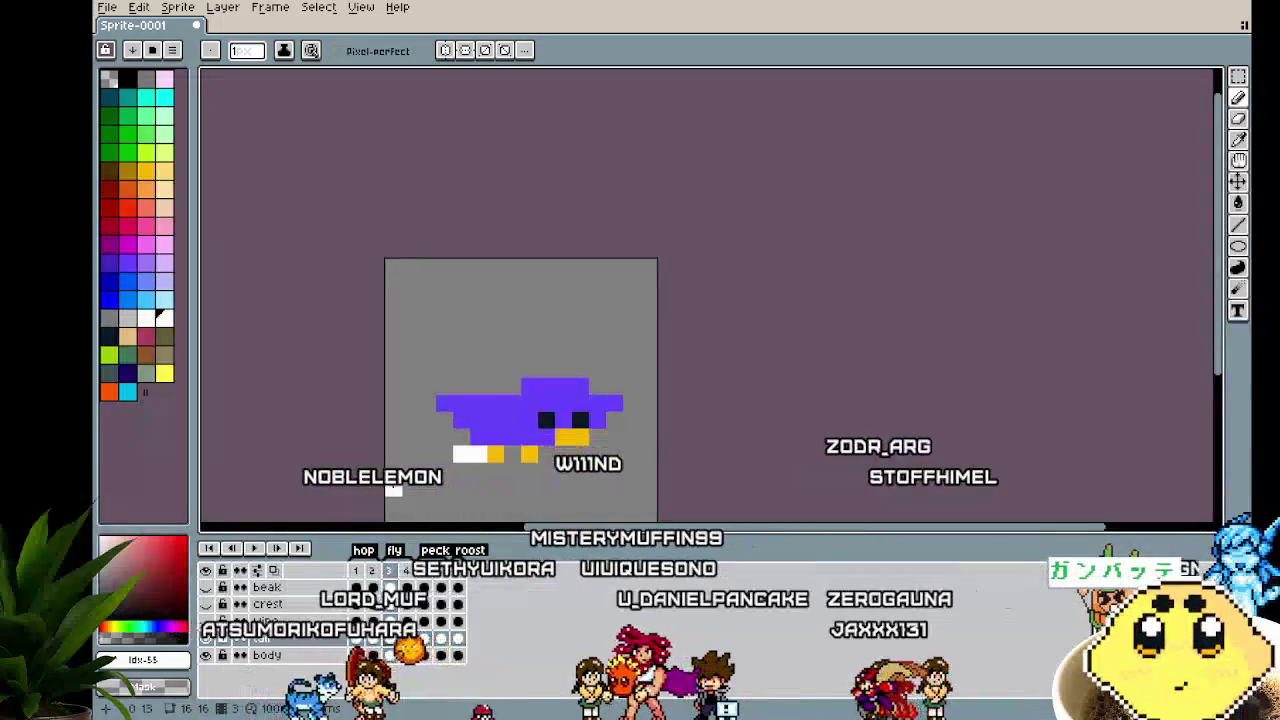
{"action": "key", "text": "Return"}
{"action": "key", "text": "ctrl"}
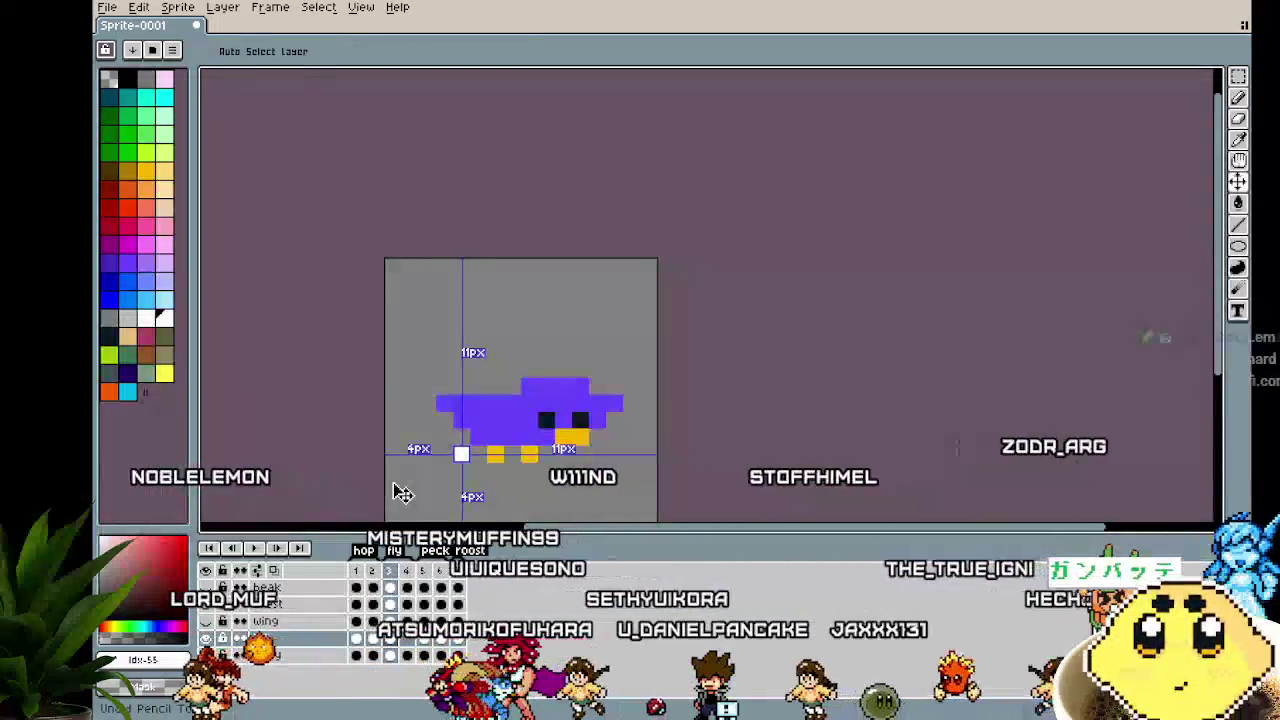
{"action": "scroll", "coordinate": [419, 473], "scroll_direction": "up", "scroll_amount": 3}
{"action": "scroll", "coordinate": [385, 425], "scroll_direction": "down", "scroll_amount": 2}
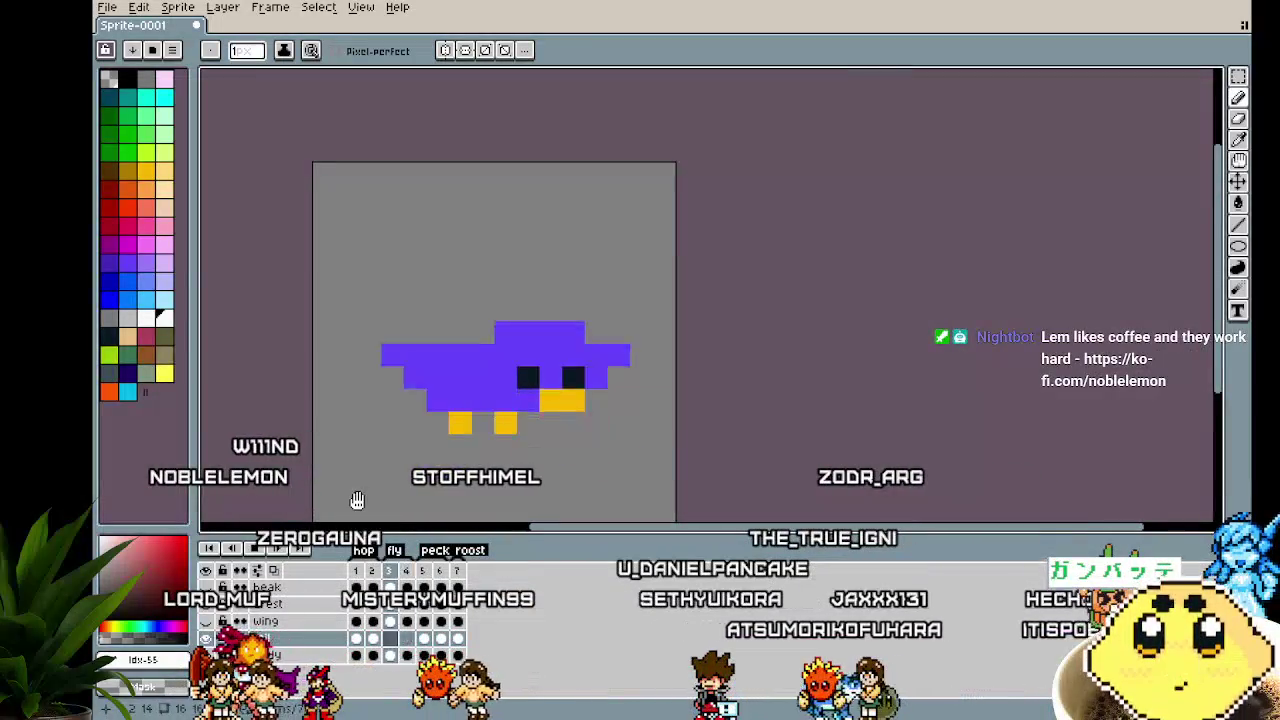
{"action": "mouse_move", "coordinate": [368, 503]}
{"action": "left_mouse_down"}
{"action": "mouse_move", "coordinate": [416, 508]}
{"action": "mouse_move", "coordinate": [395, 476]}
{"action": "left_mouse_up"}
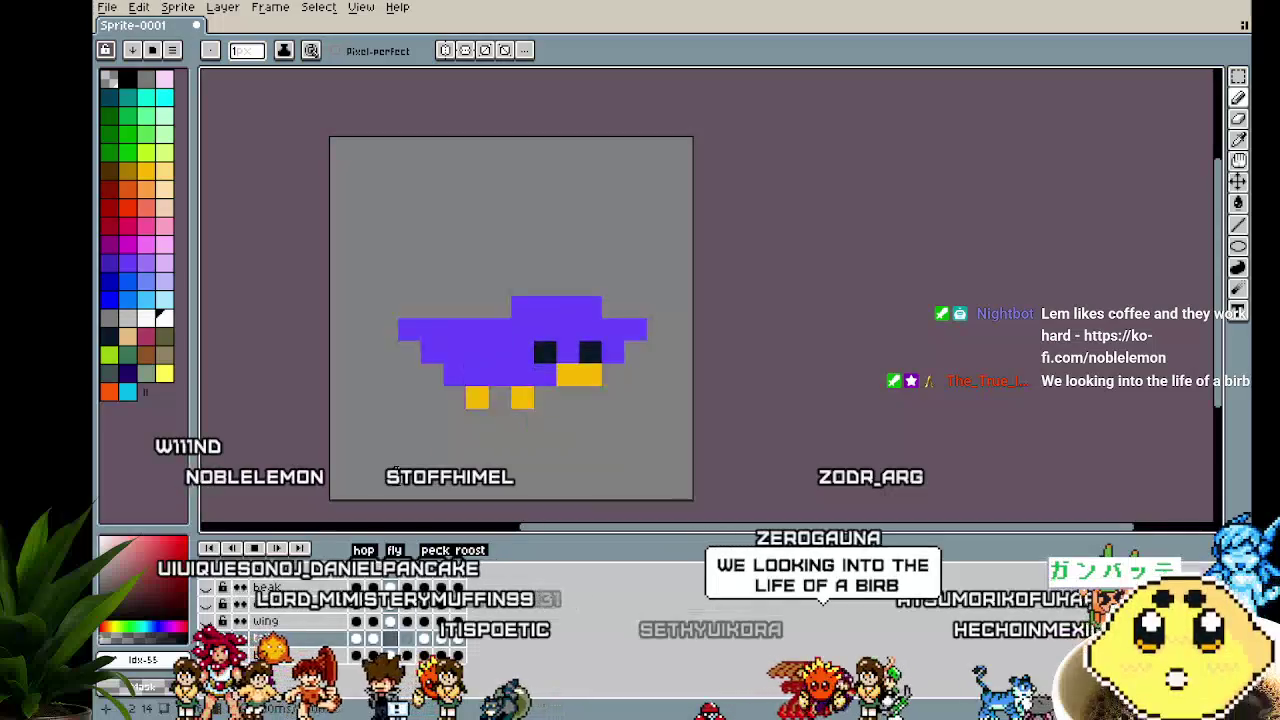
{"action": "mouse_move", "coordinate": [395, 476]}
{"action": "left_mouse_down"}
{"action": "mouse_move", "coordinate": [437, 478]}
{"action": "mouse_move", "coordinate": [423, 478]}
{"action": "left_mouse_up"}
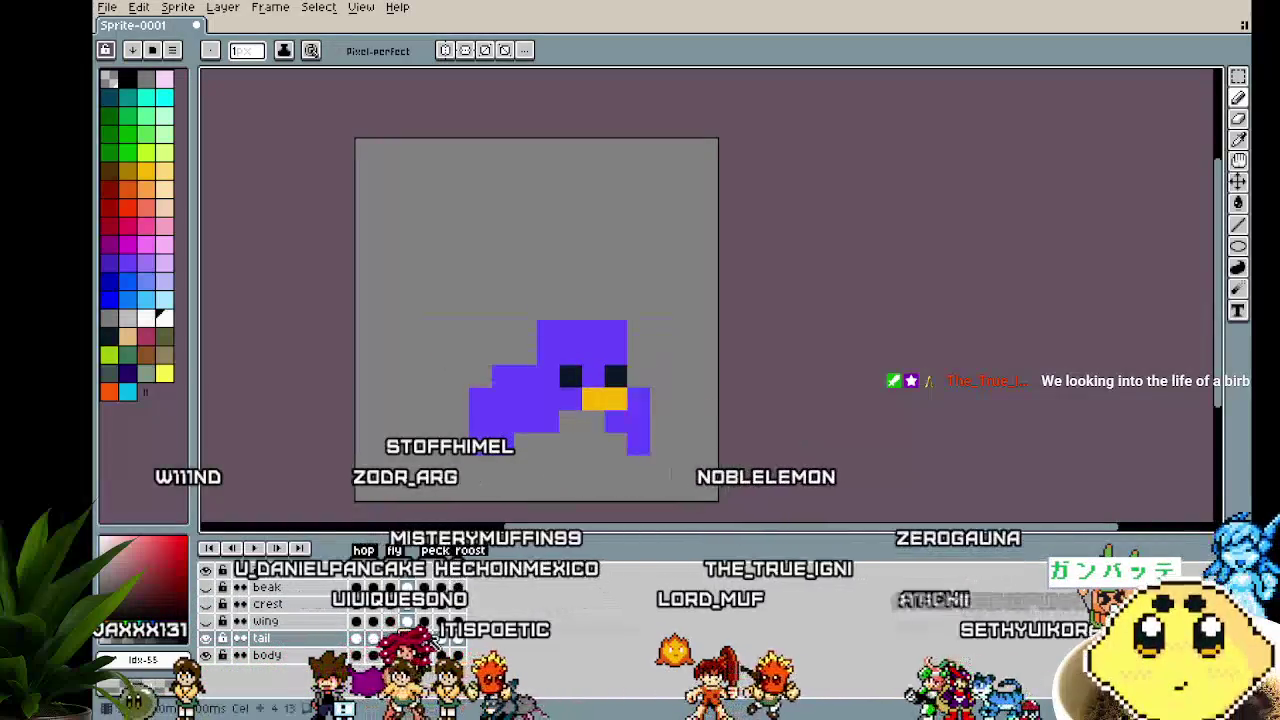
Advance a frame and pan to bring the bird's head and crest into view
{"action": "left_click", "coordinate": [425, 638]}
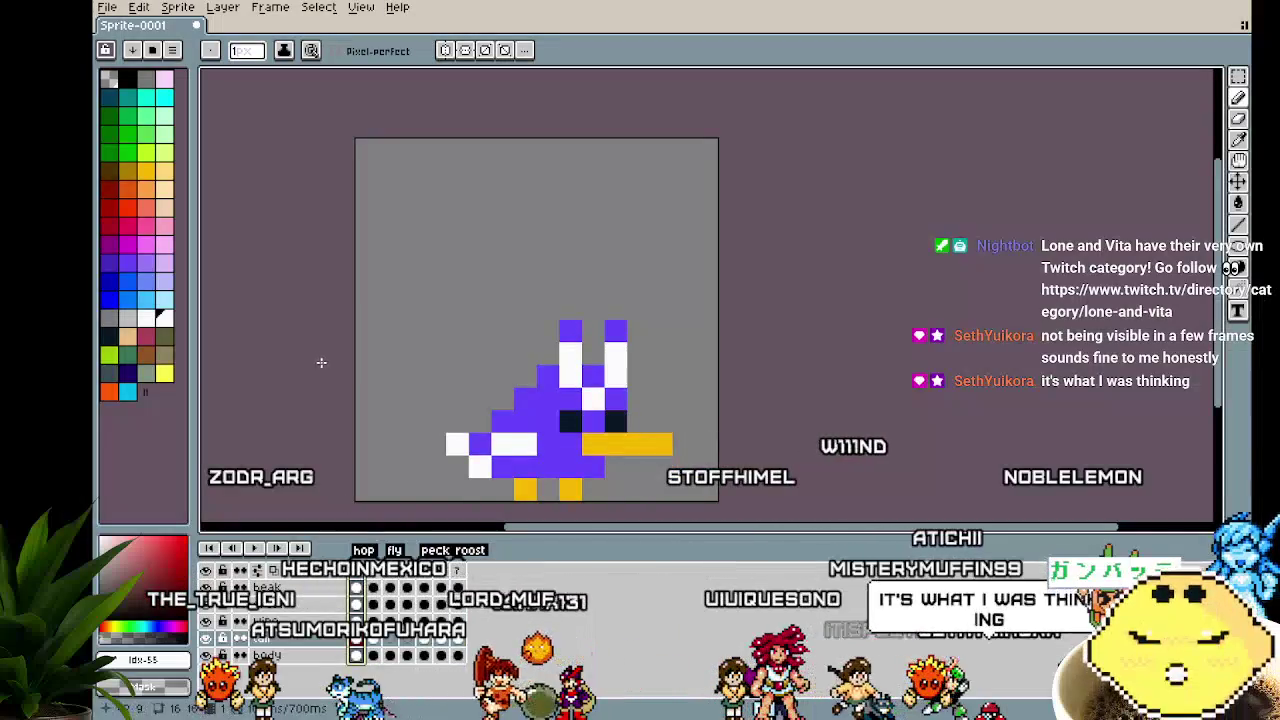
{"action": "left_click_drag", "start_coordinate": [320, 360], "coordinate": [297, 371]}
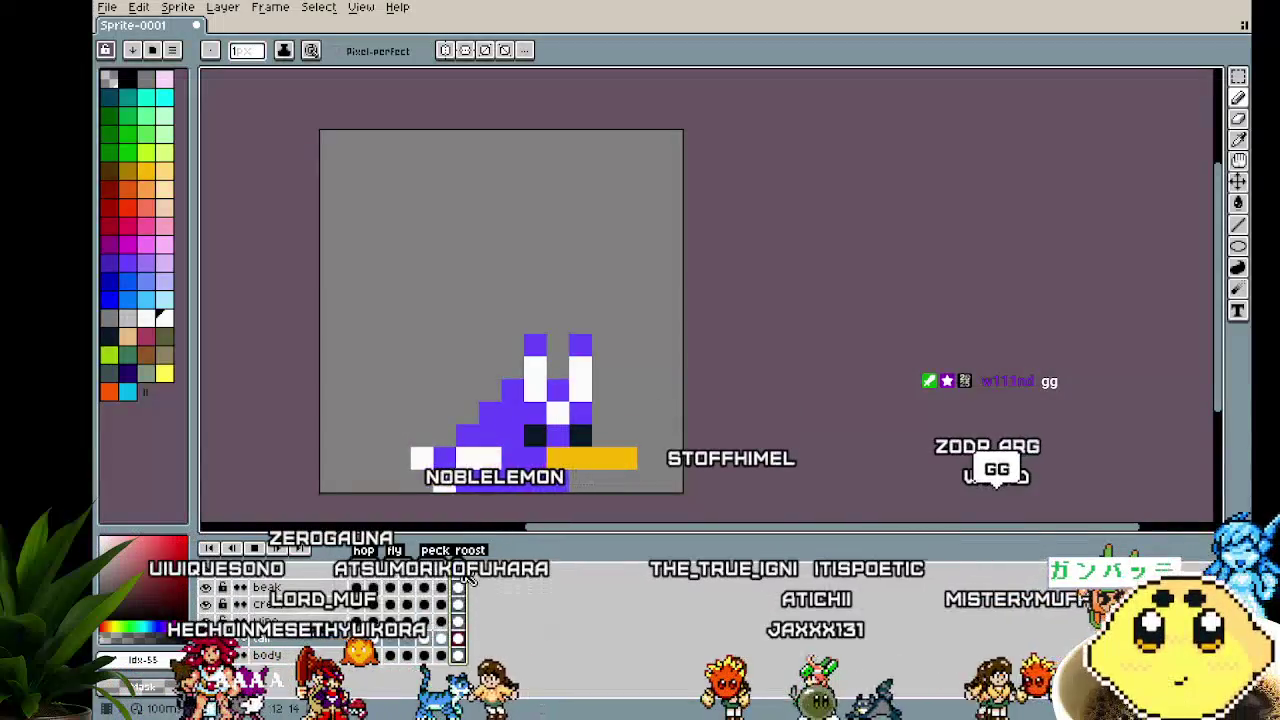
{"action": "left_click_drag", "start_coordinate": [371, 420], "coordinate": [337, 420]}
{"action": "scroll", "coordinate": [677, 371], "scroll_direction": "up", "scroll_amount": 2}
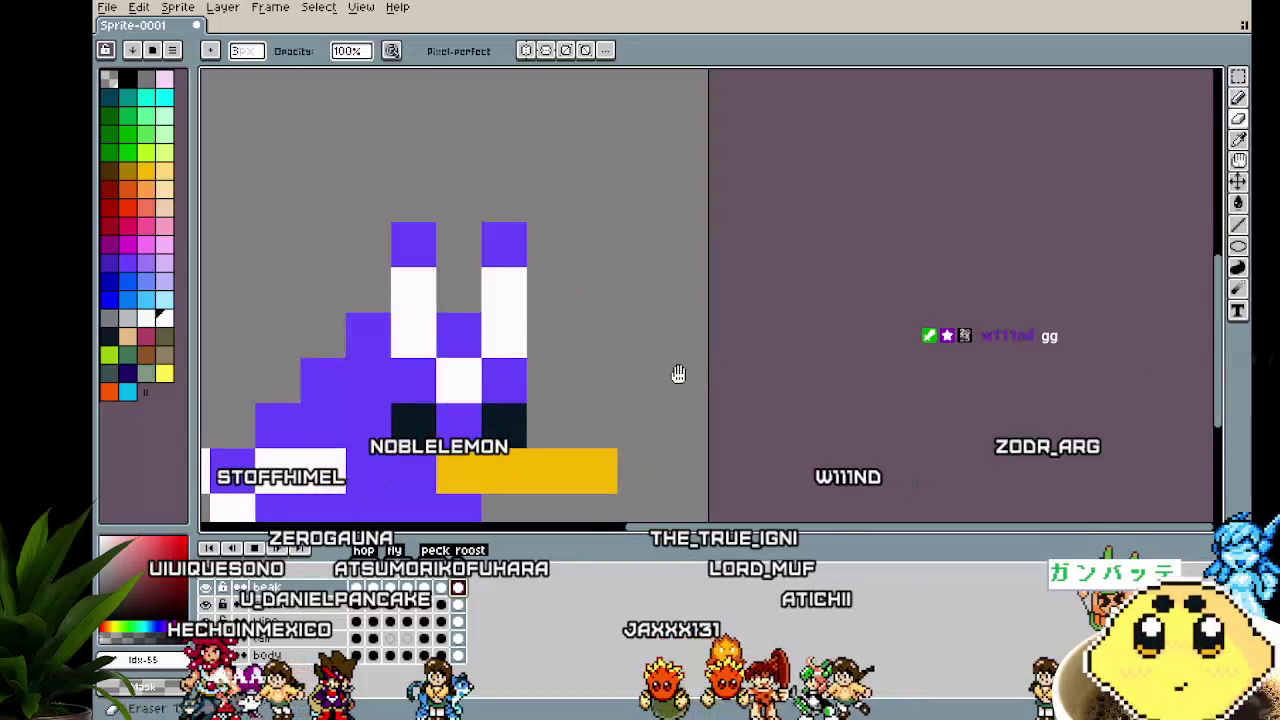
{"action": "scroll", "coordinate": [601, 331], "scroll_direction": "down", "scroll_amount": 2}
{"action": "scroll", "coordinate": [601, 331], "scroll_direction": "down", "scroll_amount": 1}
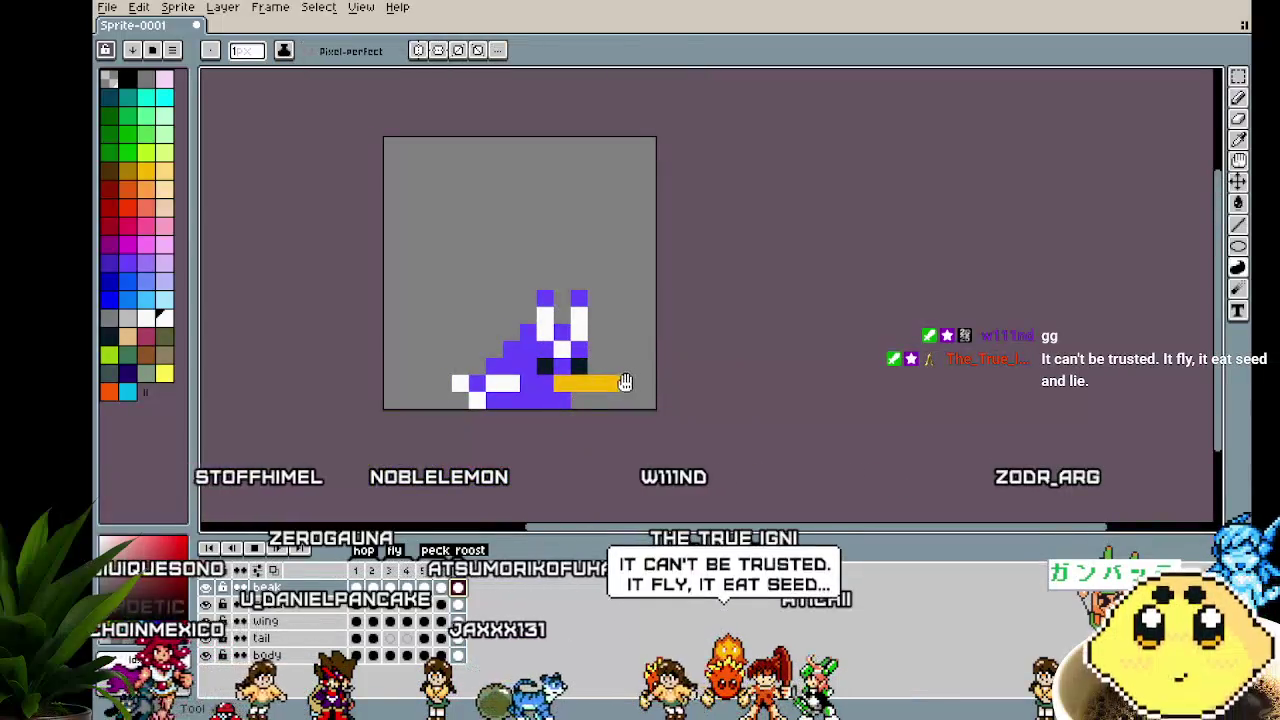
{"action": "left_click", "coordinate": [1238, 78]}
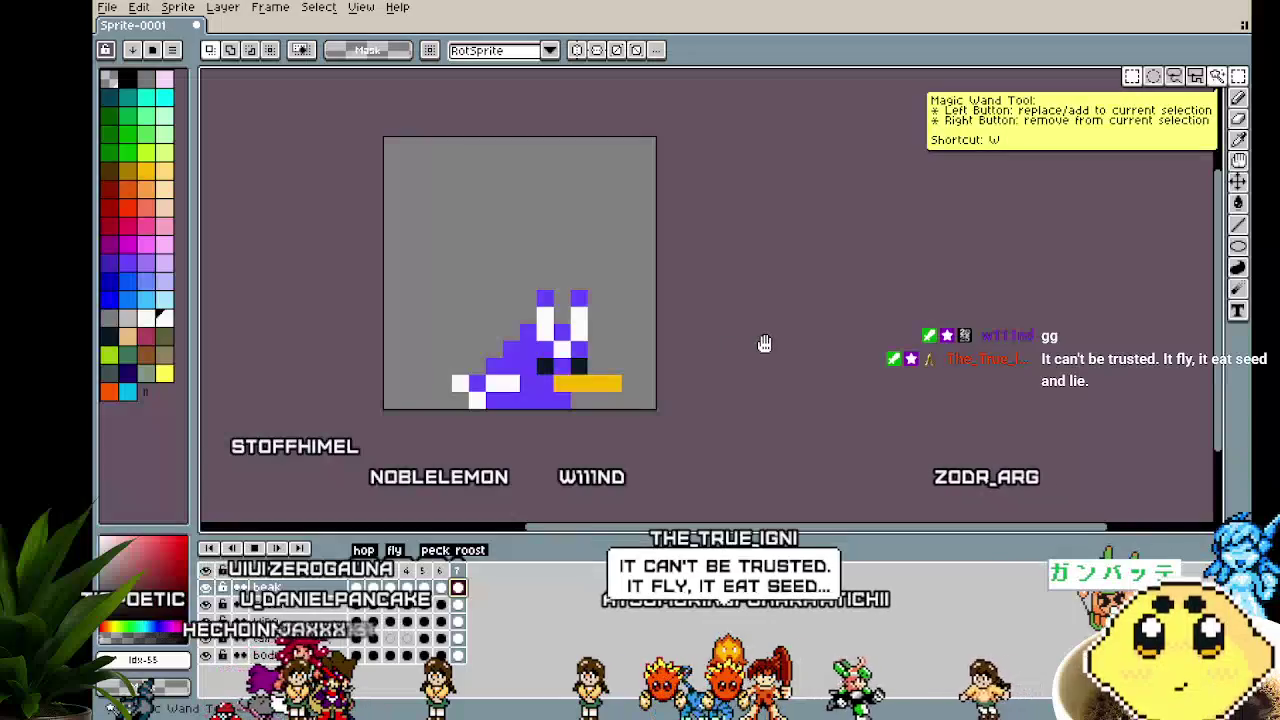
{"action": "key", "text": "b"}
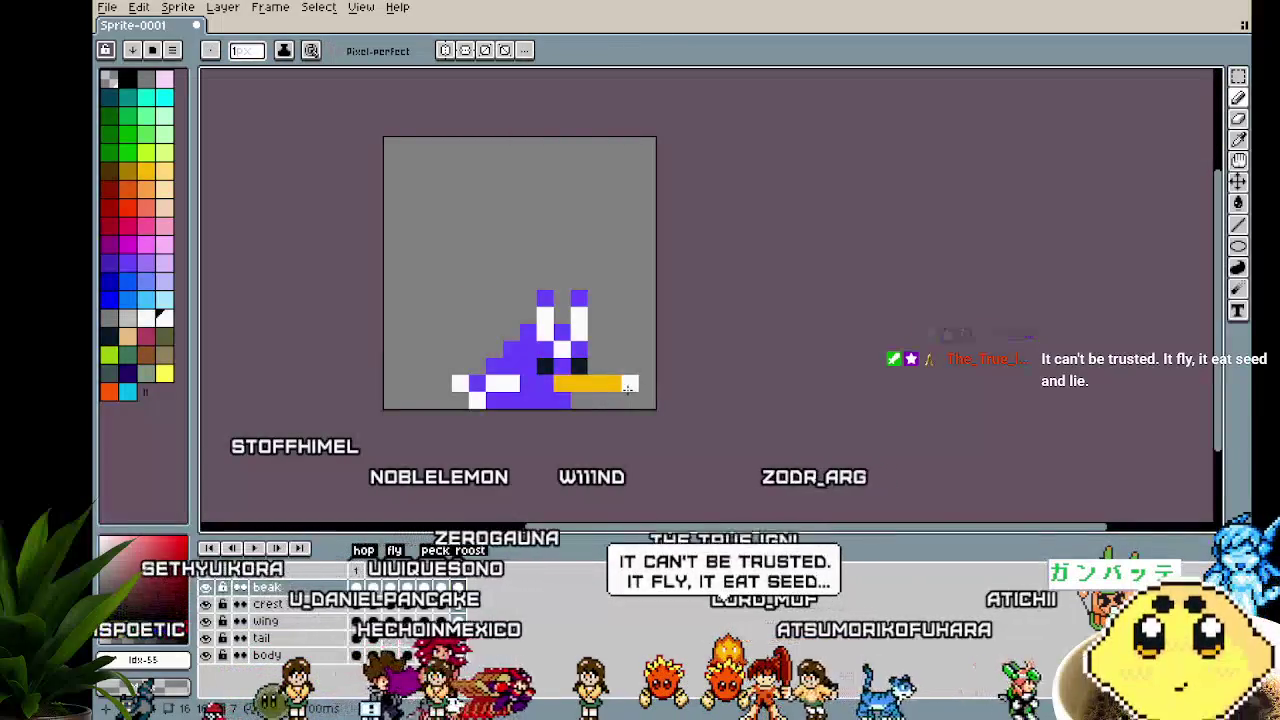
{"action": "scroll", "coordinate": [628, 388], "scroll_direction": "up", "scroll_amount": 1}
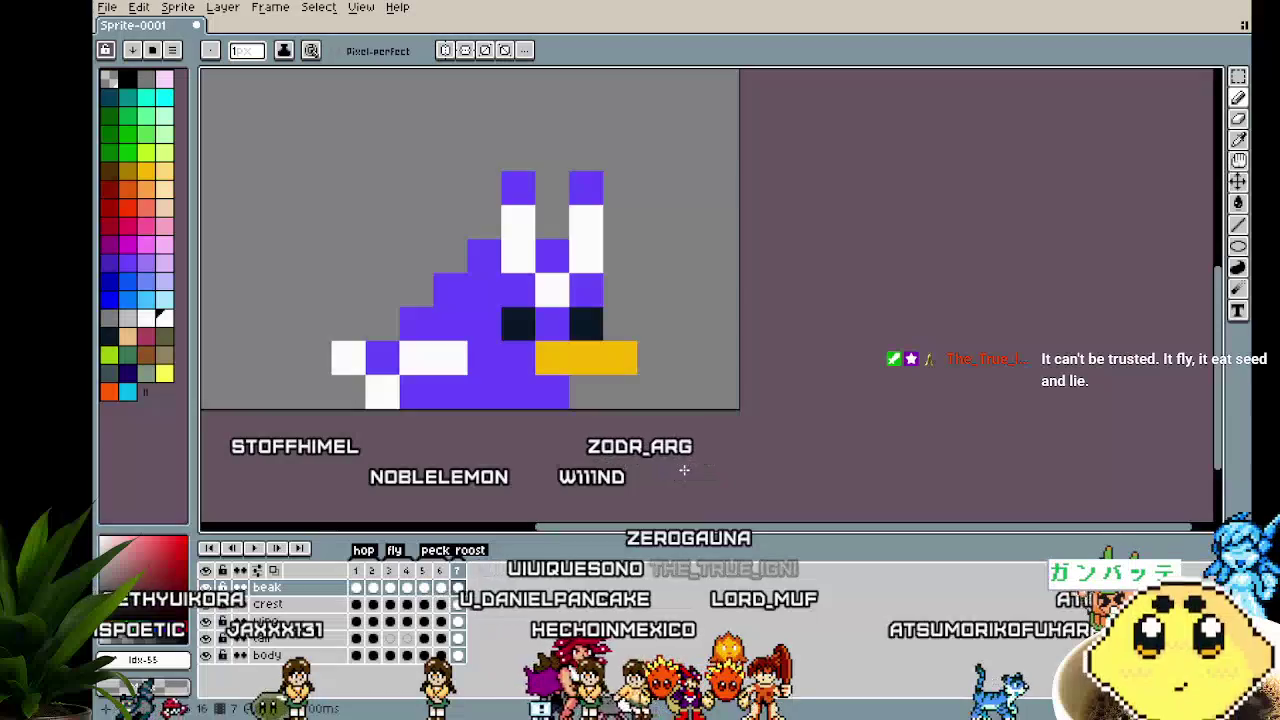
Step back from frame 6 through earlier frames, then zoom out to show the whole sprite
{"action": "left_click", "coordinate": [440, 587]}
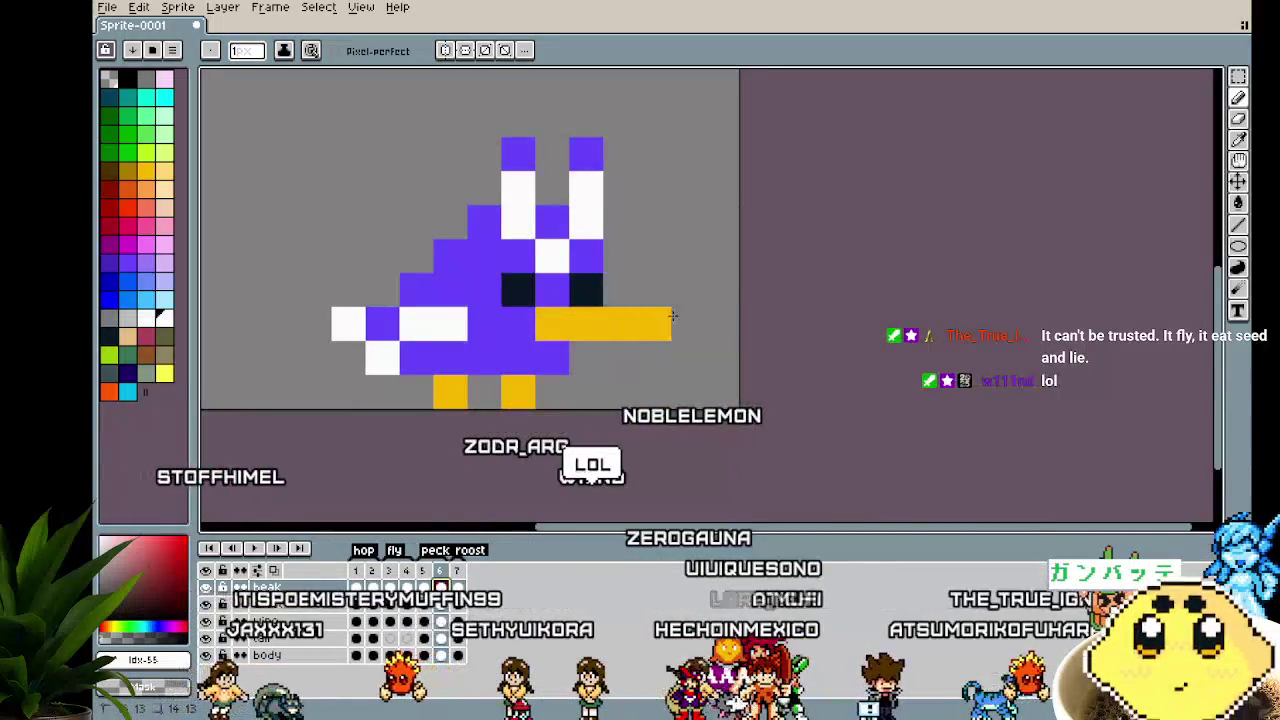
{"action": "key", "text": "Left"}
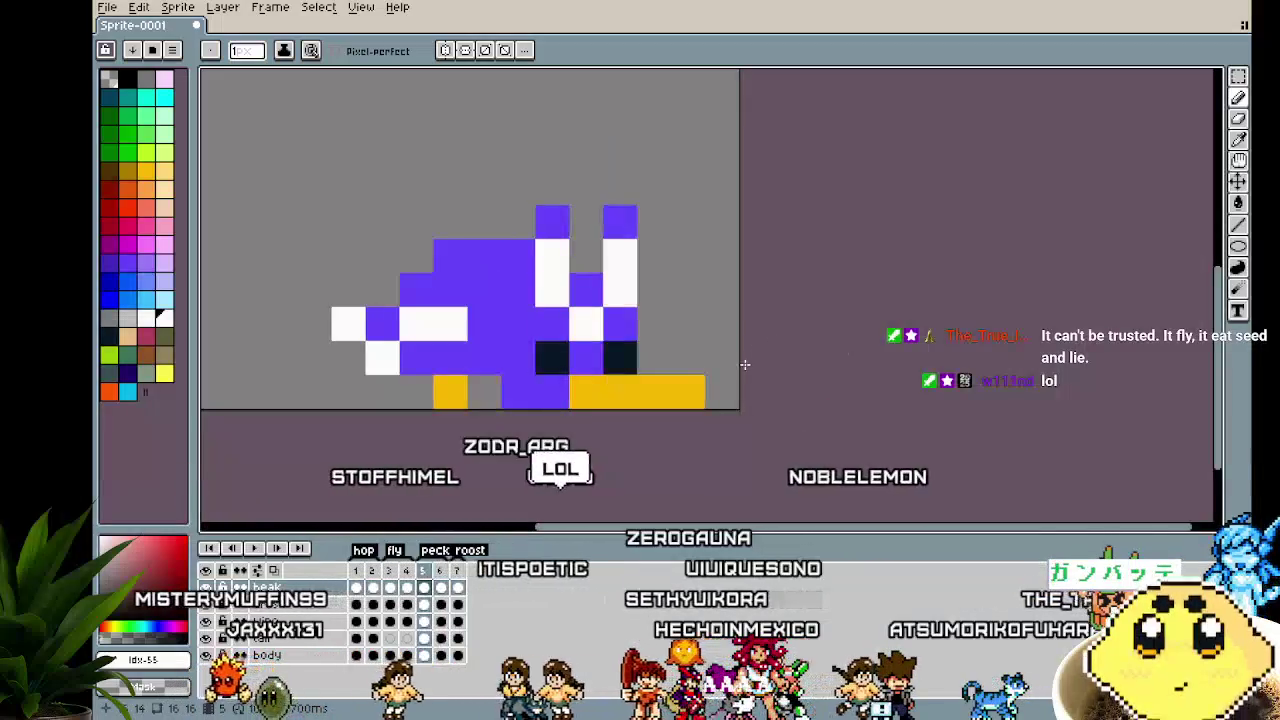
{"action": "key", "text": "Left"}
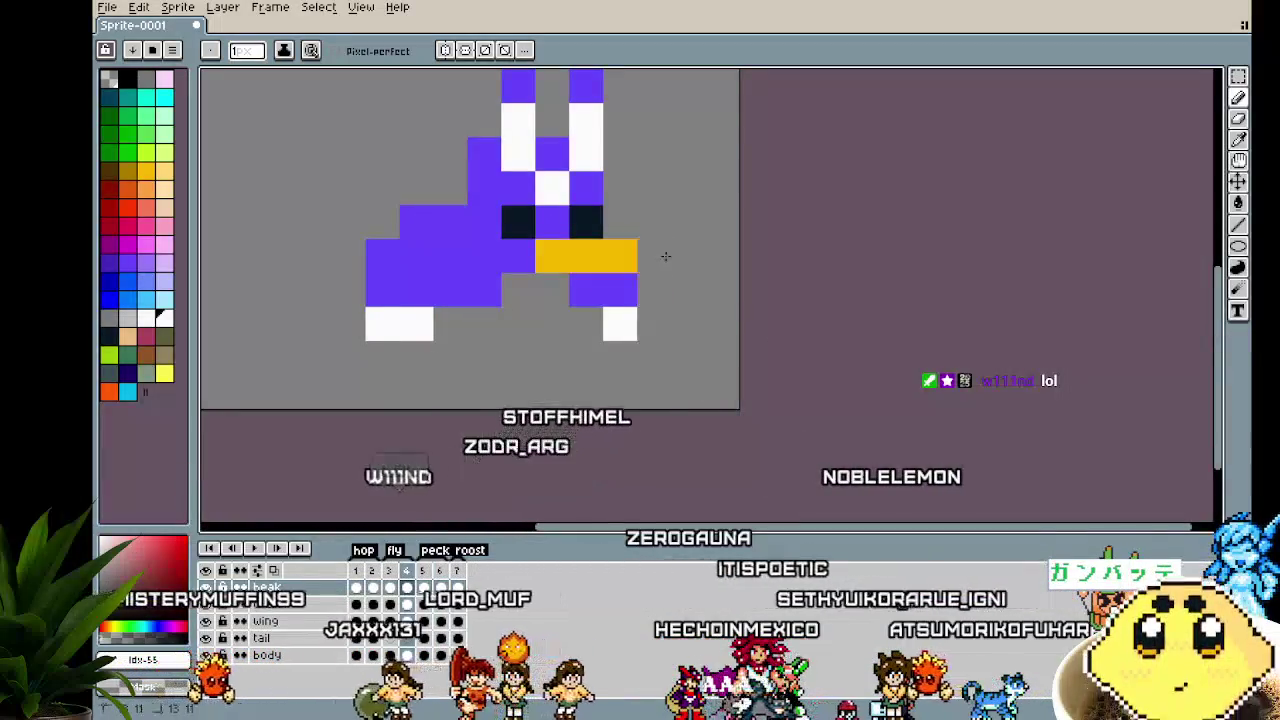
{"action": "key", "text": "Left"}
{"action": "key", "text": "Left"}
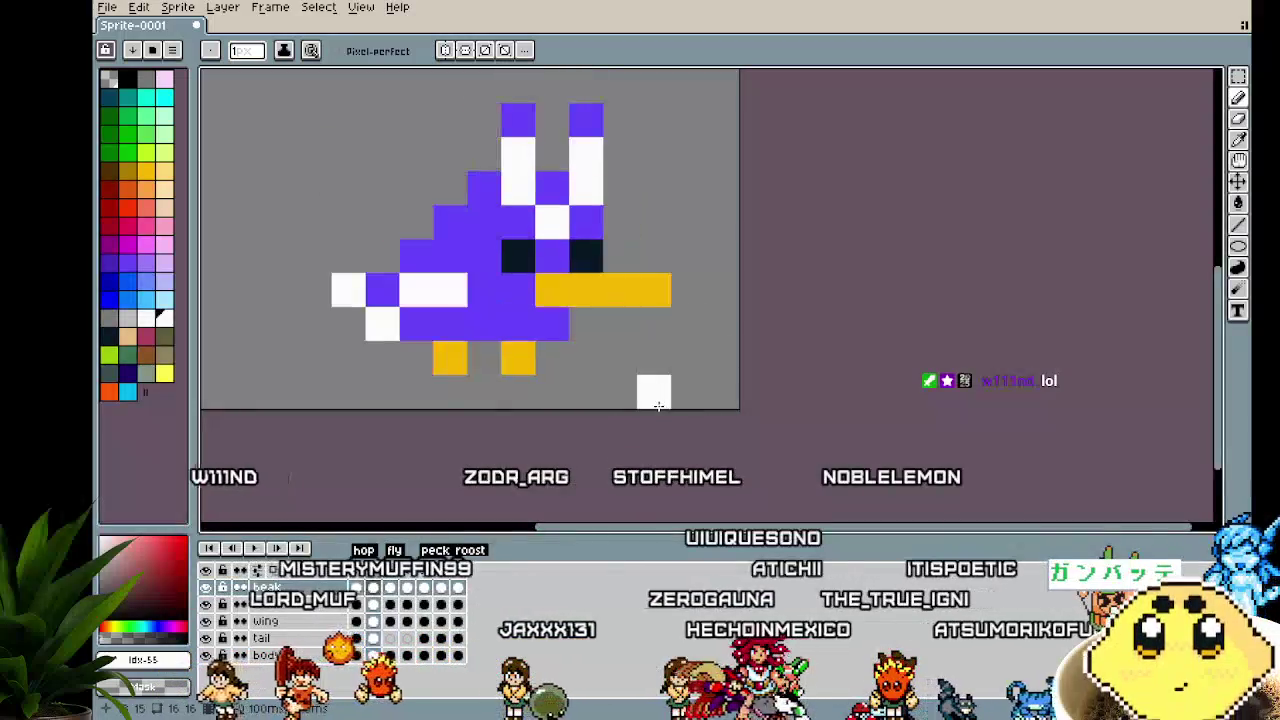
{"action": "key", "text": "Left"}
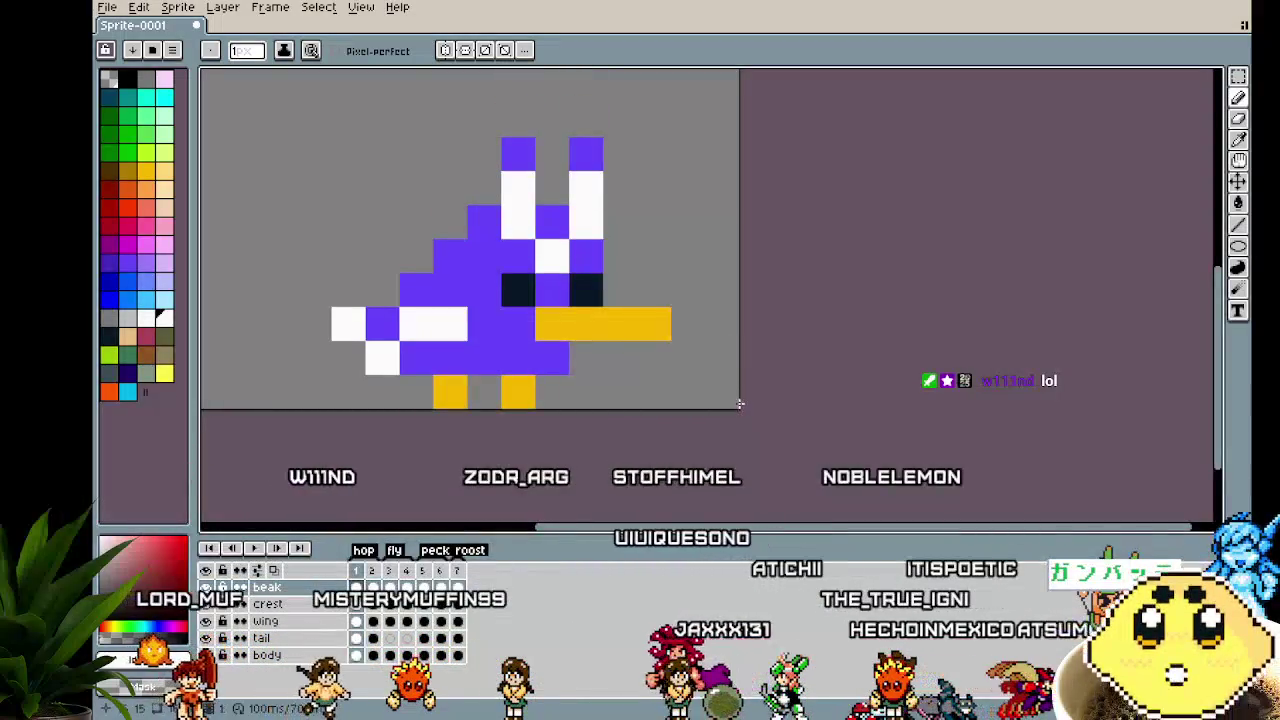
{"action": "scroll", "coordinate": [710, 503], "scroll_direction": "down", "scroll_amount": 2}
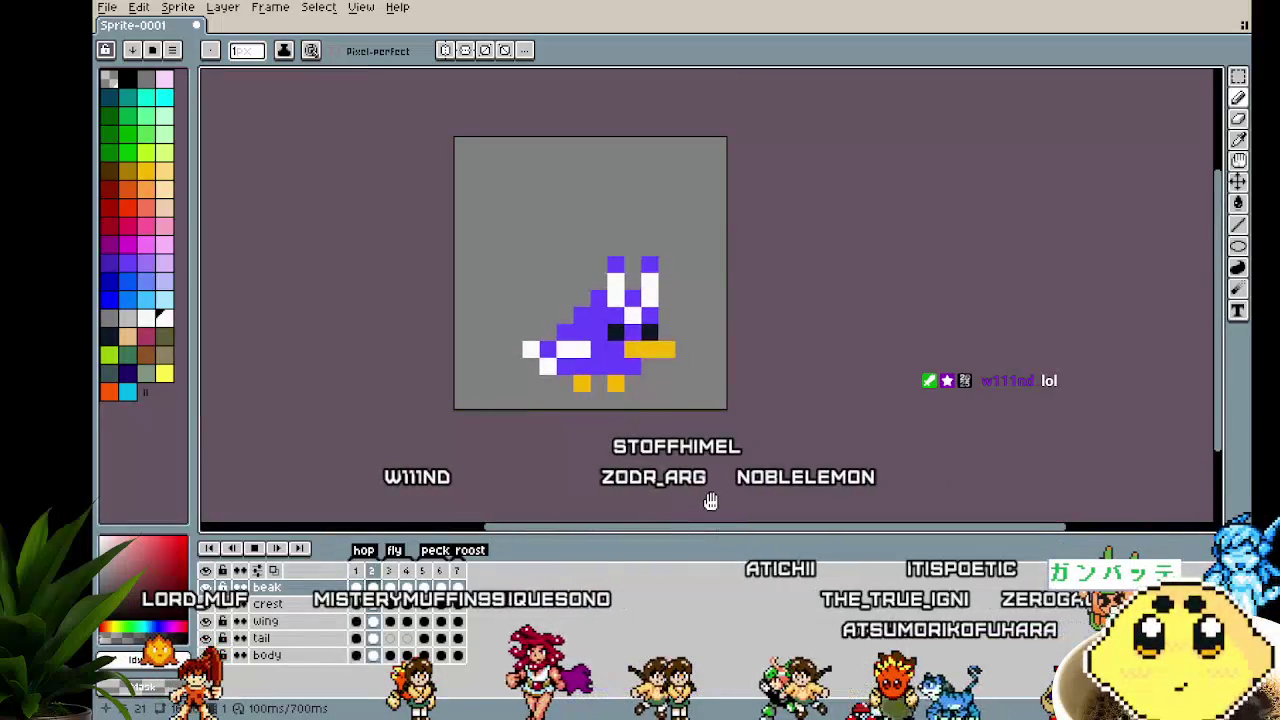
{"action": "left_click_drag", "start_coordinate": [586, 457], "coordinate": [467, 484]}
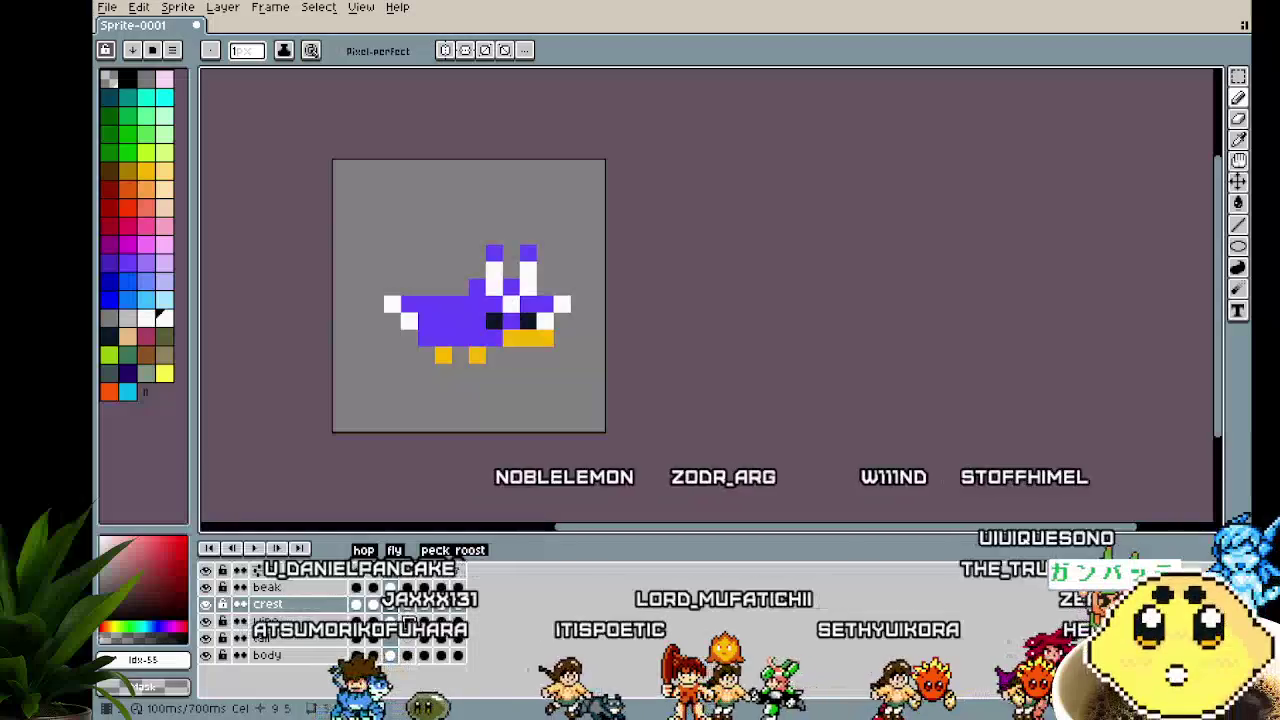
Repaint the crest pixels, turning its top-left pixel purple and adding white and a purple tip
{"action": "scroll", "coordinate": [488, 278], "scroll_direction": "up", "scroll_amount": 1}
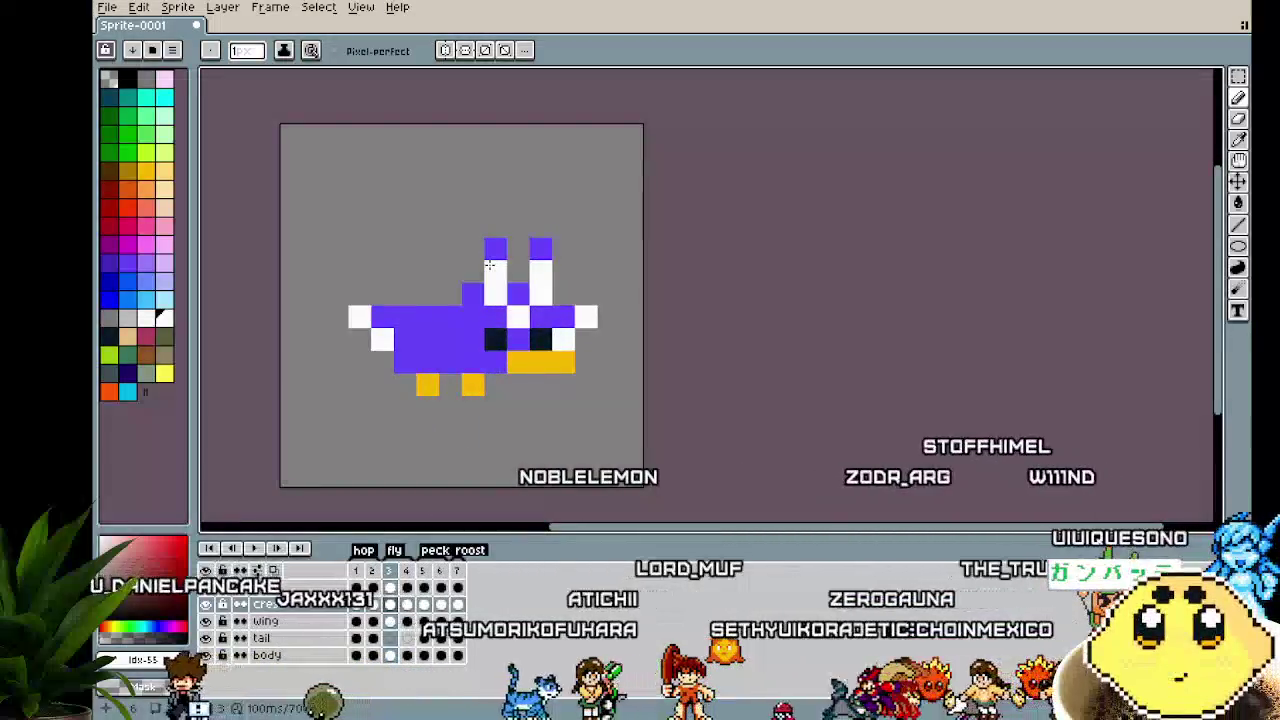
{"action": "left_click", "coordinate": [489, 265]}
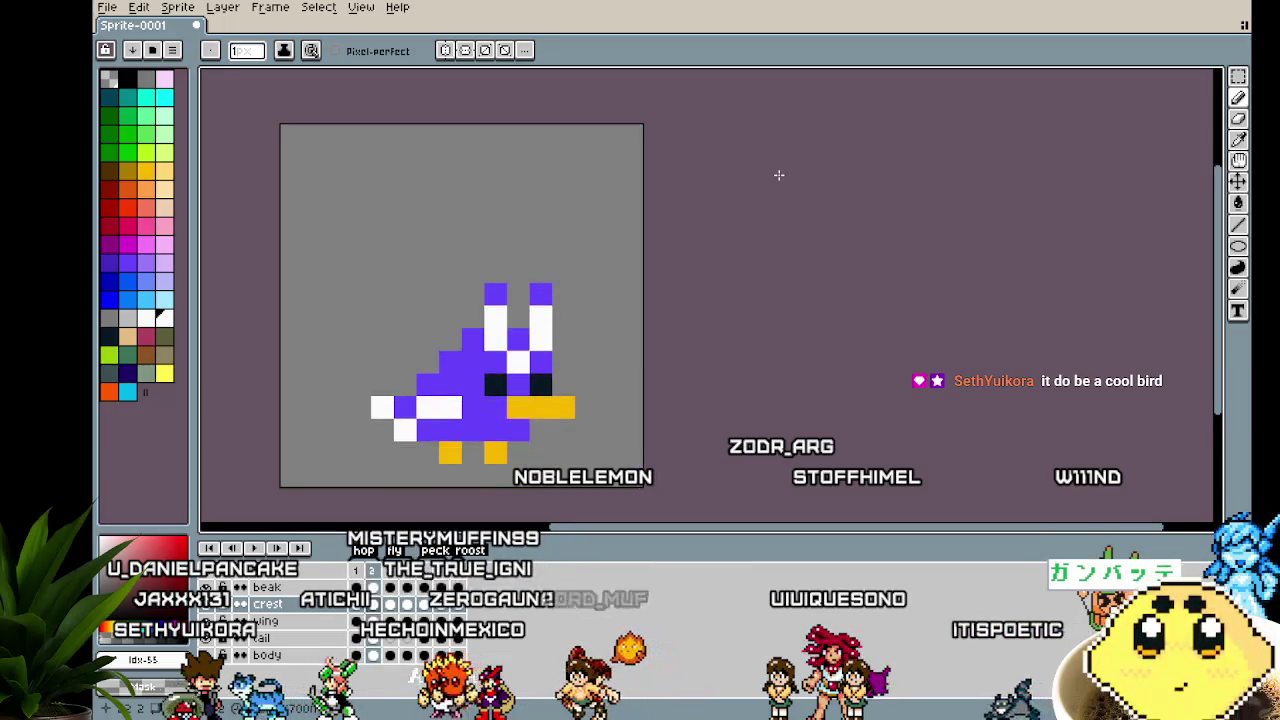
{"action": "scroll", "coordinate": [511, 313], "scroll_direction": "up", "scroll_amount": 1}
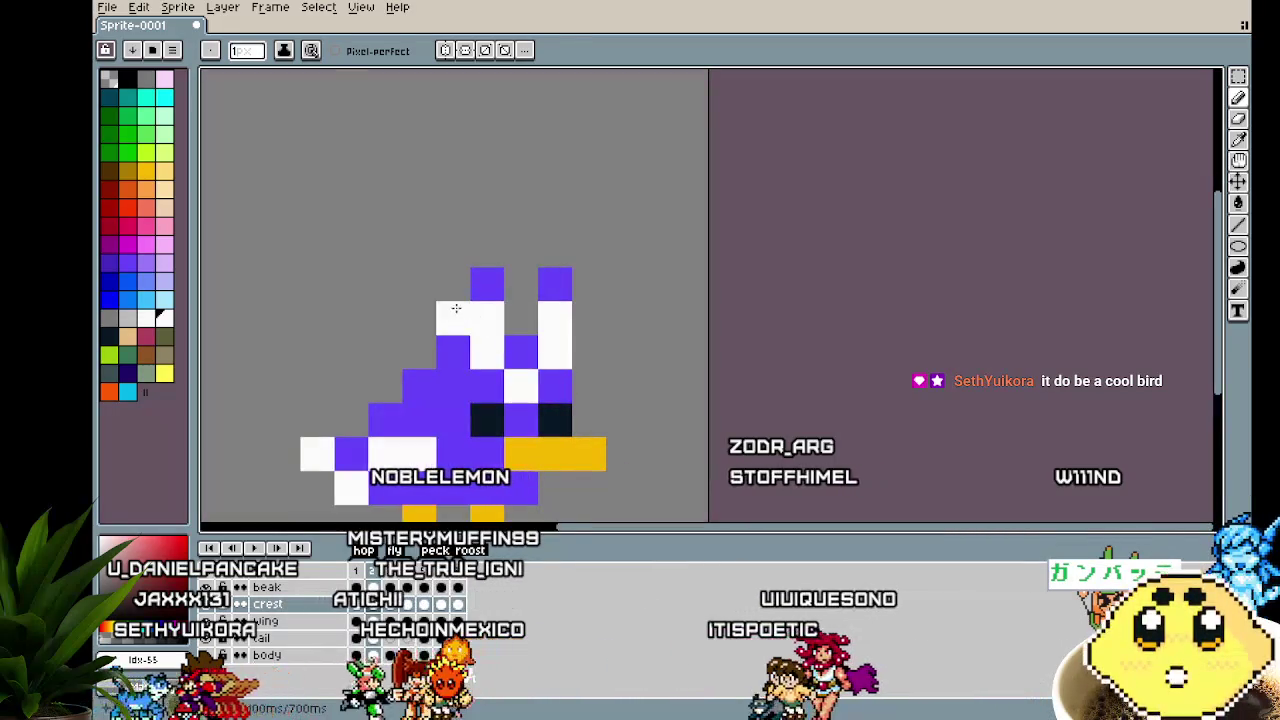
{"action": "key", "text": "alt"}
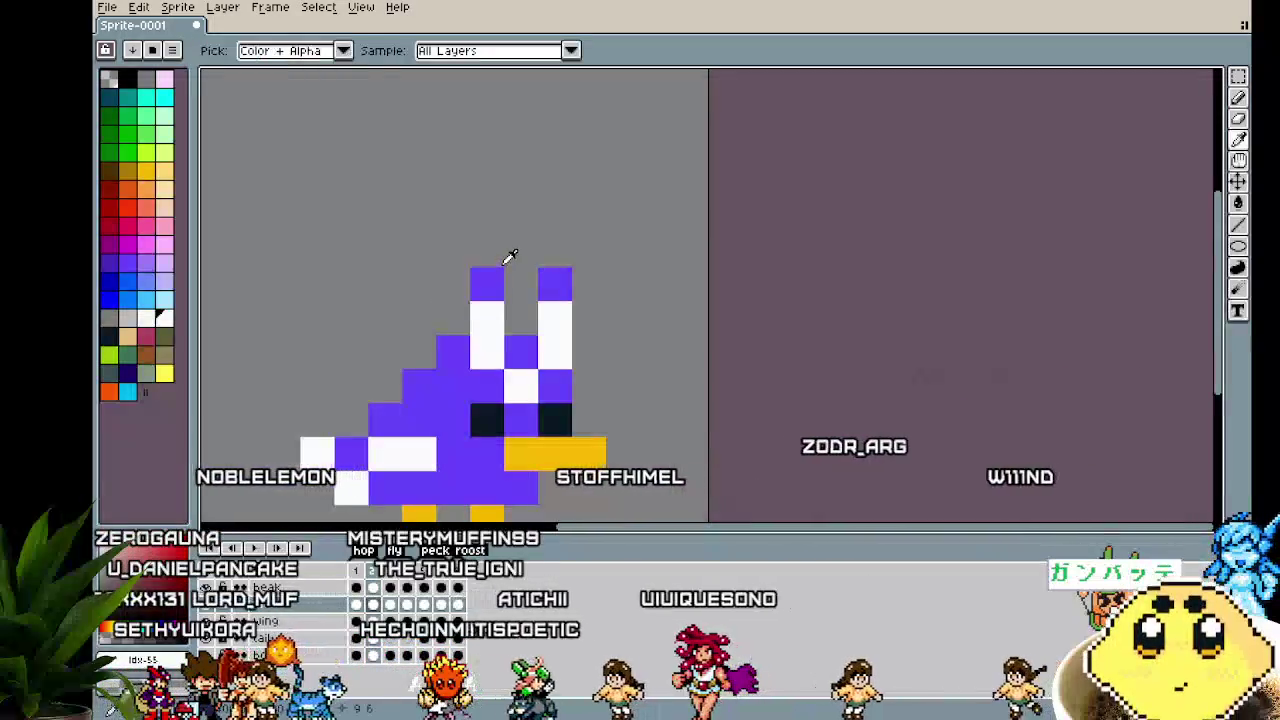
{"action": "left_click", "coordinate": [452, 317]}
{"action": "left_click", "coordinate": [506, 292]}
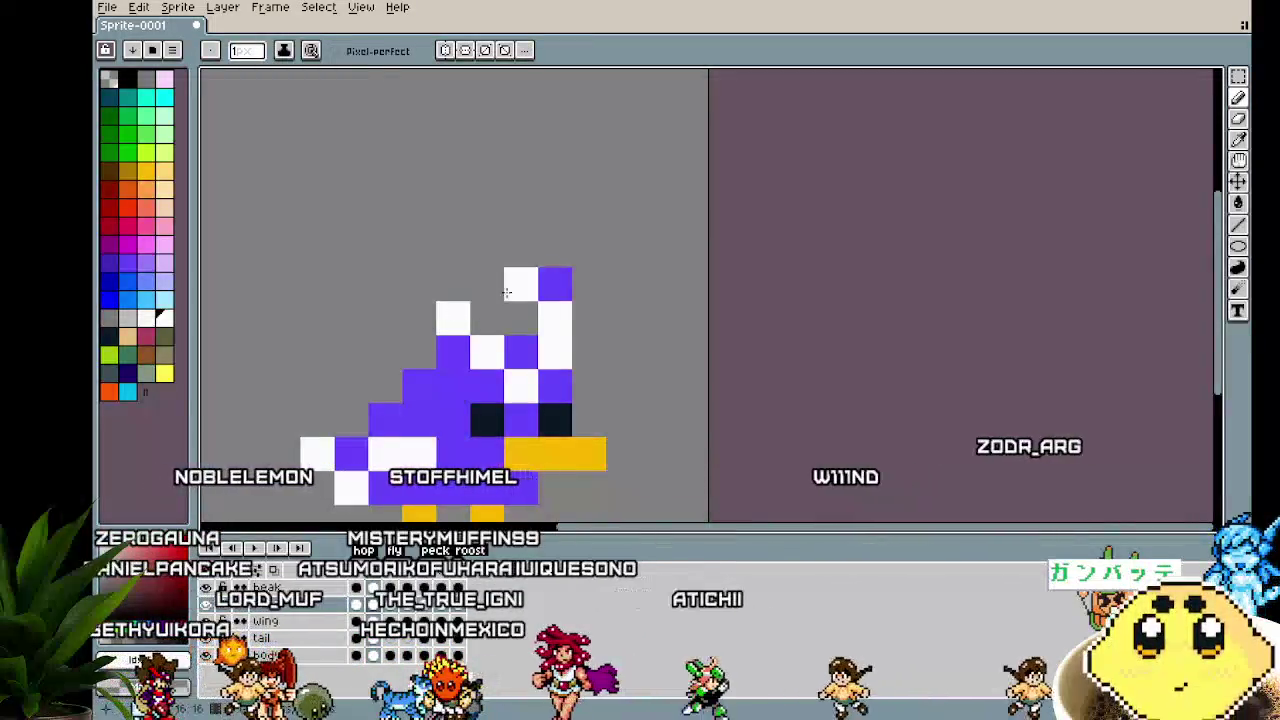
{"action": "key", "text": "ctrl+z"}
{"action": "left_click", "coordinate": [510, 330]}
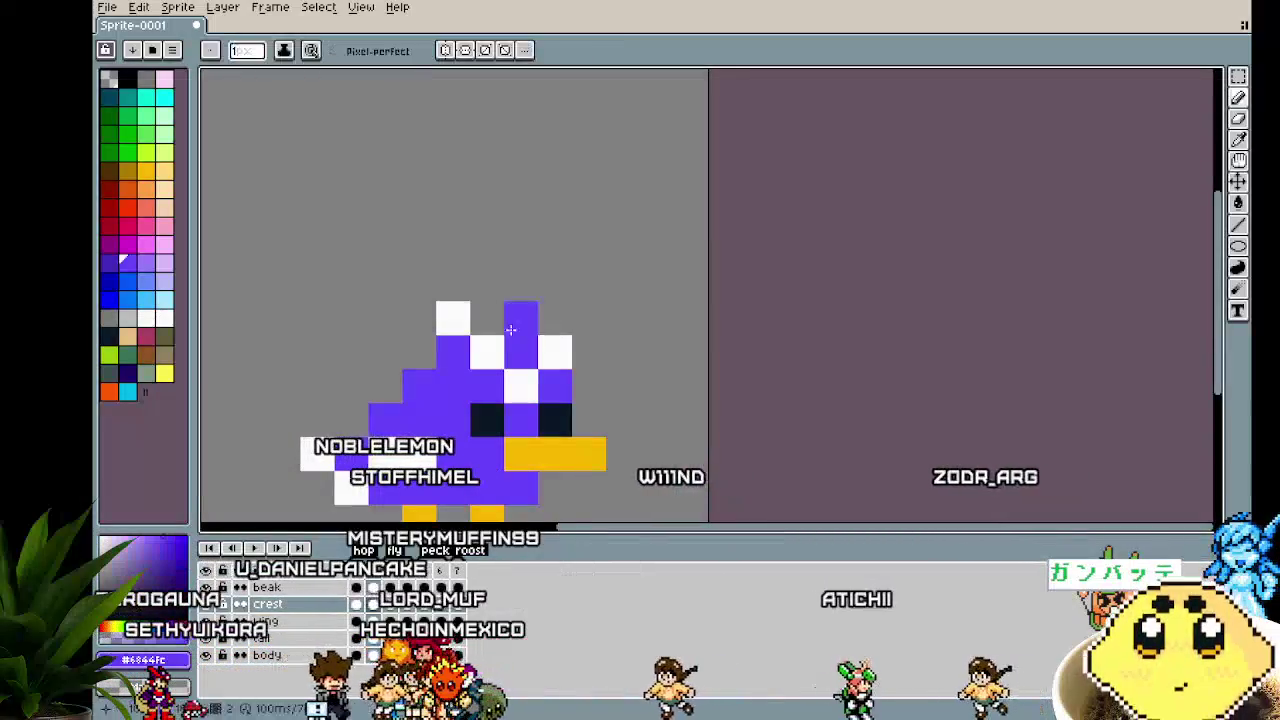
Check the crest placement with the Move tool, recentre the sprite, and start saving
{"action": "scroll", "coordinate": [394, 433], "scroll_direction": "down", "scroll_amount": 5}
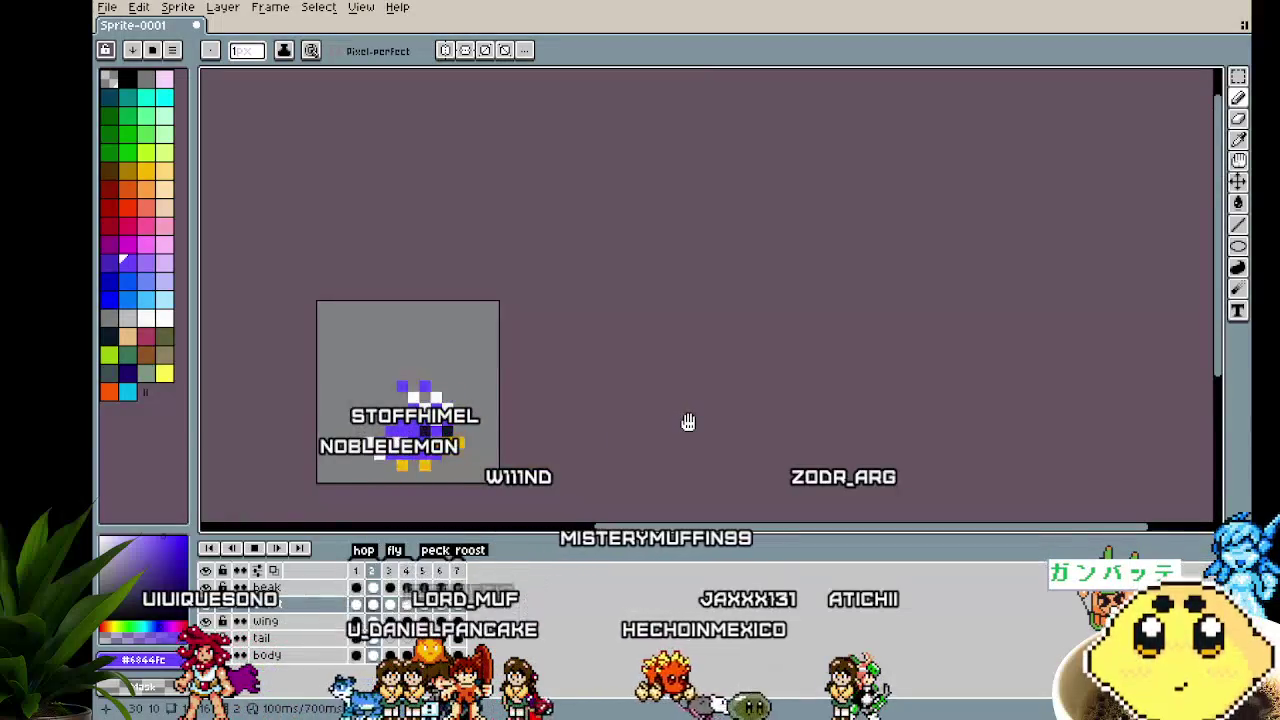
{"action": "key", "text": "v"}
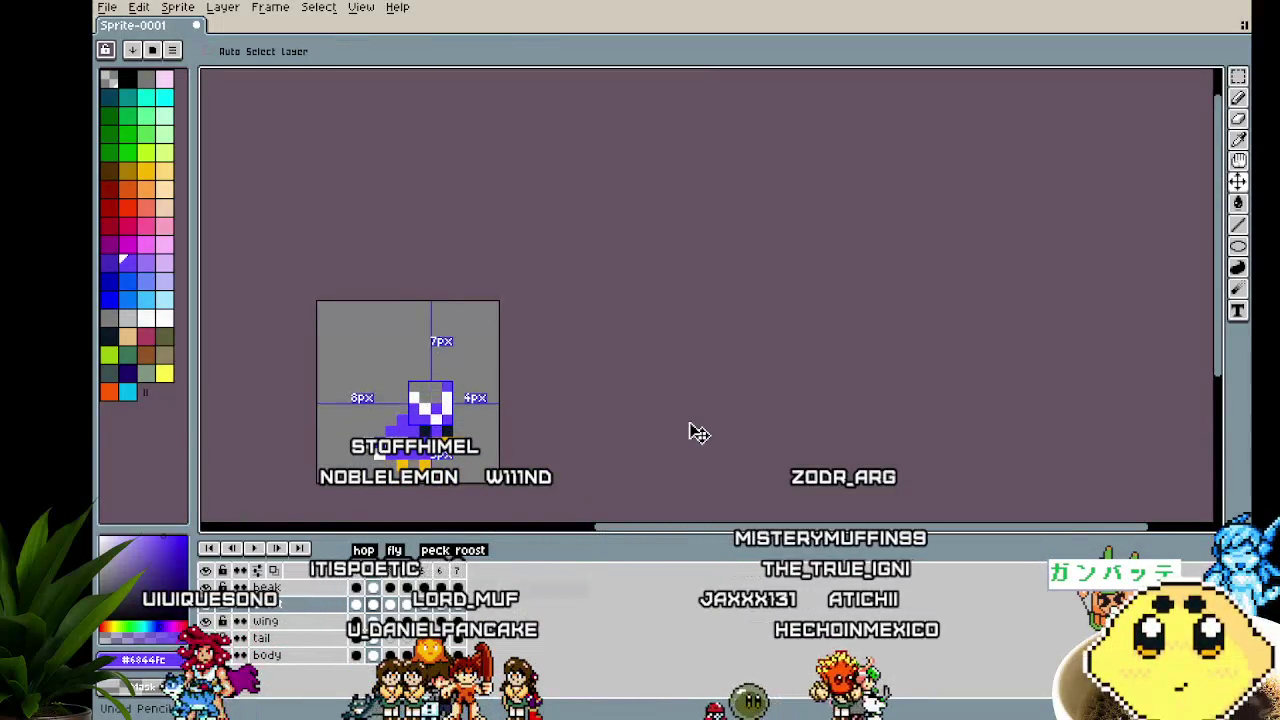
{"action": "key", "text": "b"}
{"action": "scroll", "coordinate": [628, 446], "scroll_direction": "up", "scroll_amount": 1}
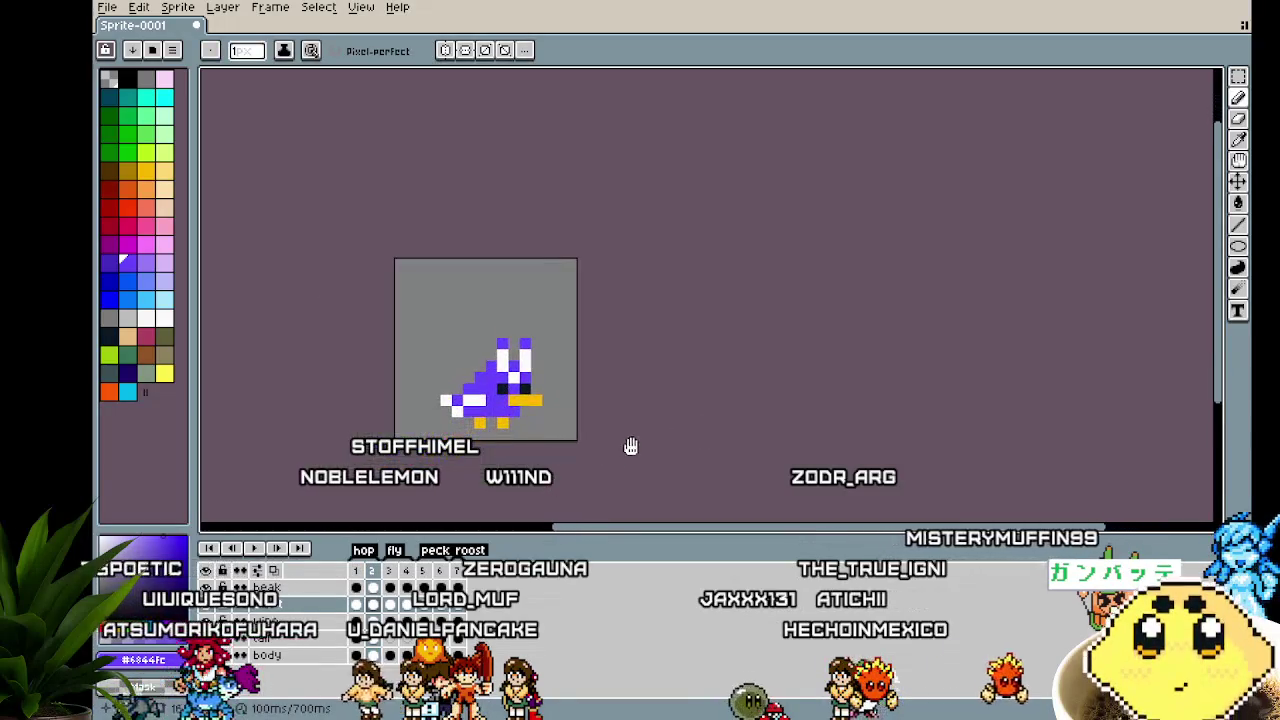
{"action": "scroll", "coordinate": [505, 426], "scroll_direction": "up", "scroll_amount": 2}
{"action": "left_click_drag", "start_coordinate": [416, 441], "coordinate": [415, 452]}
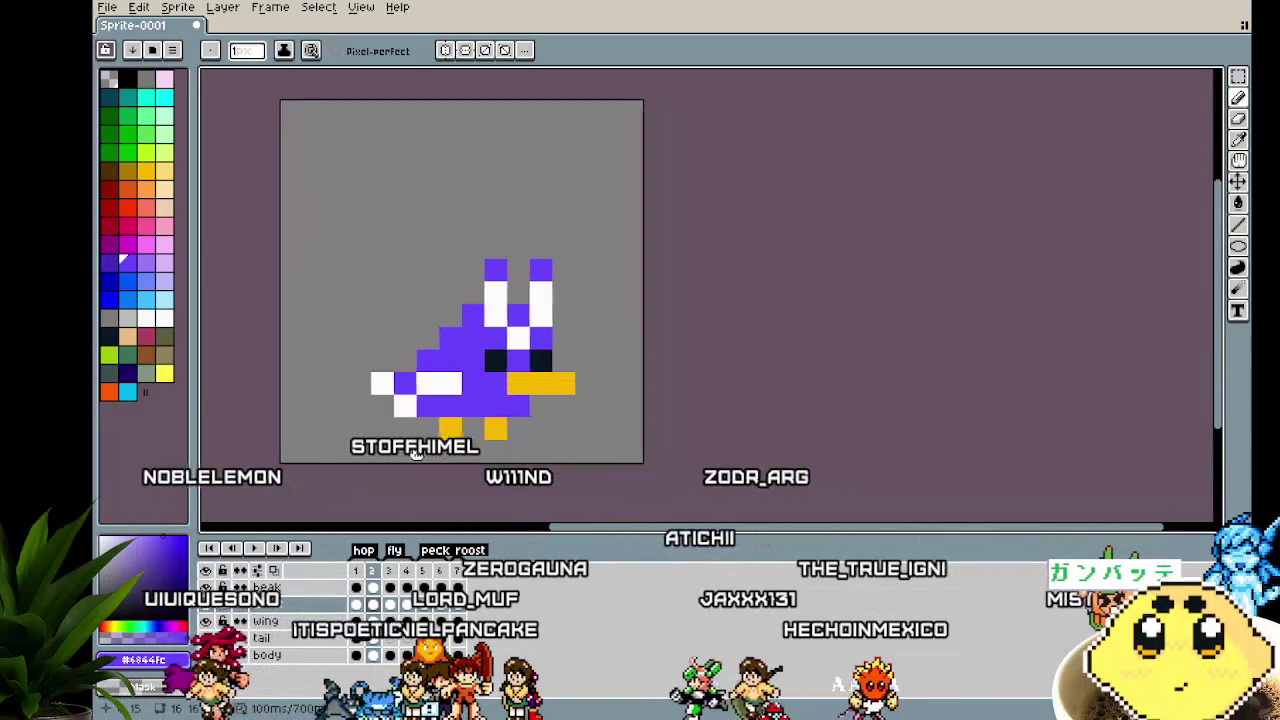
{"action": "key", "text": "ctrl+s"}
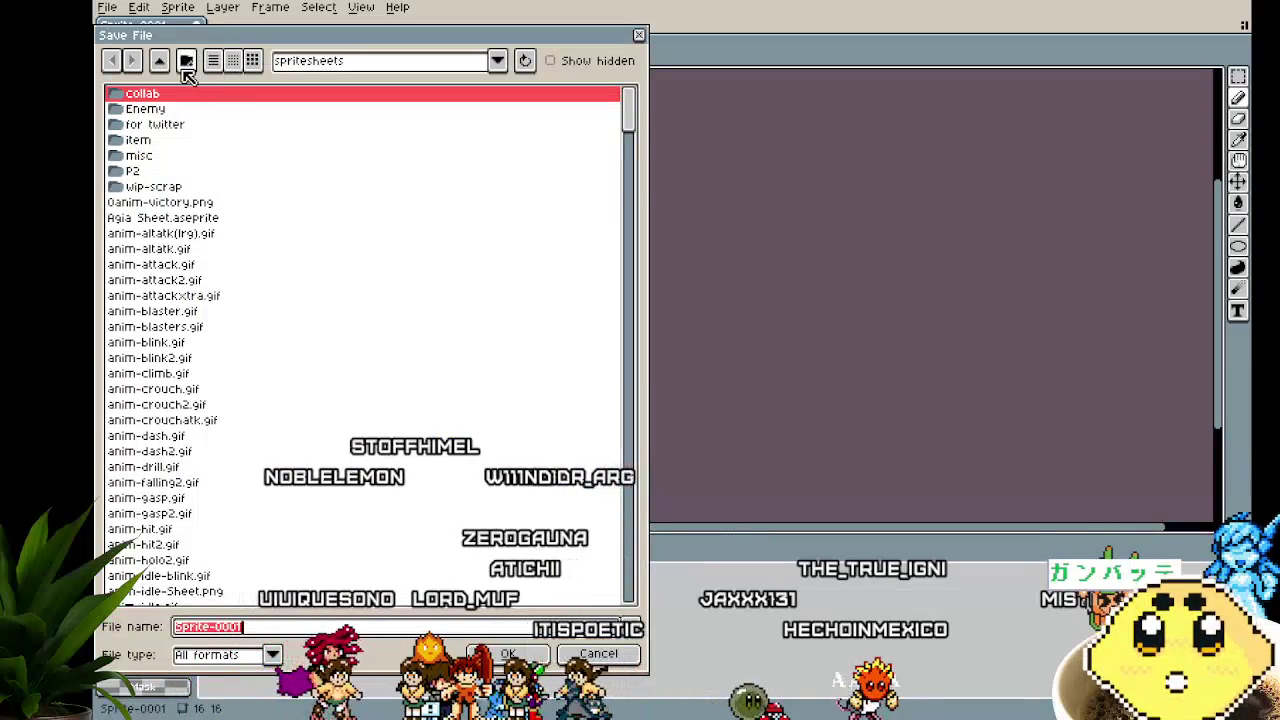
Create a 'Custom Bird' folder in 'aseprite work' and save the sprite there as custom-bird
{"action": "left_click", "coordinate": [159, 61]}
{"action": "scroll", "coordinate": [200, 289], "scroll_direction": "up", "scroll_amount": 1}
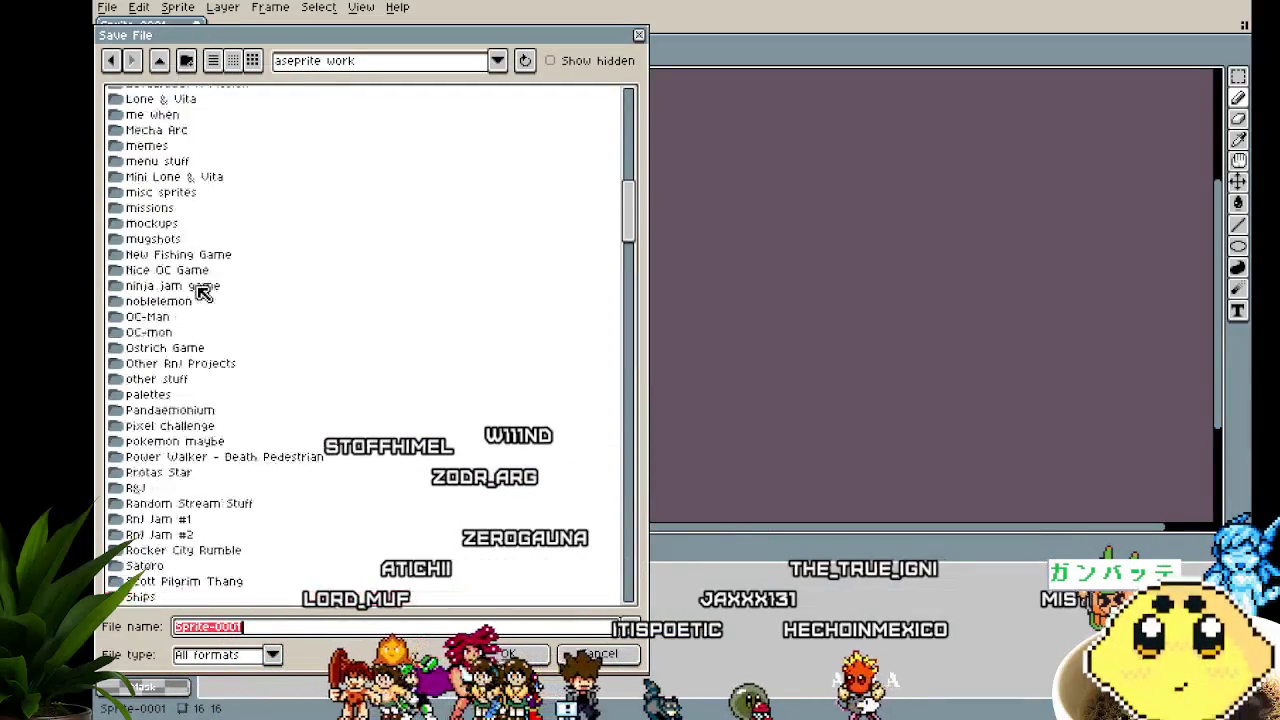
{"action": "scroll", "coordinate": [200, 289], "scroll_direction": "up", "scroll_amount": 3}
{"action": "left_click", "coordinate": [187, 61]}
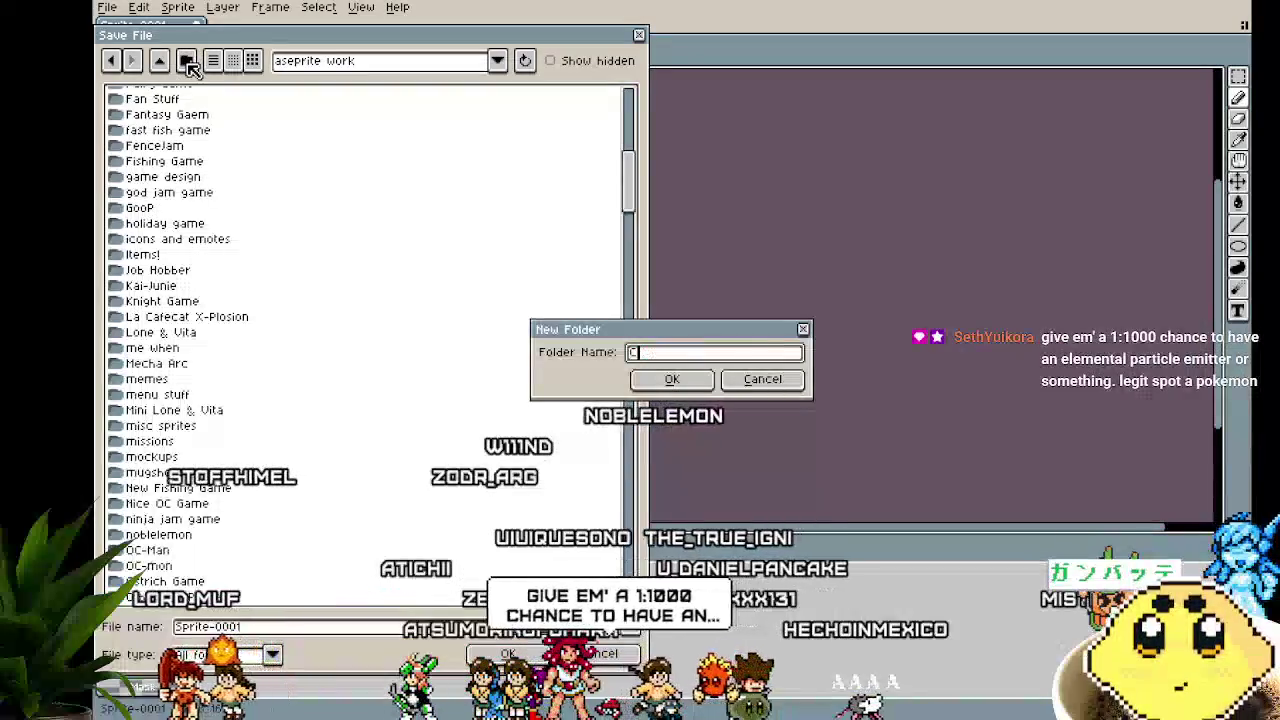
{"action": "type", "text": "Custom Bird"}
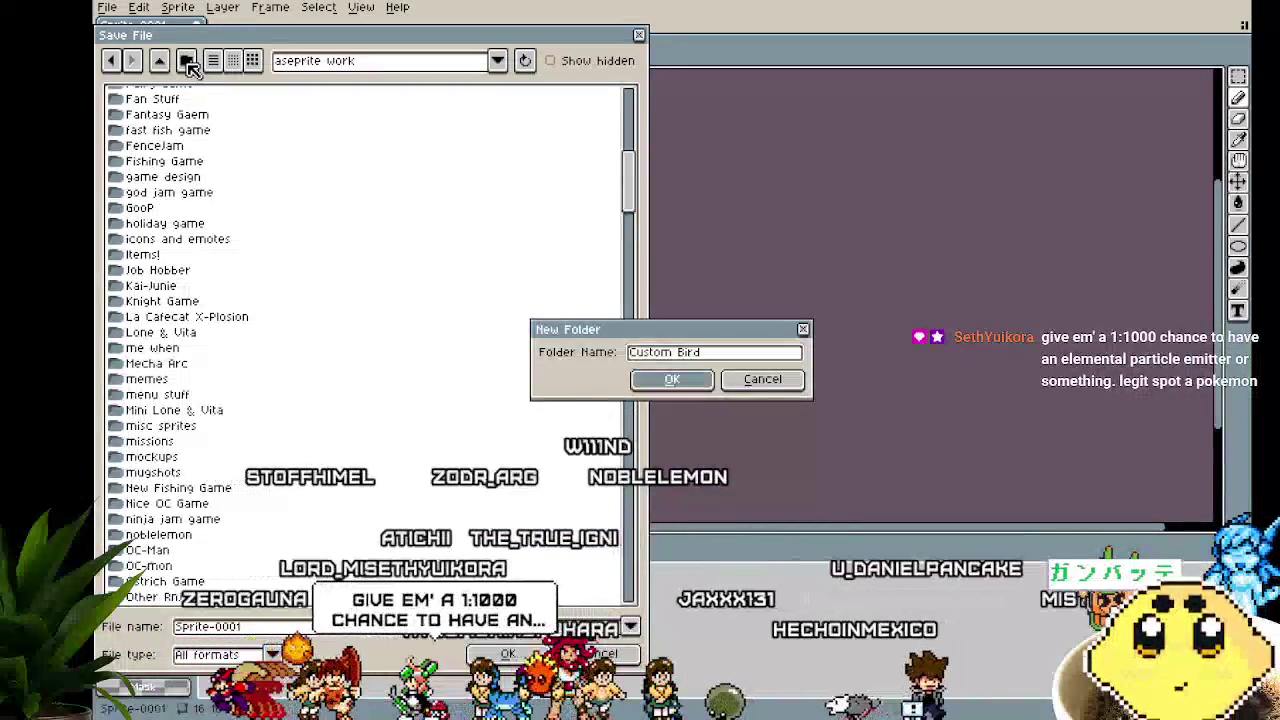
{"action": "key", "text": "Return"}
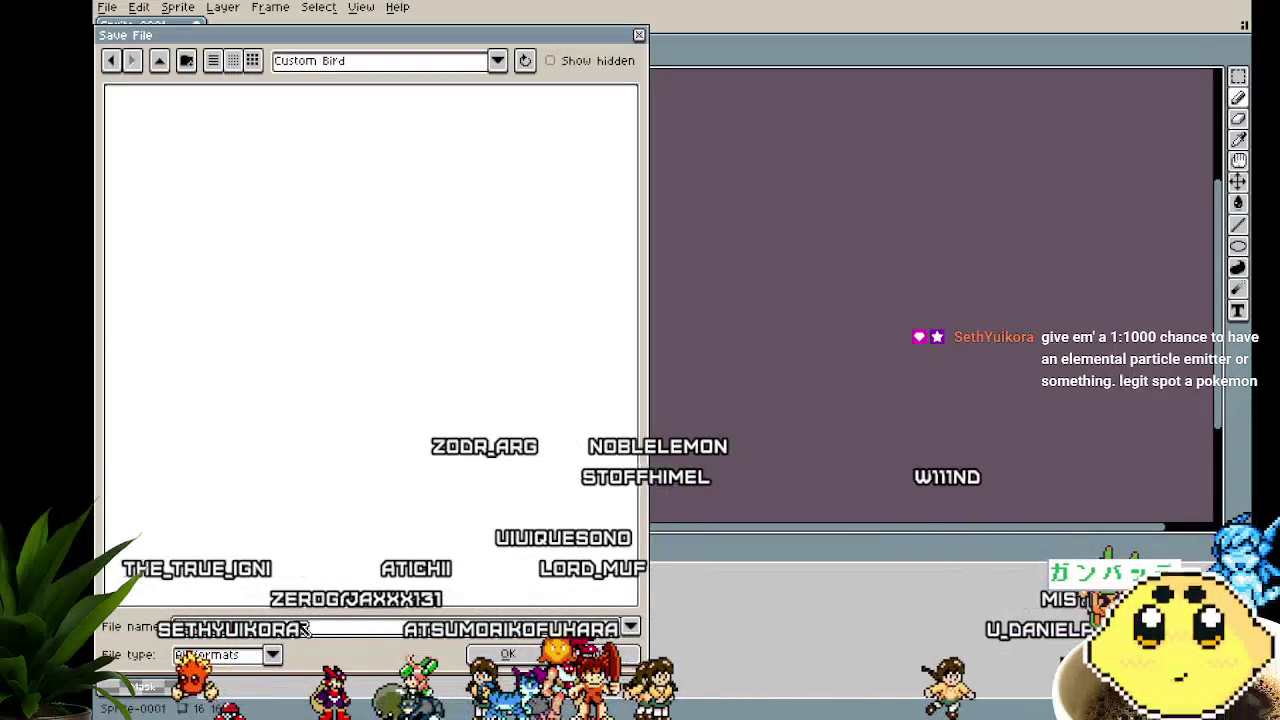
{"action": "key", "text": "Return"}
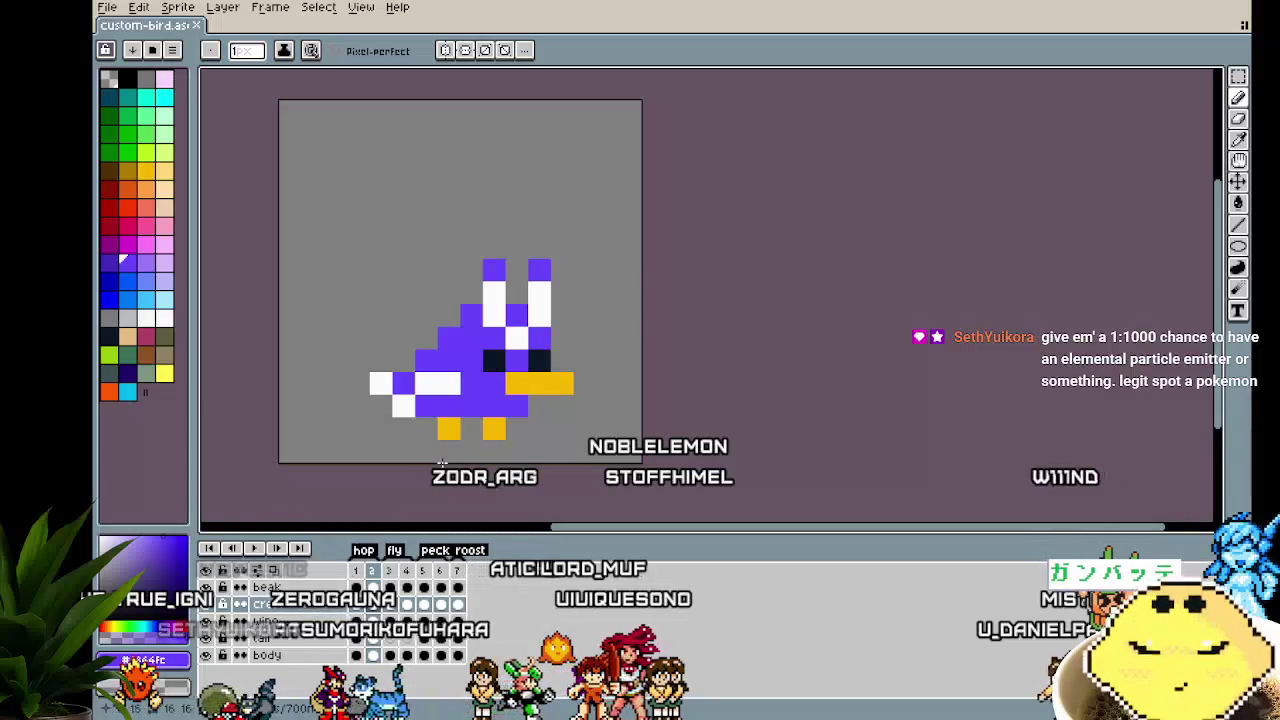
{"action": "scroll", "coordinate": [441, 462], "scroll_direction": "up", "scroll_amount": 1}
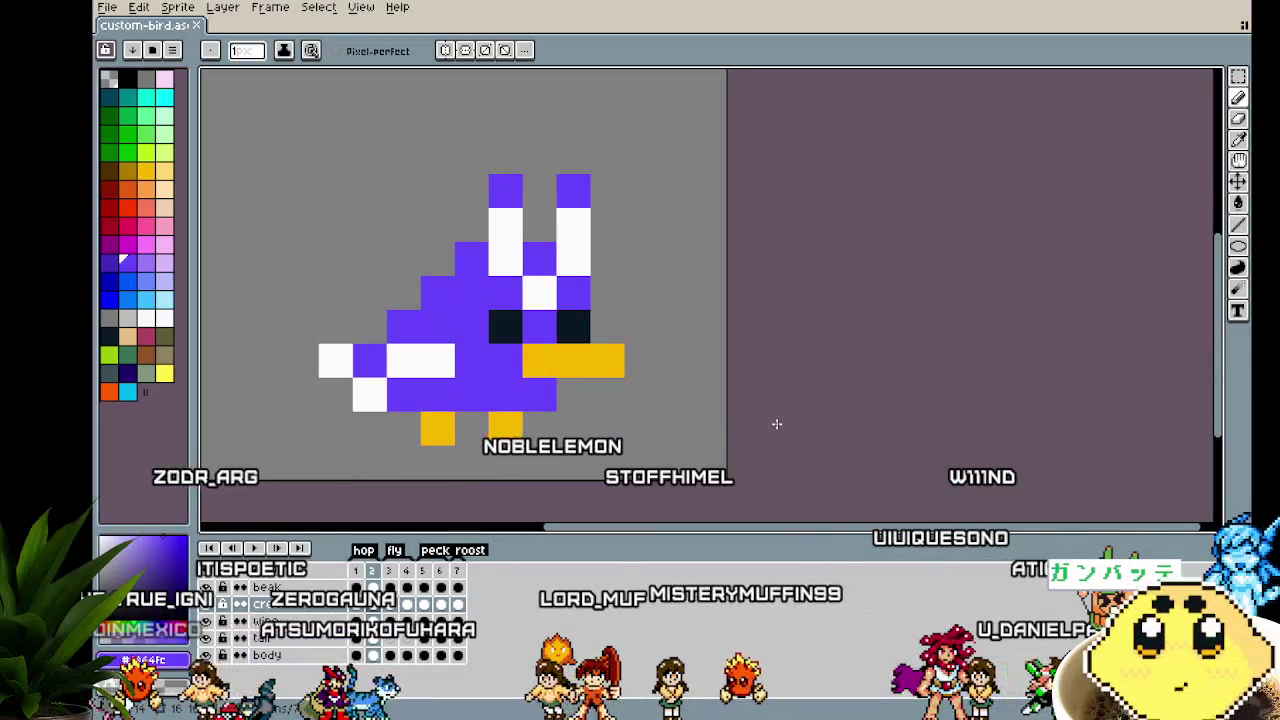
{"action": "left_click_drag", "start_coordinate": [718, 427], "coordinate": [700, 428]}
{"action": "left_click_drag", "start_coordinate": [611, 430], "coordinate": [633, 436]}
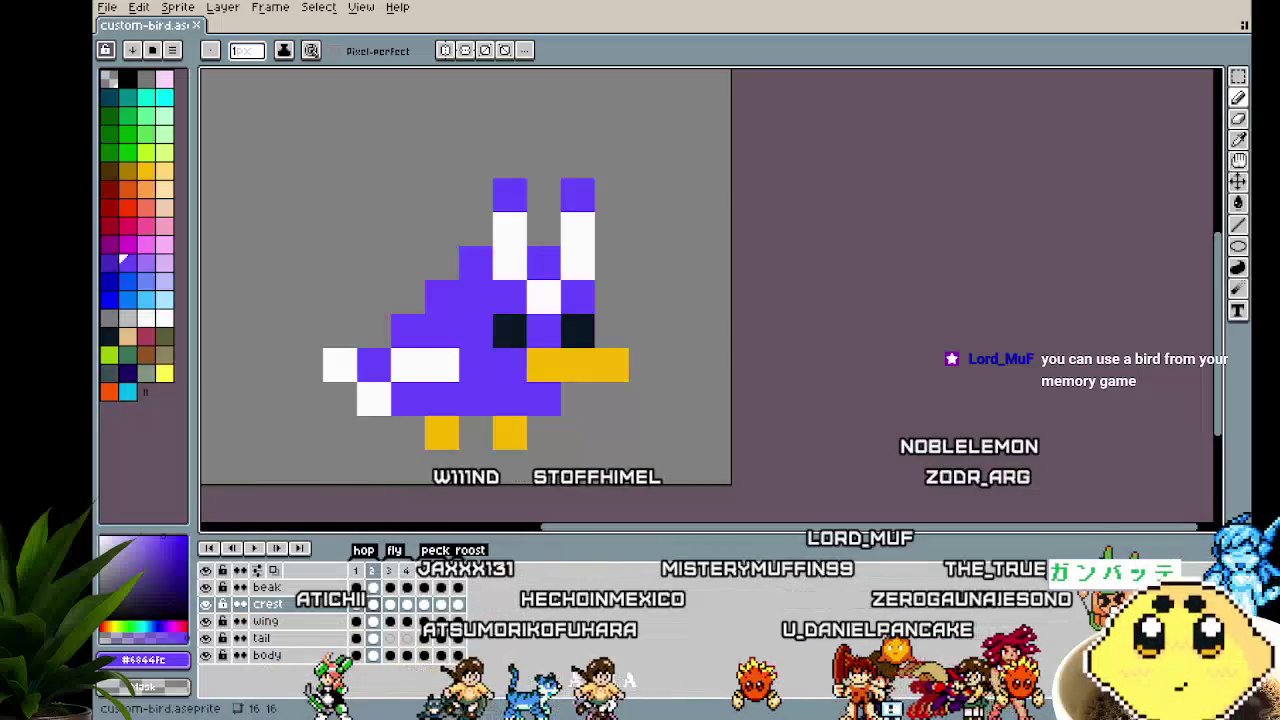
{"action": "left_click", "coordinate": [481, 479]}
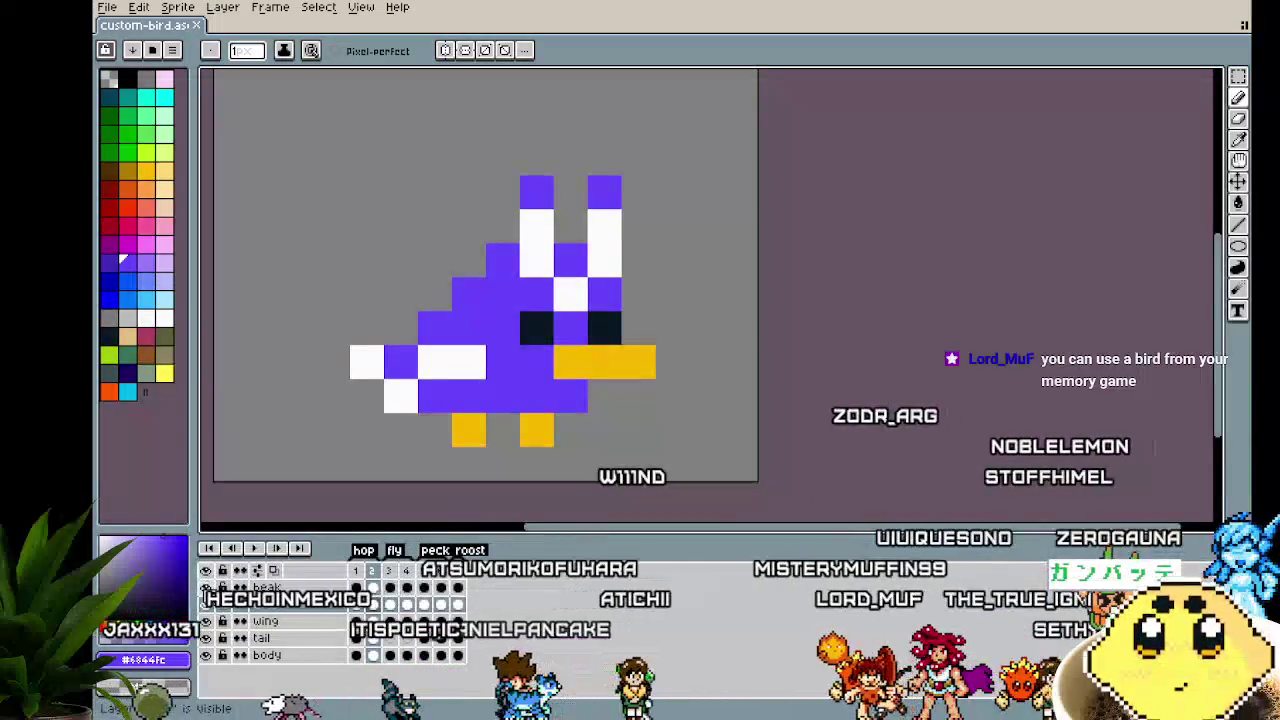
Toggle the crest, beak, wing, tail and body layers' visibility, then add a purple pixel
{"action": "left_click_drag", "start_coordinate": [206, 588], "coordinate": [210, 640]}
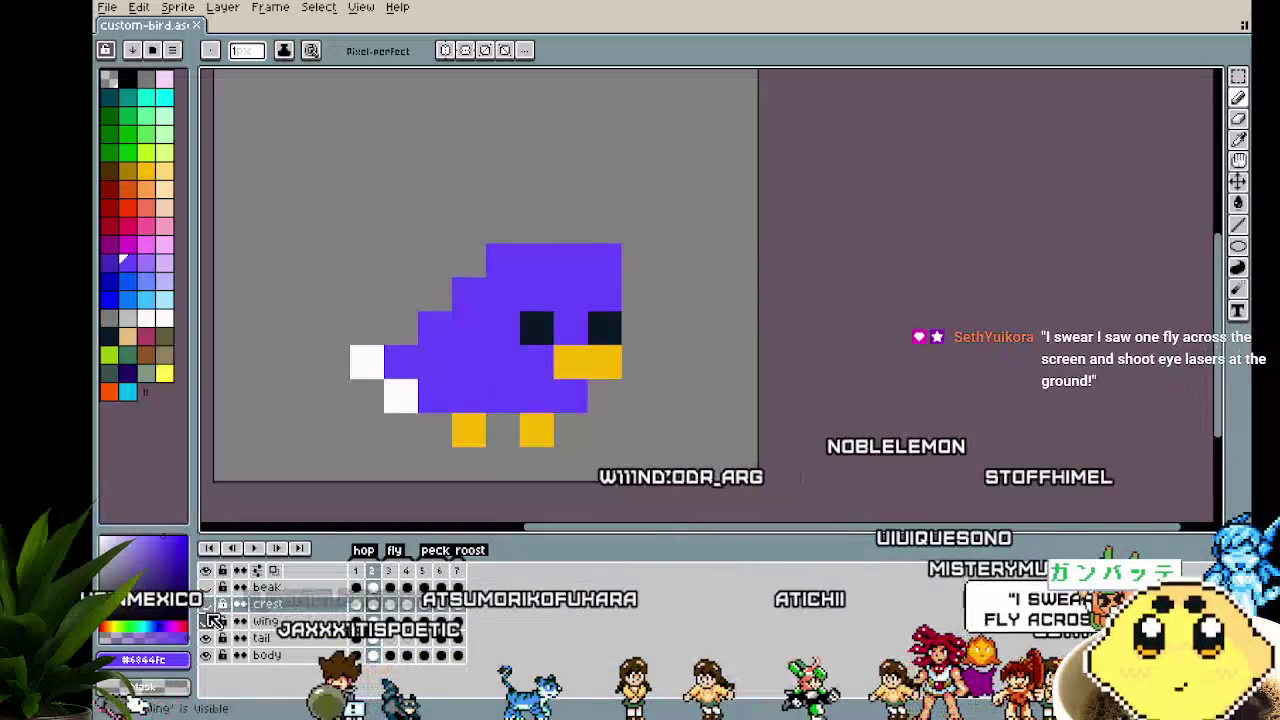
{"action": "left_click", "coordinate": [207, 655]}
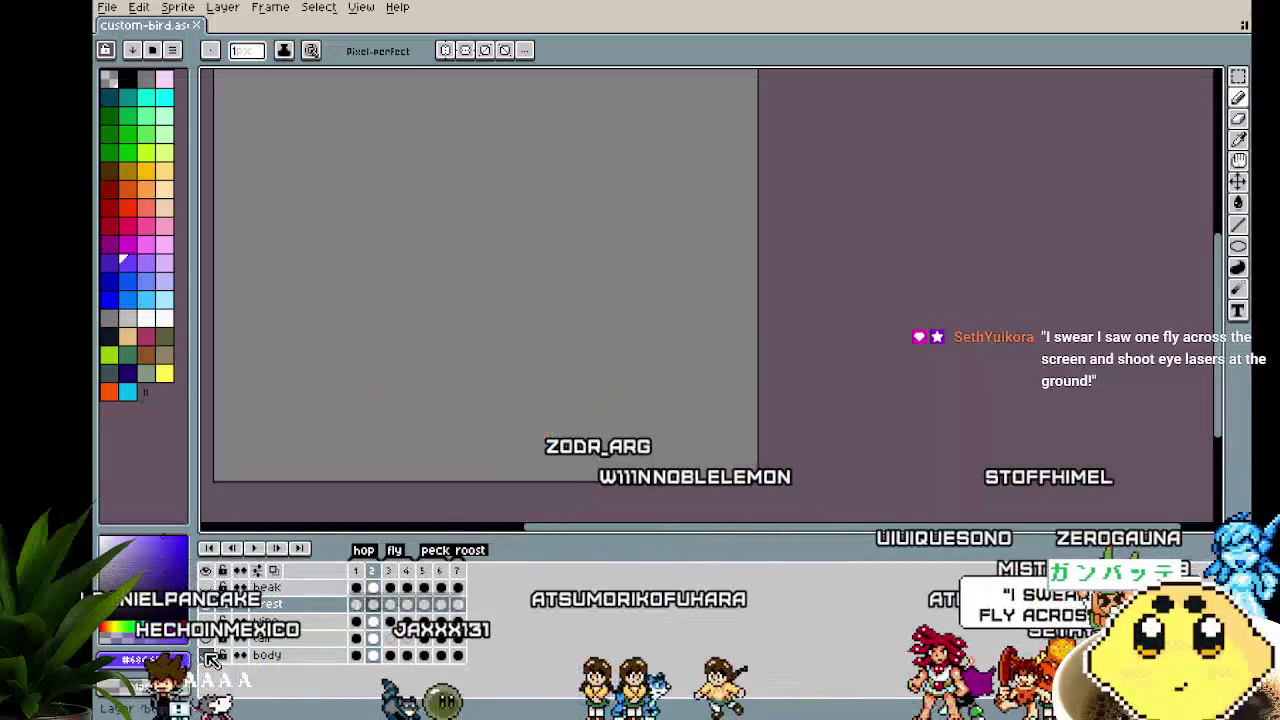
{"action": "left_click", "coordinate": [207, 655]}
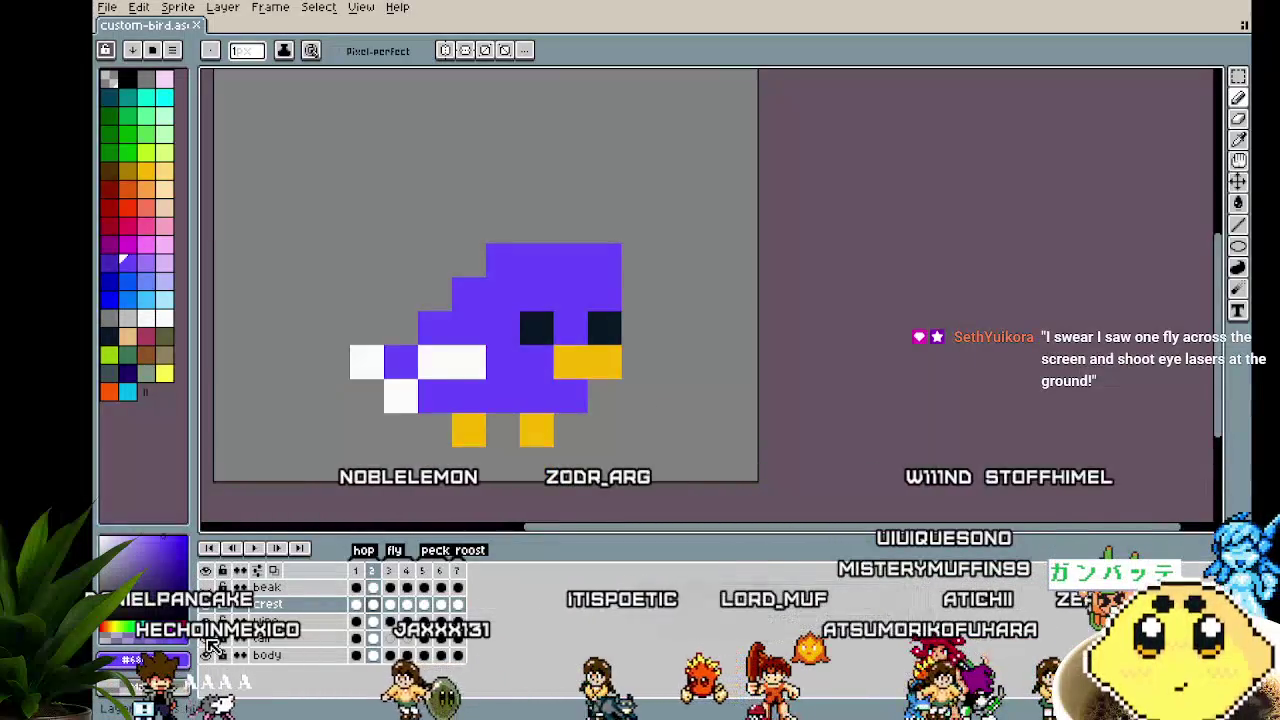
{"action": "left_click_drag", "start_coordinate": [363, 533], "coordinate": [347, 504]}
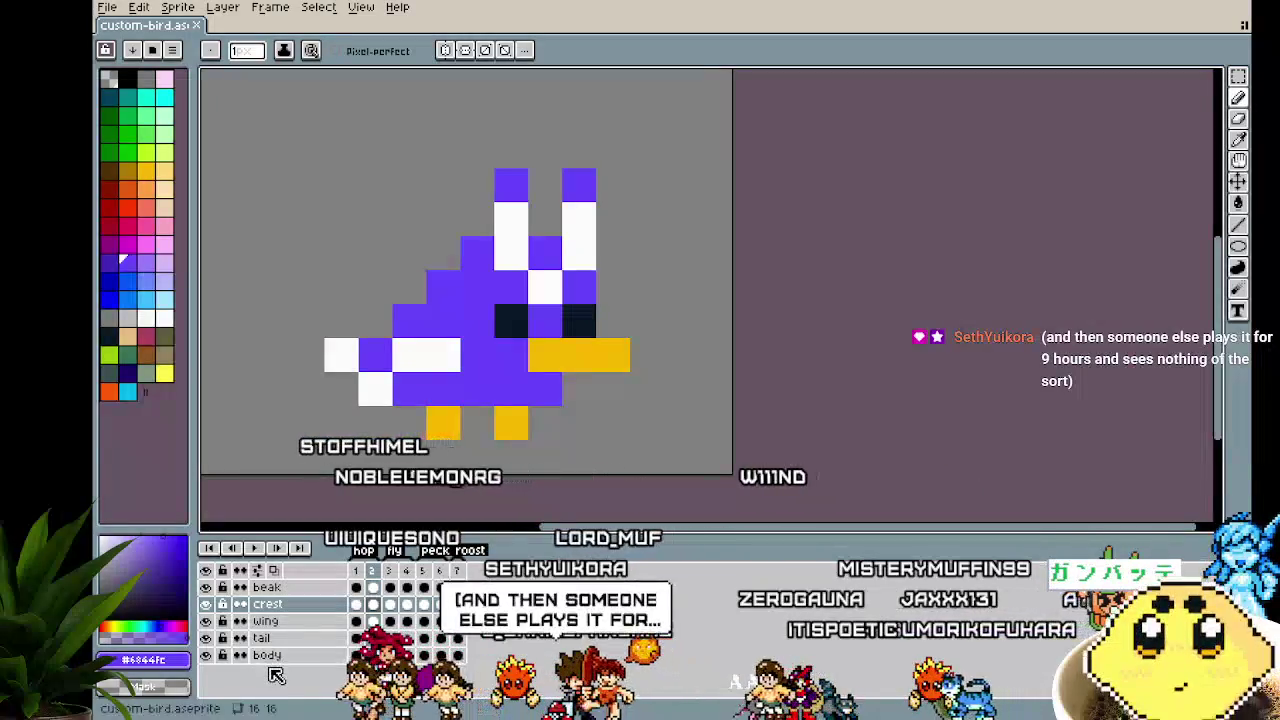
{"action": "right_click", "coordinate": [275, 665]}
{"action": "left_click", "coordinate": [230, 656]}
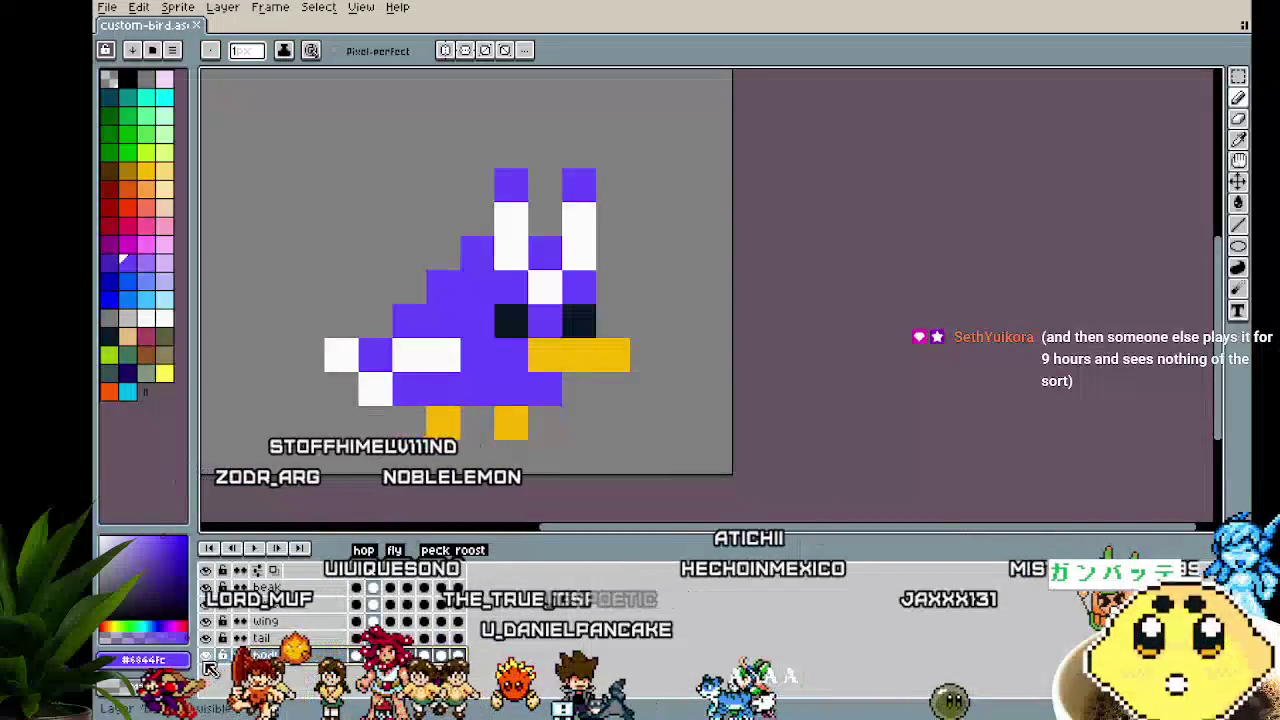
{"action": "left_click_drag", "start_coordinate": [322, 430], "coordinate": [298, 430]}
{"action": "left_click", "coordinate": [298, 430]}
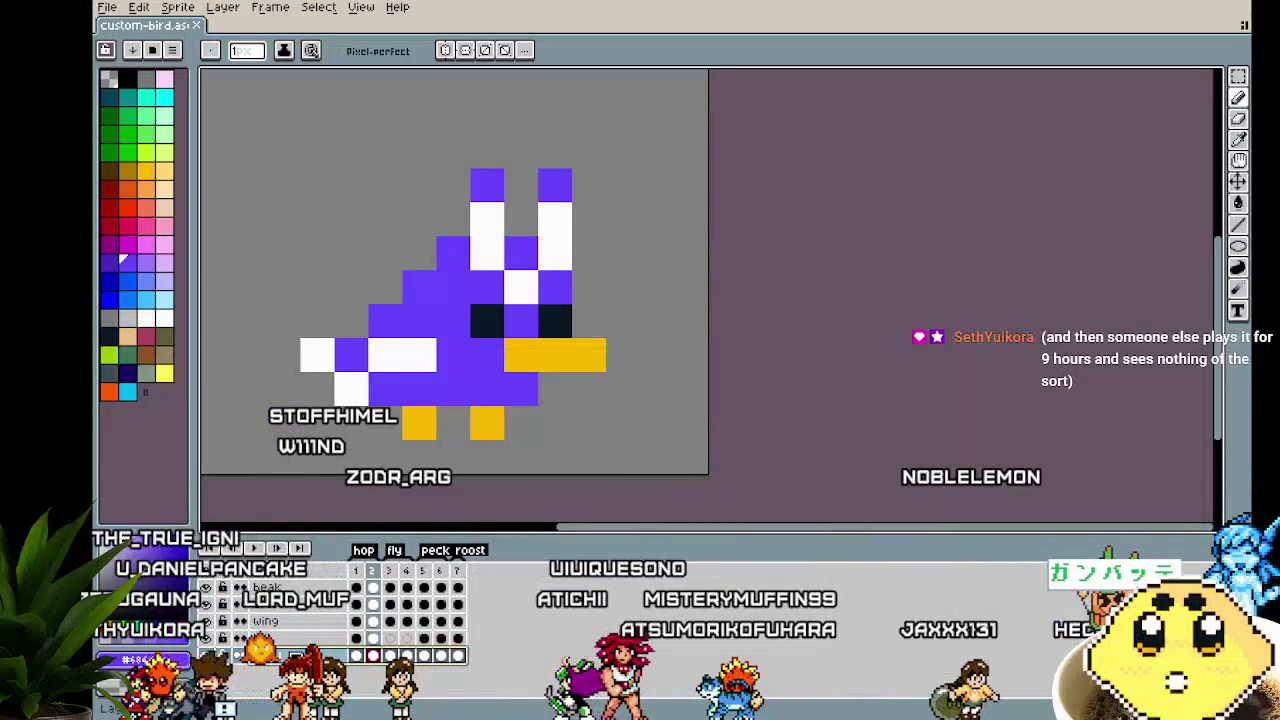
{"action": "right_click", "coordinate": [295, 582]}
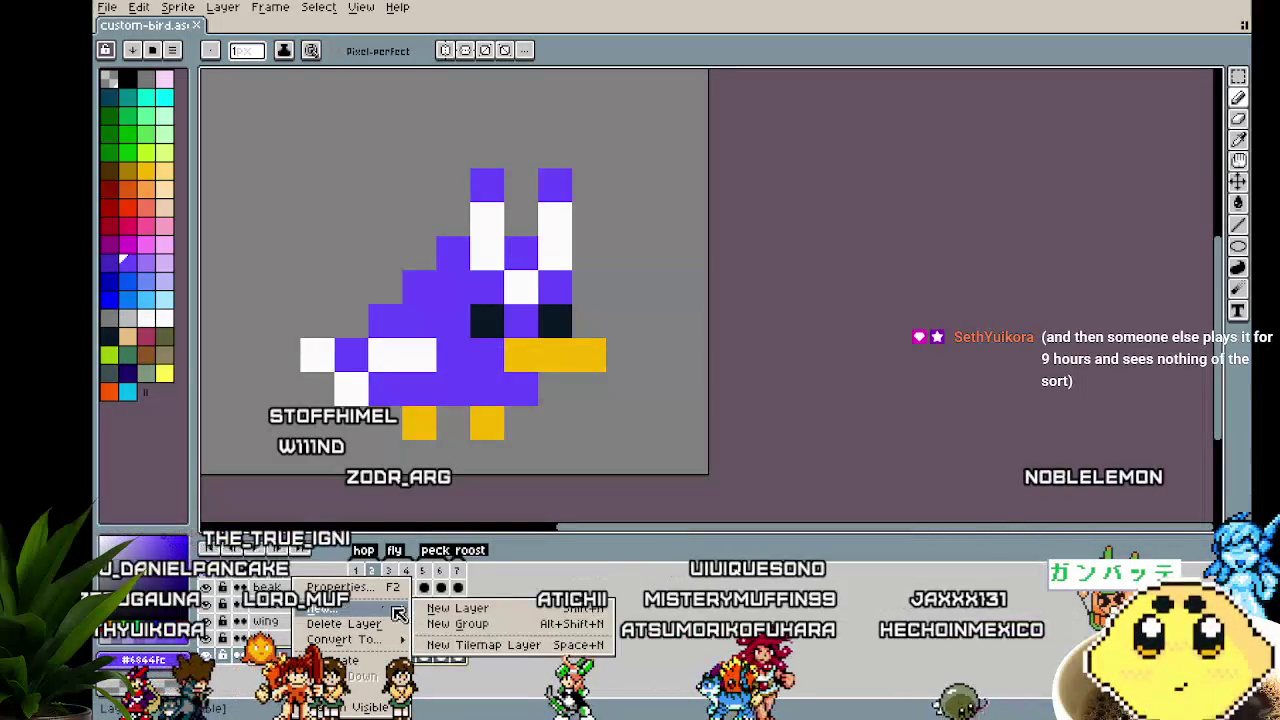
Add a new layer named body2 and hide the bird layer, leaving the canvas blank
{"action": "left_click", "coordinate": [455, 608]}
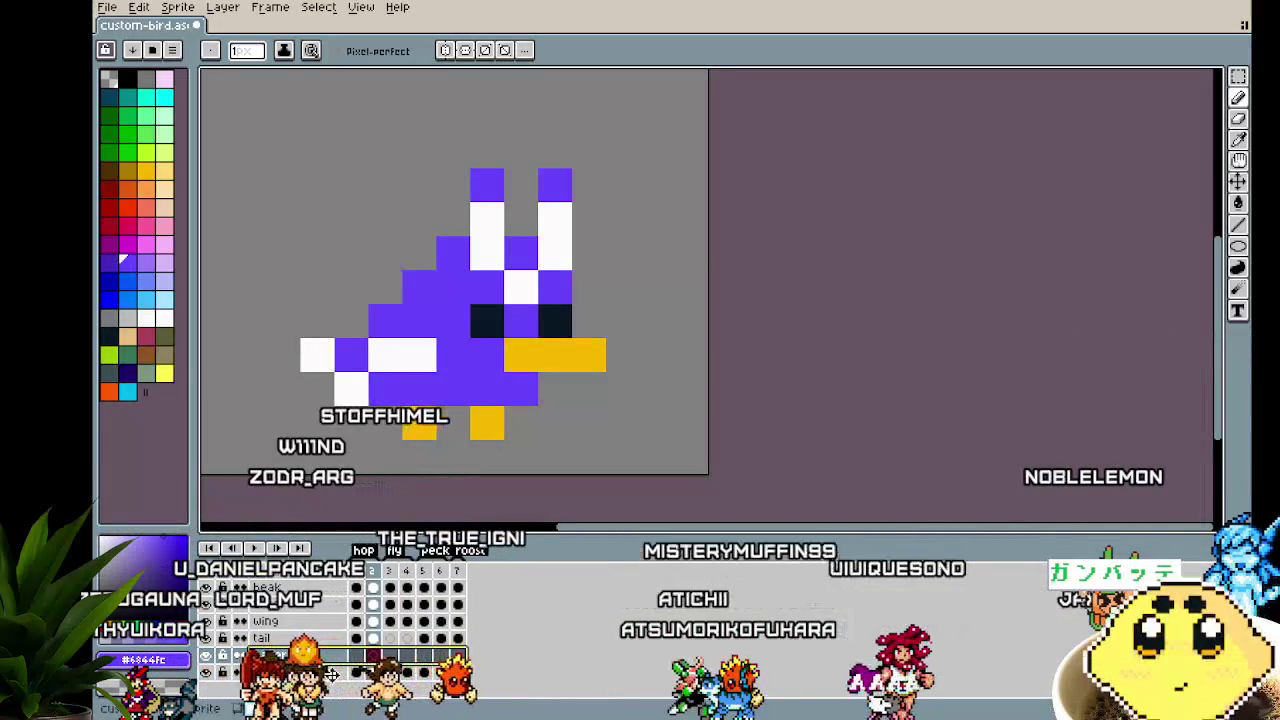
{"action": "double_click", "coordinate": [333, 674]}
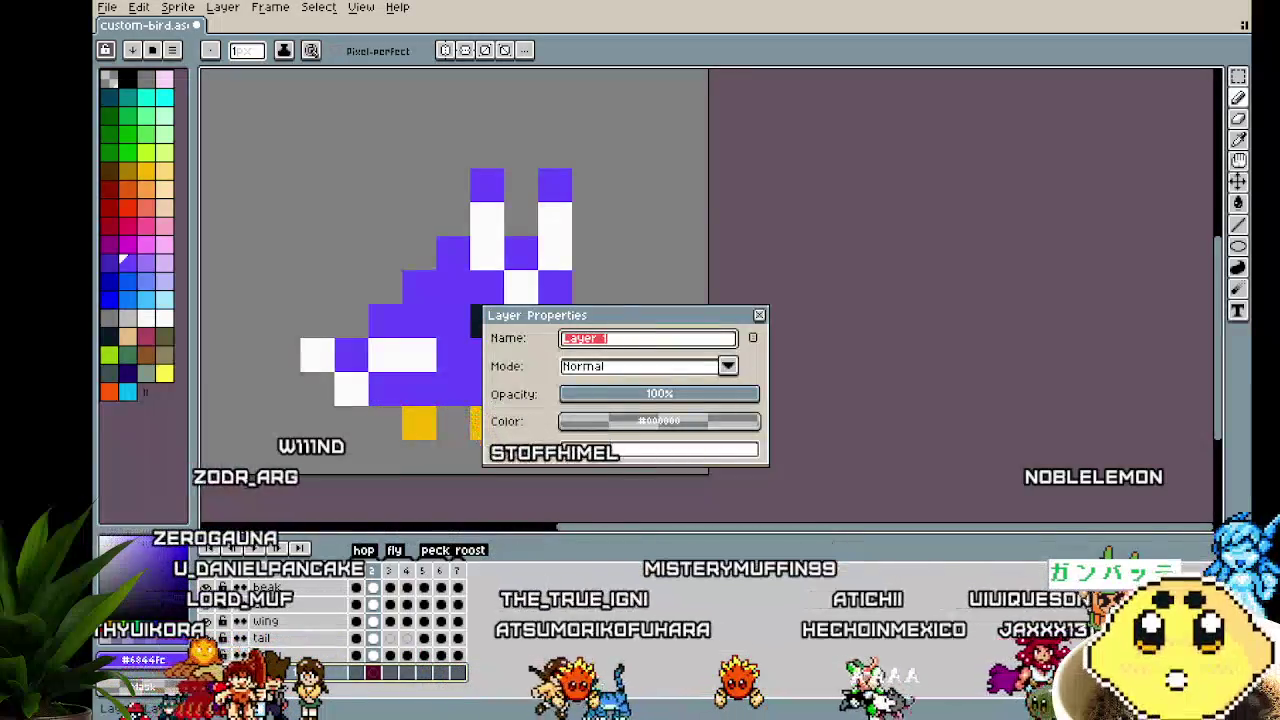
{"action": "type", "text": "body2"}
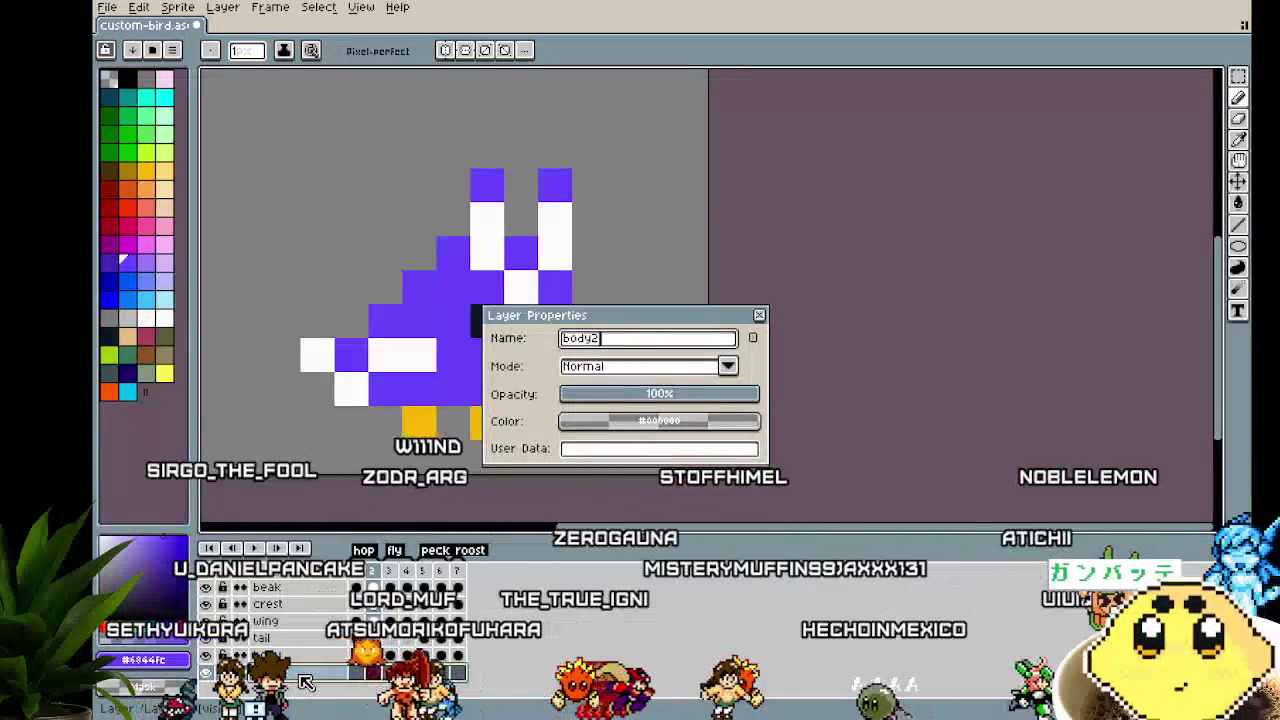
{"action": "key", "text": "Return"}
{"action": "left_click", "coordinate": [210, 575]}
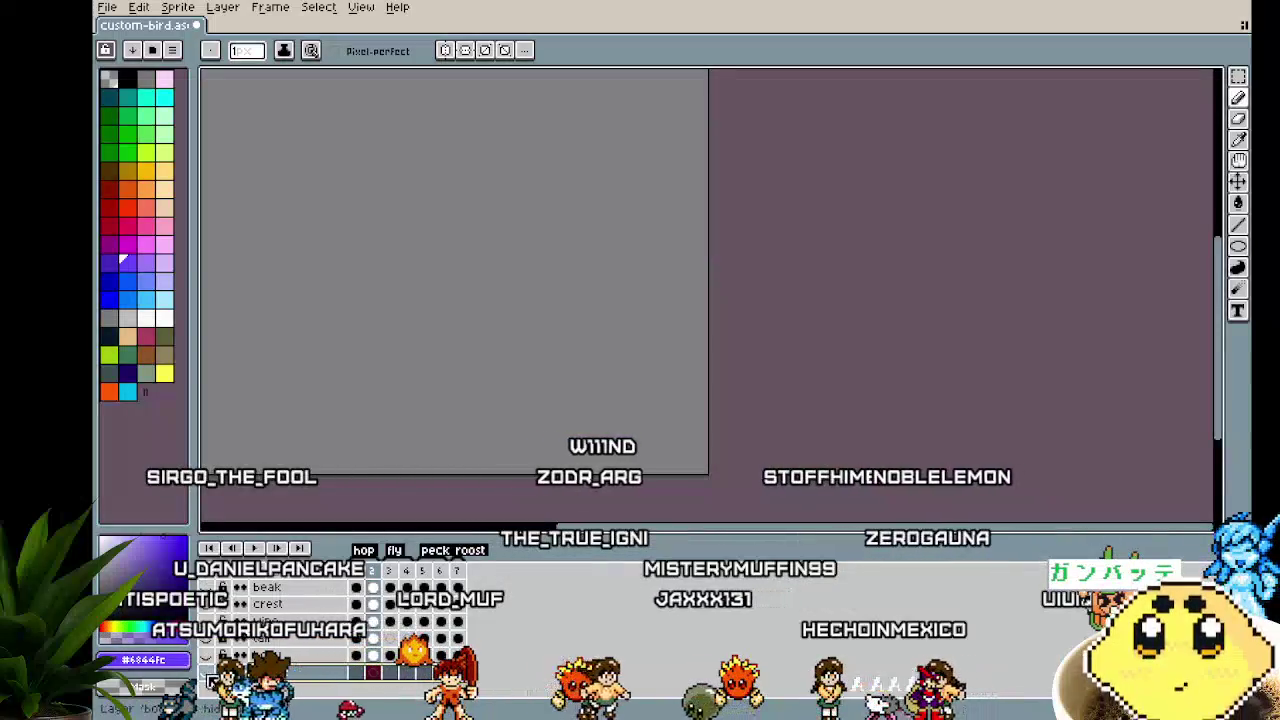
{"action": "left_click", "coordinate": [358, 673]}
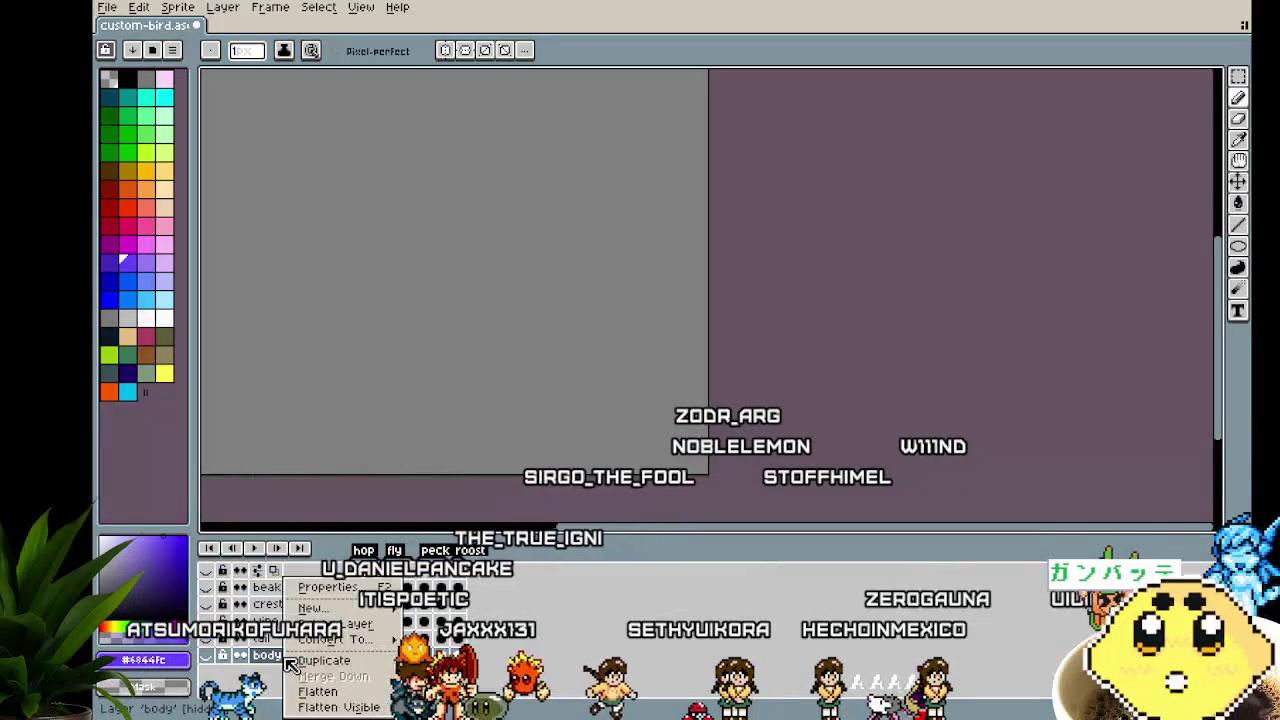
Show the body layer again, duplicate it, and rename the copy body2
{"action": "left_click", "coordinate": [207, 655]}
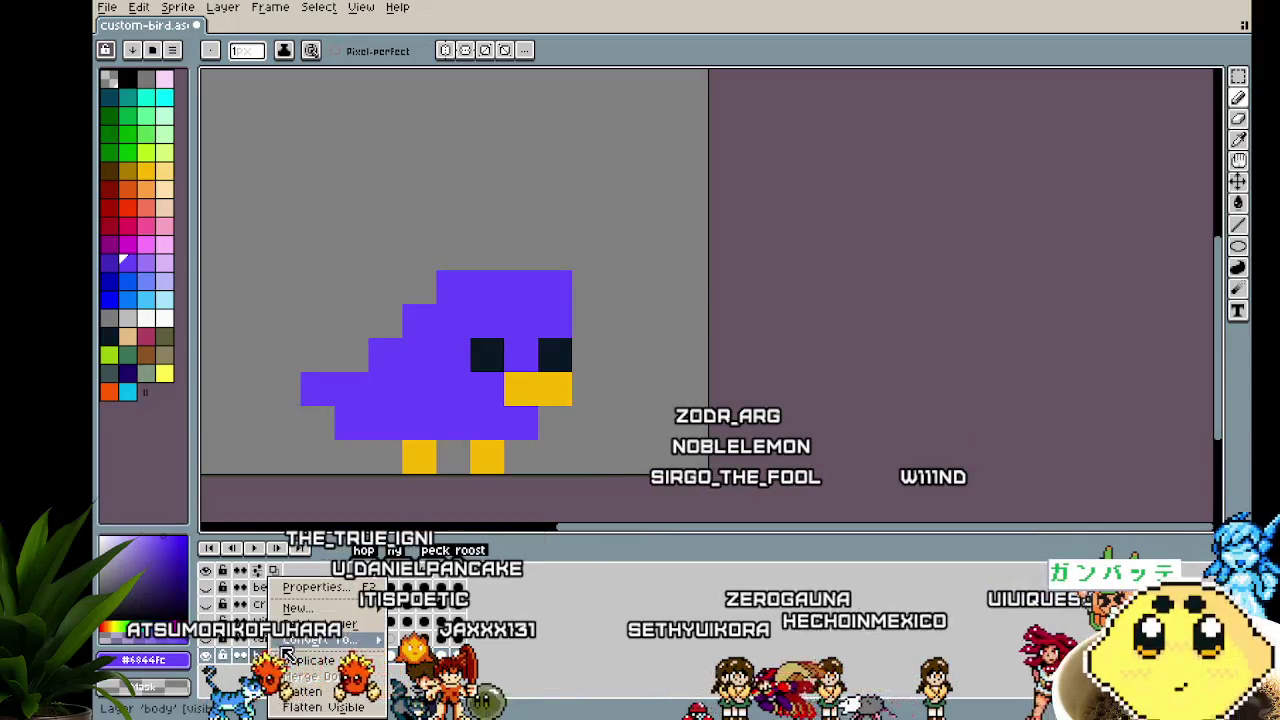
{"action": "key", "text": "Escape"}
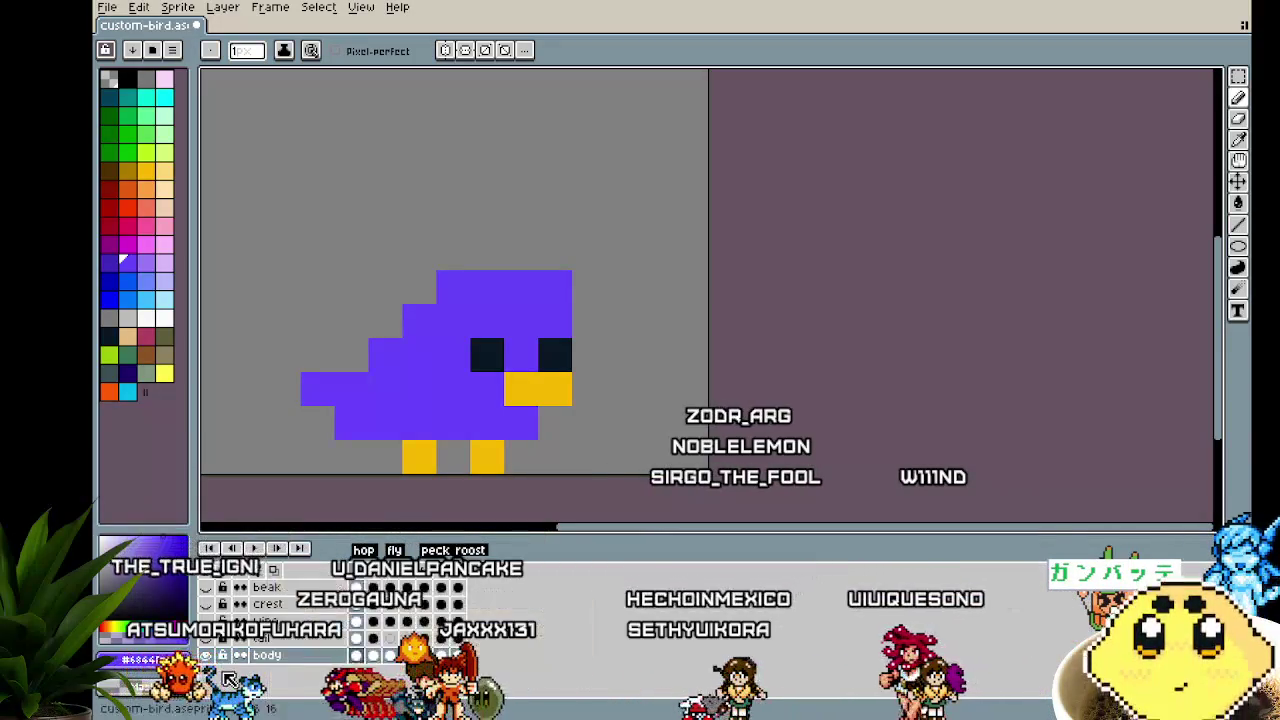
{"action": "right_click", "coordinate": [280, 661]}
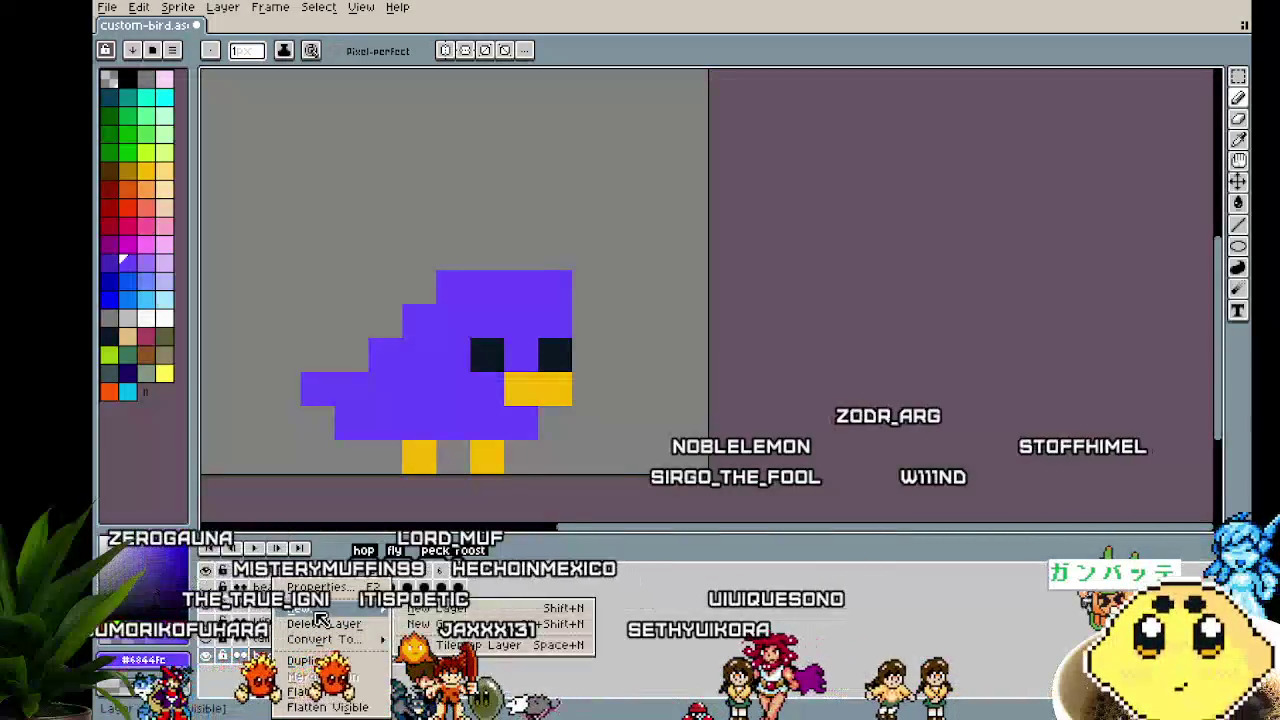
{"action": "left_click", "coordinate": [305, 661]}
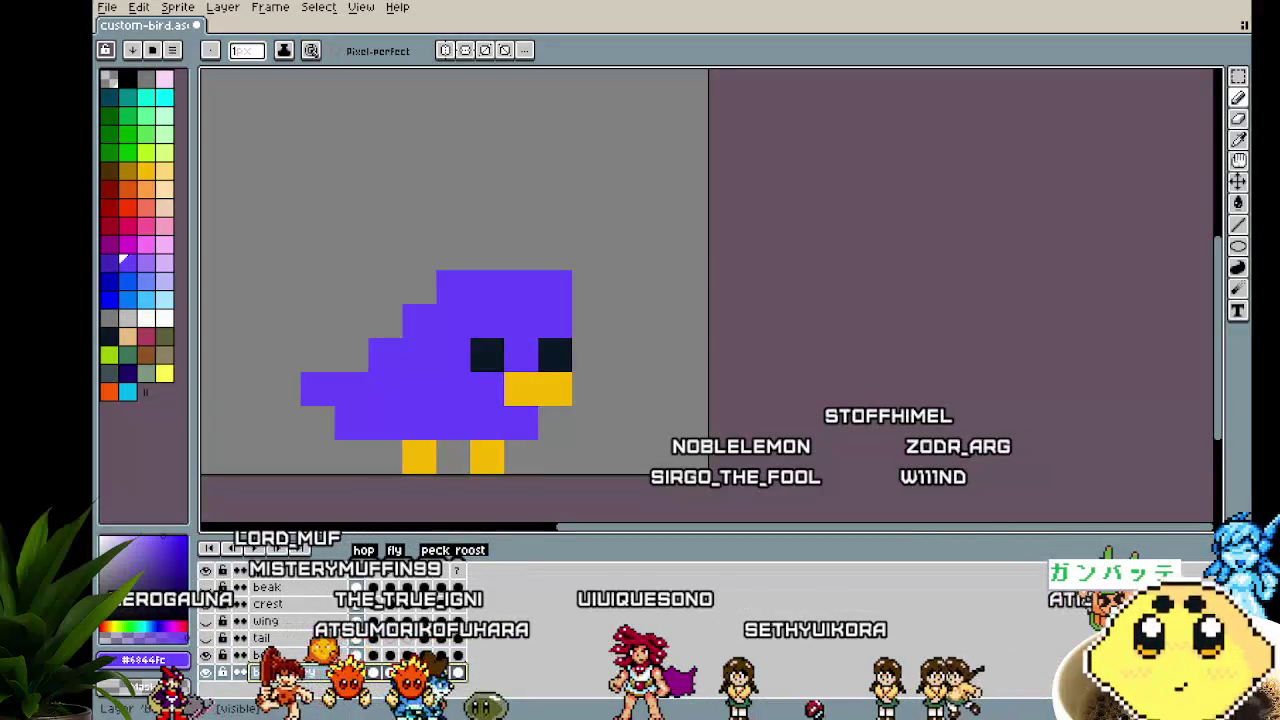
{"action": "double_click", "coordinate": [300, 672]}
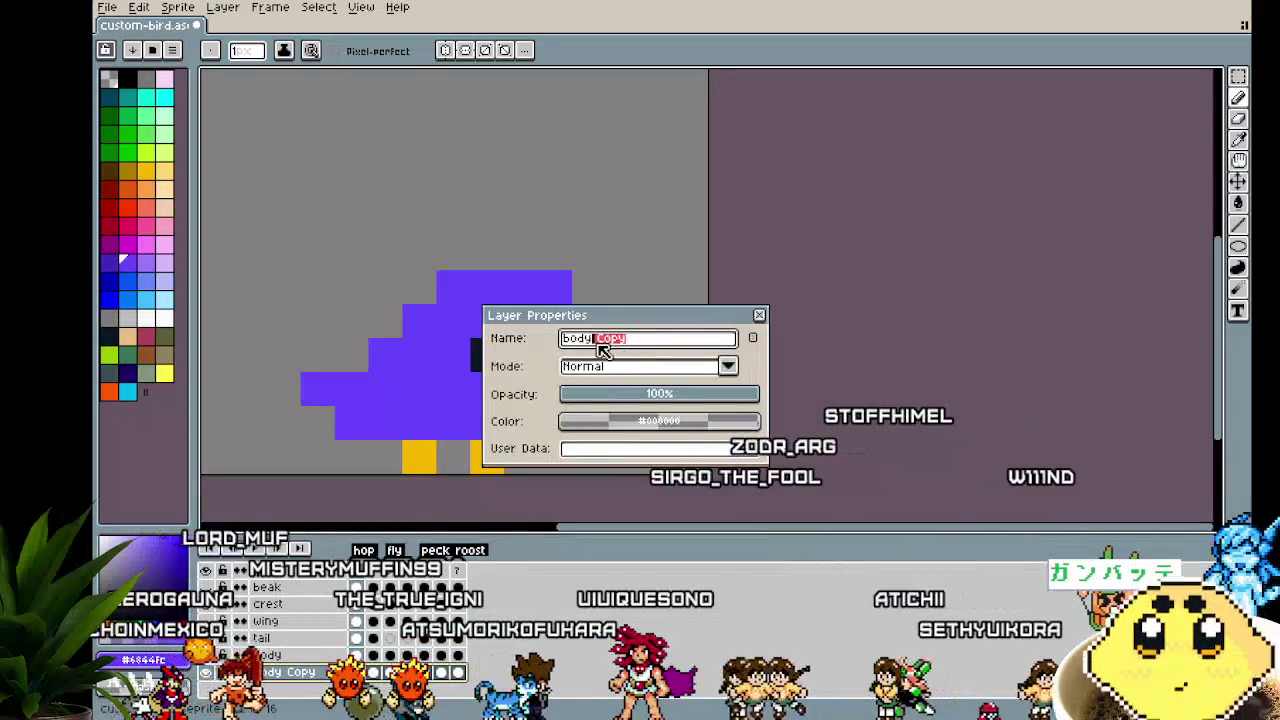
{"action": "key", "text": "BackSpace"}
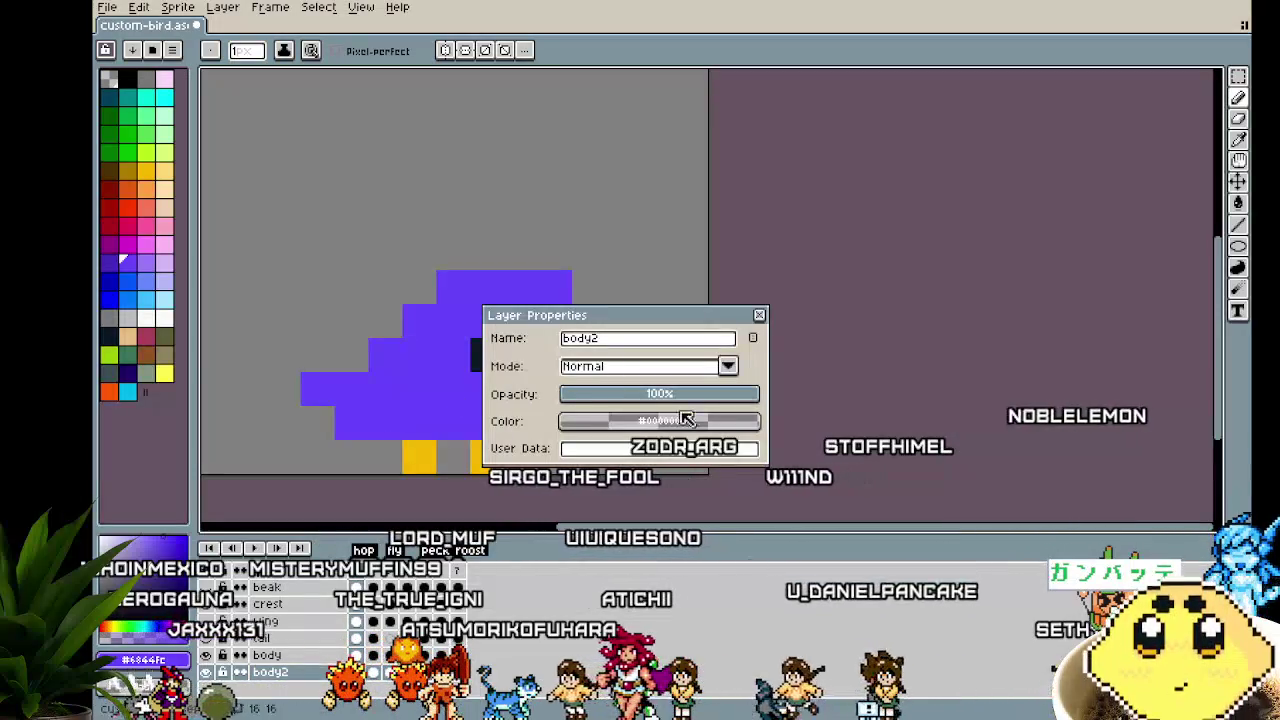
{"action": "key", "text": "Return"}
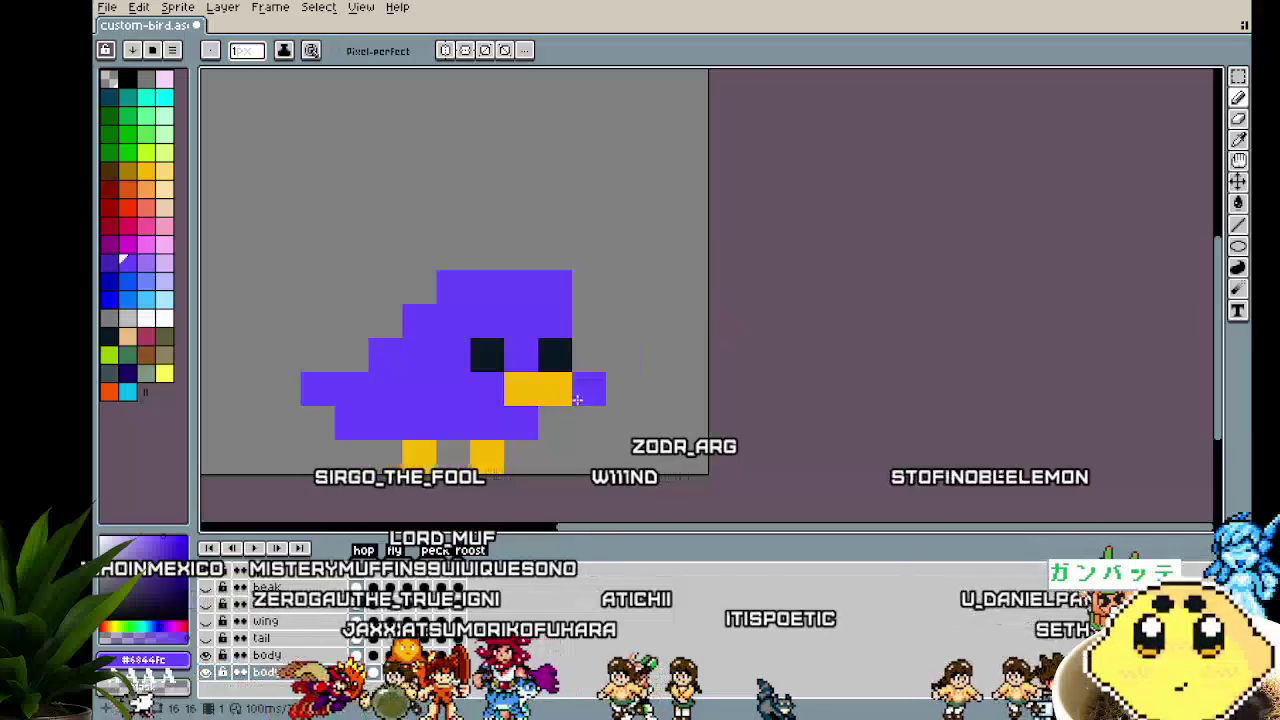
Pick white and paint white belly pixels on the bird in frame 1
{"action": "scroll", "coordinate": [491, 458], "scroll_direction": "up", "scroll_amount": 1}
{"action": "left_click_drag", "start_coordinate": [491, 458], "coordinate": [553, 424]}
{"action": "left_click", "coordinate": [166, 319]}
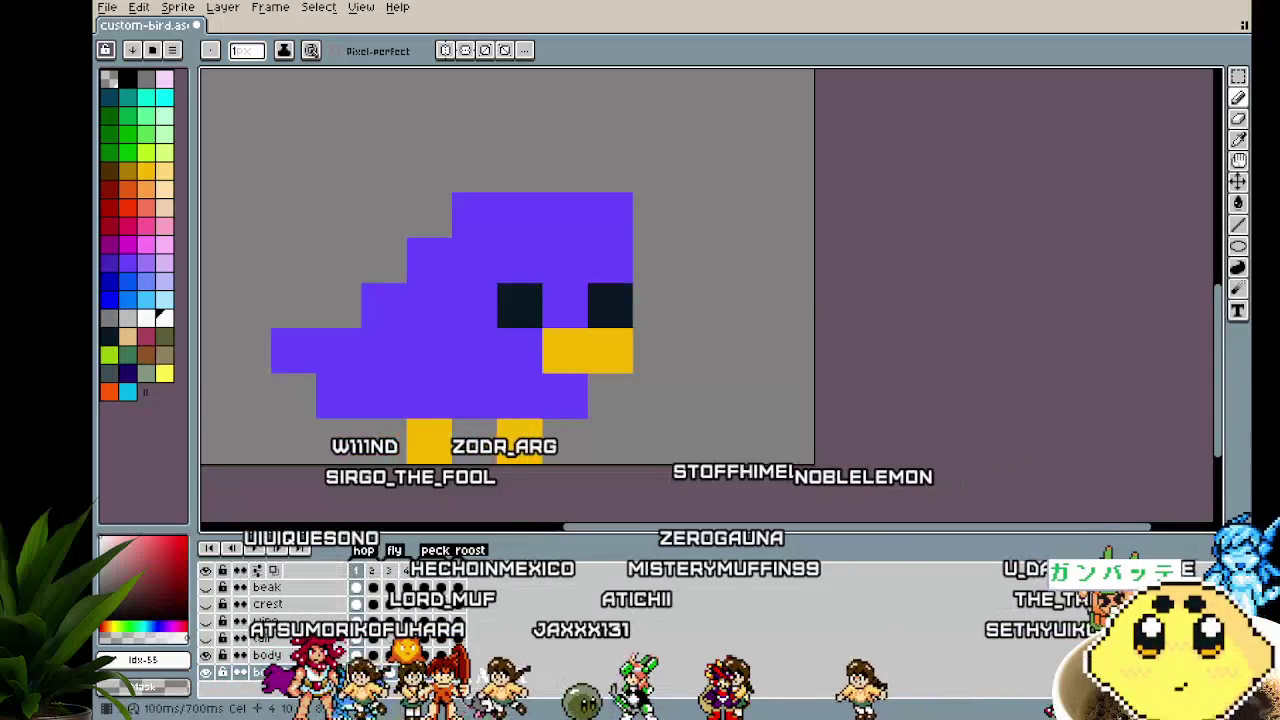
{"action": "left_click", "coordinate": [338, 214]}
{"action": "left_click_drag", "start_coordinate": [383, 214], "coordinate": [383, 259]}
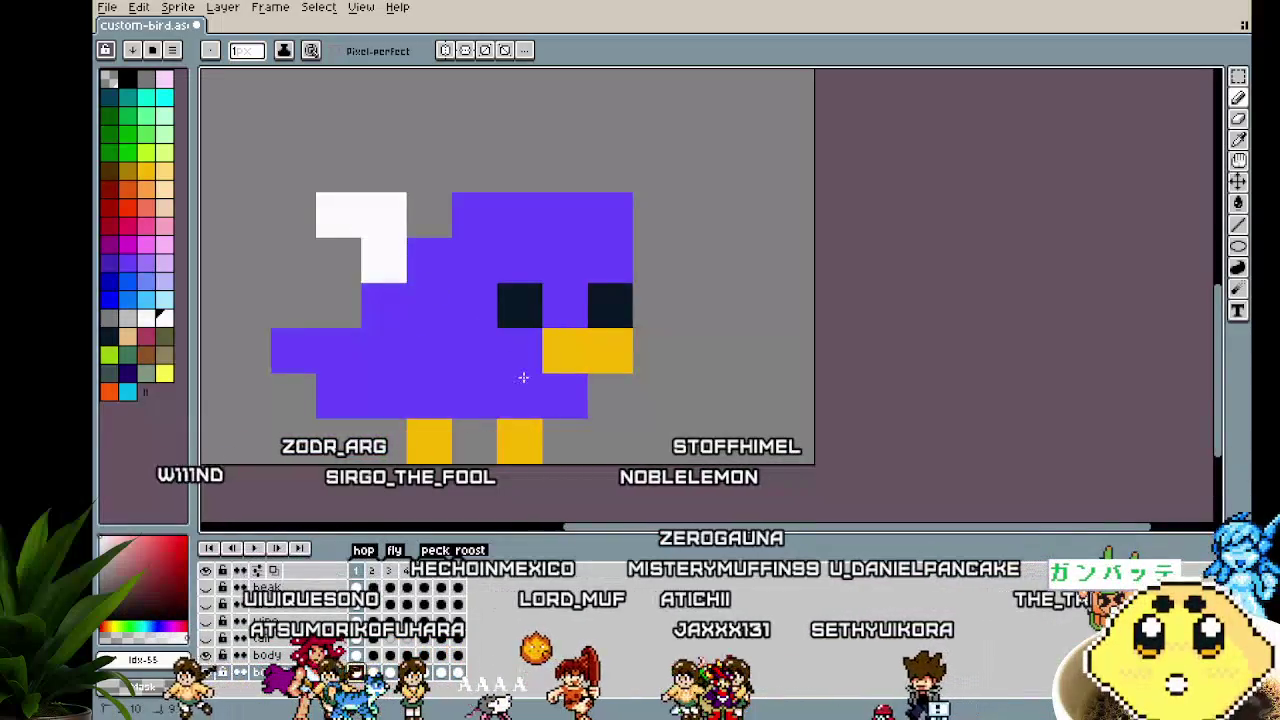
{"action": "left_click_drag", "start_coordinate": [565, 441], "coordinate": [655, 441]}
{"action": "key", "text": "v"}
{"action": "scroll", "coordinate": [668, 470], "scroll_direction": "down", "scroll_amount": 3}
{"action": "key", "text": "b"}
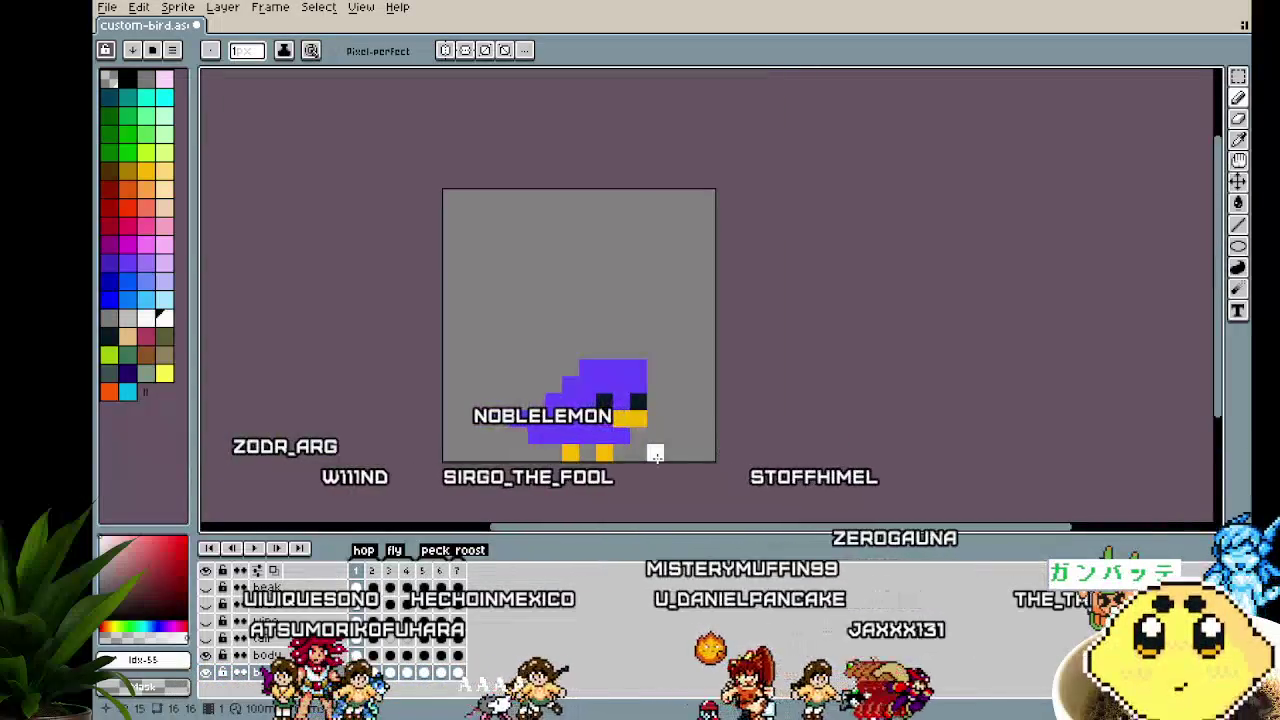
Check the white by toggling the body layer, then paint a white belly stripe on frame 2
{"action": "left_click", "coordinate": [220, 674]}
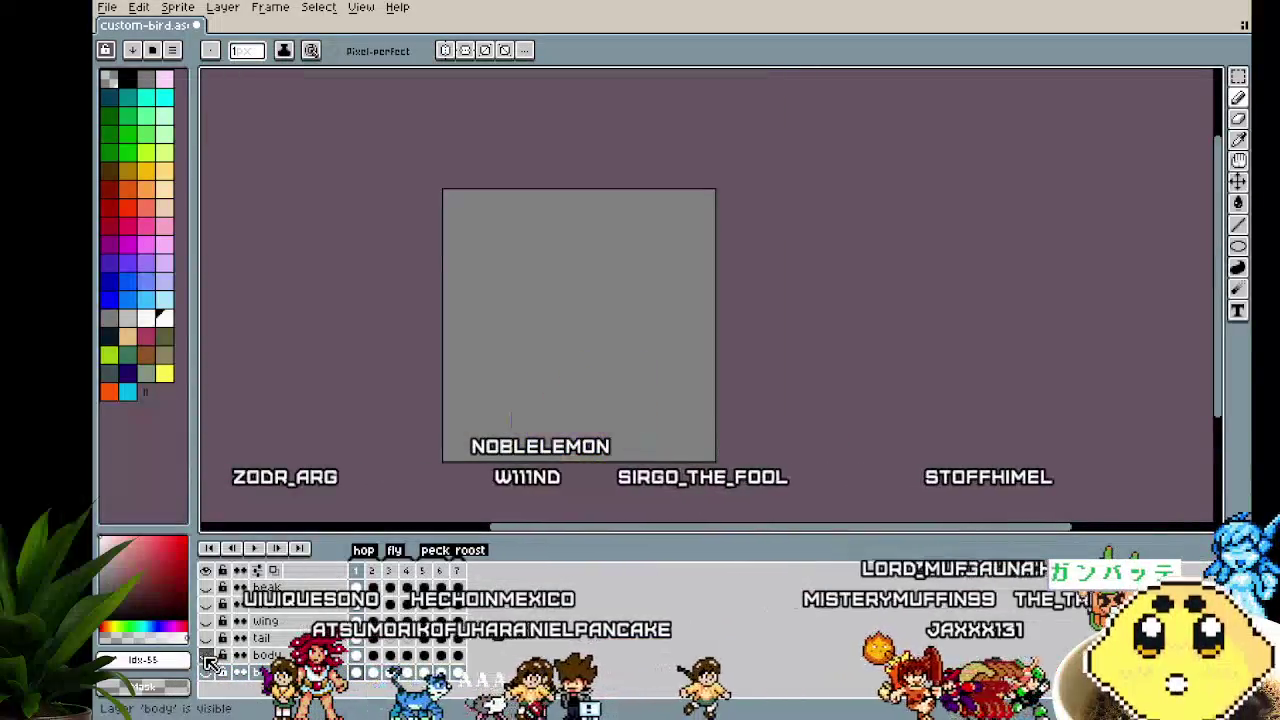
{"action": "left_click", "coordinate": [220, 674]}
{"action": "scroll", "coordinate": [622, 416], "scroll_direction": "up", "scroll_amount": 1}
{"action": "scroll", "coordinate": [622, 416], "scroll_direction": "up", "scroll_amount": 1}
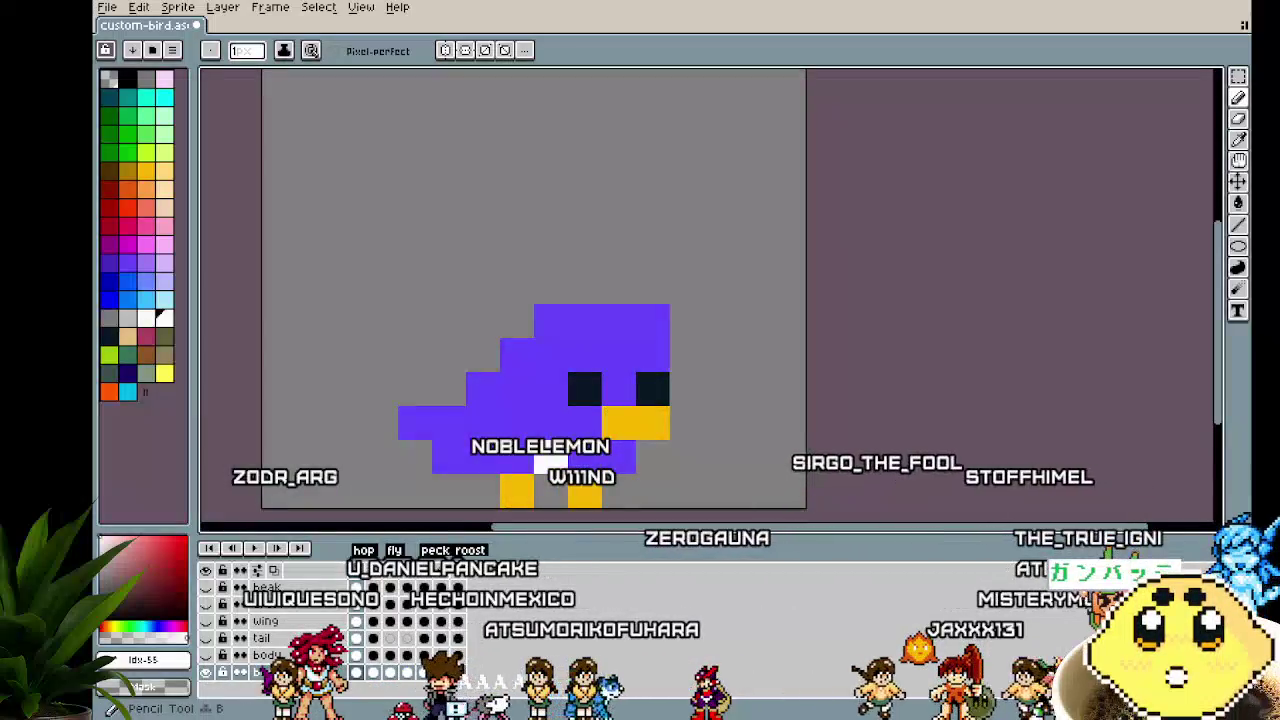
{"action": "scroll", "coordinate": [700, 435], "scroll_direction": "down", "scroll_amount": 3}
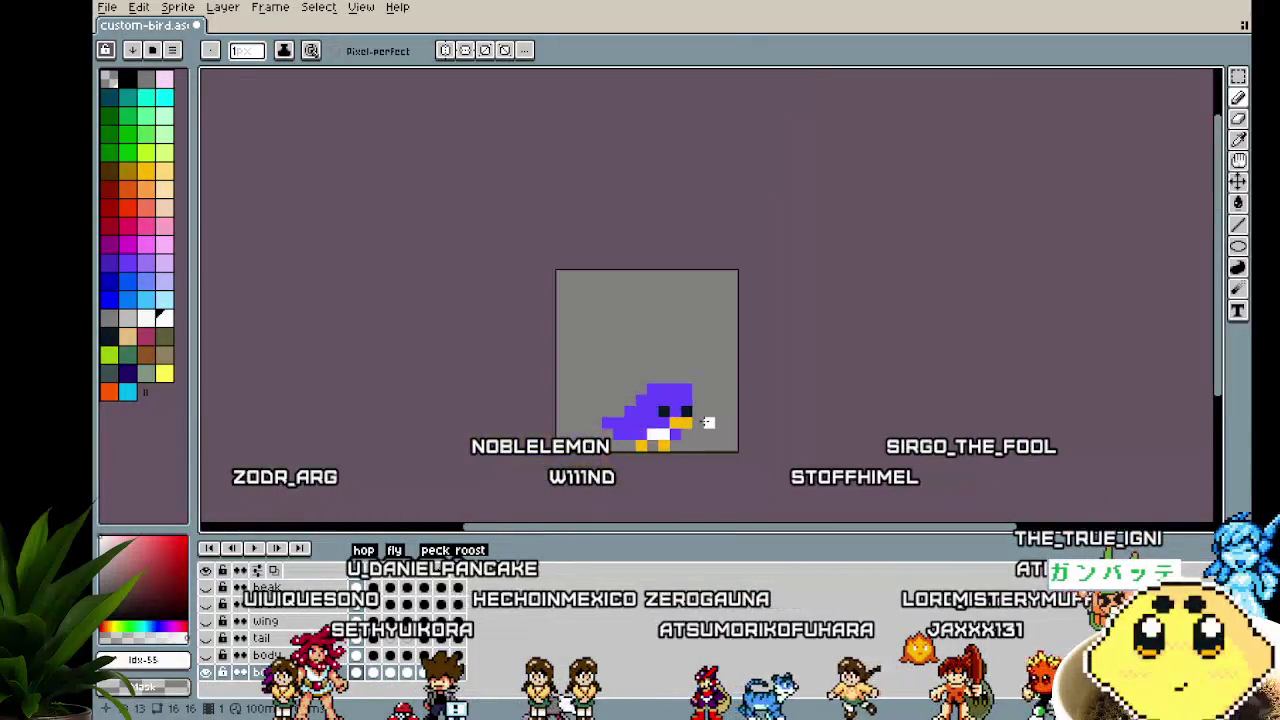
{"action": "scroll", "coordinate": [714, 455], "scroll_direction": "up", "scroll_amount": 1}
{"action": "scroll", "coordinate": [716, 445], "scroll_direction": "up", "scroll_amount": 1}
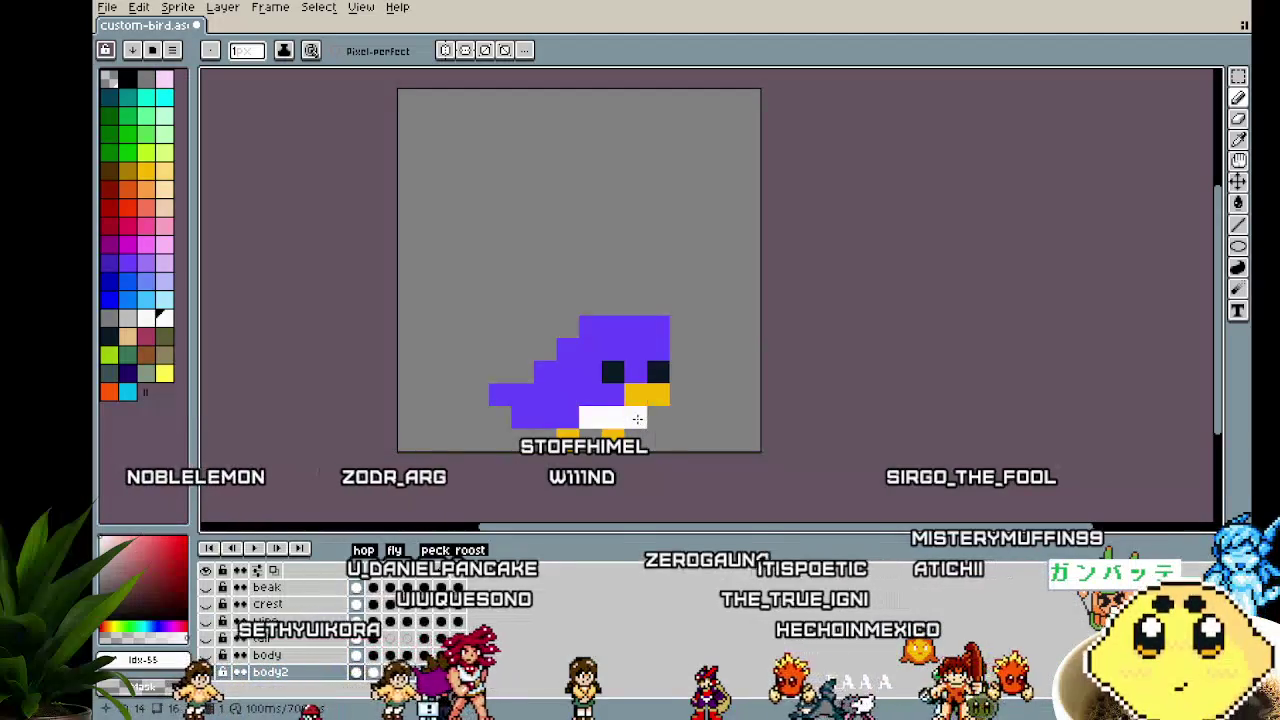
{"action": "scroll", "coordinate": [512, 481], "scroll_direction": "down", "scroll_amount": 2}
{"action": "scroll", "coordinate": [512, 481], "scroll_direction": "down", "scroll_amount": 1}
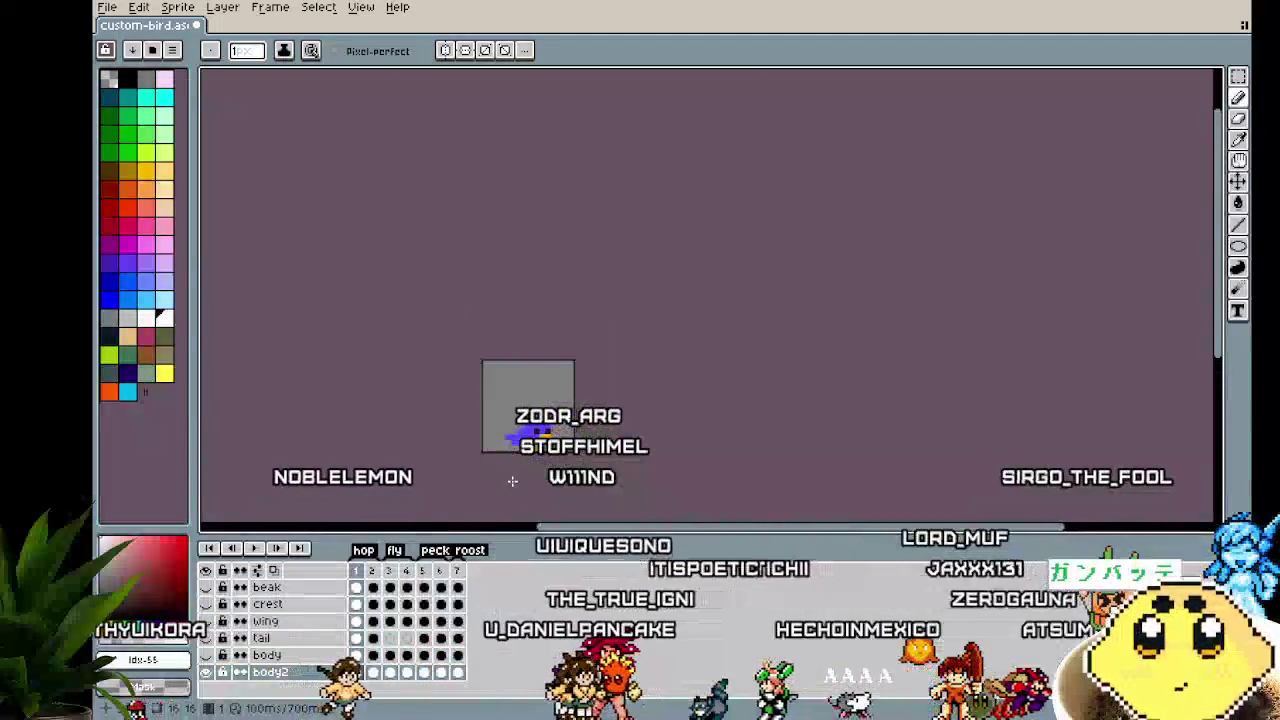
{"action": "scroll", "coordinate": [511, 477], "scroll_direction": "up", "scroll_amount": 1}
{"action": "scroll", "coordinate": [500, 474], "scroll_direction": "up", "scroll_amount": 2}
{"action": "scroll", "coordinate": [484, 470], "scroll_direction": "up", "scroll_amount": 1}
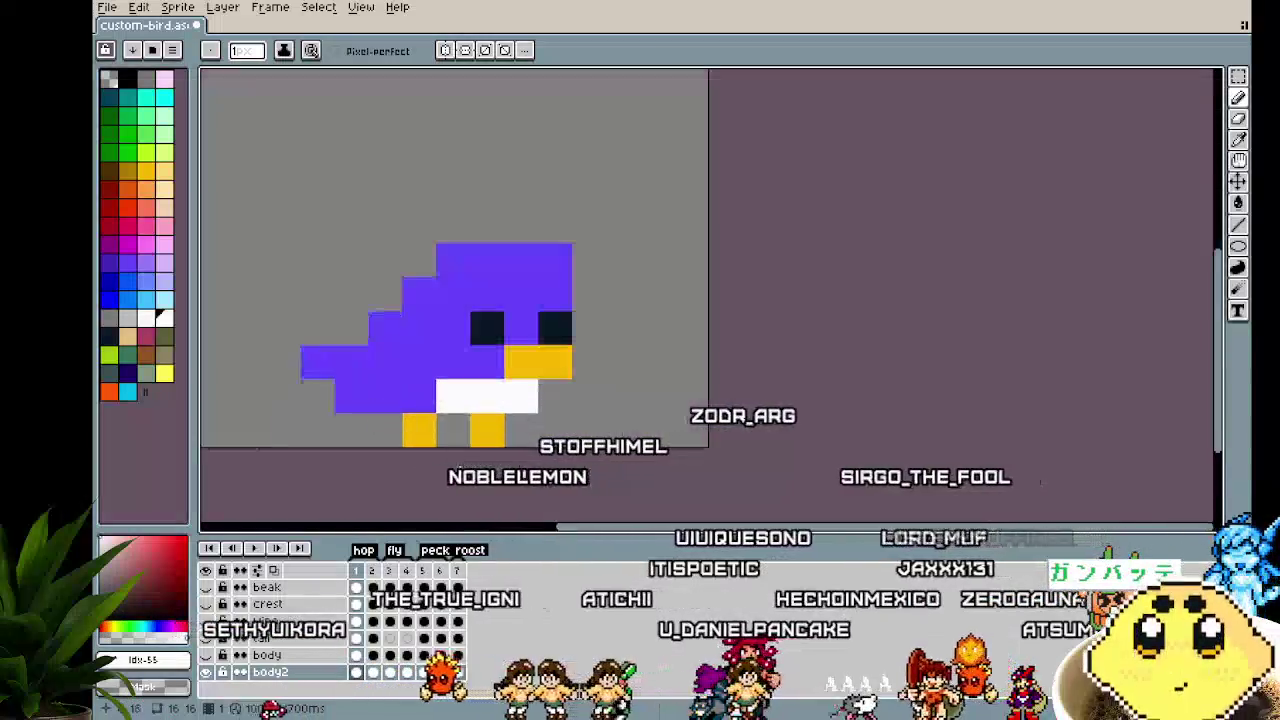
{"action": "key", "text": "Right"}
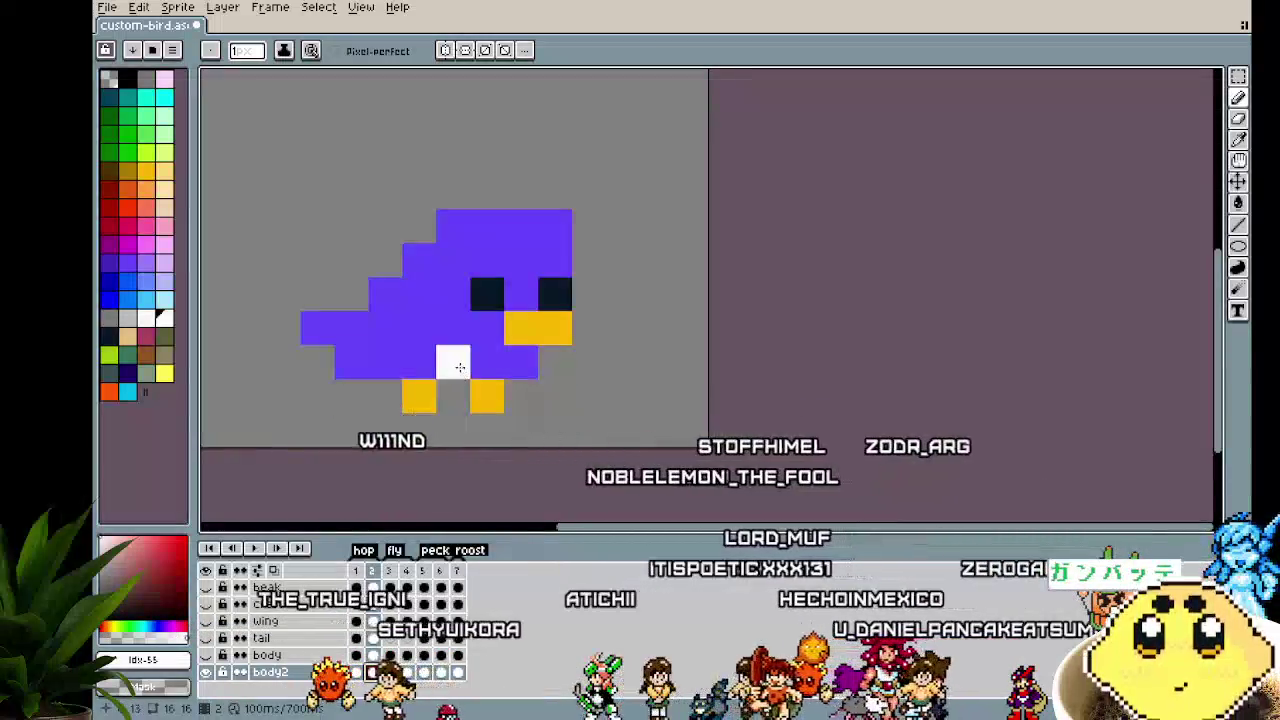
{"action": "left_click_drag", "start_coordinate": [449, 361], "coordinate": [525, 361]}
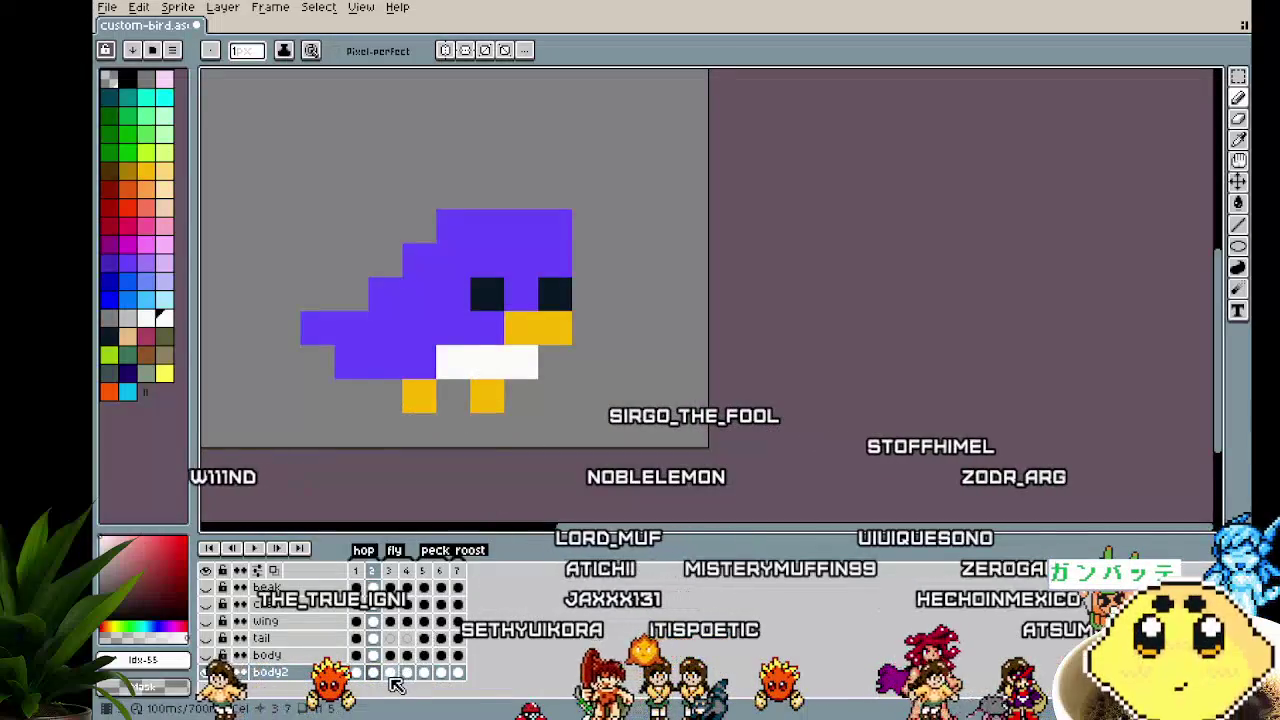
{"action": "key", "text": "Right"}
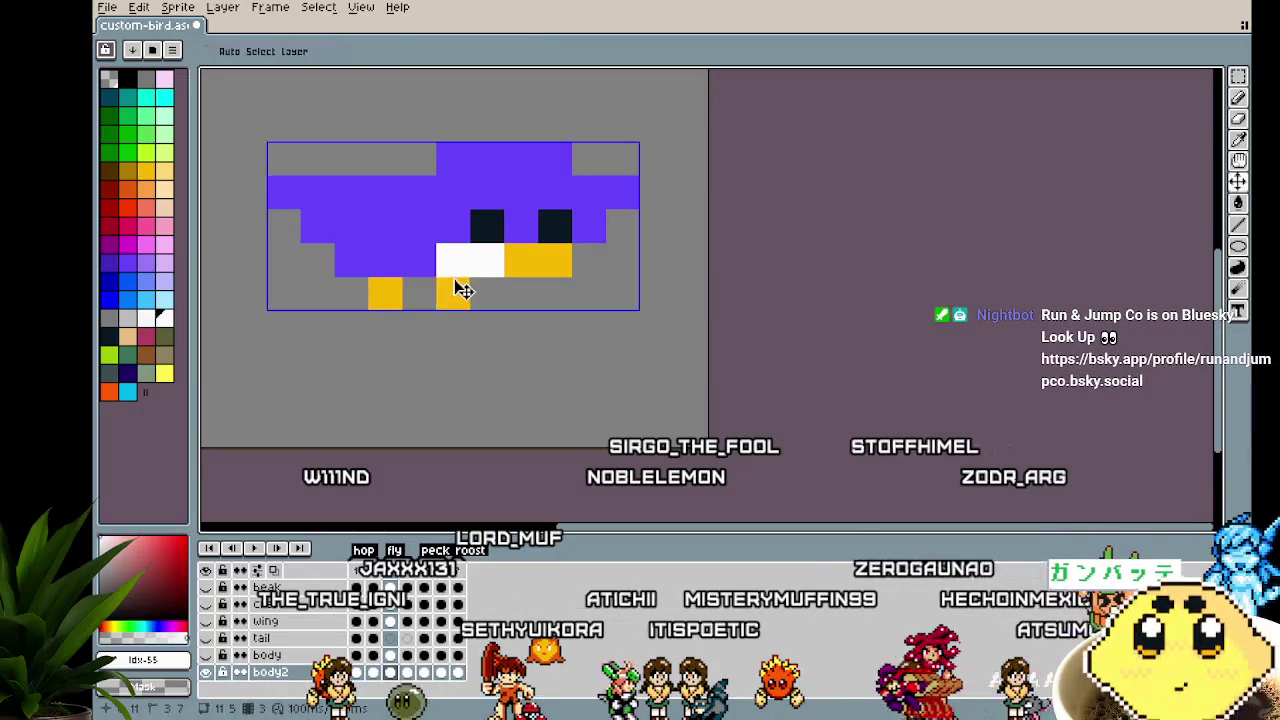
Undo the last white pixel added on the right of the belly
{"action": "key", "text": "Escape"}
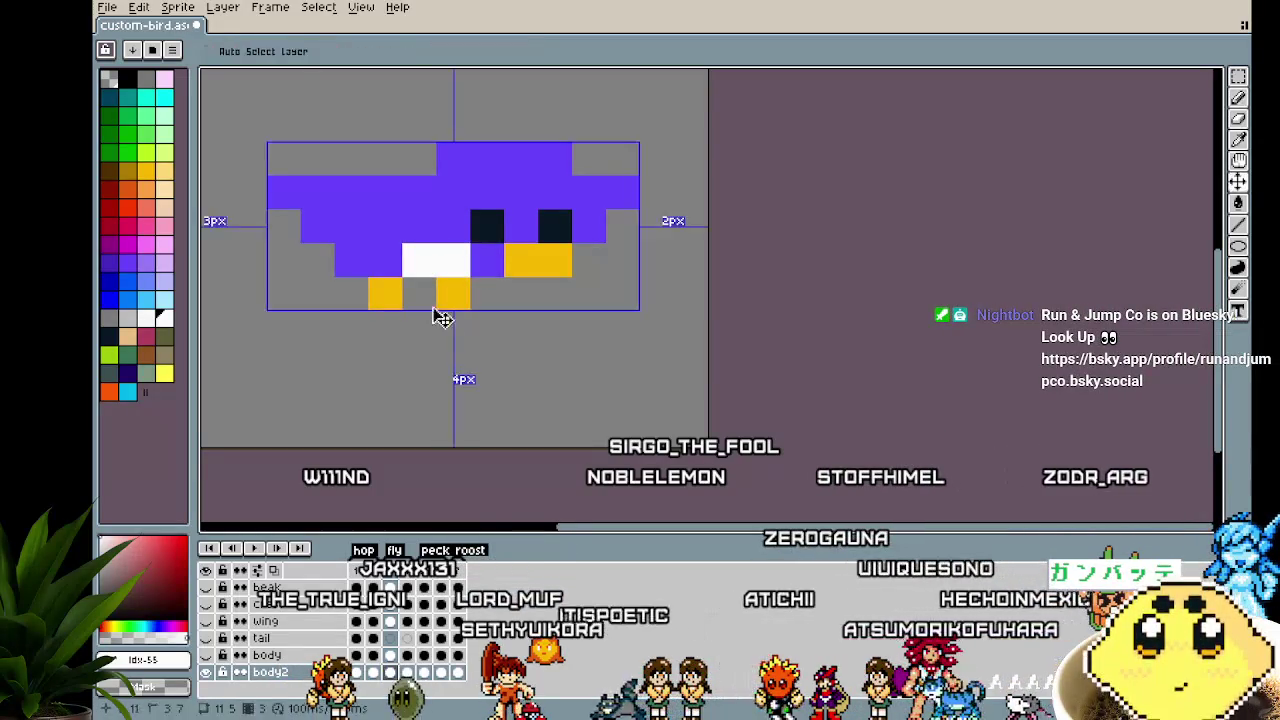
{"action": "key", "text": "ctrl+z"}
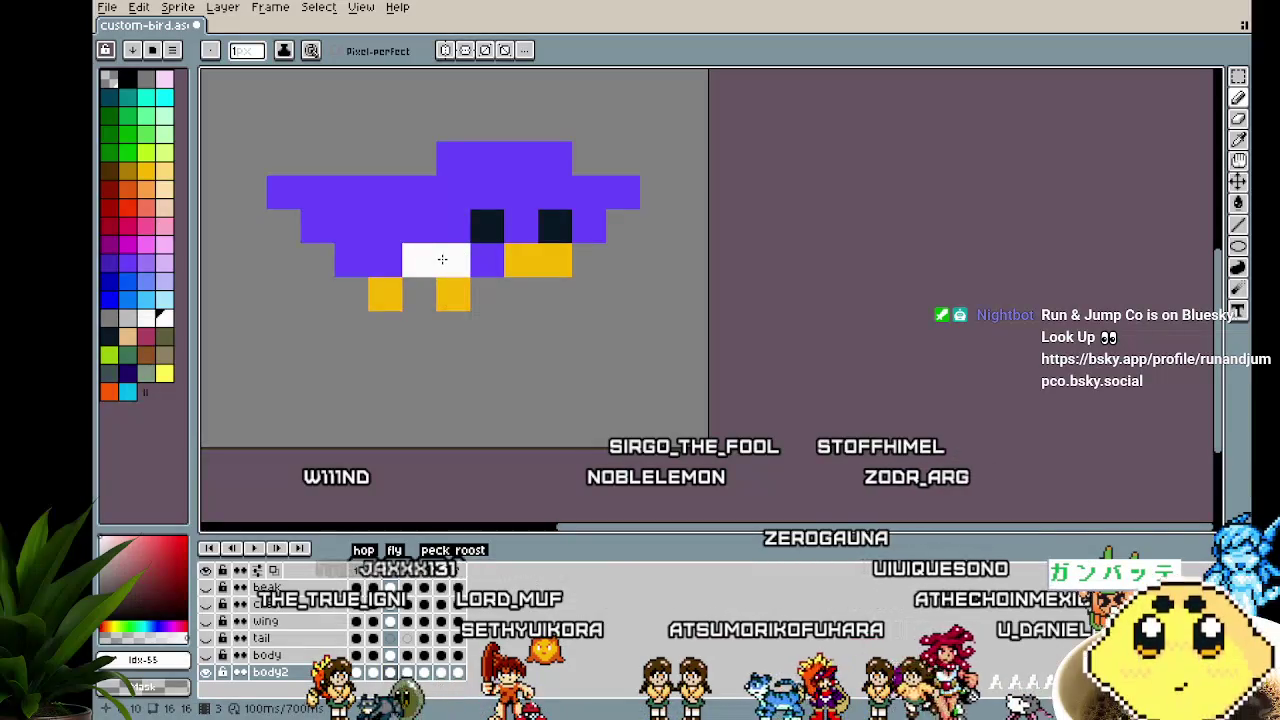
{"action": "scroll", "coordinate": [440, 276], "scroll_direction": "down", "scroll_amount": 3}
{"action": "scroll", "coordinate": [428, 400], "scroll_direction": "down", "scroll_amount": 3}
{"action": "scroll", "coordinate": [428, 400], "scroll_direction": "up", "scroll_amount": 3}
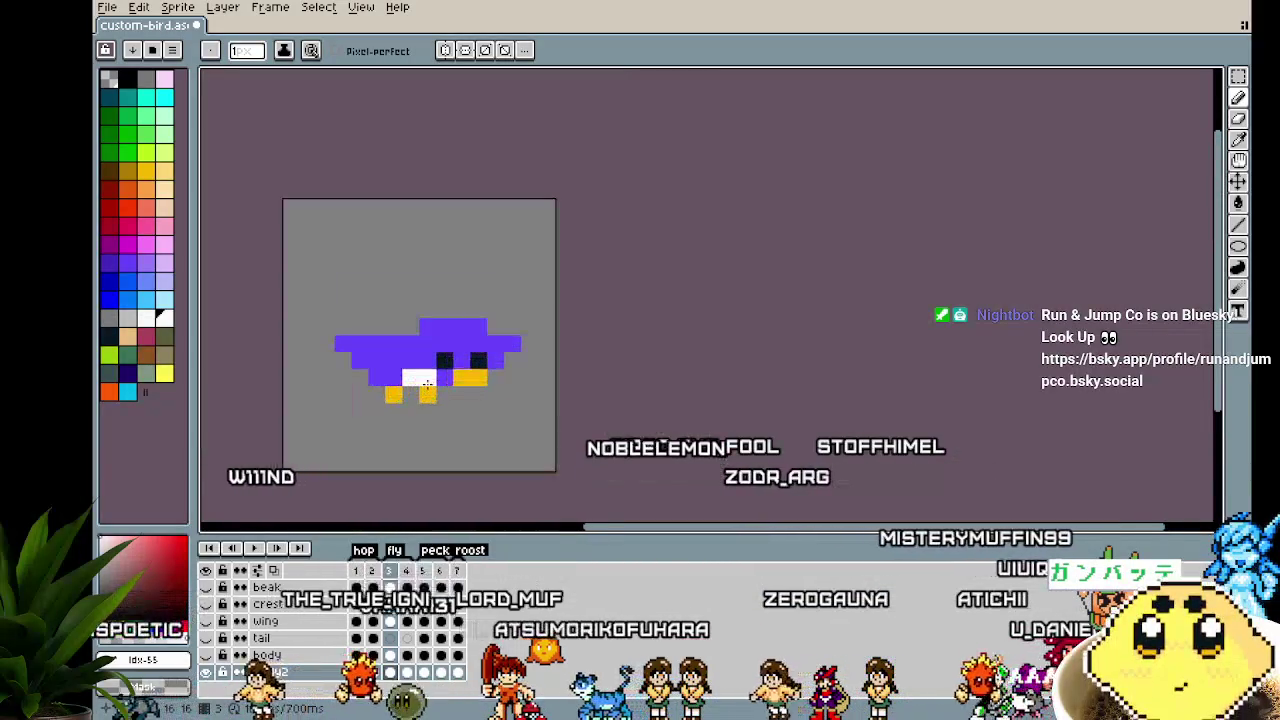
{"action": "scroll", "coordinate": [427, 383], "scroll_direction": "up", "scroll_amount": 1}
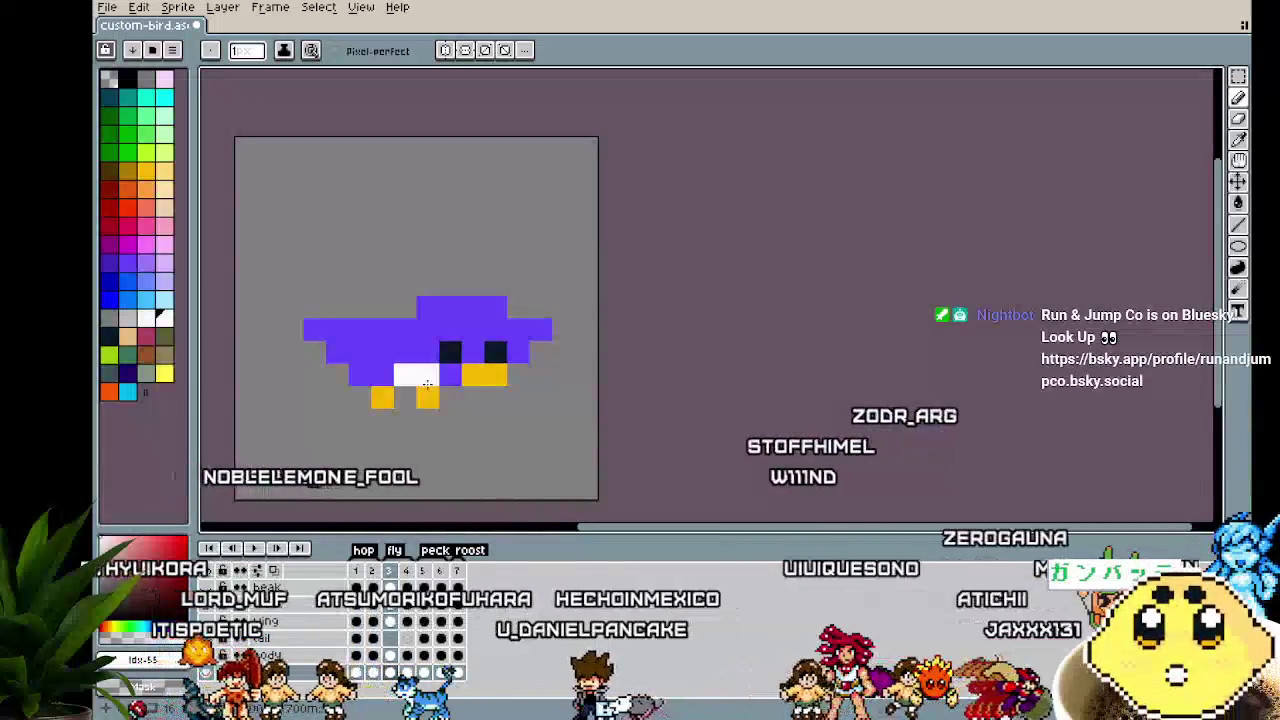
Step forward to the crouching frame and play the bird animation
{"action": "key", "text": "End"}
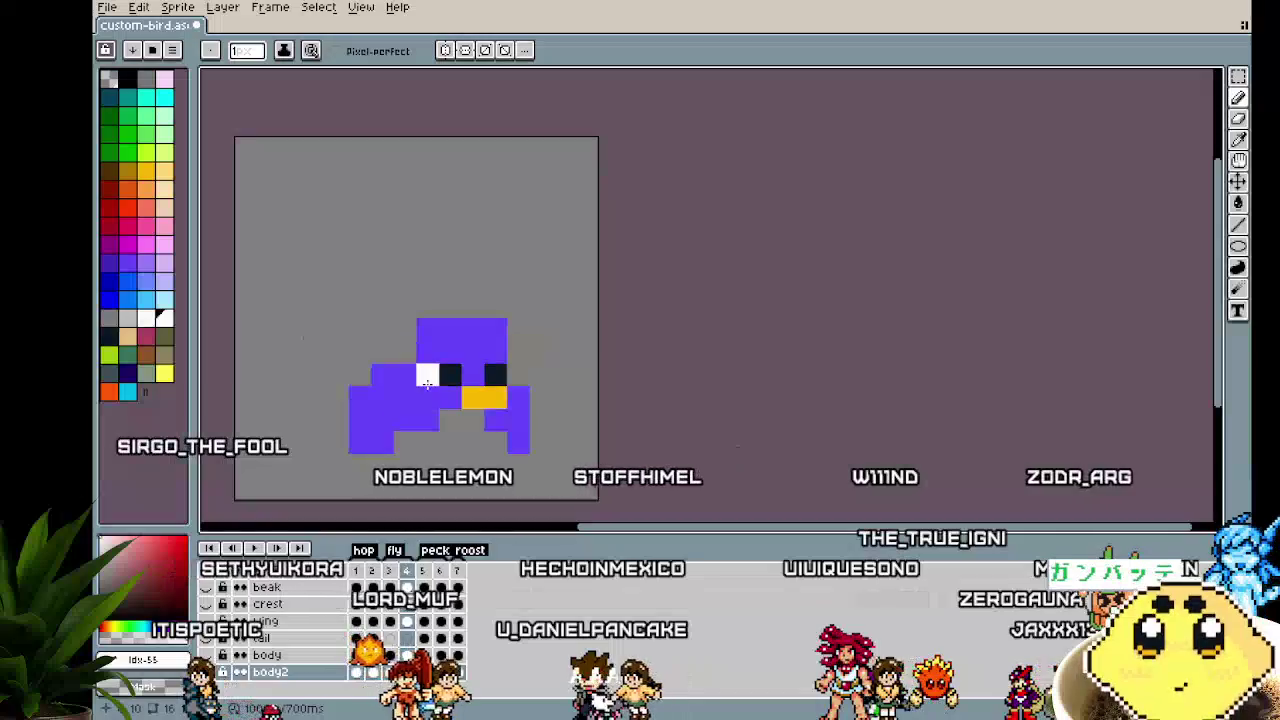
{"action": "key", "text": "Right"}
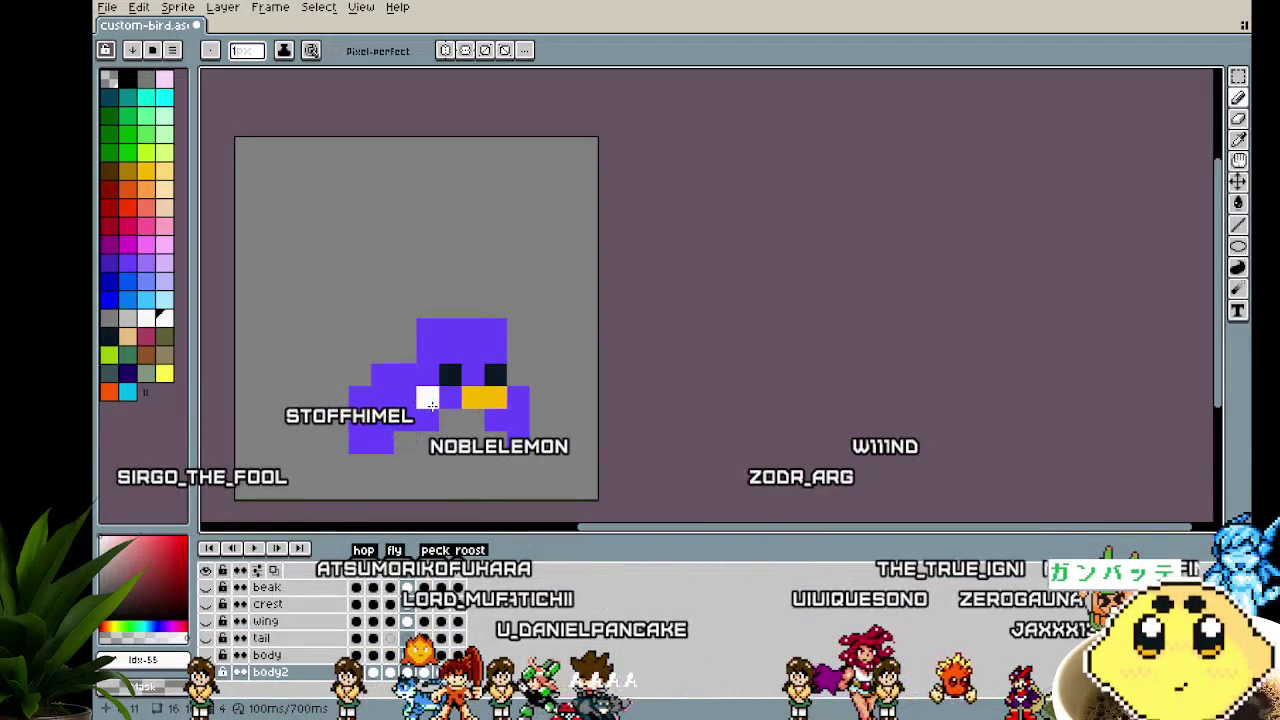
{"action": "key", "text": "Right"}
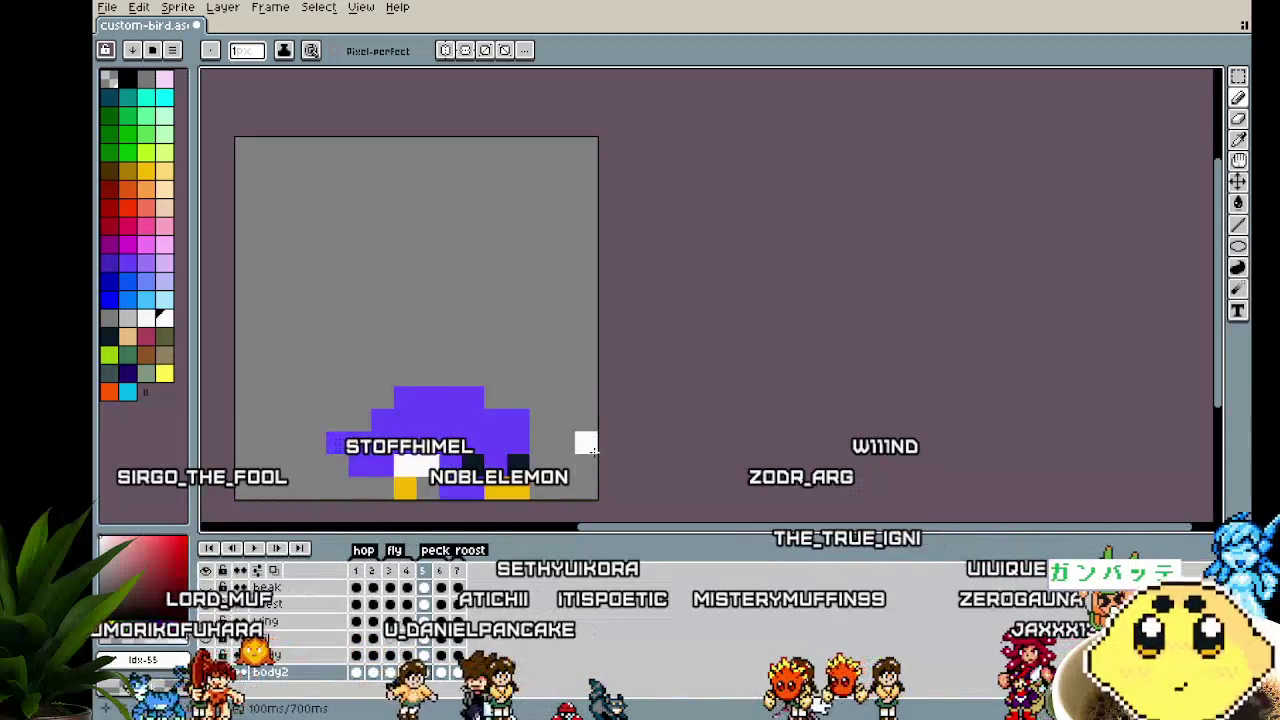
{"action": "key", "text": "Return"}
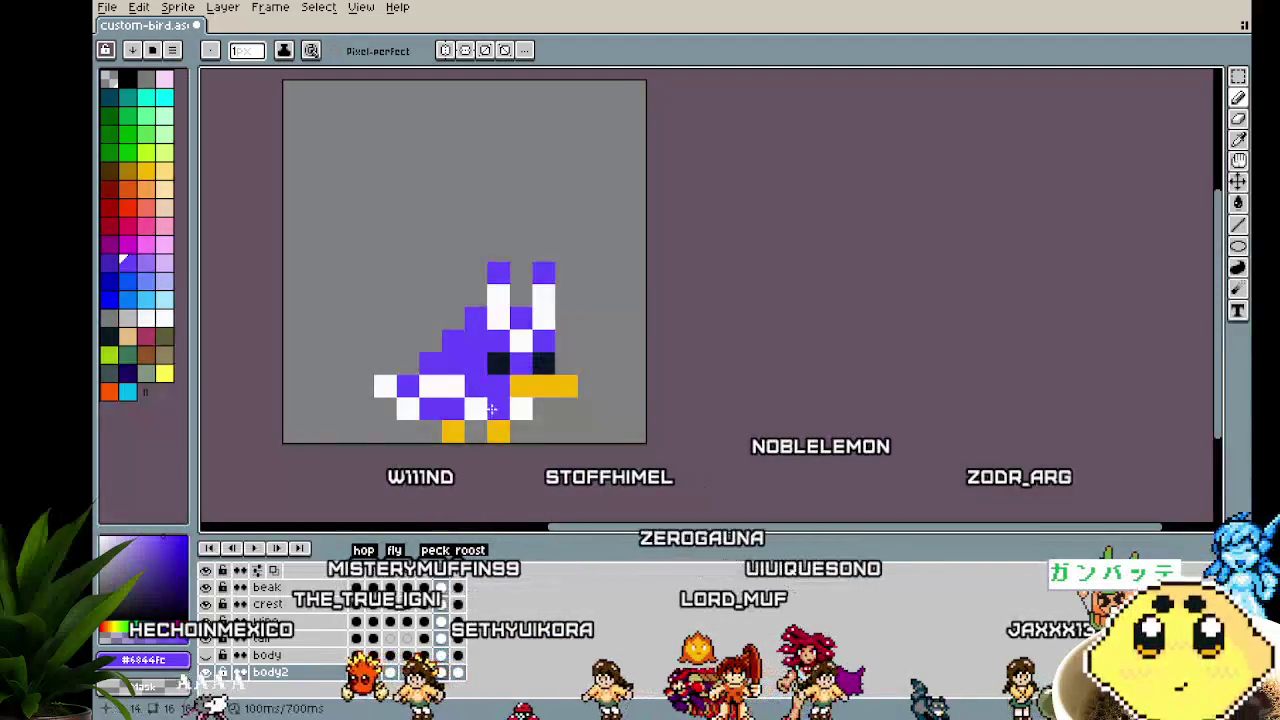
Swap two bottom-row belly pixels, one white and one purple, and preview the frames
{"action": "scroll", "coordinate": [626, 463], "scroll_direction": "left", "scroll_amount": 2}
{"action": "scroll", "coordinate": [626, 463], "scroll_direction": "up", "scroll_amount": 1}
{"action": "right_click", "coordinate": [600, 399]}
{"action": "left_click", "coordinate": [580, 398]}
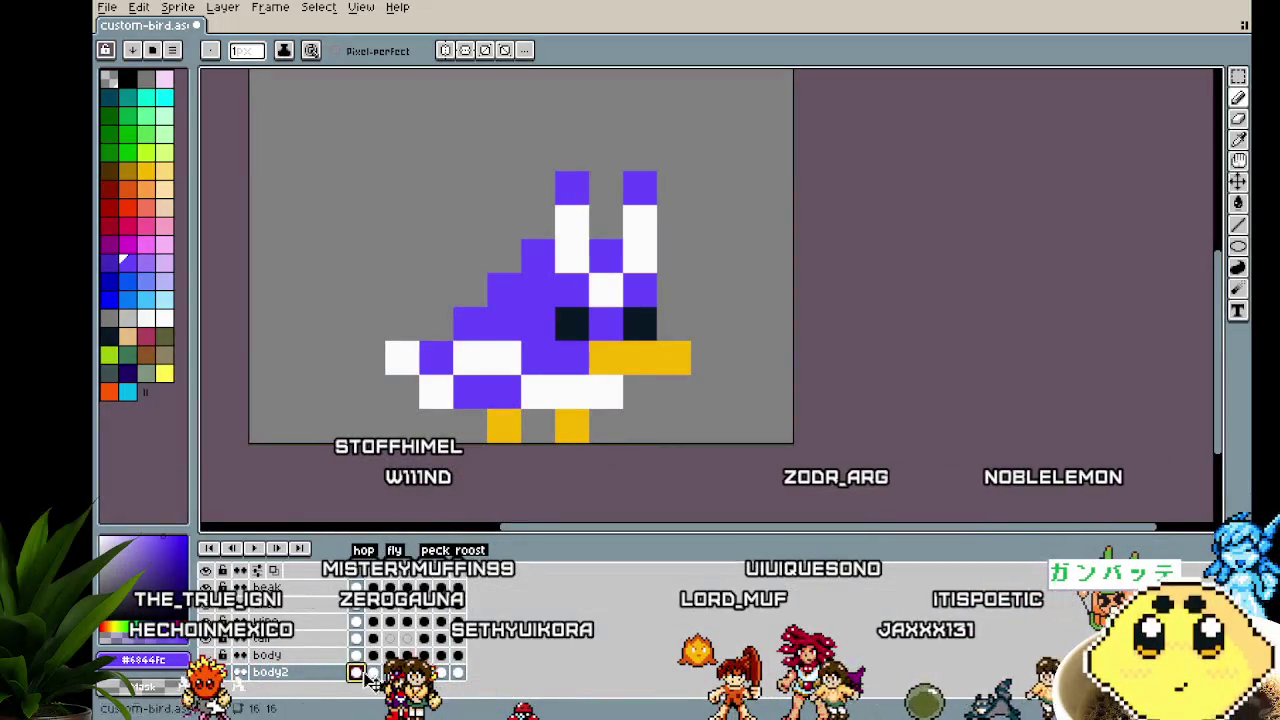
{"action": "mouse_move", "coordinate": [372, 680]}
{"action": "left_mouse_down"}
{"action": "mouse_move", "coordinate": [458, 680]}
{"action": "mouse_move", "coordinate": [404, 650]}
{"action": "mouse_move", "coordinate": [302, 686]}
{"action": "left_mouse_up"}
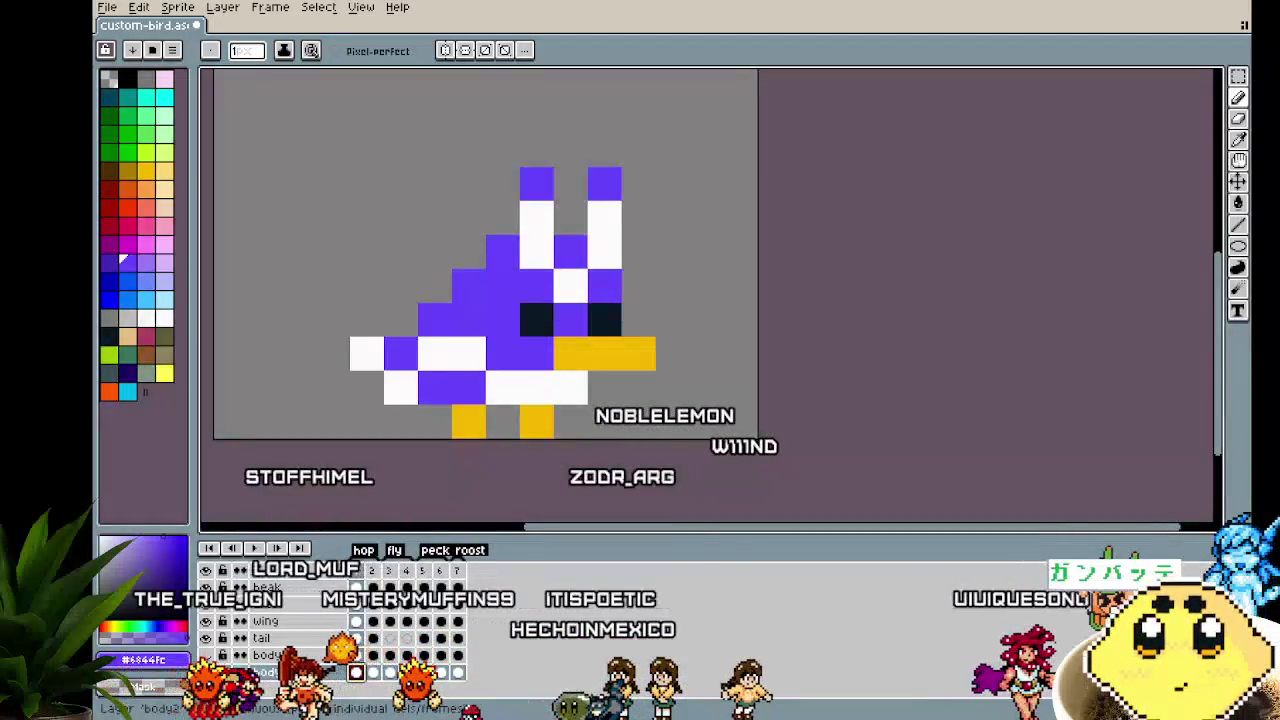
Add a new empty layer named 'beak 2' alongside the body2 layer
{"action": "right_click", "coordinate": [265, 648]}
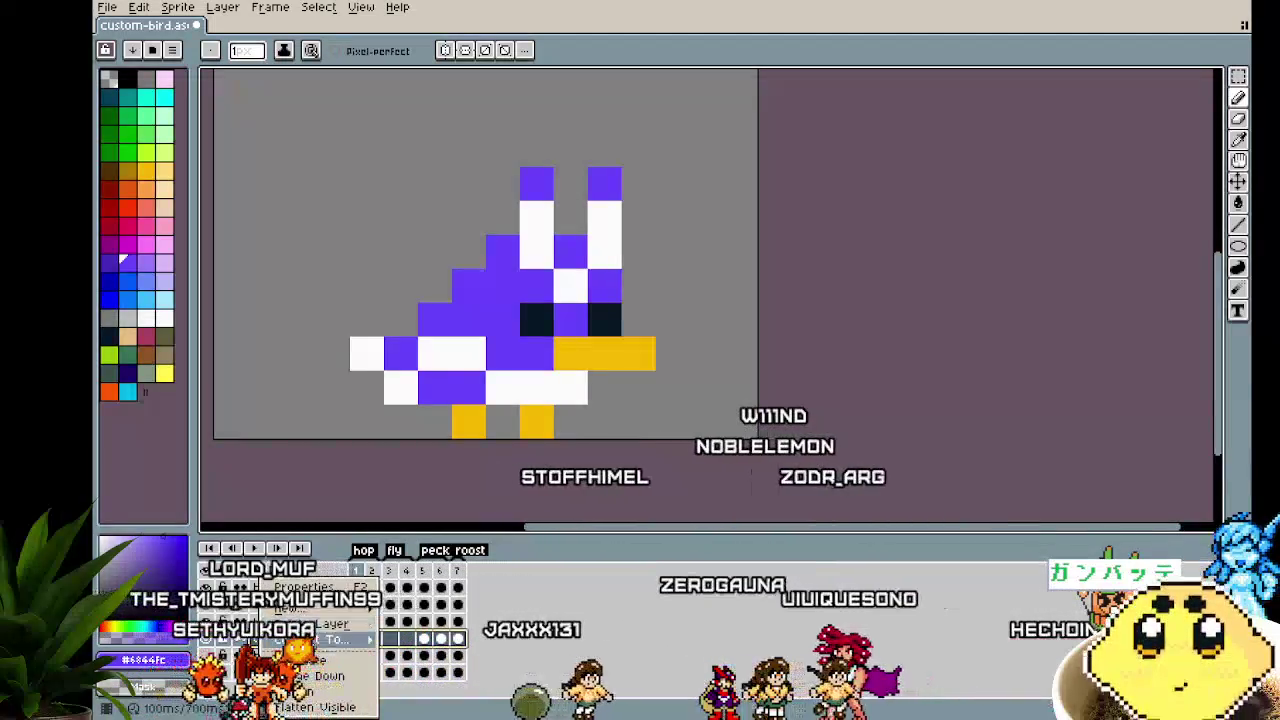
{"action": "mouse_move", "coordinate": [300, 608]}
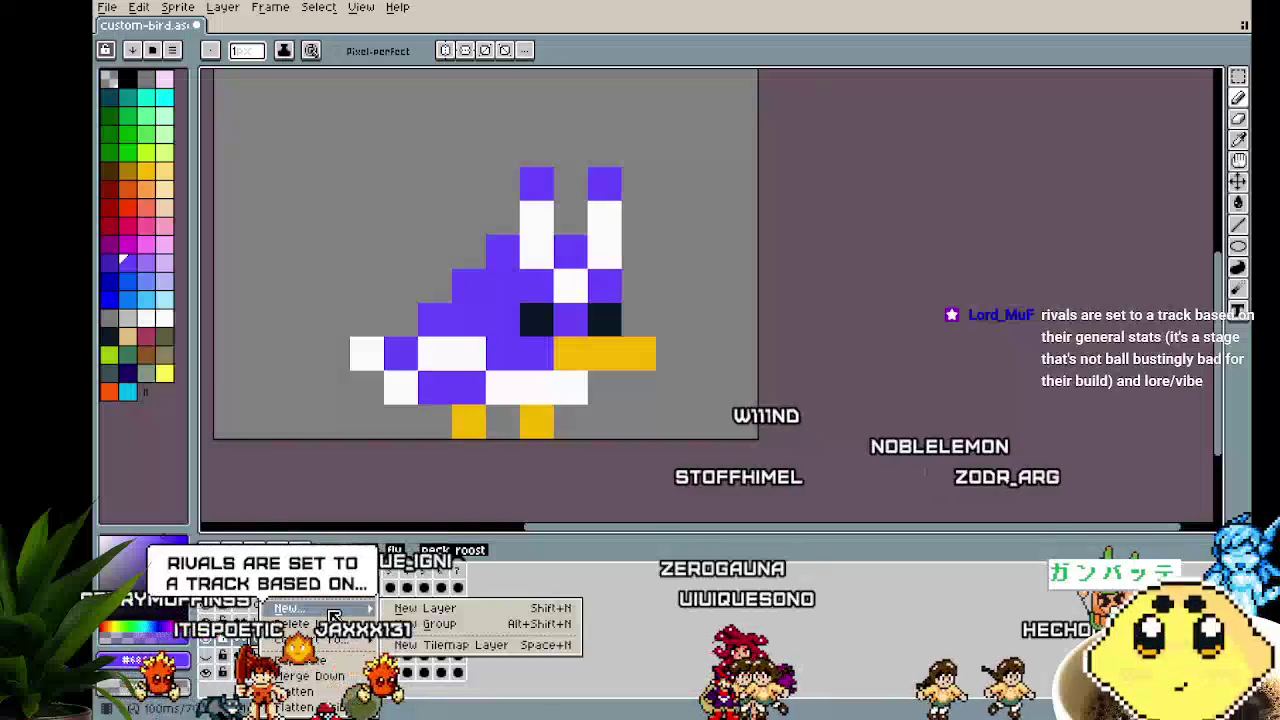
{"action": "left_click", "coordinate": [407, 612]}
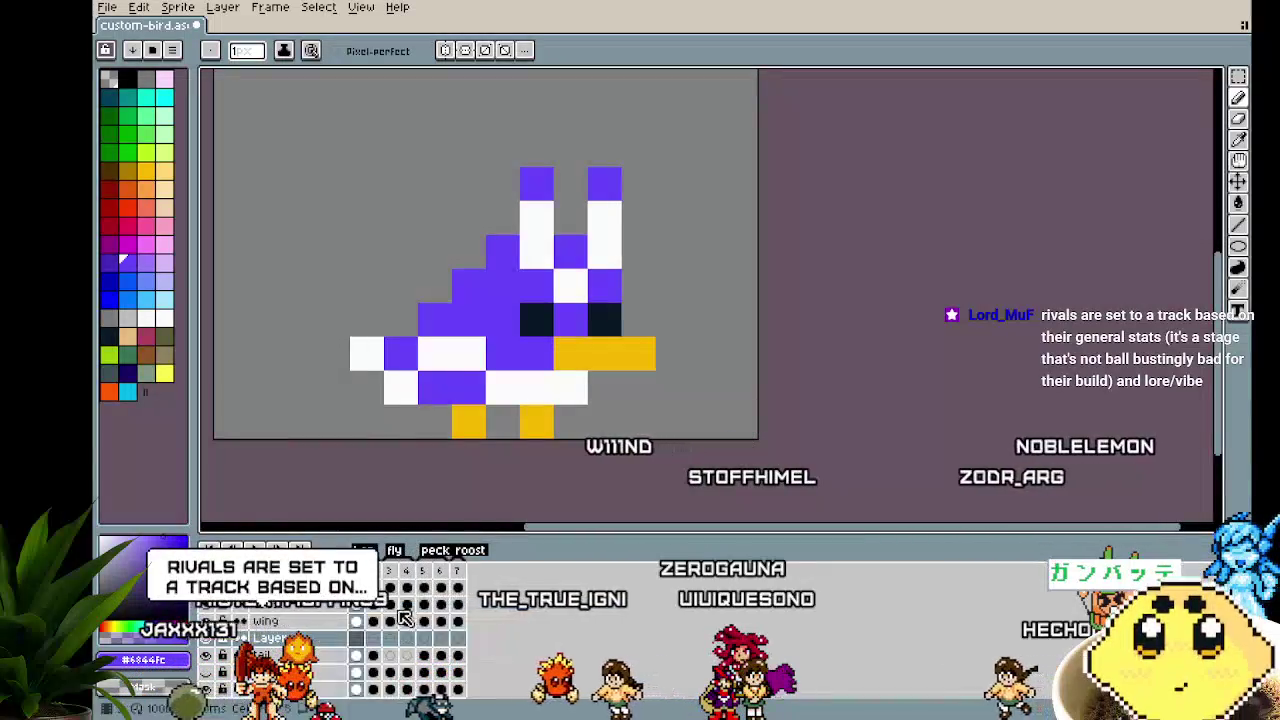
{"action": "double_click", "coordinate": [300, 639]}
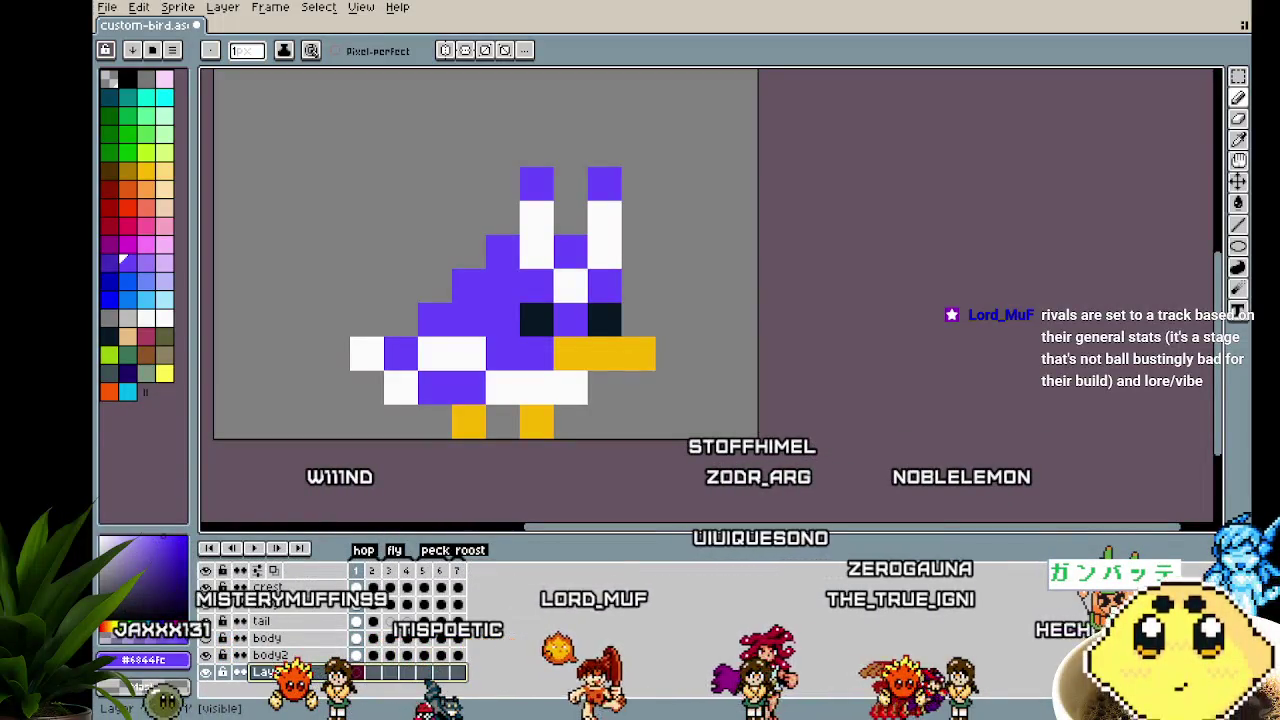
{"action": "double_click", "coordinate": [265, 672]}
{"action": "type", "text": "bea"}
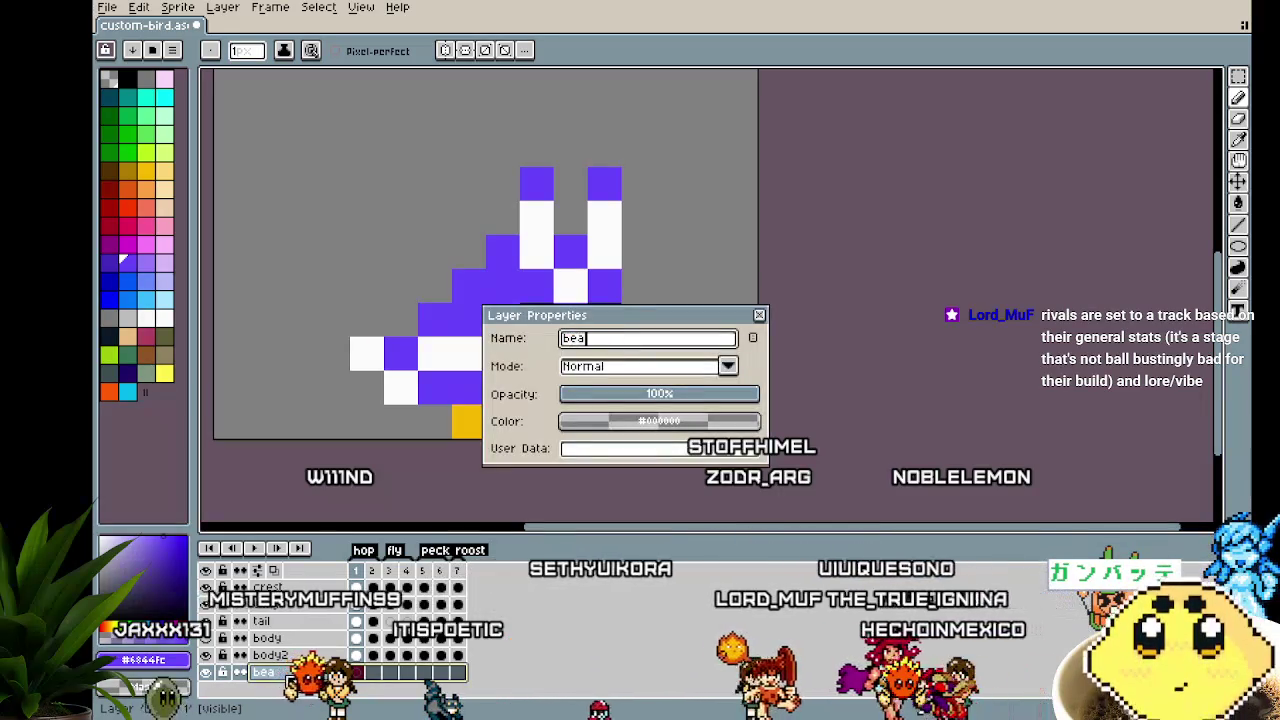
{"action": "type", "text": "k 2"}
{"action": "key", "text": "Return"}
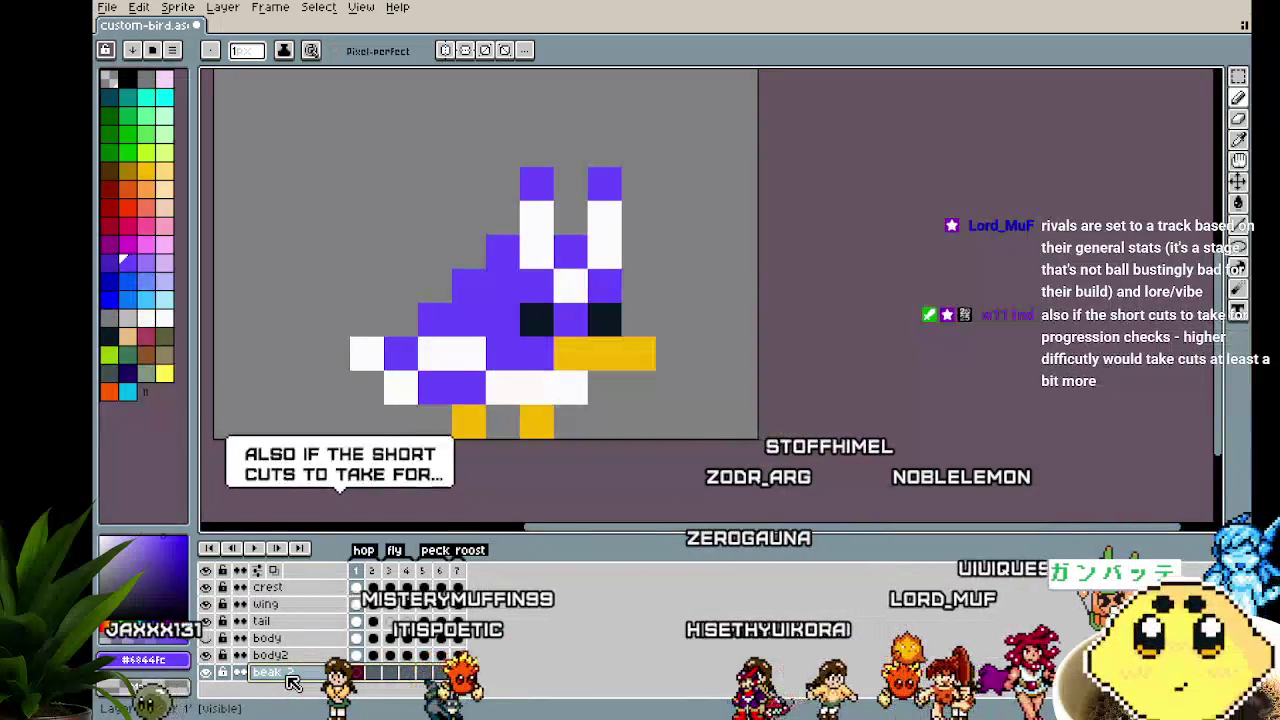
{"action": "left_click", "coordinate": [304, 658]}
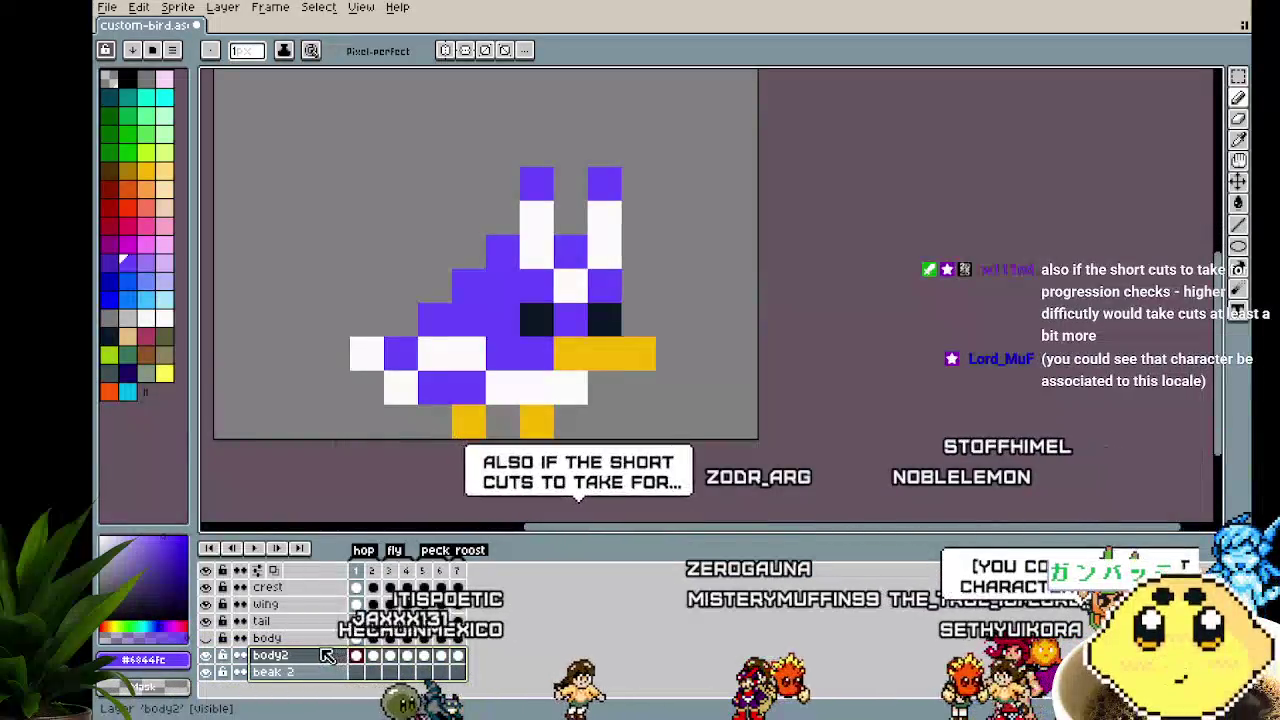
Drag the beak 2 layer directly above body2, revealing the yellow legs under the belly
{"action": "left_click", "coordinate": [272, 674]}
{"action": "left_click_drag", "start_coordinate": [296, 674], "coordinate": [313, 655]}
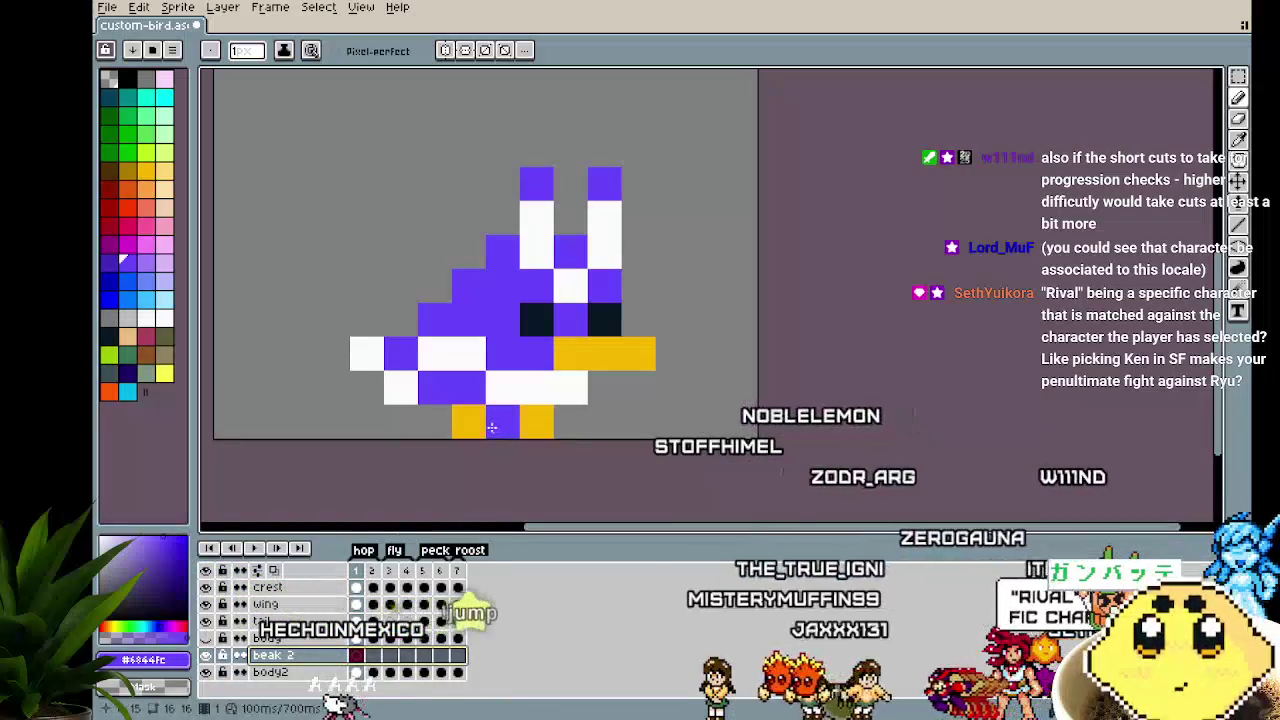
{"action": "left_click", "coordinate": [439, 418]}
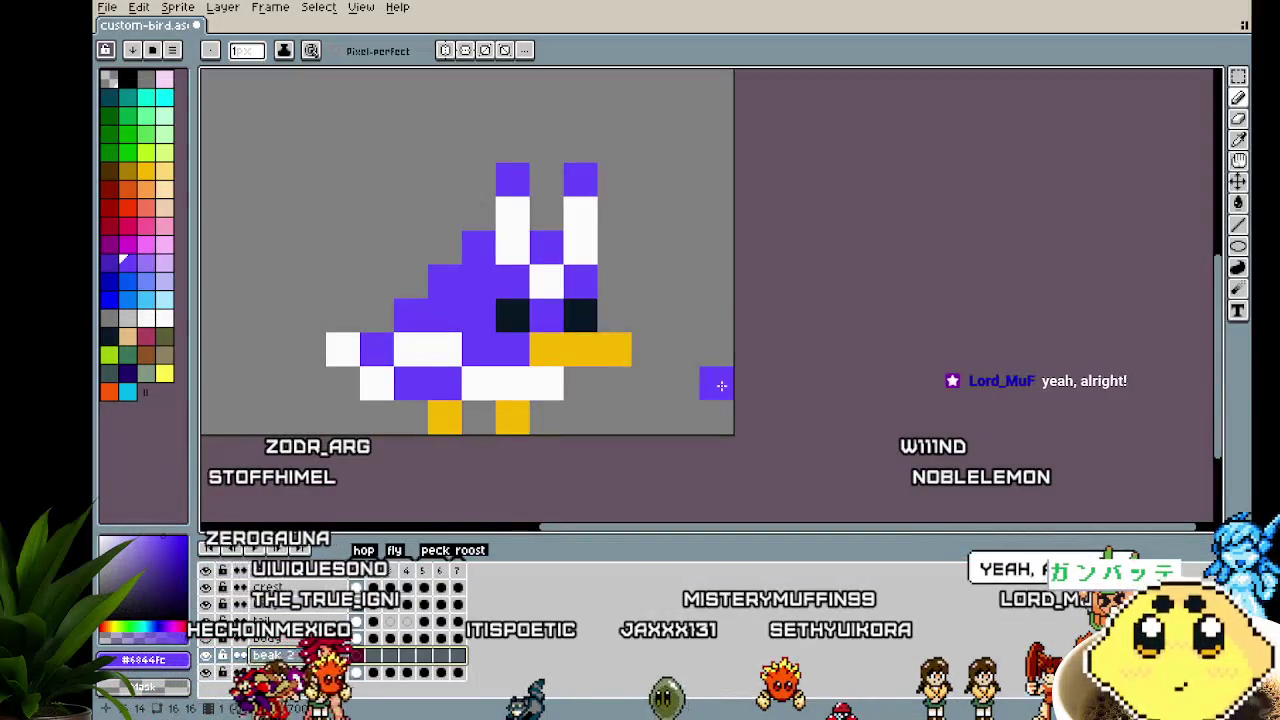
Revert the bottom-row white pixels to purple and hide the sprite's layers, leaving the canvas empty
{"action": "scroll", "coordinate": [687, 391], "scroll_direction": "up", "scroll_amount": 1}
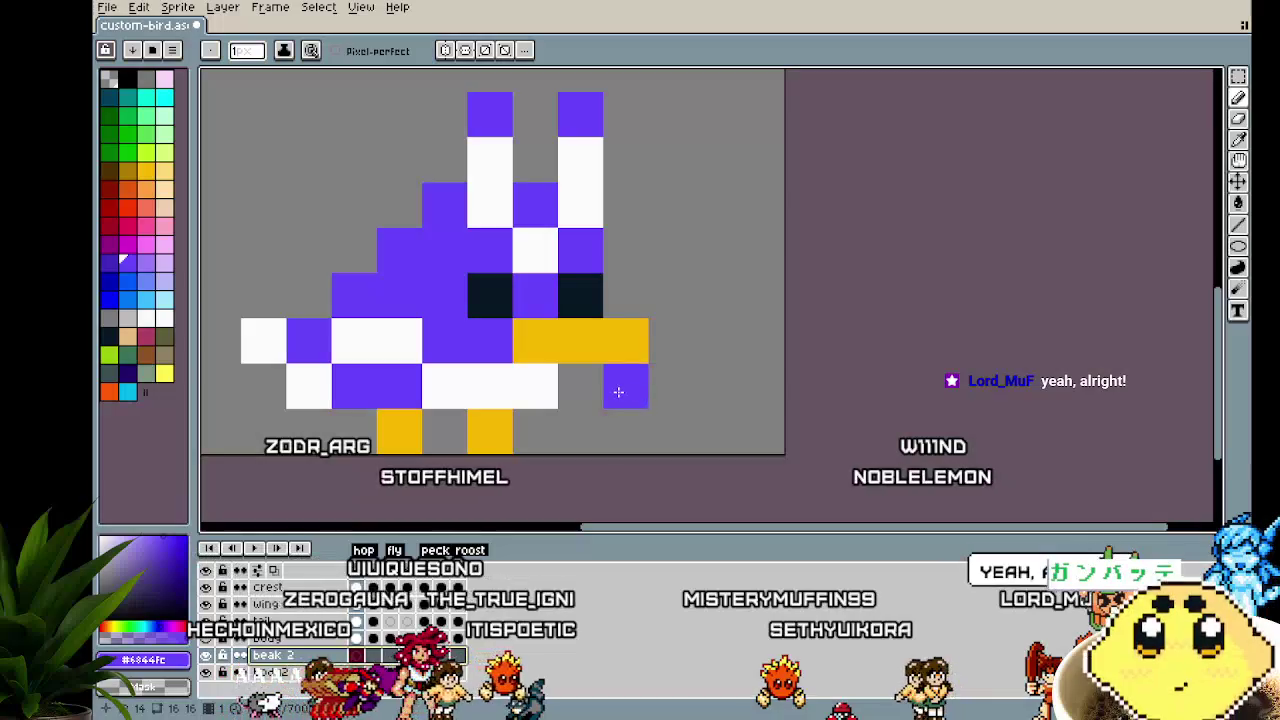
{"action": "scroll", "coordinate": [650, 380], "scroll_direction": "down", "scroll_amount": 1}
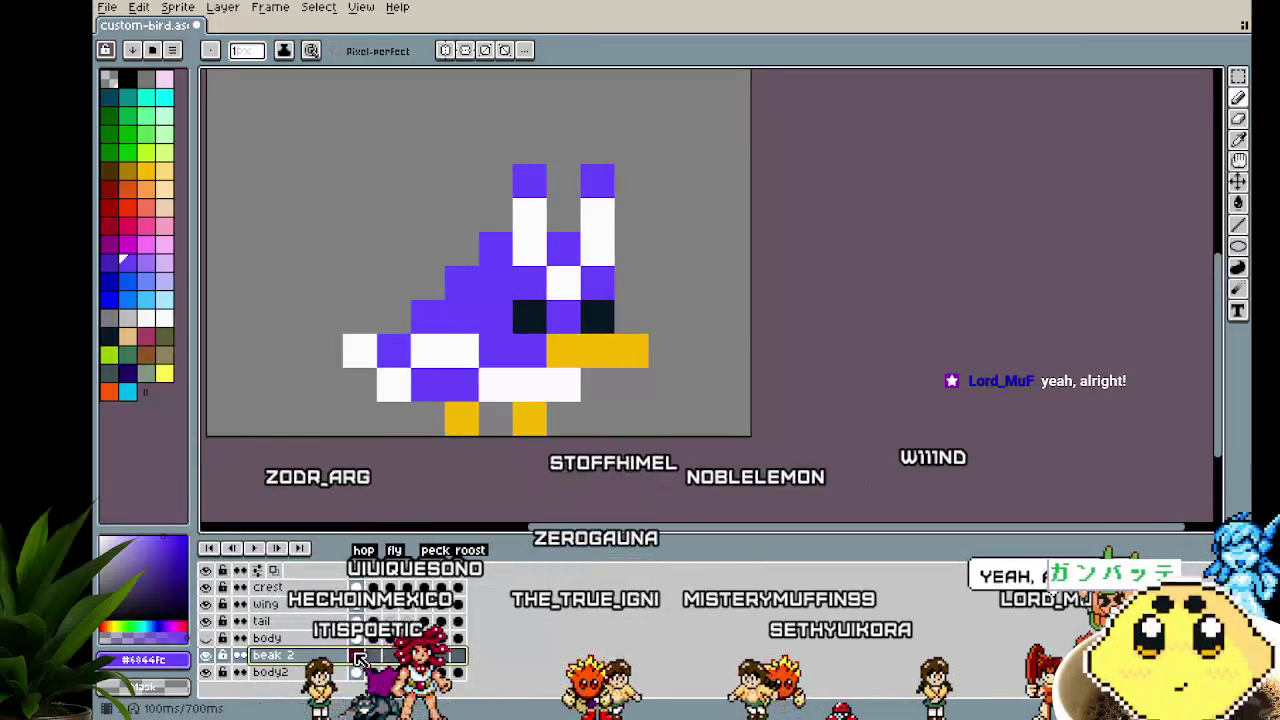
{"action": "scroll", "coordinate": [443, 471], "scroll_direction": "up", "scroll_amount": 1}
{"action": "left_click_drag", "start_coordinate": [443, 471], "coordinate": [386, 463]}
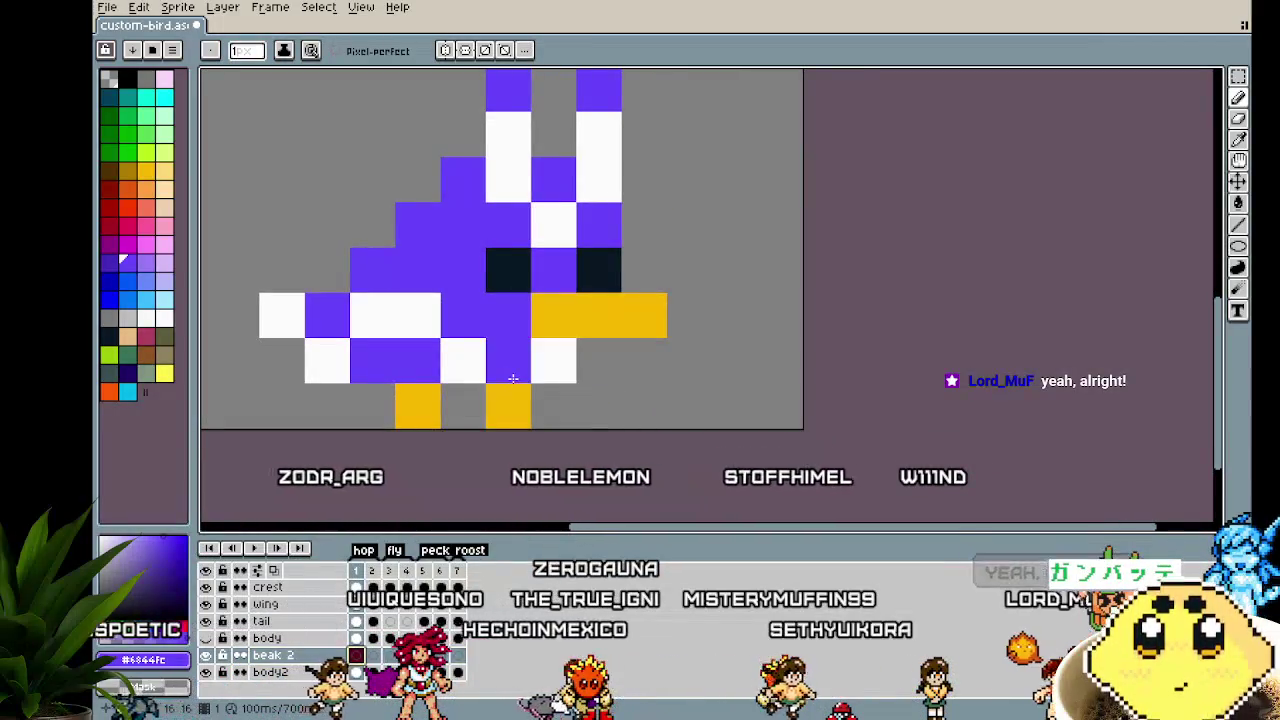
{"action": "key", "text": "ctrl+z"}
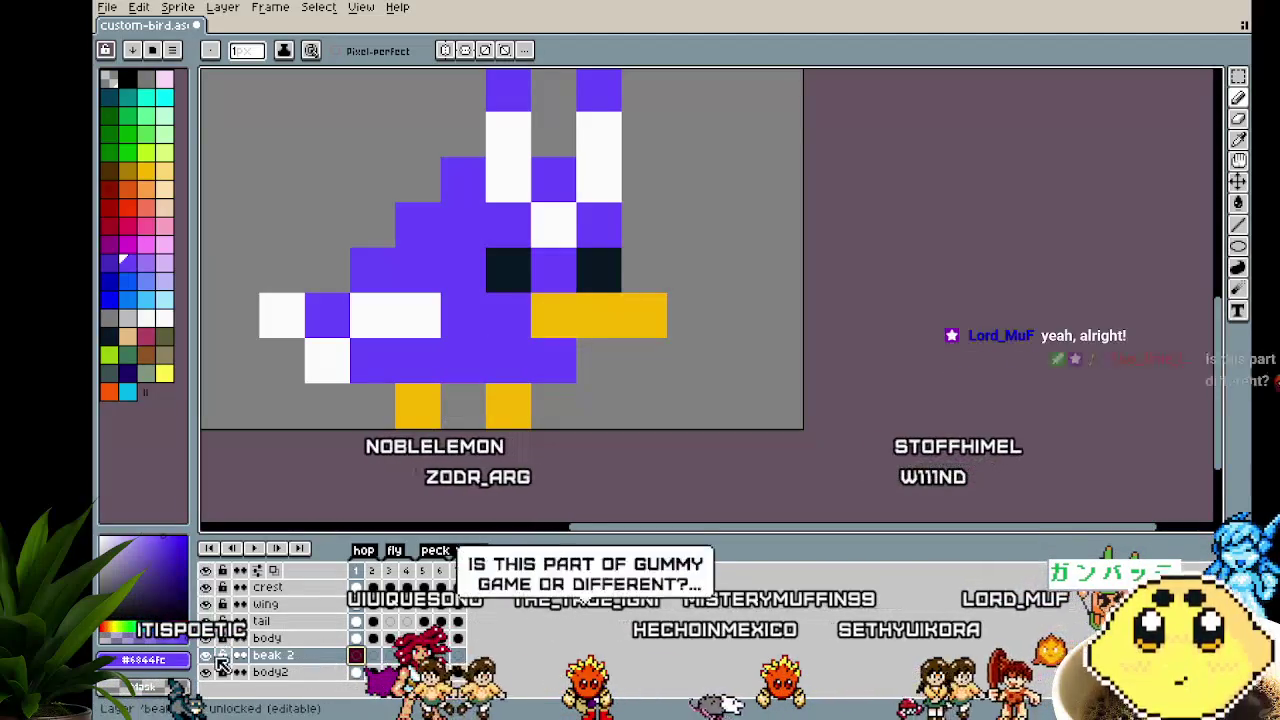
{"action": "left_click_drag", "start_coordinate": [215, 585], "coordinate": [216, 672]}
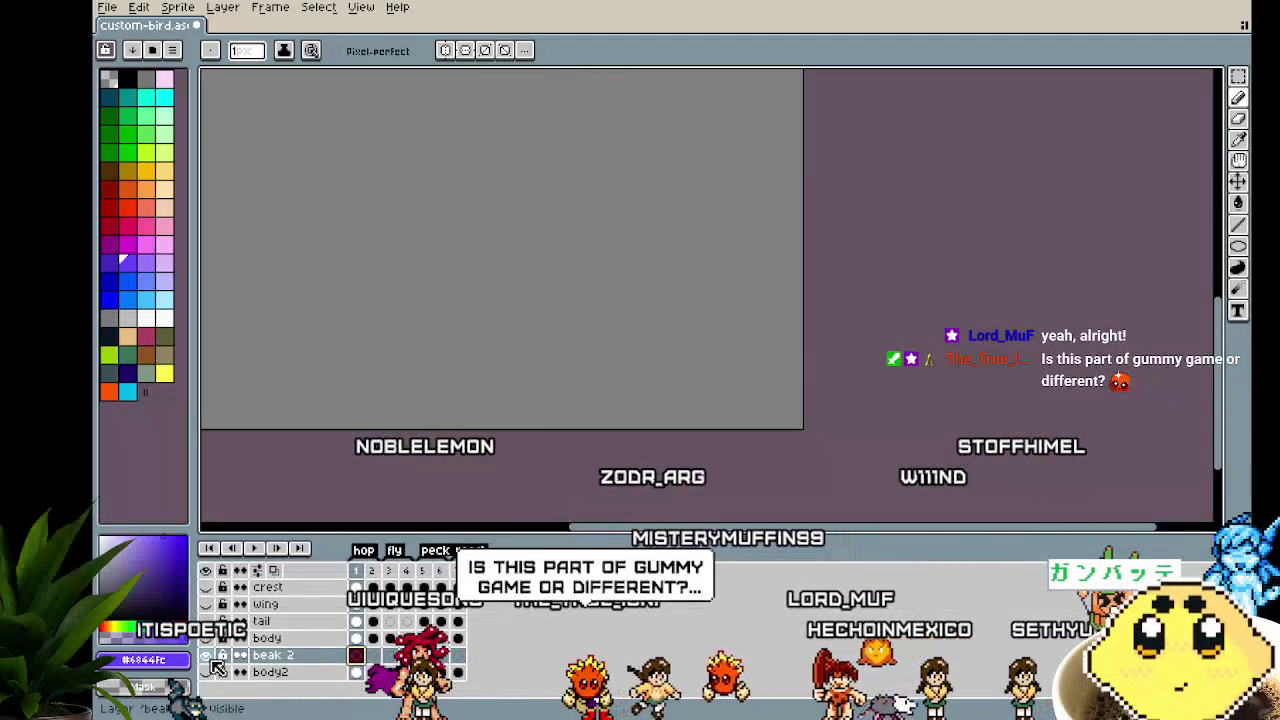
{"action": "left_click", "coordinate": [216, 683]}
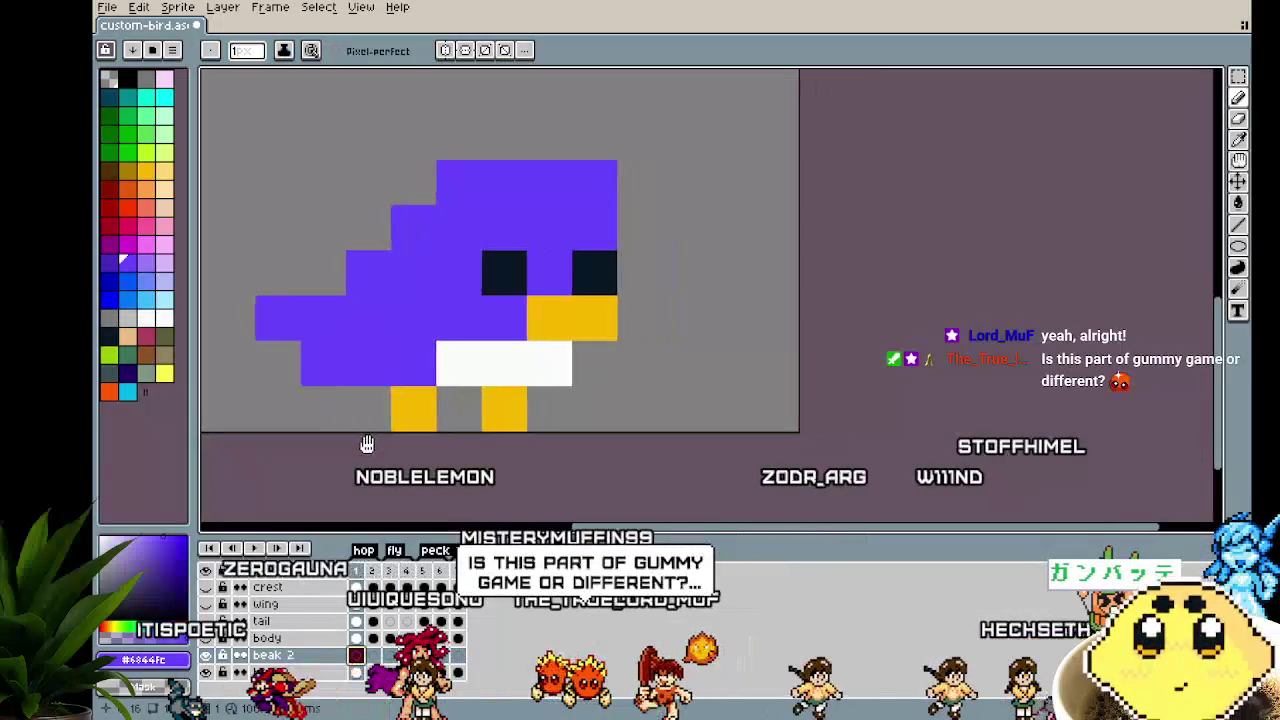
Pick the beak yellow #f8b800 and try extending the beak downward, undoing the attempt
{"action": "left_click", "coordinate": [771, 413]}
{"action": "key", "text": "ctrl+z"}
{"action": "left_click", "coordinate": [595, 318], "text": "alt"}
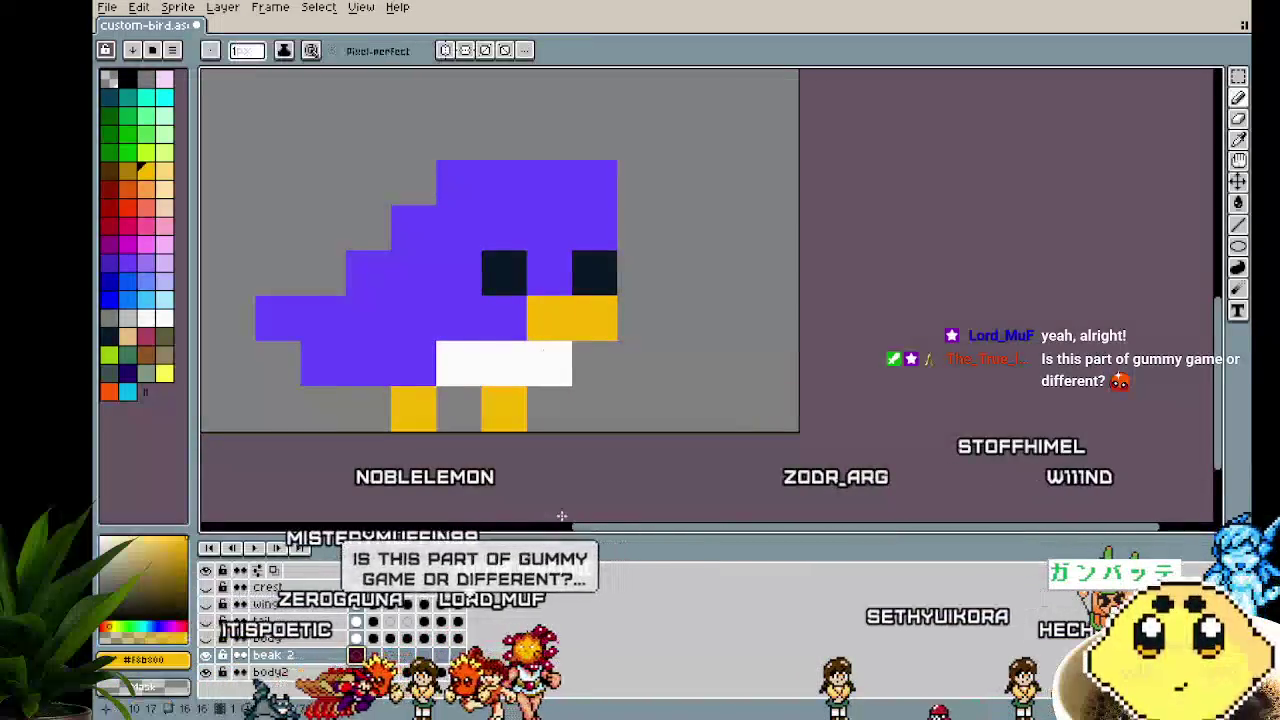
{"action": "left_click_drag", "start_coordinate": [640, 318], "coordinate": [617, 349]}
{"action": "left_click", "coordinate": [597, 357]}
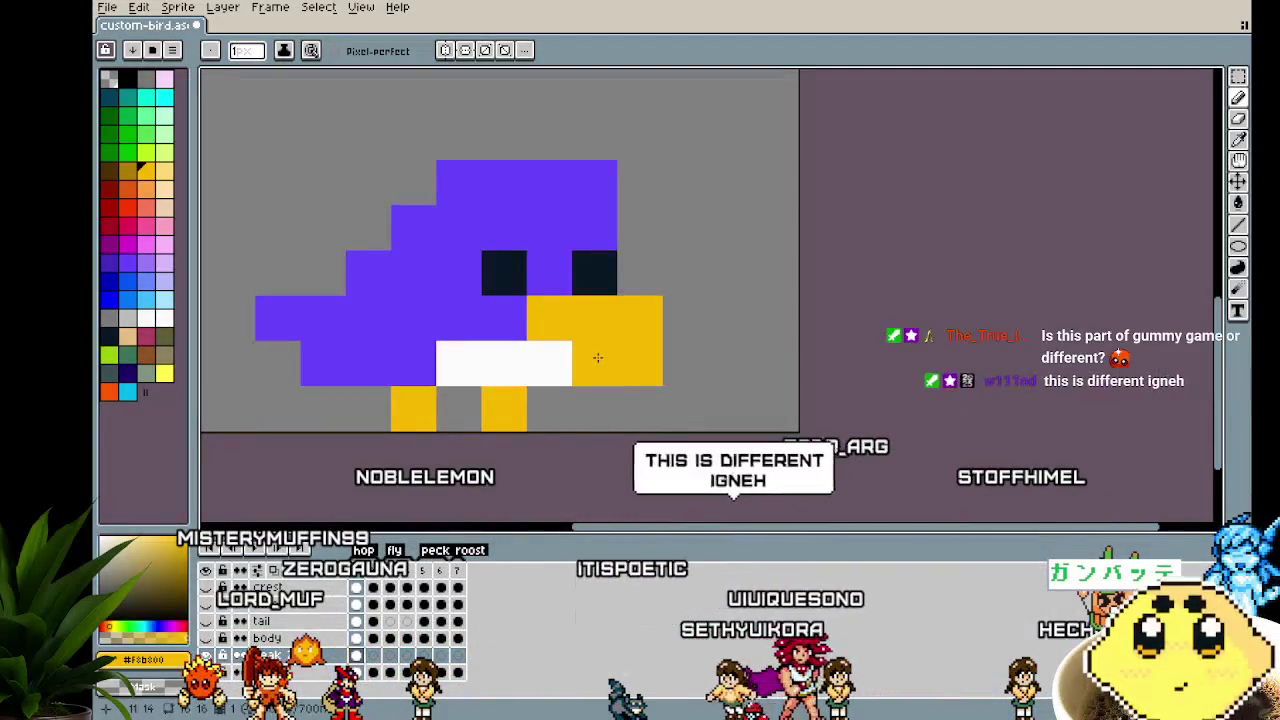
{"action": "key", "text": "ctrl+z"}
{"action": "key", "text": "ctrl+z"}
Repaint the beak's lower row so its yellow tip drops one row and juts past the face
{"action": "left_click", "coordinate": [596, 416]}
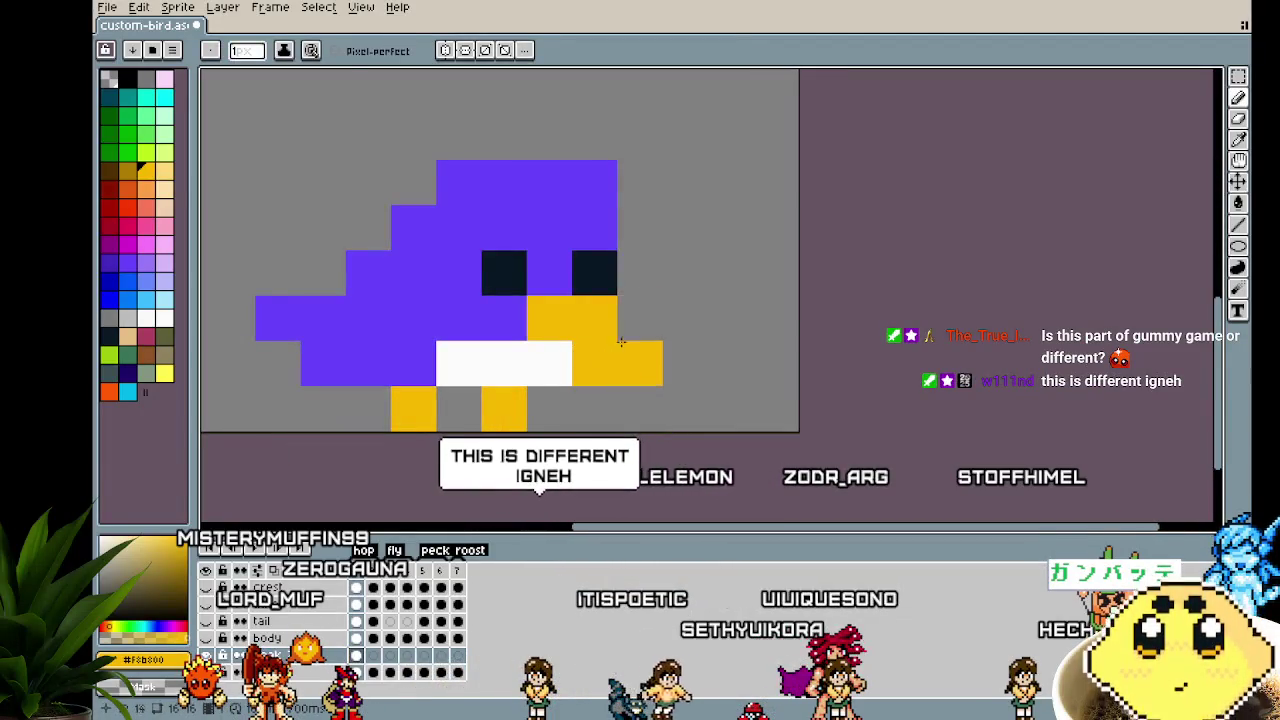
{"action": "scroll", "coordinate": [621, 342], "scroll_direction": "down", "scroll_amount": 3}
{"action": "scroll", "coordinate": [578, 472], "scroll_direction": "up", "scroll_amount": 3}
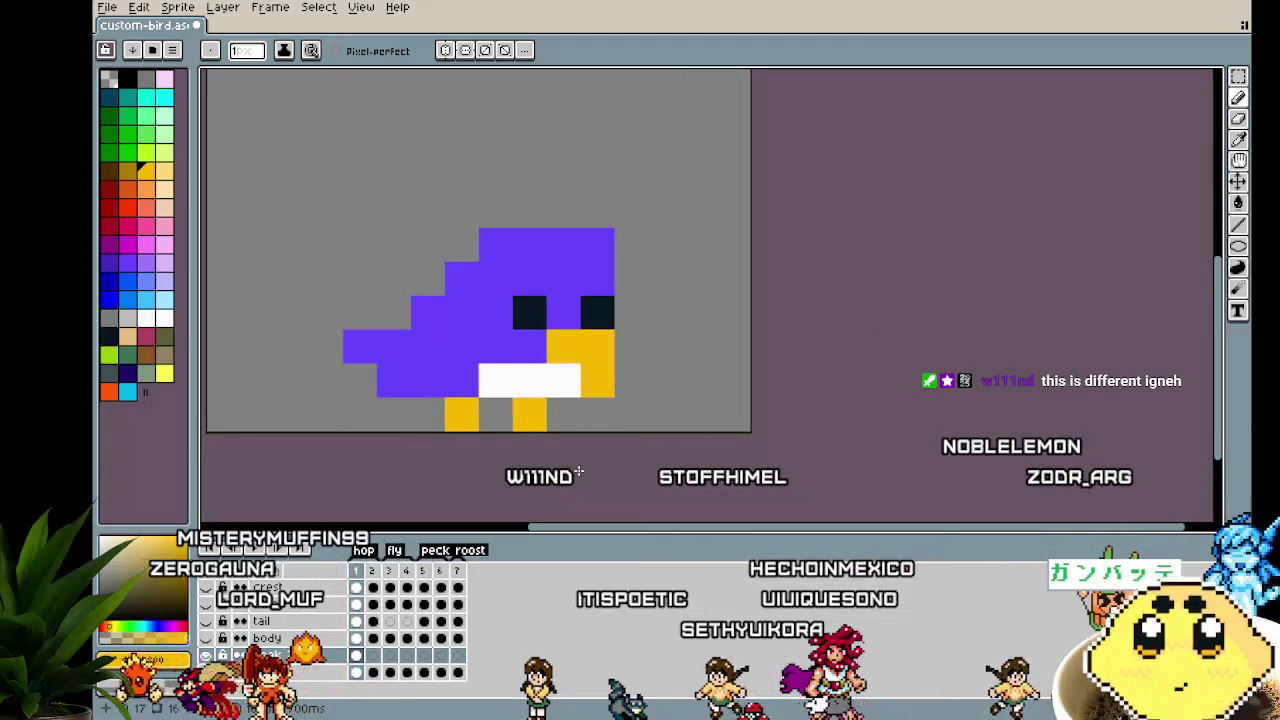
{"action": "key", "text": "v"}
{"action": "key", "text": "b"}
{"action": "left_click", "coordinate": [569, 380]}
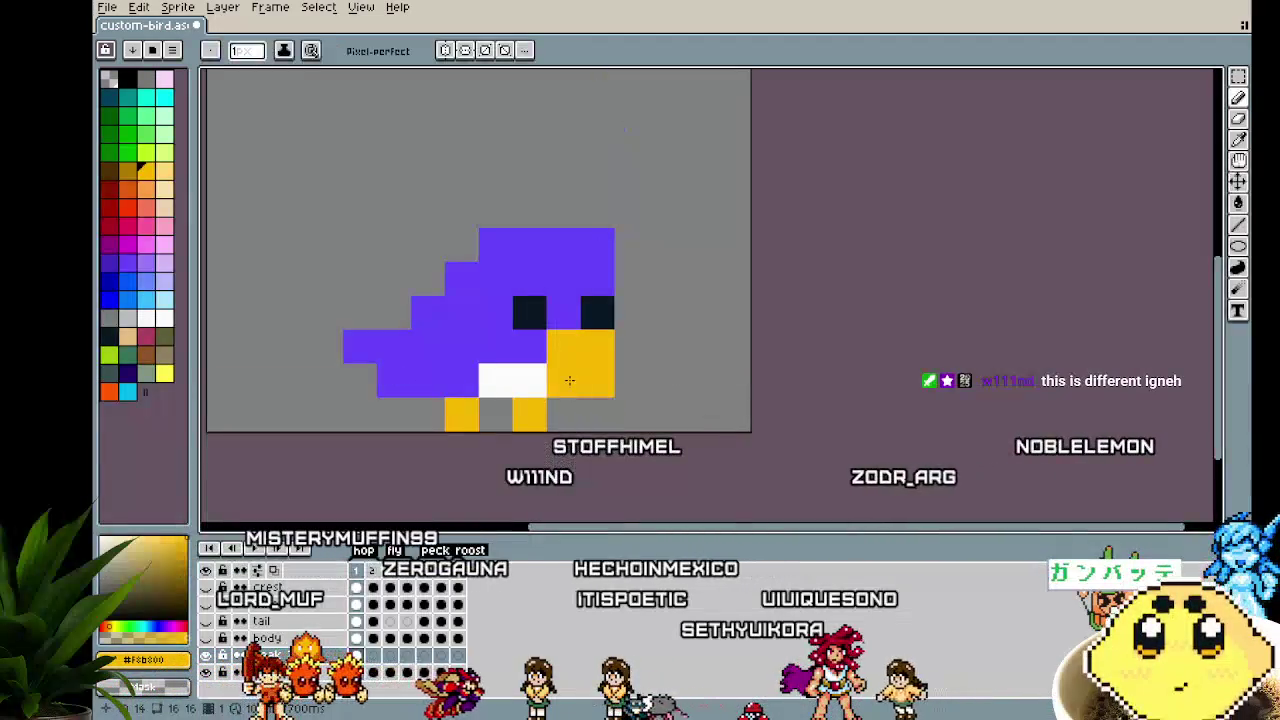
{"action": "key", "text": "ctrl+z"}
{"action": "left_click", "coordinate": [621, 346]}
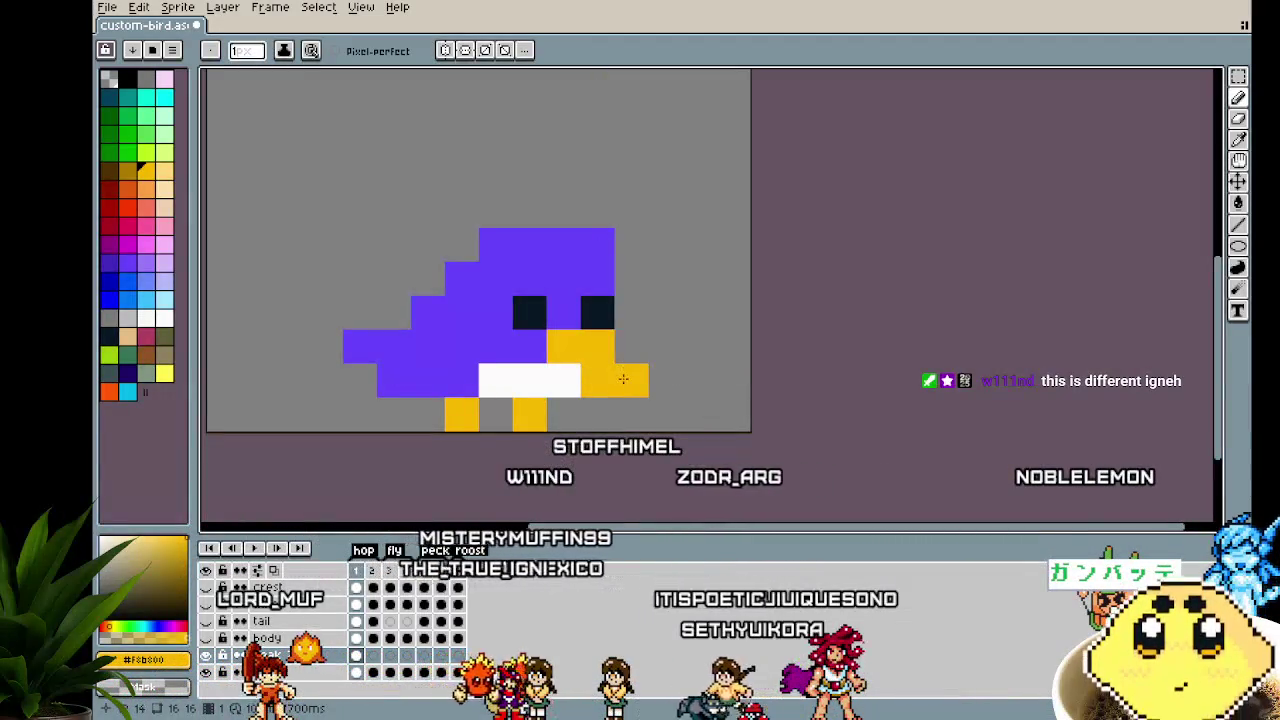
{"action": "key", "text": "ctrl+z"}
{"action": "left_click", "coordinate": [621, 380]}
{"action": "scroll", "coordinate": [594, 494], "scroll_direction": "down", "scroll_amount": 2}
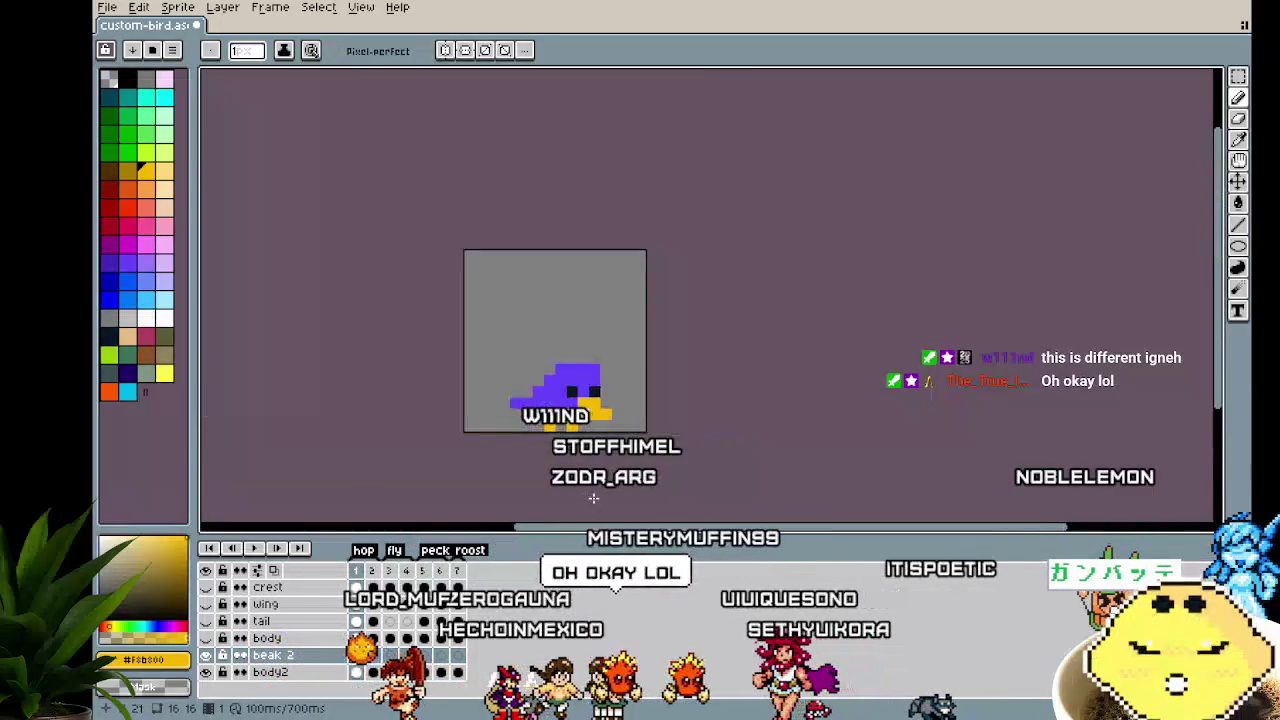
On frame 2, paint extra yellow pixels extending the beak to the right and downward
{"action": "scroll", "coordinate": [591, 496], "scroll_direction": "up", "scroll_amount": 2}
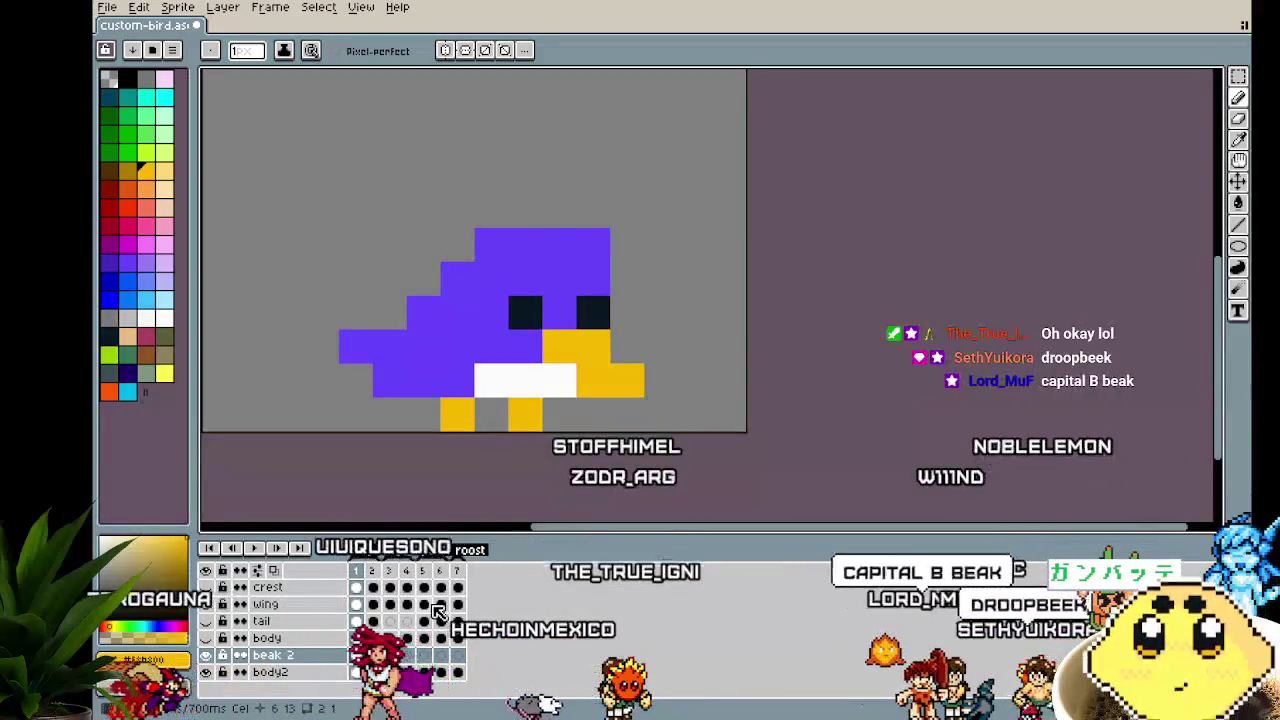
{"action": "mouse_move", "coordinate": [380, 449]}
{"action": "left_mouse_down"}
{"action": "mouse_move", "coordinate": [384, 409]}
{"action": "mouse_move", "coordinate": [421, 435]}
{"action": "left_mouse_up"}
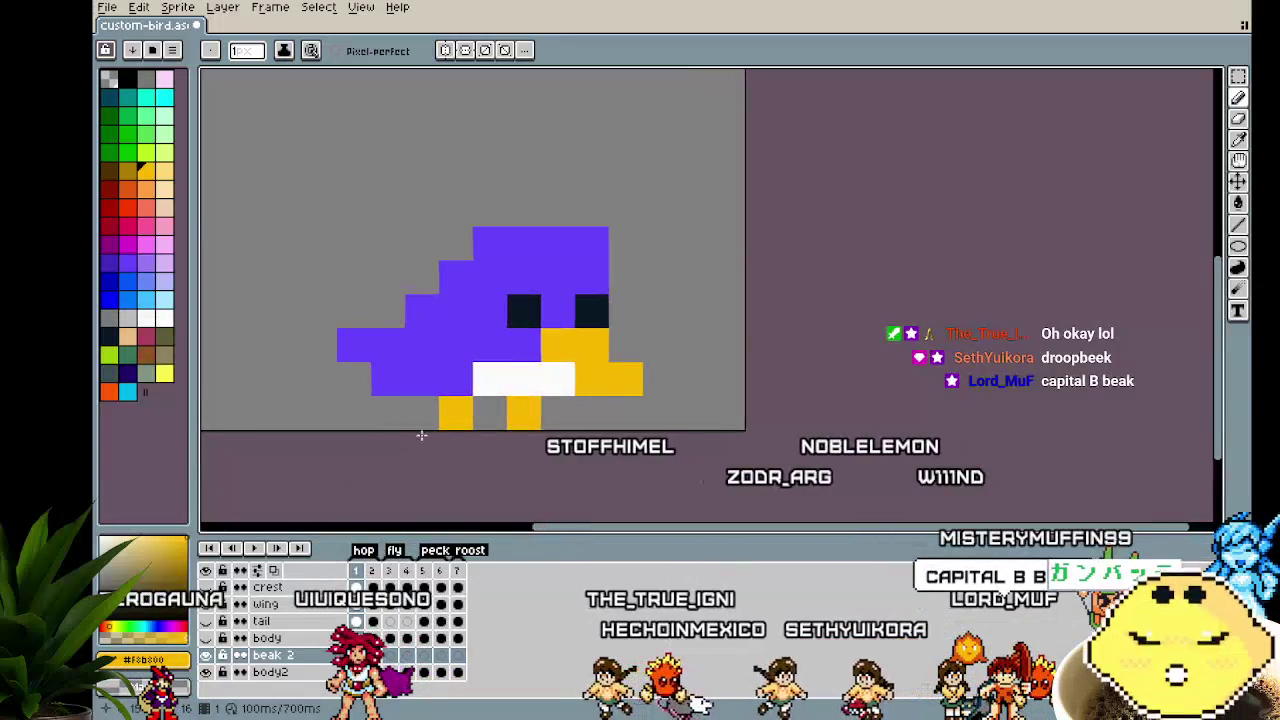
{"action": "scroll", "coordinate": [428, 480], "scroll_direction": "up", "scroll_amount": 1}
{"action": "left_click_drag", "start_coordinate": [440, 480], "coordinate": [386, 487]}
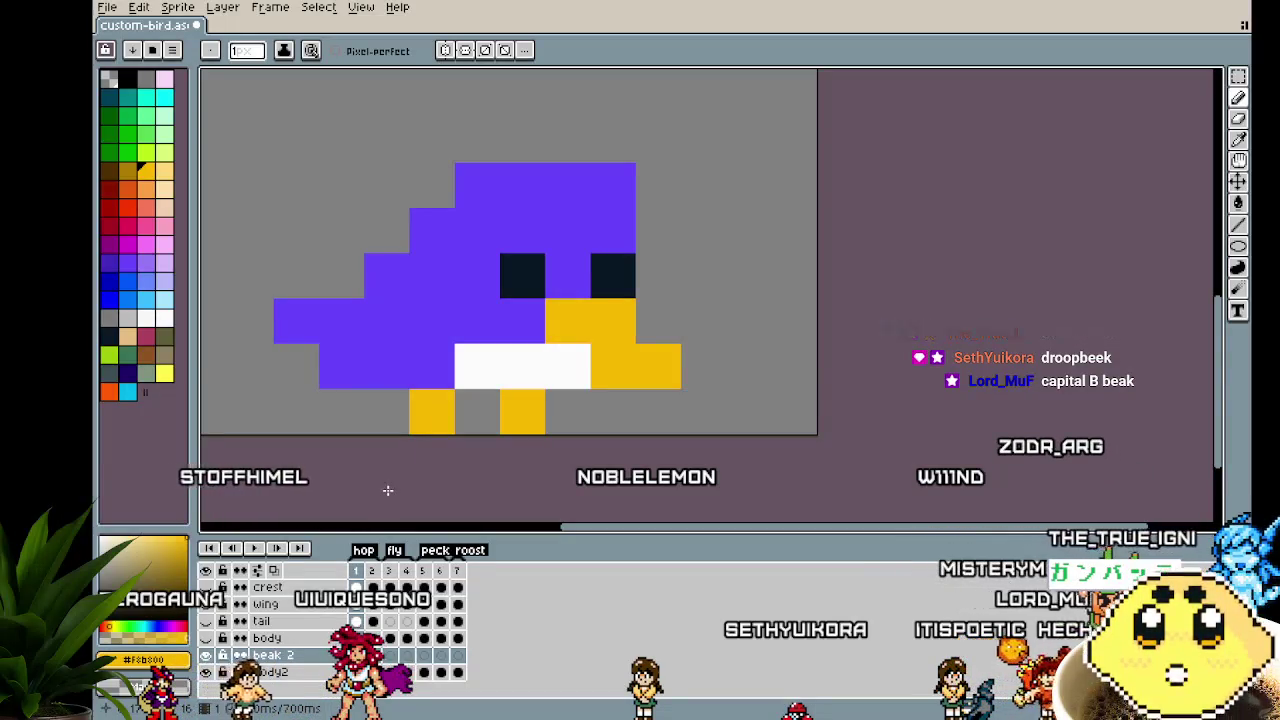
{"action": "left_click", "coordinate": [380, 664]}
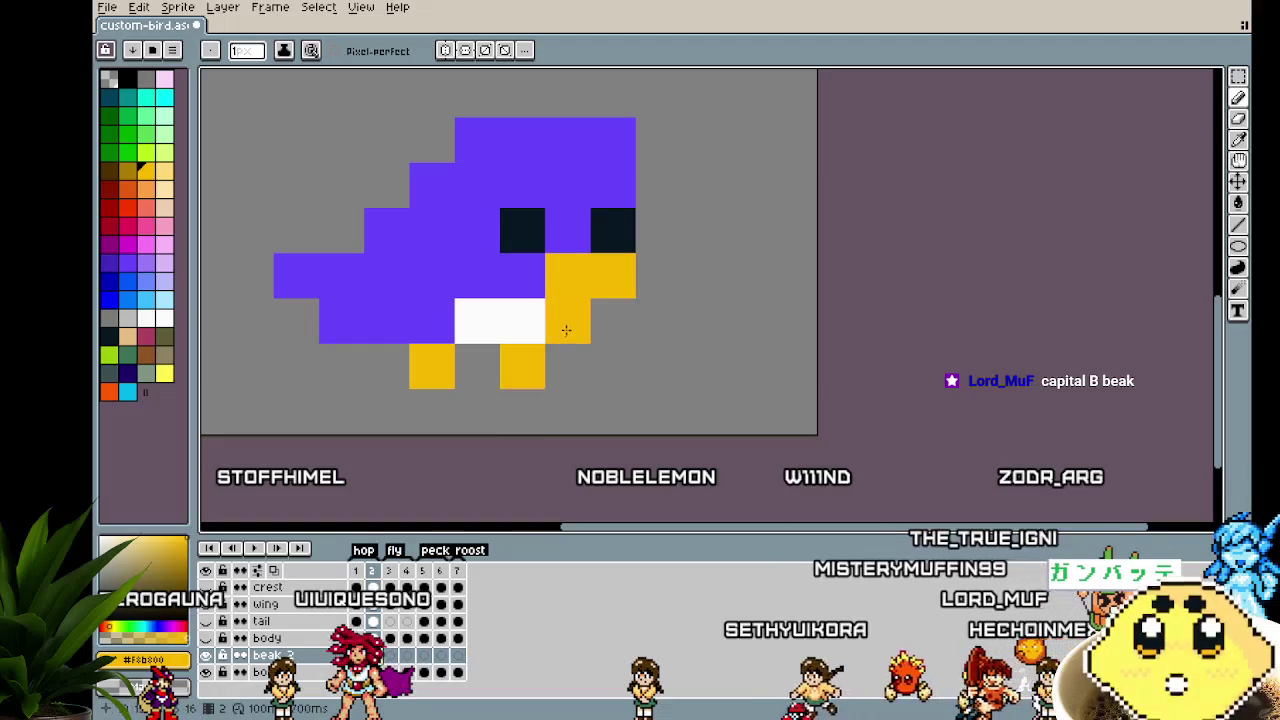
{"action": "left_click_drag", "start_coordinate": [605, 318], "coordinate": [612, 370]}
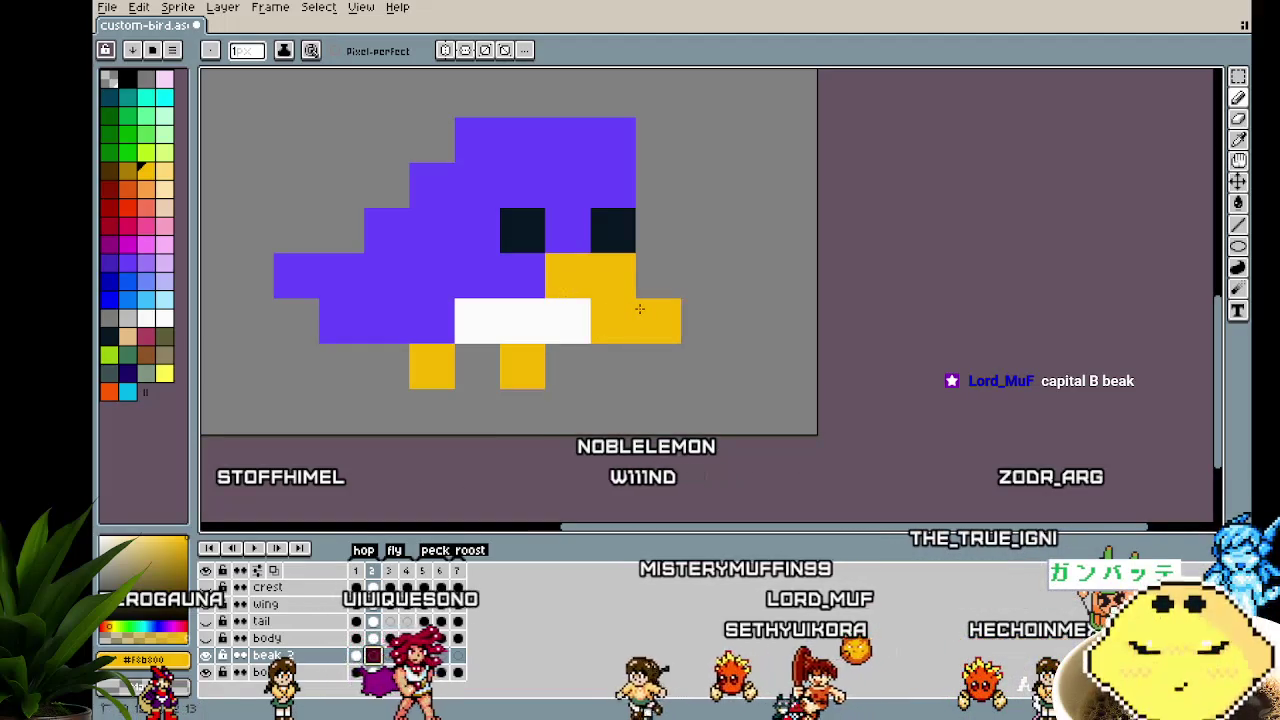
{"action": "key", "text": "period"}
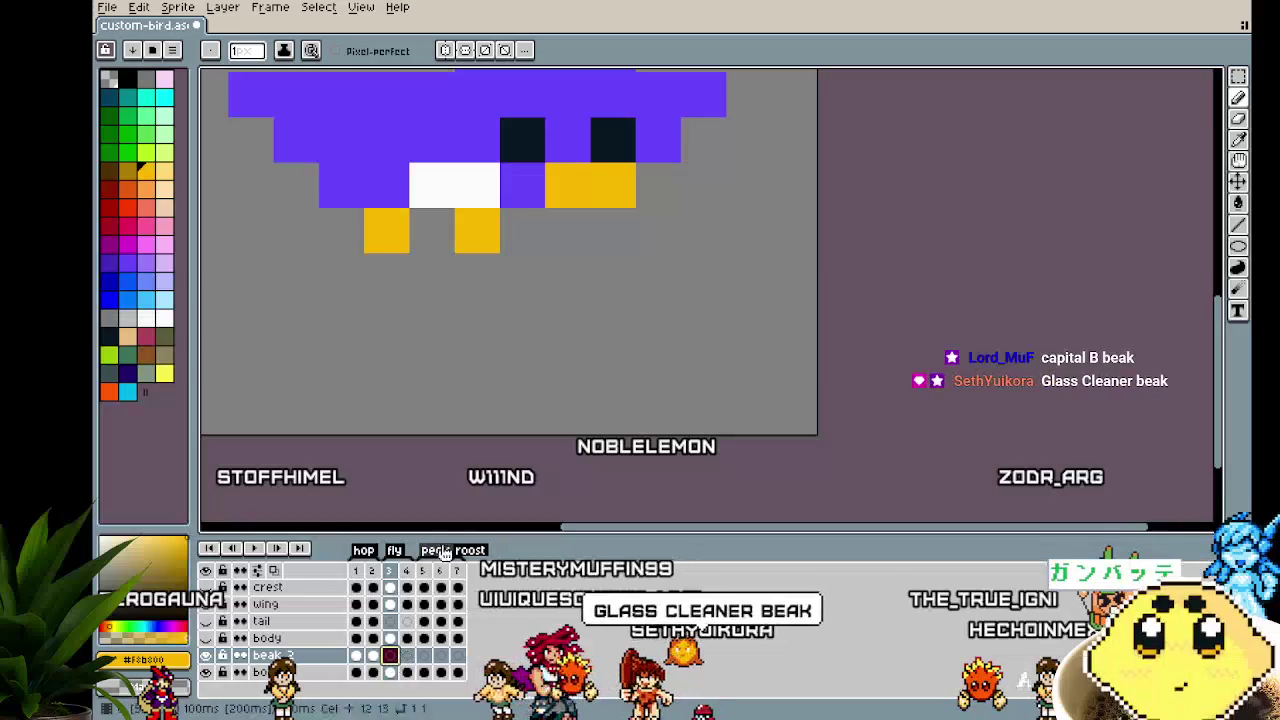
Paint two yellow lower-beak pixels on frames 3, 4 and 6, clearing the old pixel on frame 3
{"action": "right_click", "coordinate": [575, 218]}
{"action": "left_click_drag", "start_coordinate": [612, 230], "coordinate": [647, 218]}
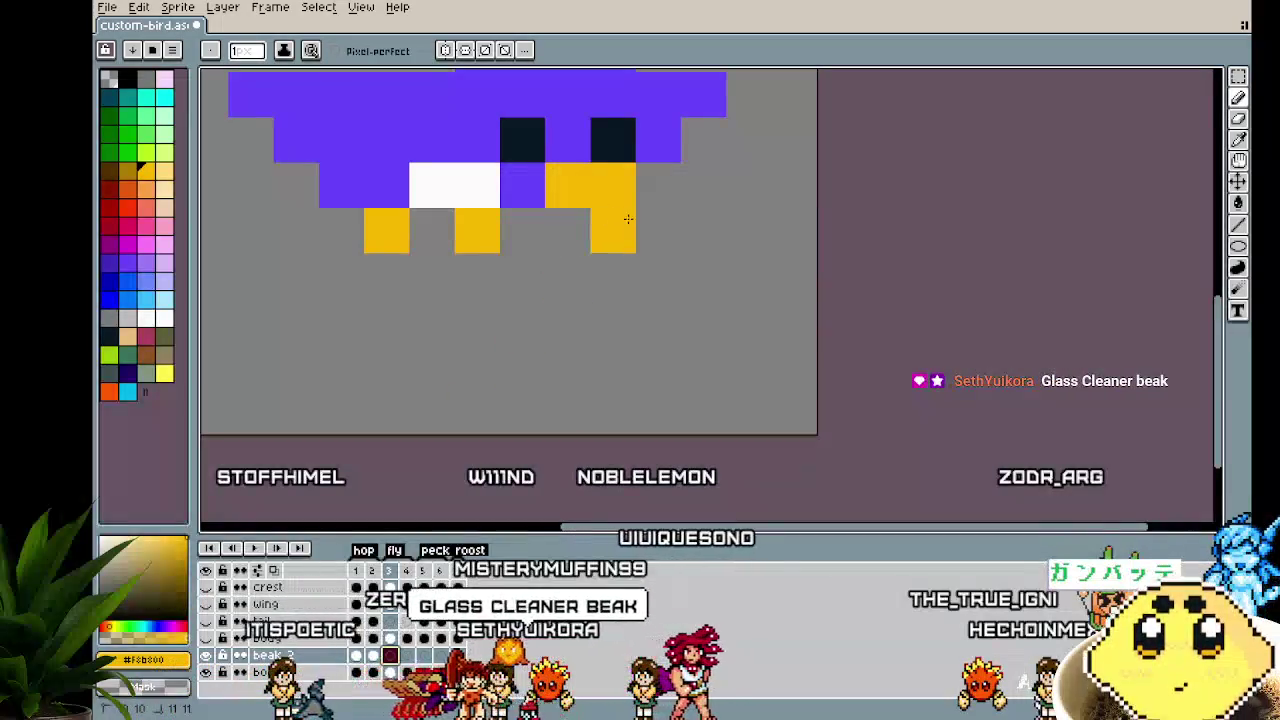
{"action": "left_click", "coordinate": [407, 672]}
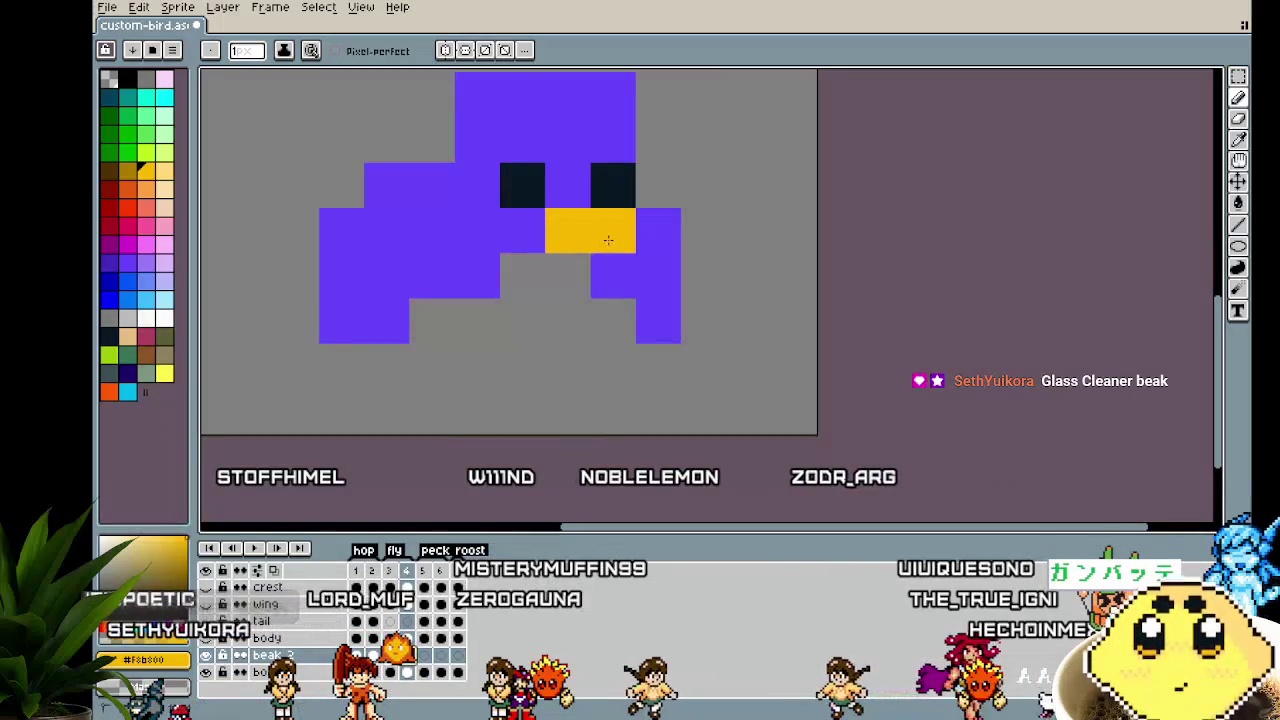
{"action": "left_click_drag", "start_coordinate": [612, 274], "coordinate": [660, 270]}
{"action": "key", "text": "."}
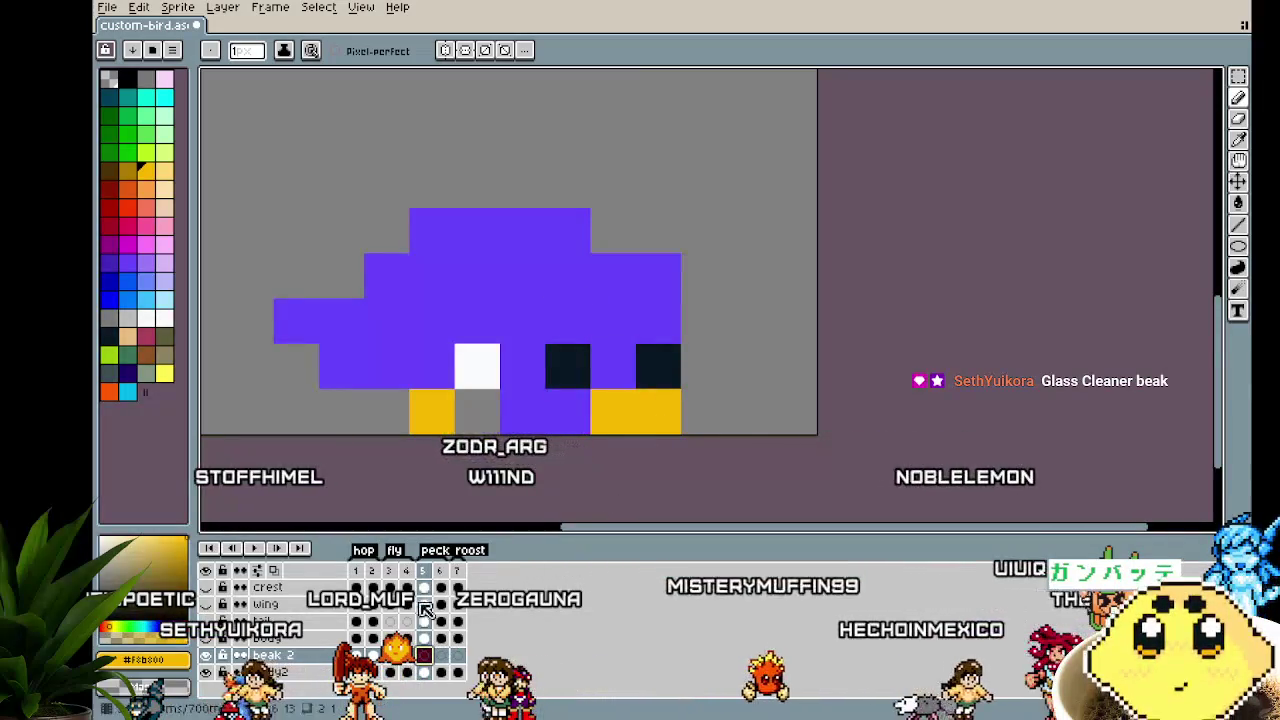
{"action": "key", "text": "."}
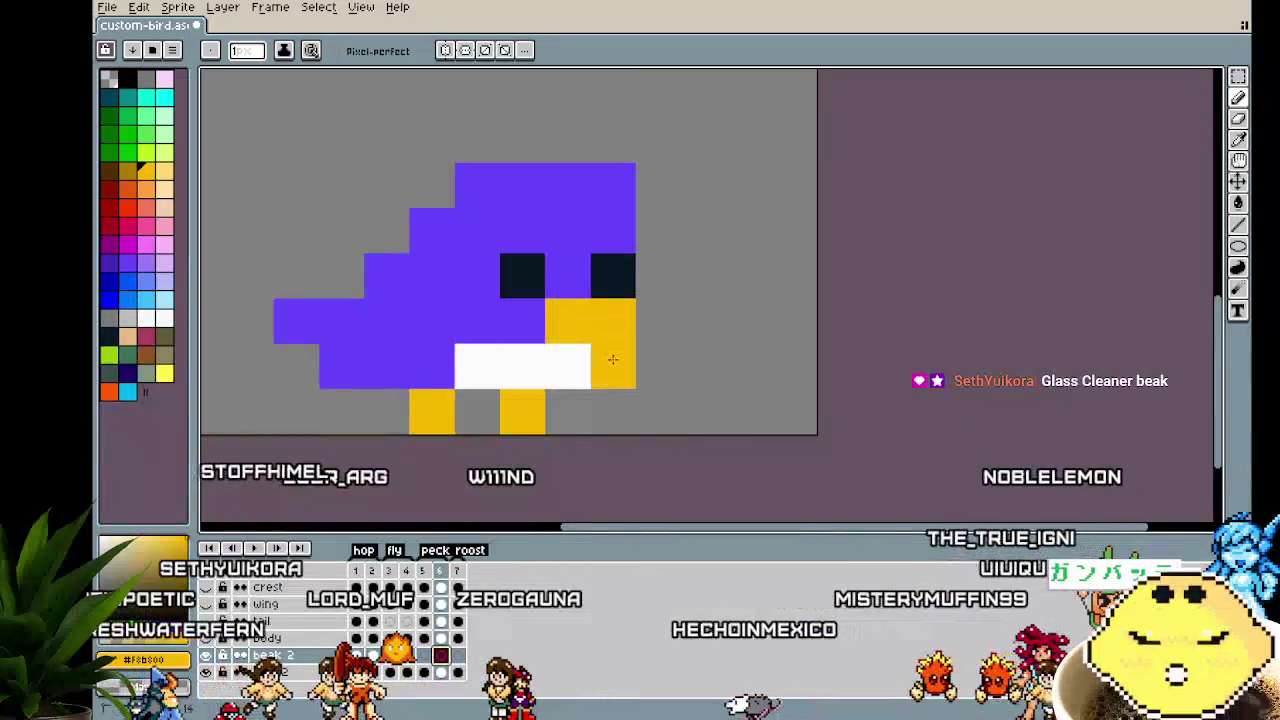
{"action": "left_click_drag", "start_coordinate": [612, 365], "coordinate": [658, 365]}
{"action": "left_click", "coordinate": [459, 657]}
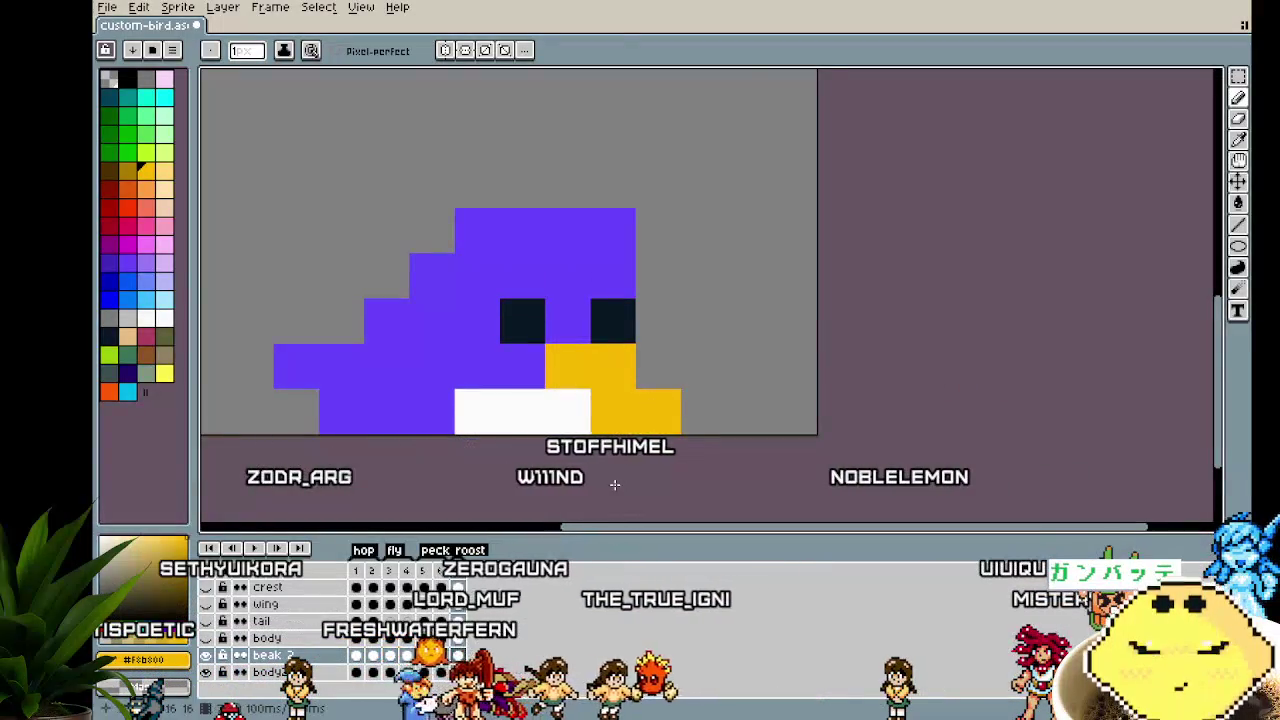
Play and preview the animation, then hide the beak 2 layer to show the short beak
{"action": "scroll", "coordinate": [611, 433], "scroll_direction": "down", "scroll_amount": 1}
{"action": "key", "text": "Return"}
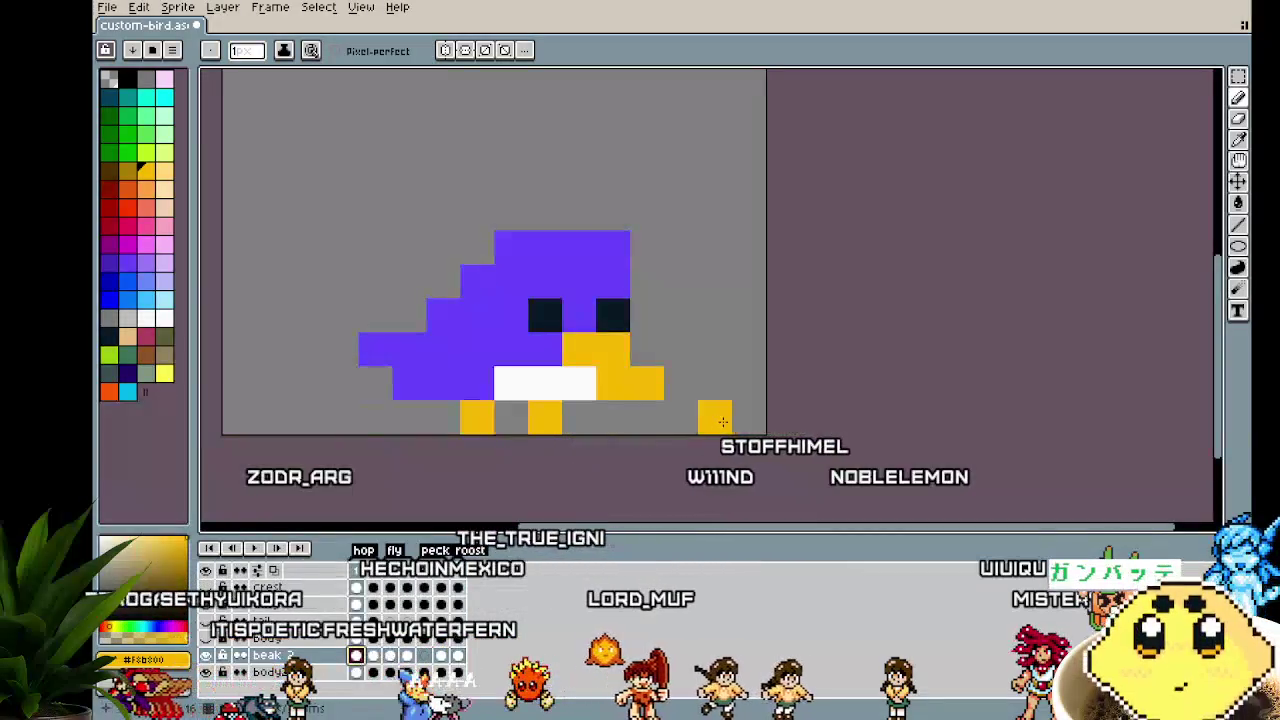
{"action": "left_click_drag", "start_coordinate": [737, 488], "coordinate": [758, 483]}
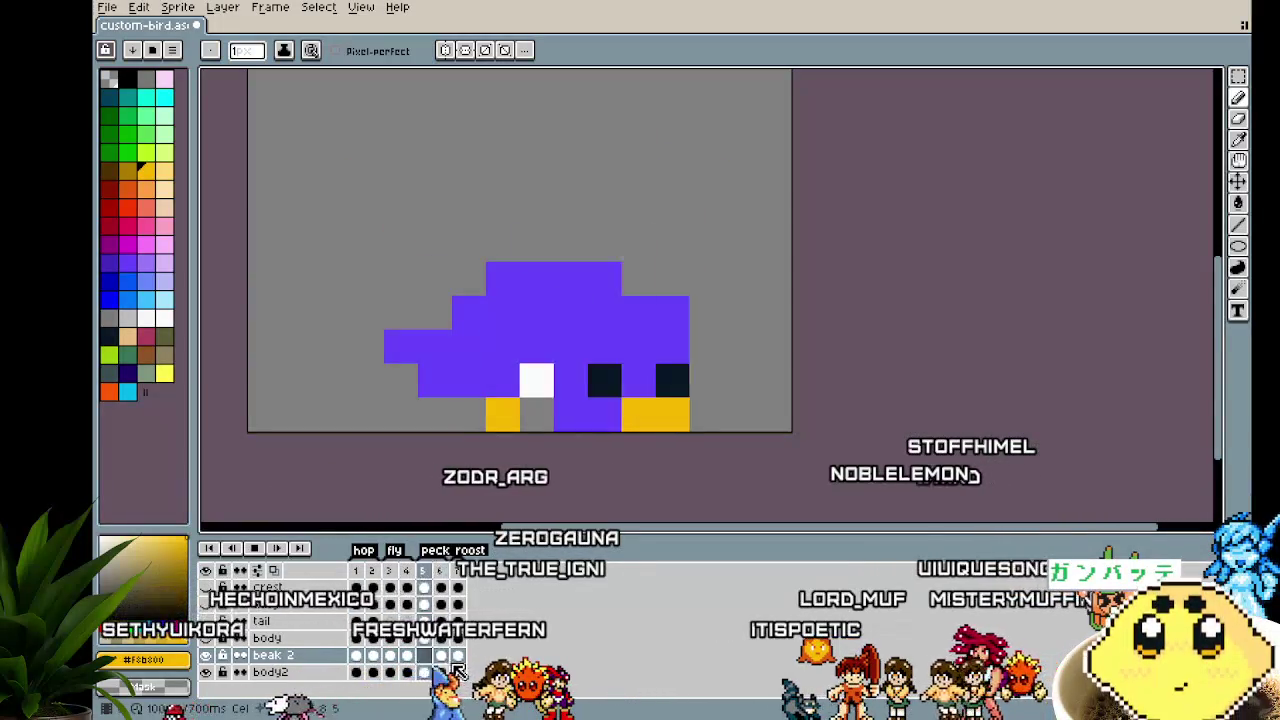
{"action": "left_click", "coordinate": [457, 657]}
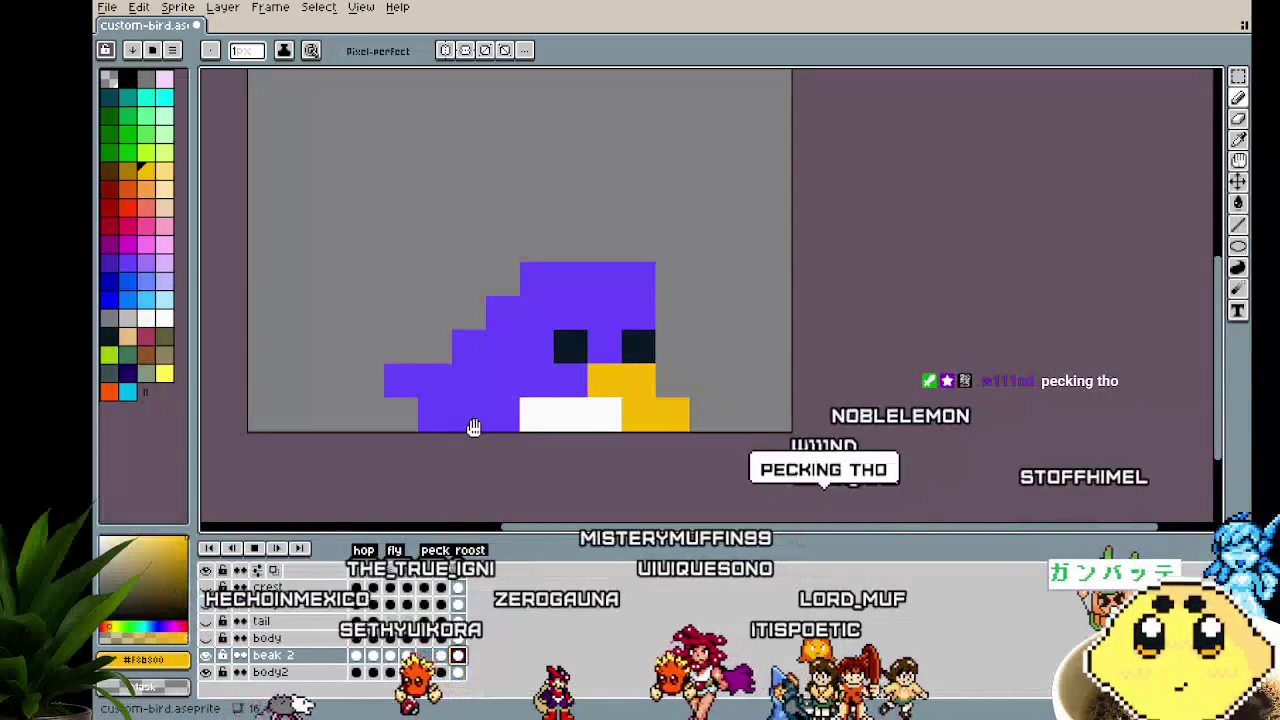
{"action": "left_click_drag", "start_coordinate": [473, 427], "coordinate": [443, 430]}
{"action": "key", "text": "Return"}
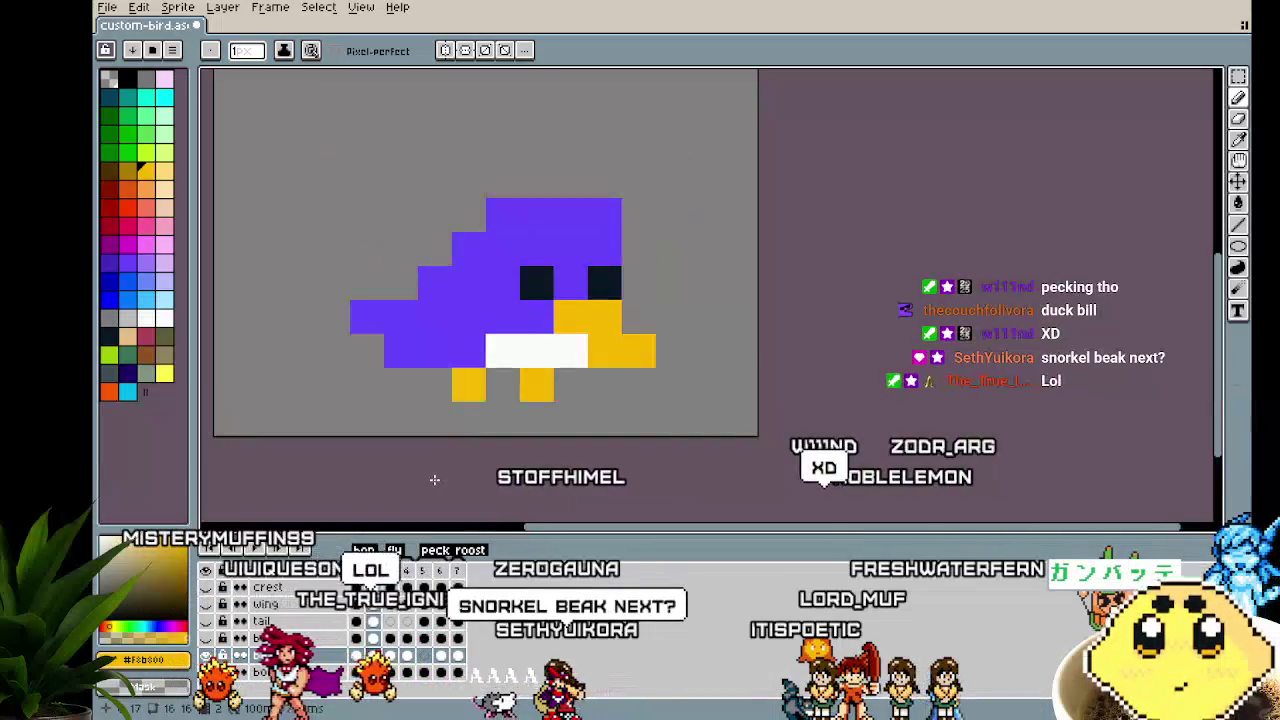
{"action": "scroll", "coordinate": [434, 480], "scroll_direction": "right", "scroll_amount": 2}
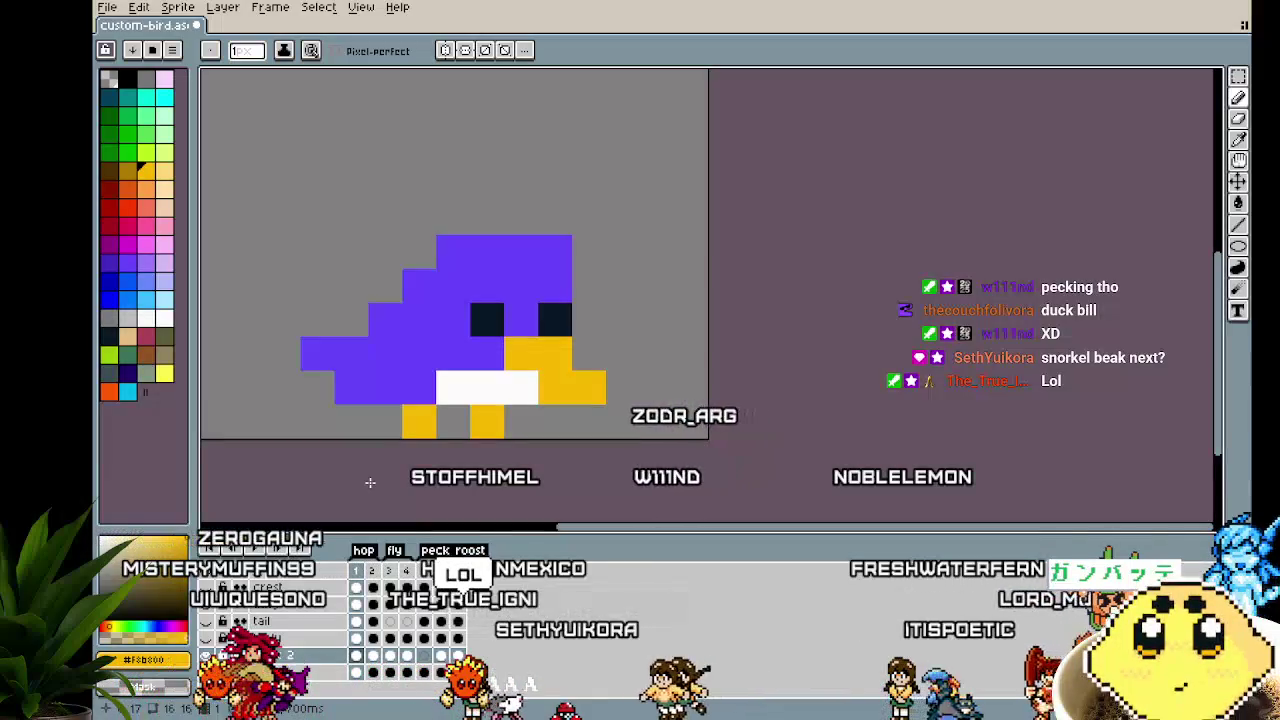
{"action": "left_click", "coordinate": [340, 148]}
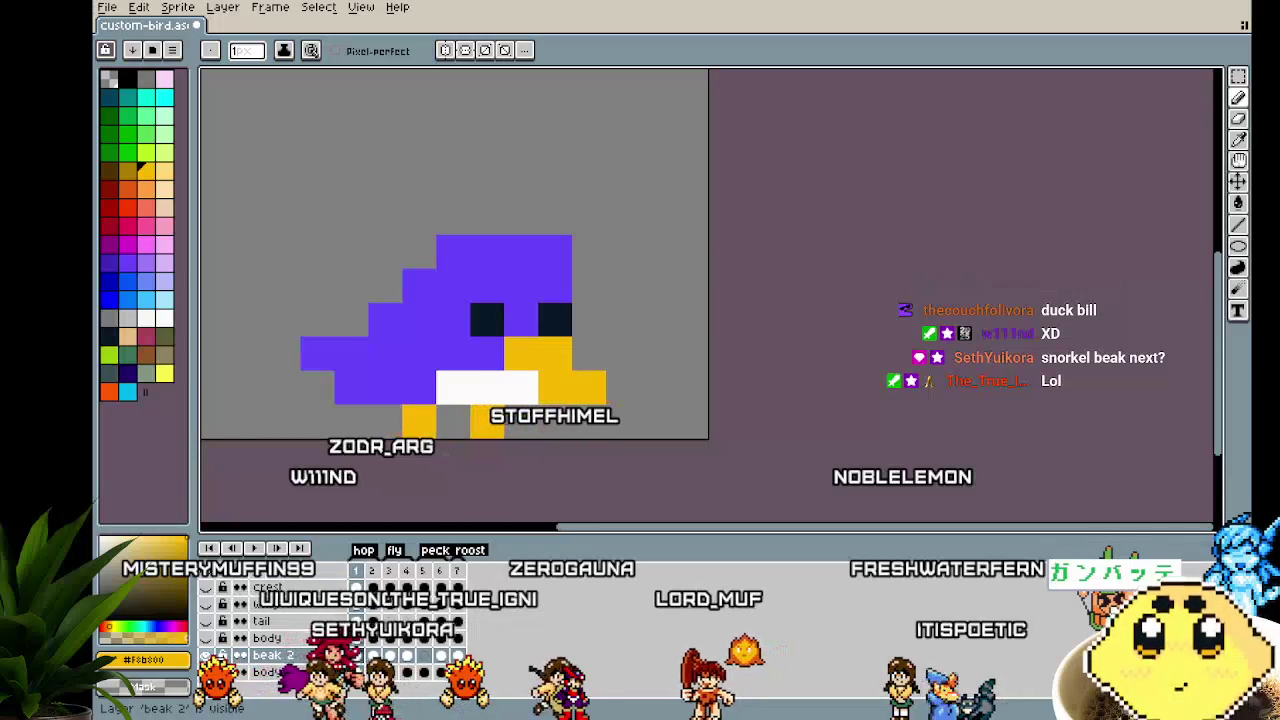
{"action": "left_click", "coordinate": [283, 620]}
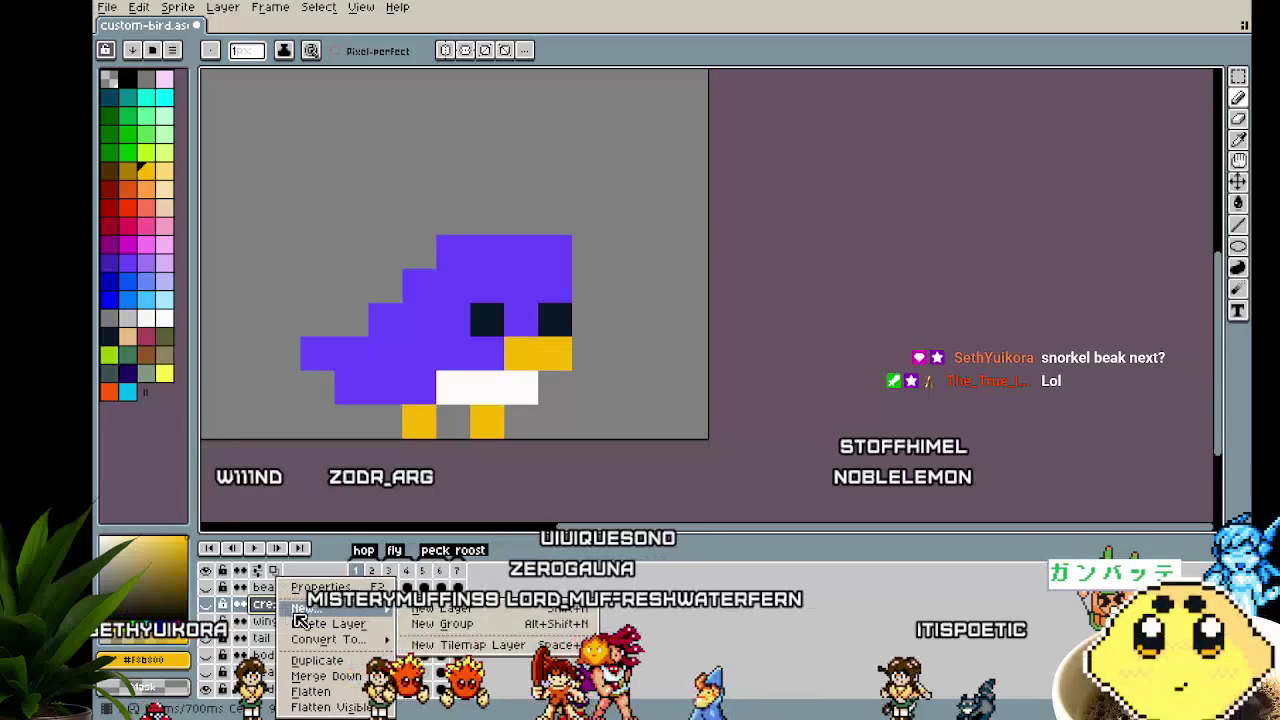
Add a new layer just above body2 and name it crest2
{"action": "left_click", "coordinate": [440, 607]}
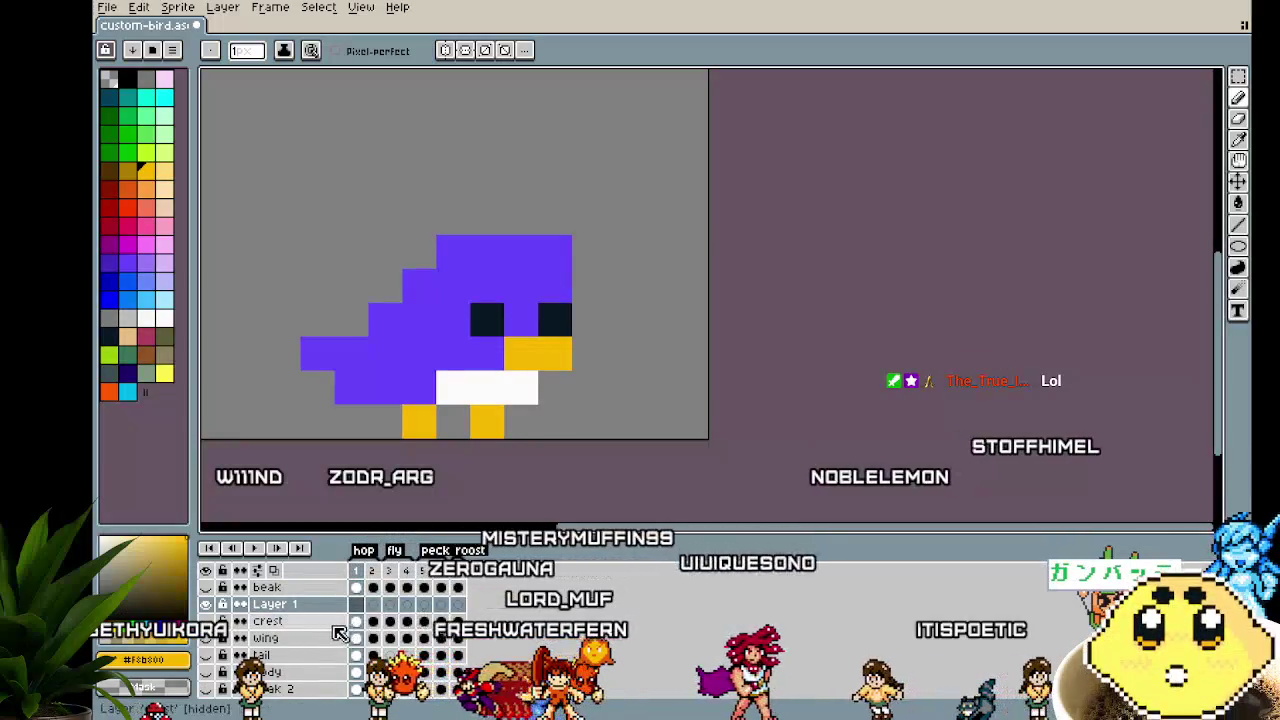
{"action": "left_click_drag", "start_coordinate": [309, 614], "coordinate": [290, 584]}
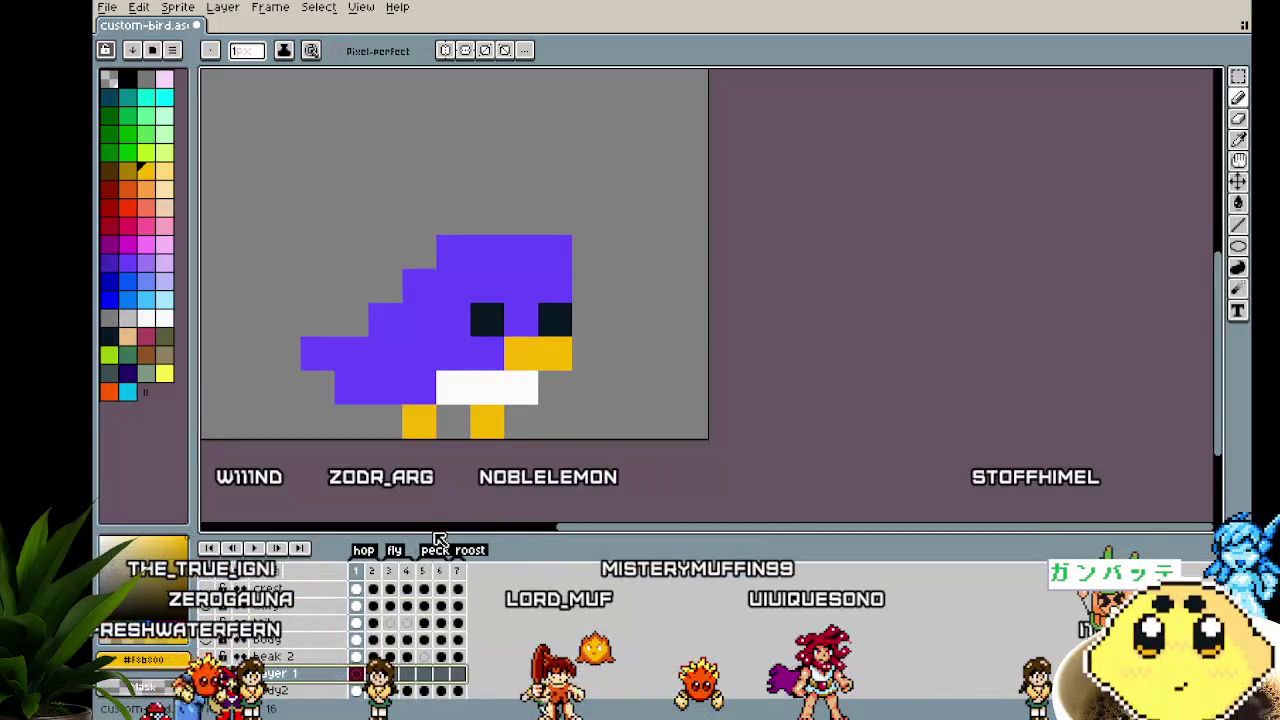
{"action": "left_click_drag", "start_coordinate": [440, 535], "coordinate": [440, 500]}
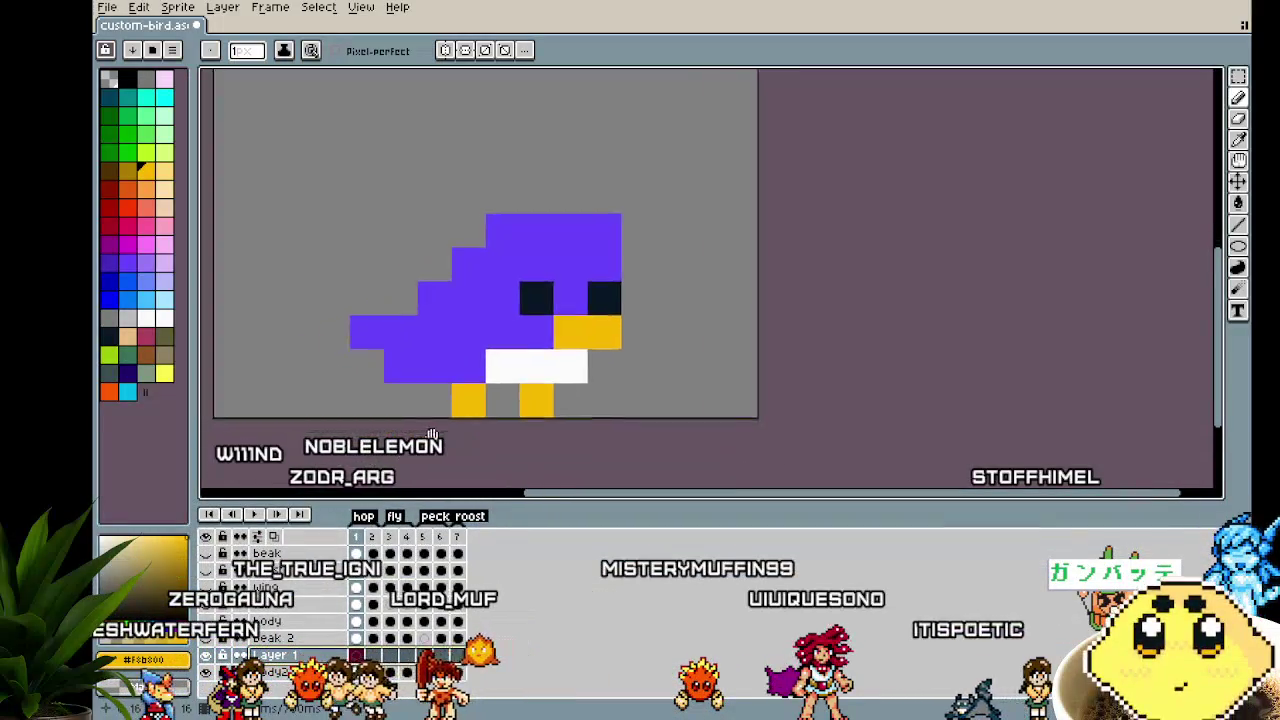
{"action": "double_click", "coordinate": [272, 656]}
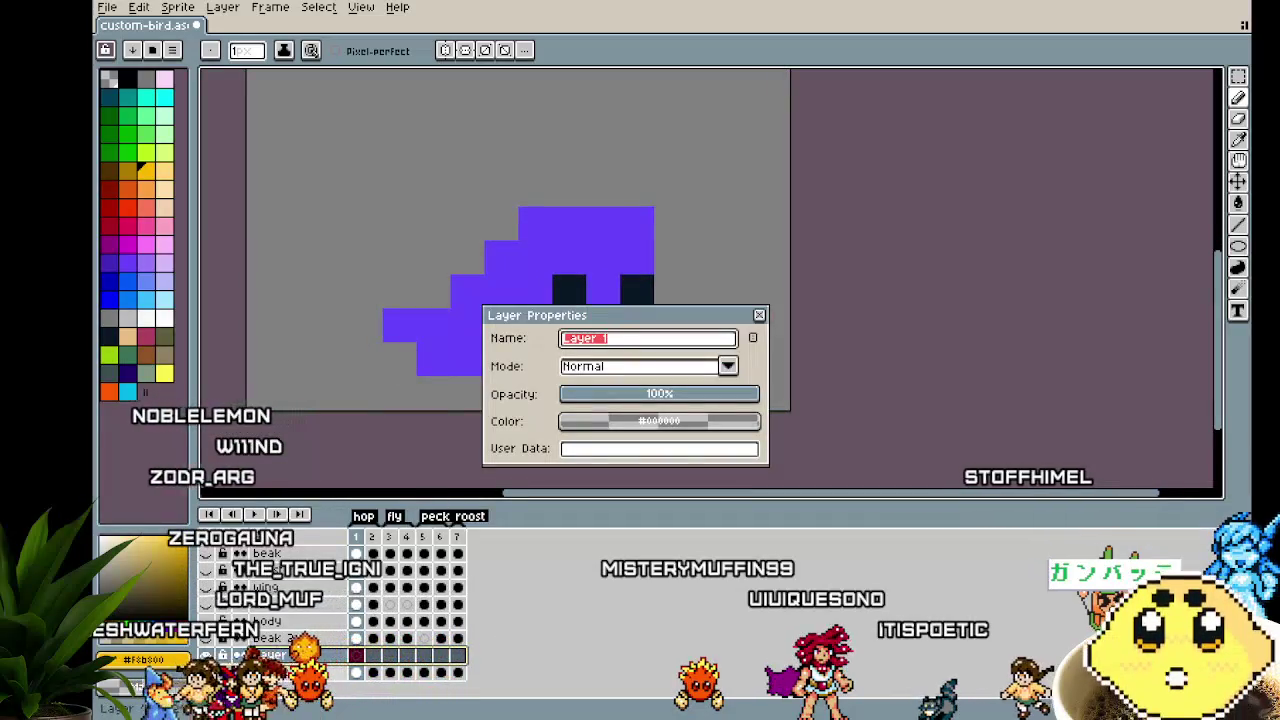
{"action": "type", "text": "crest2"}
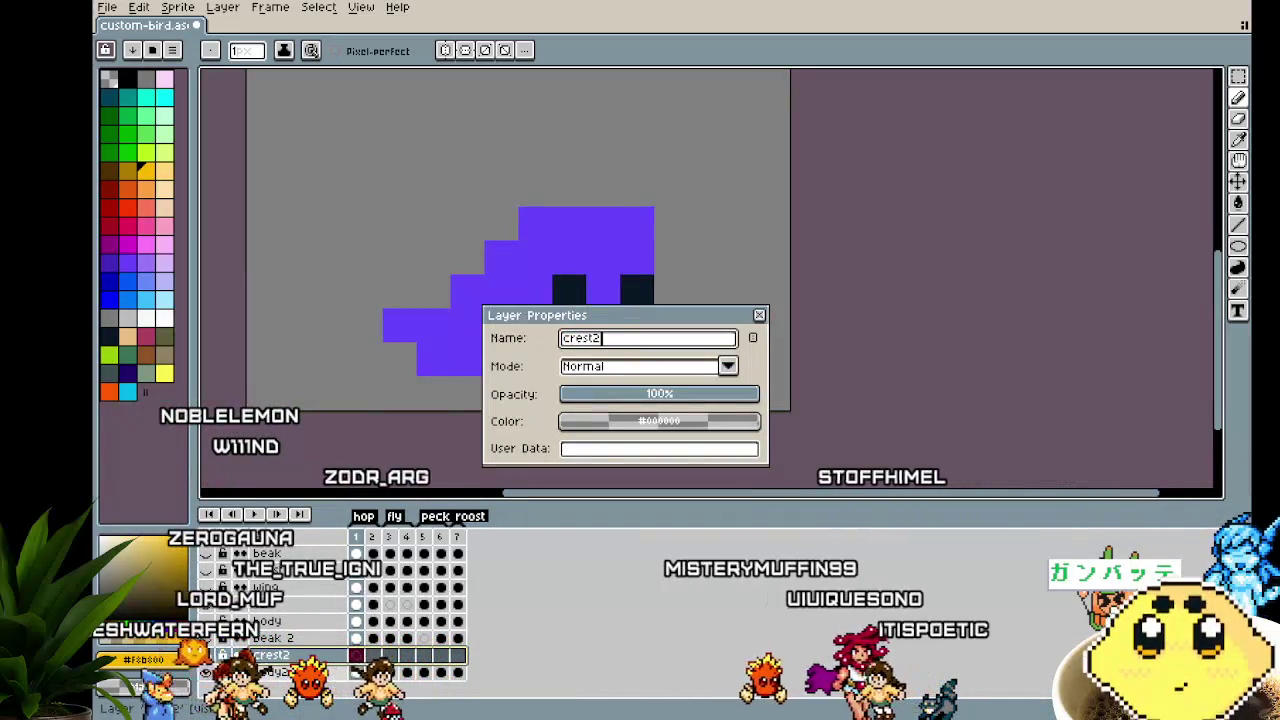
{"action": "key", "text": "Return"}
Rename the beak 2 layer to beak2 and select crest2 for drawing
{"action": "double_click", "coordinate": [272, 638]}
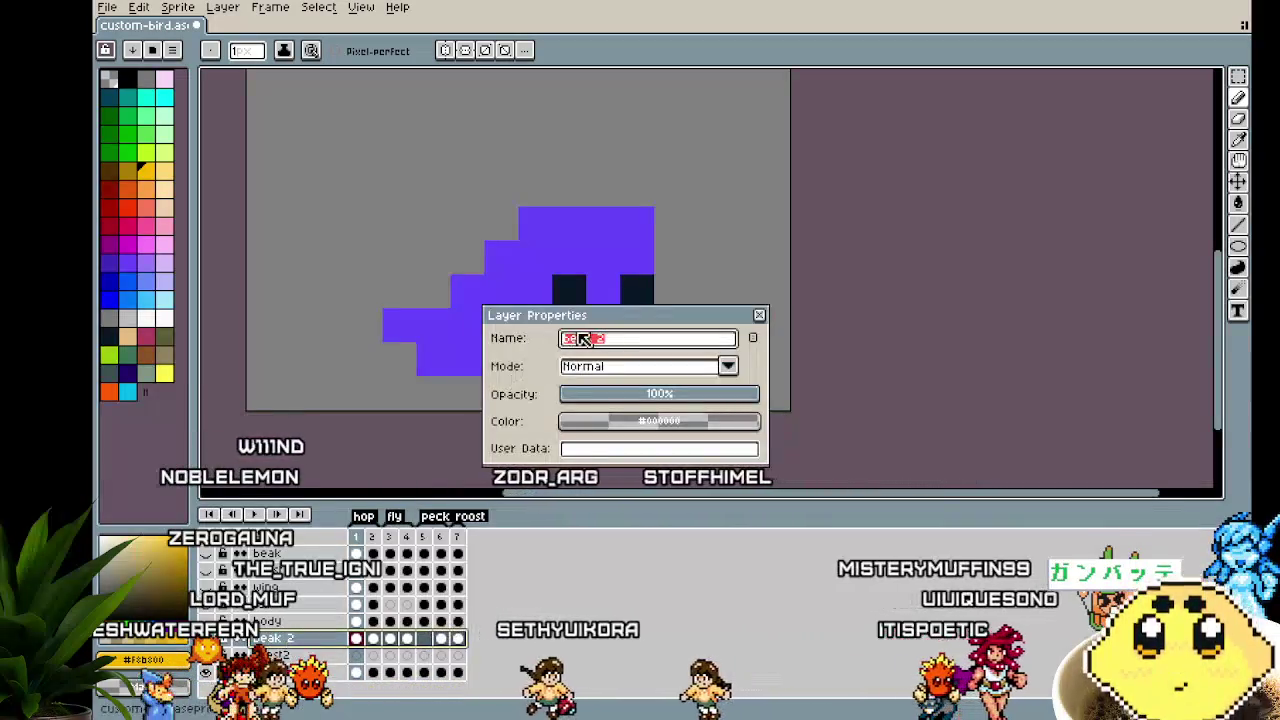
{"action": "type", "text": "beak2"}
{"action": "key", "text": "Return"}
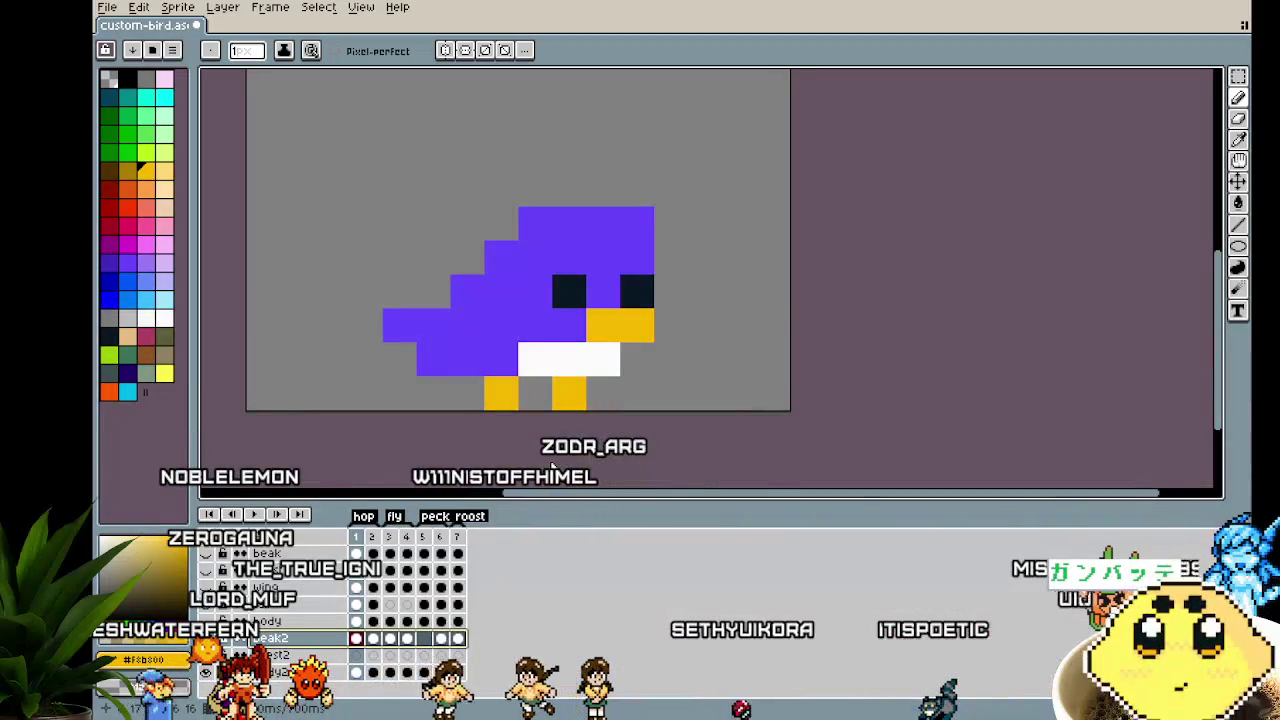
{"action": "left_click_drag", "start_coordinate": [551, 466], "coordinate": [442, 487]}
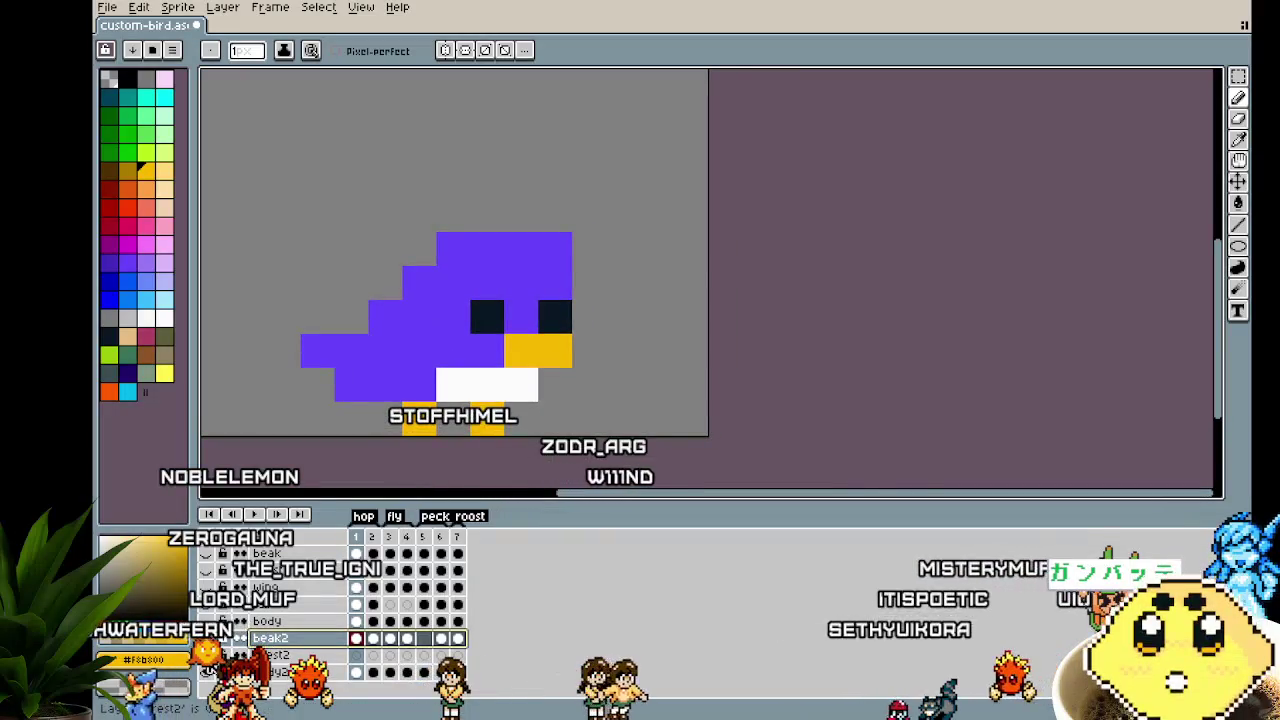
{"action": "key", "text": "Down"}
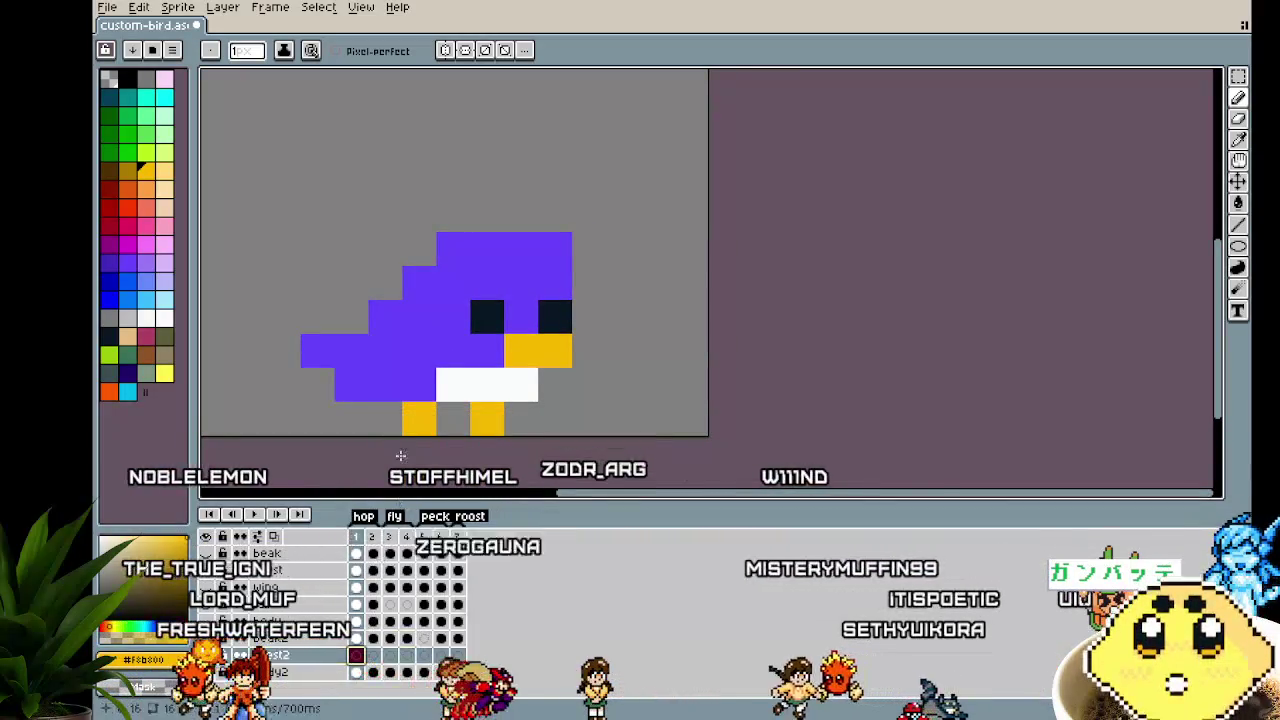
Adjust the crest layer's yellow placeholder, toggling between the Move and Pencil tools
{"action": "left_click_drag", "start_coordinate": [391, 386], "coordinate": [391, 410]}
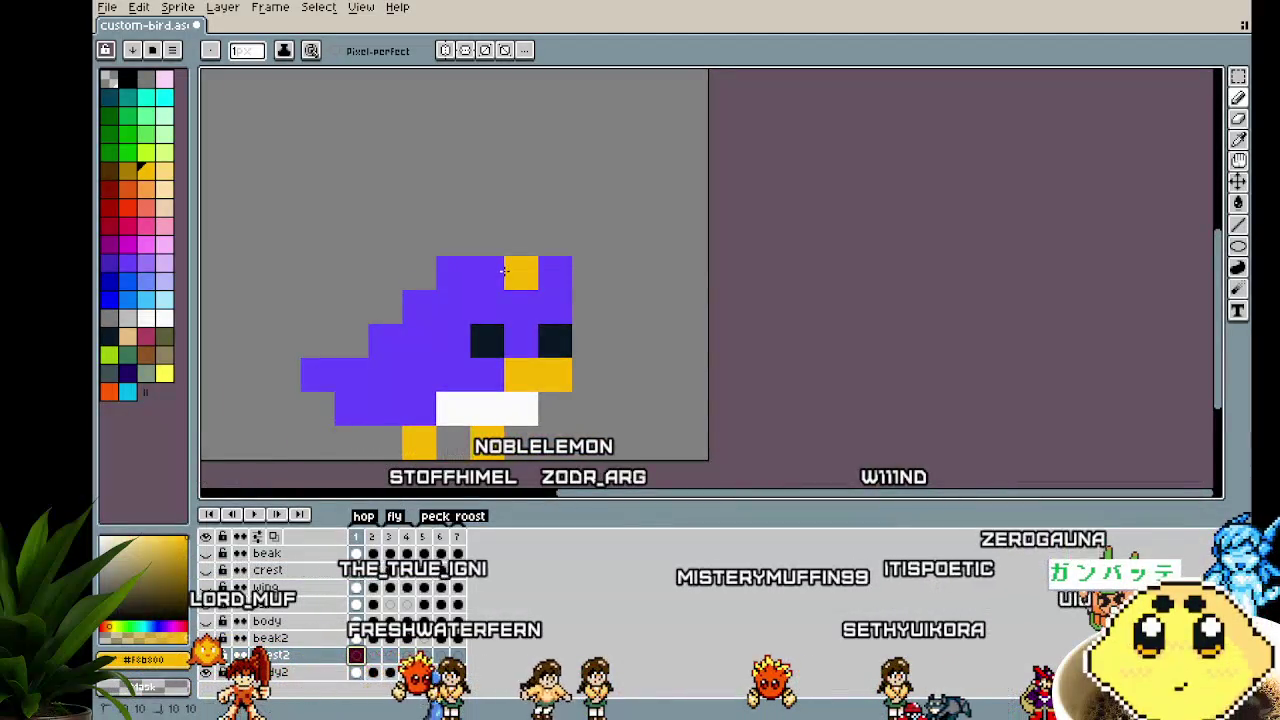
{"action": "scroll", "coordinate": [360, 450], "scroll_direction": "down", "scroll_amount": 3}
{"action": "scroll", "coordinate": [358, 449], "scroll_direction": "up", "scroll_amount": 1}
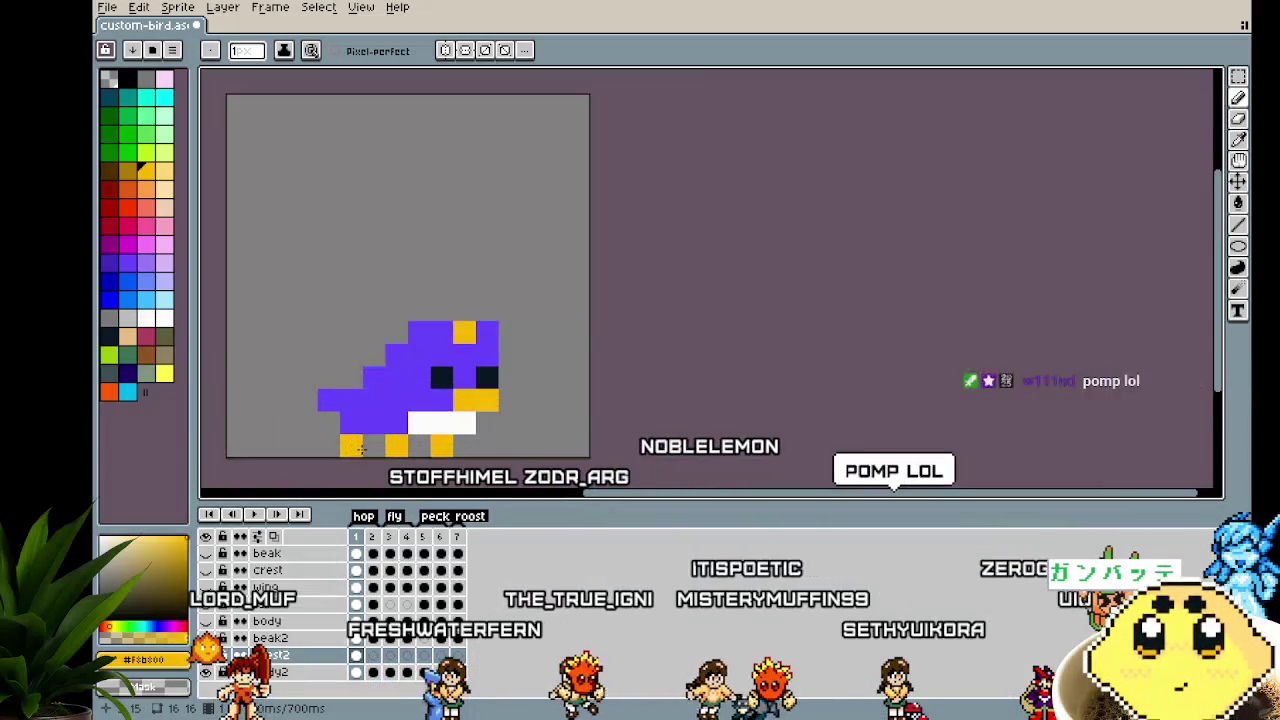
{"action": "scroll", "coordinate": [356, 445], "scroll_direction": "up", "scroll_amount": 1}
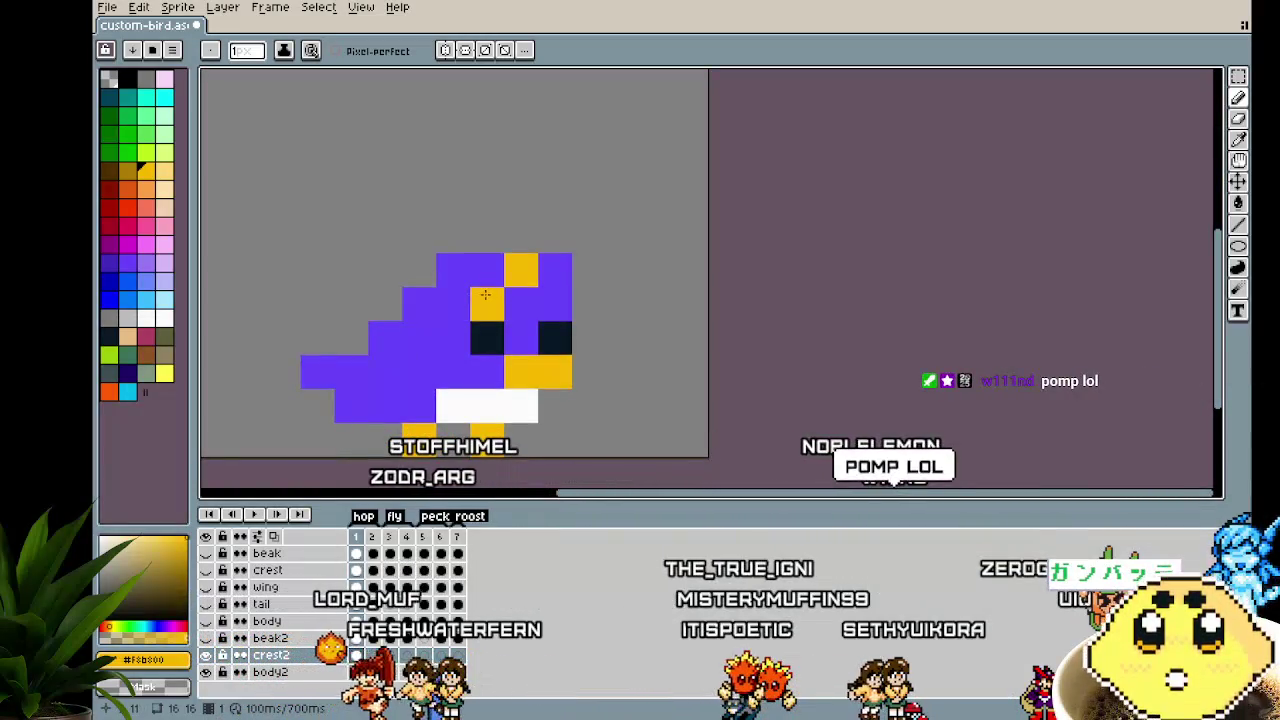
{"action": "left_click", "coordinate": [555, 303]}
{"action": "key", "text": "v"}
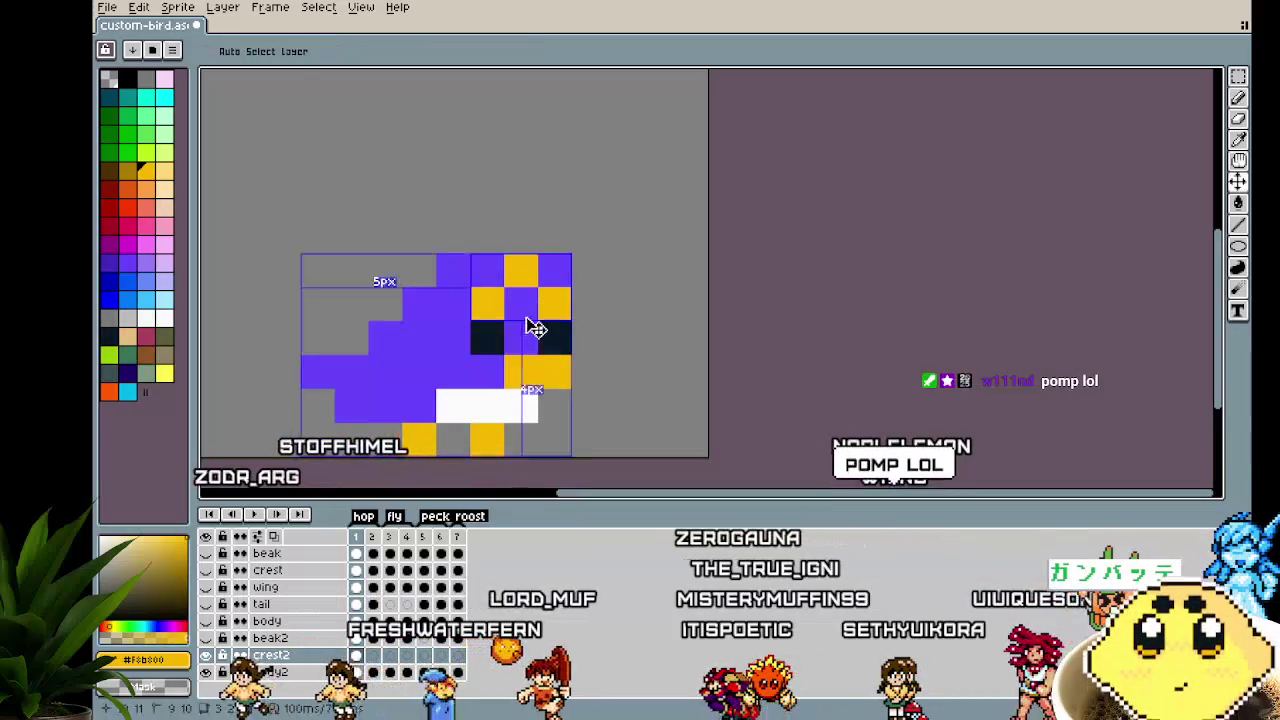
{"action": "key", "text": "b"}
{"action": "scroll", "coordinate": [452, 449], "scroll_direction": "down", "scroll_amount": 3}
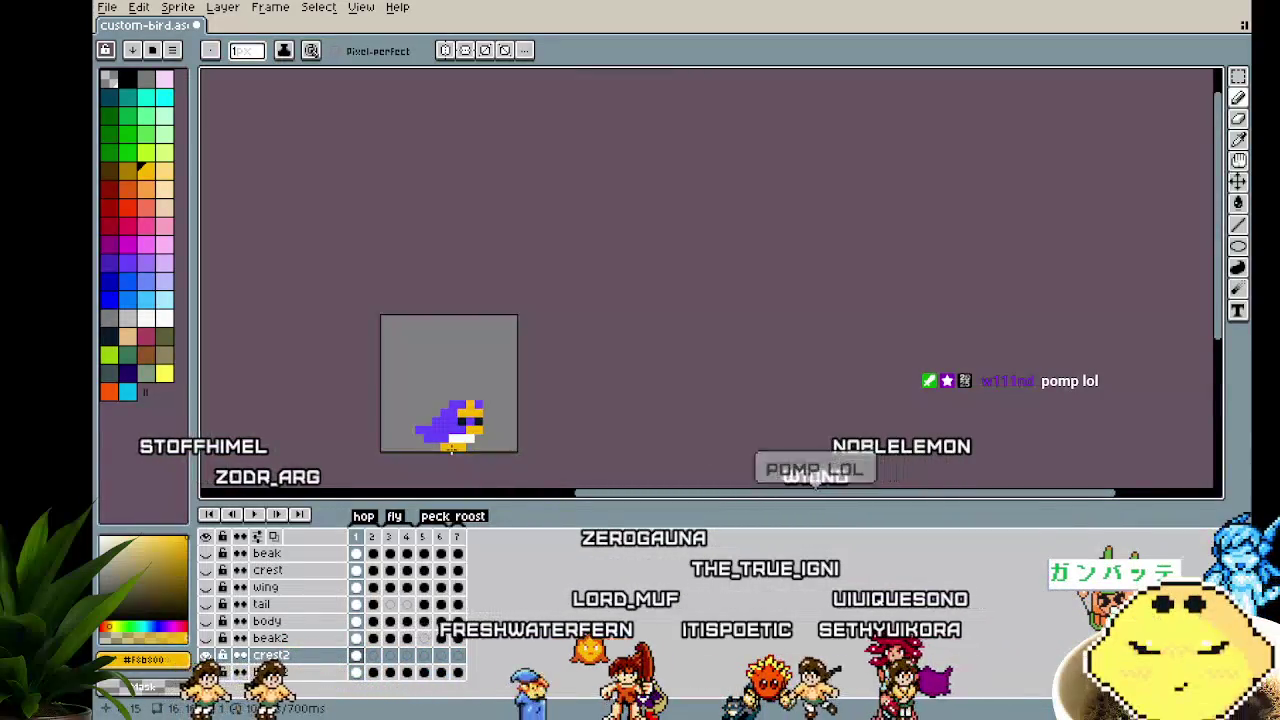
{"action": "scroll", "coordinate": [451, 449], "scroll_direction": "up", "scroll_amount": 1}
{"action": "scroll", "coordinate": [487, 326], "scroll_direction": "up", "scroll_amount": 1}
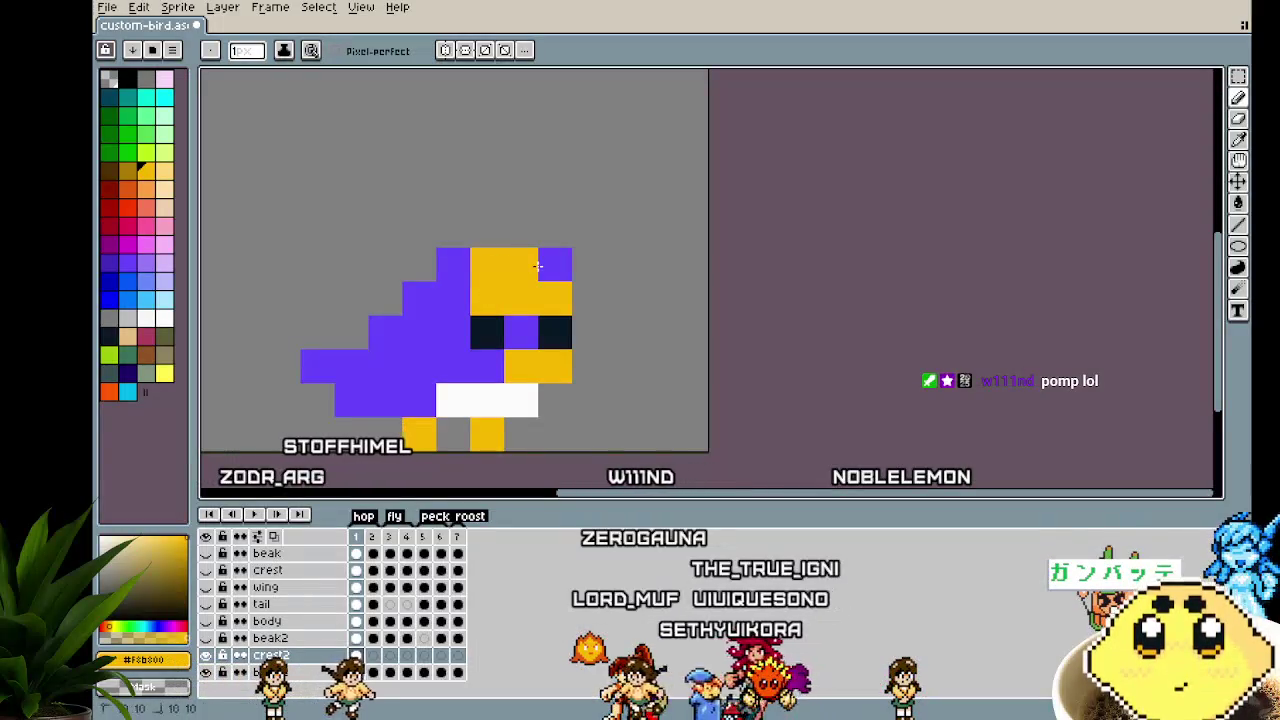
{"action": "key", "text": "v"}
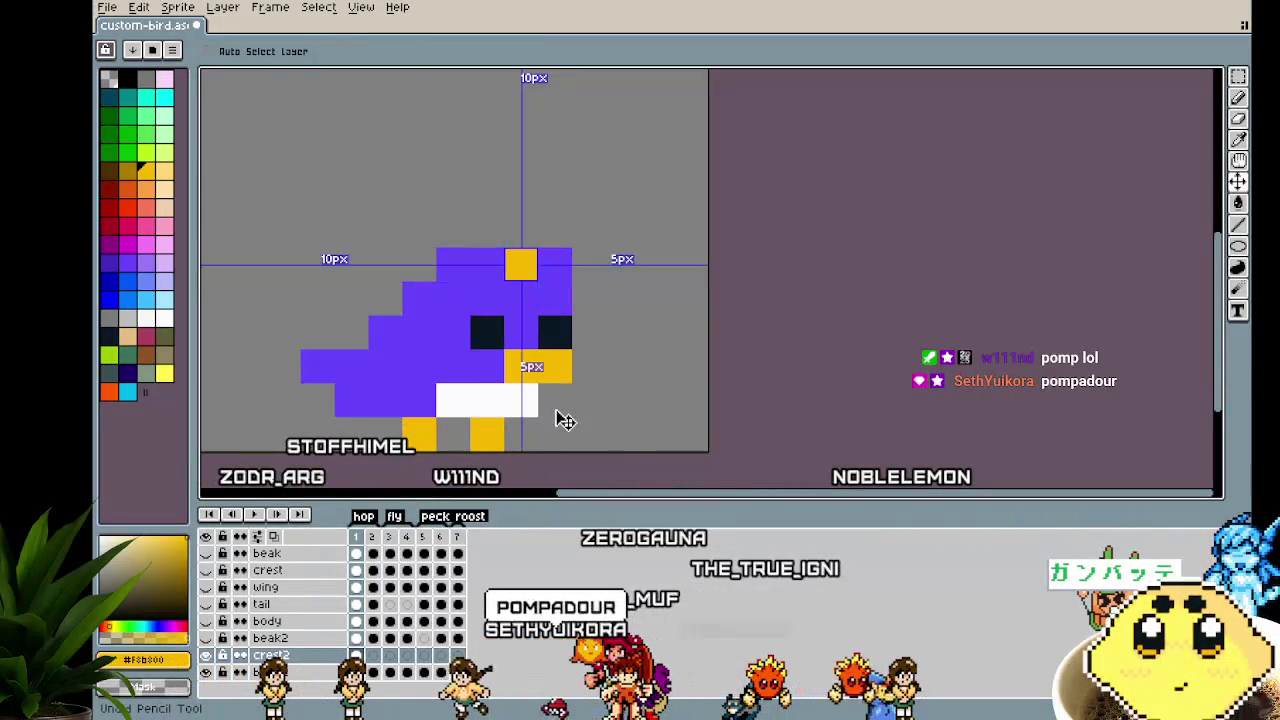
{"action": "key", "text": "b"}
Eyedrop the purple body colour and draw two purple crest pixels above the head
{"action": "left_click", "coordinate": [529, 283], "text": "alt"}
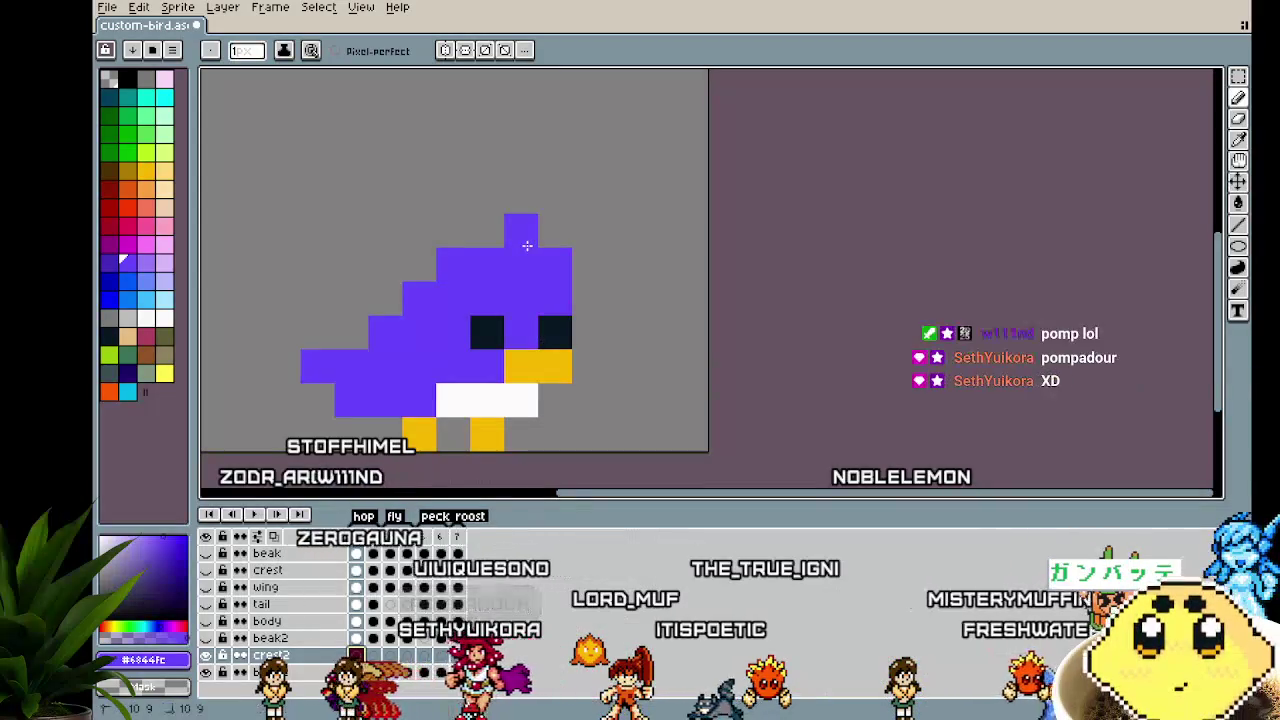
{"action": "left_click_drag", "start_coordinate": [521, 197], "coordinate": [501, 197]}
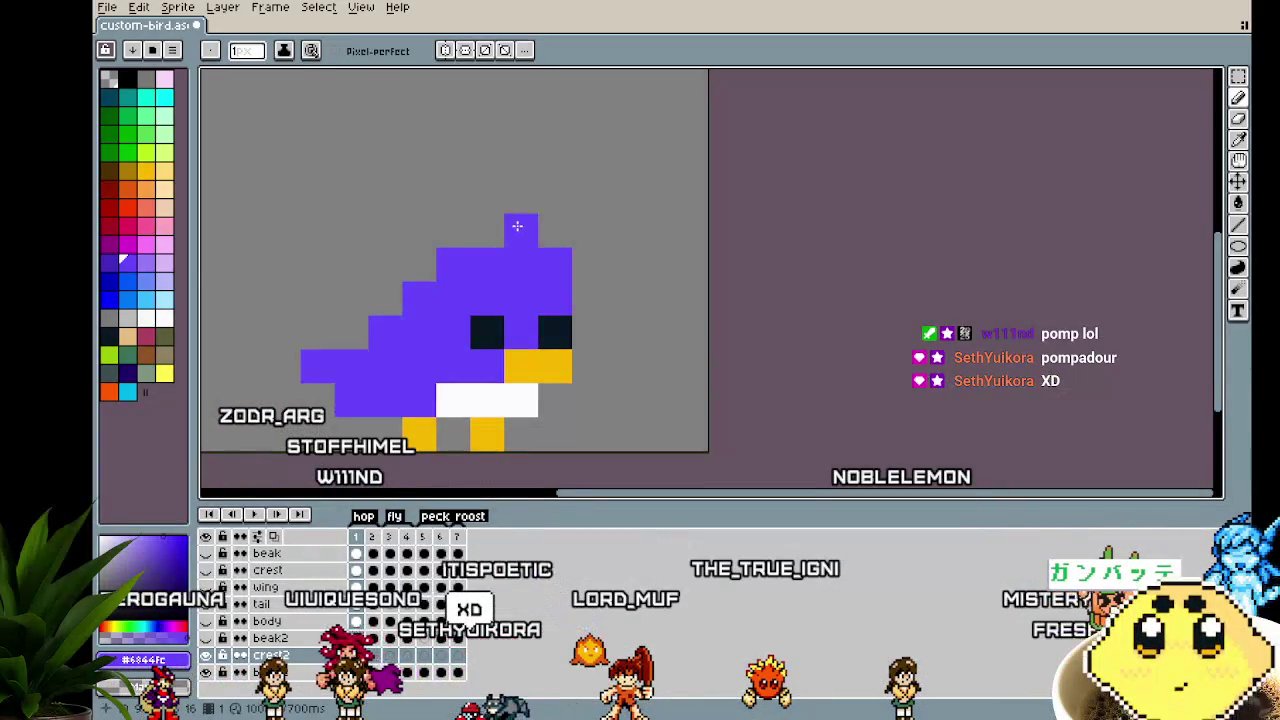
{"action": "scroll", "coordinate": [291, 402], "scroll_direction": "down", "scroll_amount": 3}
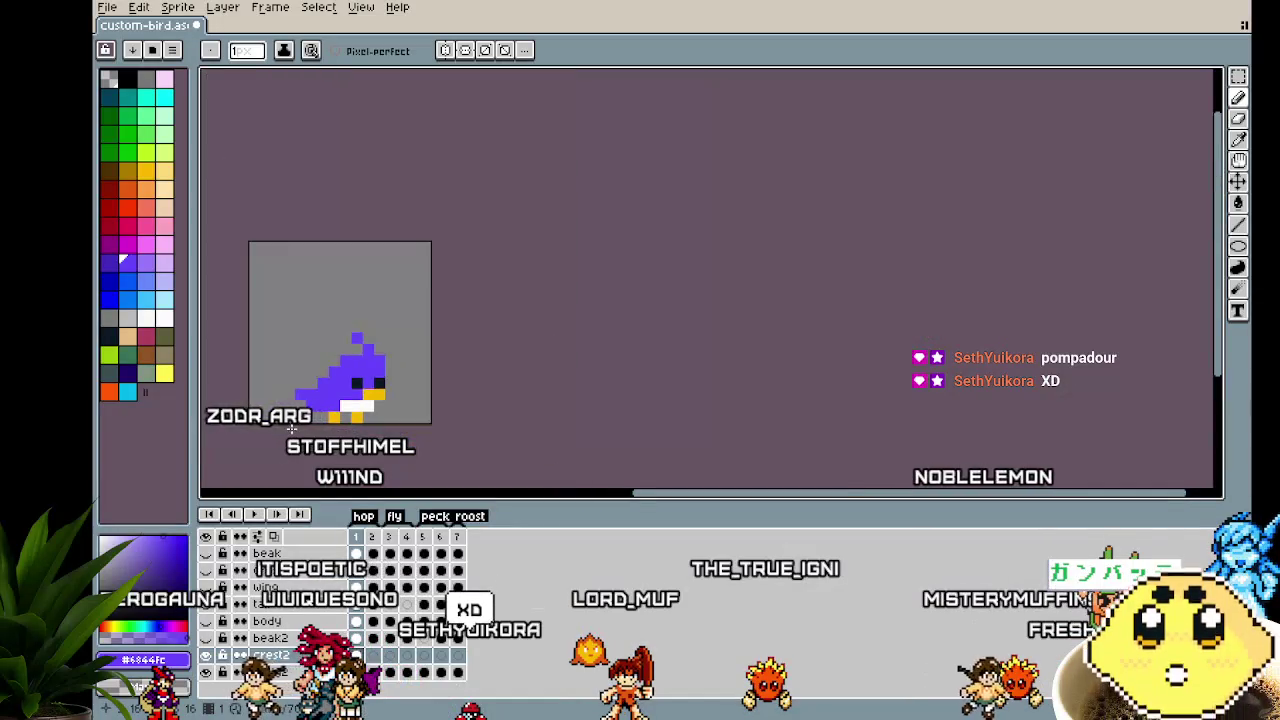
{"action": "scroll", "coordinate": [291, 420], "scroll_direction": "up", "scroll_amount": 1}
{"action": "scroll", "coordinate": [291, 428], "scroll_direction": "up", "scroll_amount": 1}
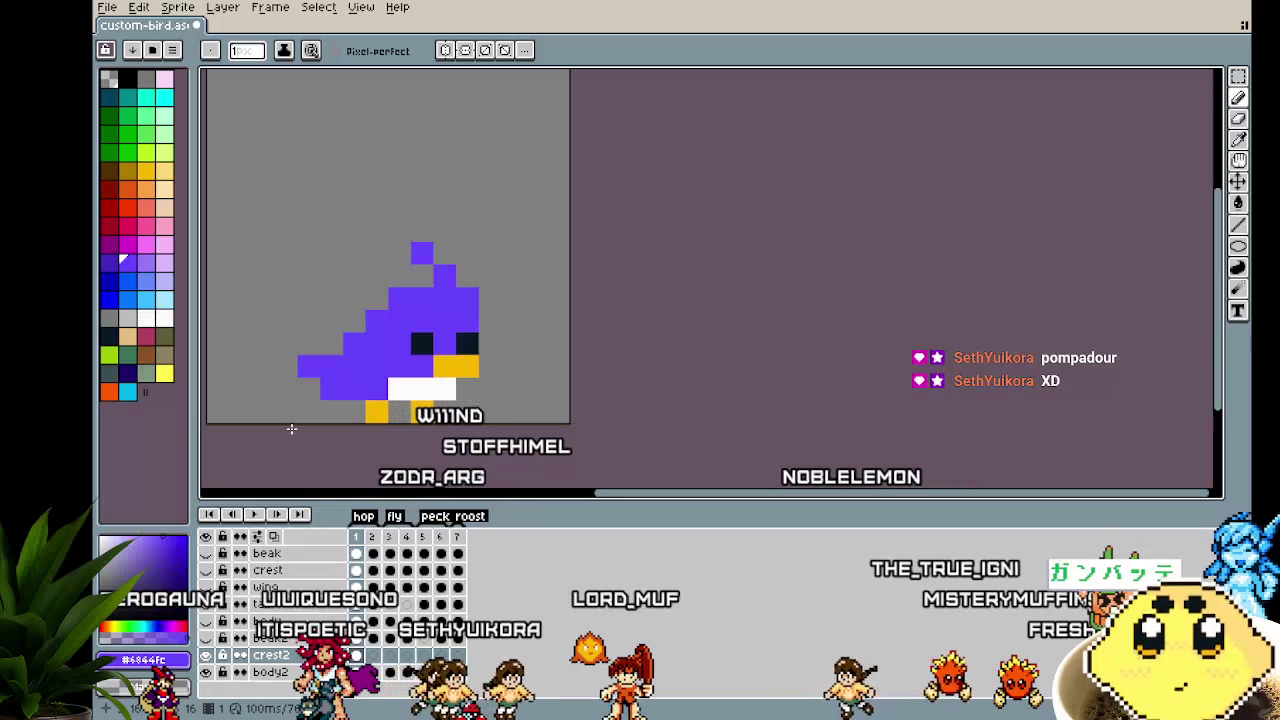
{"action": "left_click_drag", "start_coordinate": [291, 428], "coordinate": [333, 437]}
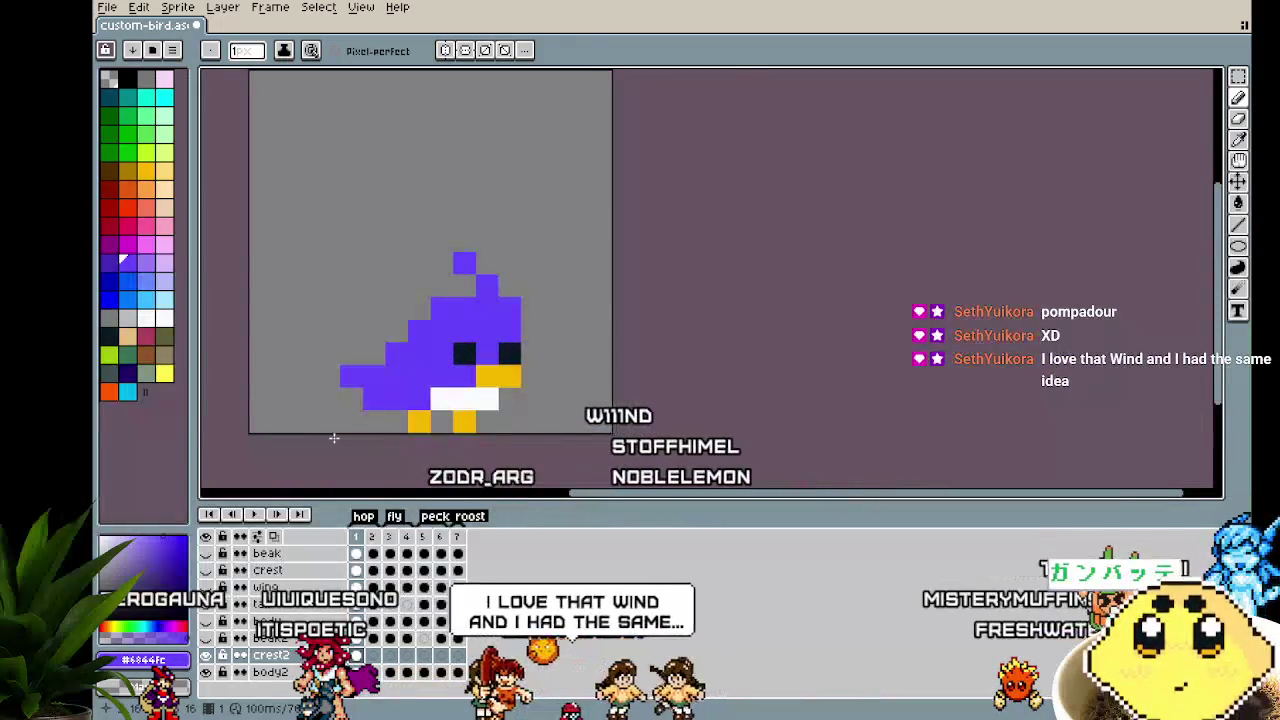
{"action": "scroll", "coordinate": [333, 437], "scroll_direction": "up", "scroll_amount": 1}
{"action": "scroll", "coordinate": [310, 440], "scroll_direction": "up", "scroll_amount": 1}
{"action": "scroll", "coordinate": [287, 443], "scroll_direction": "down", "scroll_amount": 1}
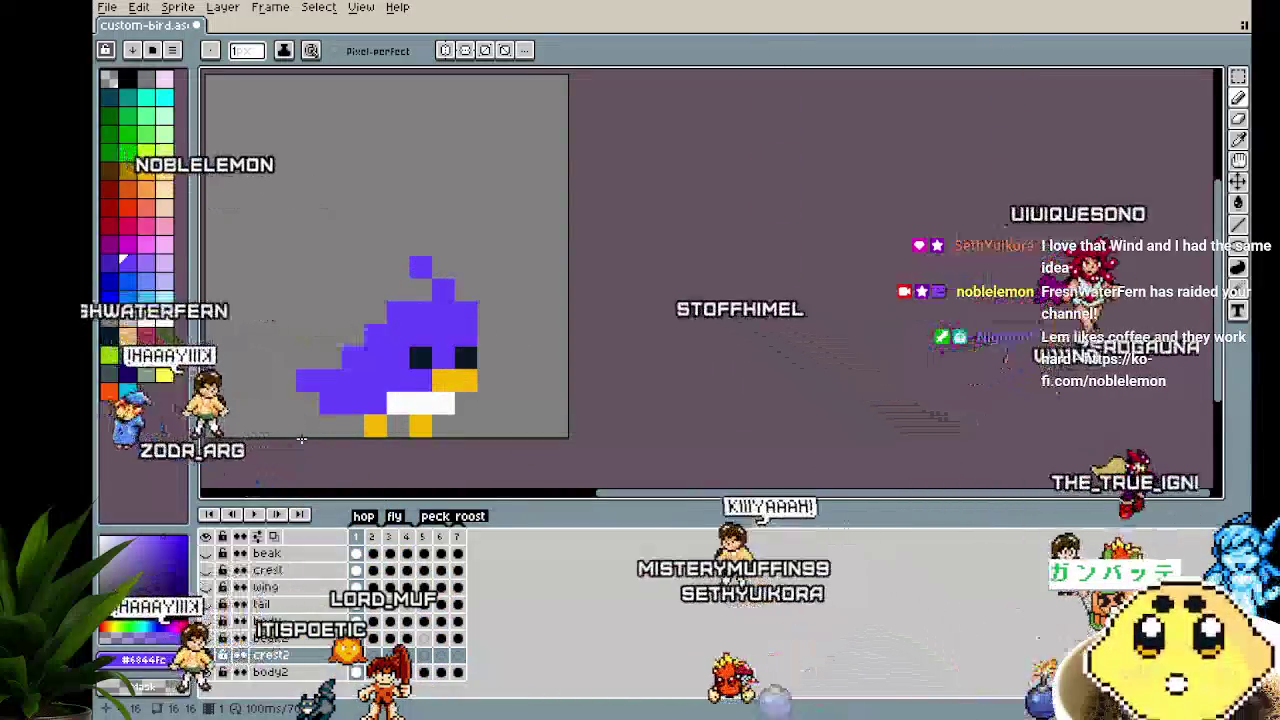
Place and undo two stray purple test pixels beside the bird
{"action": "left_click_drag", "start_coordinate": [301, 440], "coordinate": [359, 445]}
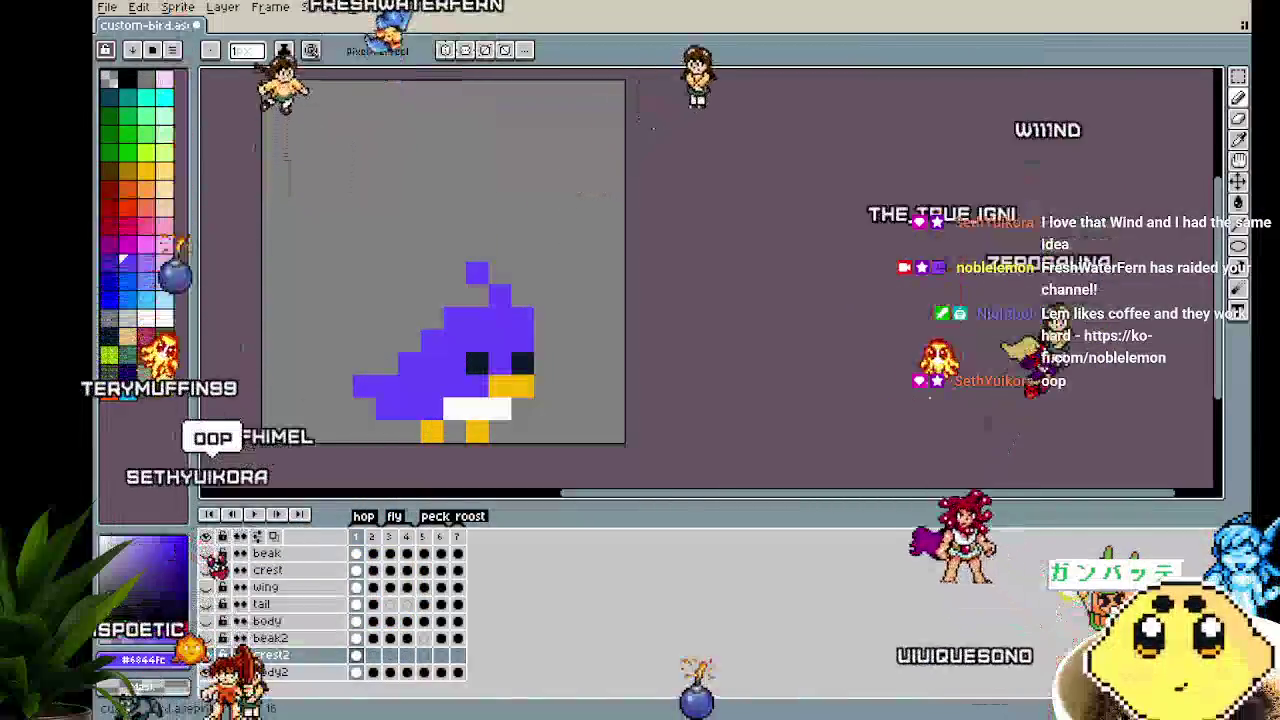
{"action": "left_click_drag", "start_coordinate": [355, 468], "coordinate": [314, 468]}
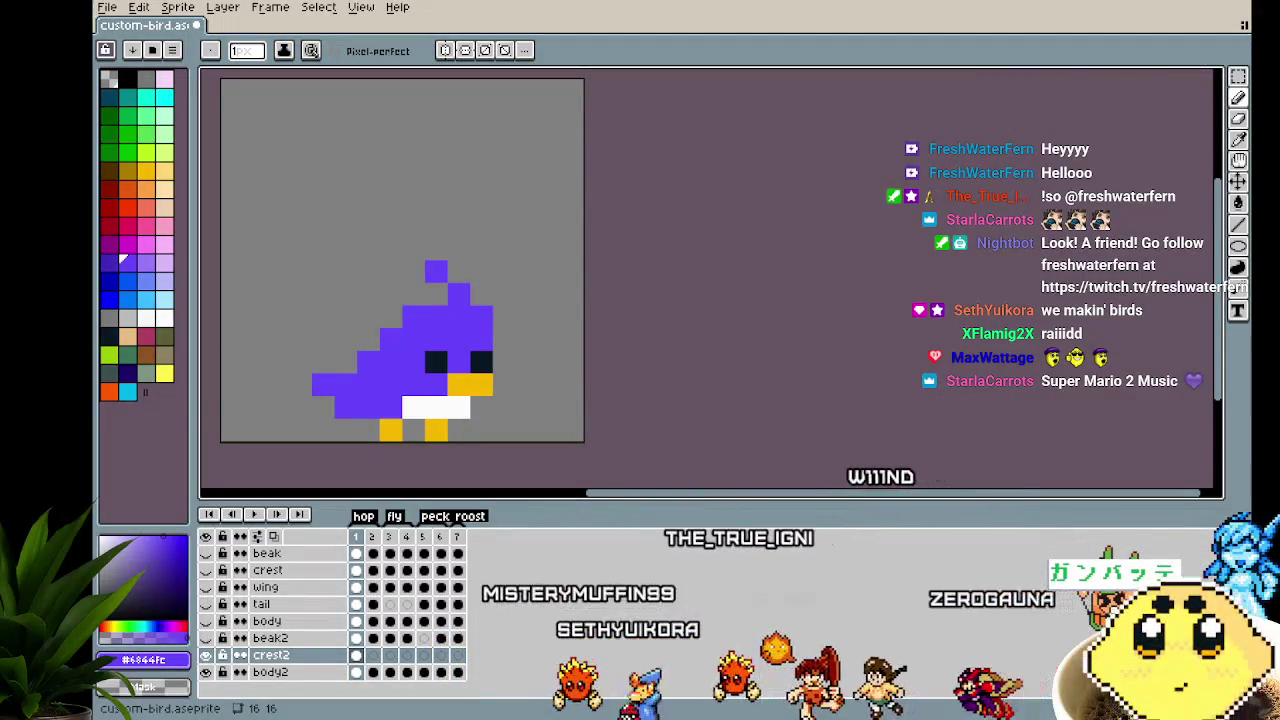
{"action": "left_click_drag", "start_coordinate": [500, 479], "coordinate": [624, 466]}
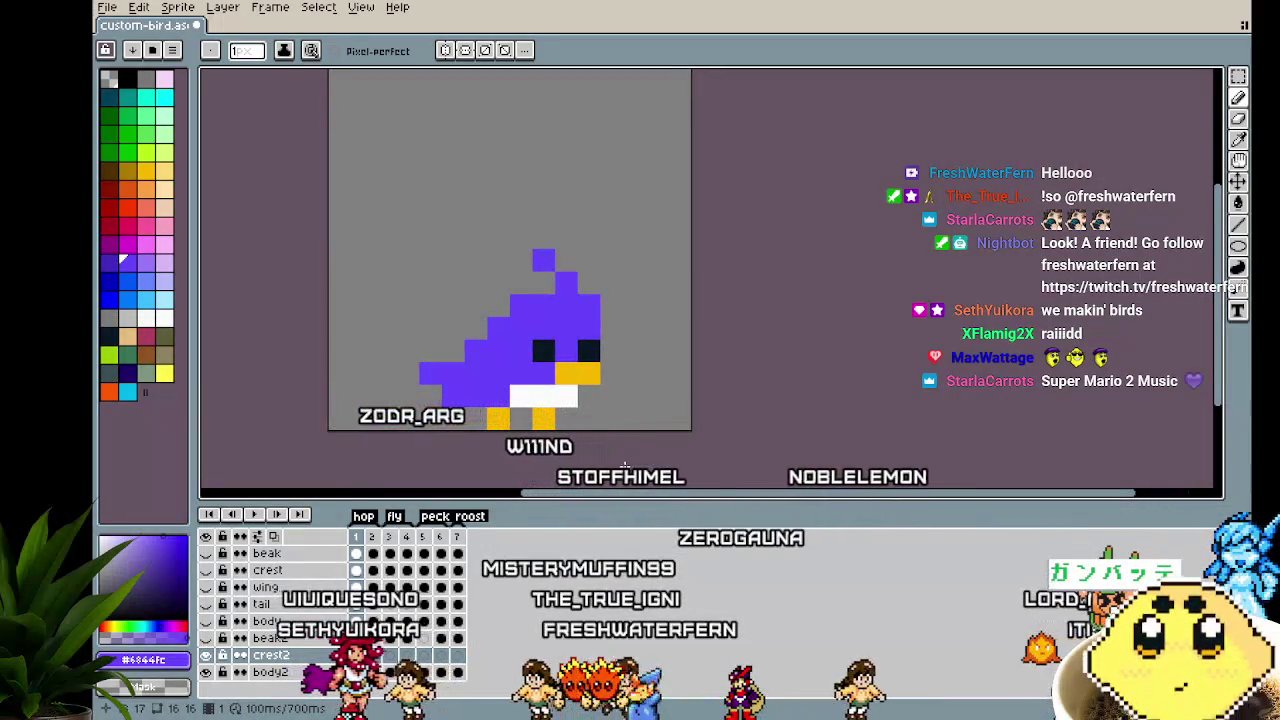
{"action": "left_click", "coordinate": [657, 400]}
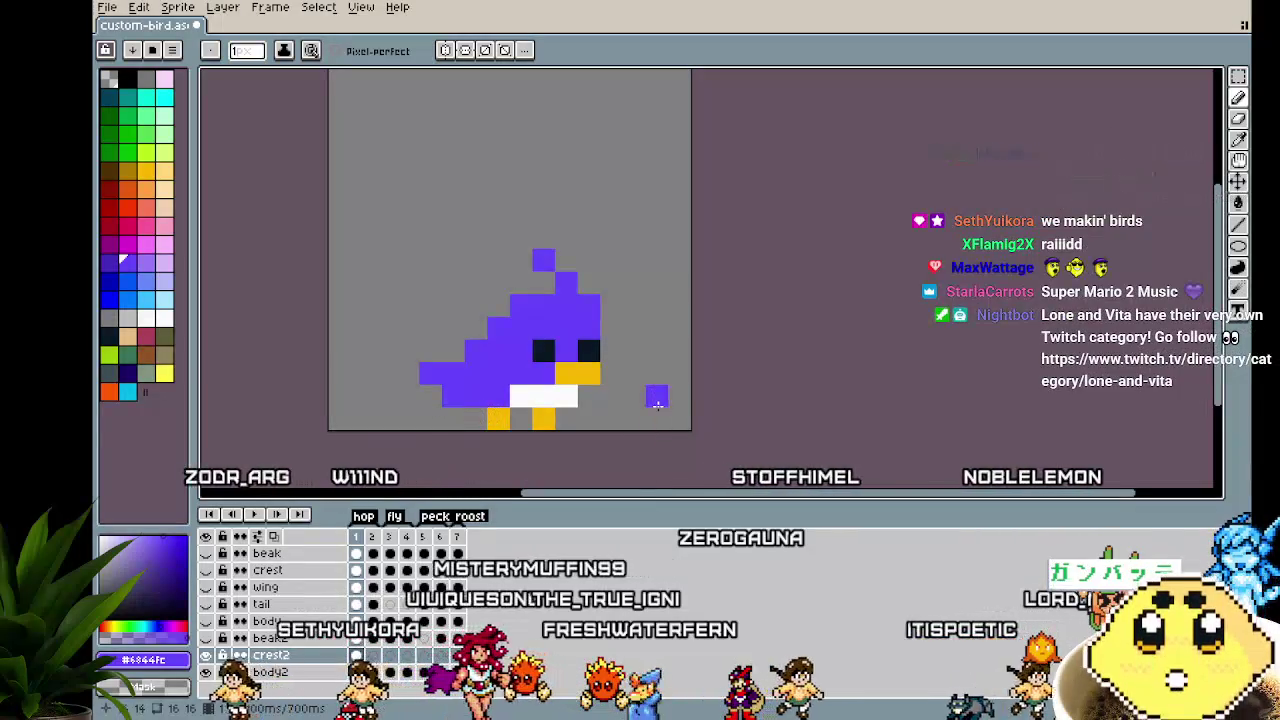
{"action": "key", "text": "ctrl+z"}
{"action": "left_click", "coordinate": [603, 413]}
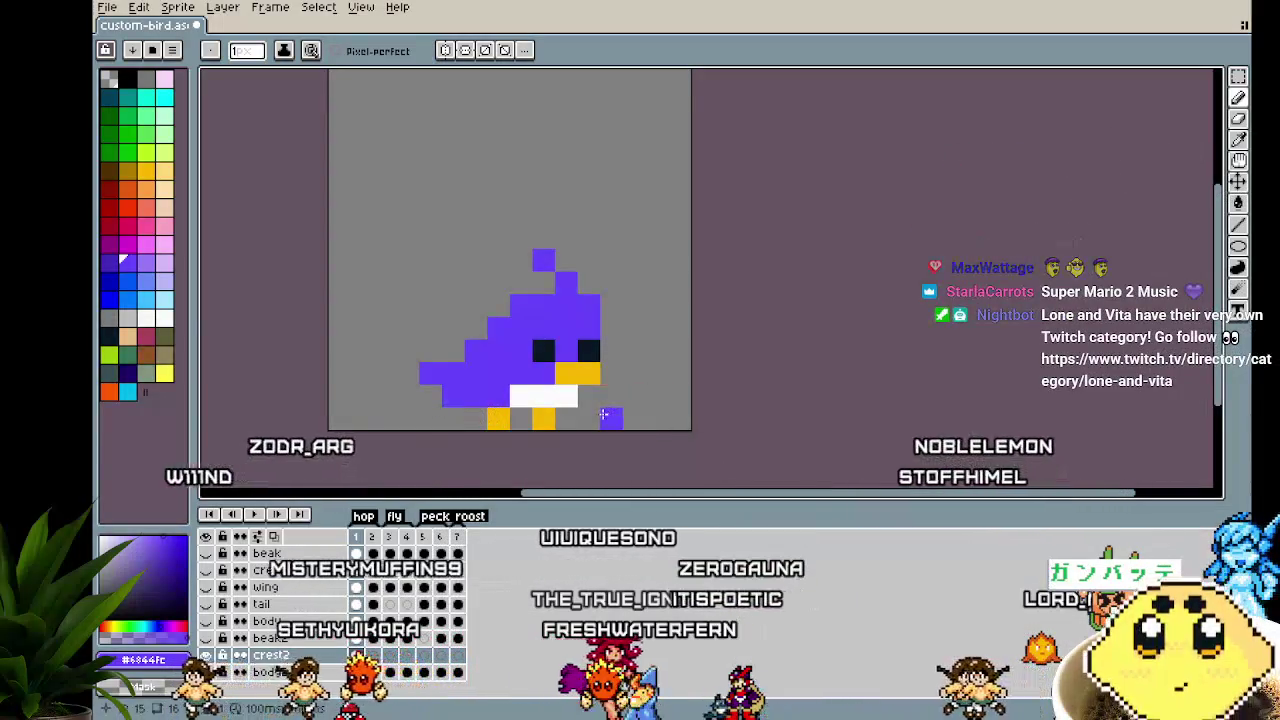
{"action": "key", "text": "ctrl+z"}
On frame 2 of the crest2 layer, add a purple crest pixel above the head
{"action": "left_click_drag", "start_coordinate": [603, 413], "coordinate": [628, 414]}
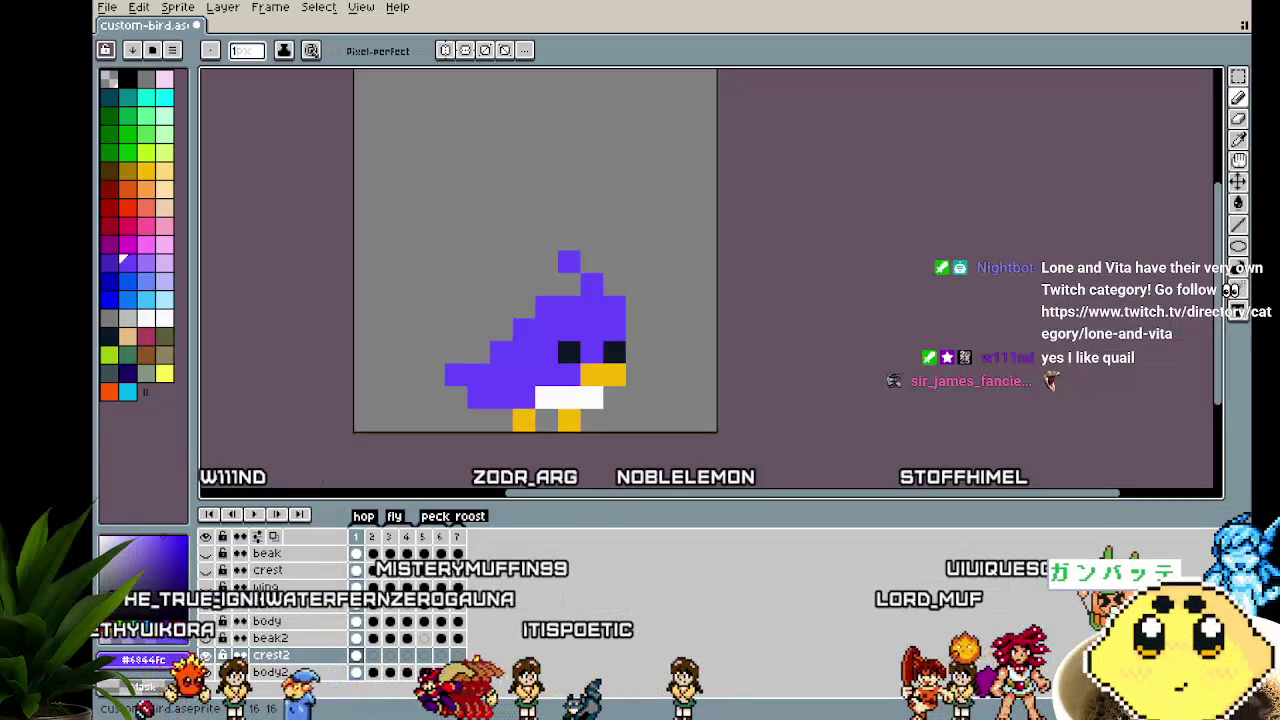
{"action": "left_click_drag", "start_coordinate": [483, 431], "coordinate": [416, 420]}
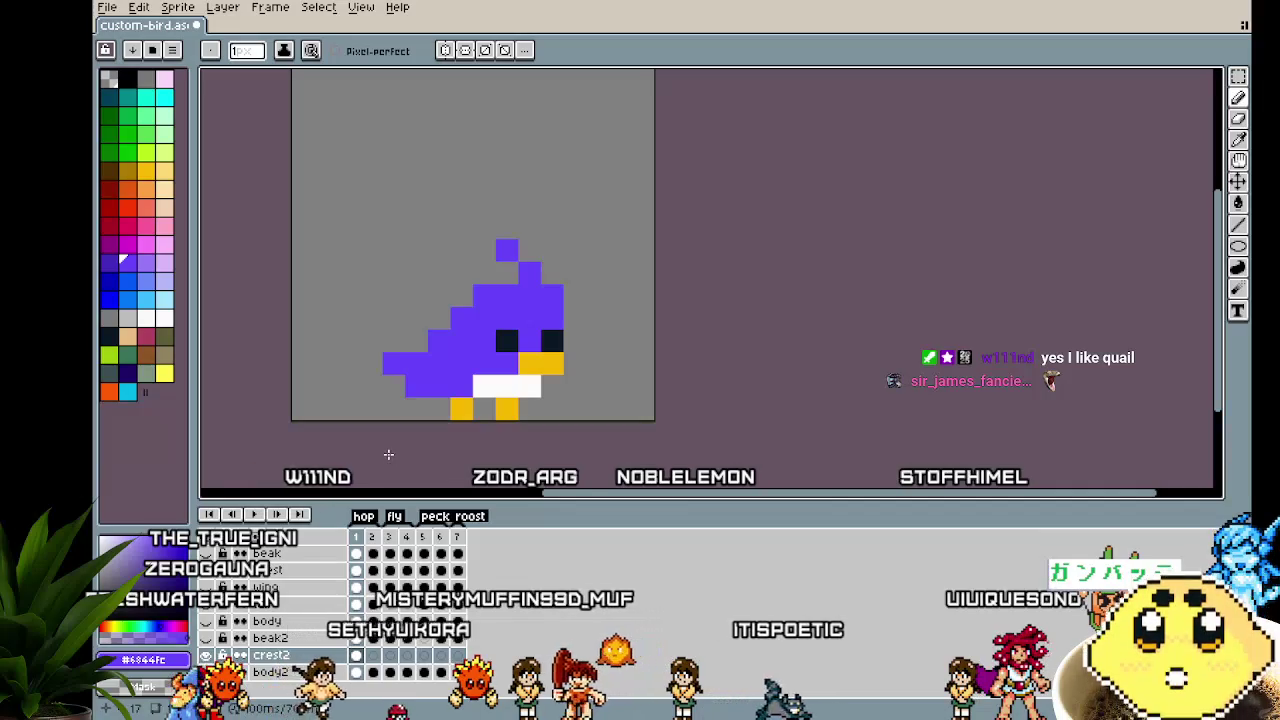
{"action": "left_click", "coordinate": [373, 655]}
{"action": "left_click", "coordinate": [527, 248]}
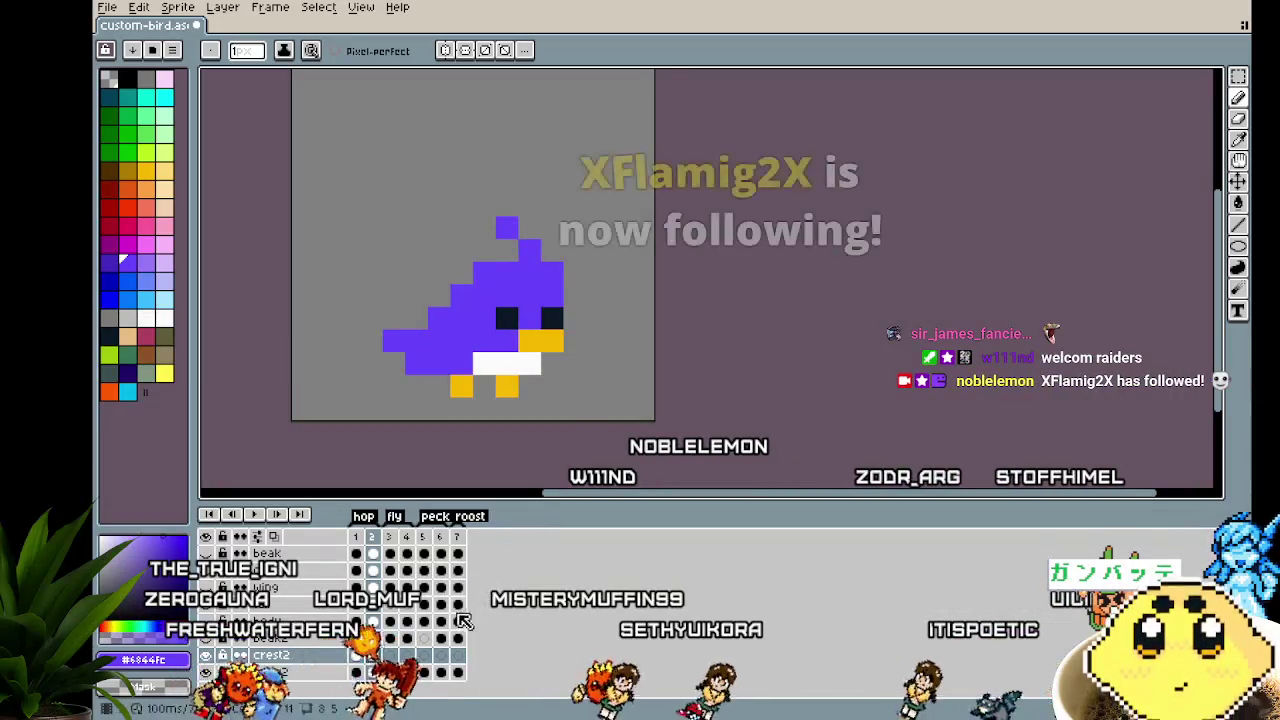
Pencil the small purple crest above the bird's head on the crest2 layer in frames 3 through 7
{"action": "key", "text": "Right"}
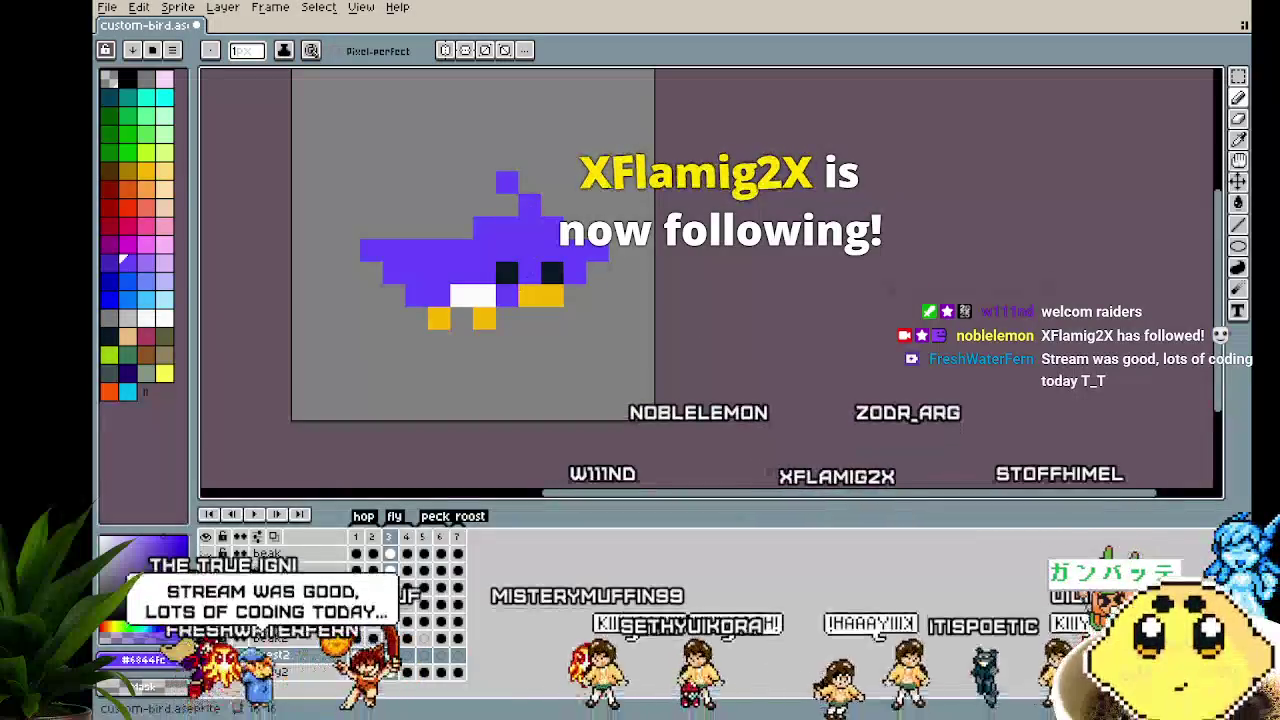
{"action": "left_click", "coordinate": [480, 337]}
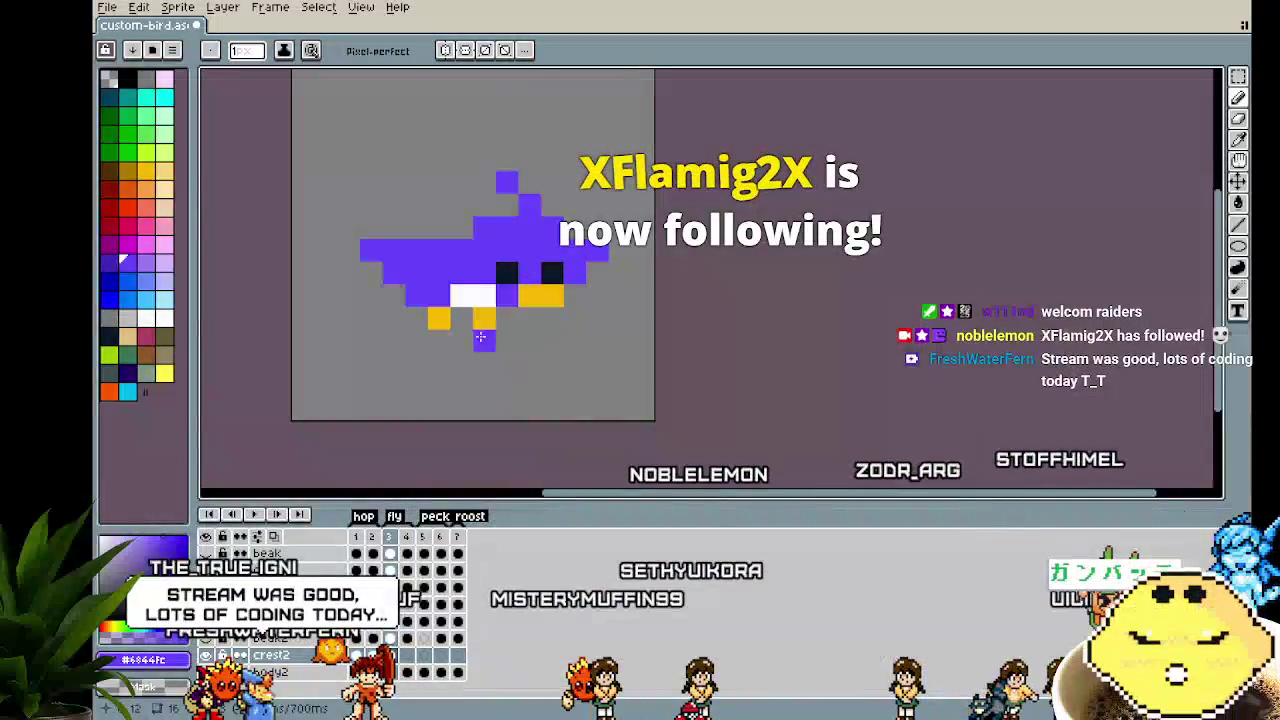
{"action": "left_click", "coordinate": [407, 657]}
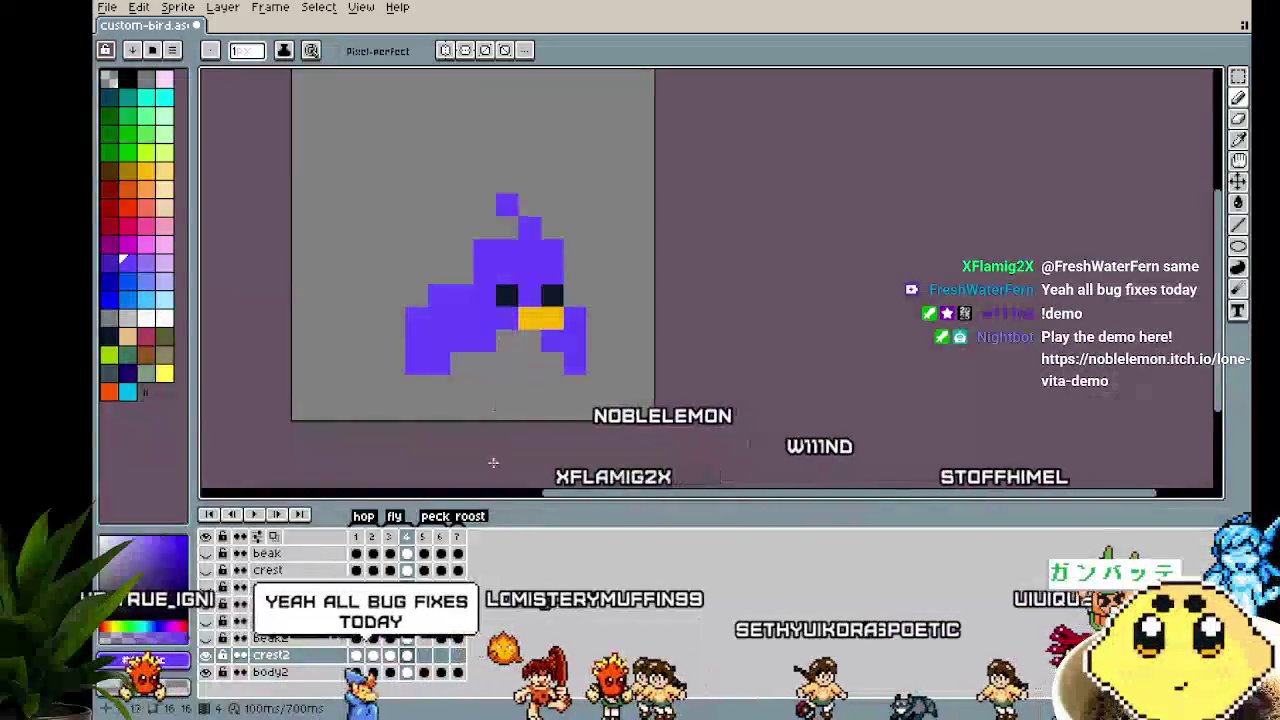
{"action": "key", "text": "Right"}
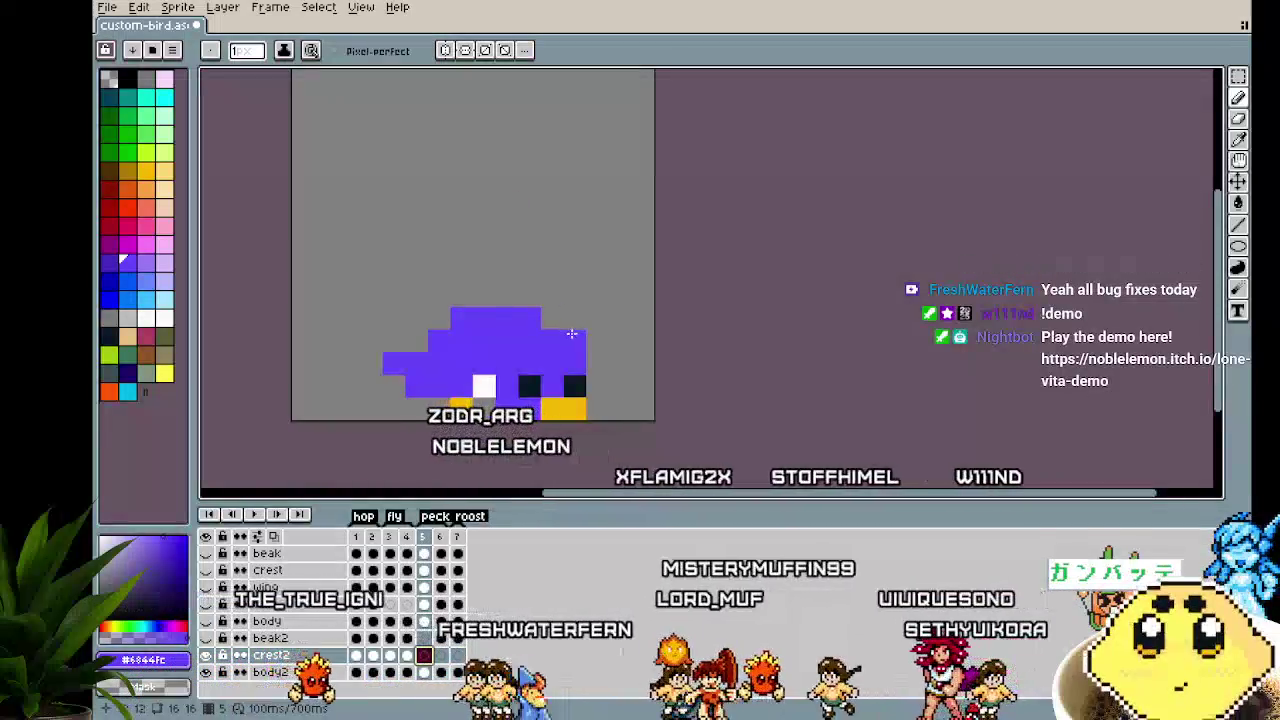
{"action": "left_click_drag", "start_coordinate": [552, 297], "coordinate": [529, 273]}
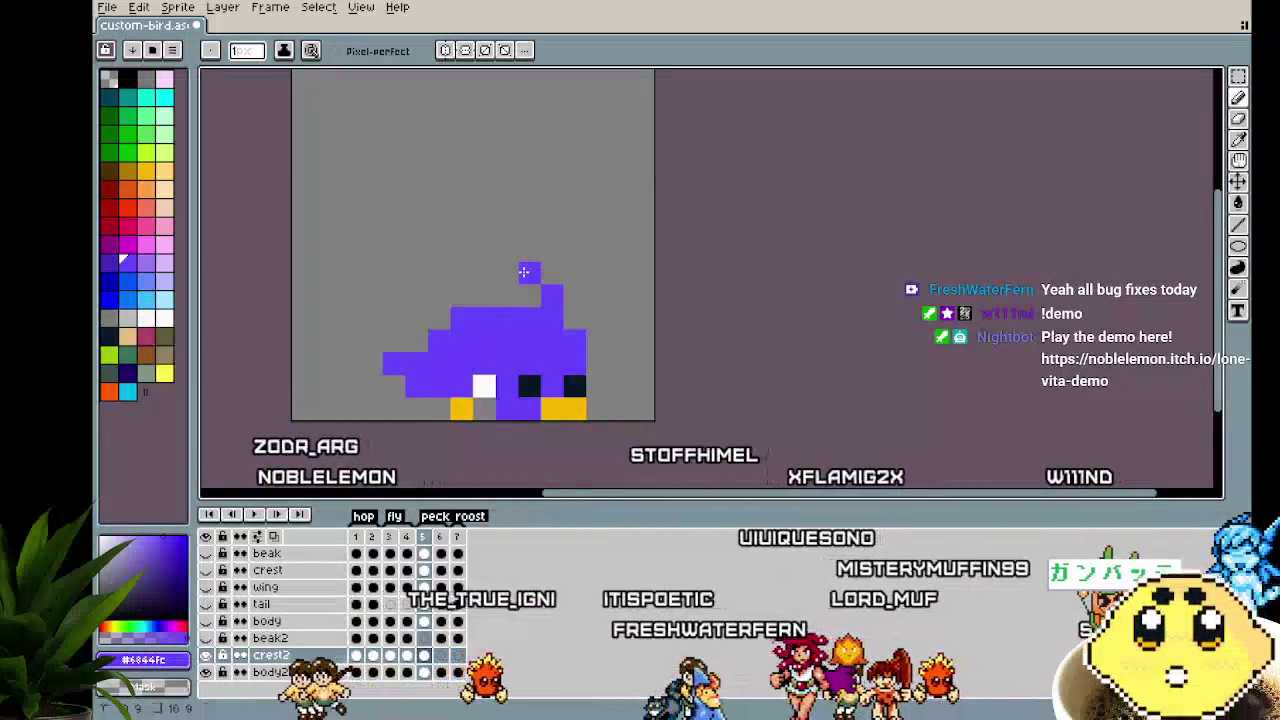
{"action": "key", "text": "Right"}
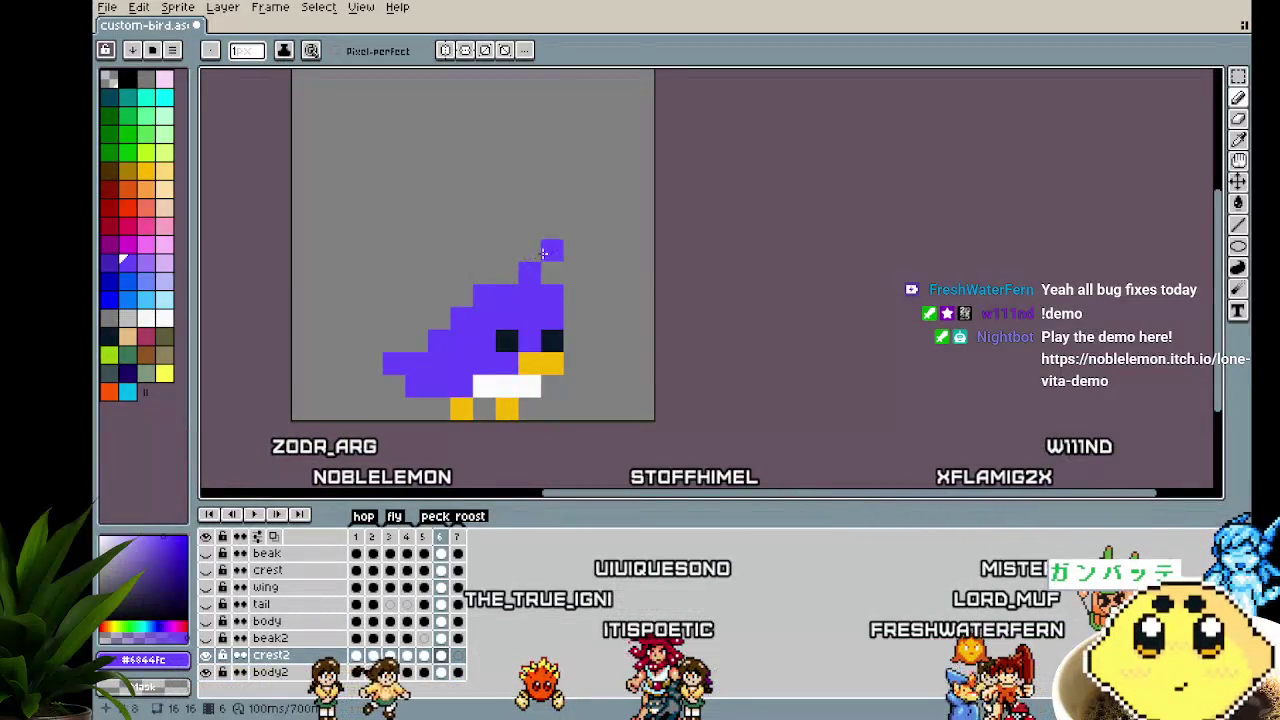
{"action": "left_click", "coordinate": [458, 655]}
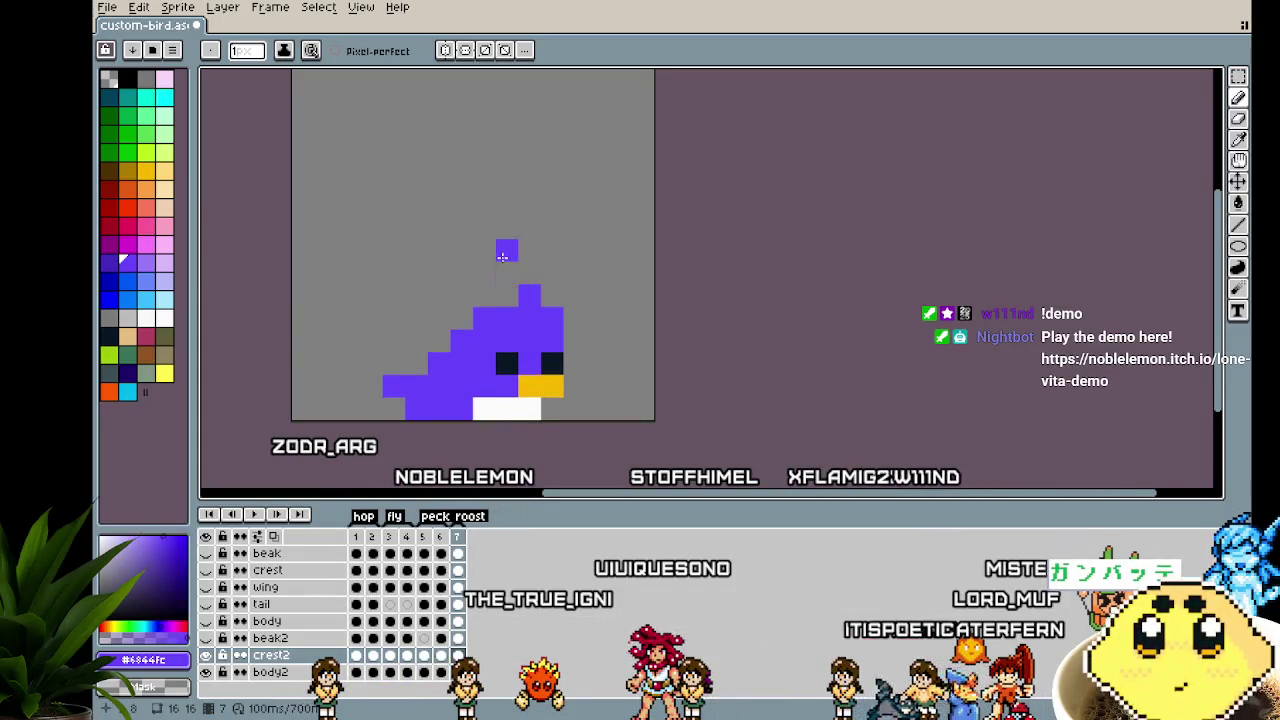
{"action": "left_click_drag", "start_coordinate": [705, 428], "coordinate": [688, 420]}
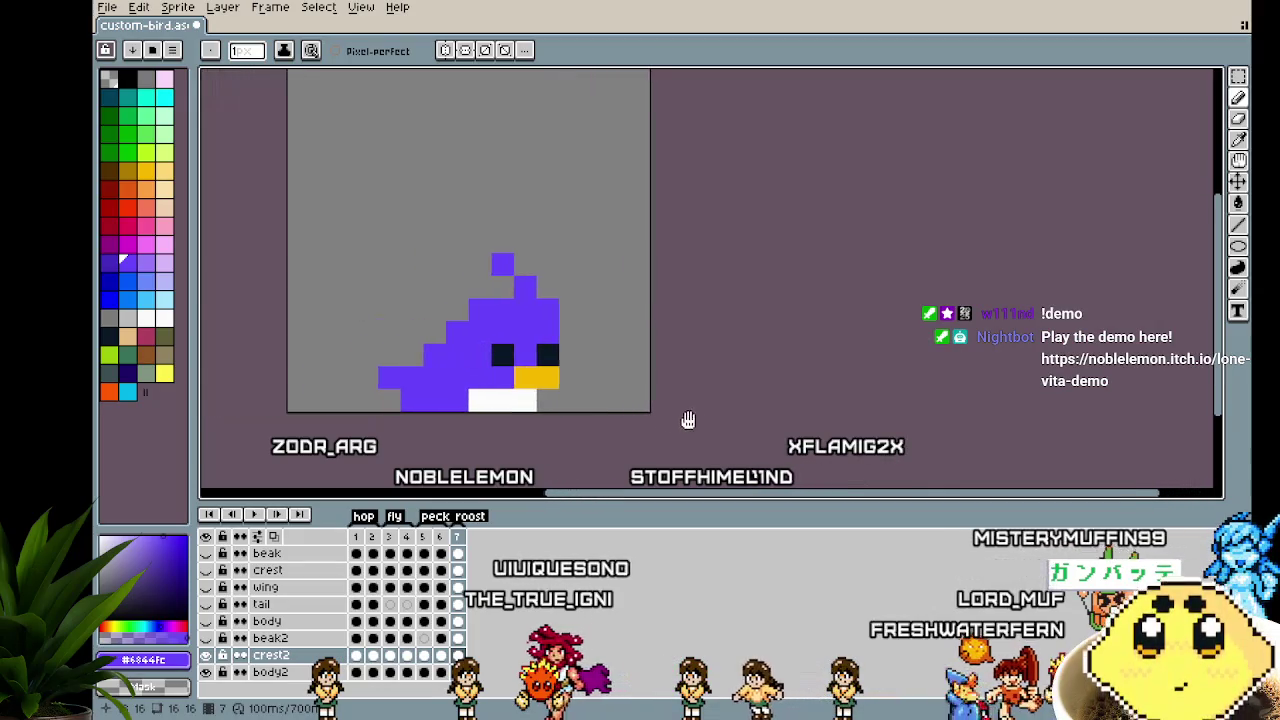
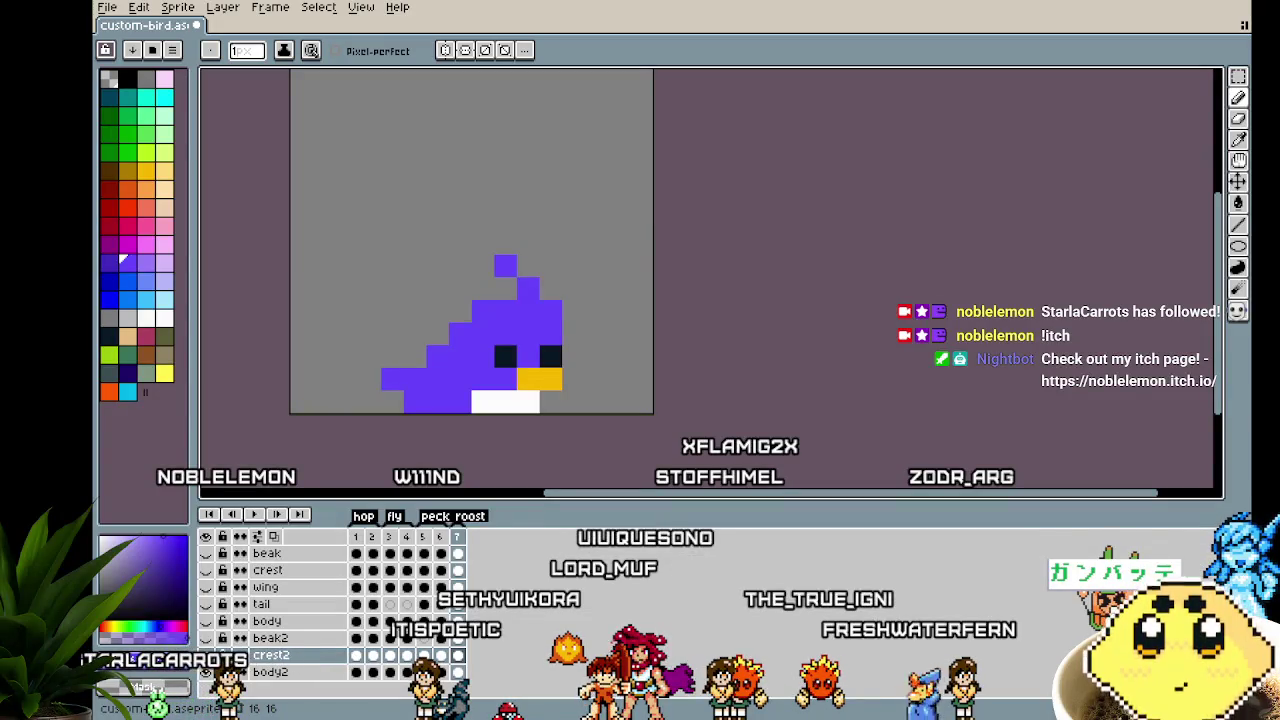
Reframe the bird and step back through the frames from frame 6 to frame 2
{"action": "left_click_drag", "start_coordinate": [470, 463], "coordinate": [447, 461]}
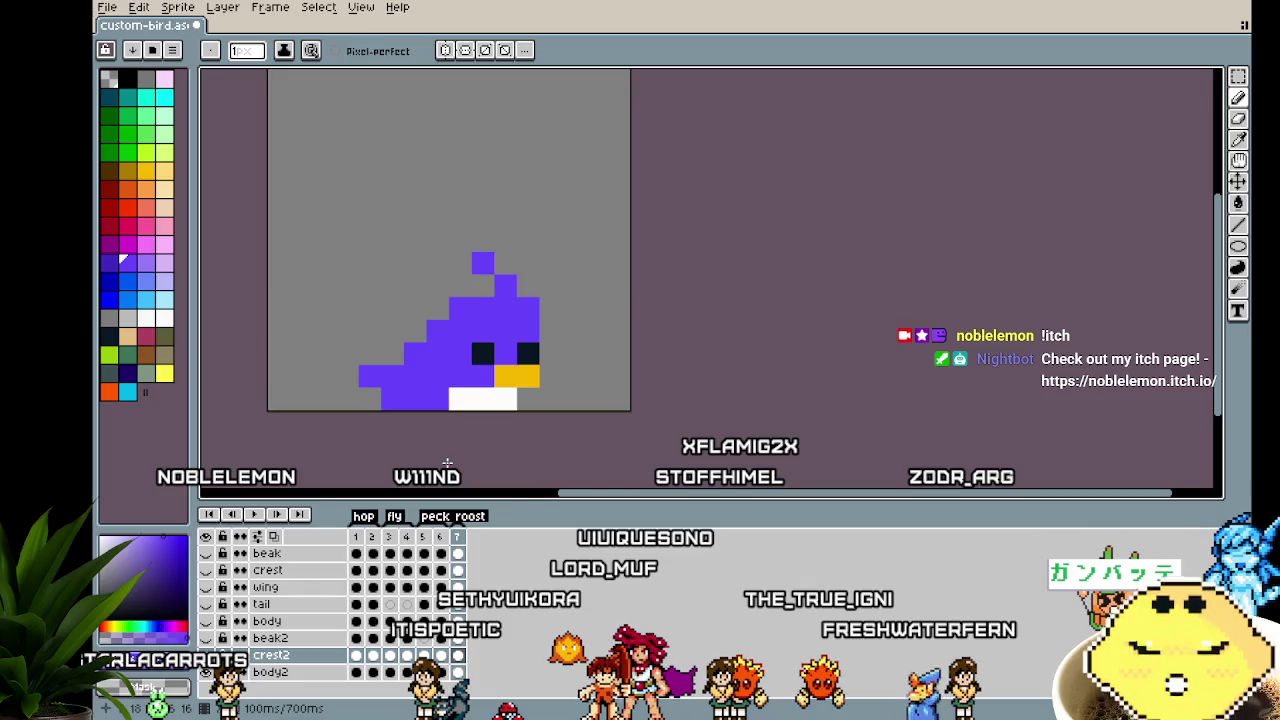
{"action": "left_click_drag", "start_coordinate": [435, 427], "coordinate": [489, 413]}
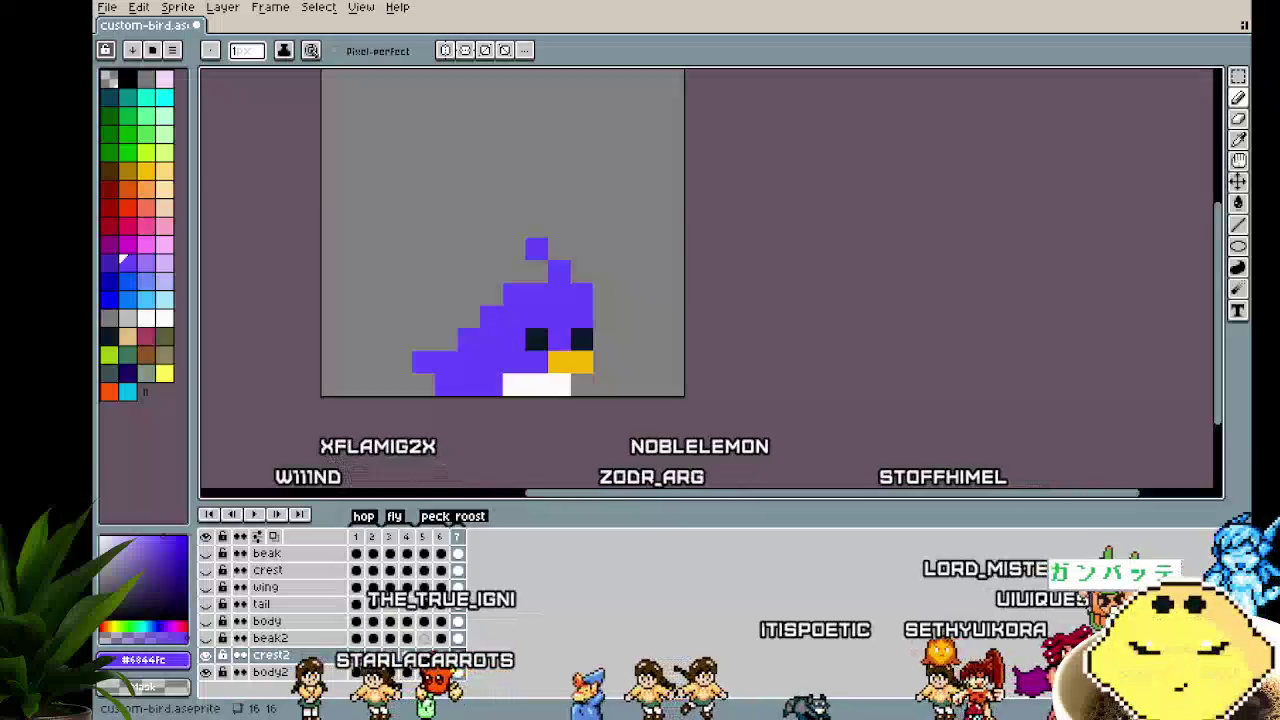
{"action": "left_click_drag", "start_coordinate": [368, 355], "coordinate": [346, 353]}
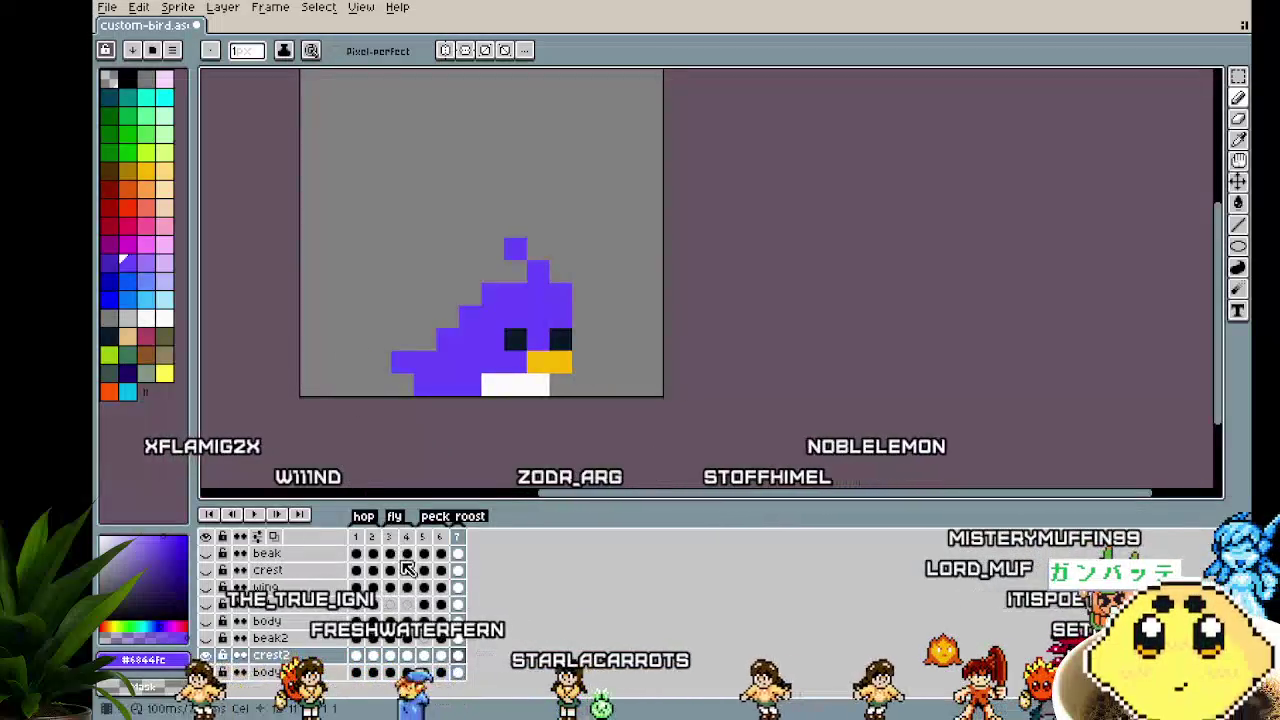
{"action": "left_click", "coordinate": [440, 538]}
{"action": "left_click", "coordinate": [423, 540]}
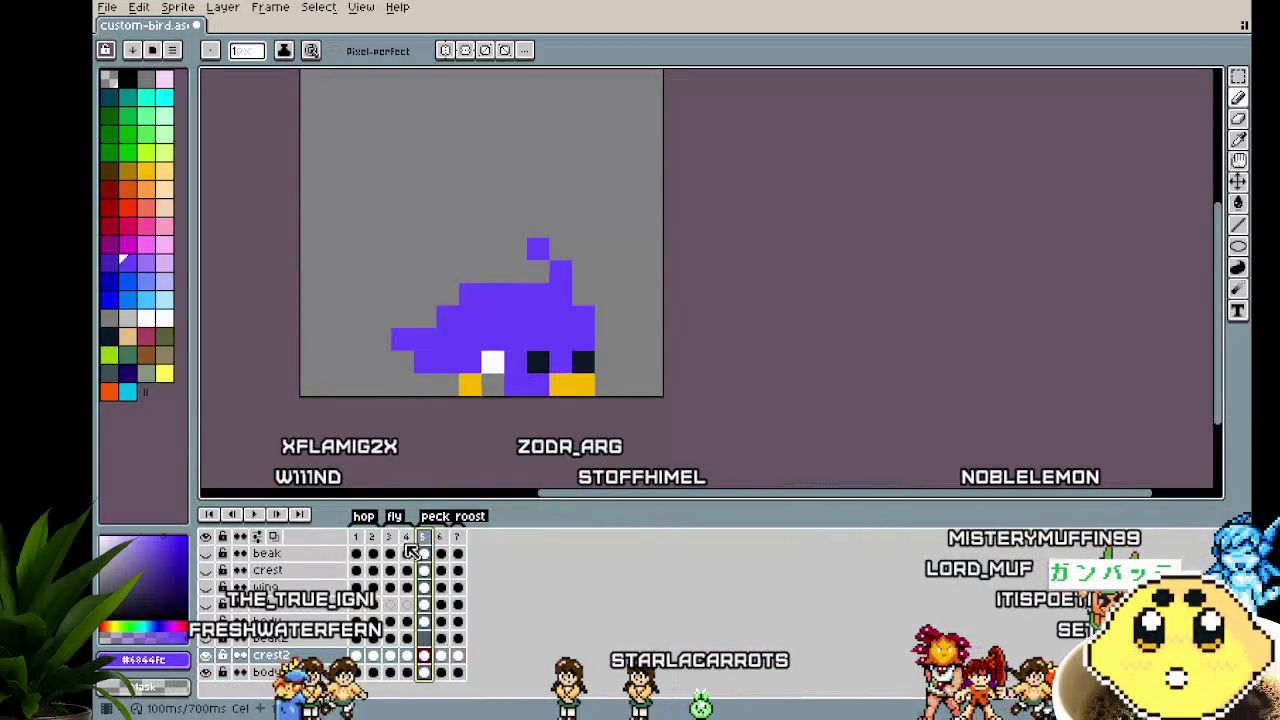
{"action": "left_click", "coordinate": [406, 540]}
{"action": "left_click", "coordinate": [389, 540]}
{"action": "left_click", "coordinate": [372, 540]}
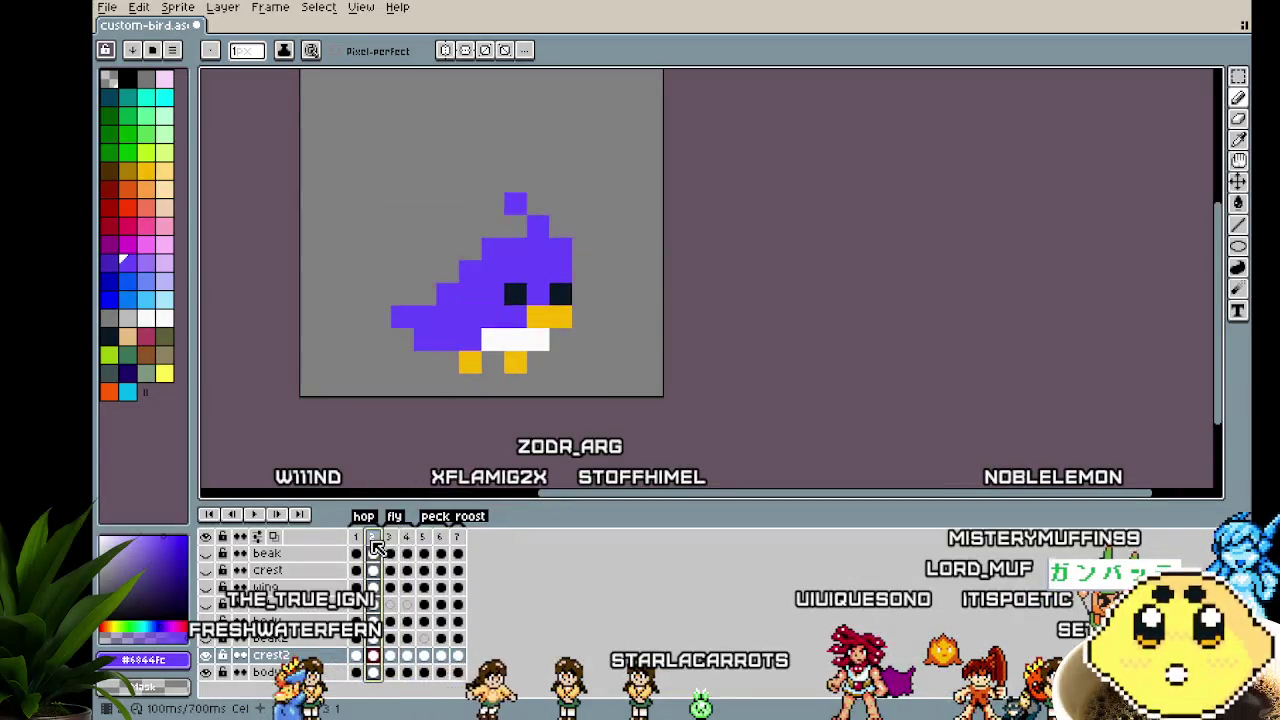
Step forward through frames 3 to 7, then save the sprite with Ctrl+S
{"action": "left_click_drag", "start_coordinate": [364, 464], "coordinate": [341, 463]}
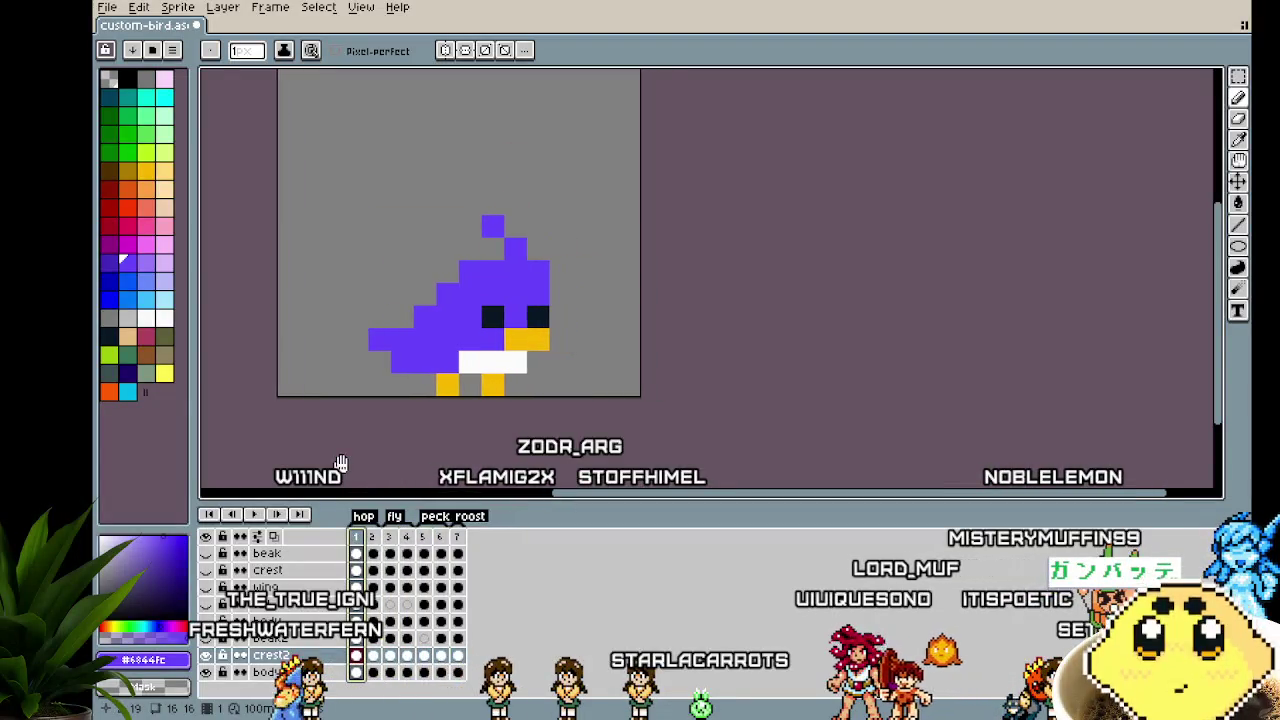
{"action": "left_click", "coordinate": [395, 538]}
{"action": "left_click", "coordinate": [410, 540]}
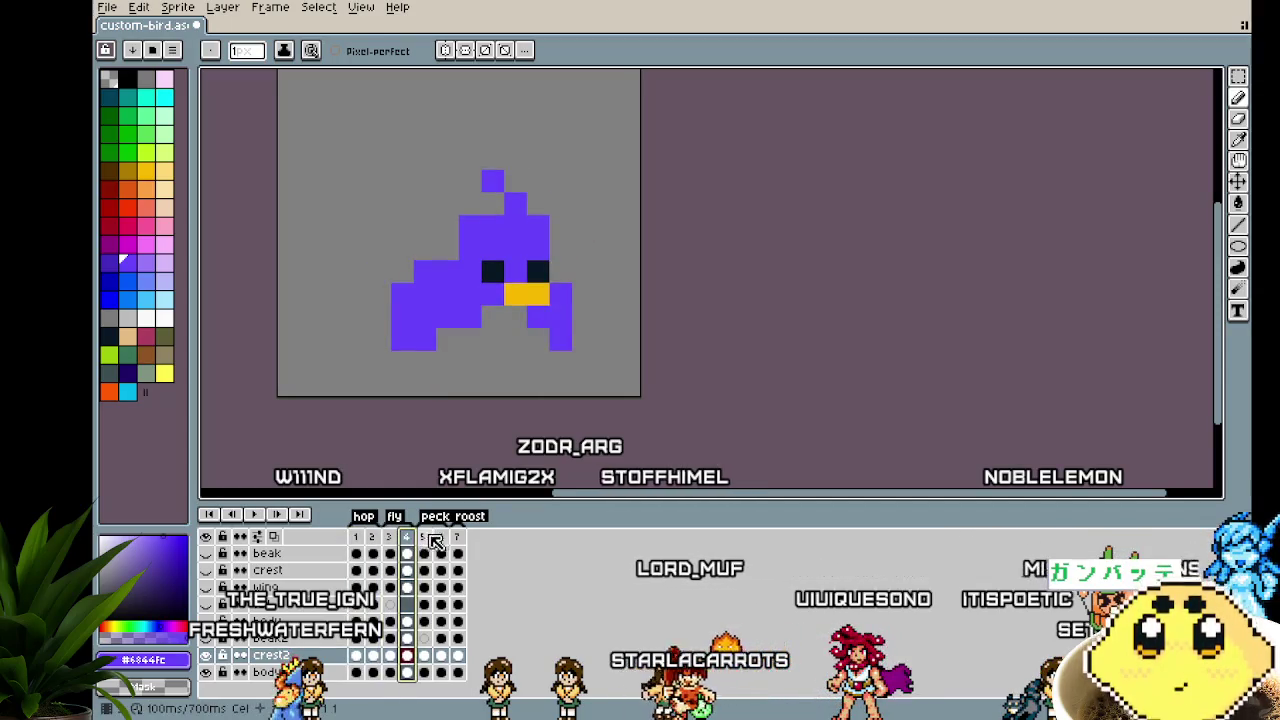
{"action": "left_click", "coordinate": [424, 540]}
{"action": "left_click", "coordinate": [441, 540]}
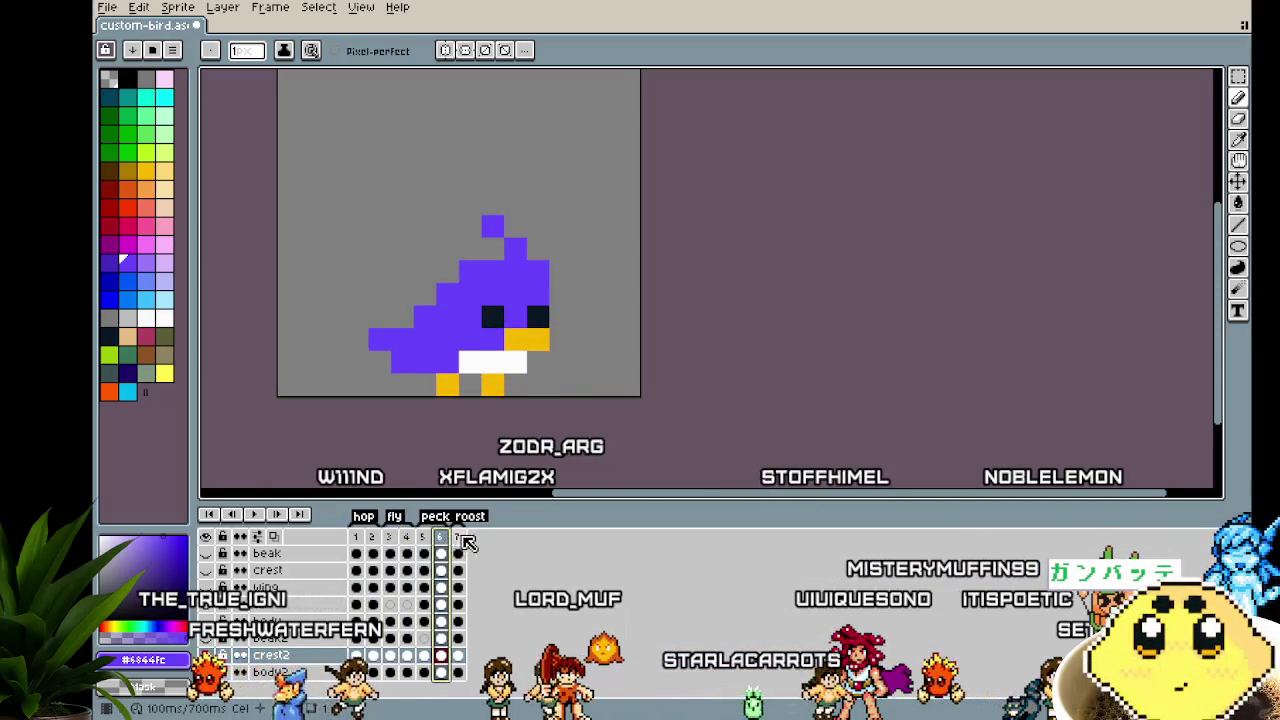
{"action": "left_click", "coordinate": [459, 538]}
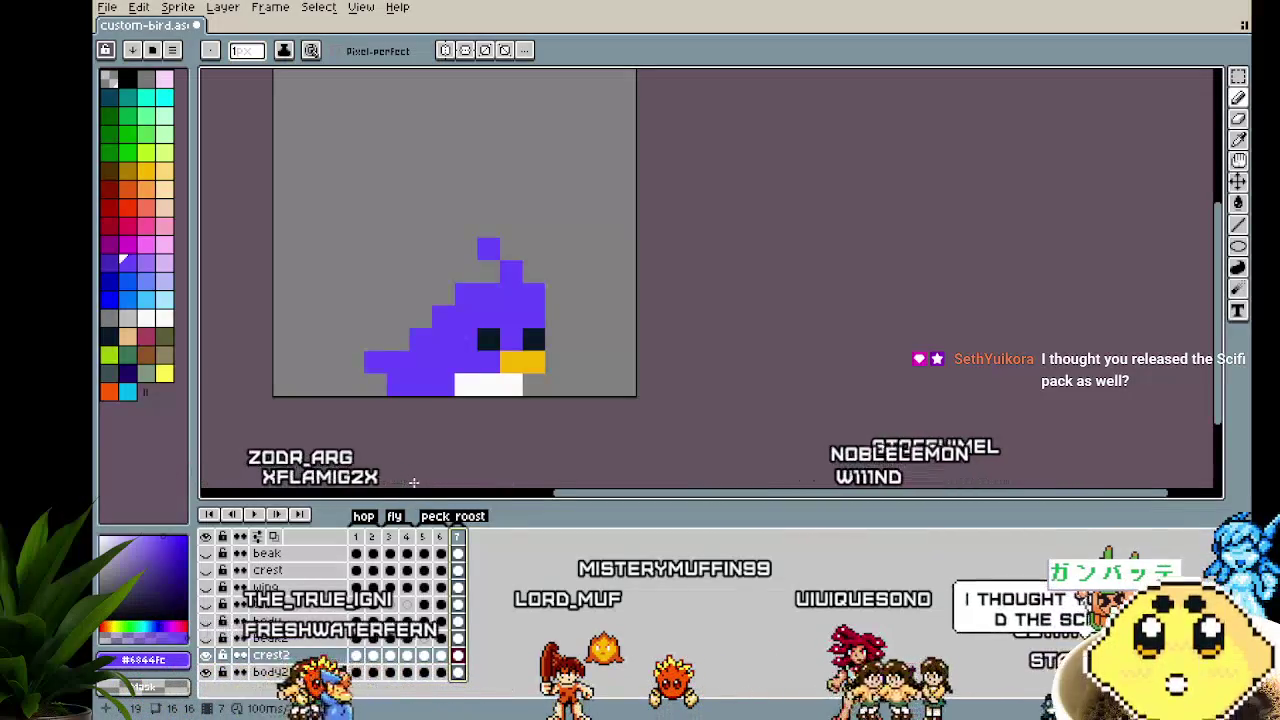
{"action": "key", "text": "ctrl+s"}
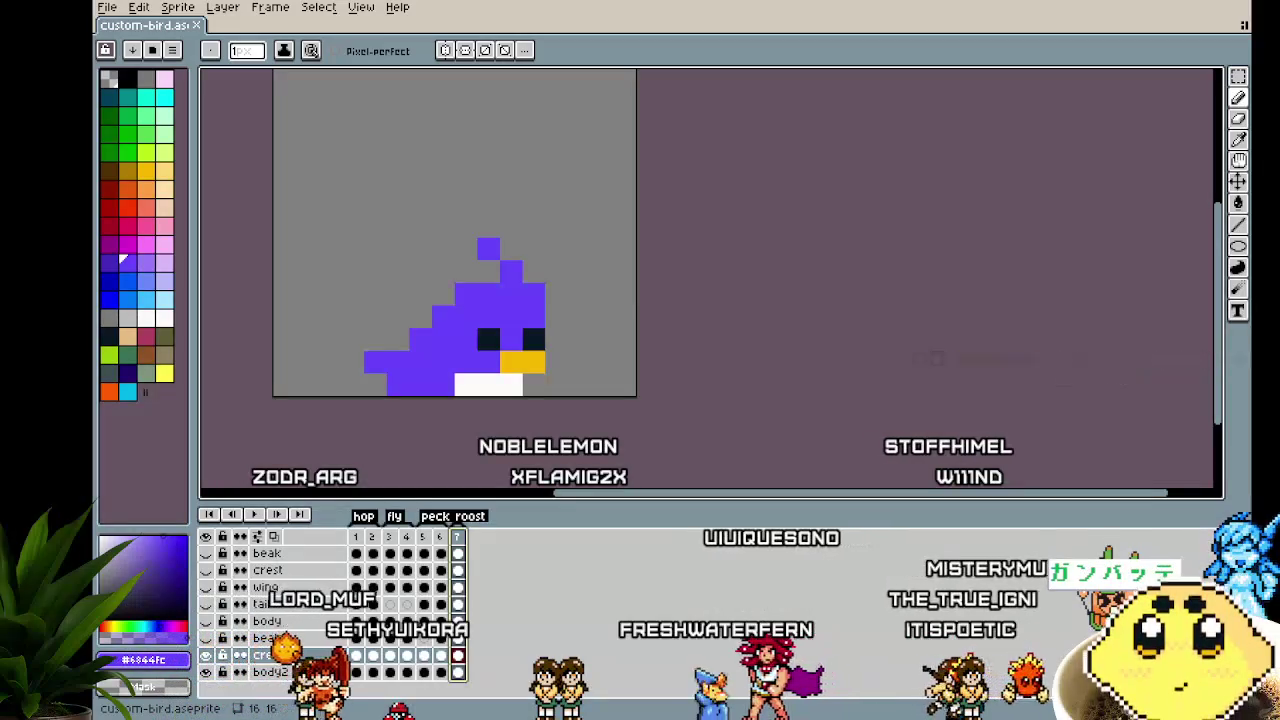
Step back through the frames to return to the frame 3 fly pose
{"action": "left_click_drag", "start_coordinate": [438, 409], "coordinate": [468, 409]}
{"action": "left_click", "coordinate": [438, 553]}
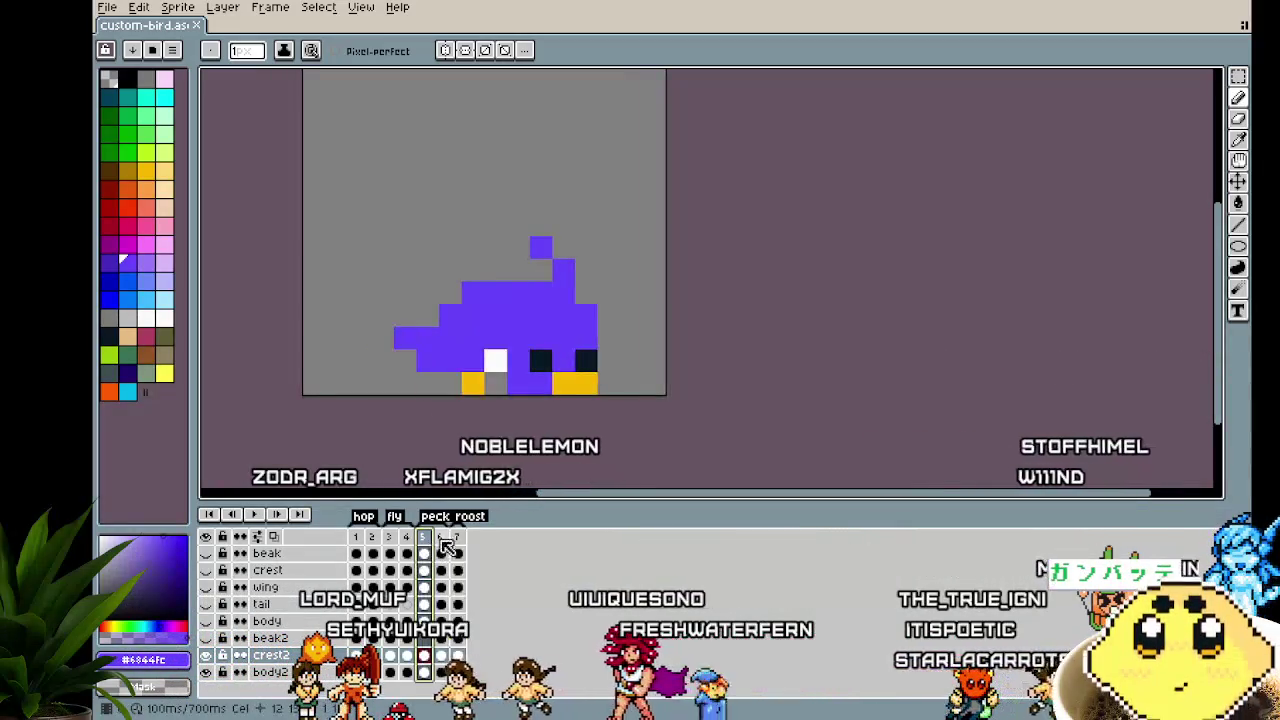
{"action": "left_click", "coordinate": [422, 552]}
{"action": "left_click", "coordinate": [406, 550]}
{"action": "left_click", "coordinate": [390, 547]}
{"action": "left_click", "coordinate": [406, 545]}
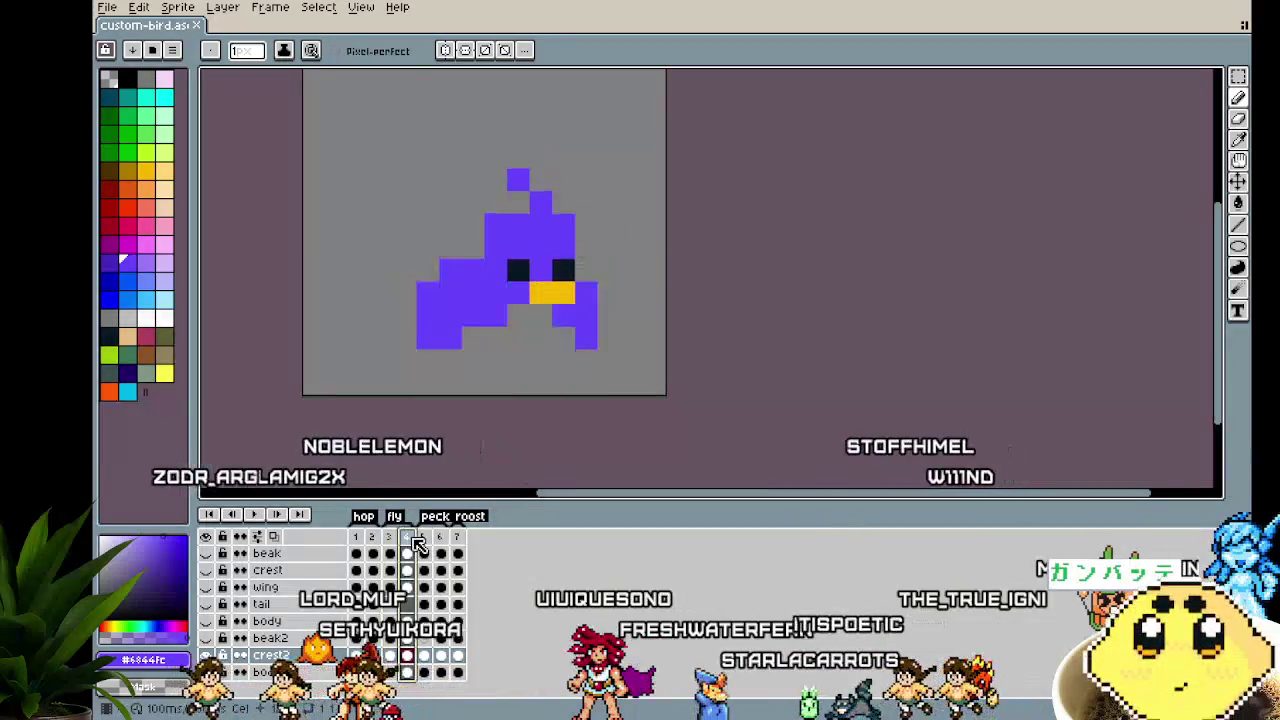
{"action": "key", "text": "Left"}
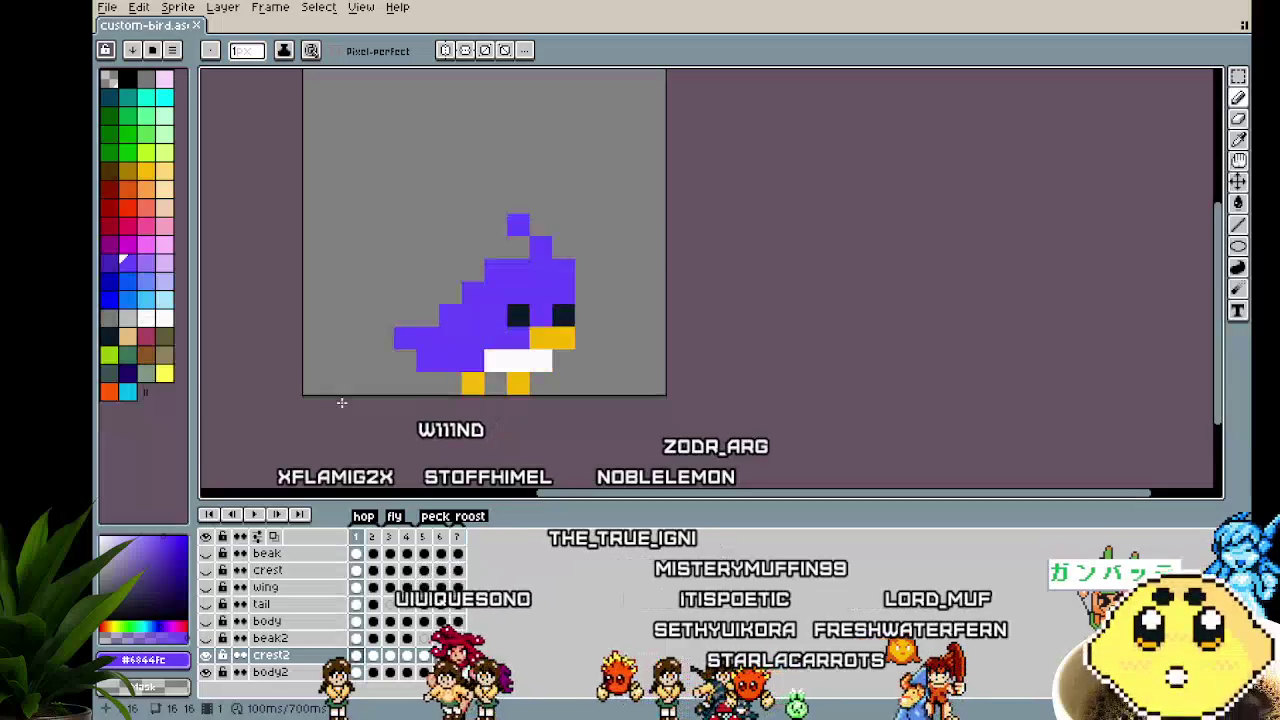
Hide the crest2 layer and add a new empty layer
{"action": "left_click", "coordinate": [207, 656]}
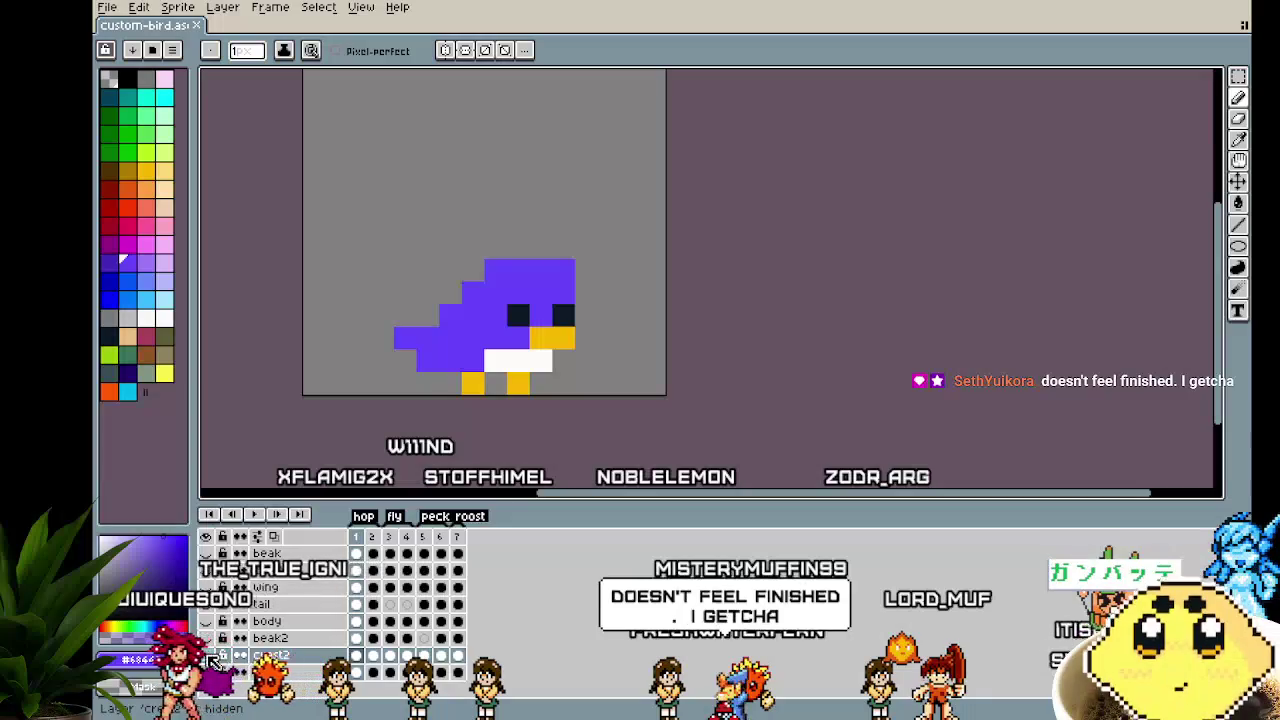
{"action": "left_click", "coordinate": [282, 673]}
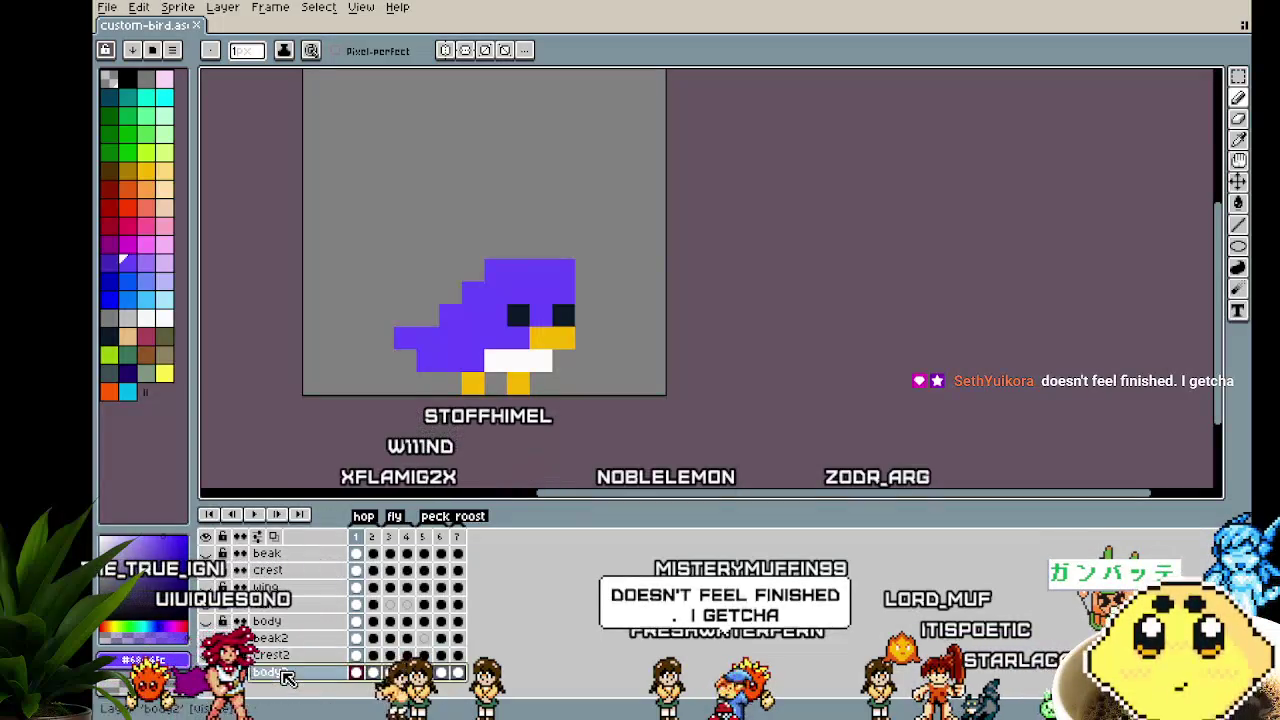
{"action": "right_click", "coordinate": [282, 587]}
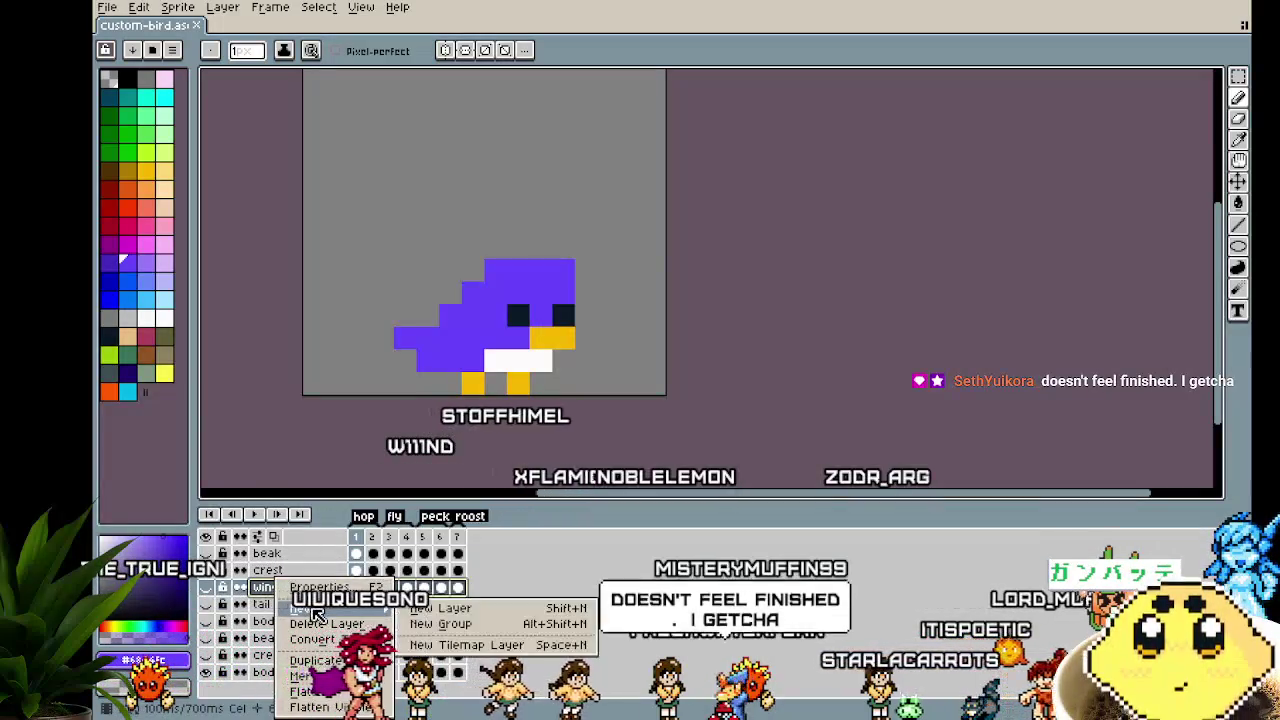
{"action": "left_click", "coordinate": [440, 608]}
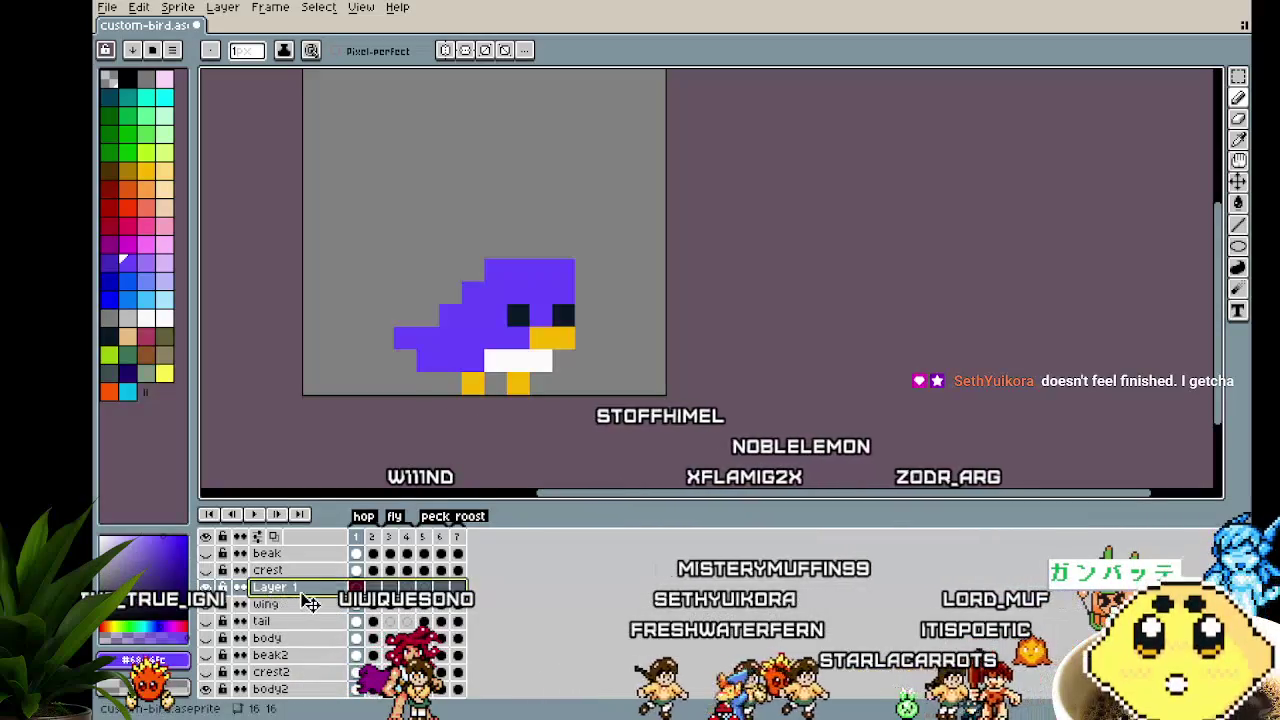
Move the new layer to the bottom of the stack and name it wing2
{"action": "left_click_drag", "start_coordinate": [285, 588], "coordinate": [290, 689]}
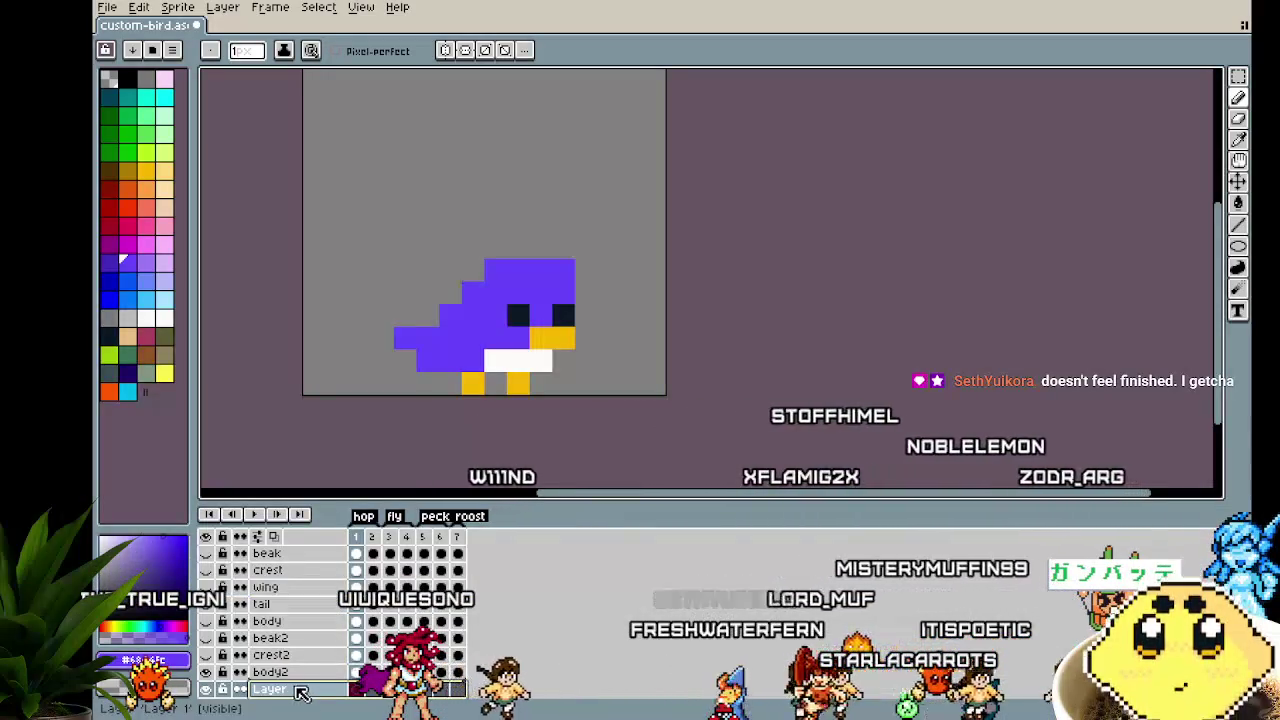
{"action": "double_click", "coordinate": [290, 689]}
{"action": "type", "text": "w"}
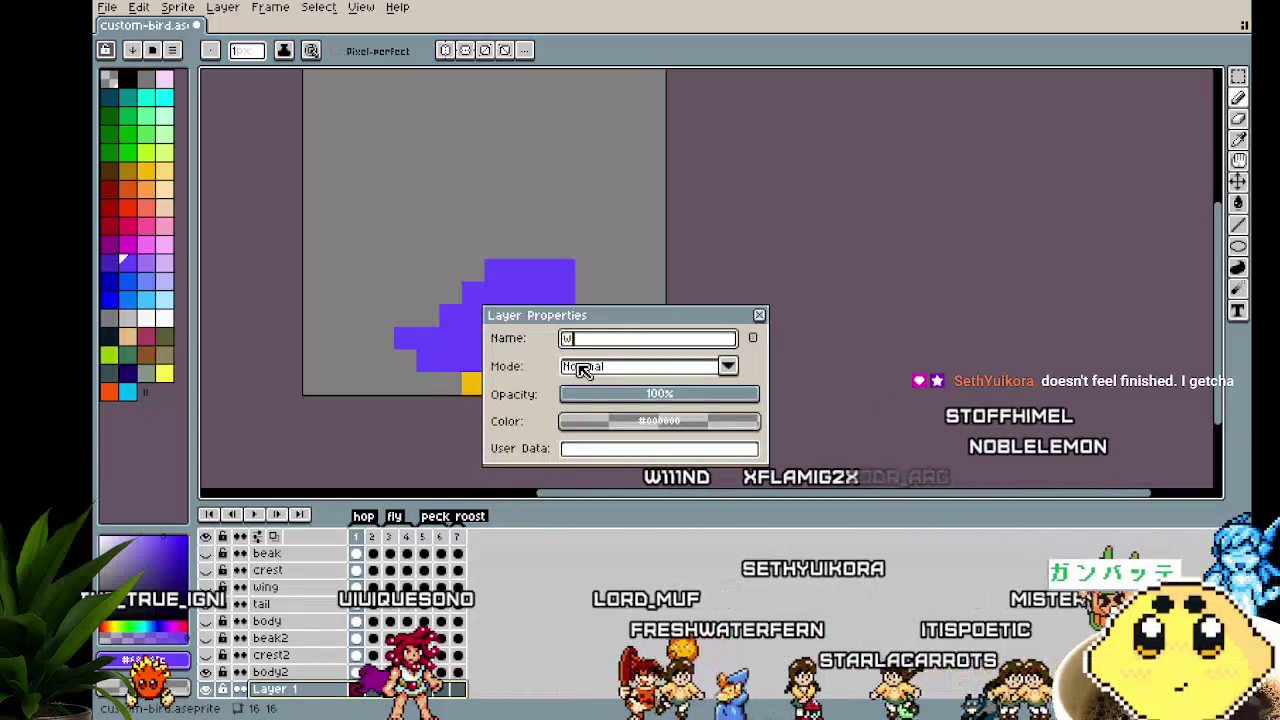
{"action": "type", "text": "ing2"}
{"action": "key", "text": "Return"}
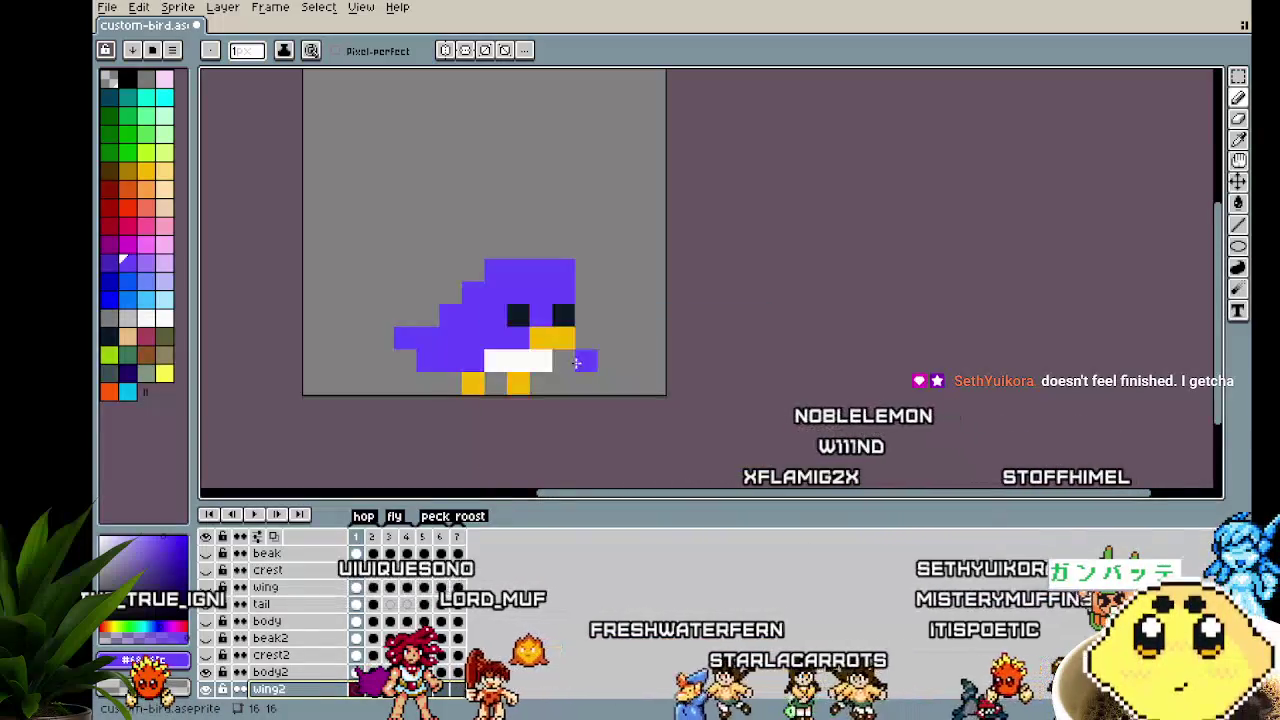
{"action": "scroll", "coordinate": [500, 410], "scroll_direction": "right", "scroll_amount": 2}
{"action": "scroll", "coordinate": [433, 454], "scroll_direction": "up", "scroll_amount": 1}
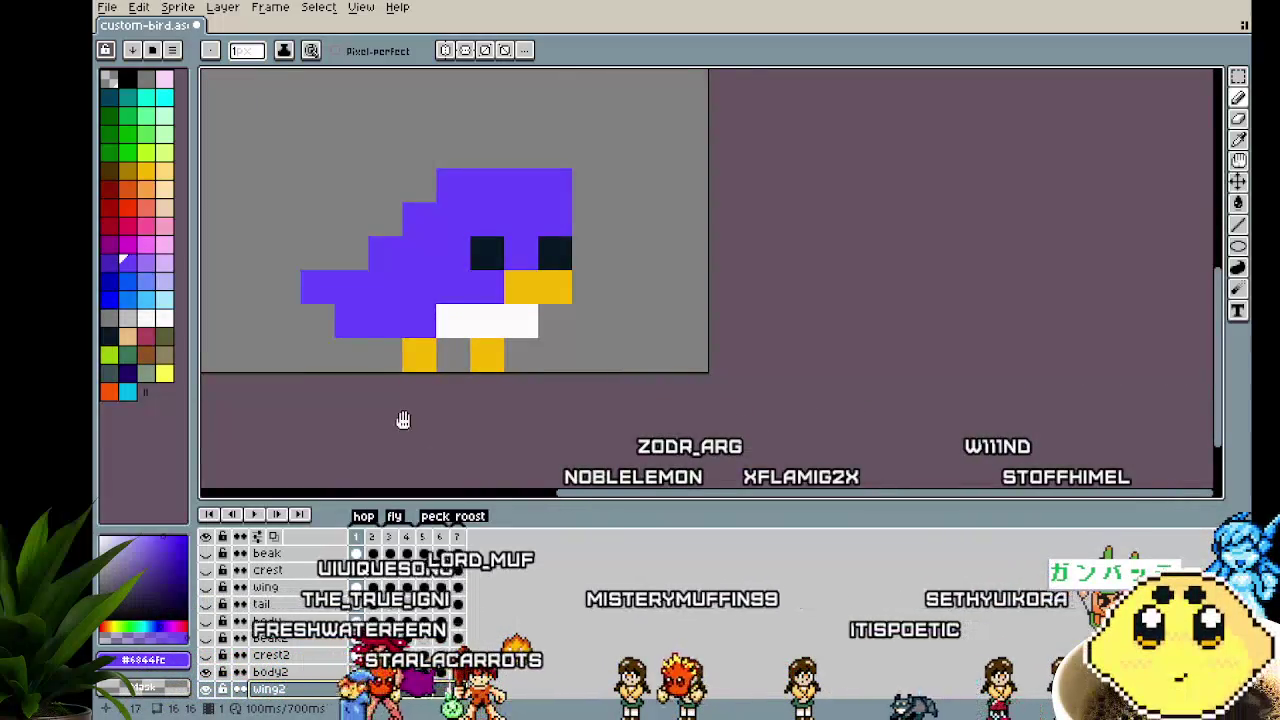
Reframe the bird and use the Eyedropper to take the white belly colour #fcfcfc
{"action": "left_click_drag", "start_coordinate": [400, 420], "coordinate": [423, 437]}
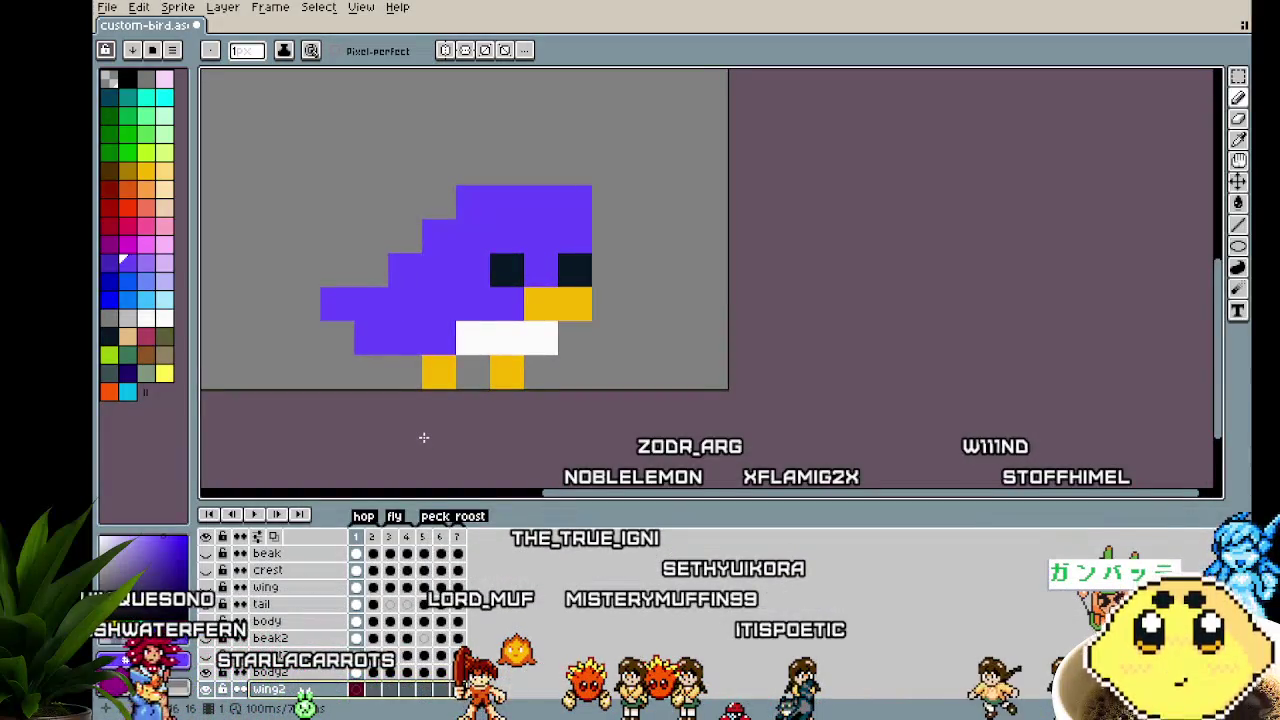
{"action": "left_click_drag", "start_coordinate": [493, 257], "coordinate": [473, 291]}
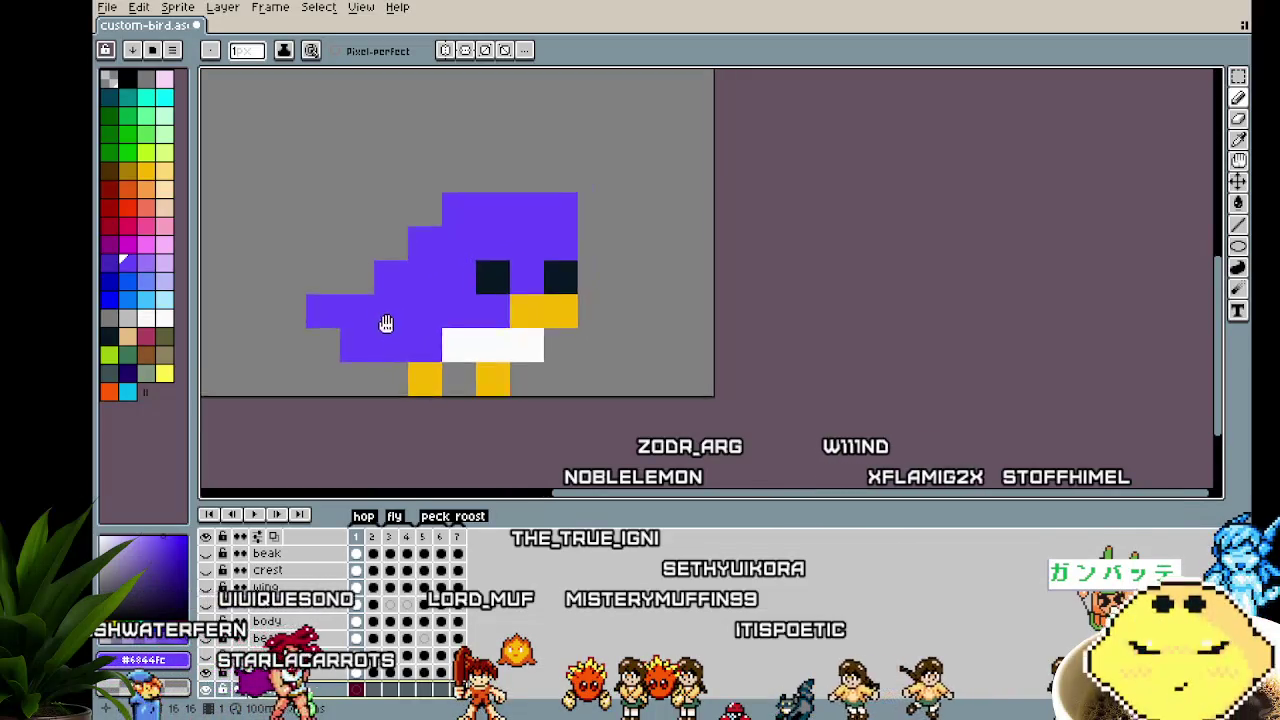
{"action": "key", "text": "i"}
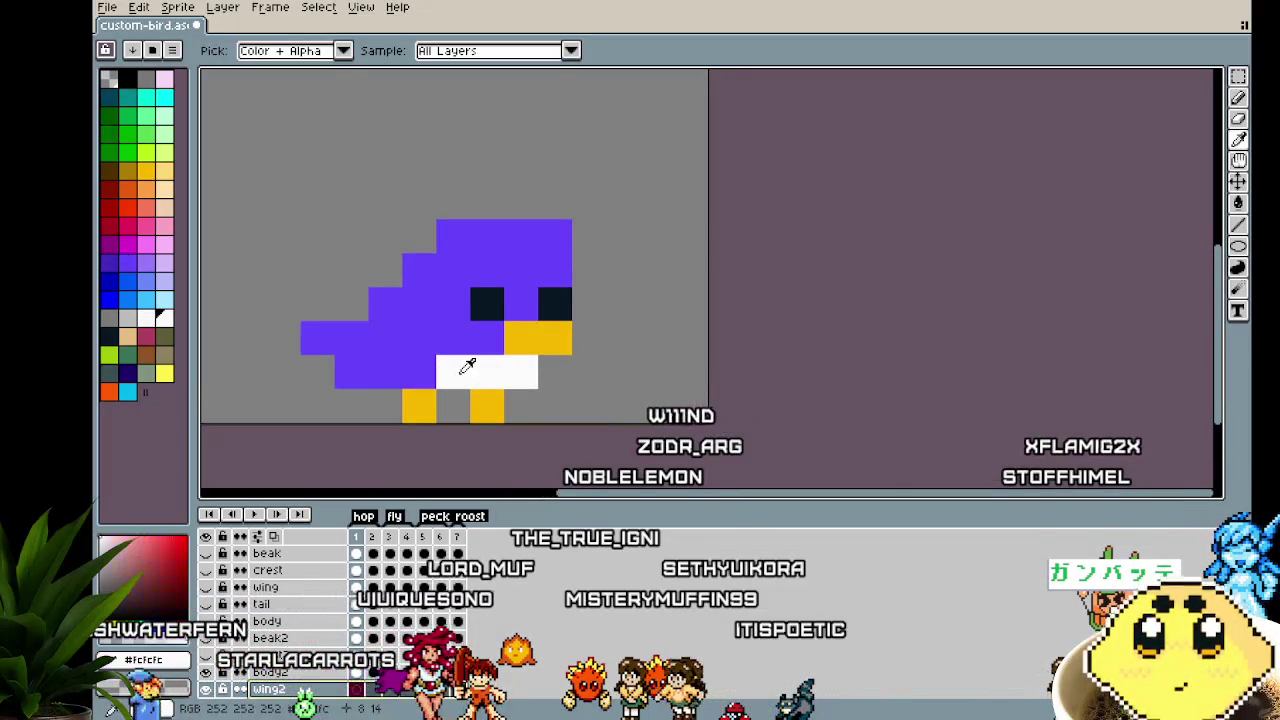
{"action": "mouse_move", "coordinate": [378, 403]}
{"action": "left_mouse_down"}
{"action": "mouse_move", "coordinate": [360, 396]}
{"action": "mouse_move", "coordinate": [504, 392]}
{"action": "left_mouse_up"}
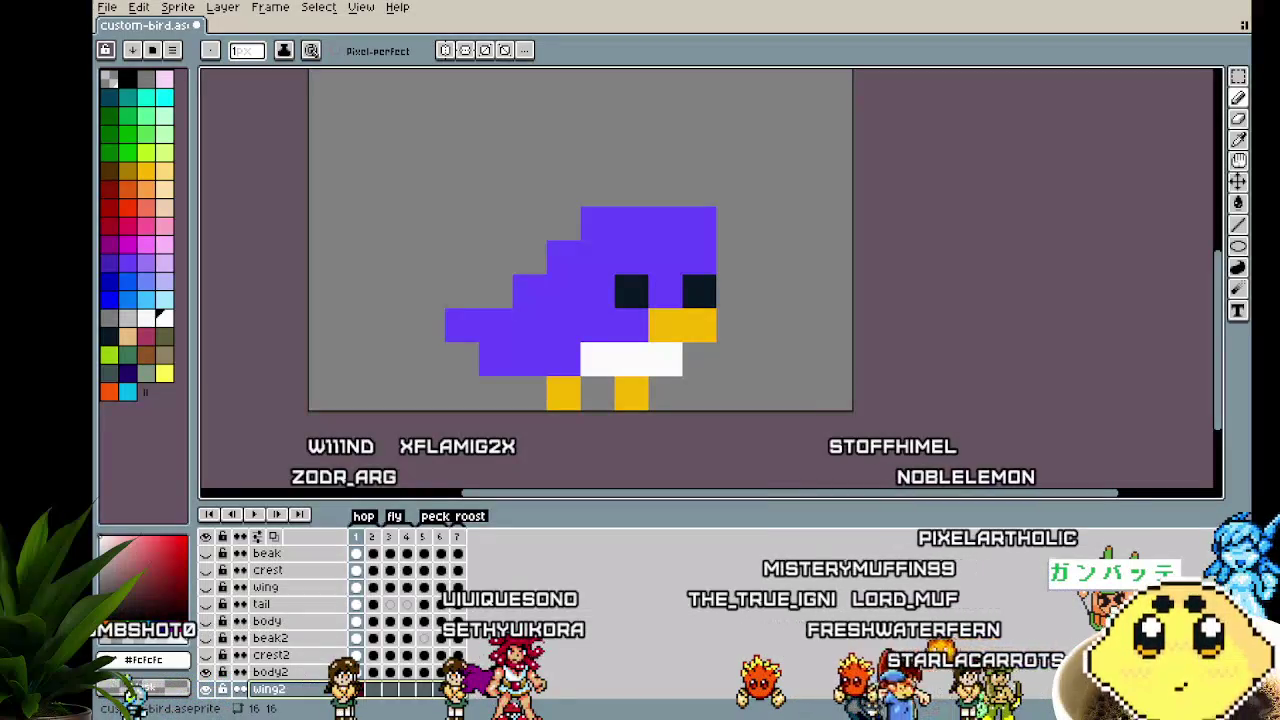
{"action": "scroll", "coordinate": [492, 385], "scroll_direction": "down", "scroll_amount": 2}
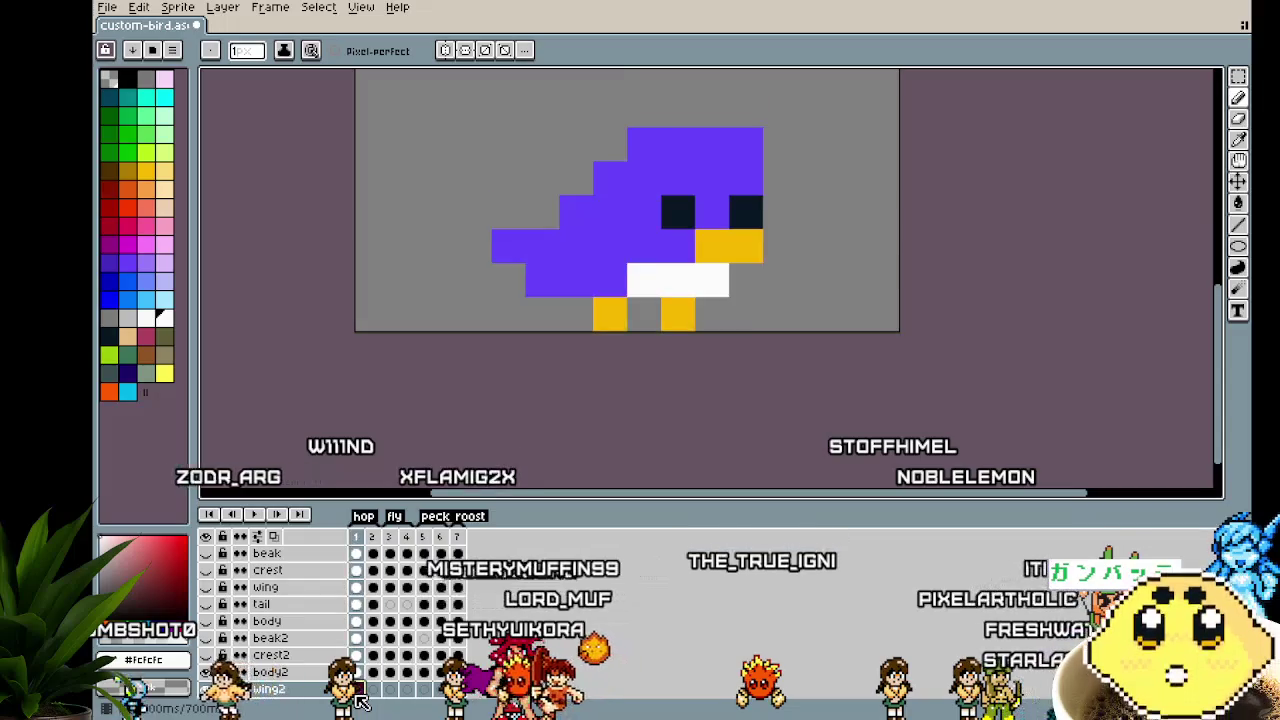
Choose the pink swatch, move wing2 above body2, and advance to fly frame 3
{"action": "left_click_drag", "start_coordinate": [493, 419], "coordinate": [368, 486]}
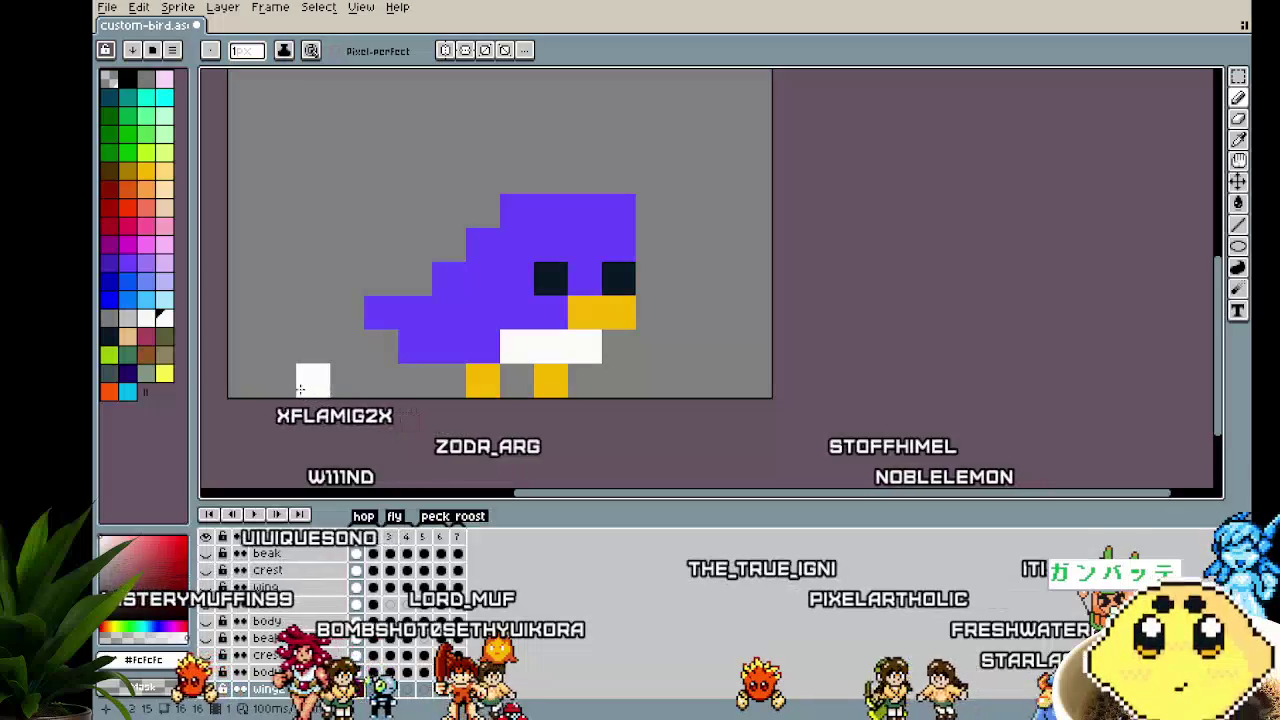
{"action": "left_click", "coordinate": [146, 336]}
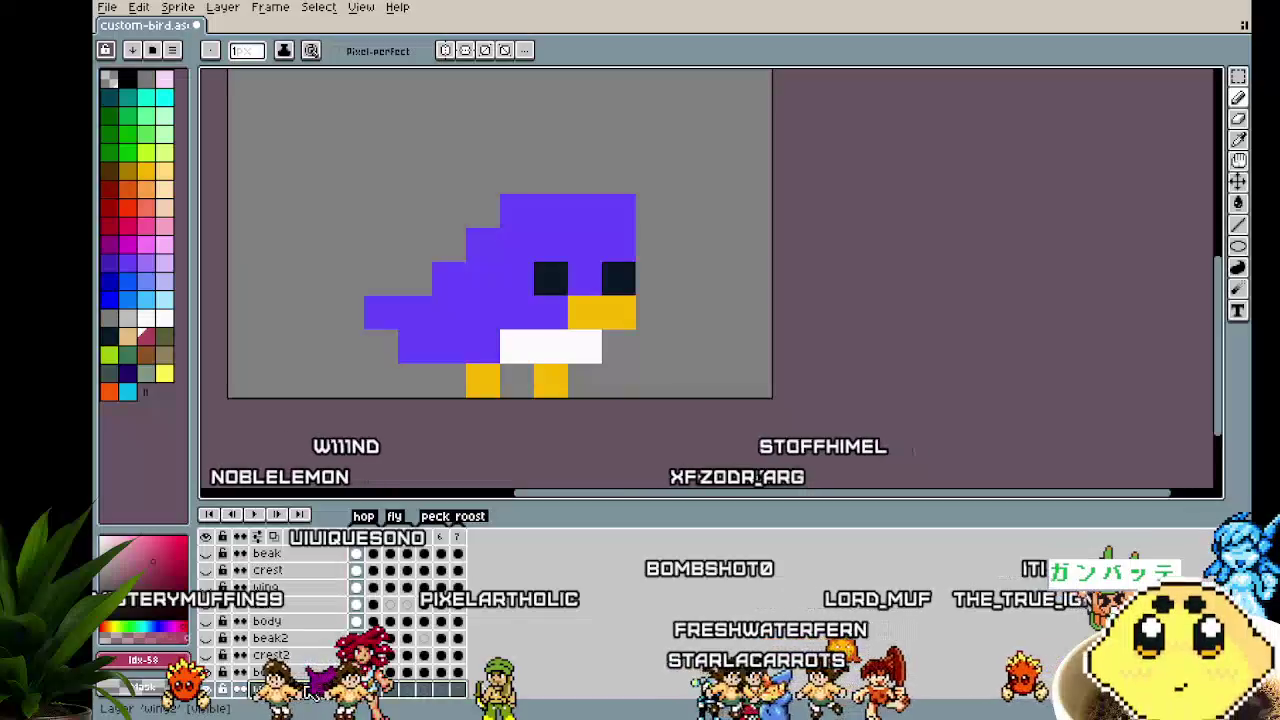
{"action": "left_click_drag", "start_coordinate": [270, 688], "coordinate": [270, 580]}
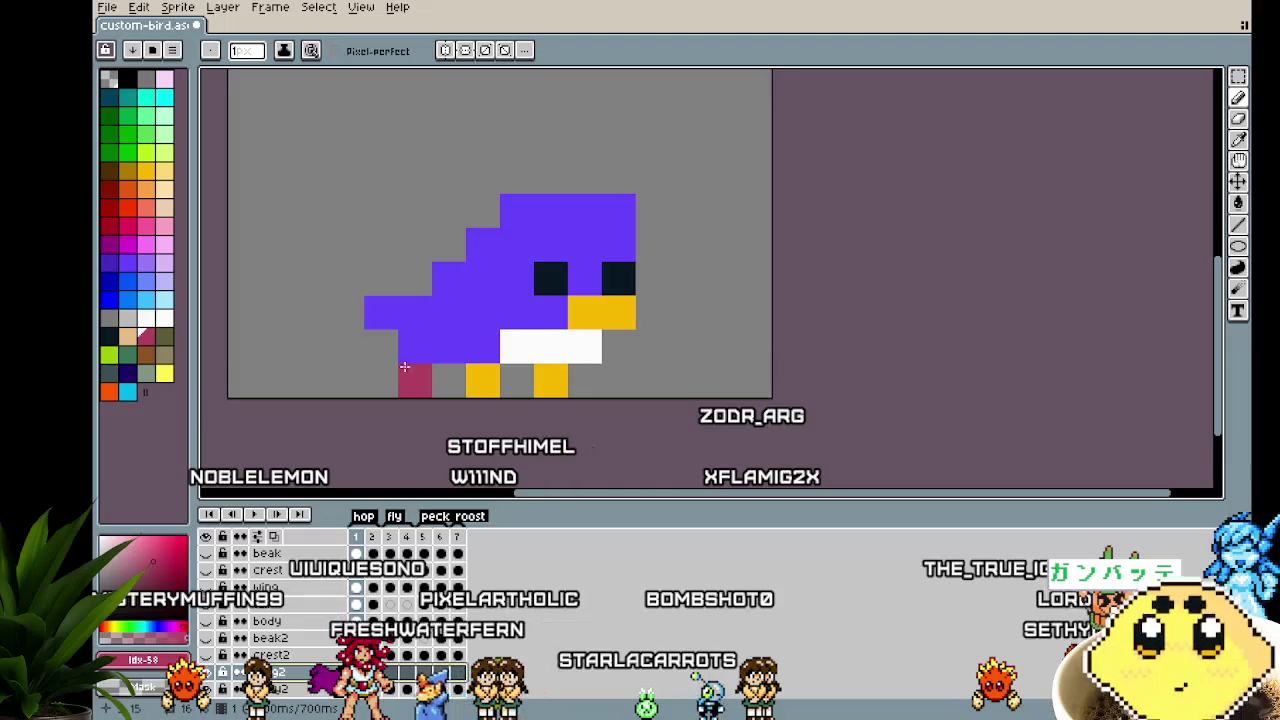
{"action": "scroll", "coordinate": [409, 367], "scroll_direction": "right", "scroll_amount": 1}
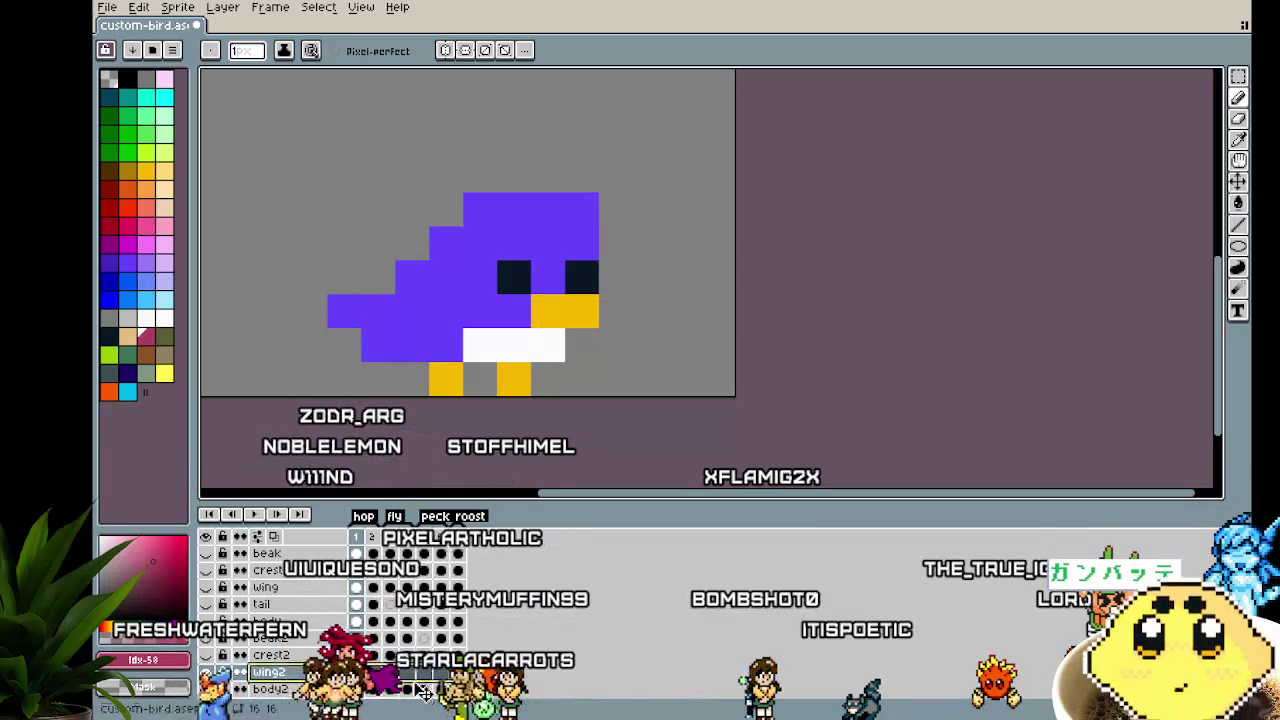
{"action": "key", "text": "Return"}
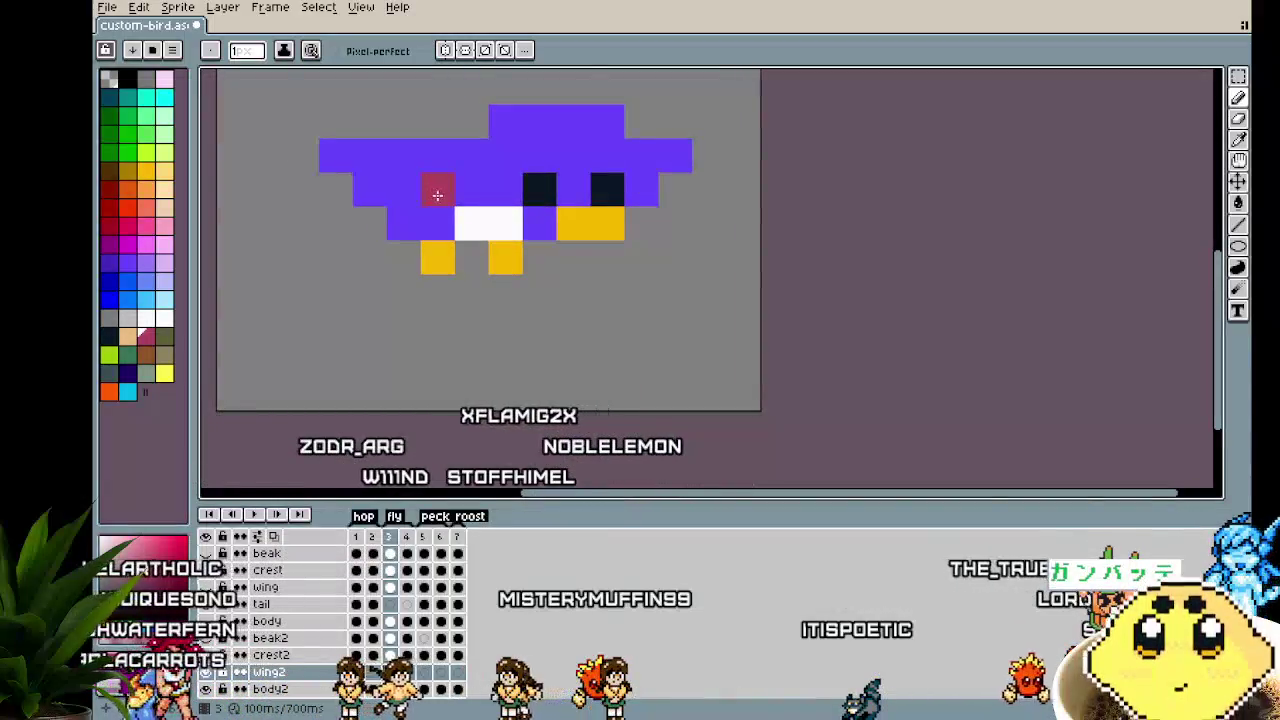
Paint the left and right spread wings pink, undoing a stray body pixel
{"action": "left_click_drag", "start_coordinate": [430, 190], "coordinate": [367, 194]}
{"action": "left_click_drag", "start_coordinate": [430, 155], "coordinate": [338, 156]}
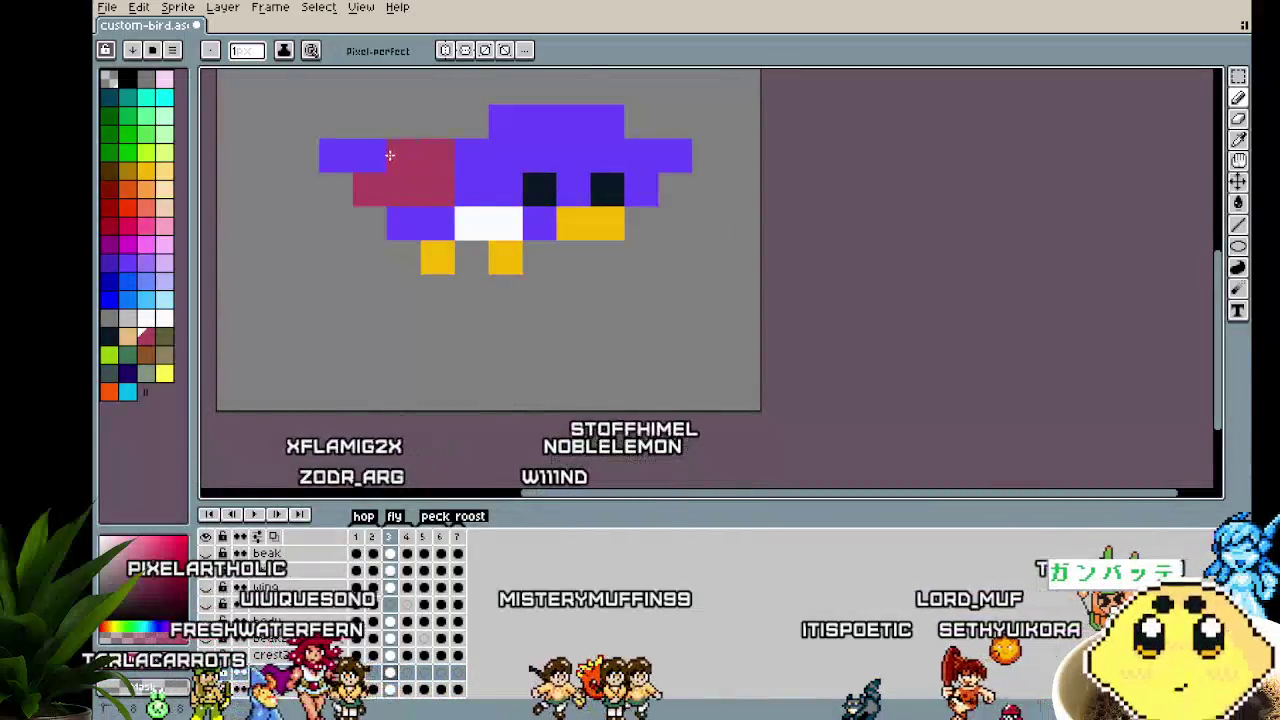
{"action": "left_click", "coordinate": [464, 163]}
{"action": "key", "text": "ctrl+z"}
{"action": "left_click_drag", "start_coordinate": [675, 155], "coordinate": [644, 187]}
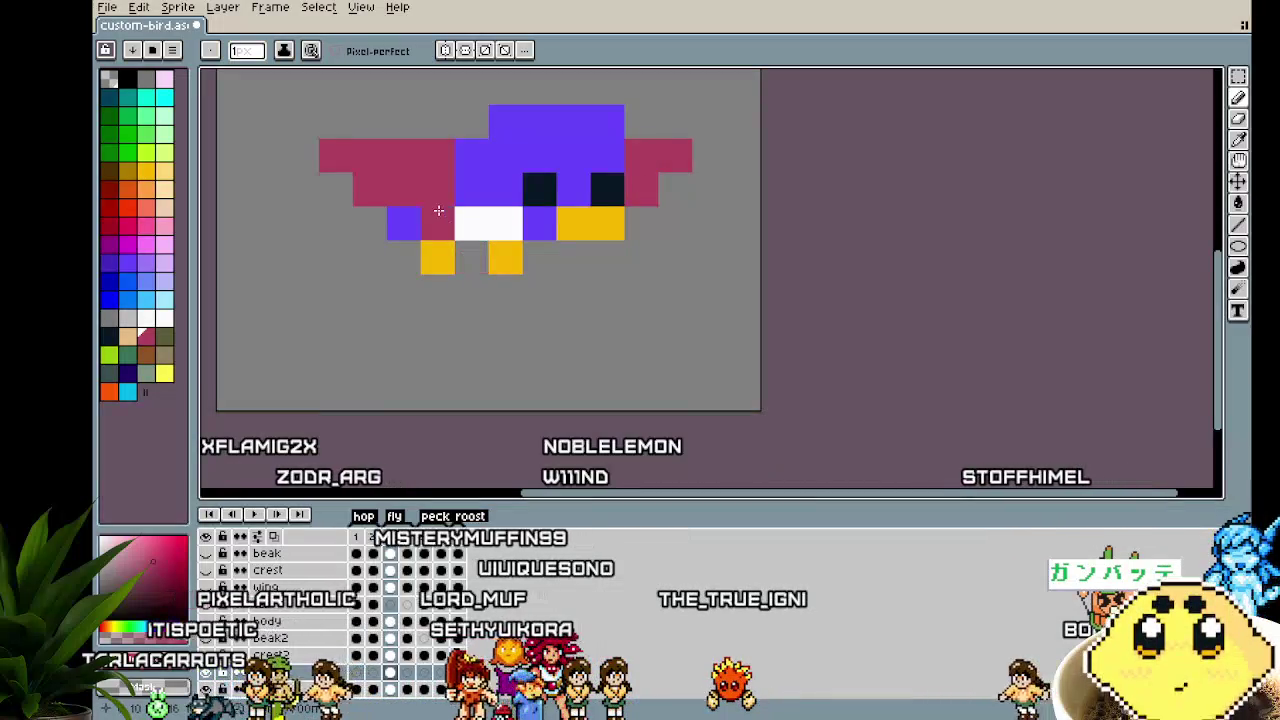
Paint more wing pixels pink near the bird's body
{"action": "left_click", "coordinate": [473, 160], "text": "alt"}
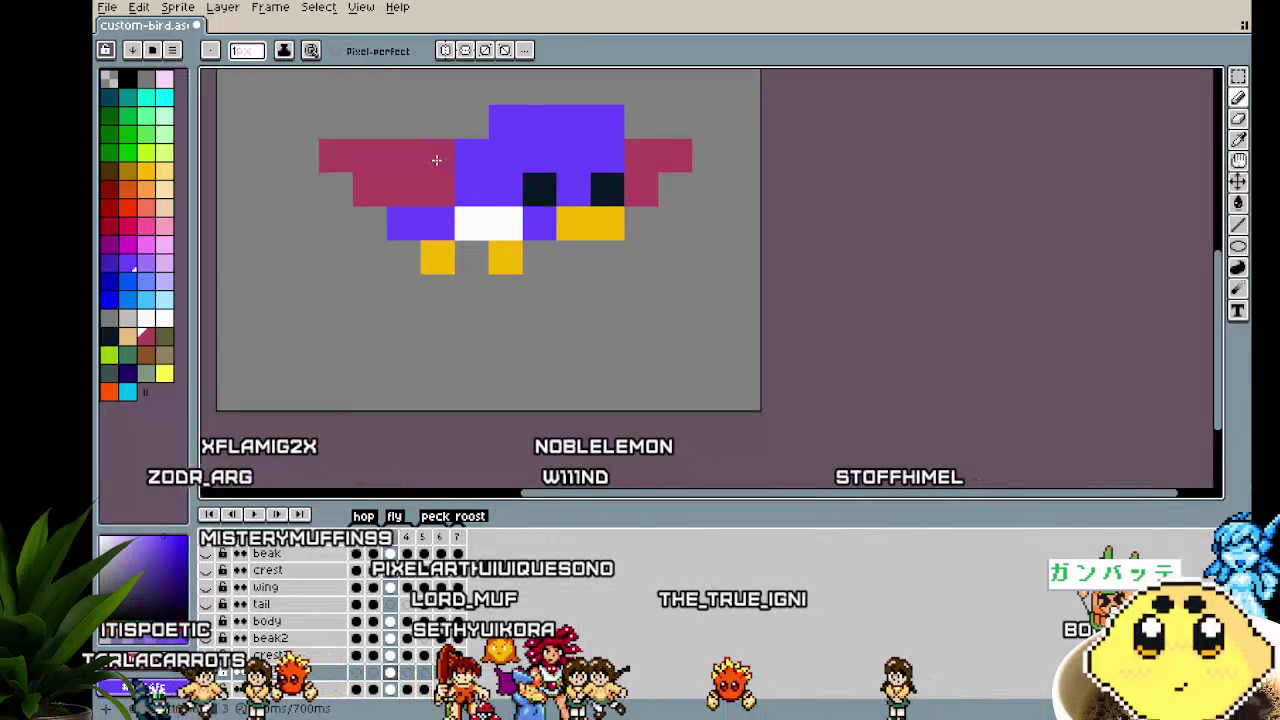
{"action": "scroll", "coordinate": [422, 250], "scroll_direction": "down", "scroll_amount": 2}
{"action": "scroll", "coordinate": [418, 351], "scroll_direction": "down", "scroll_amount": 2}
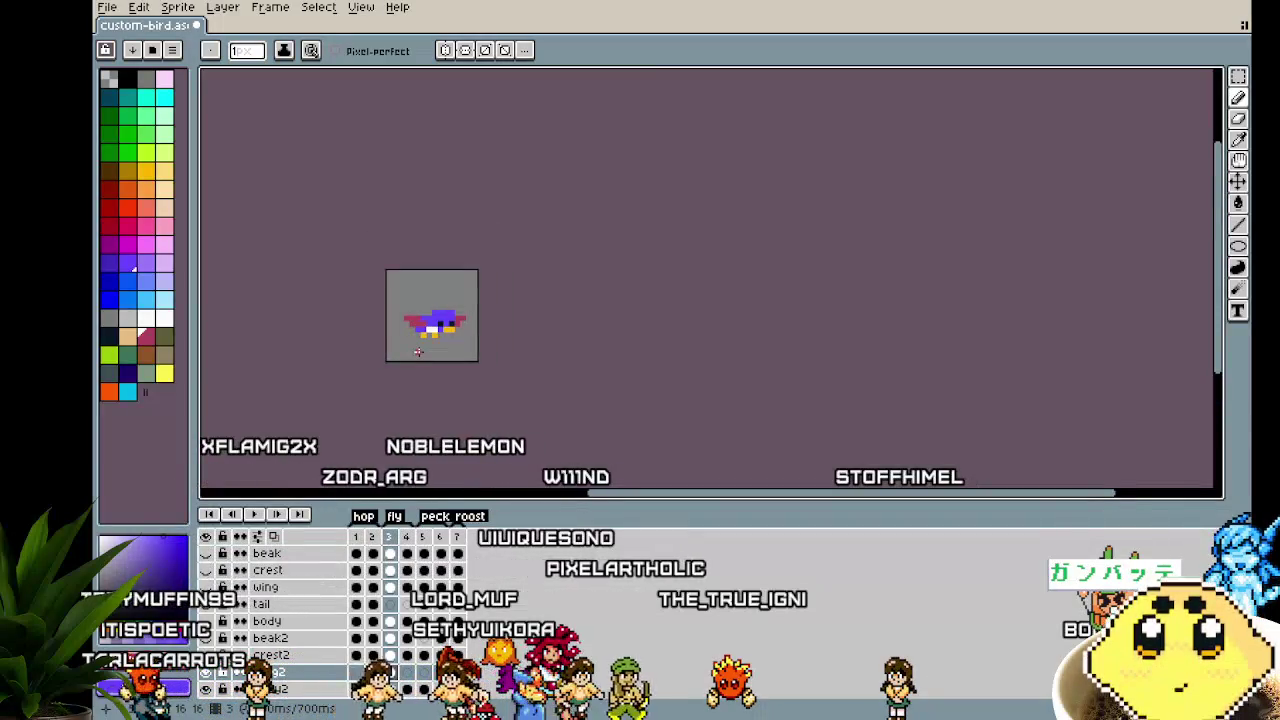
{"action": "scroll", "coordinate": [418, 351], "scroll_direction": "up", "scroll_amount": 2}
{"action": "scroll", "coordinate": [418, 351], "scroll_direction": "up", "scroll_amount": 1}
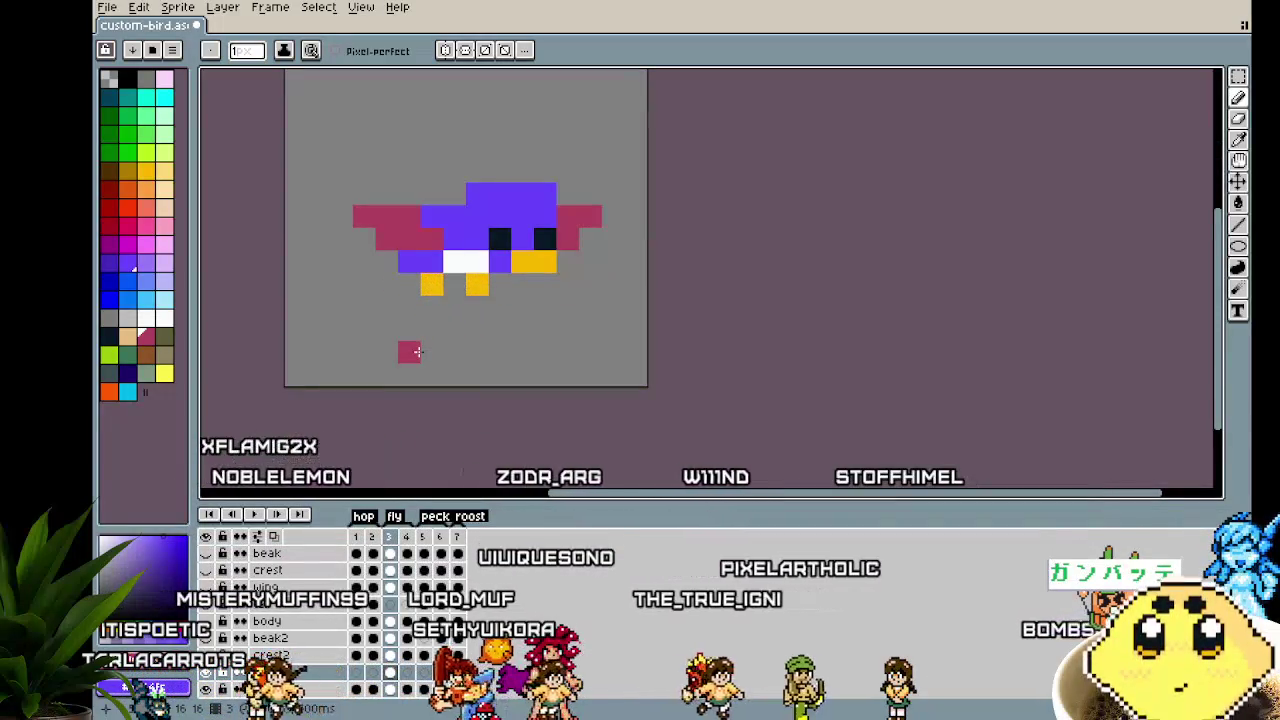
{"action": "left_click_drag", "start_coordinate": [432, 219], "coordinate": [378, 230]}
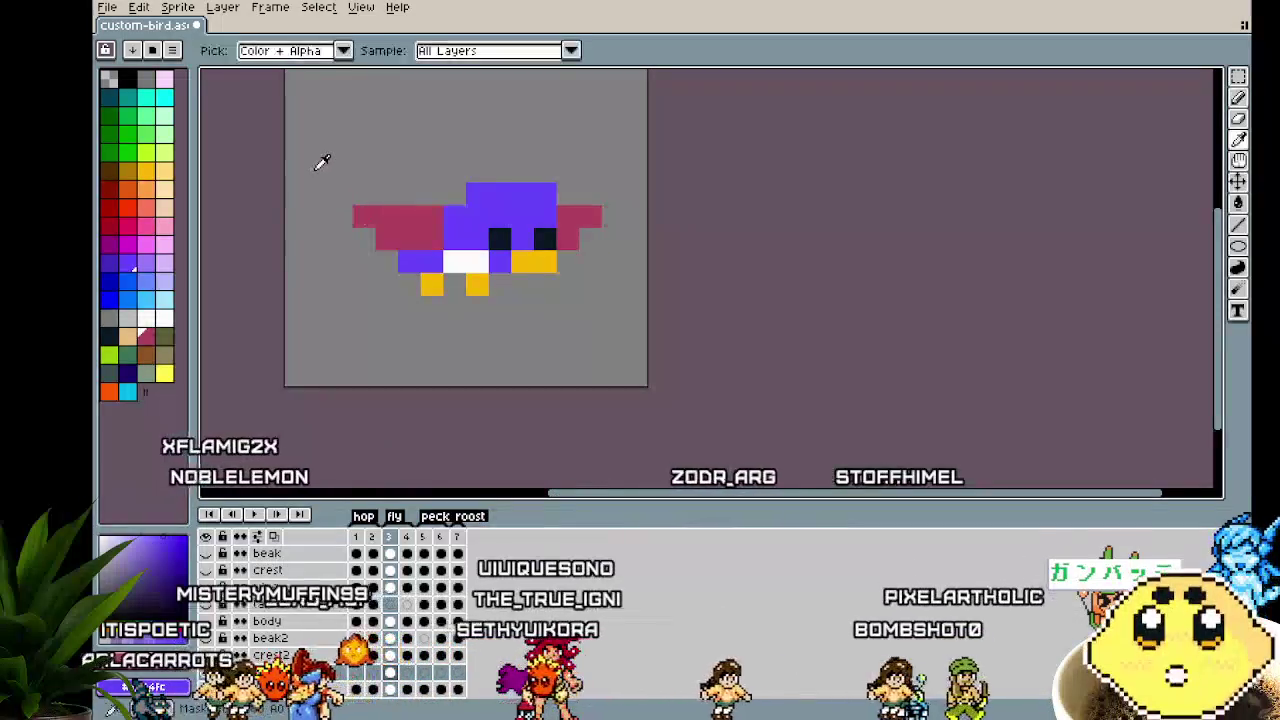
{"action": "left_click", "coordinate": [431, 218]}
Sample the wing pink #af415e from the sprite and Magic Wand-select the background
{"action": "key", "text": "b"}
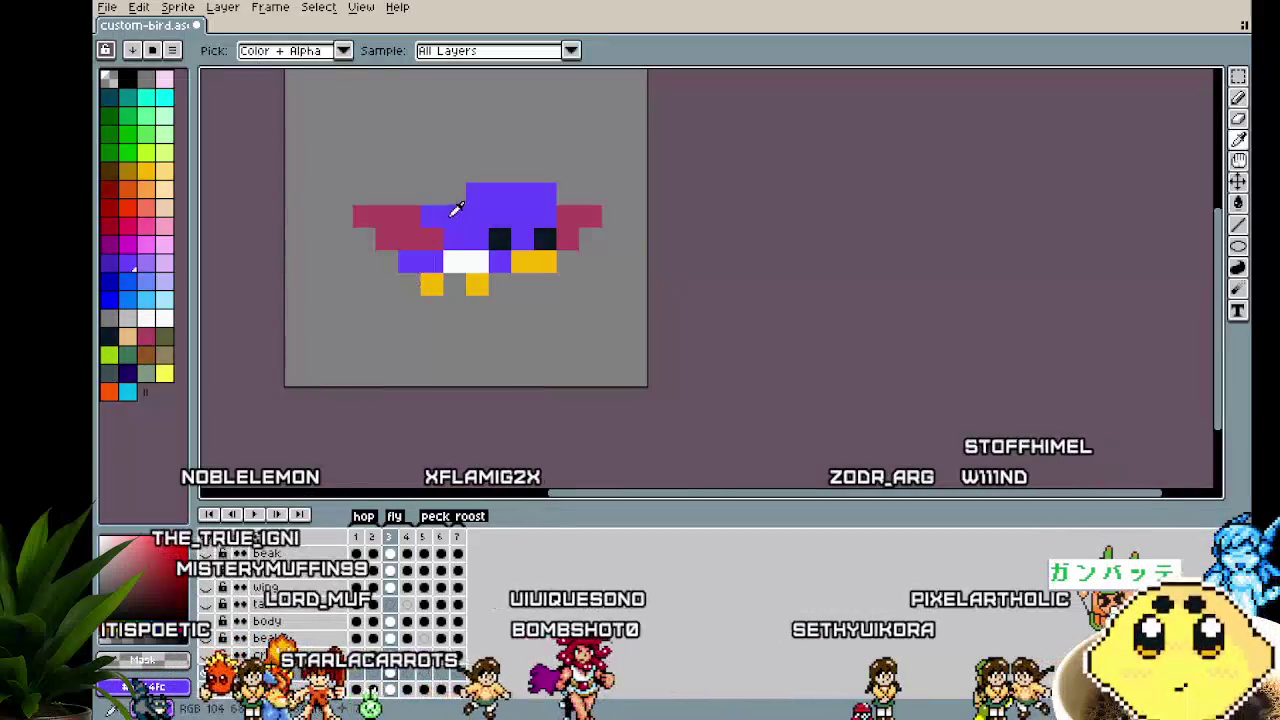
{"action": "left_click", "coordinate": [410, 228], "text": "alt"}
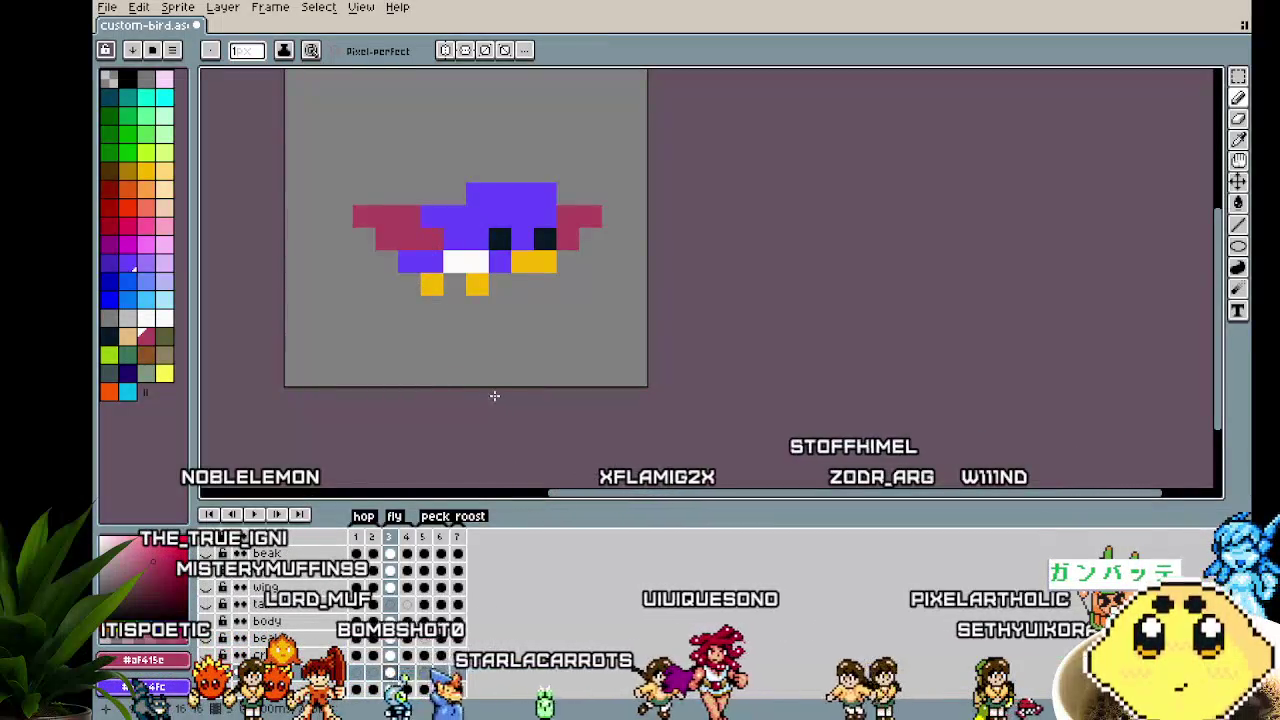
{"action": "key", "text": "w"}
{"action": "left_click", "coordinate": [386, 329]}
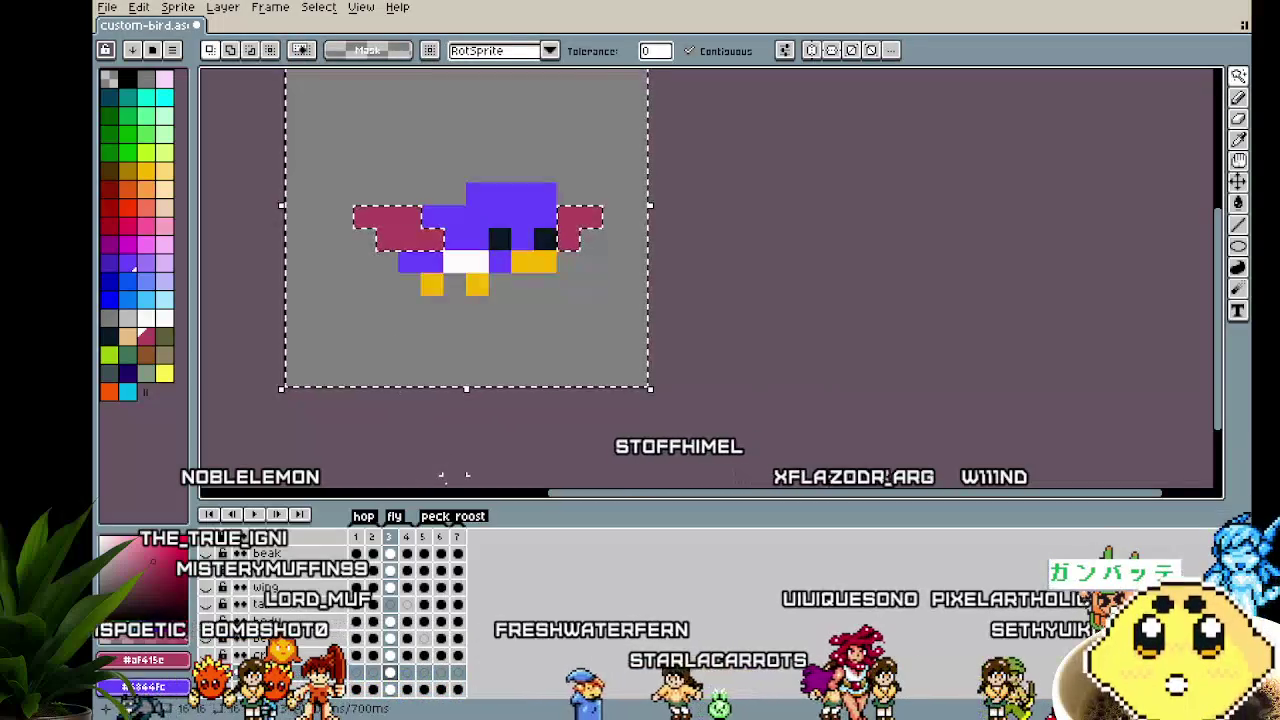
On frame 4, paint the lowered wing pixels pink with the Pencil
{"action": "left_click", "coordinate": [431, 463]}
{"action": "scroll", "coordinate": [363, 375], "scroll_direction": "right", "scroll_amount": 2}
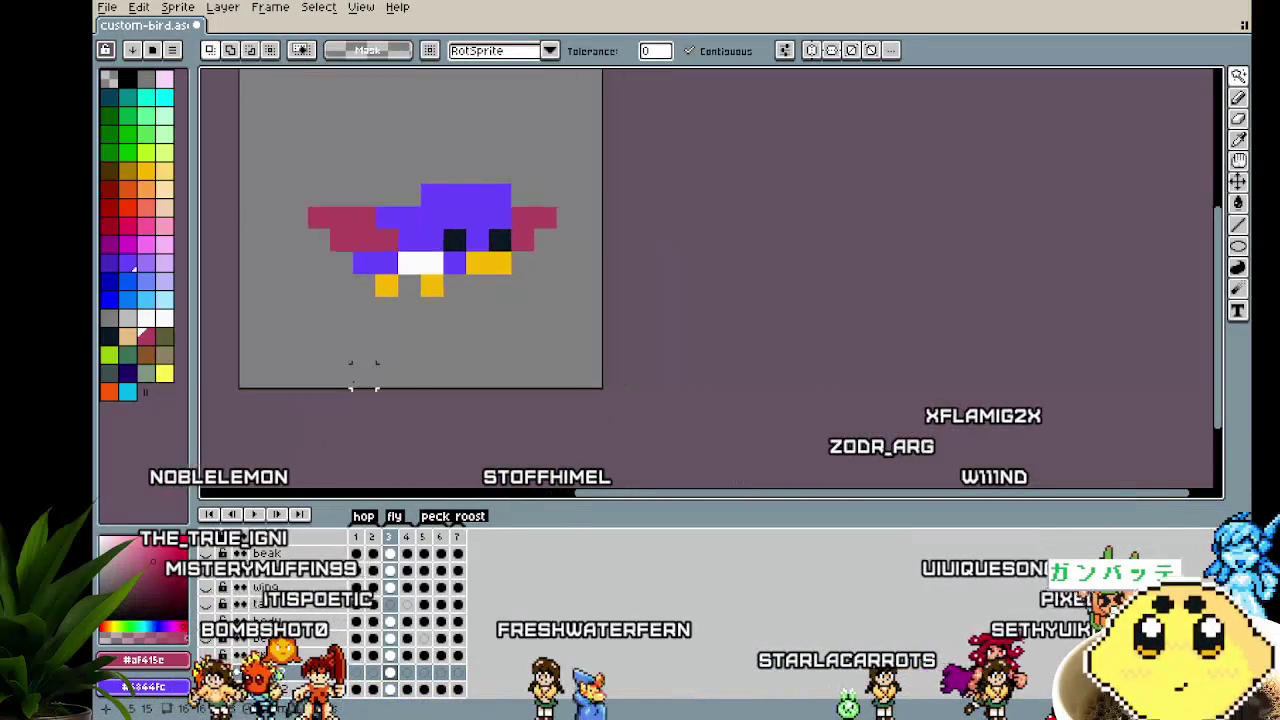
{"action": "key", "text": "Right"}
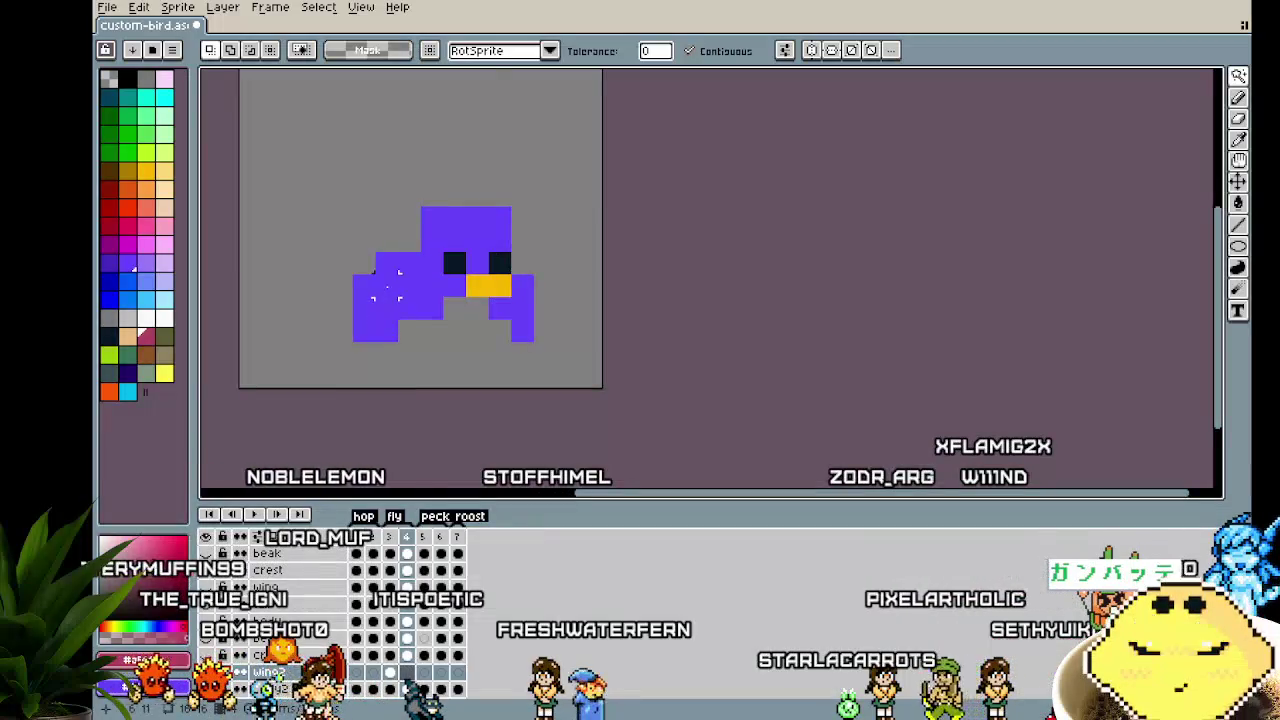
{"action": "key", "text": "b"}
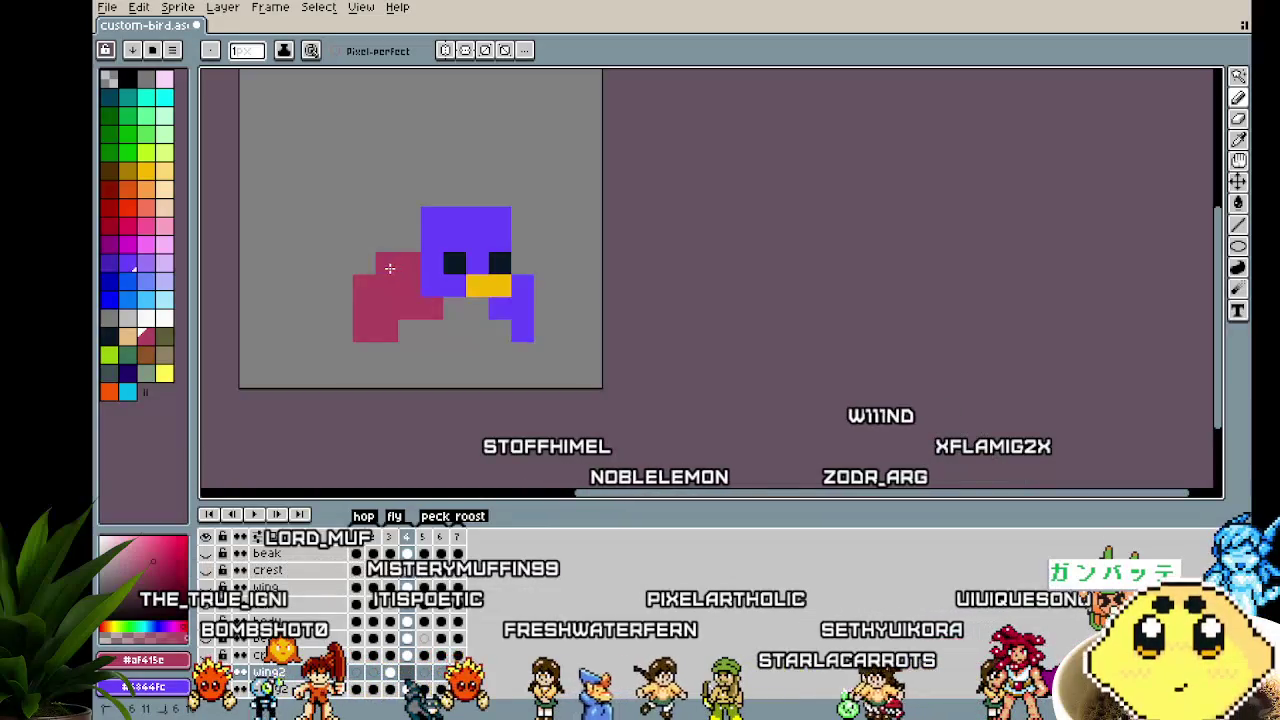
{"action": "left_click_drag", "start_coordinate": [518, 291], "coordinate": [500, 309]}
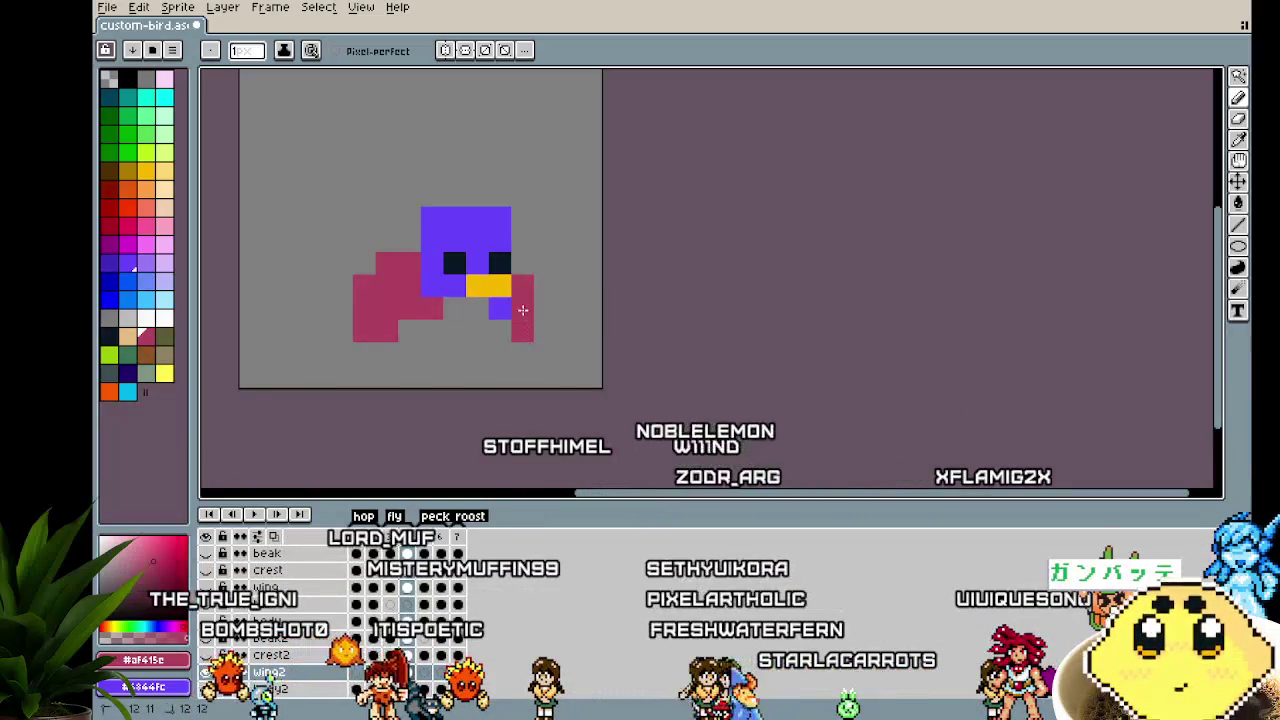
{"action": "scroll", "coordinate": [515, 383], "scroll_direction": "down", "scroll_amount": 4}
{"action": "scroll", "coordinate": [486, 395], "scroll_direction": "up", "scroll_amount": 1}
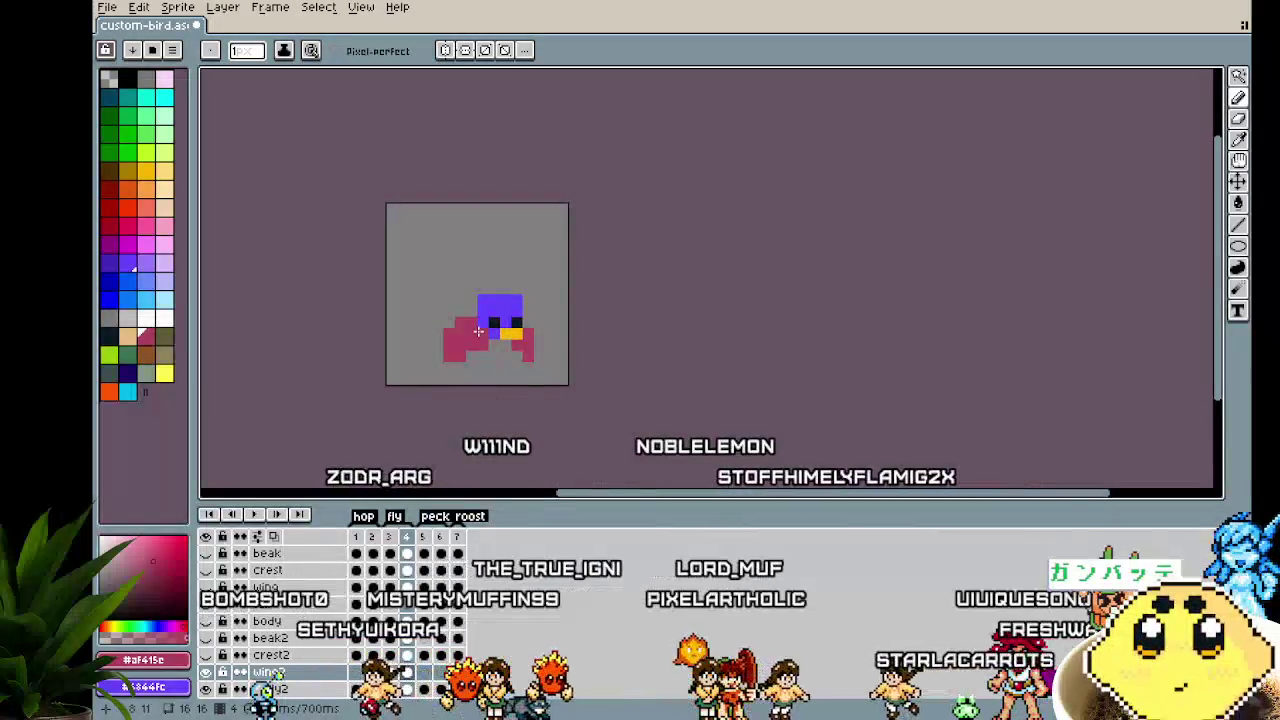
{"action": "scroll", "coordinate": [445, 390], "scroll_direction": "down", "scroll_amount": 1}
{"action": "scroll", "coordinate": [444, 388], "scroll_direction": "up", "scroll_amount": 2}
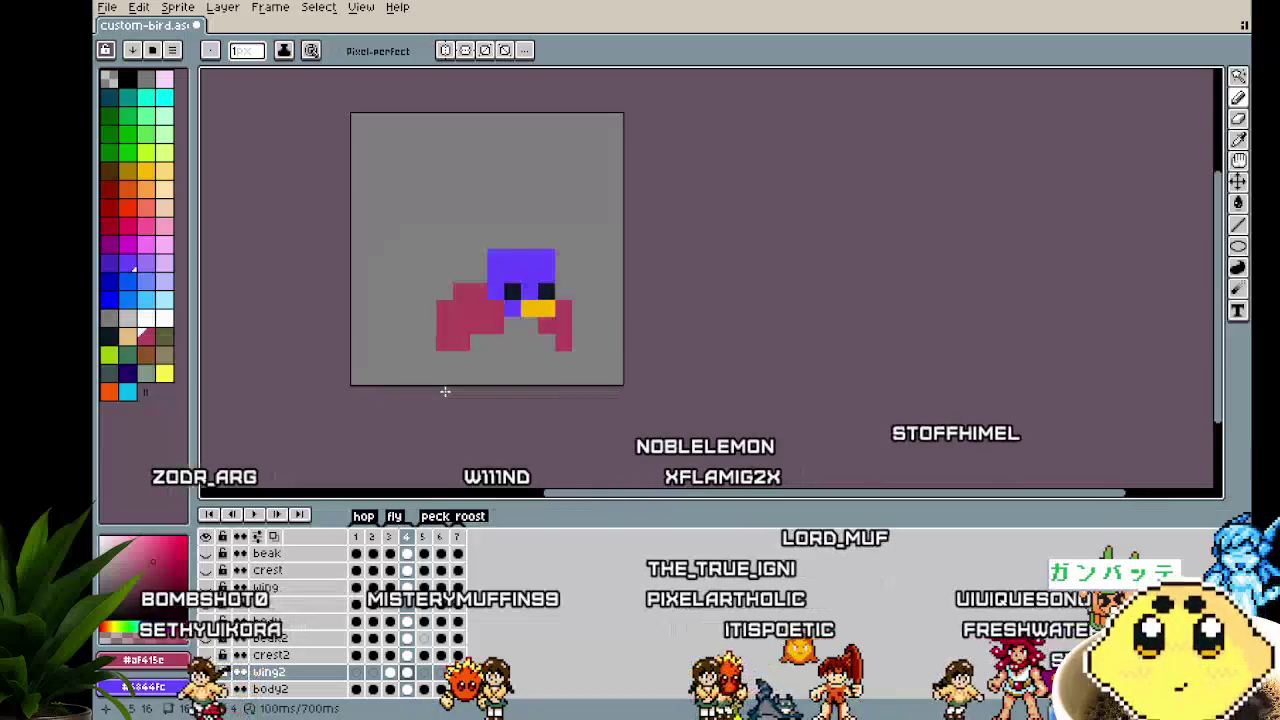
{"action": "key", "text": "Right"}
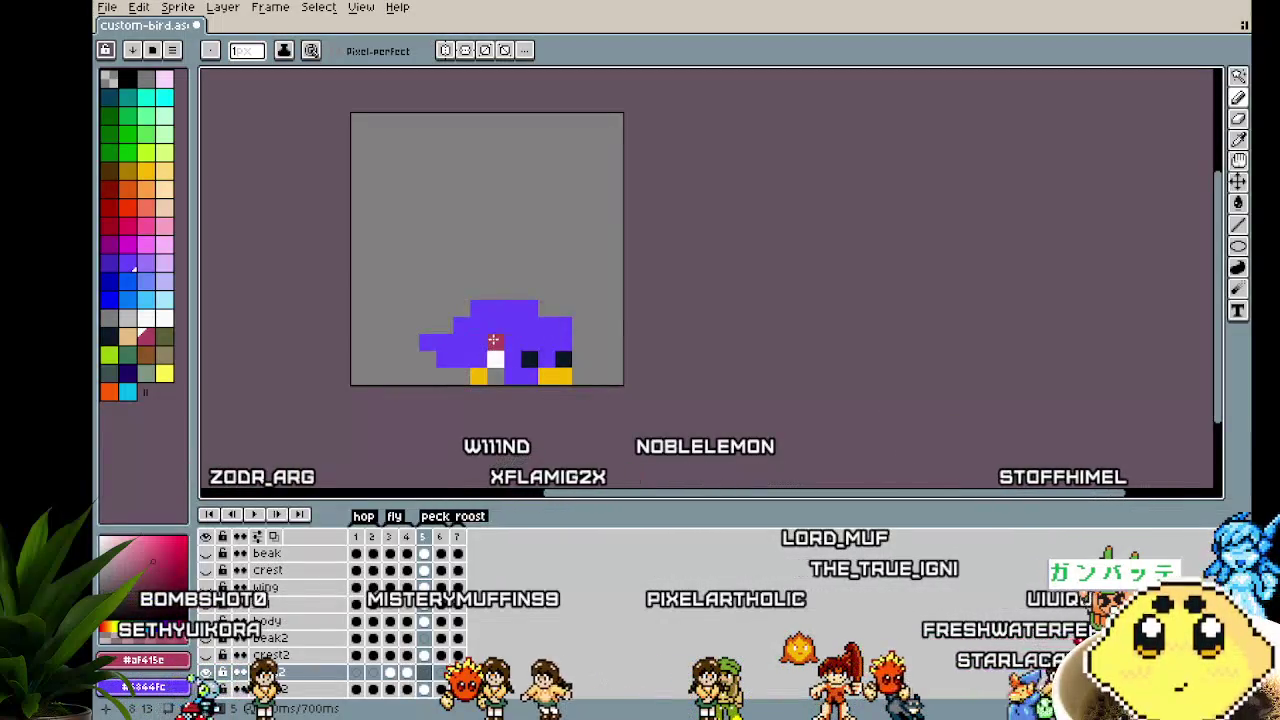
Paint a pink folded wing along the crouched bird's side in frame 5
{"action": "key", "text": "Left"}
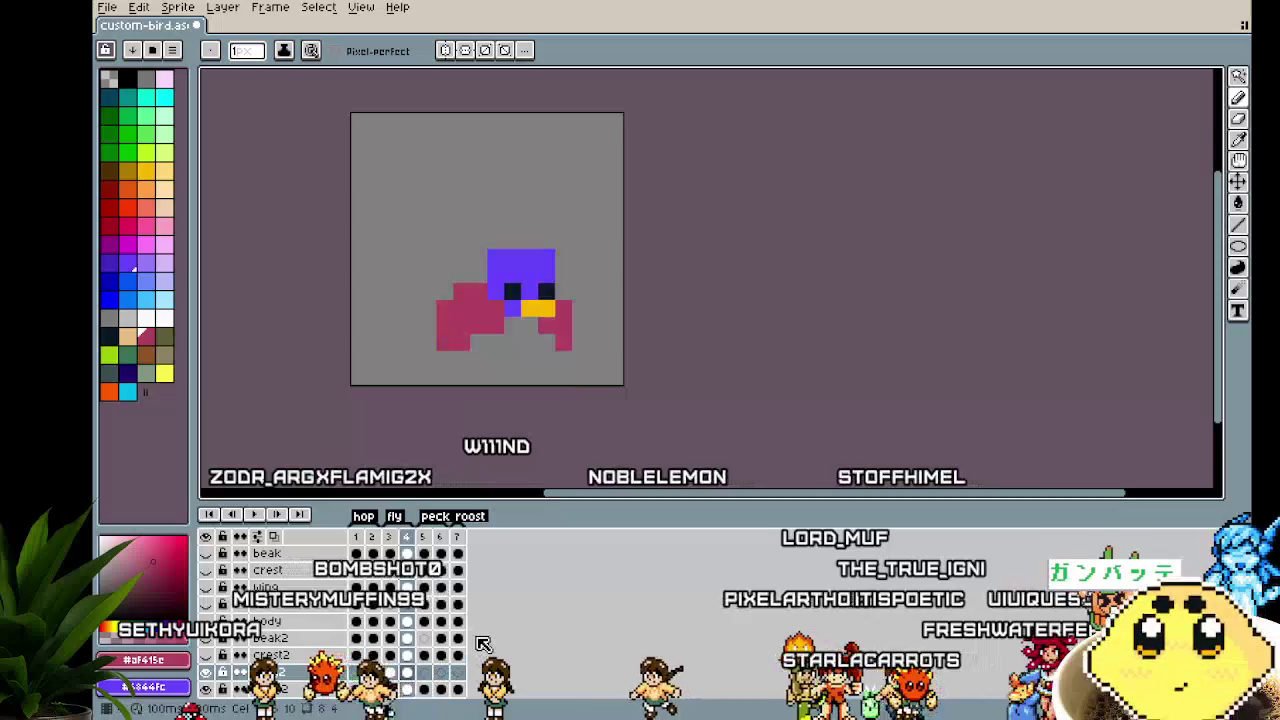
{"action": "key", "text": "Left"}
{"action": "key", "text": "Right"}
{"action": "key", "text": "Right"}
{"action": "left_click_drag", "start_coordinate": [479, 341], "coordinate": [462, 340]}
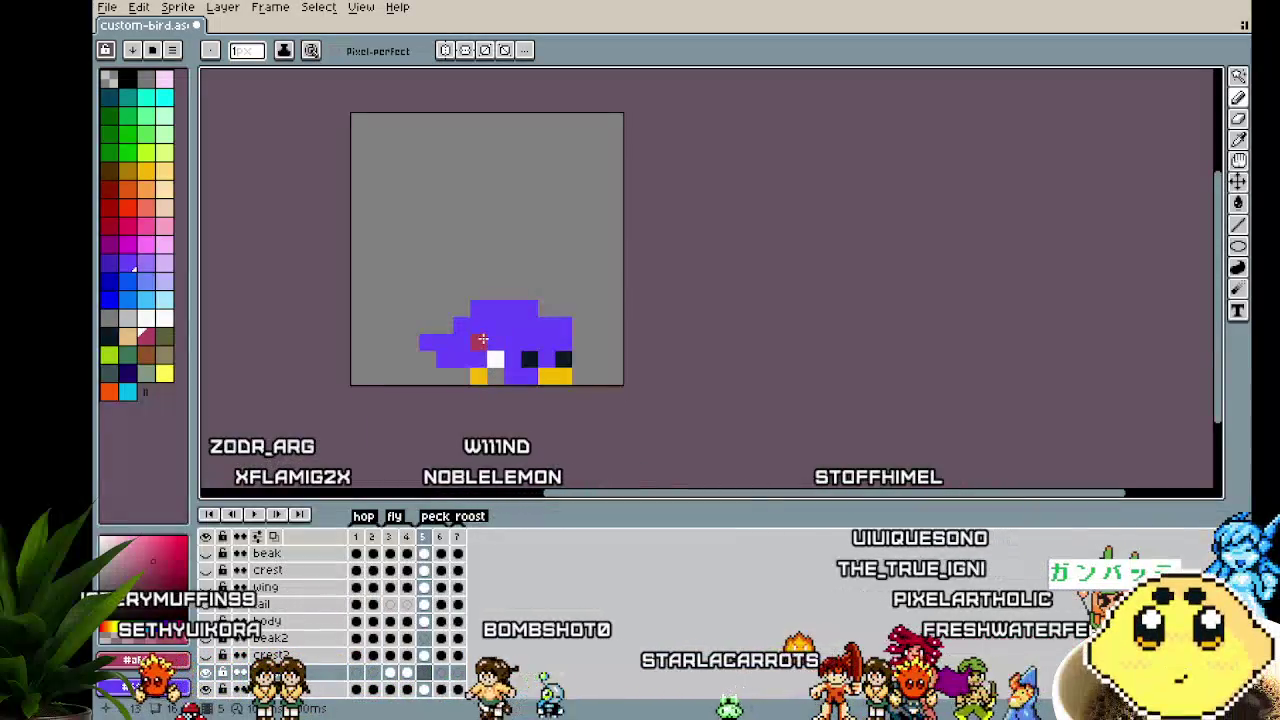
{"action": "left_click", "coordinate": [454, 359]}
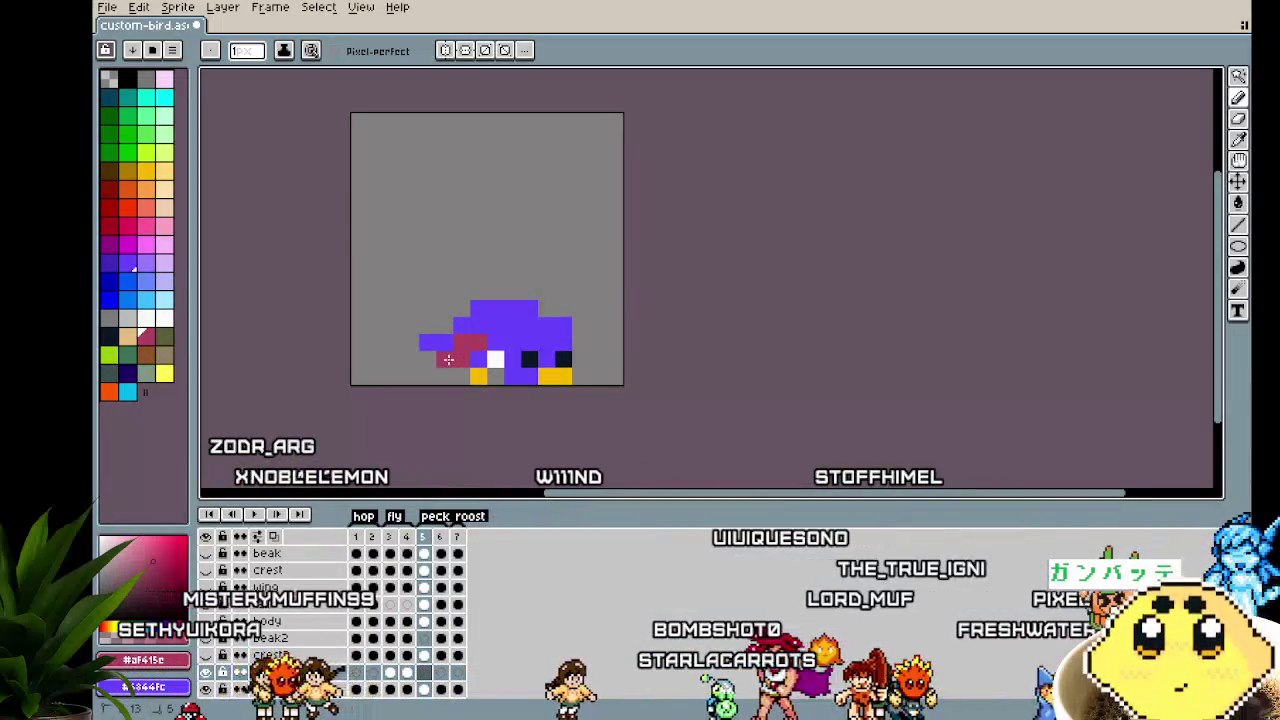
{"action": "left_click_drag", "start_coordinate": [454, 359], "coordinate": [472, 359]}
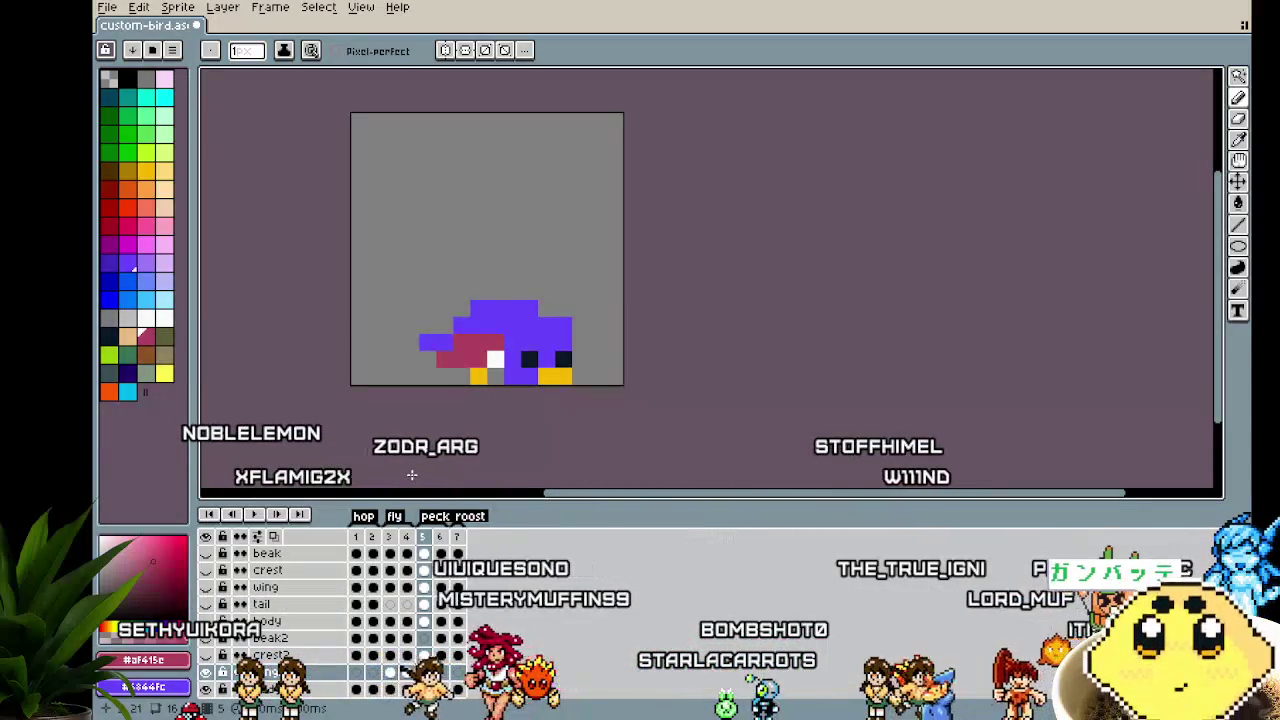
{"action": "key", "text": "Right"}
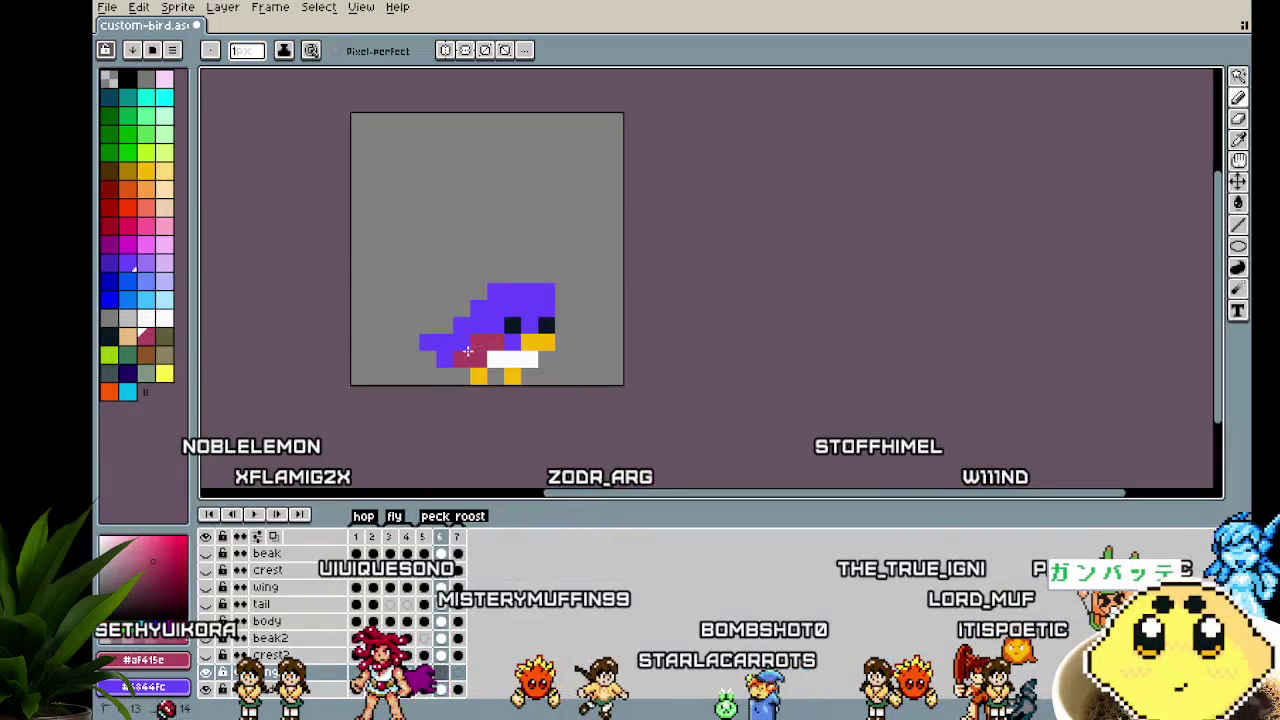
{"action": "key", "text": "Left"}
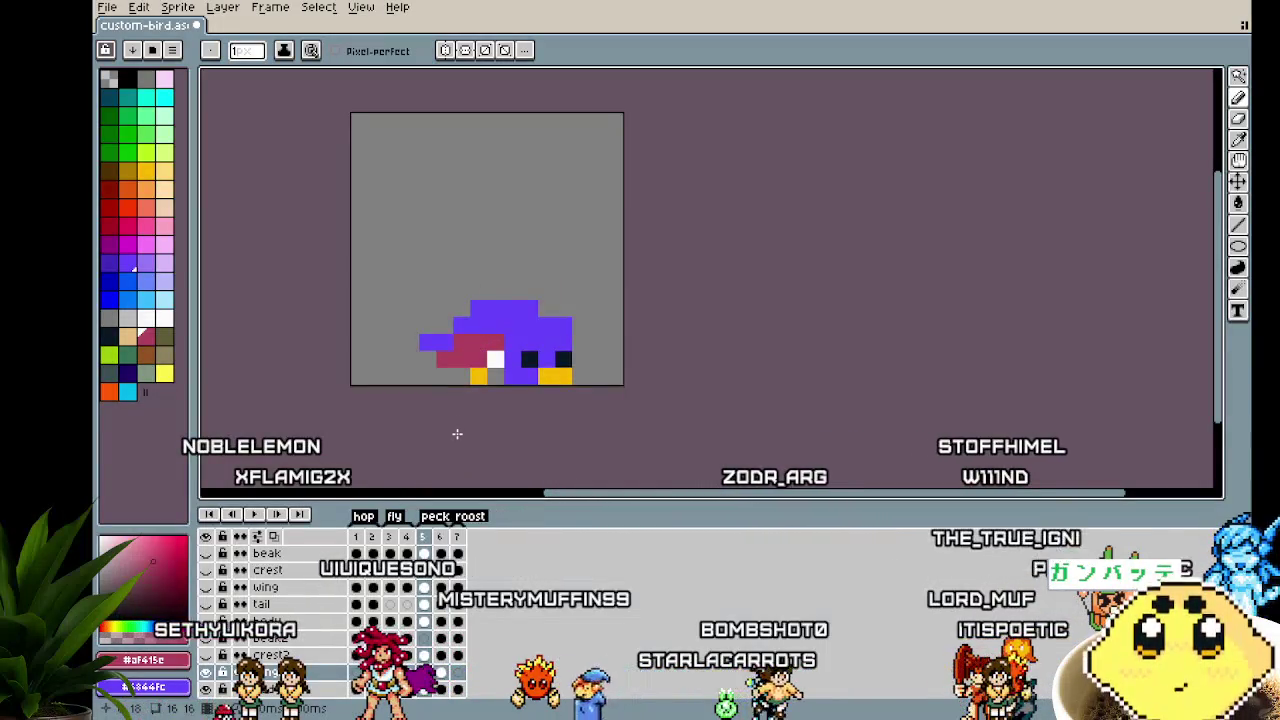
{"action": "key", "text": "Right"}
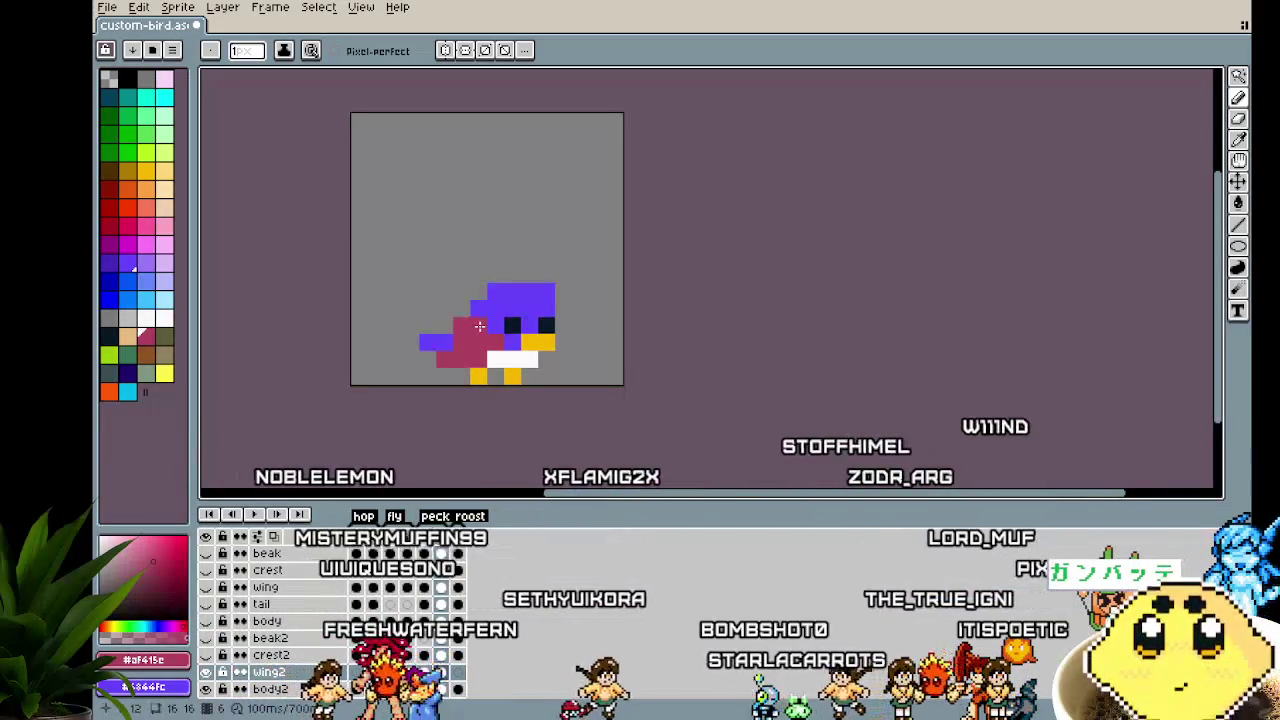
Zoom around and flip between frames 4 and 5 to compare the wing poses
{"action": "scroll", "coordinate": [474, 448], "scroll_direction": "down", "scroll_amount": 3}
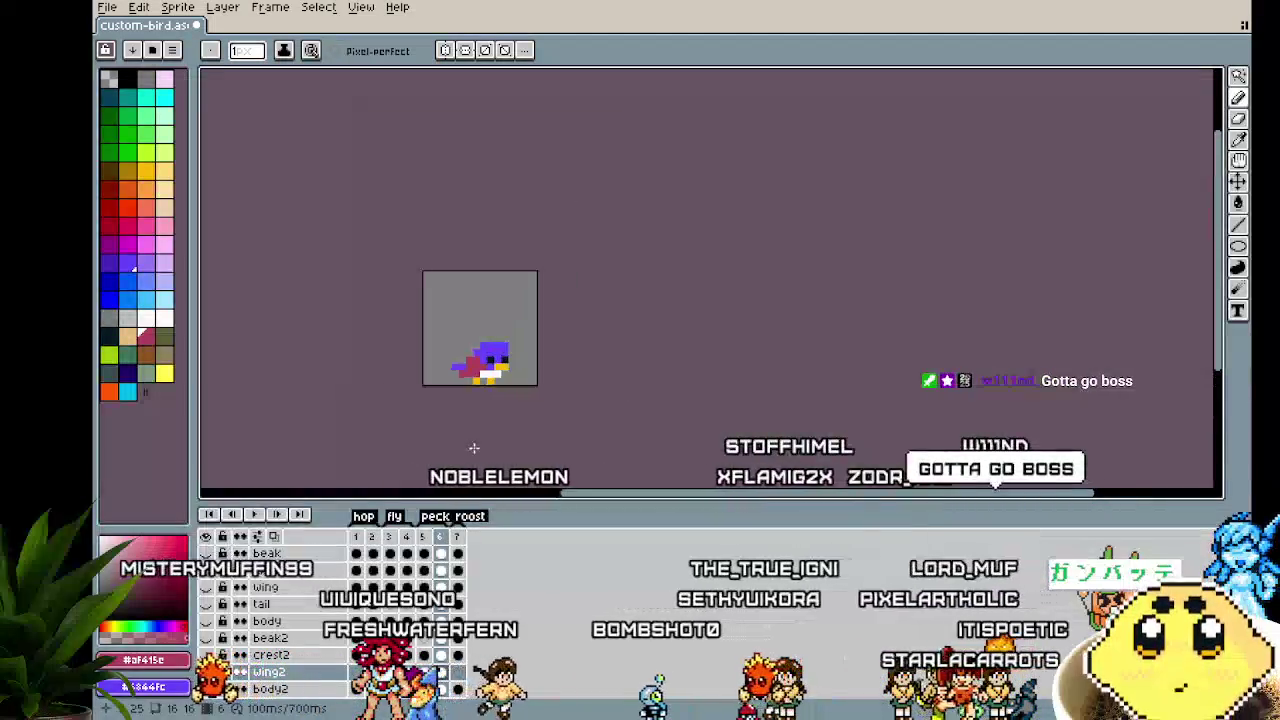
{"action": "scroll", "coordinate": [474, 448], "scroll_direction": "up", "scroll_amount": 1}
{"action": "scroll", "coordinate": [471, 448], "scroll_direction": "up", "scroll_amount": 1}
{"action": "scroll", "coordinate": [457, 428], "scroll_direction": "up", "scroll_amount": 1}
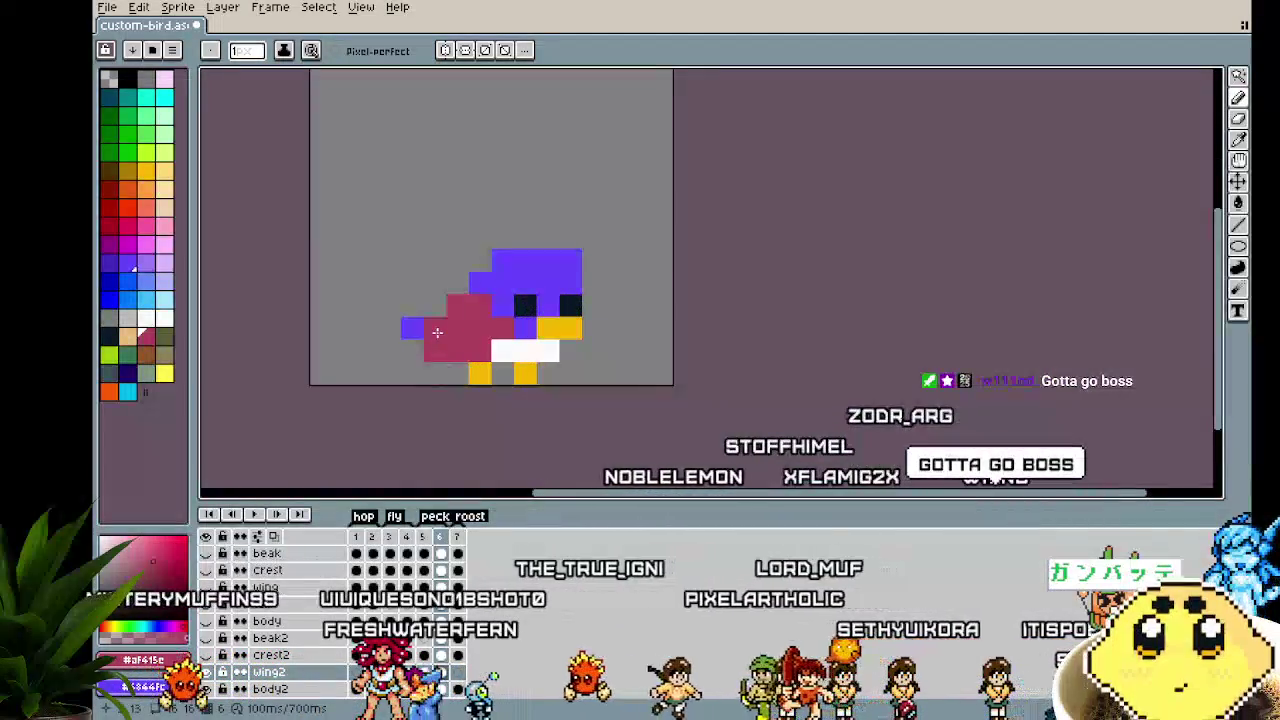
{"action": "scroll", "coordinate": [421, 400], "scroll_direction": "down", "scroll_amount": 1}
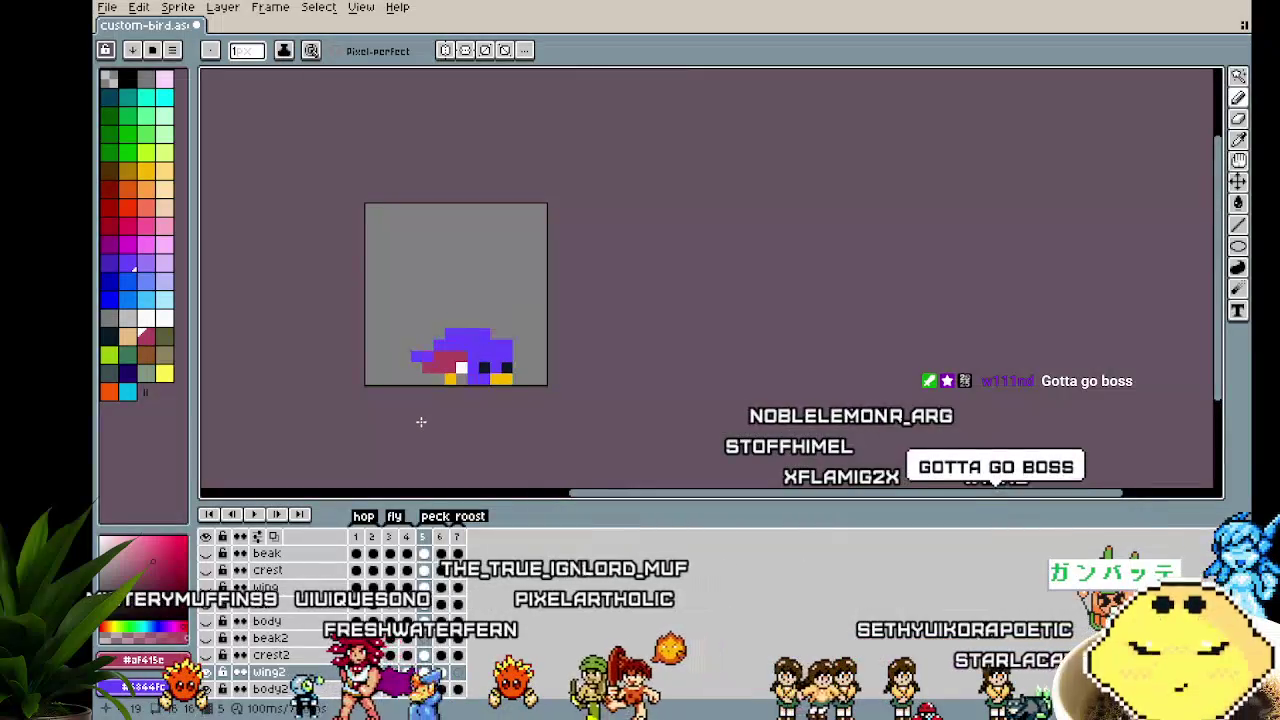
{"action": "scroll", "coordinate": [430, 400], "scroll_direction": "up", "scroll_amount": 2}
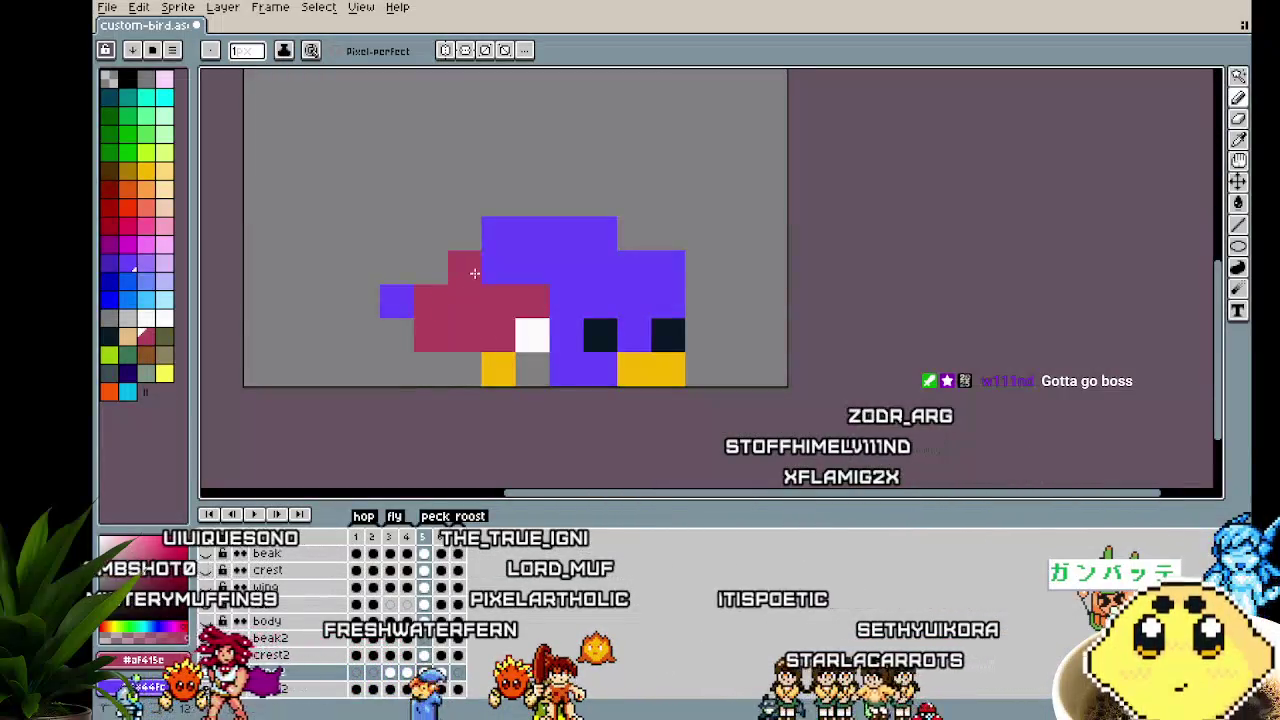
{"action": "scroll", "coordinate": [469, 374], "scroll_direction": "down", "scroll_amount": 1}
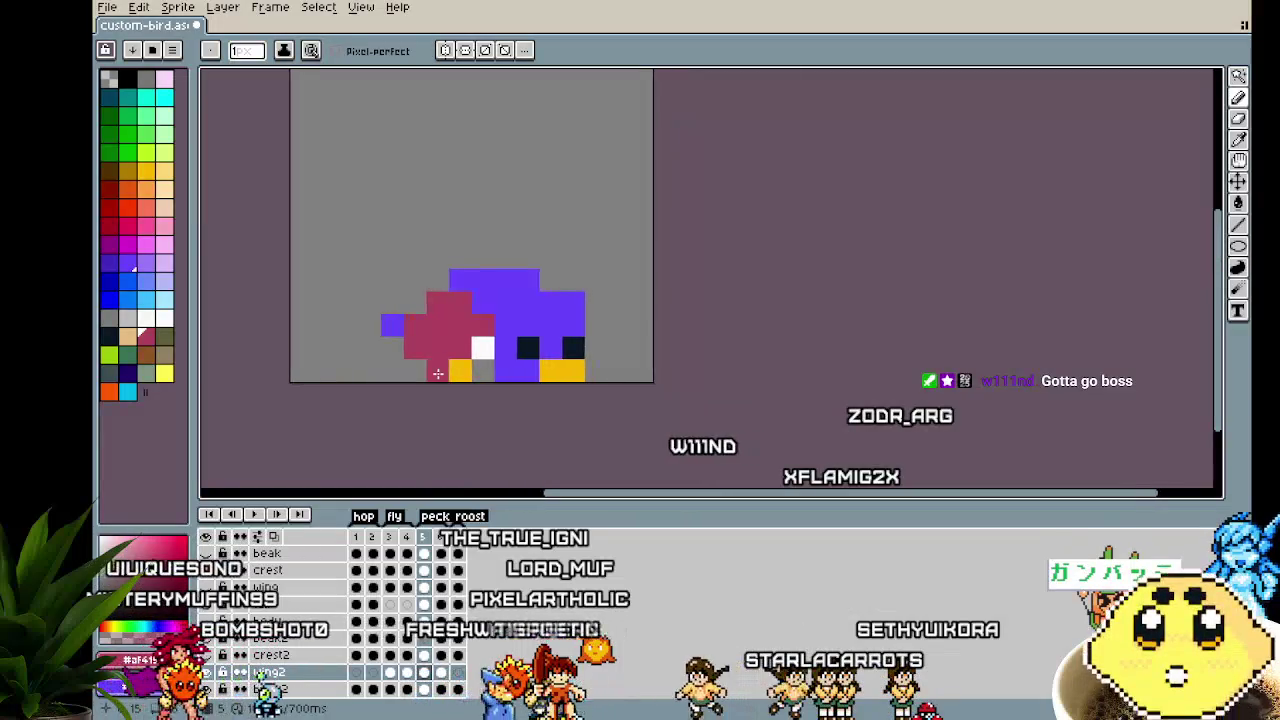
{"action": "left_click_drag", "start_coordinate": [442, 445], "coordinate": [419, 445]}
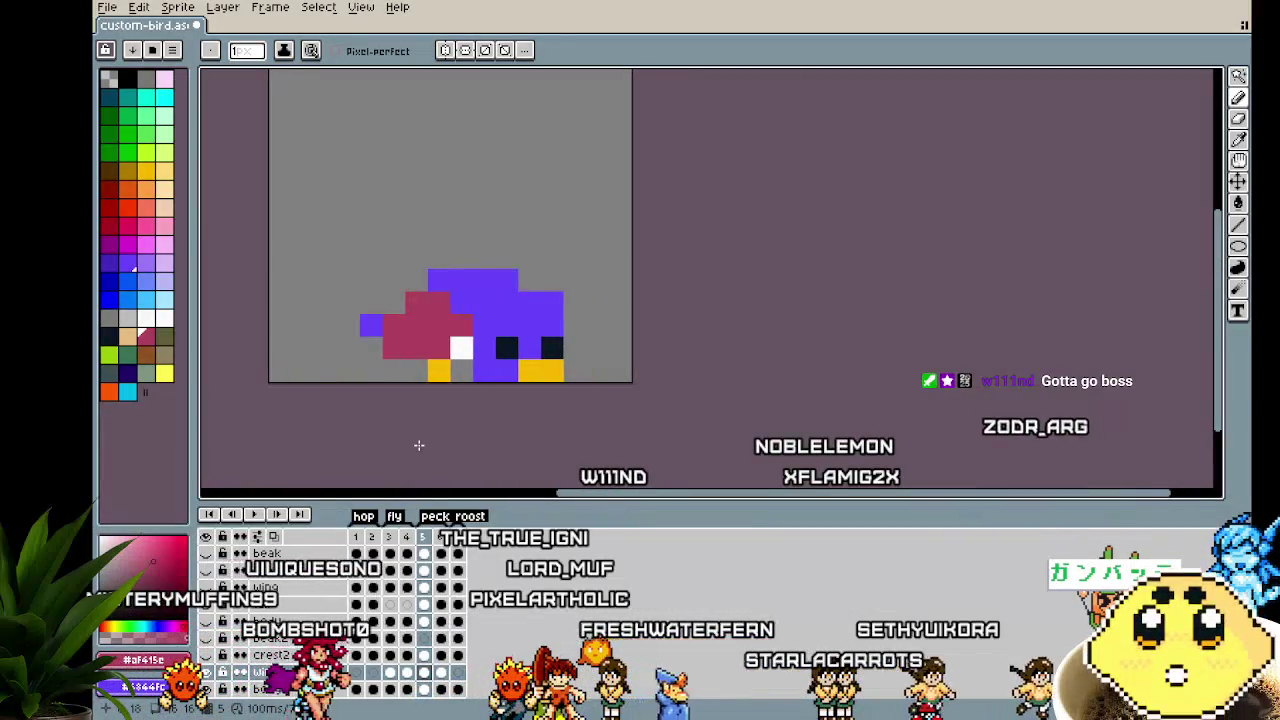
{"action": "key", "text": "Left"}
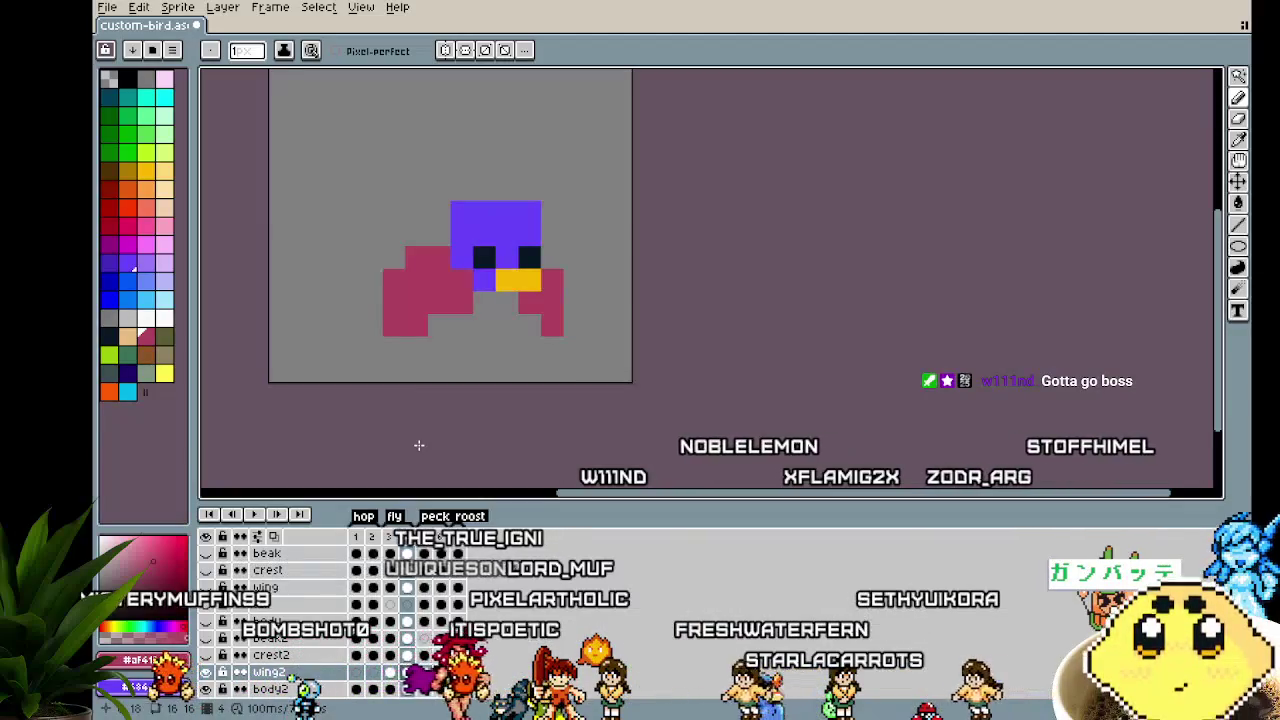
{"action": "key", "text": "Right"}
{"action": "key", "text": "Left"}
{"action": "key", "text": "Right"}
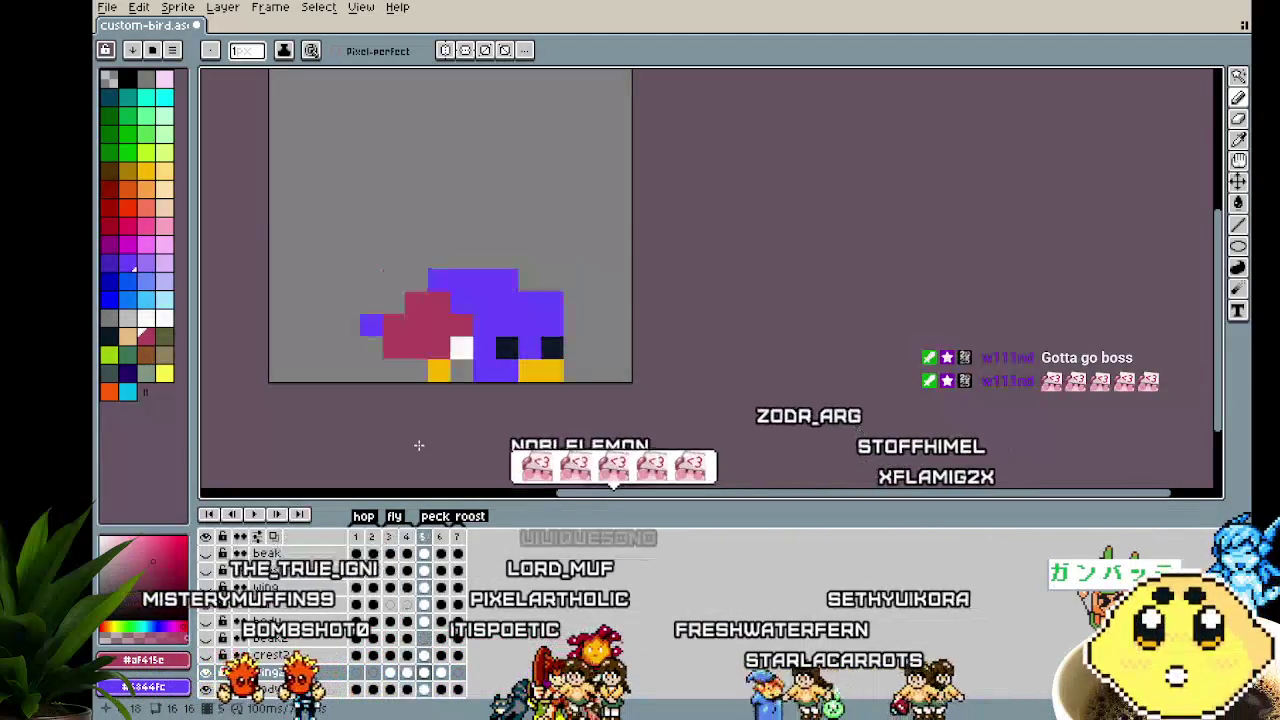
Move to frame 7 and paint the bird's bottom-left body row pink
{"action": "key", "text": "Right"}
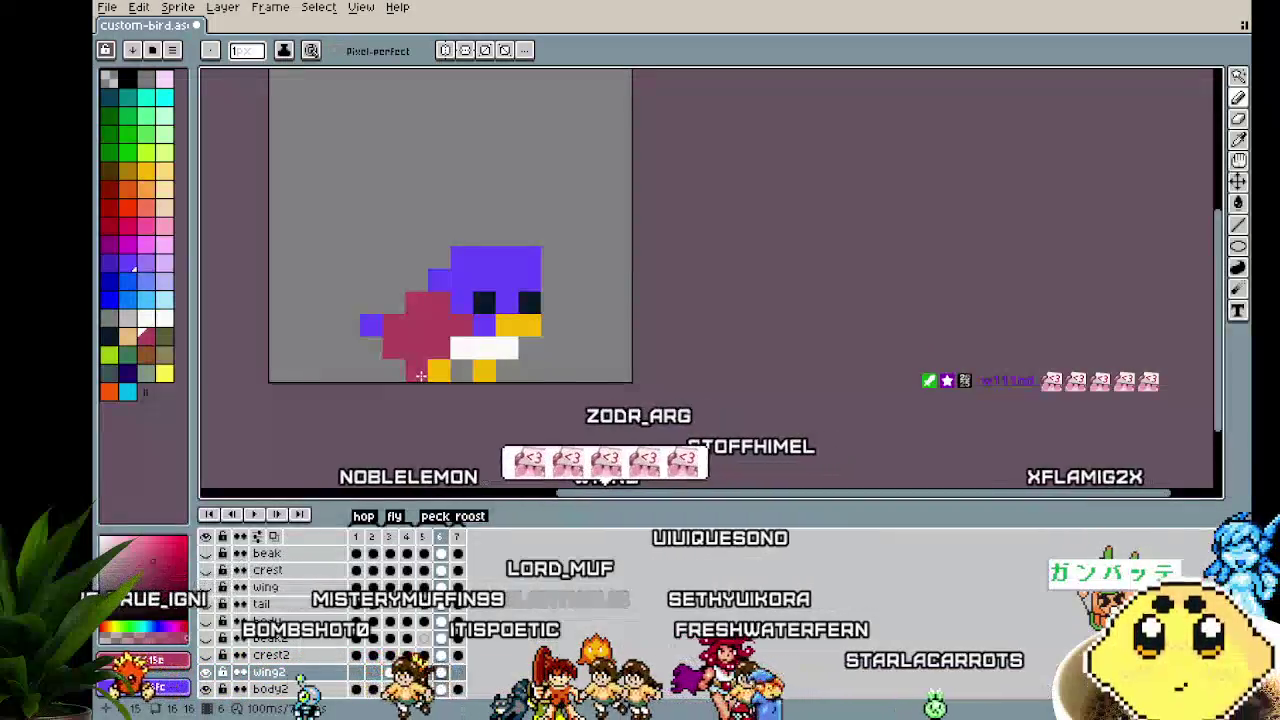
{"action": "key", "text": "Right"}
{"action": "key", "text": "Left"}
{"action": "key", "text": "Right"}
{"action": "left_click_drag", "start_coordinate": [439, 373], "coordinate": [394, 372]}
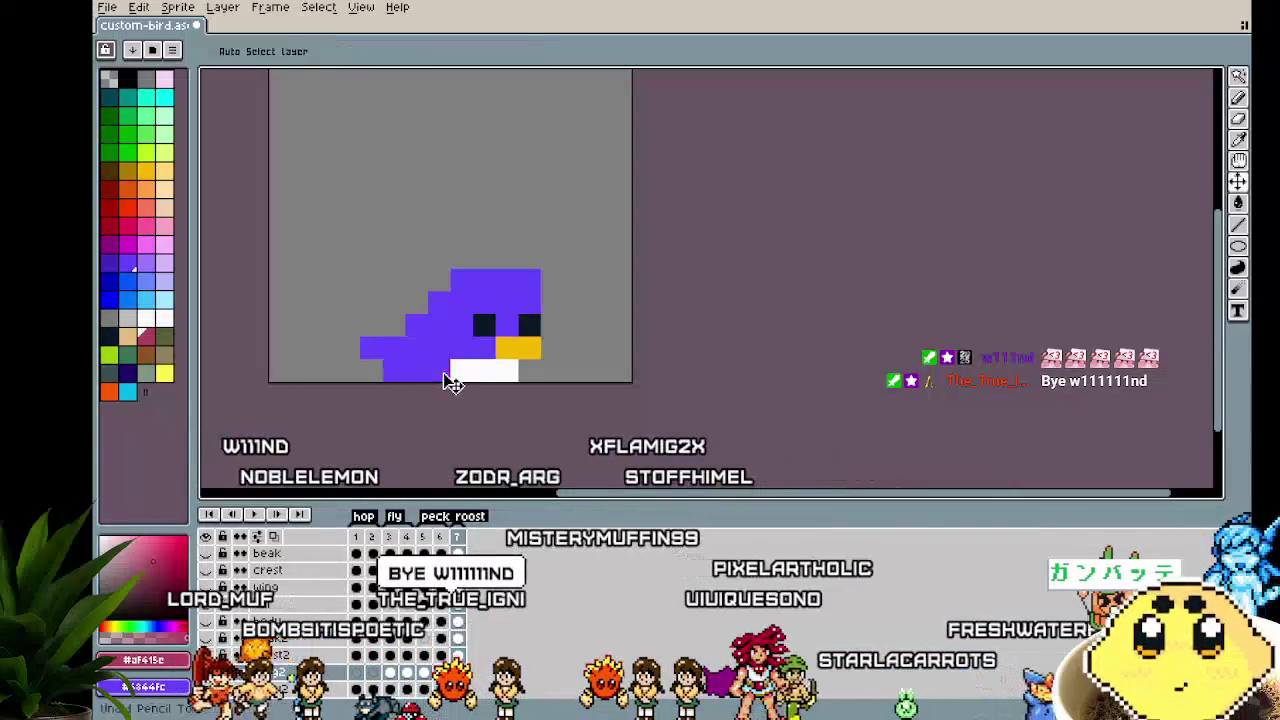
Extend the wing by painting one more body pixel pink
{"action": "key", "text": "Left"}
{"action": "key", "text": "Right"}
{"action": "left_click", "coordinate": [415, 354]}
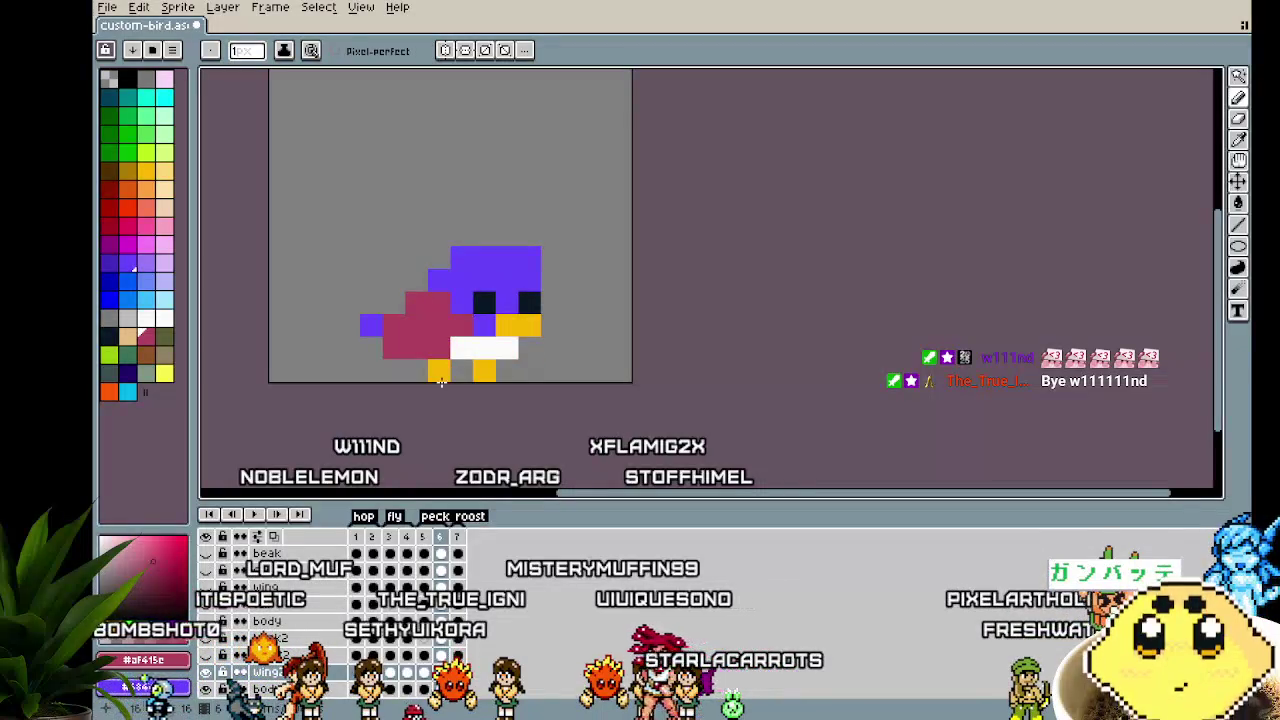
{"action": "key", "text": "Right"}
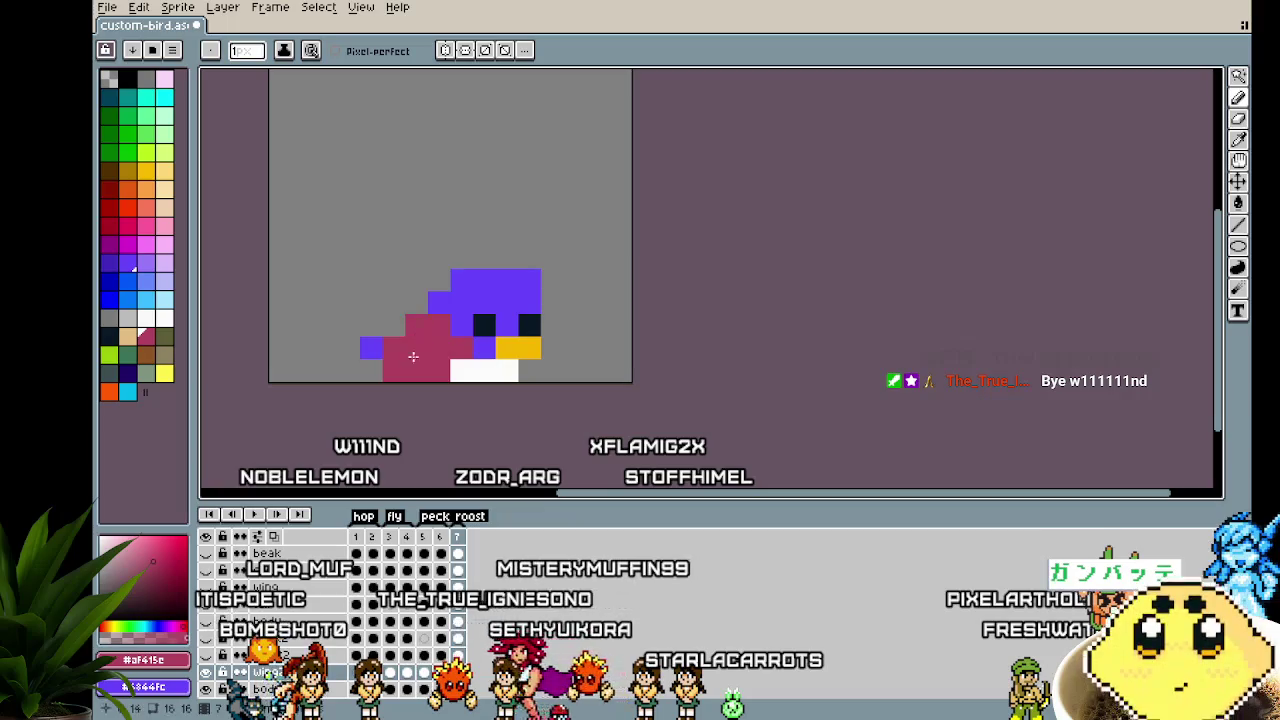
{"action": "scroll", "coordinate": [405, 382], "scroll_direction": "down", "scroll_amount": 3}
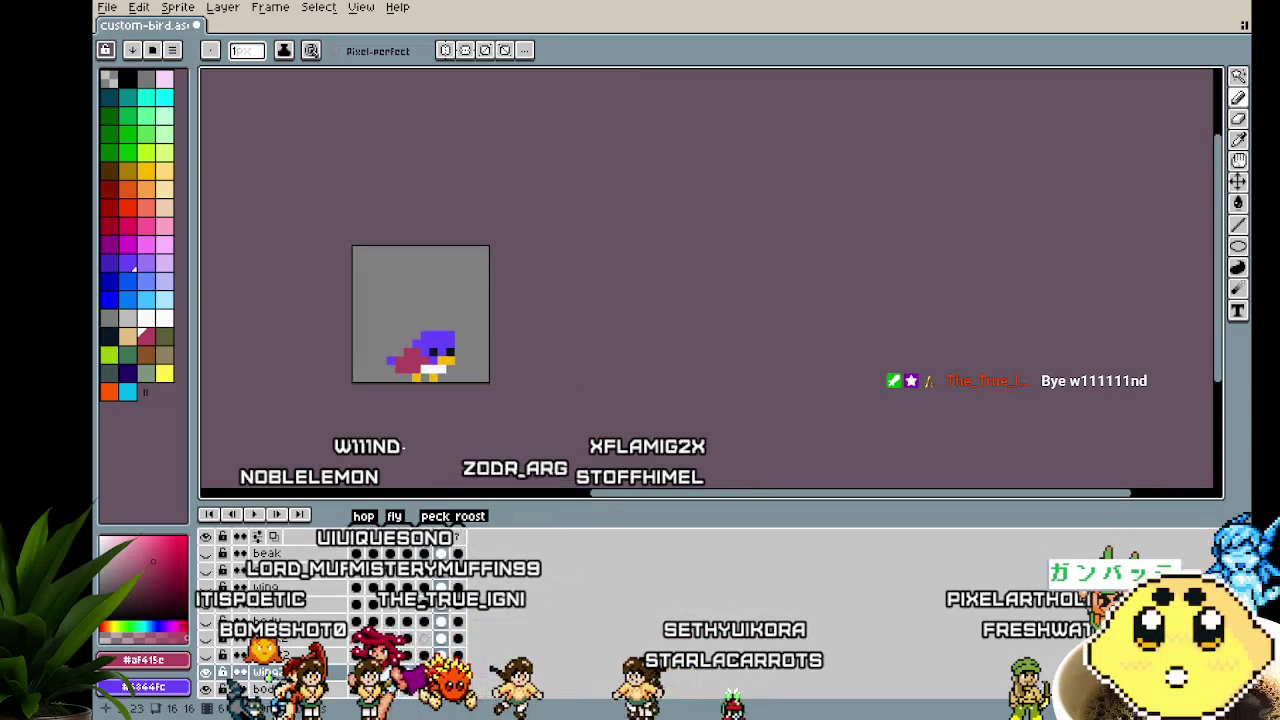
{"action": "scroll", "coordinate": [405, 382], "scroll_direction": "up", "scroll_amount": 3}
{"action": "scroll", "coordinate": [405, 382], "scroll_direction": "up", "scroll_amount": 2}
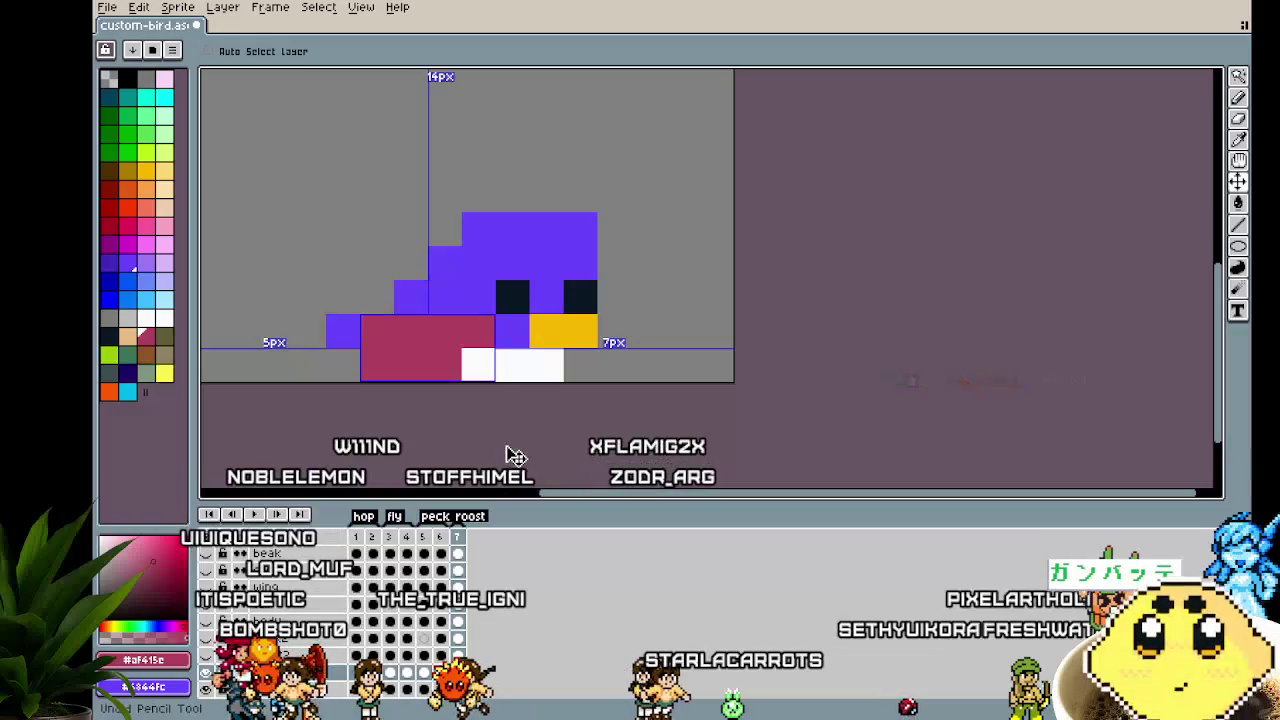
On the pose with legs, turn two pink wing pixels back to purple
{"action": "key", "text": "Left"}
{"action": "scroll", "coordinate": [490, 460], "scroll_direction": "down", "scroll_amount": 2}
{"action": "scroll", "coordinate": [477, 409], "scroll_direction": "up", "scroll_amount": 1}
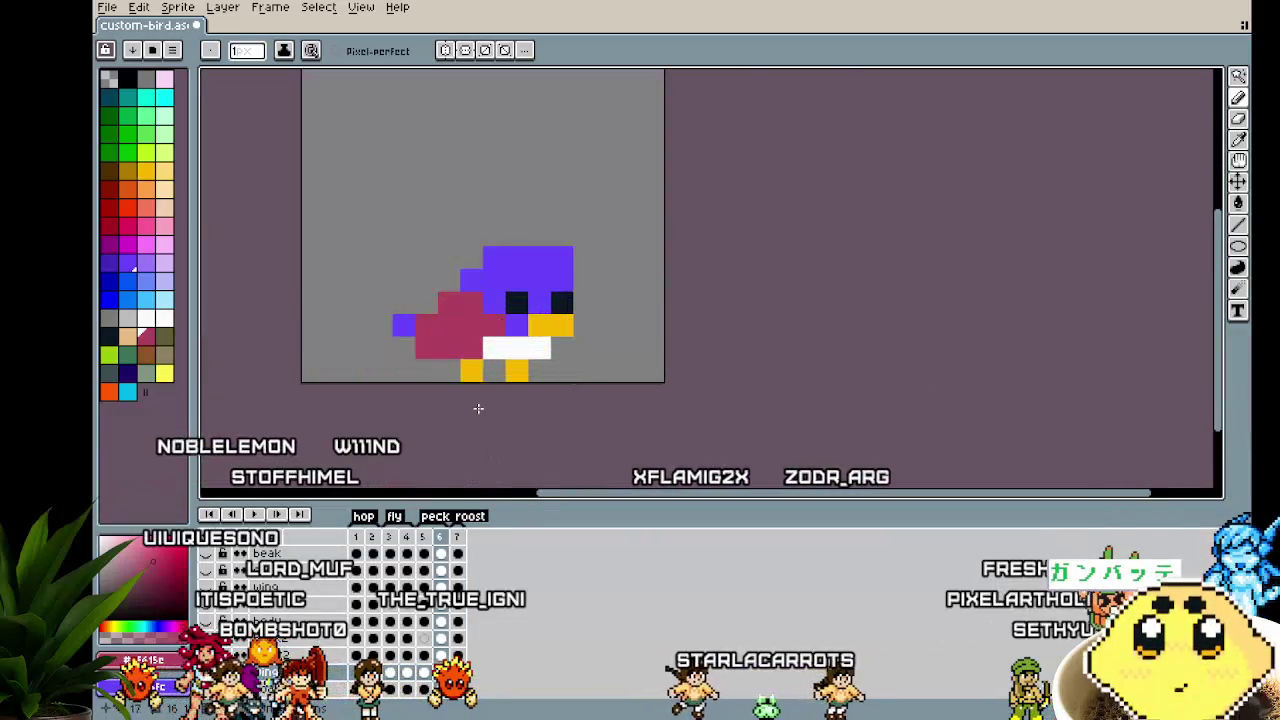
{"action": "scroll", "coordinate": [489, 300], "scroll_direction": "up", "scroll_amount": 2}
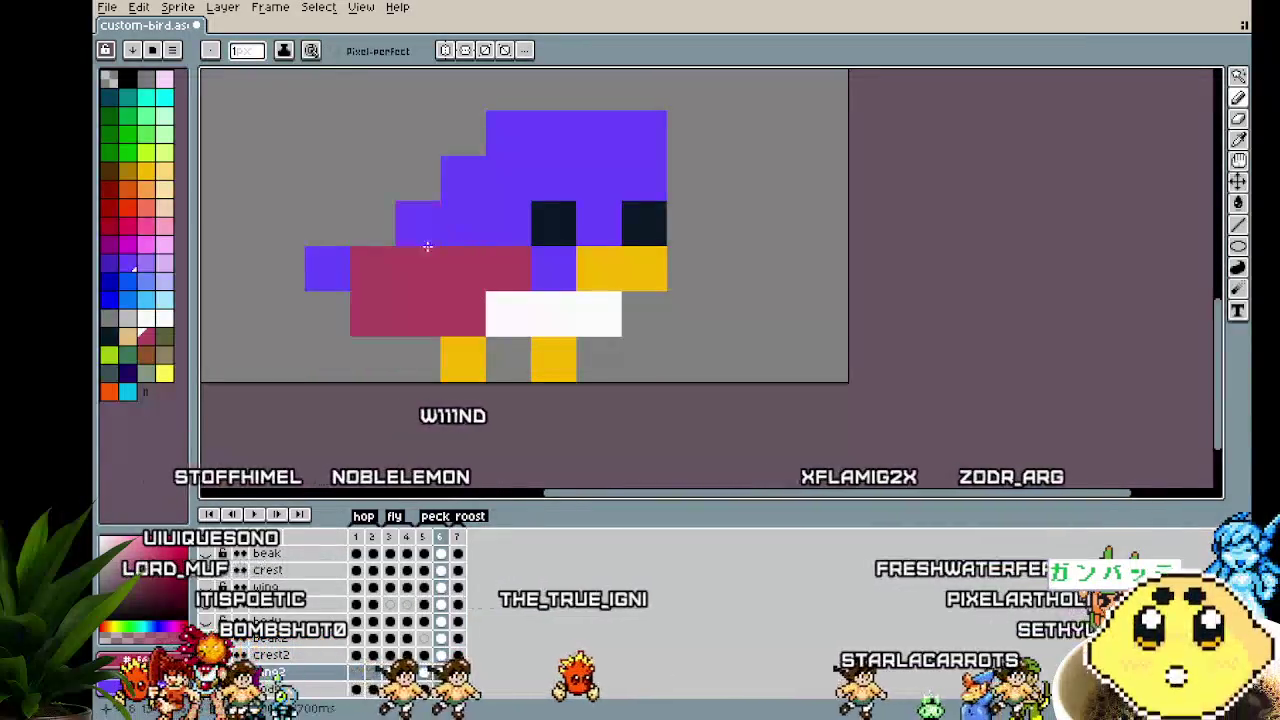
{"action": "left_click_drag", "start_coordinate": [418, 224], "coordinate": [465, 224]}
{"action": "scroll", "coordinate": [428, 440], "scroll_direction": "down", "scroll_amount": 3}
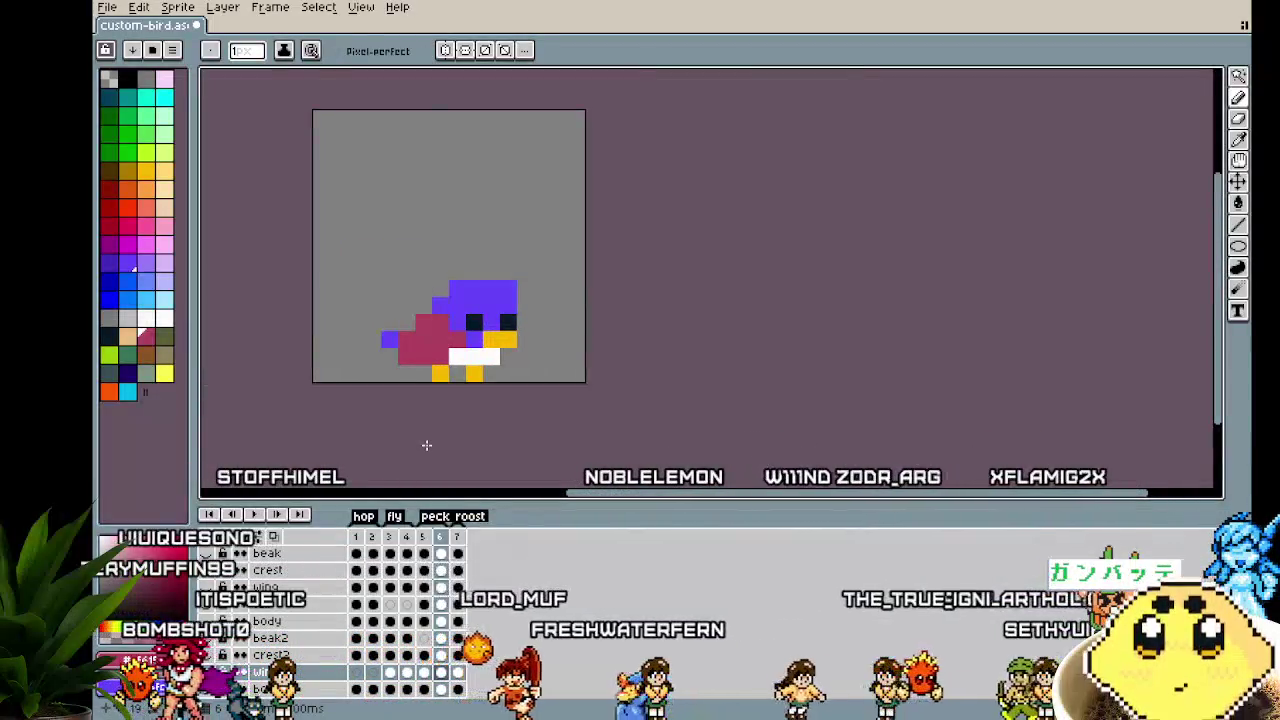
On the legless pose, paint one more pixel pink to extend the wing
{"action": "key", "text": "Right"}
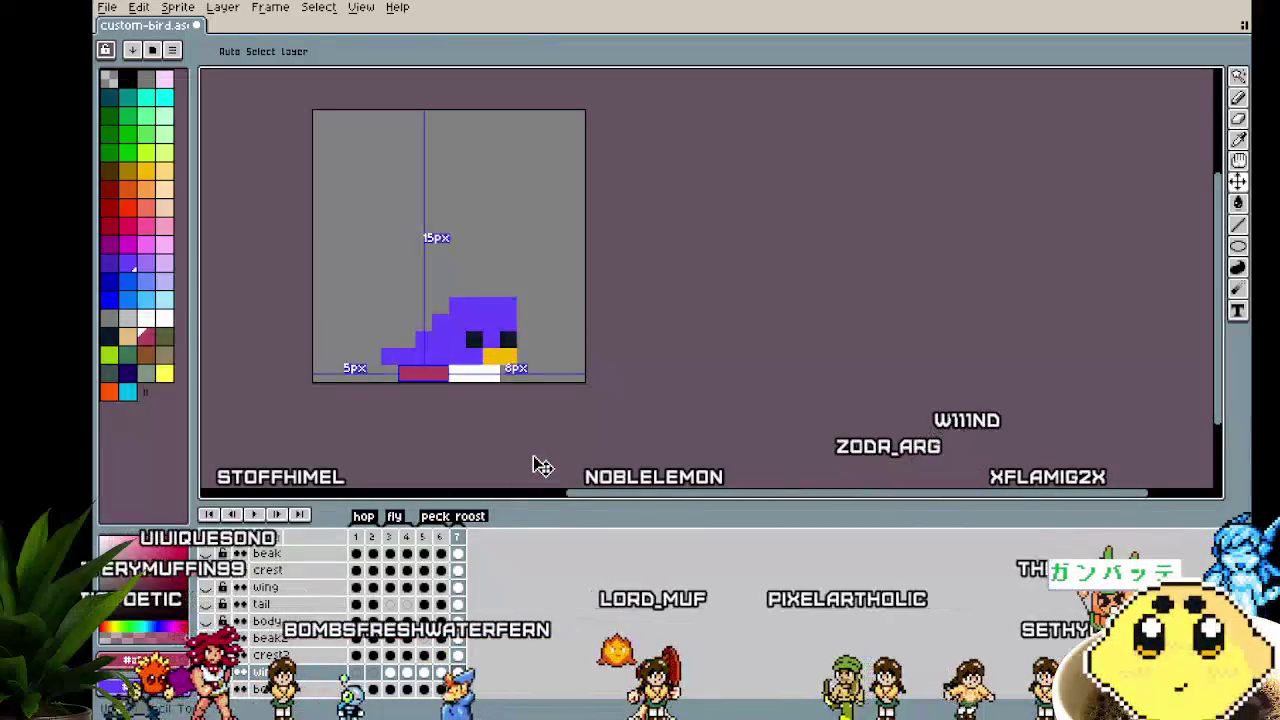
{"action": "key", "text": "b"}
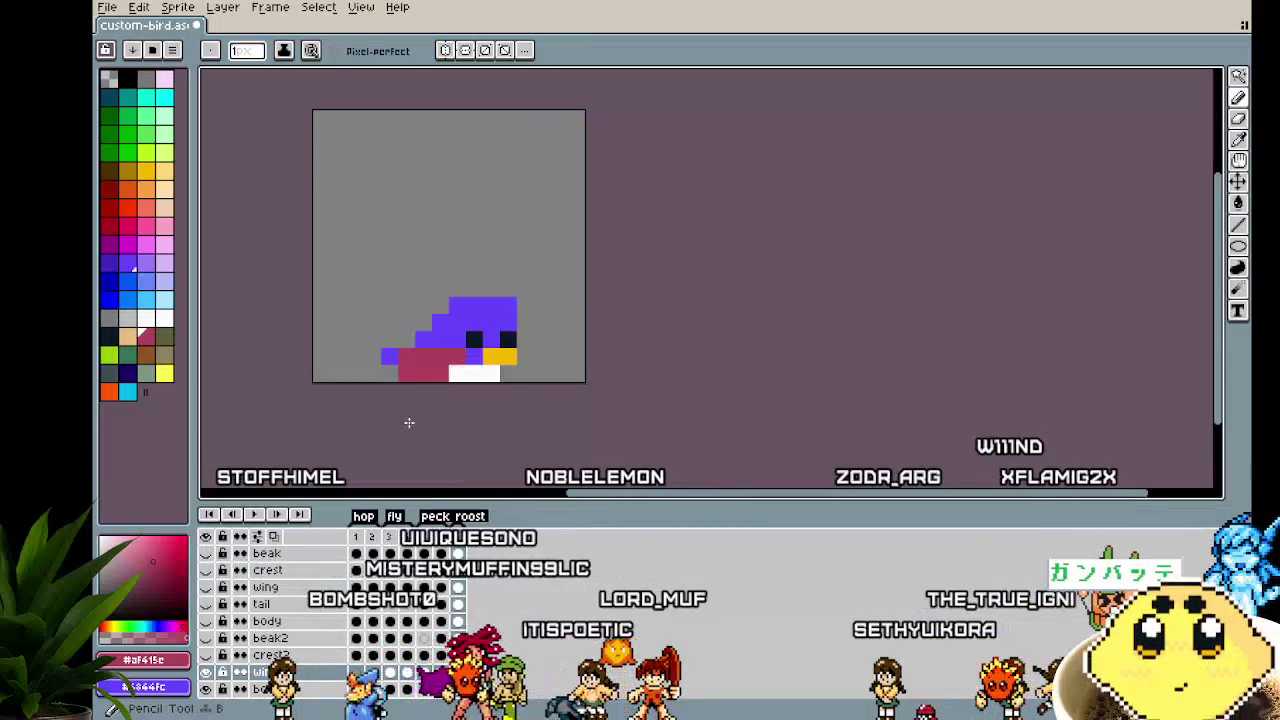
{"action": "scroll", "coordinate": [399, 437], "scroll_direction": "down", "scroll_amount": 3}
{"action": "scroll", "coordinate": [410, 369], "scroll_direction": "up", "scroll_amount": 3}
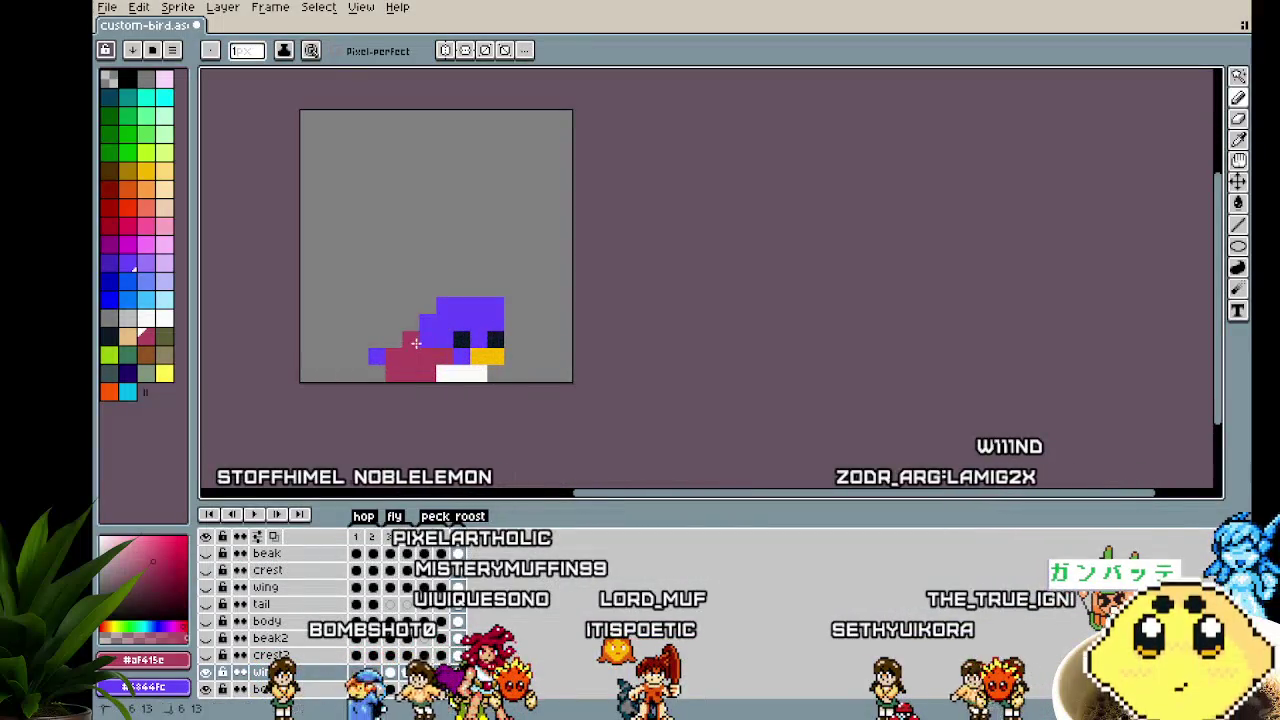
{"action": "scroll", "coordinate": [397, 437], "scroll_direction": "down", "scroll_amount": 3}
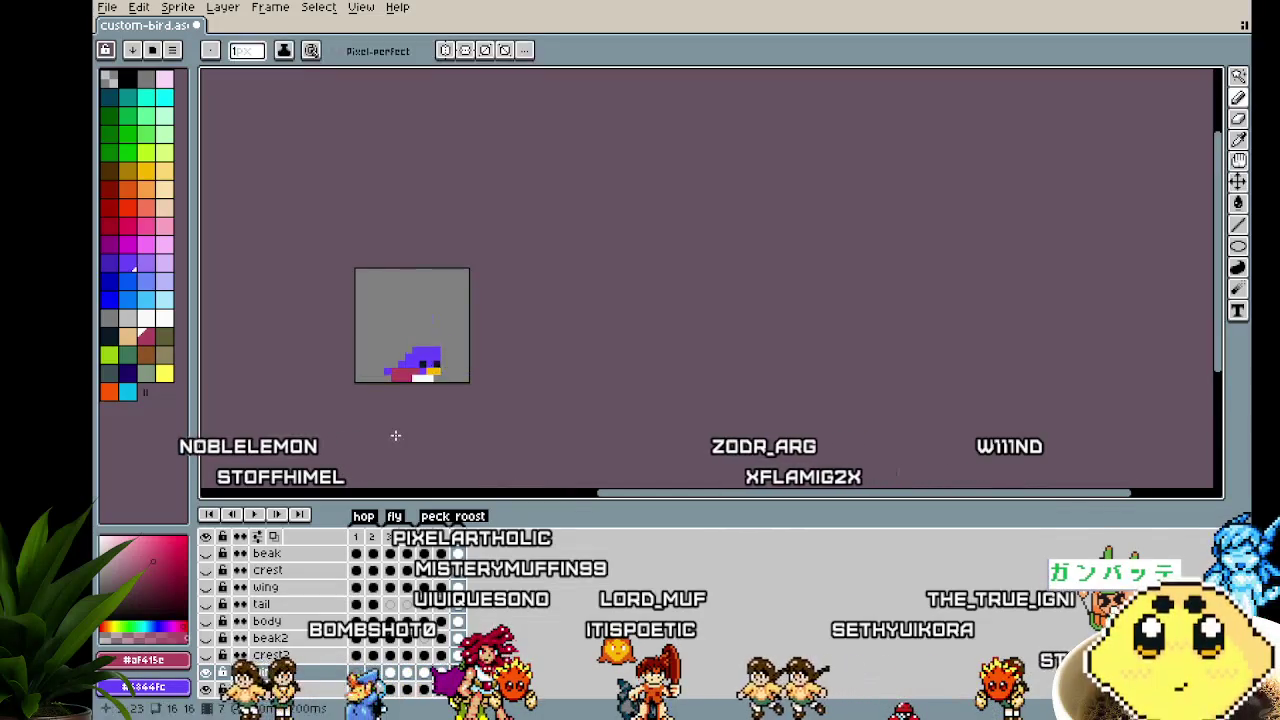
{"action": "scroll", "coordinate": [395, 435], "scroll_direction": "up", "scroll_amount": 3}
{"action": "scroll", "coordinate": [395, 435], "scroll_direction": "up", "scroll_amount": 2}
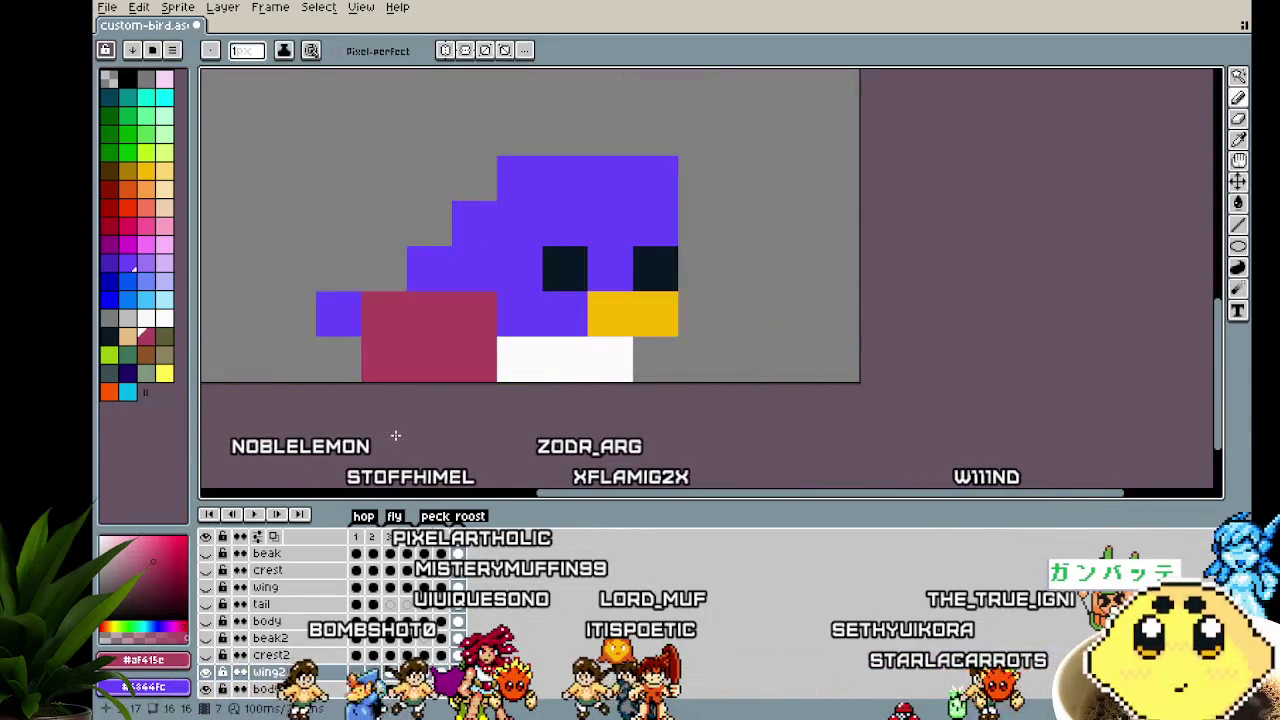
{"action": "scroll", "coordinate": [397, 437], "scroll_direction": "down", "scroll_amount": 2}
{"action": "scroll", "coordinate": [397, 437], "scroll_direction": "down", "scroll_amount": 2}
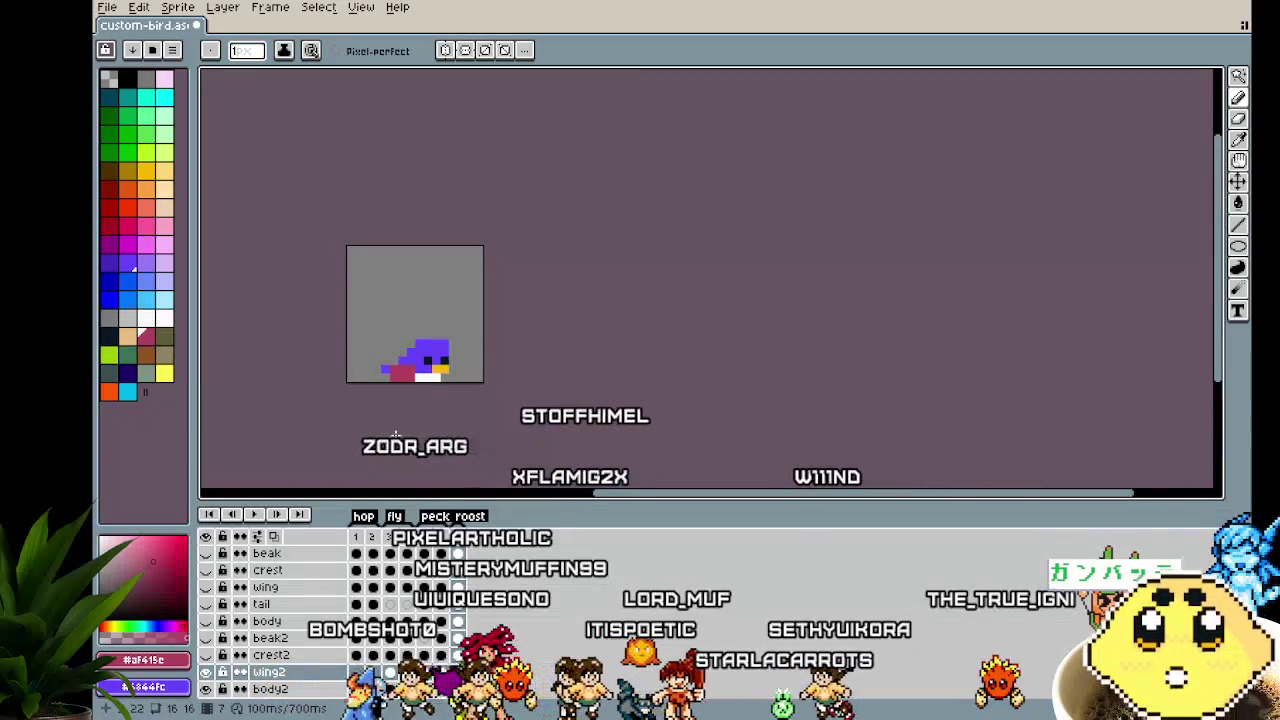
{"action": "scroll", "coordinate": [392, 434], "scroll_direction": "up", "scroll_amount": 1}
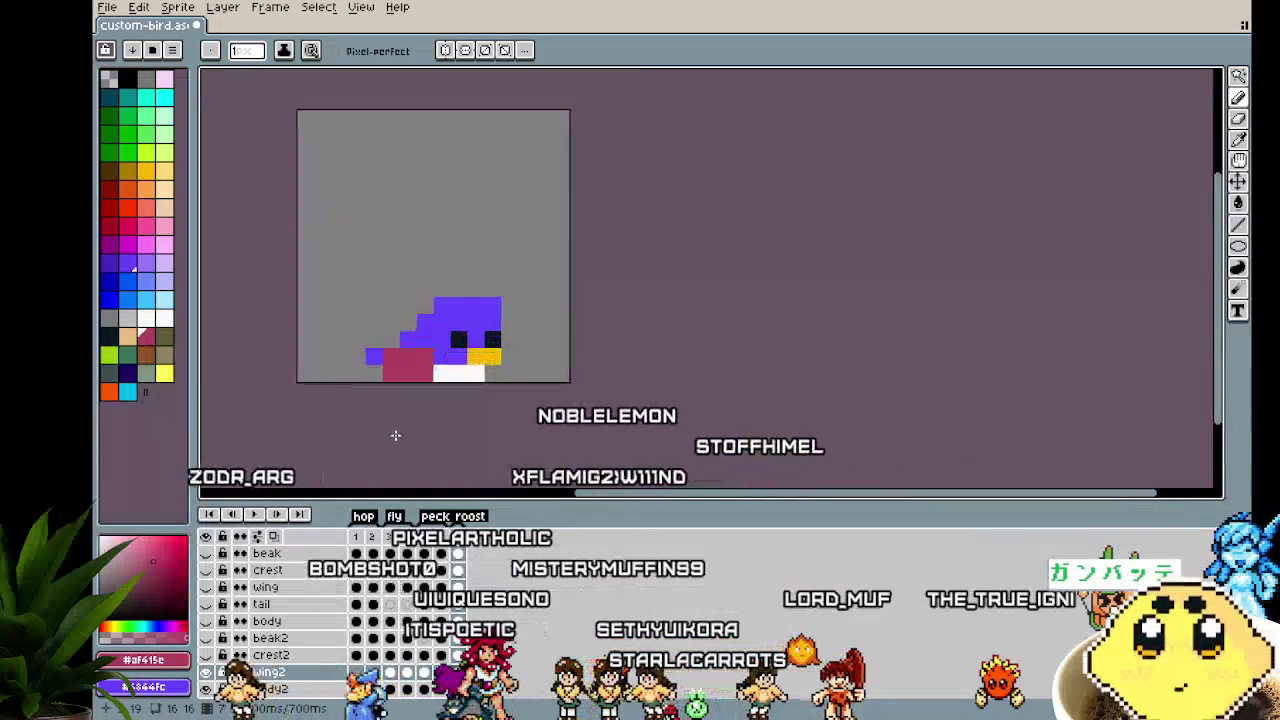
{"action": "scroll", "coordinate": [392, 400], "scroll_direction": "up", "scroll_amount": 1}
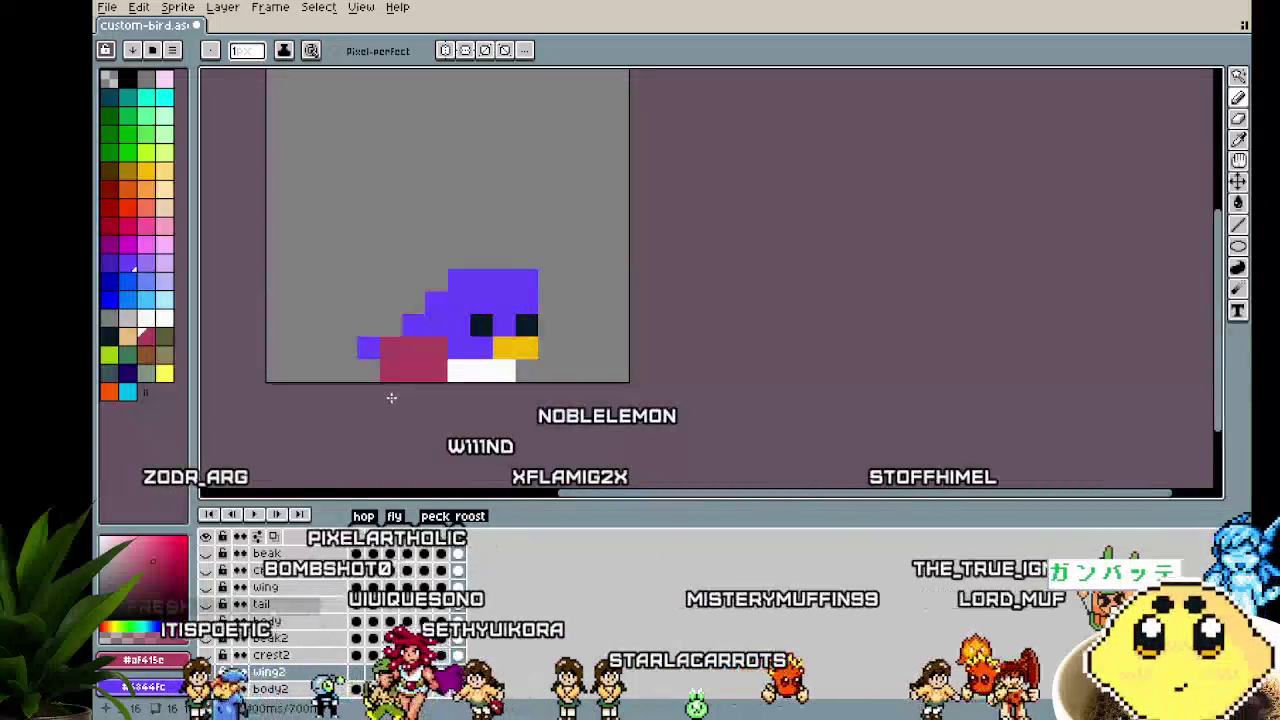
{"action": "left_click", "coordinate": [449, 344]}
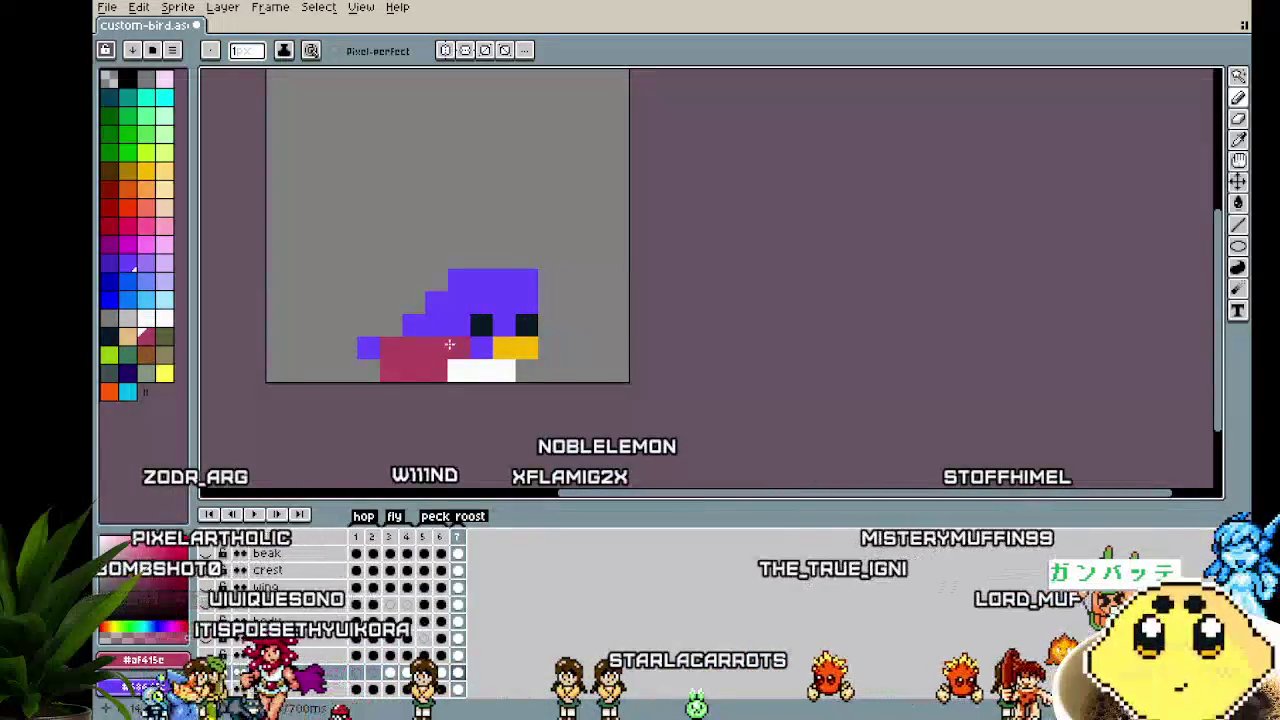
Browse from the aseprite work folder into Fantasy Gaem and select elf and fairy.png
{"action": "left_click", "coordinate": [110, 8]}
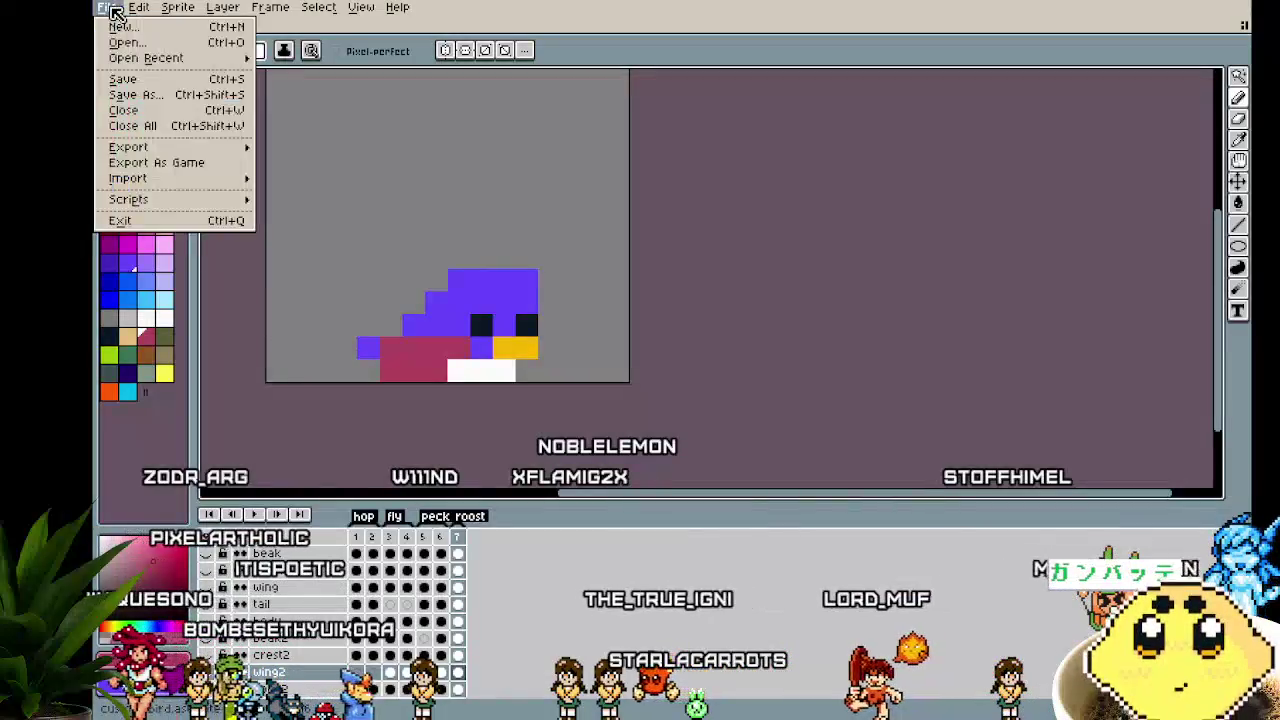
{"action": "left_click", "coordinate": [138, 45]}
{"action": "left_click", "coordinate": [162, 63]}
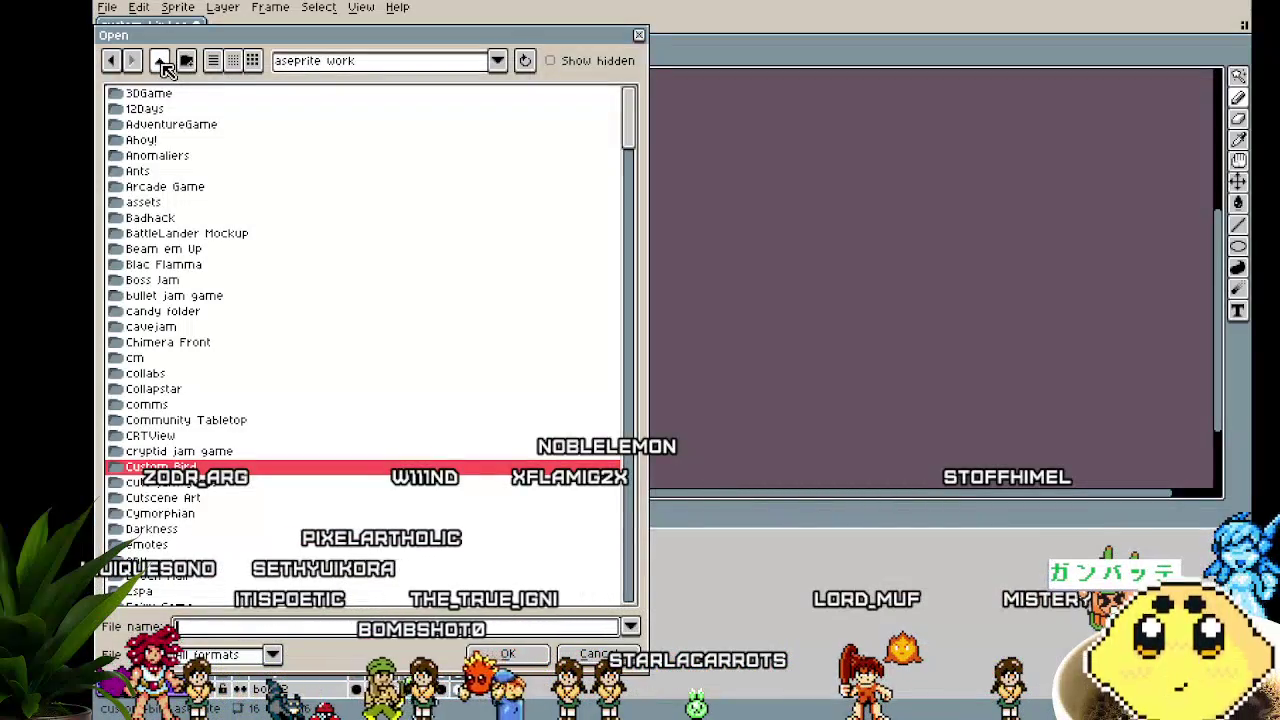
{"action": "scroll", "coordinate": [249, 386], "scroll_direction": "down", "scroll_amount": 3}
{"action": "scroll", "coordinate": [249, 386], "scroll_direction": "down", "scroll_amount": 2}
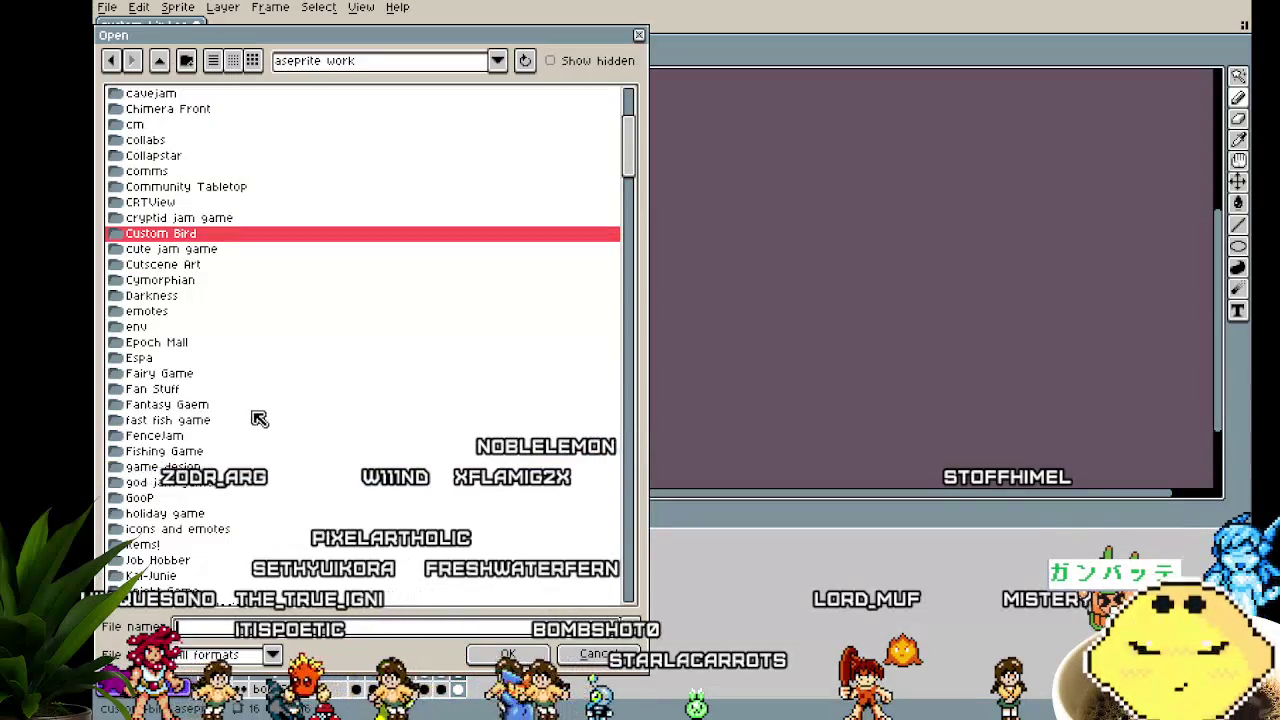
{"action": "scroll", "coordinate": [270, 447], "scroll_direction": "down", "scroll_amount": 2}
{"action": "scroll", "coordinate": [270, 447], "scroll_direction": "down", "scroll_amount": 3}
{"action": "scroll", "coordinate": [270, 447], "scroll_direction": "down", "scroll_amount": 3}
{"action": "scroll", "coordinate": [276, 450], "scroll_direction": "down", "scroll_amount": 2}
{"action": "scroll", "coordinate": [276, 450], "scroll_direction": "down", "scroll_amount": 2}
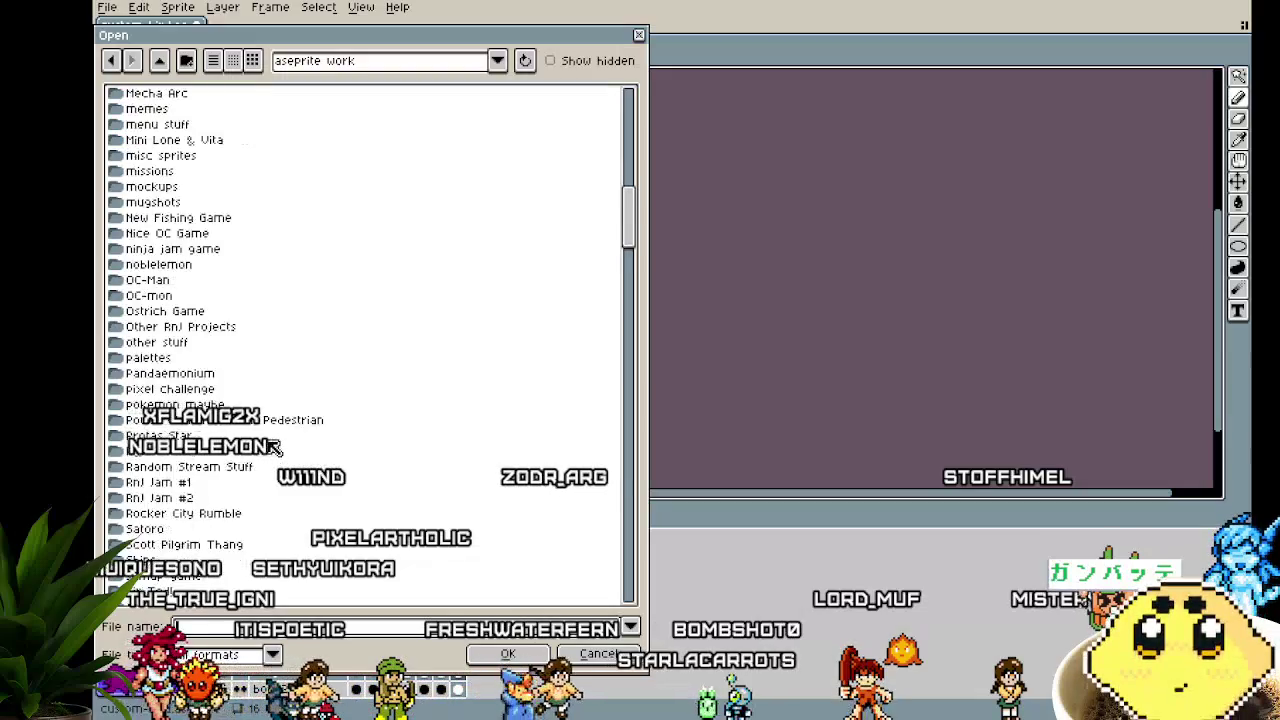
{"action": "scroll", "coordinate": [276, 450], "scroll_direction": "down", "scroll_amount": 1}
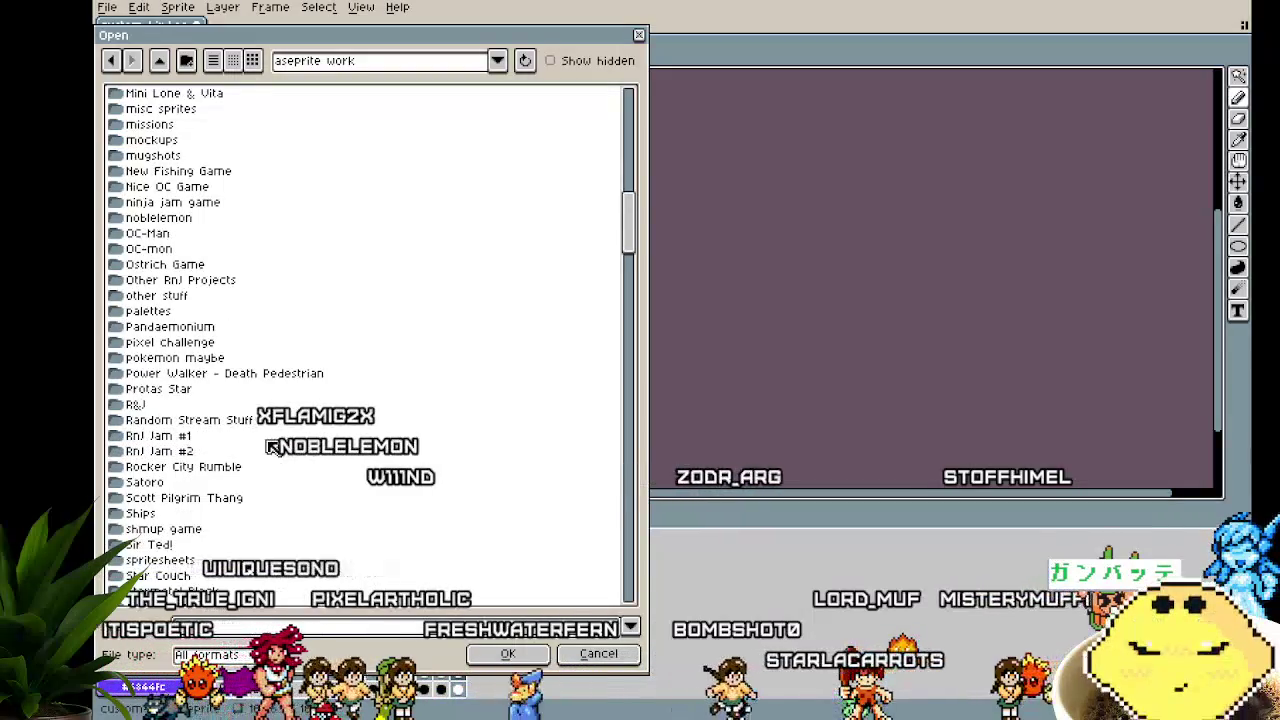
{"action": "scroll", "coordinate": [272, 448], "scroll_direction": "down", "scroll_amount": 1}
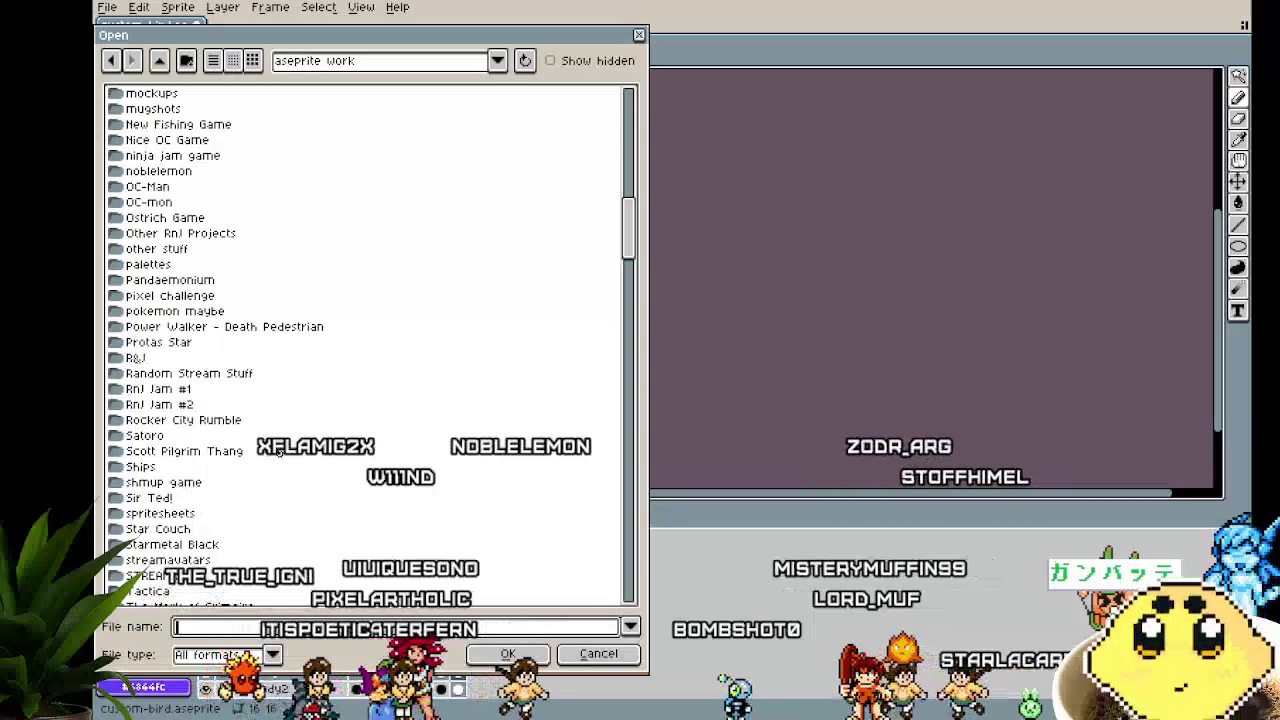
{"action": "scroll", "coordinate": [278, 452], "scroll_direction": "down", "scroll_amount": 1}
{"action": "scroll", "coordinate": [278, 452], "scroll_direction": "up", "scroll_amount": 2}
{"action": "scroll", "coordinate": [279, 452], "scroll_direction": "up", "scroll_amount": 5}
{"action": "scroll", "coordinate": [279, 452], "scroll_direction": "up", "scroll_amount": 2}
{"action": "scroll", "coordinate": [279, 452], "scroll_direction": "up", "scroll_amount": 1}
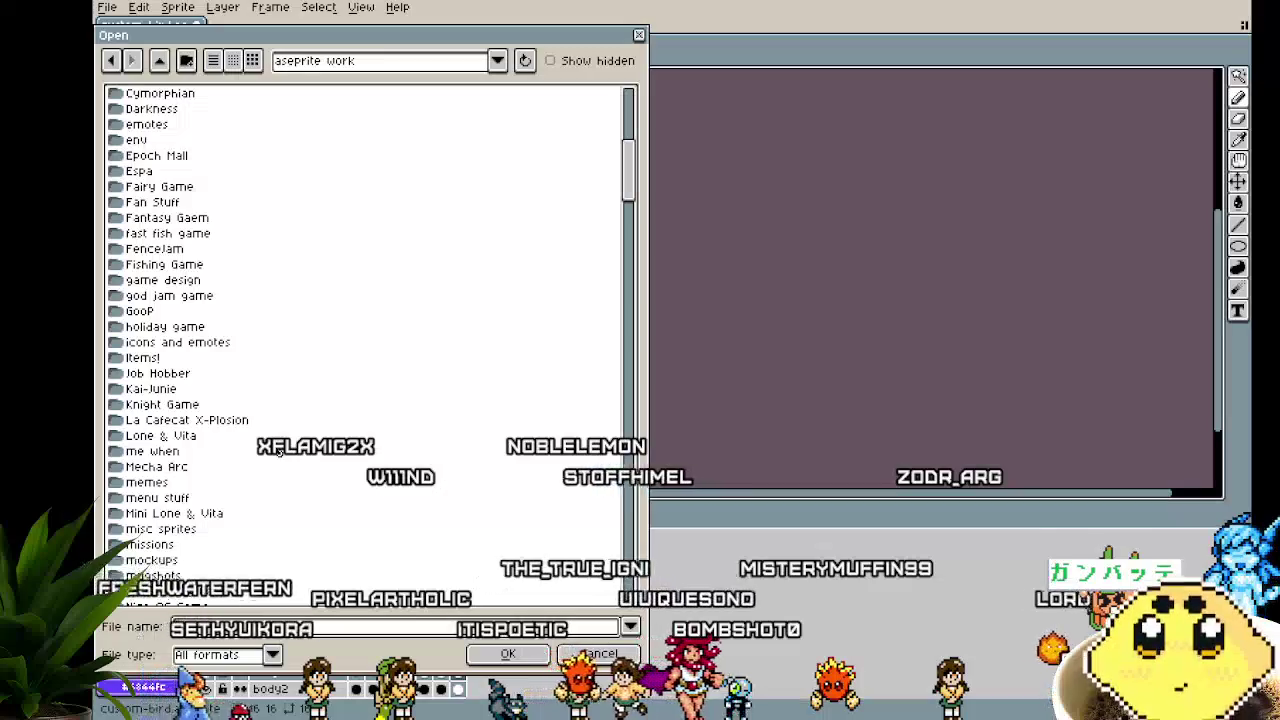
{"action": "double_click", "coordinate": [183, 217]}
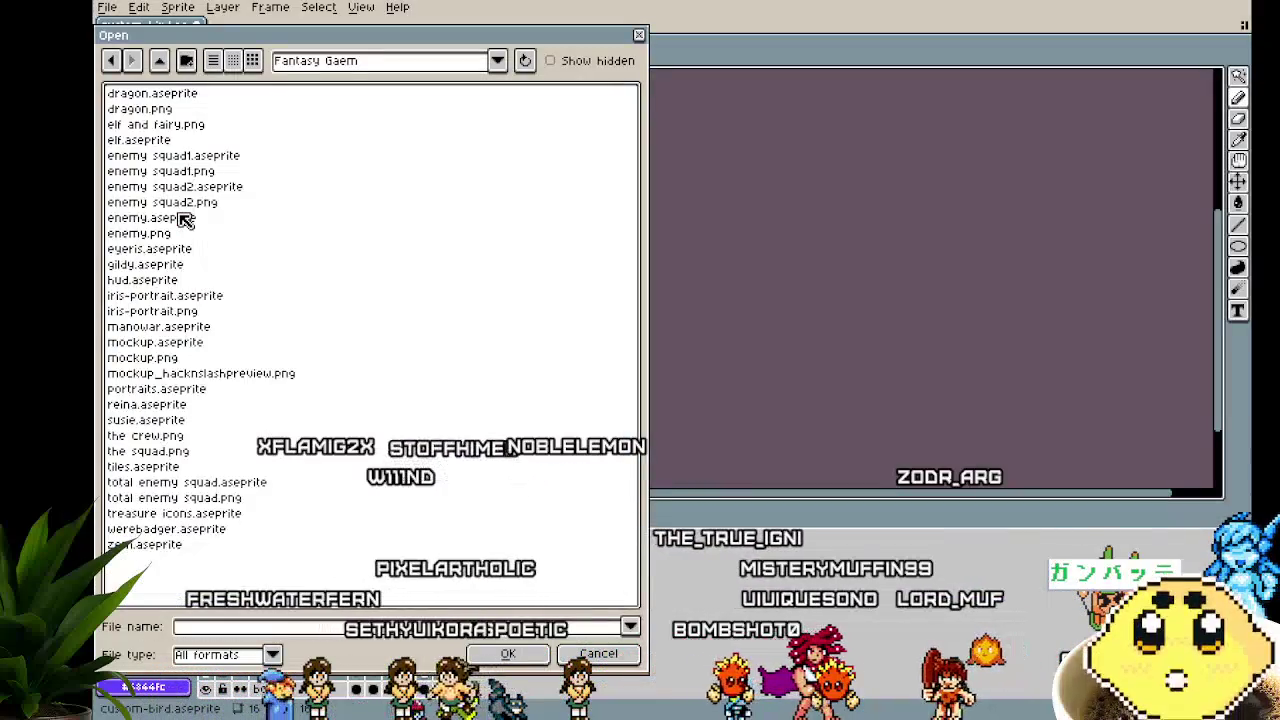
{"action": "left_click", "coordinate": [168, 127]}
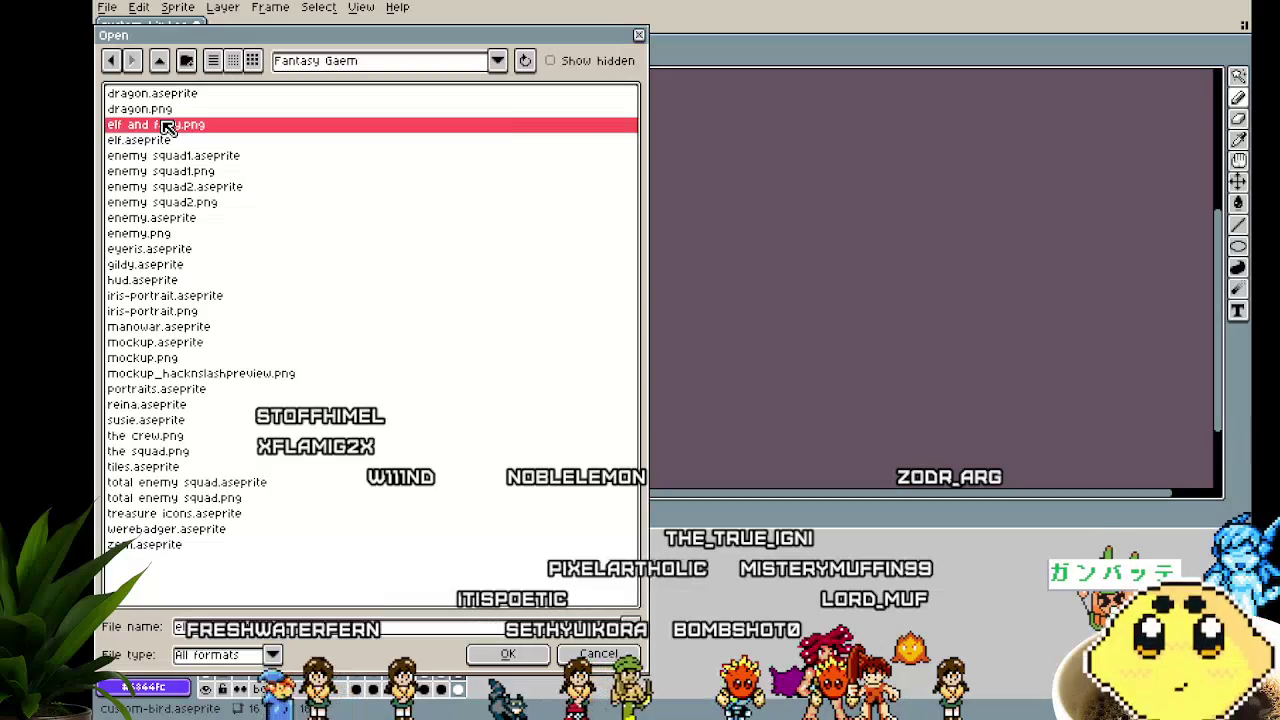
Go back up and into the assets folder, choosing fantasy-animations.aseprite
{"action": "left_click", "coordinate": [161, 63]}
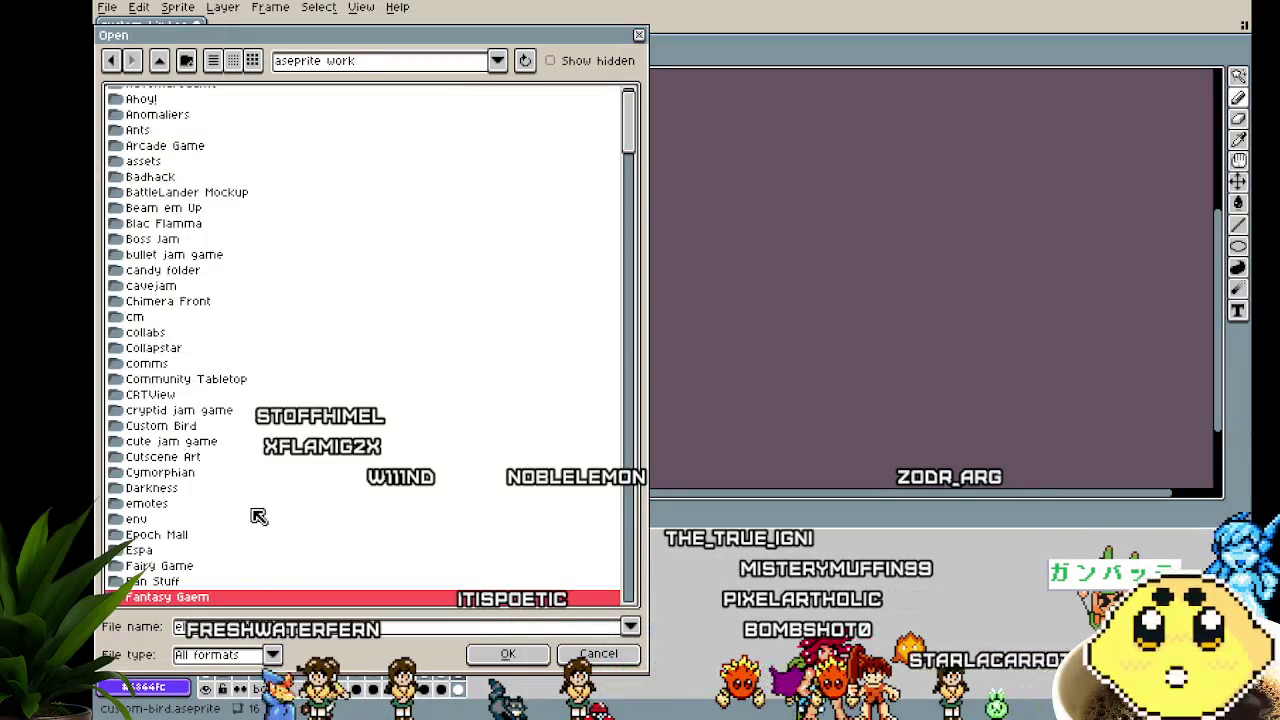
{"action": "scroll", "coordinate": [258, 516], "scroll_direction": "down", "scroll_amount": 2}
{"action": "scroll", "coordinate": [258, 516], "scroll_direction": "down", "scroll_amount": 1}
{"action": "scroll", "coordinate": [258, 516], "scroll_direction": "down", "scroll_amount": 3}
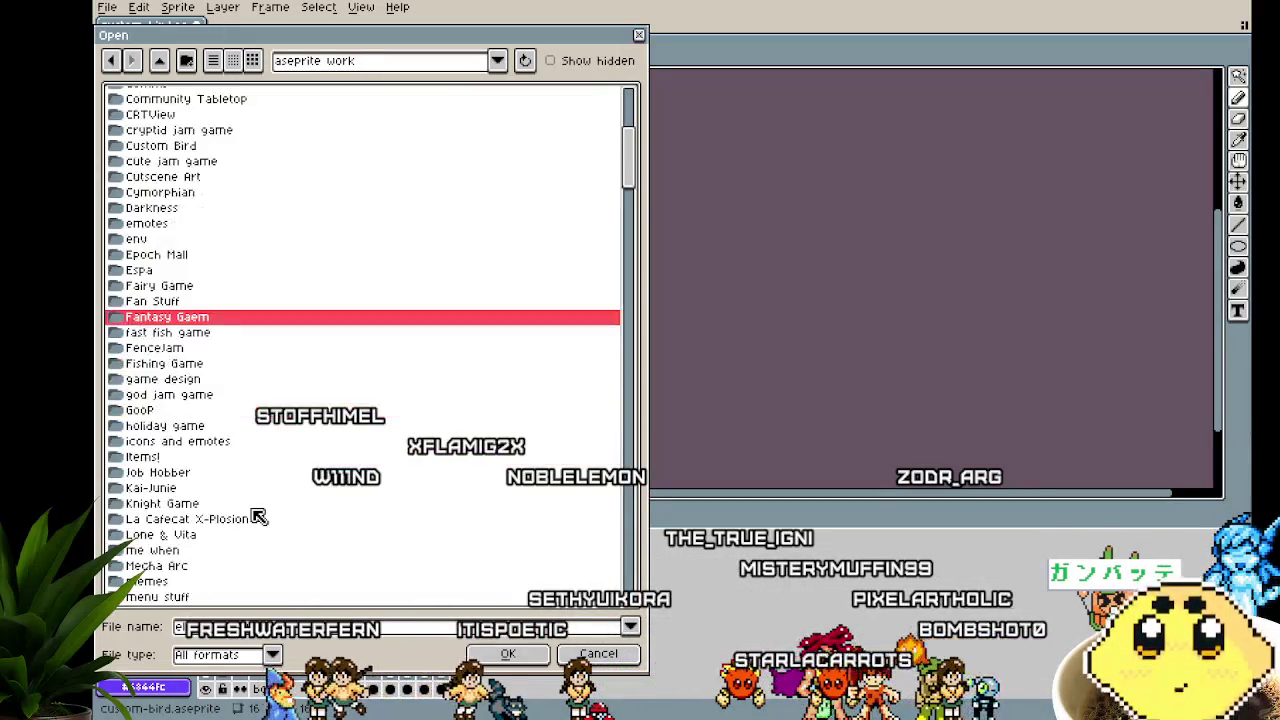
{"action": "scroll", "coordinate": [258, 516], "scroll_direction": "down", "scroll_amount": 3}
{"action": "scroll", "coordinate": [258, 516], "scroll_direction": "down", "scroll_amount": 2}
{"action": "scroll", "coordinate": [258, 516], "scroll_direction": "down", "scroll_amount": 2}
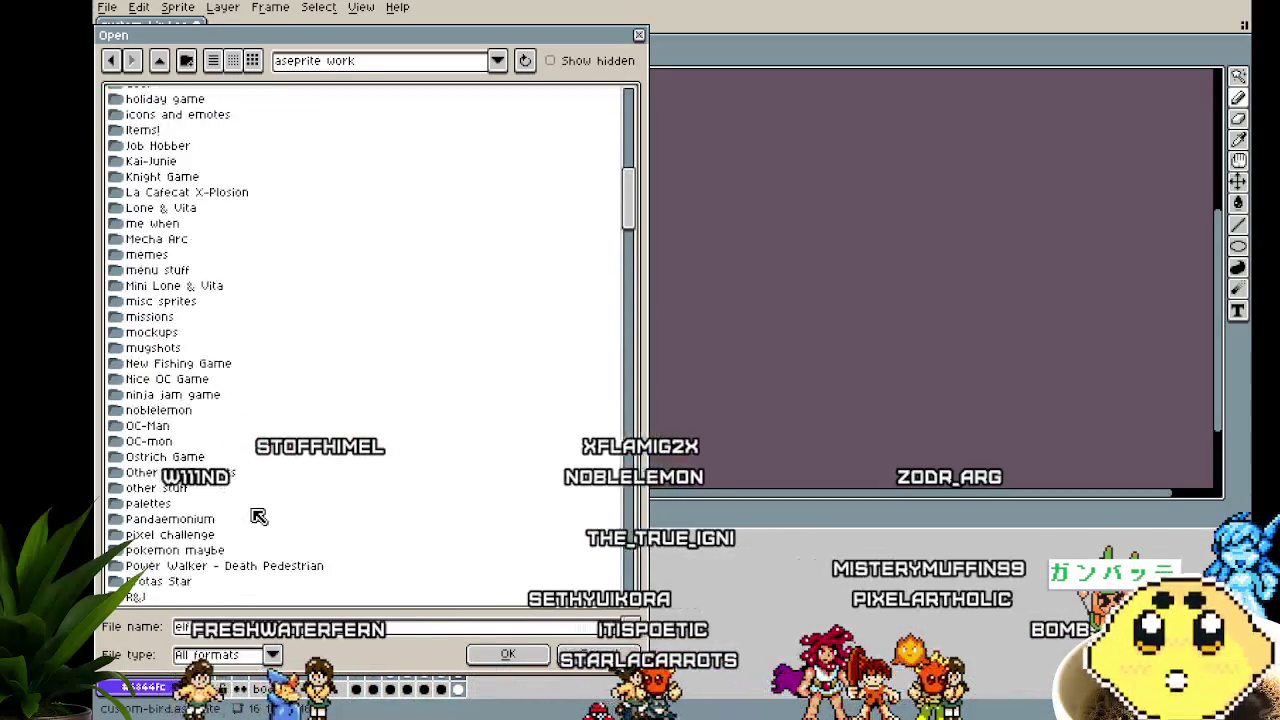
{"action": "scroll", "coordinate": [258, 516], "scroll_direction": "down", "scroll_amount": 2}
{"action": "scroll", "coordinate": [258, 516], "scroll_direction": "down", "scroll_amount": 2}
{"action": "scroll", "coordinate": [258, 516], "scroll_direction": "down", "scroll_amount": 1}
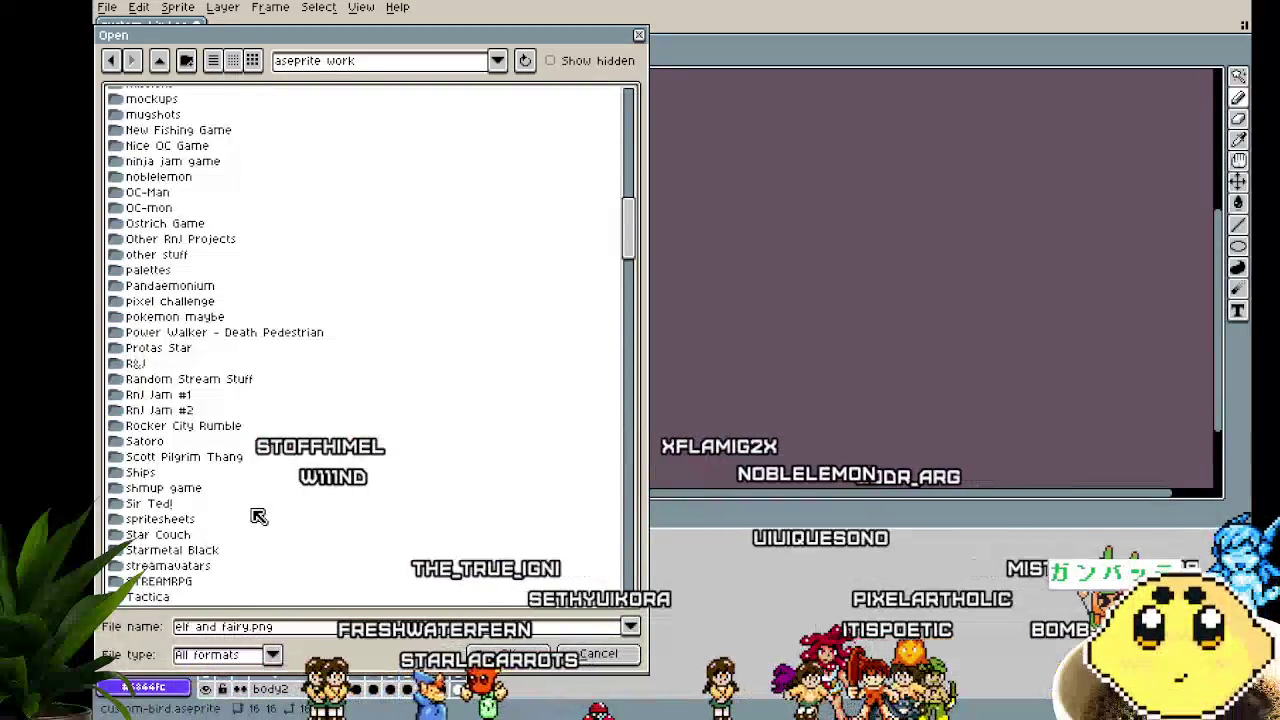
{"action": "scroll", "coordinate": [258, 516], "scroll_direction": "down", "scroll_amount": 2}
{"action": "scroll", "coordinate": [634, 263], "scroll_direction": "down", "scroll_amount": 1}
{"action": "scroll", "coordinate": [634, 265], "scroll_direction": "down", "scroll_amount": 2}
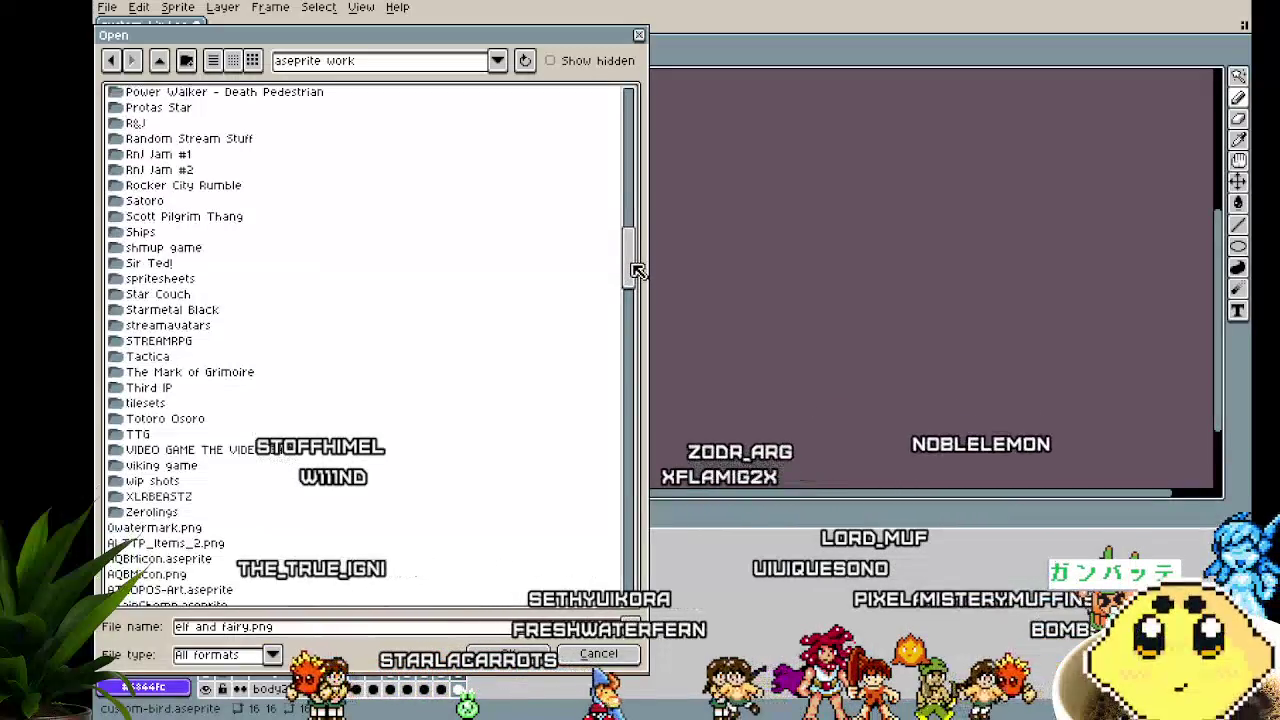
{"action": "left_click_drag", "start_coordinate": [637, 270], "coordinate": [610, 205]}
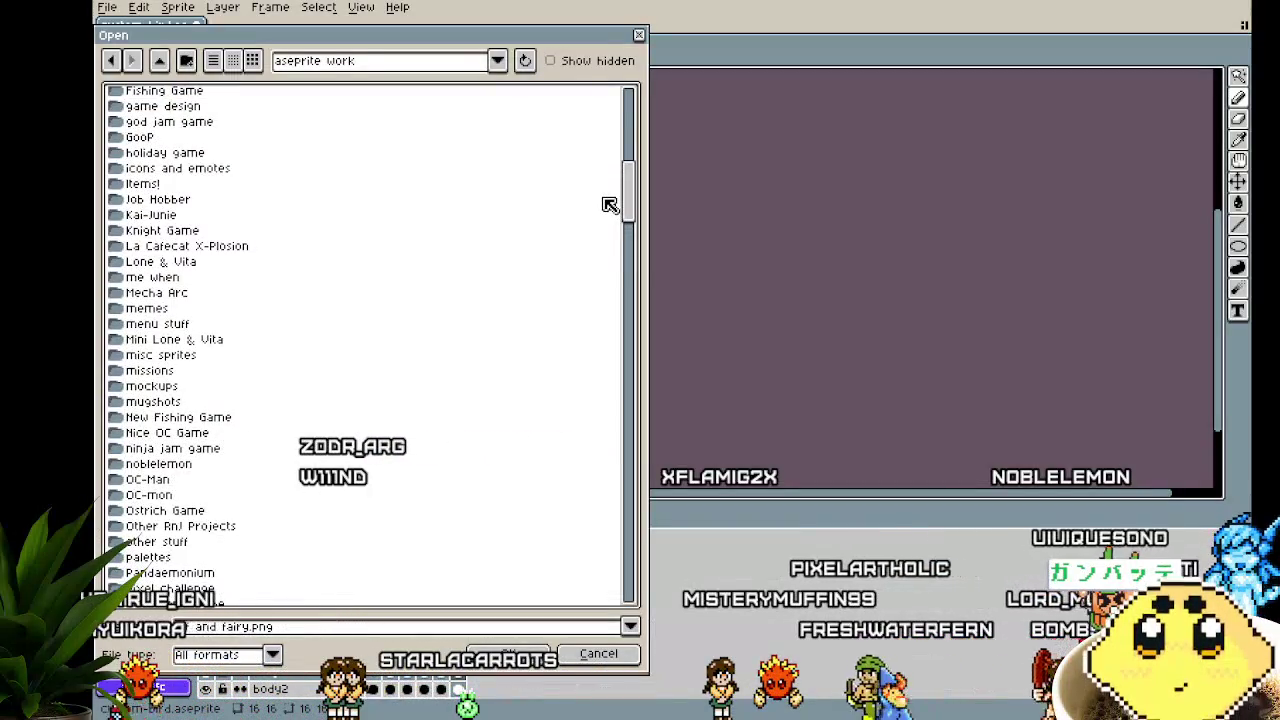
{"action": "left_click_drag", "start_coordinate": [610, 205], "coordinate": [627, 130]}
{"action": "double_click", "coordinate": [160, 203]}
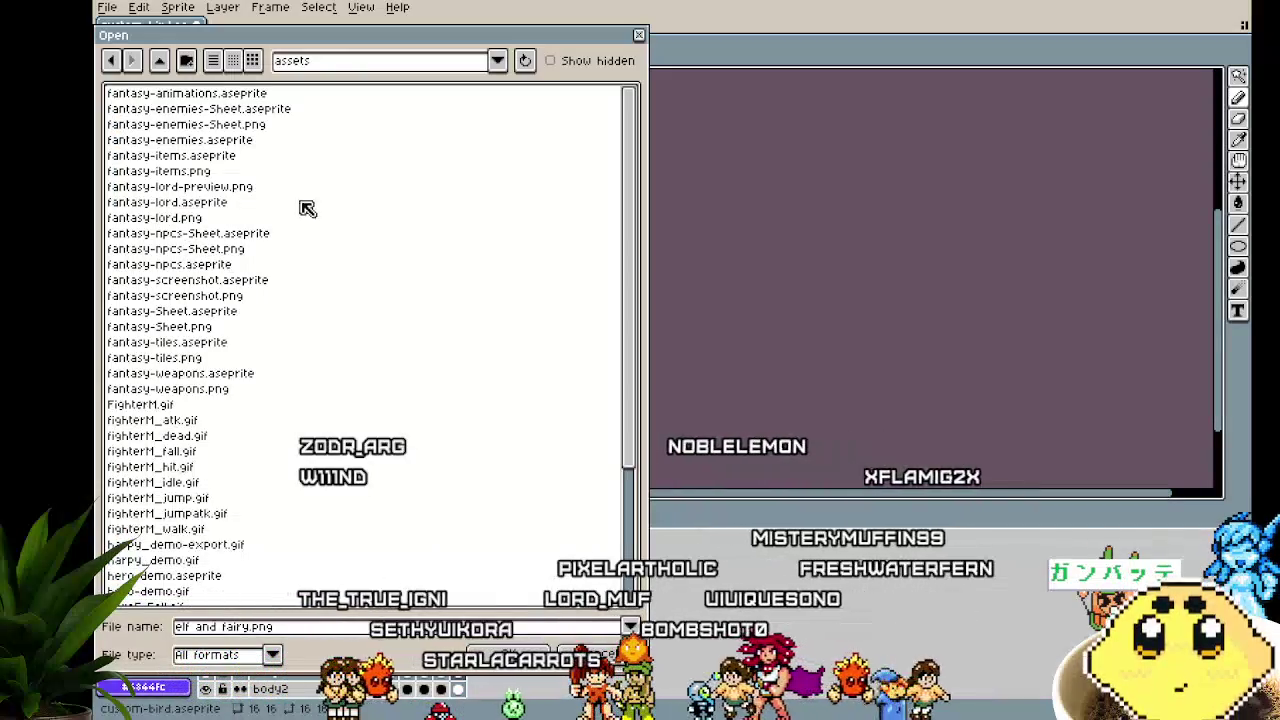
{"action": "double_click", "coordinate": [229, 92]}
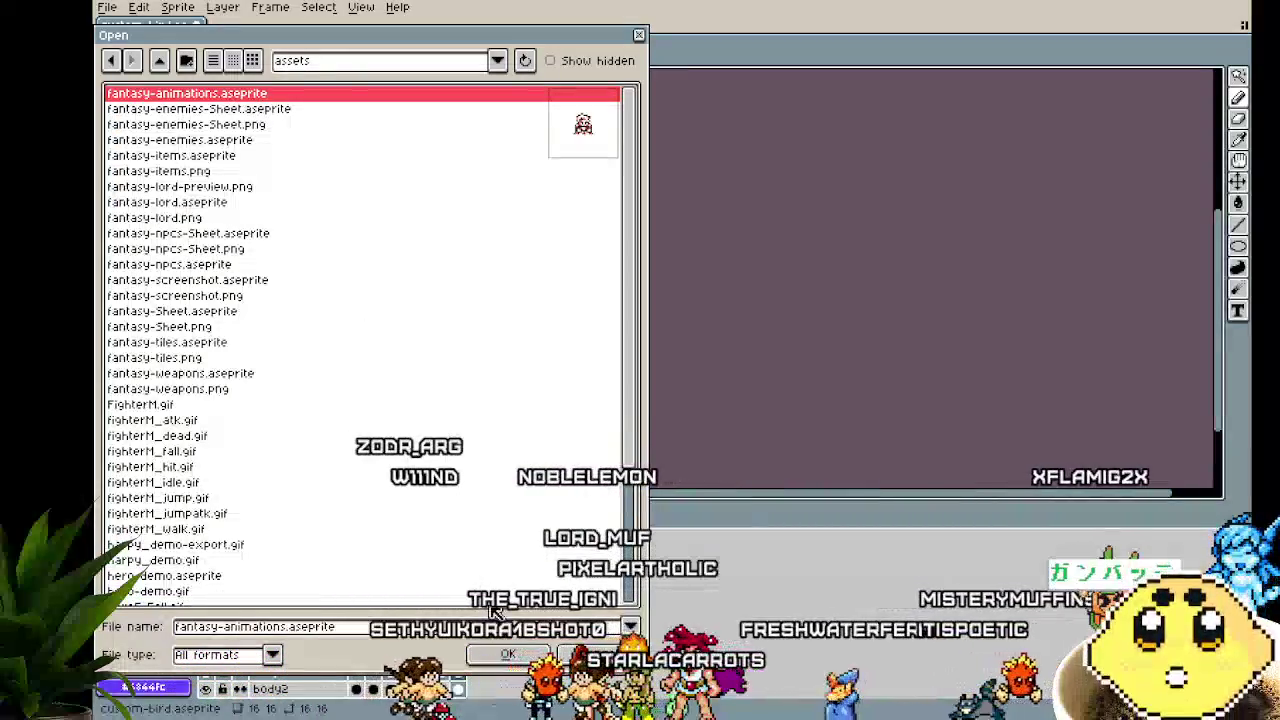
Zoom and pan over the fantasy-animations characters, then bring up the Open dialog again
{"action": "scroll", "coordinate": [529, 366], "scroll_direction": "up", "scroll_amount": 2}
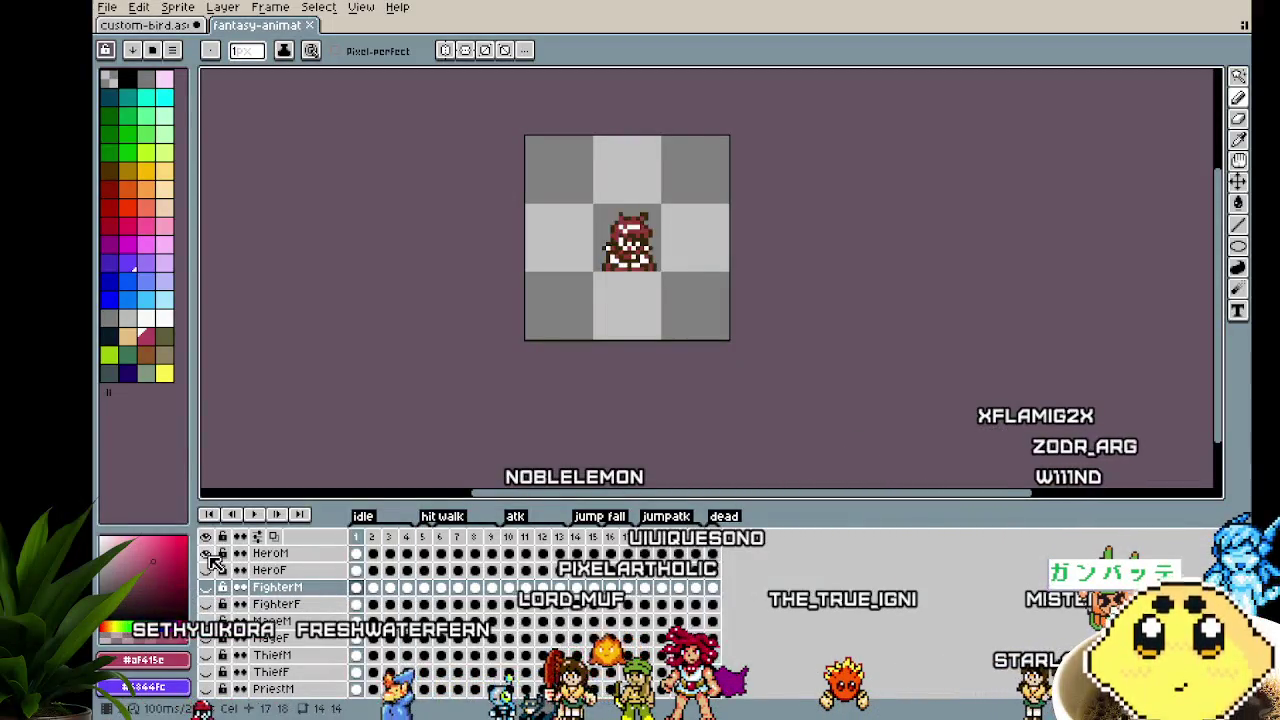
{"action": "scroll", "coordinate": [425, 359], "scroll_direction": "up", "scroll_amount": 1}
{"action": "left_click_drag", "start_coordinate": [420, 340], "coordinate": [283, 447]}
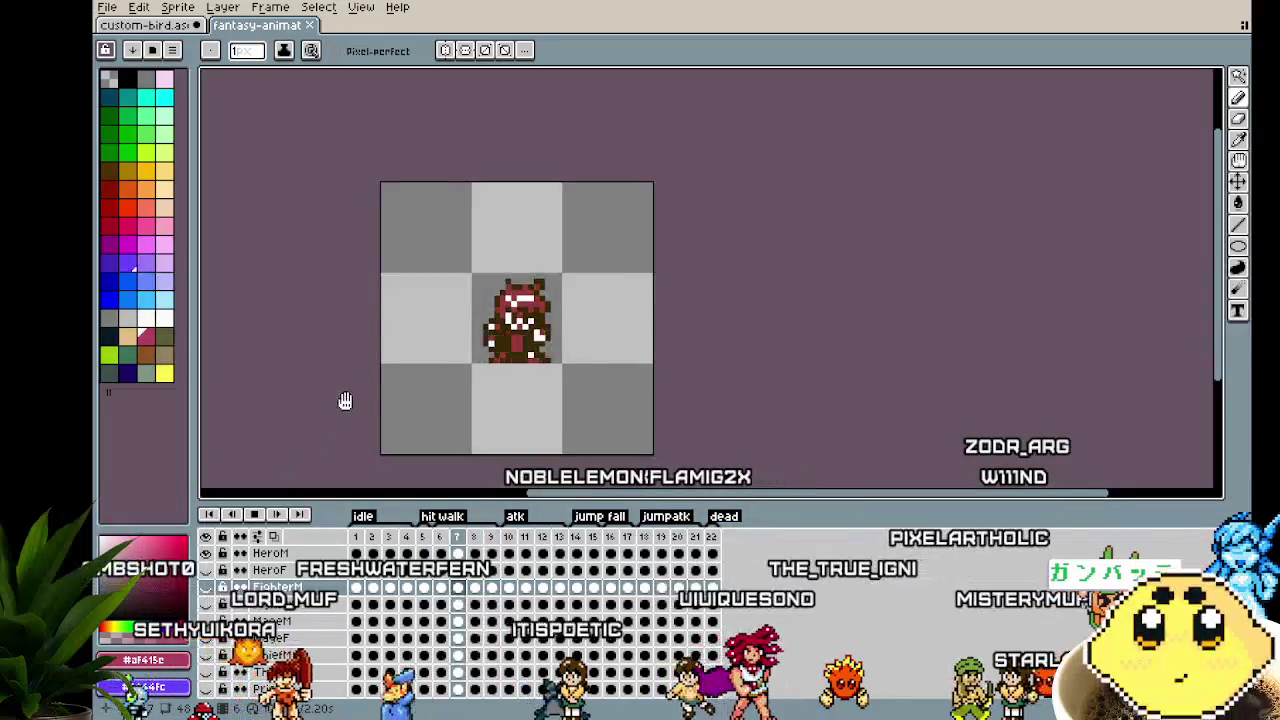
{"action": "scroll", "coordinate": [345, 400], "scroll_direction": "up", "scroll_amount": 1}
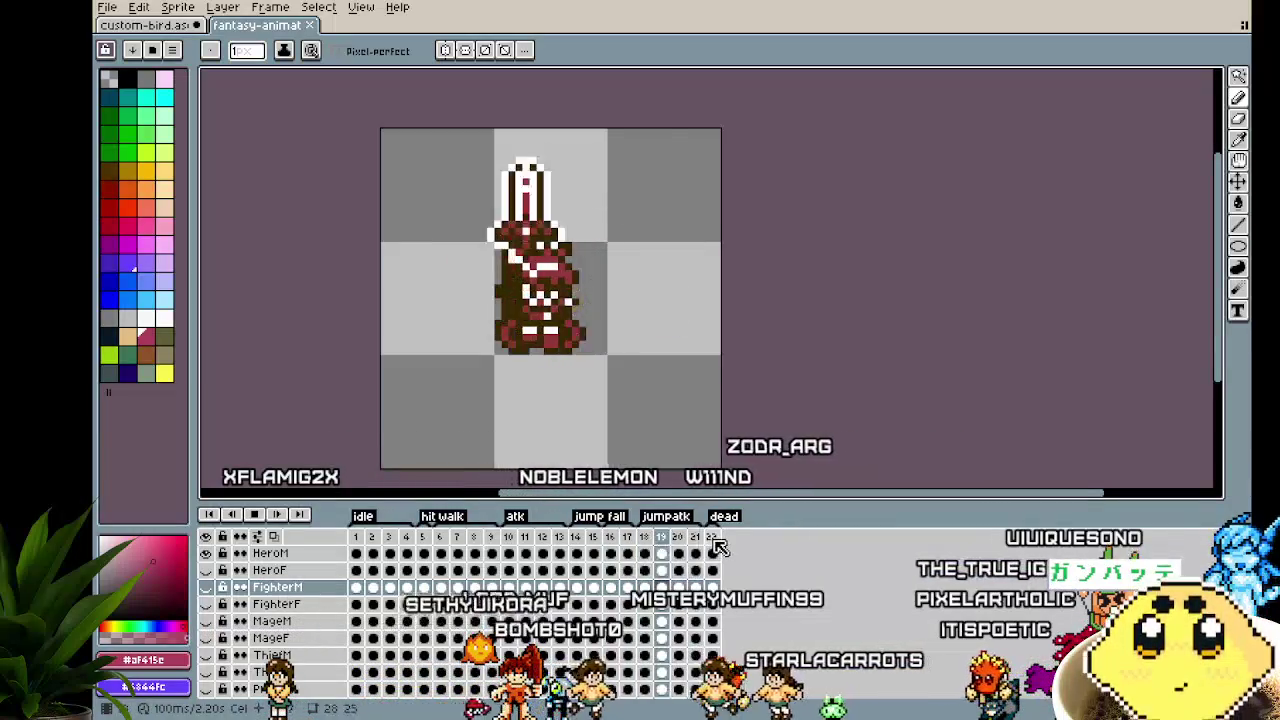
{"action": "left_click_drag", "start_coordinate": [507, 444], "coordinate": [341, 347]}
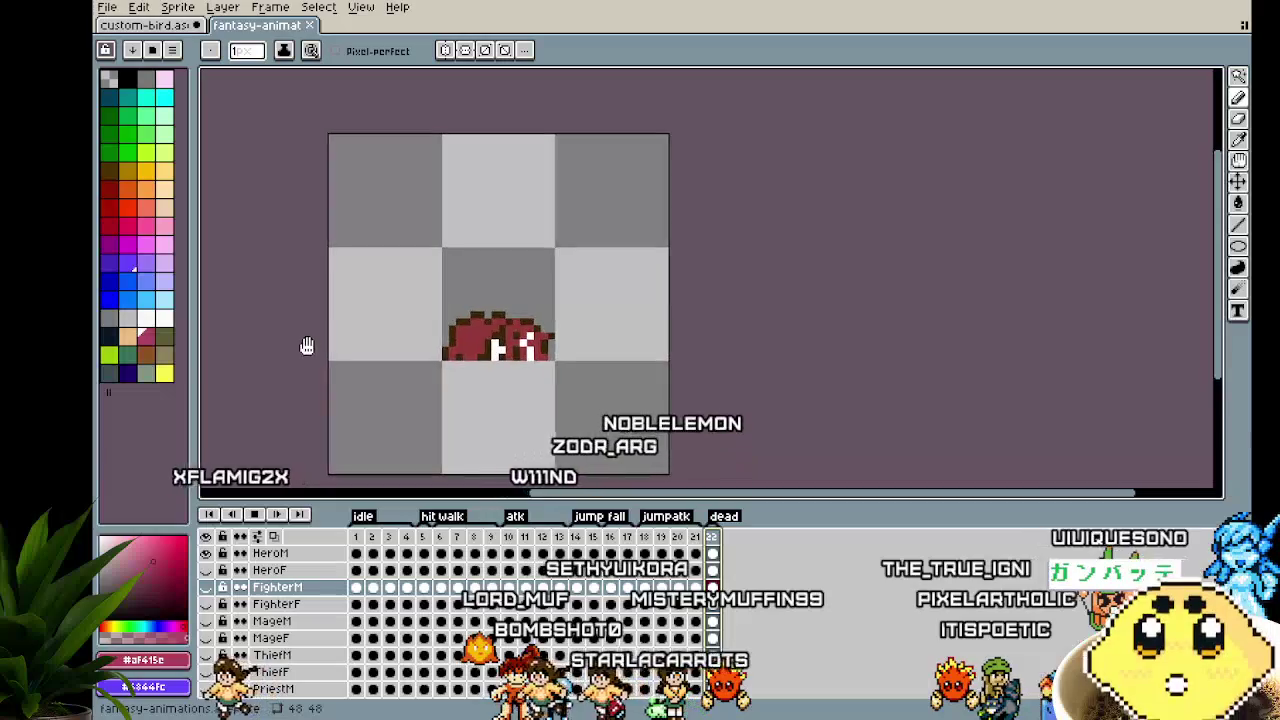
{"action": "left_click", "coordinate": [107, 7]}
{"action": "left_click", "coordinate": [120, 40]}
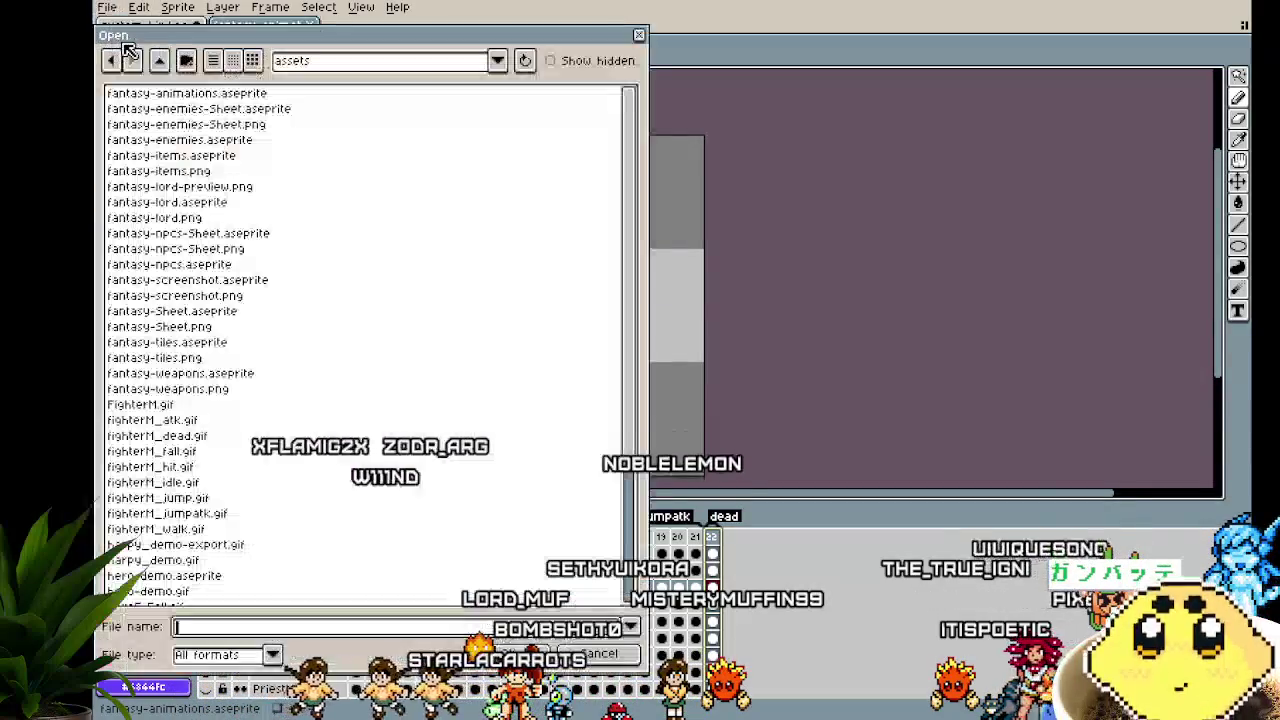
Open scifi-animations.aseprite and zoom in on the sci-fi sprite
{"action": "scroll", "coordinate": [222, 387], "scroll_direction": "down", "scroll_amount": 2}
{"action": "scroll", "coordinate": [222, 389], "scroll_direction": "down", "scroll_amount": 2}
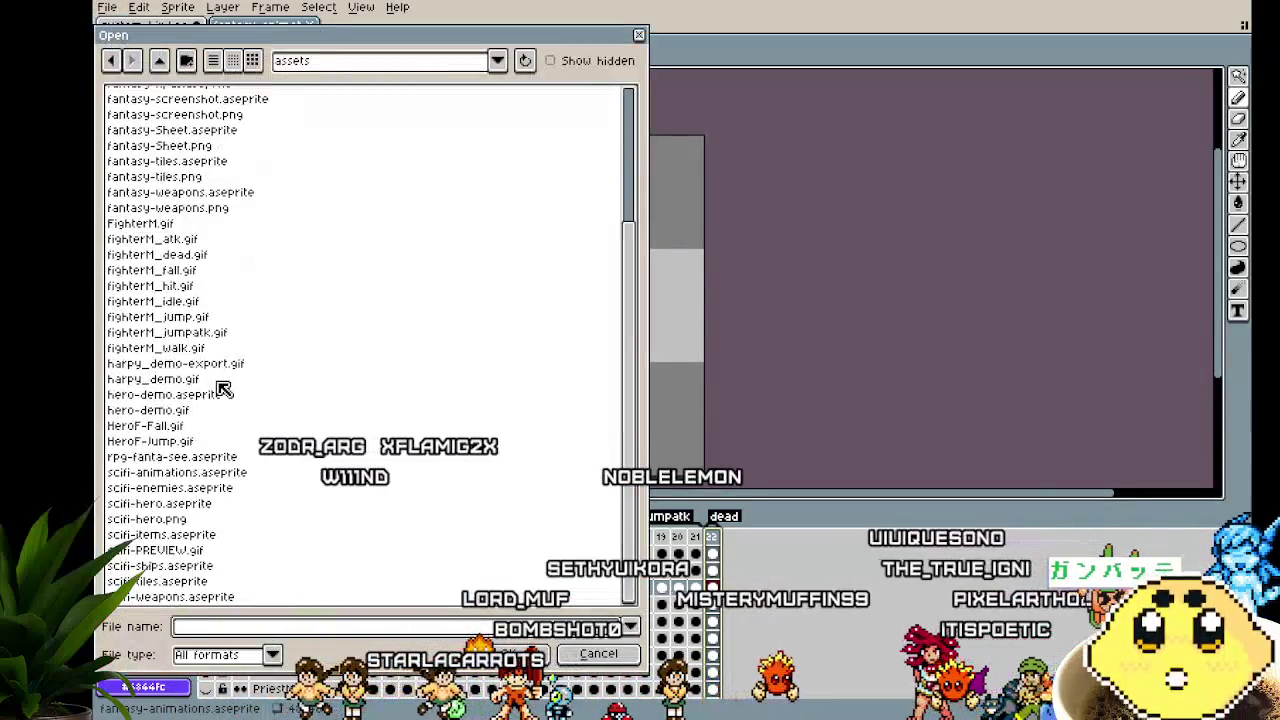
{"action": "left_click", "coordinate": [208, 475]}
{"action": "key", "text": "Return"}
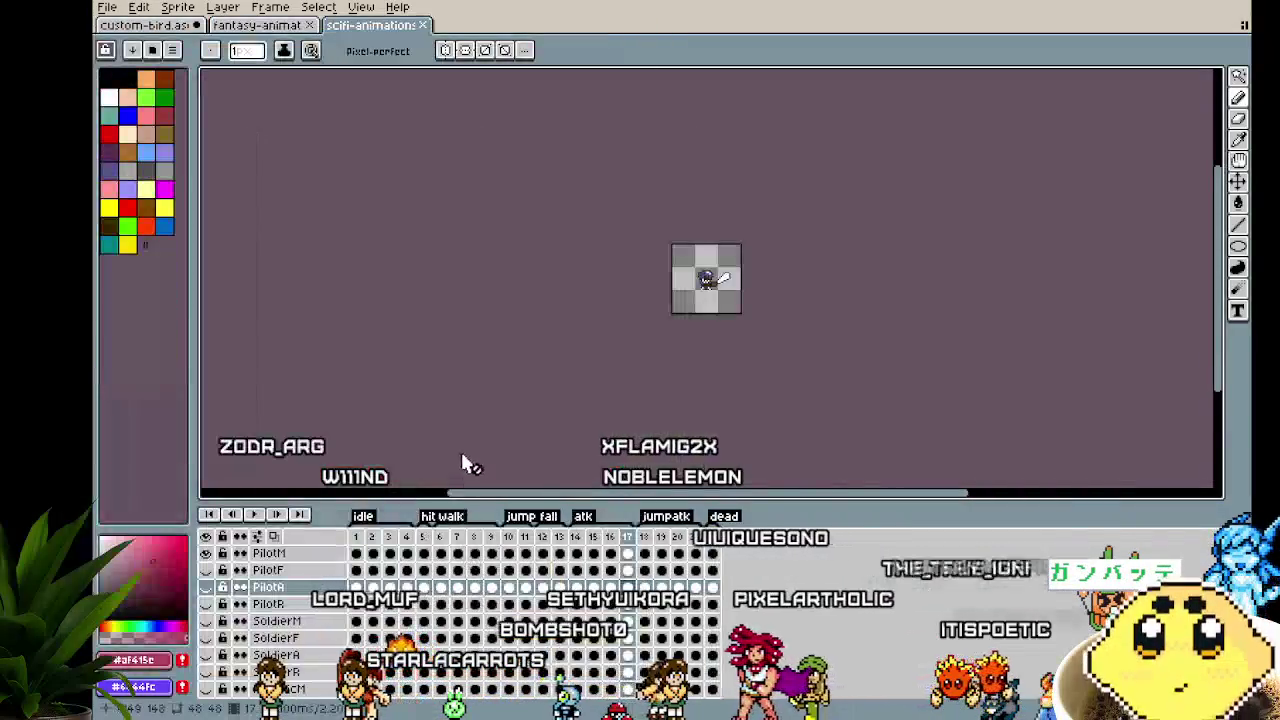
{"action": "scroll", "coordinate": [457, 420], "scroll_direction": "up", "scroll_amount": 2}
{"action": "scroll", "coordinate": [425, 290], "scroll_direction": "up", "scroll_amount": 3}
{"action": "left_click_drag", "start_coordinate": [420, 290], "coordinate": [350, 333]}
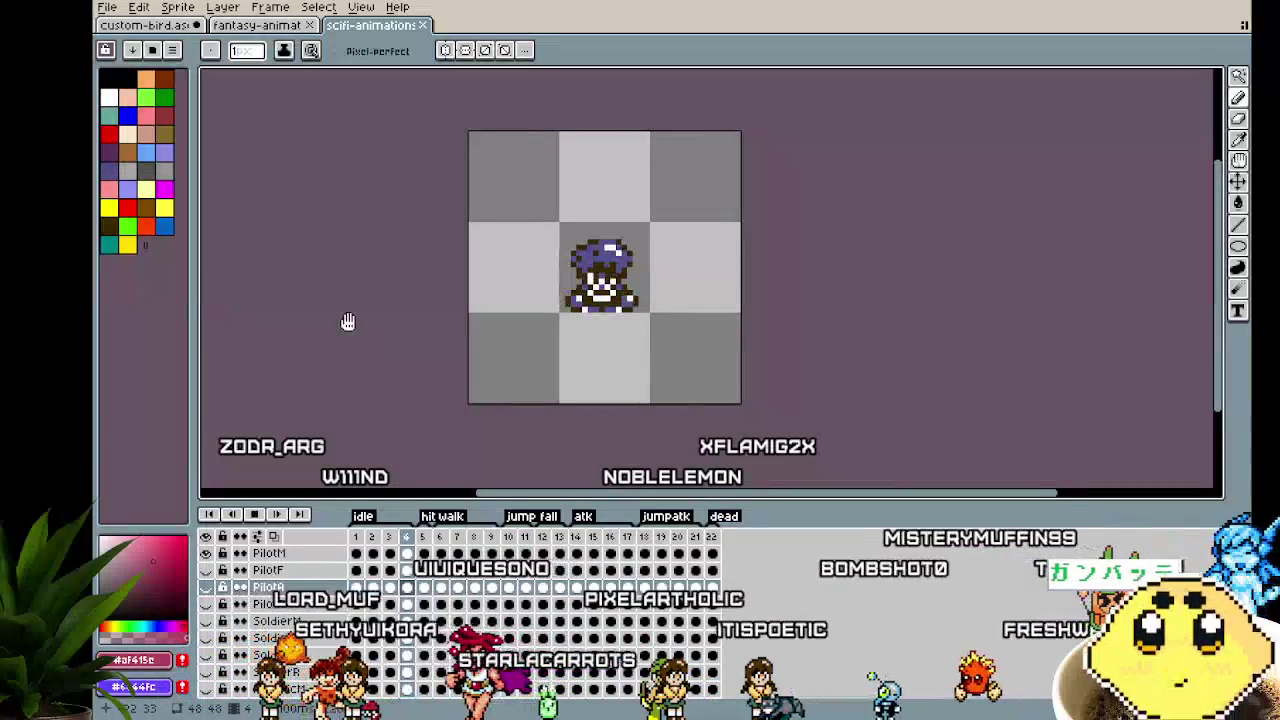
View frames 5, 7 and 10, then hide the PilotA layer
{"action": "left_click", "coordinate": [424, 537]}
{"action": "left_click", "coordinate": [460, 538]}
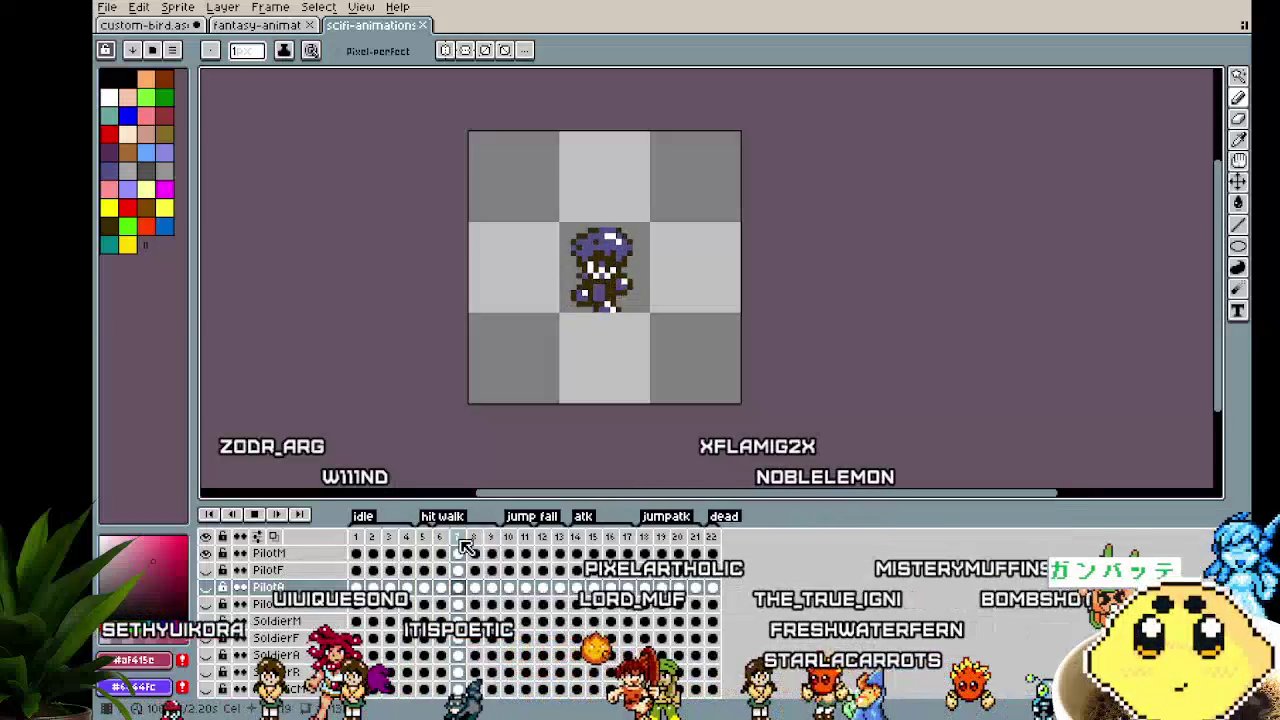
{"action": "left_click", "coordinate": [510, 538]}
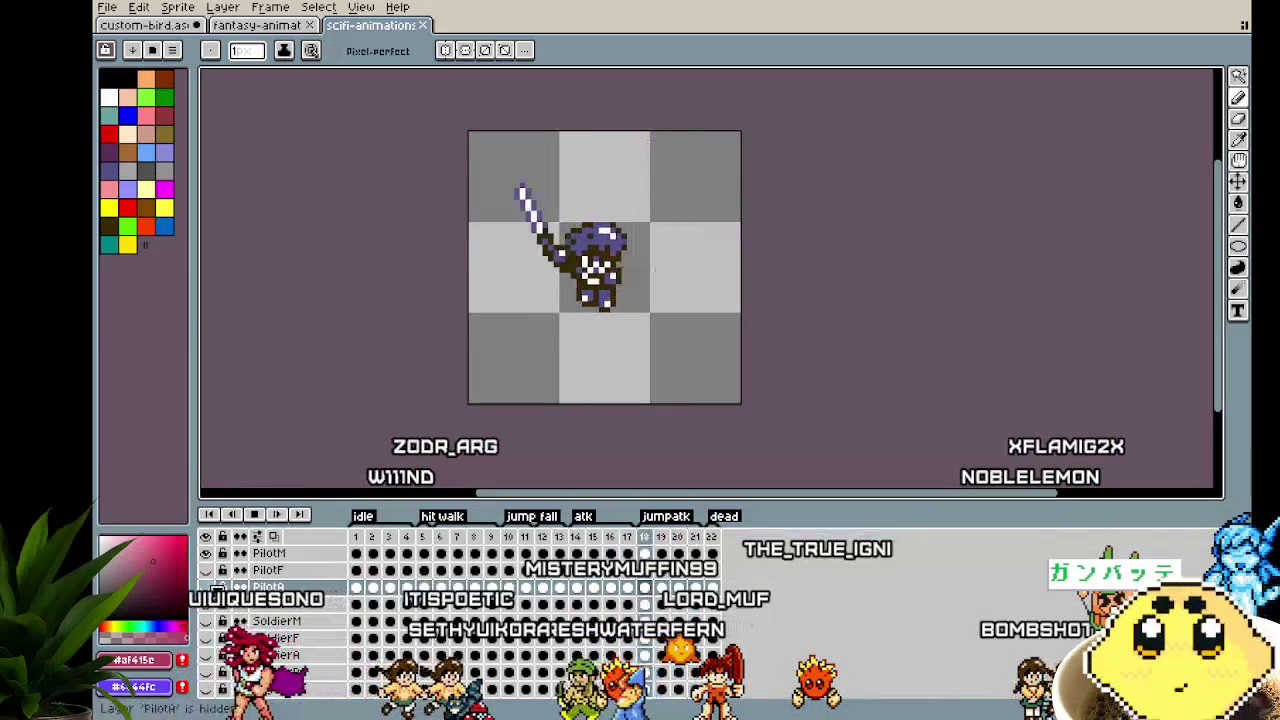
{"action": "left_click", "coordinate": [216, 588]}
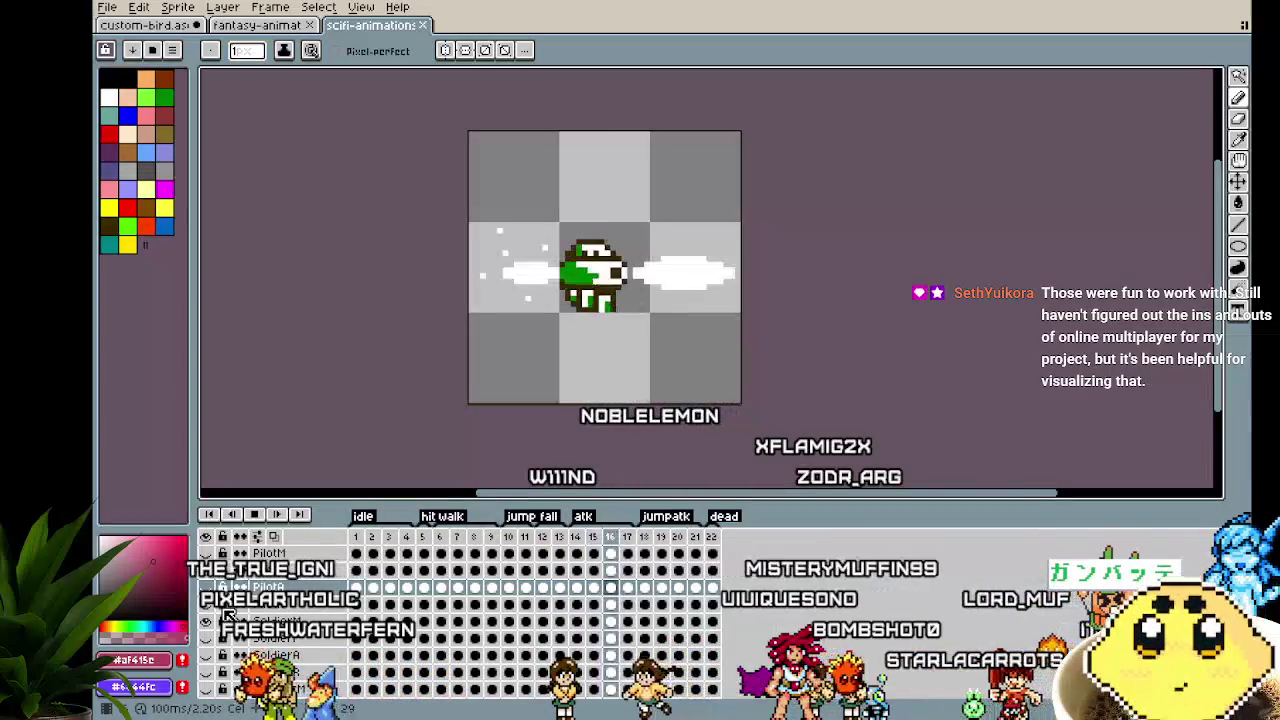
{"action": "left_click_drag", "start_coordinate": [378, 398], "coordinate": [344, 390]}
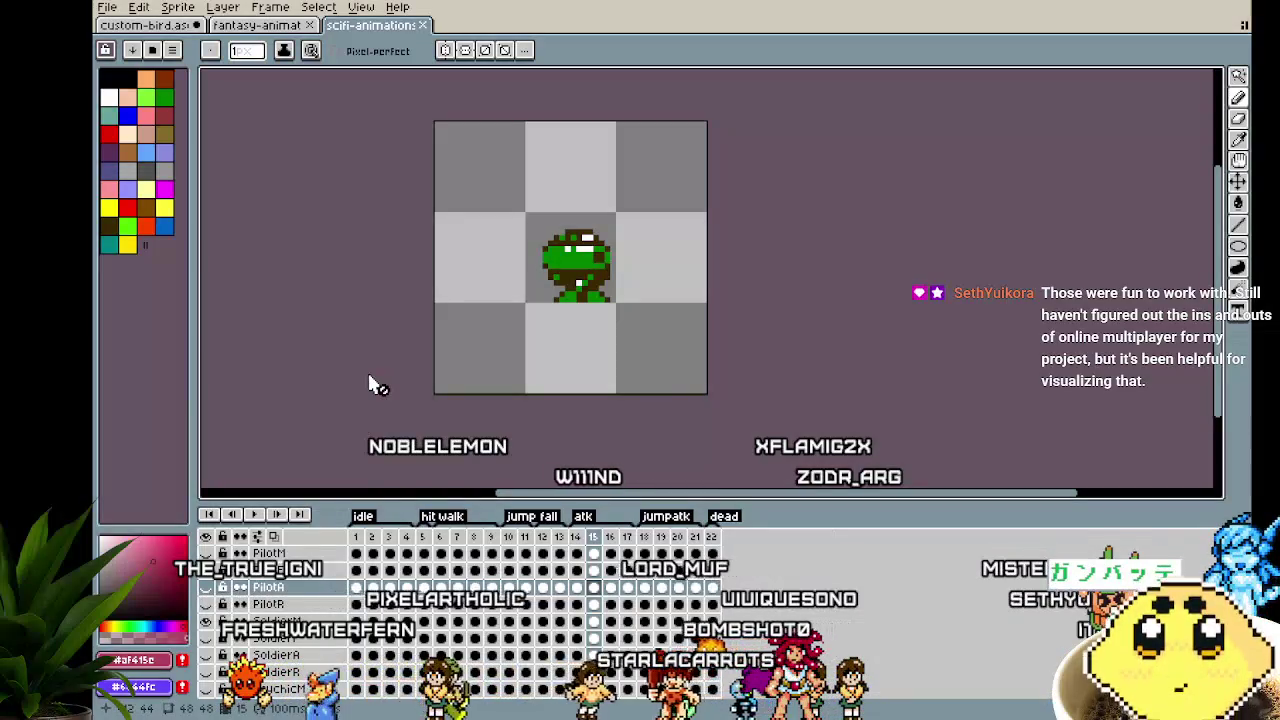
{"action": "left_click_drag", "start_coordinate": [370, 380], "coordinate": [402, 385]}
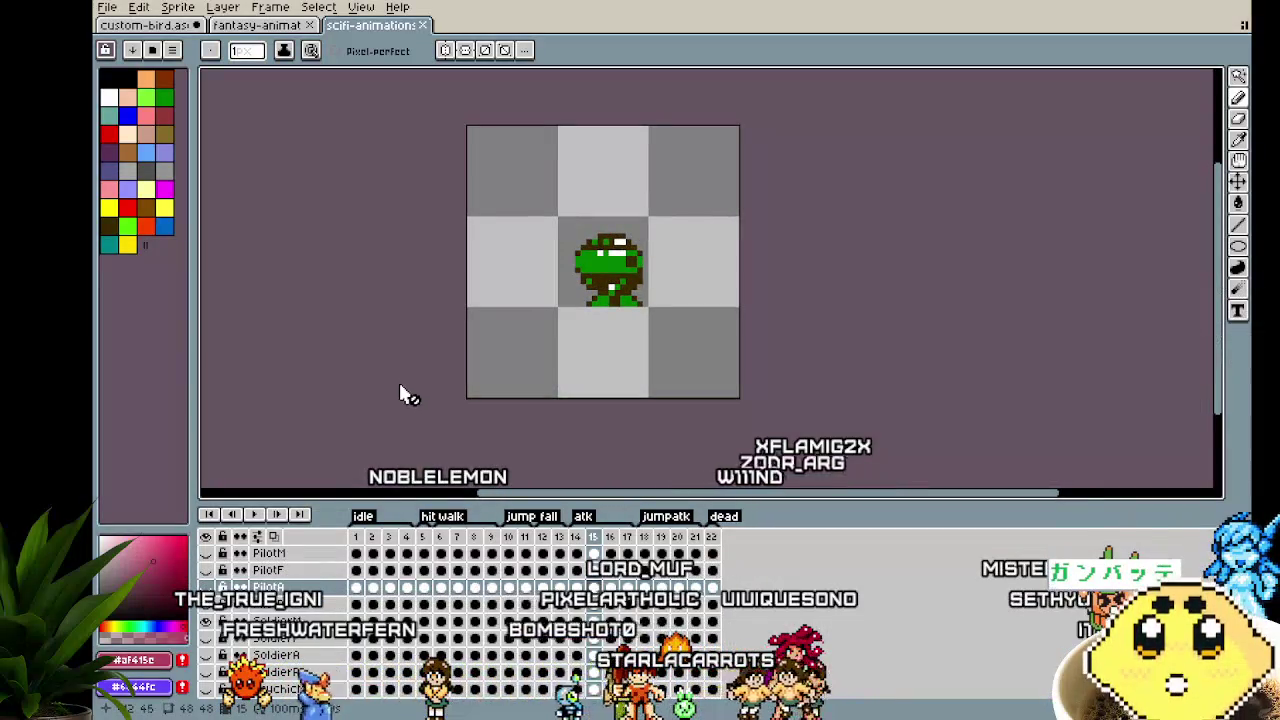
Toggle the SoldierM, SoldierA and SoldierR layers, checking frames 1, 2 and 10
{"action": "left_click", "coordinate": [206, 622]}
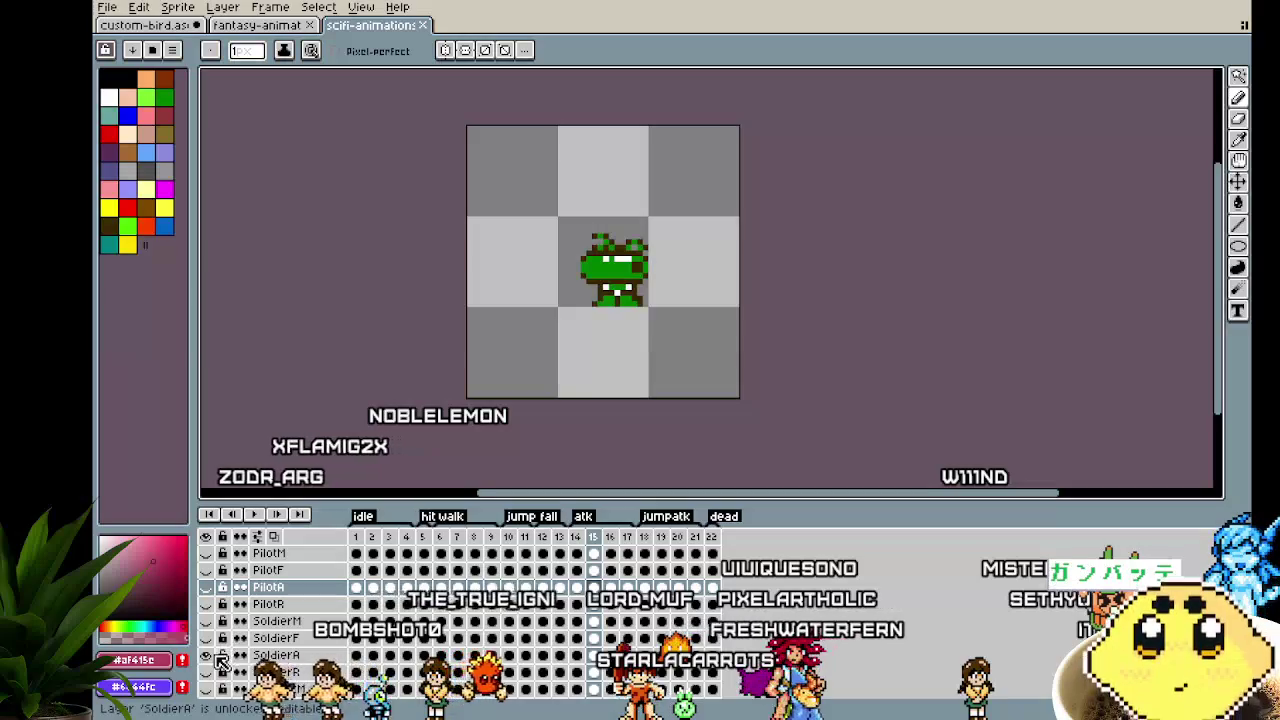
{"action": "left_click", "coordinate": [357, 656]}
{"action": "left_click", "coordinate": [373, 656]}
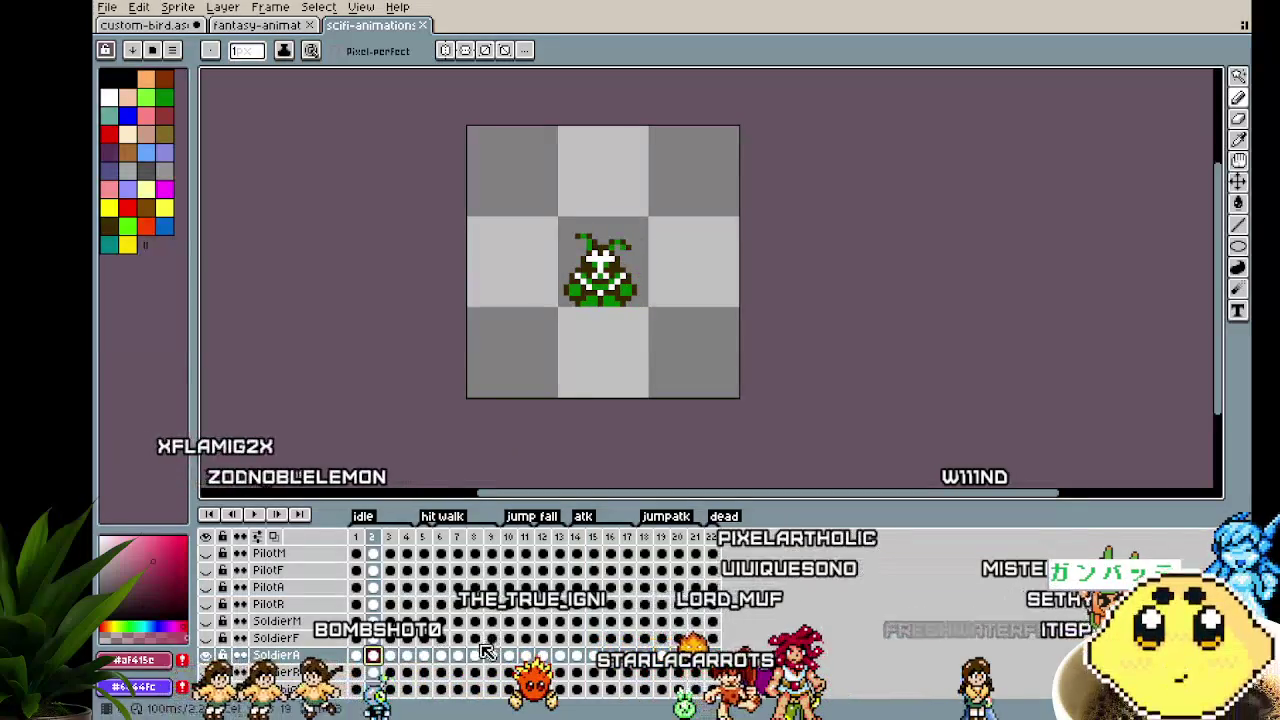
{"action": "left_click", "coordinate": [508, 656]}
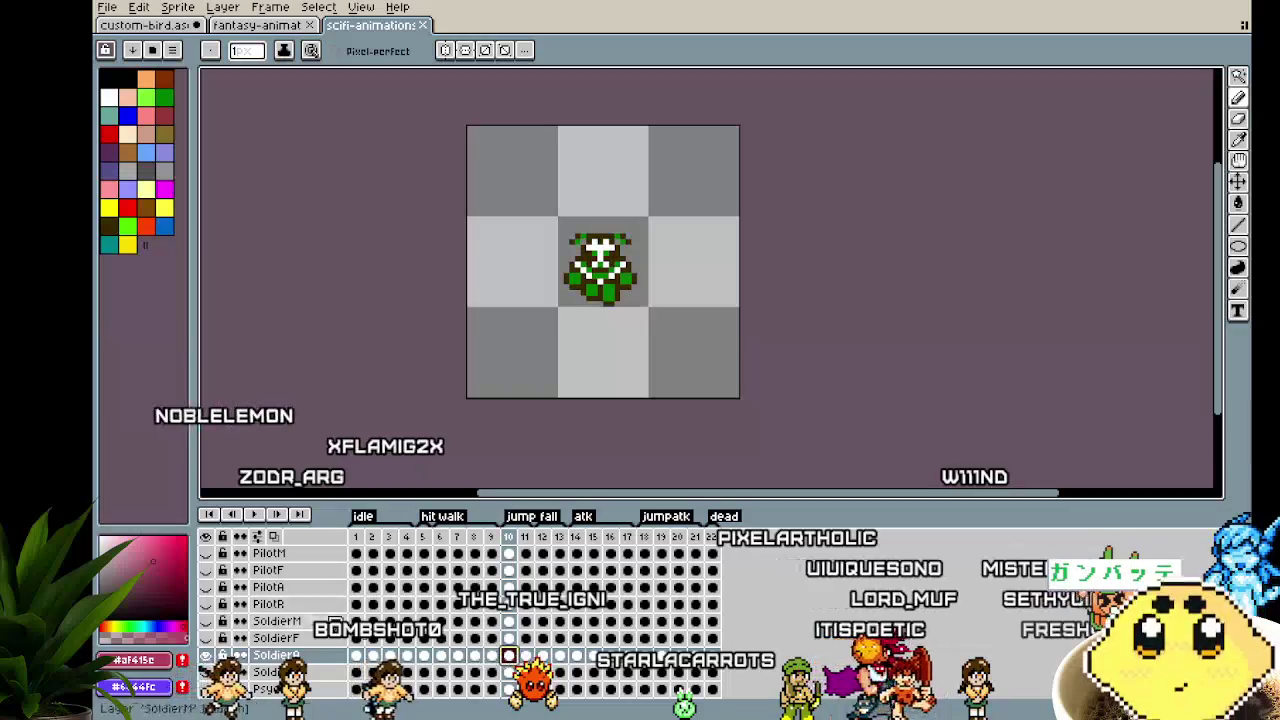
{"action": "left_click", "coordinate": [206, 655]}
{"action": "left_click", "coordinate": [207, 672]}
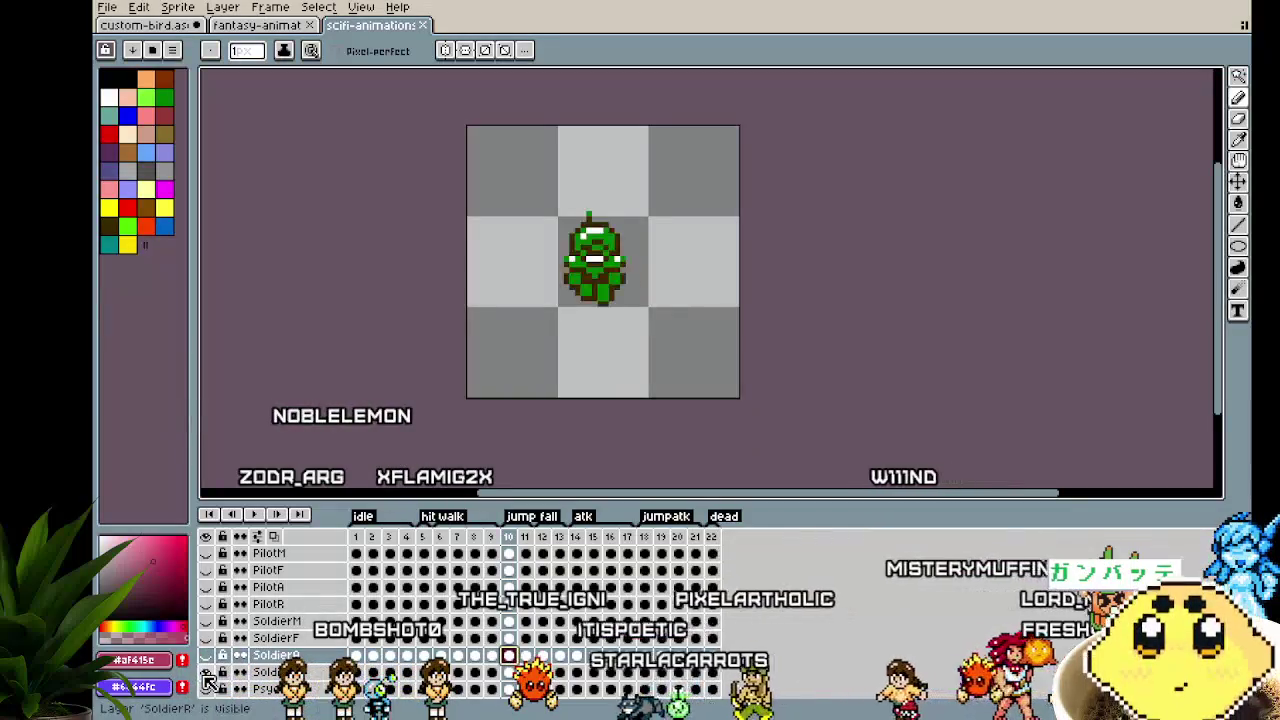
{"action": "left_click", "coordinate": [207, 676]}
Step back two frames, play the animation, advance to frame 15, then return to fantasy-animations
{"action": "scroll", "coordinate": [206, 650], "scroll_direction": "down", "scroll_amount": 1}
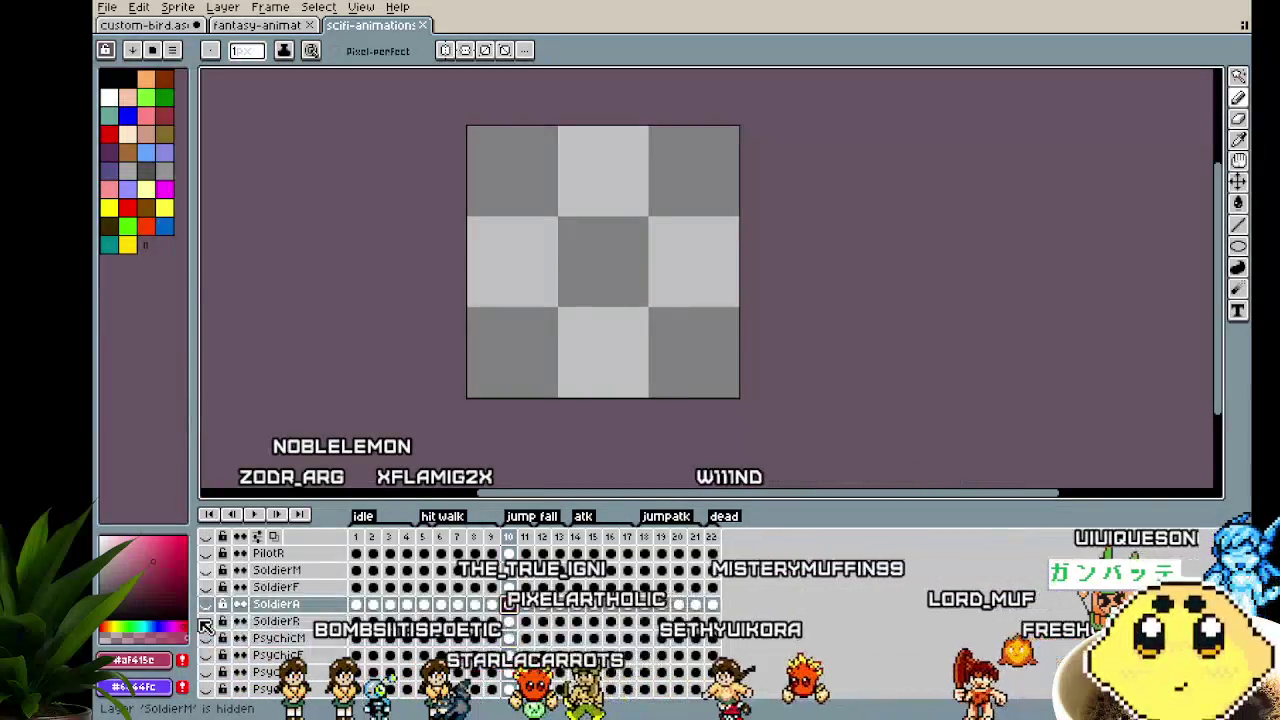
{"action": "scroll", "coordinate": [205, 625], "scroll_direction": "down", "scroll_amount": 1}
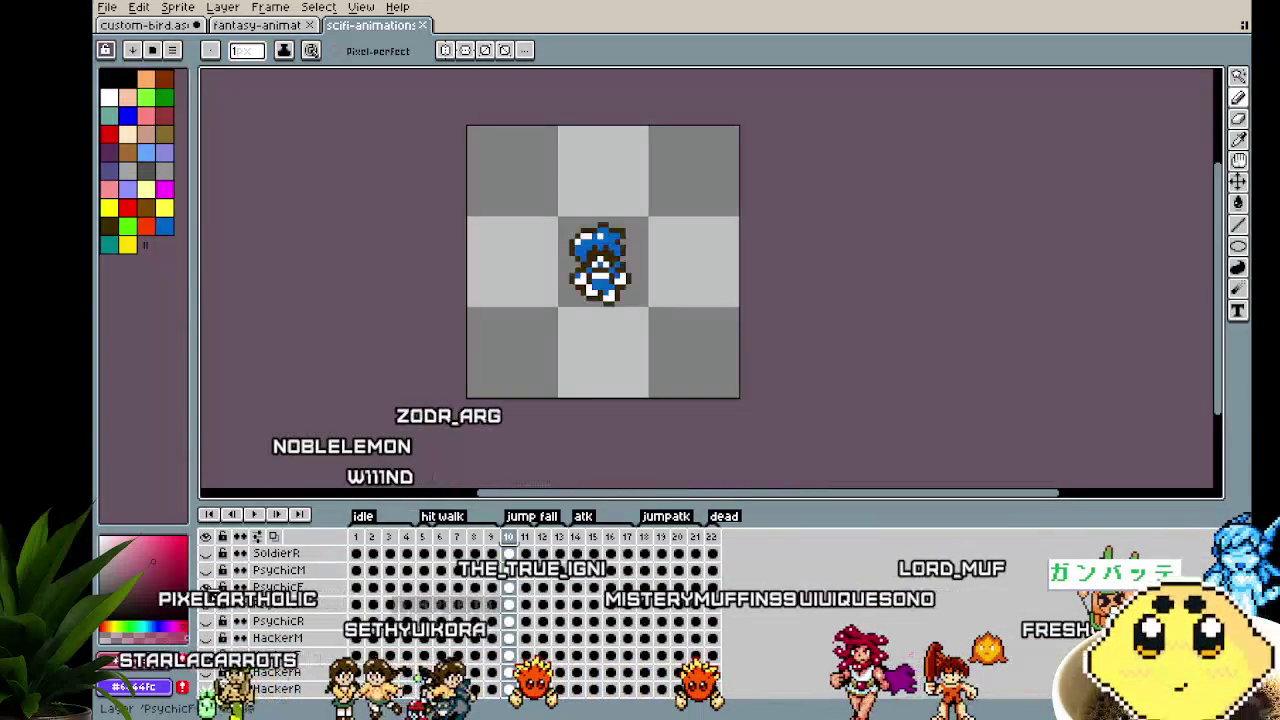
{"action": "key", "text": "Left"}
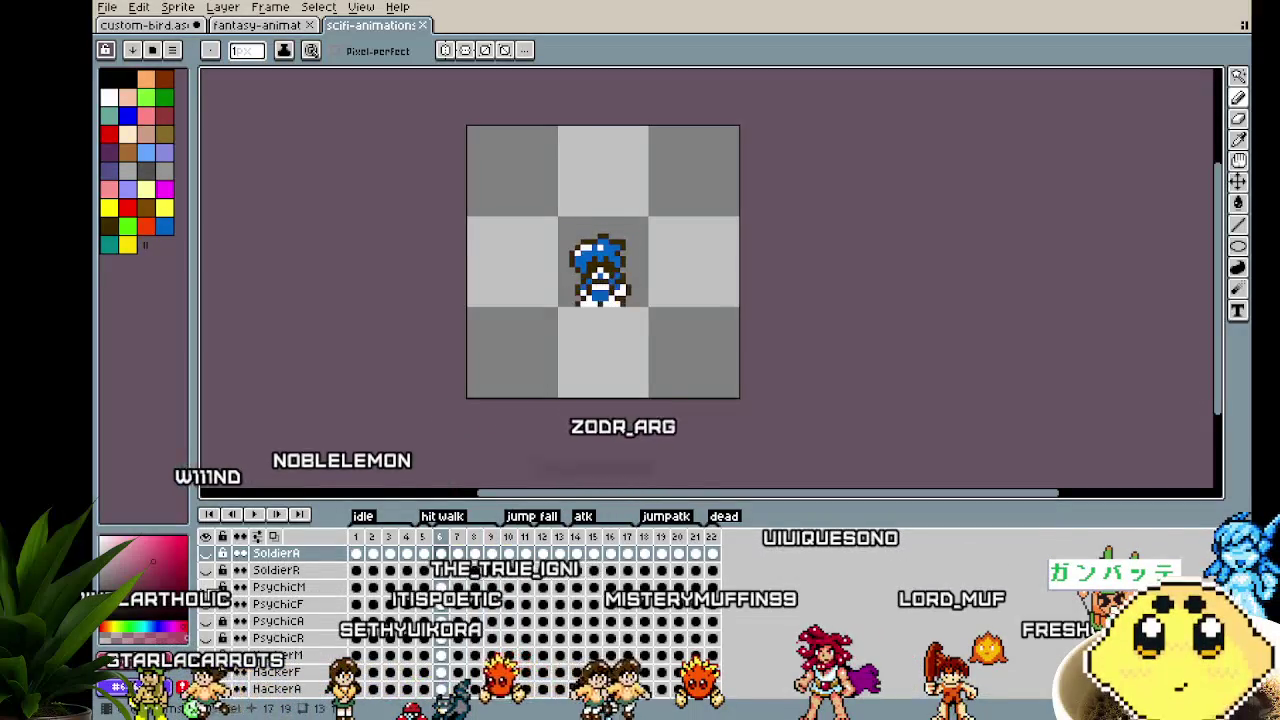
{"action": "key", "text": "Left"}
{"action": "key", "text": "Return"}
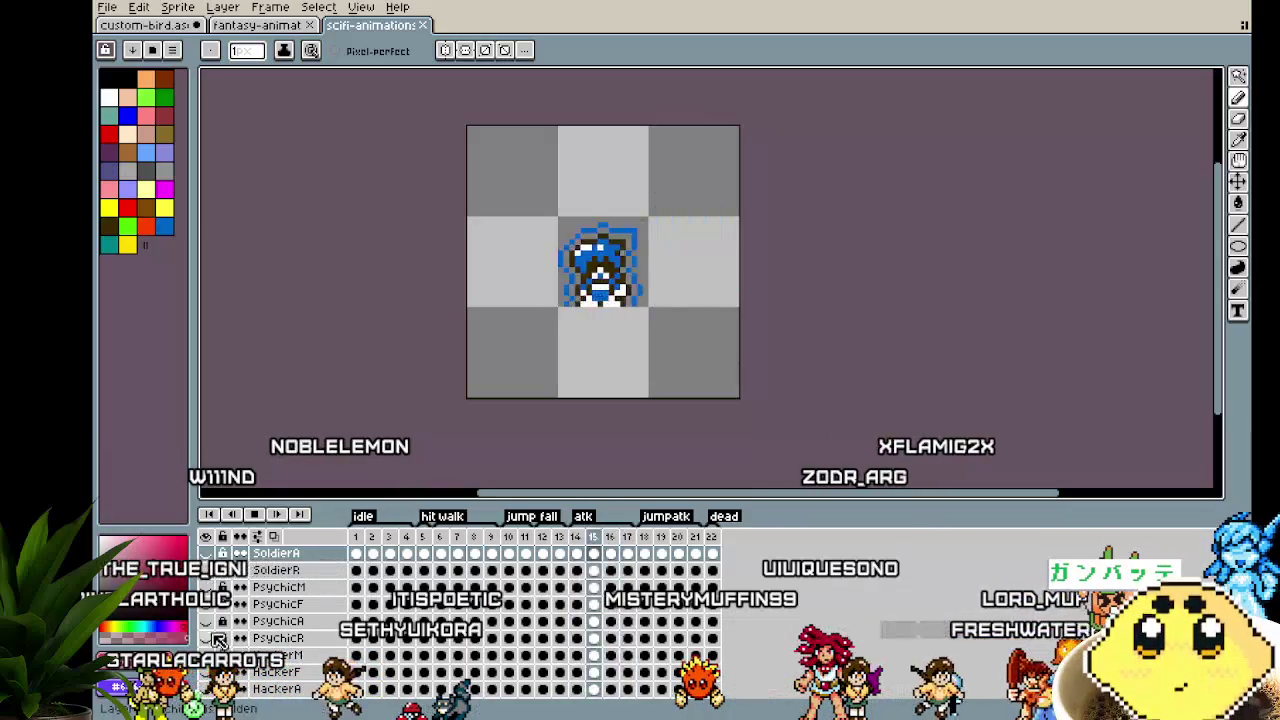
{"action": "key", "text": "Right"}
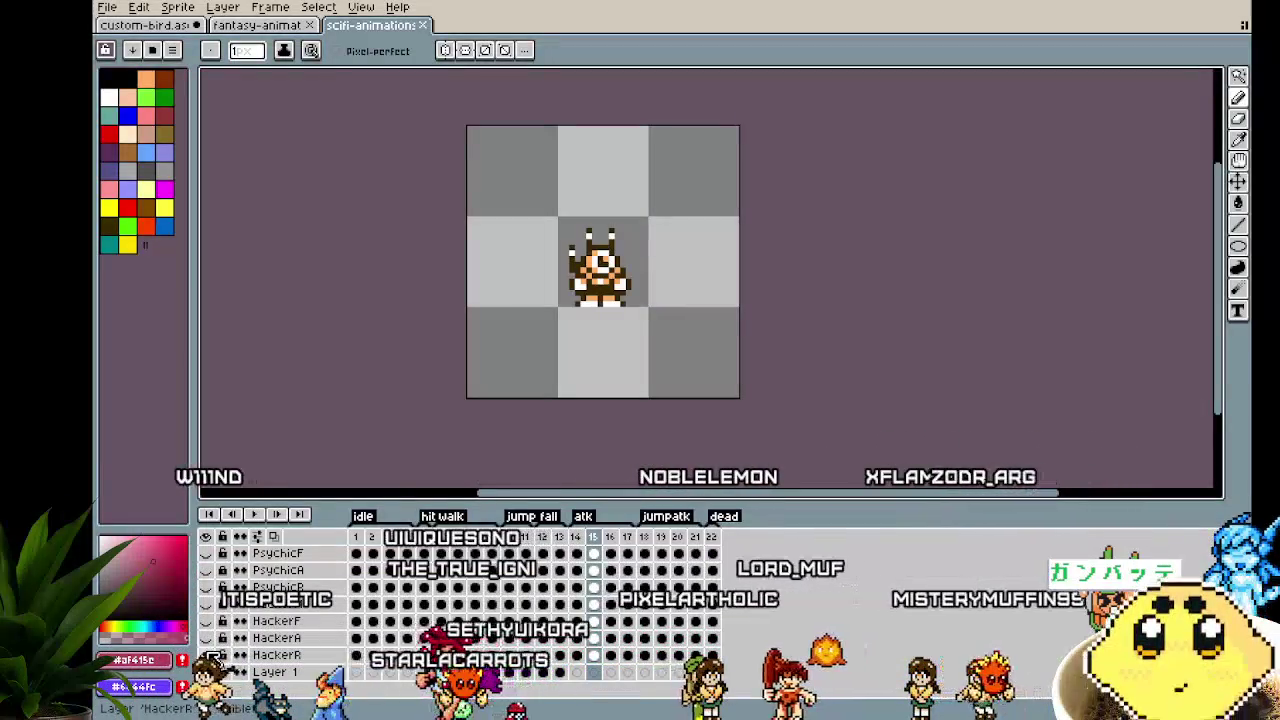
{"action": "scroll", "coordinate": [212, 656], "scroll_direction": "up", "scroll_amount": 1}
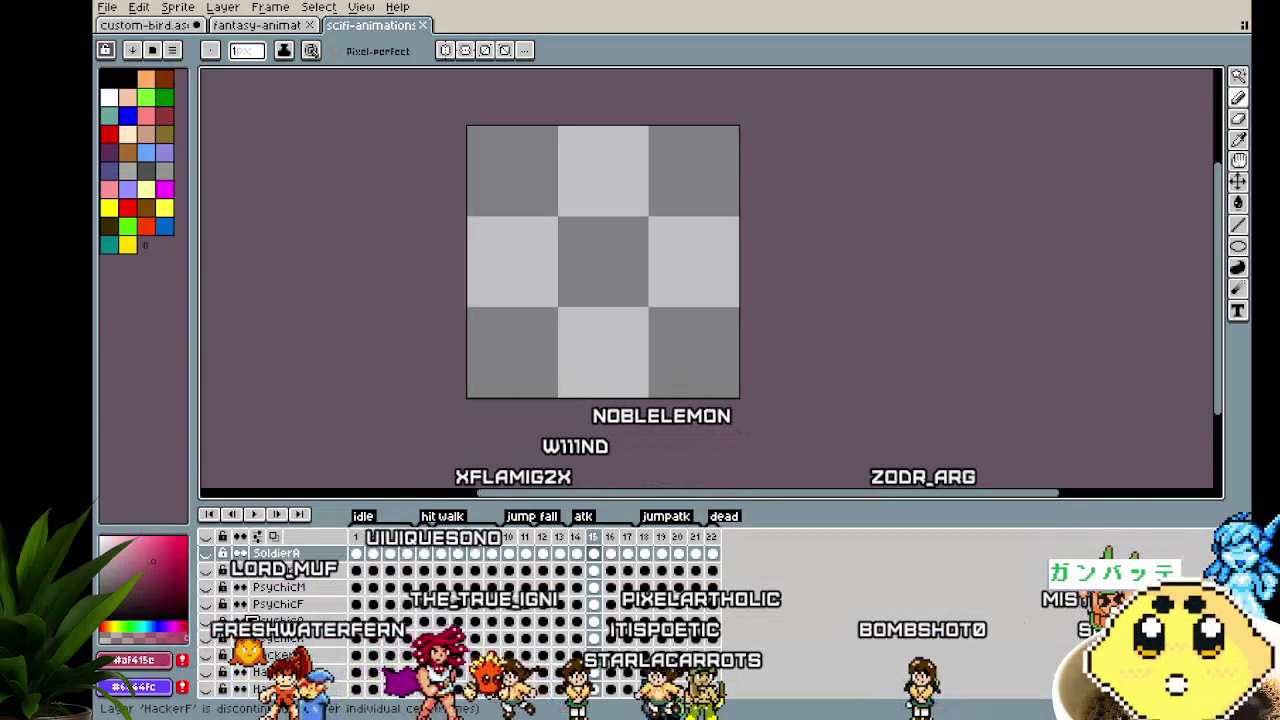
{"action": "left_click", "coordinate": [256, 25]}
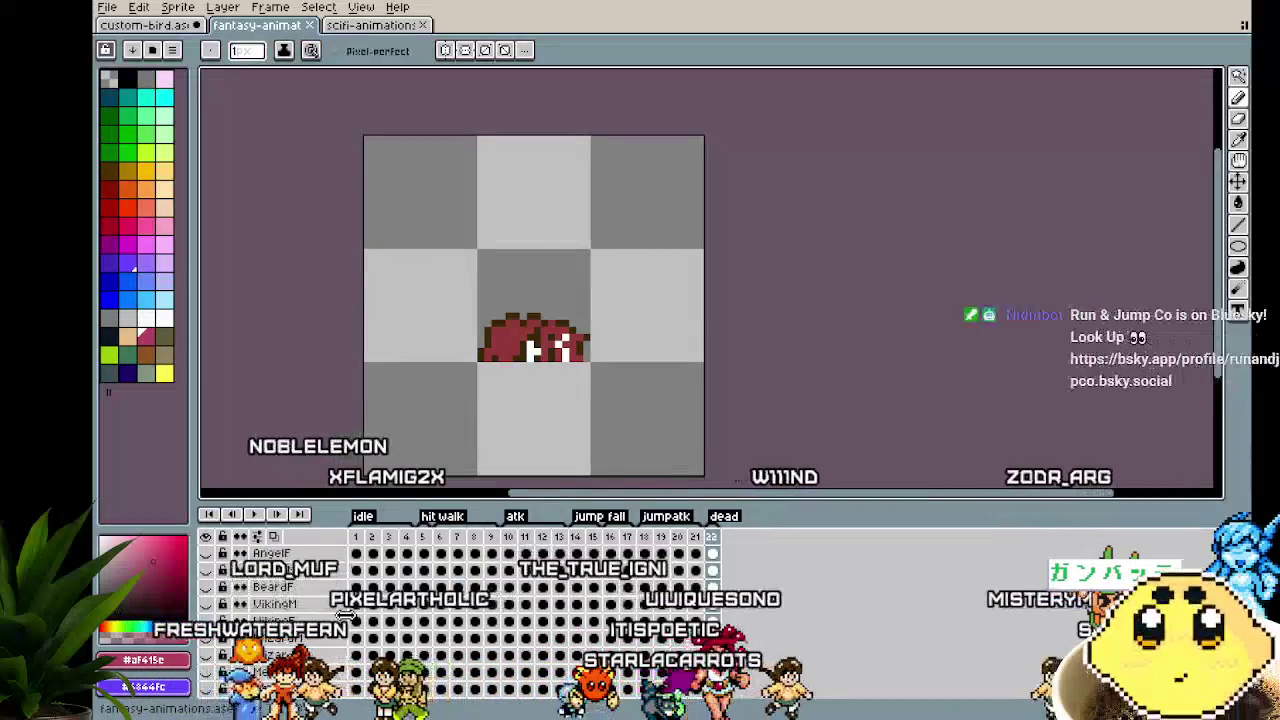
Close the fantasy-animations and scifi-animations tabs, leaving custom-bird open
{"action": "scroll", "coordinate": [300, 620], "scroll_direction": "down", "scroll_amount": 3}
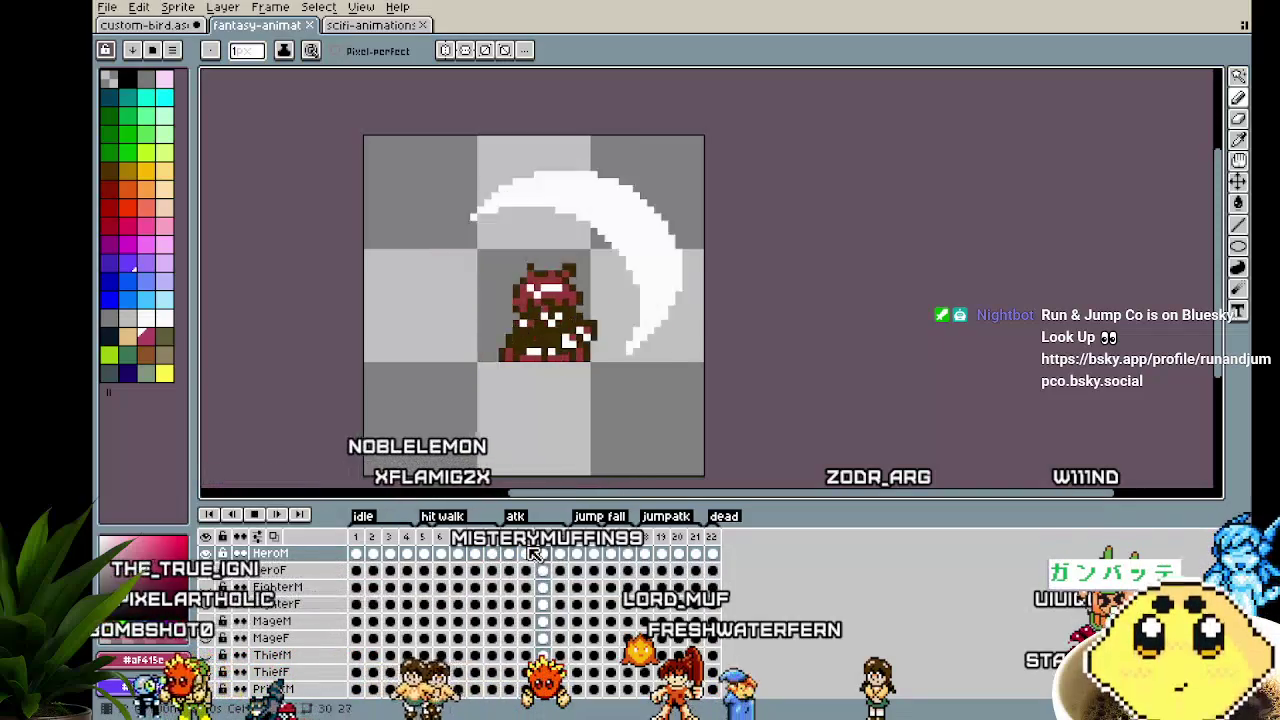
{"action": "left_click_drag", "start_coordinate": [438, 386], "coordinate": [403, 389]}
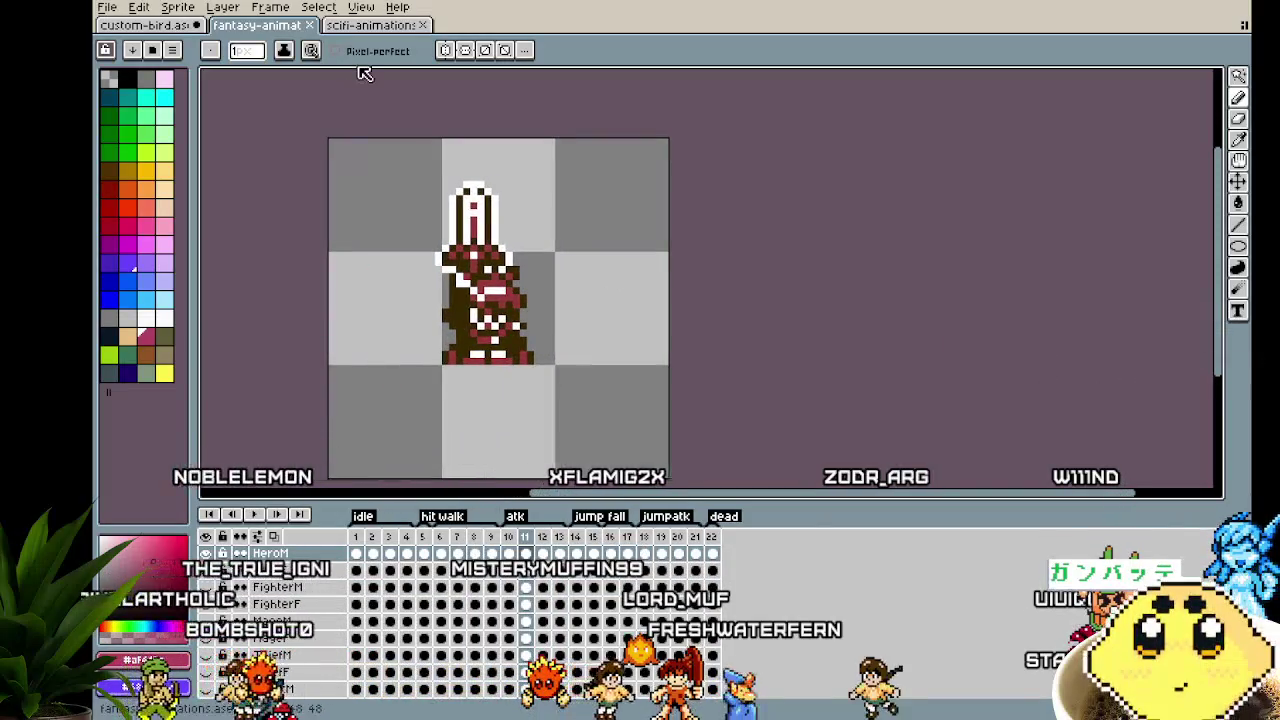
{"action": "left_click", "coordinate": [312, 25]}
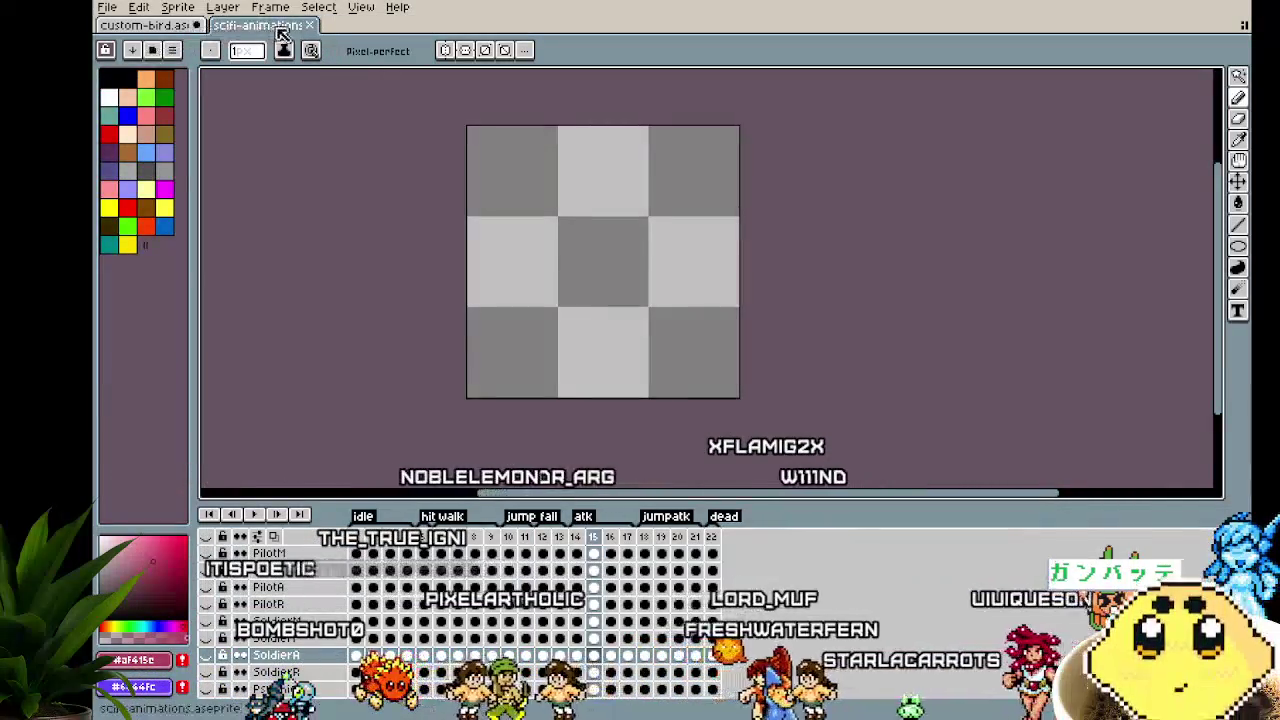
{"action": "left_click", "coordinate": [312, 25]}
{"action": "left_click_drag", "start_coordinate": [325, 347], "coordinate": [281, 418]}
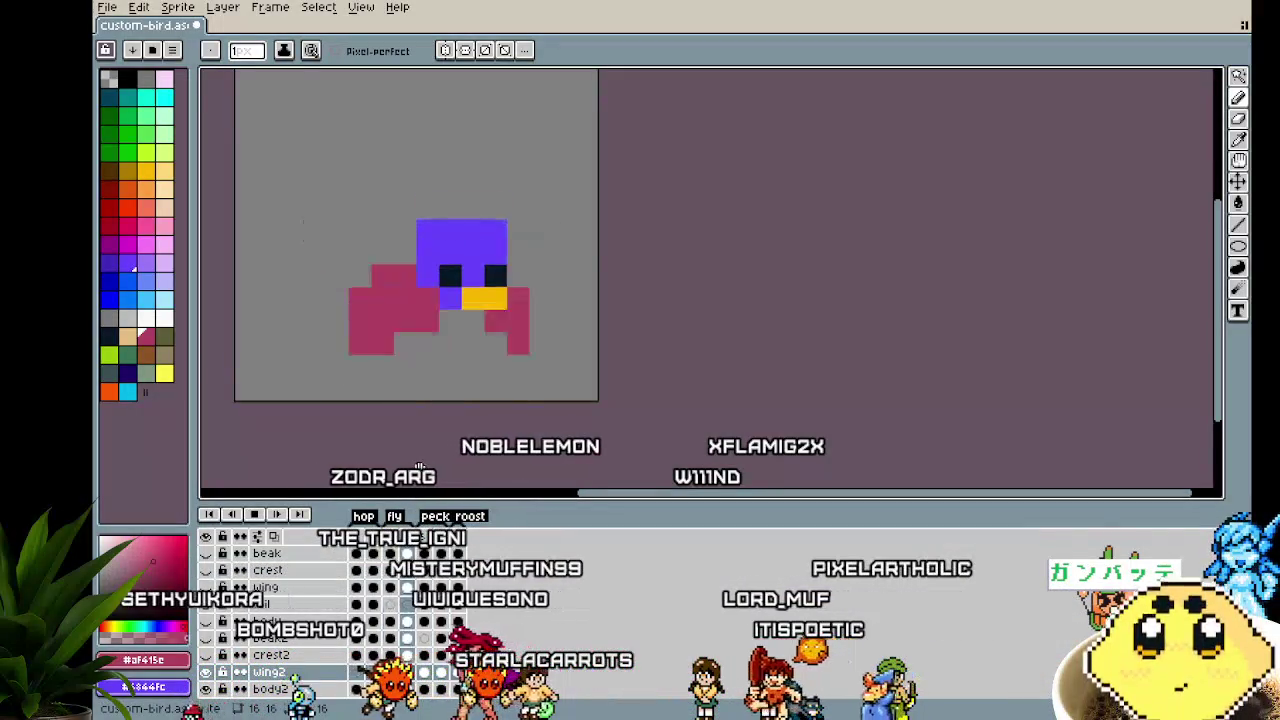
Centre the bird and paint pink leftward across its purple side on frame 1
{"action": "mouse_move", "coordinate": [440, 400]}
{"action": "left_mouse_down"}
{"action": "mouse_move", "coordinate": [514, 371]}
{"action": "mouse_move", "coordinate": [823, 436]}
{"action": "mouse_move", "coordinate": [523, 466]}
{"action": "mouse_move", "coordinate": [646, 343]}
{"action": "mouse_move", "coordinate": [694, 375]}
{"action": "mouse_move", "coordinate": [606, 420]}
{"action": "left_mouse_up"}
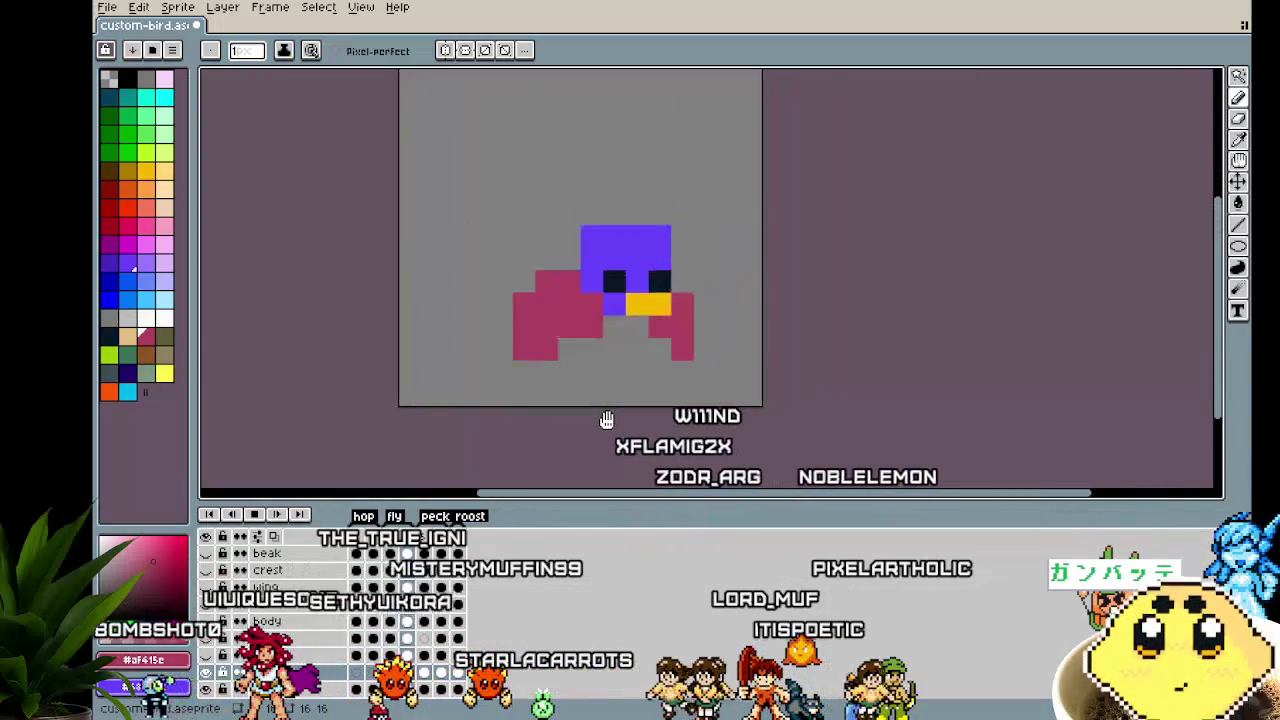
{"action": "scroll", "coordinate": [606, 420], "scroll_direction": "down", "scroll_amount": 1}
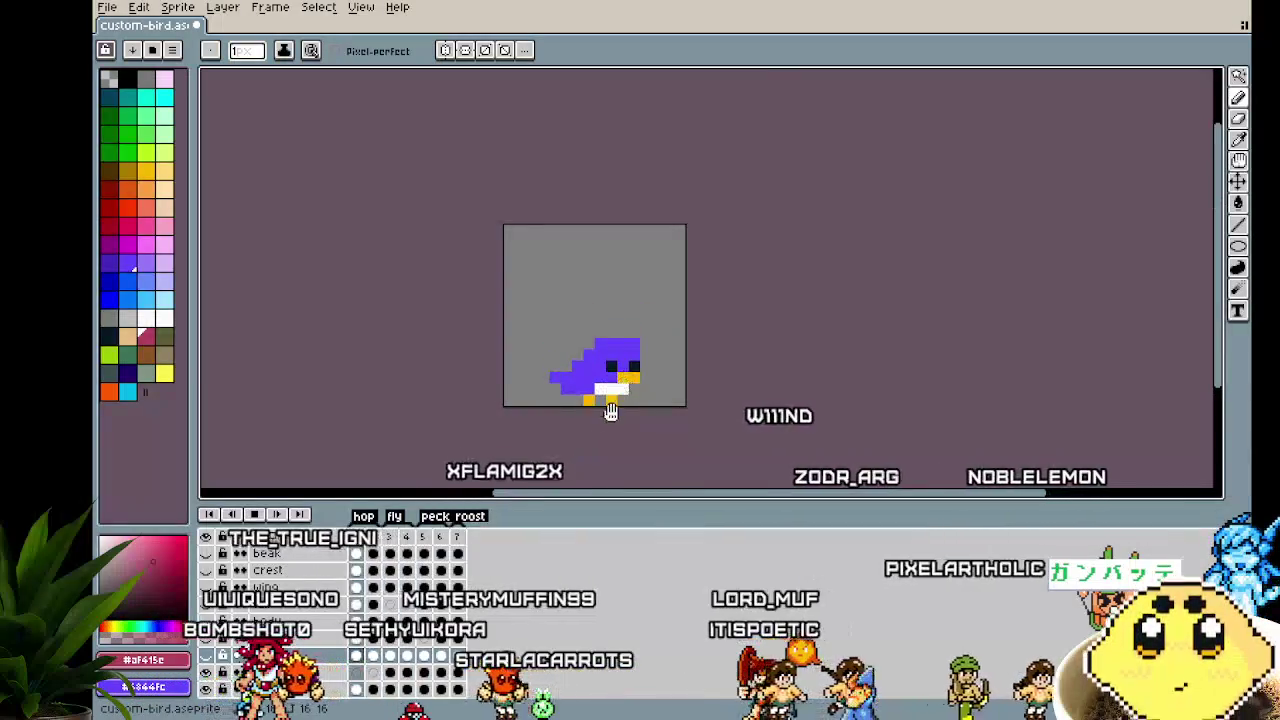
{"action": "scroll", "coordinate": [600, 432], "scroll_direction": "up", "scroll_amount": 2}
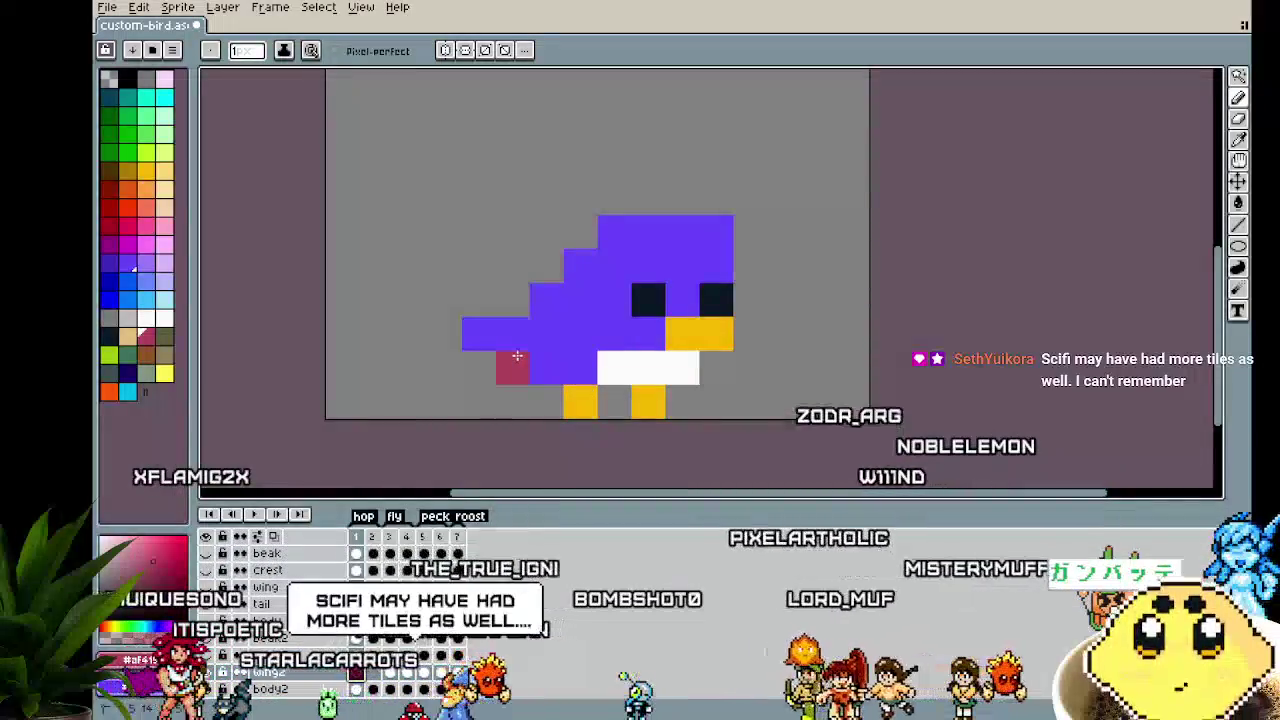
{"action": "left_click_drag", "start_coordinate": [590, 341], "coordinate": [545, 341]}
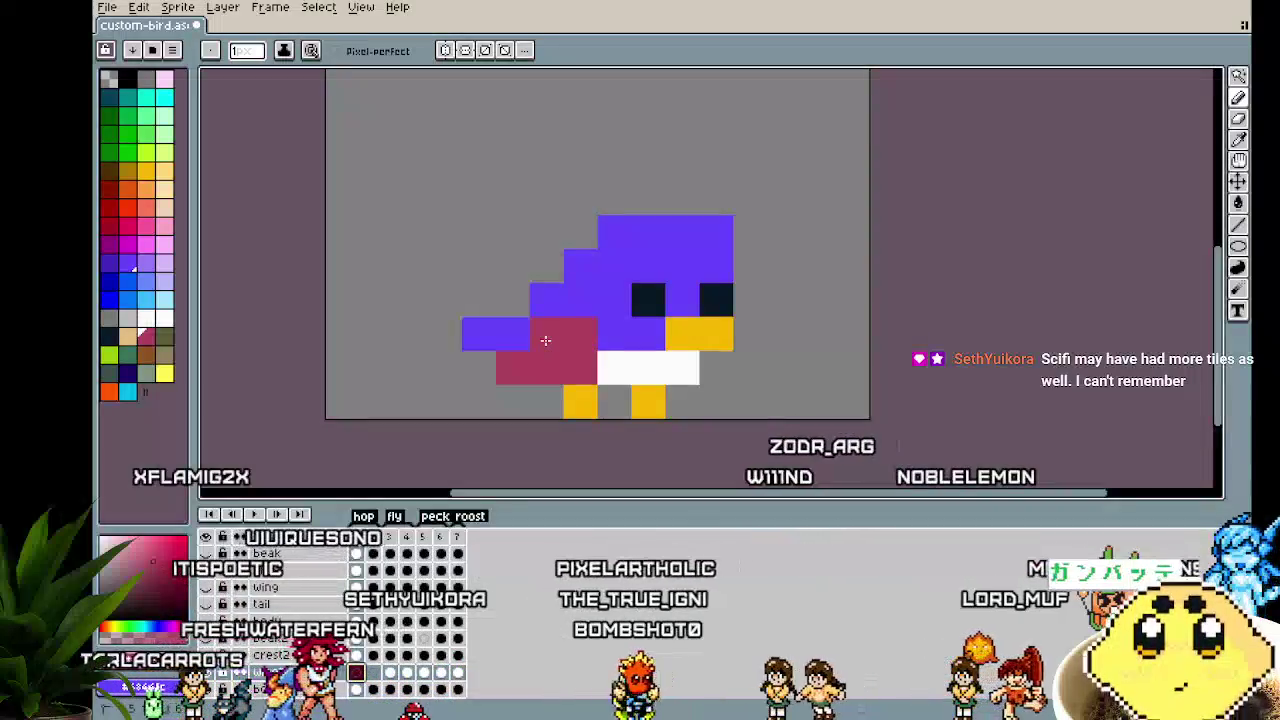
On wings-lowered frame 4, paint extra wing near the head purple and add a top-left pink pixel
{"action": "scroll", "coordinate": [495, 436], "scroll_direction": "down", "scroll_amount": 2}
{"action": "scroll", "coordinate": [491, 452], "scroll_direction": "up", "scroll_amount": 1}
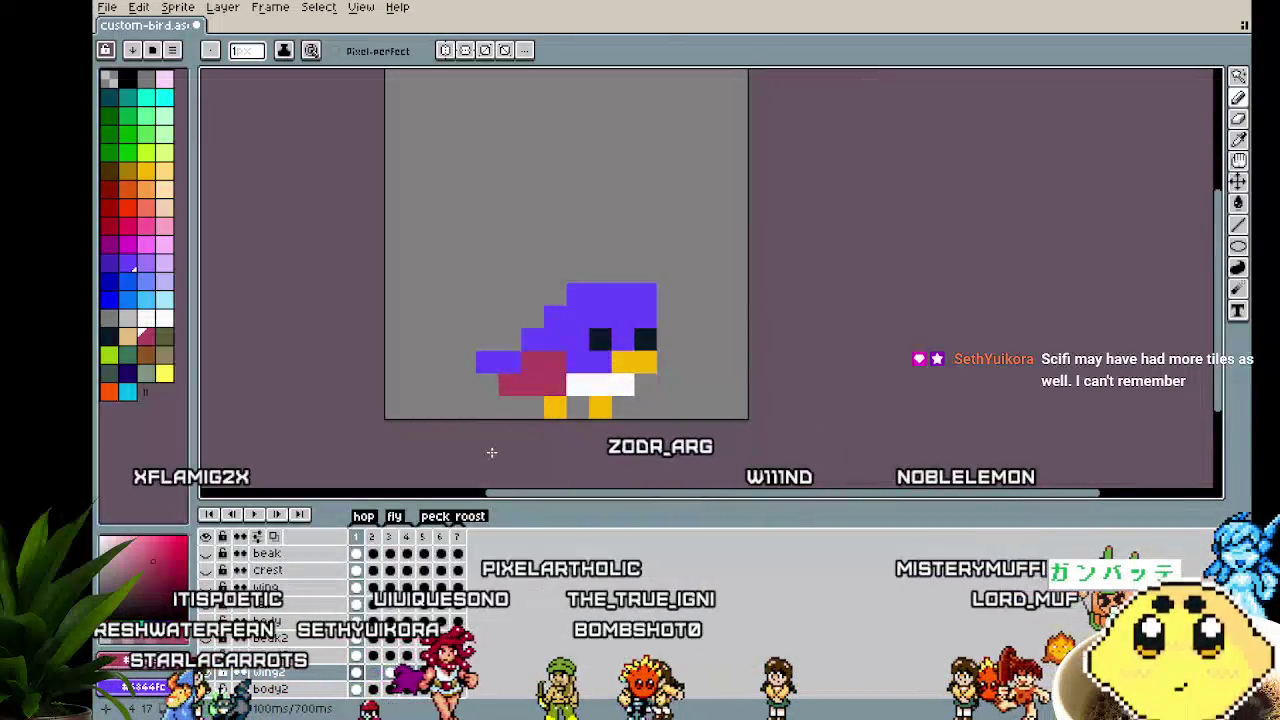
{"action": "key", "text": "Right"}
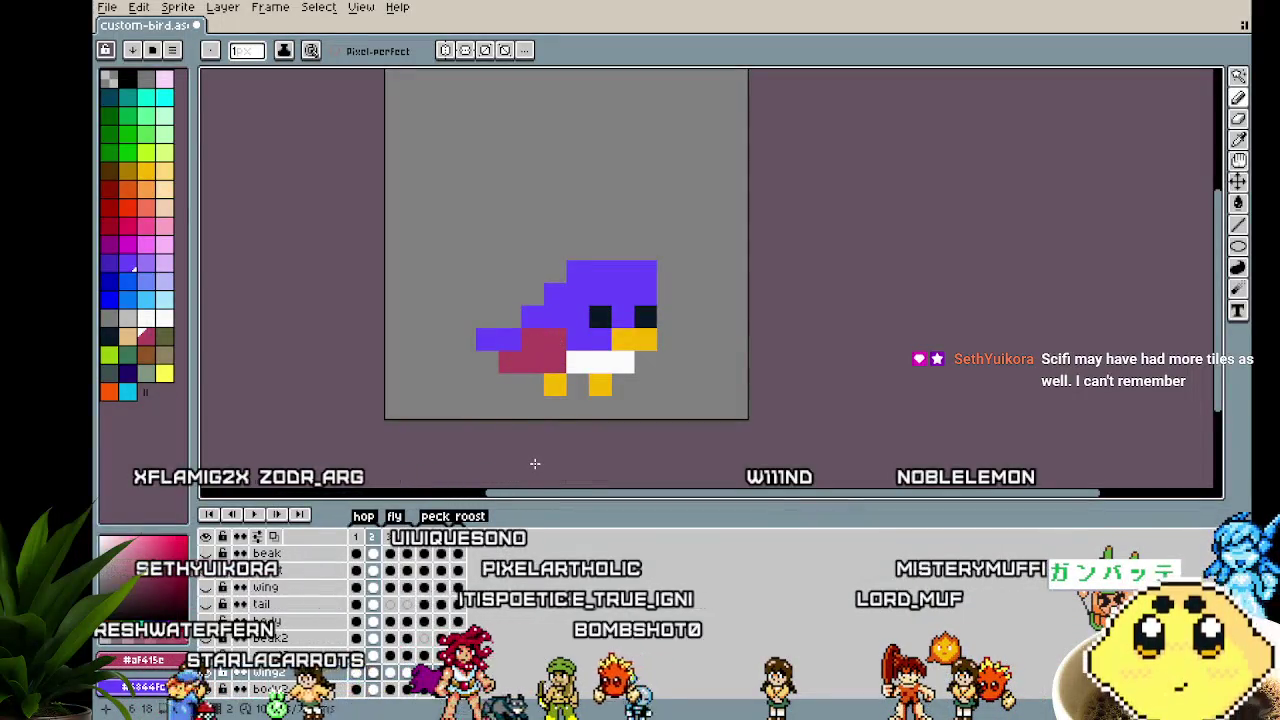
{"action": "key", "text": "Right"}
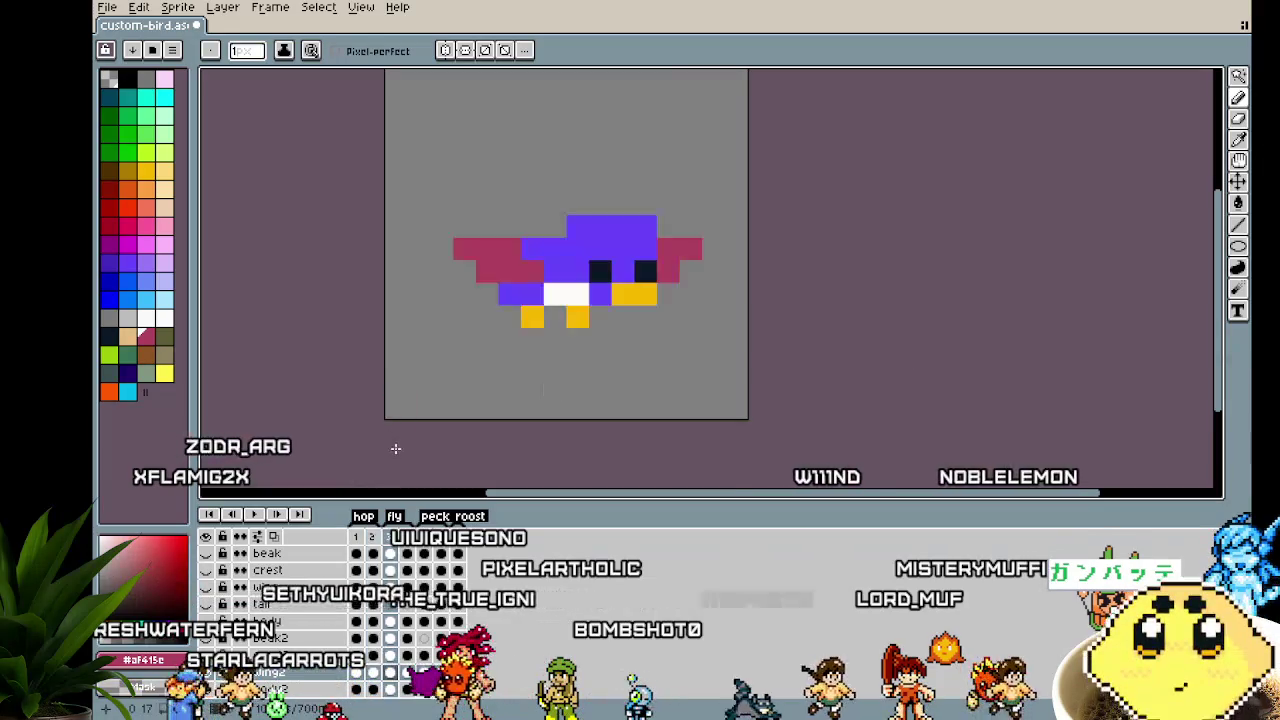
{"action": "key", "text": "Right"}
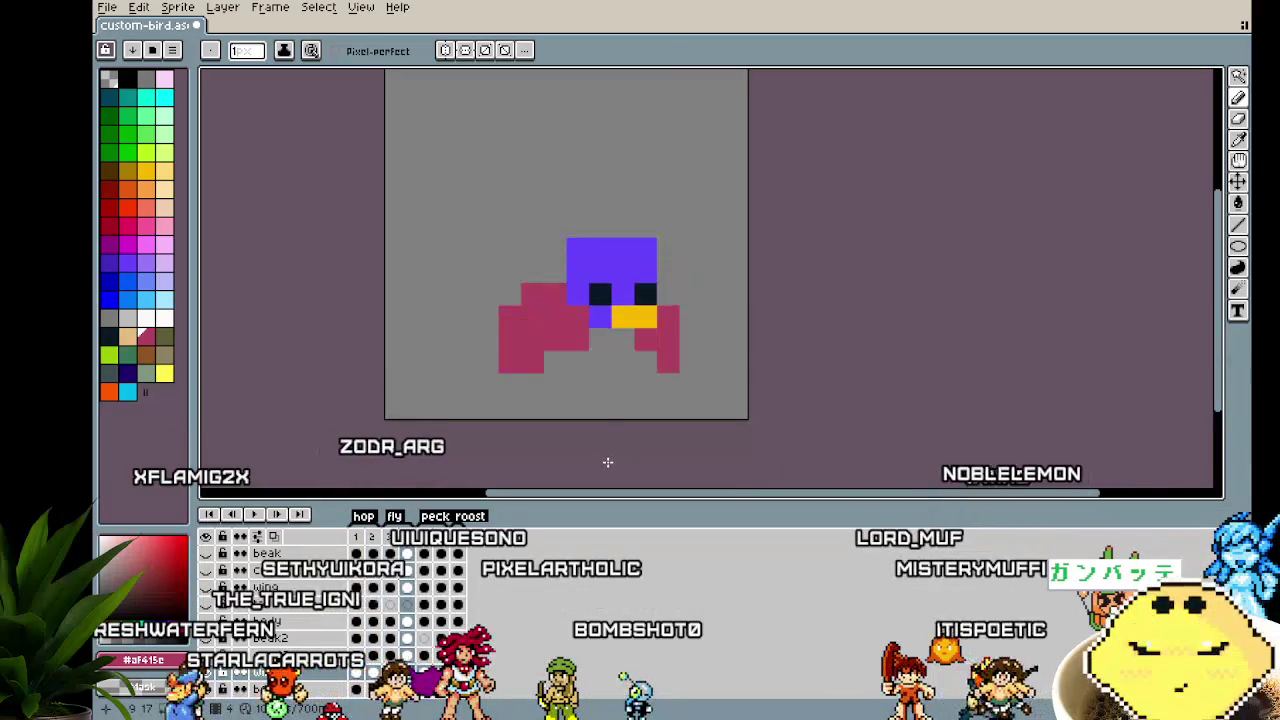
{"action": "mouse_move", "coordinate": [576, 318]}
{"action": "left_mouse_down"}
{"action": "mouse_move", "coordinate": [543, 294]}
{"action": "mouse_move", "coordinate": [525, 300]}
{"action": "mouse_move", "coordinate": [554, 322]}
{"action": "left_mouse_up"}
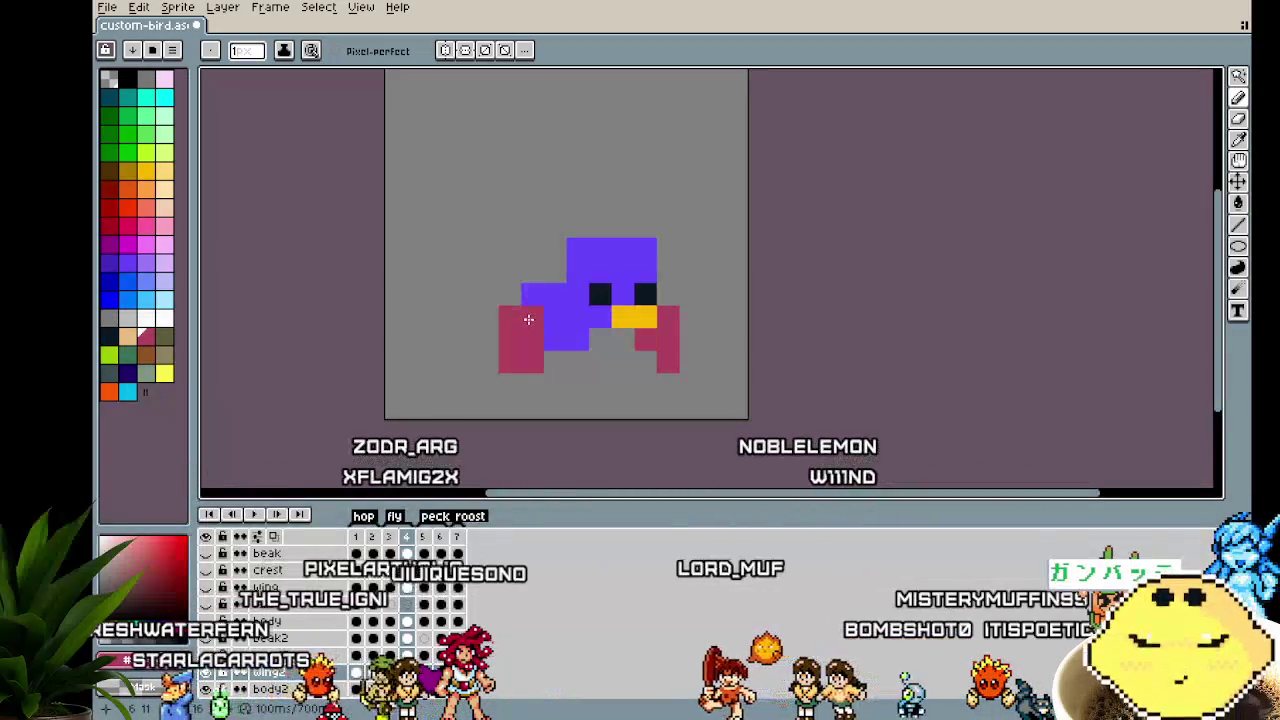
{"action": "left_click", "coordinate": [532, 294]}
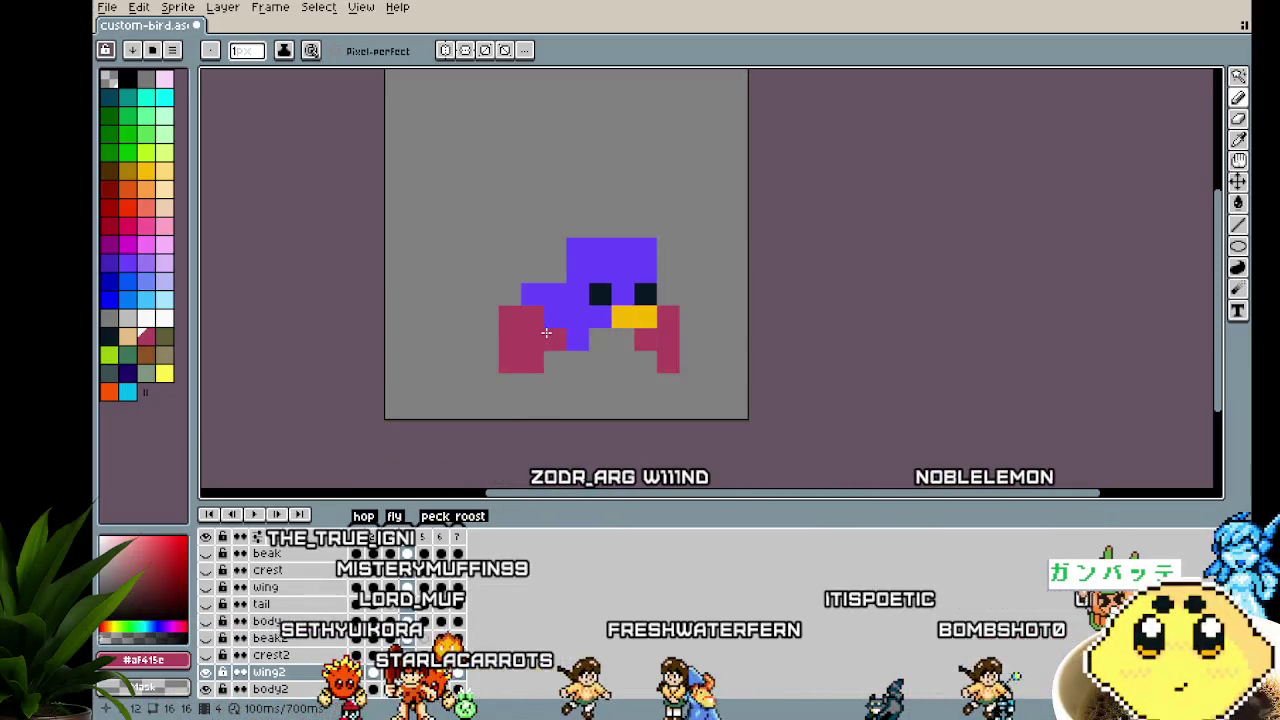
On pecking frame 5, repaint the wing's top row and a stray pixel purple
{"action": "key", "text": "Right"}
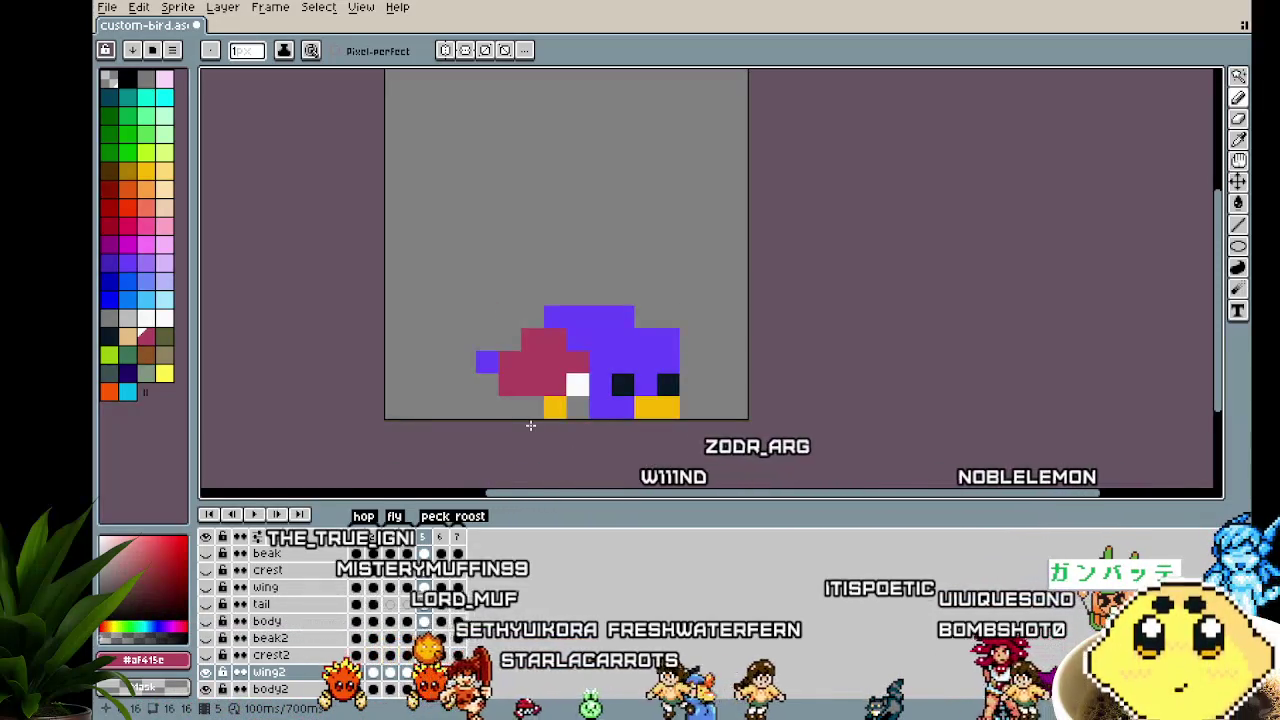
{"action": "left_click_drag", "start_coordinate": [521, 332], "coordinate": [582, 400]}
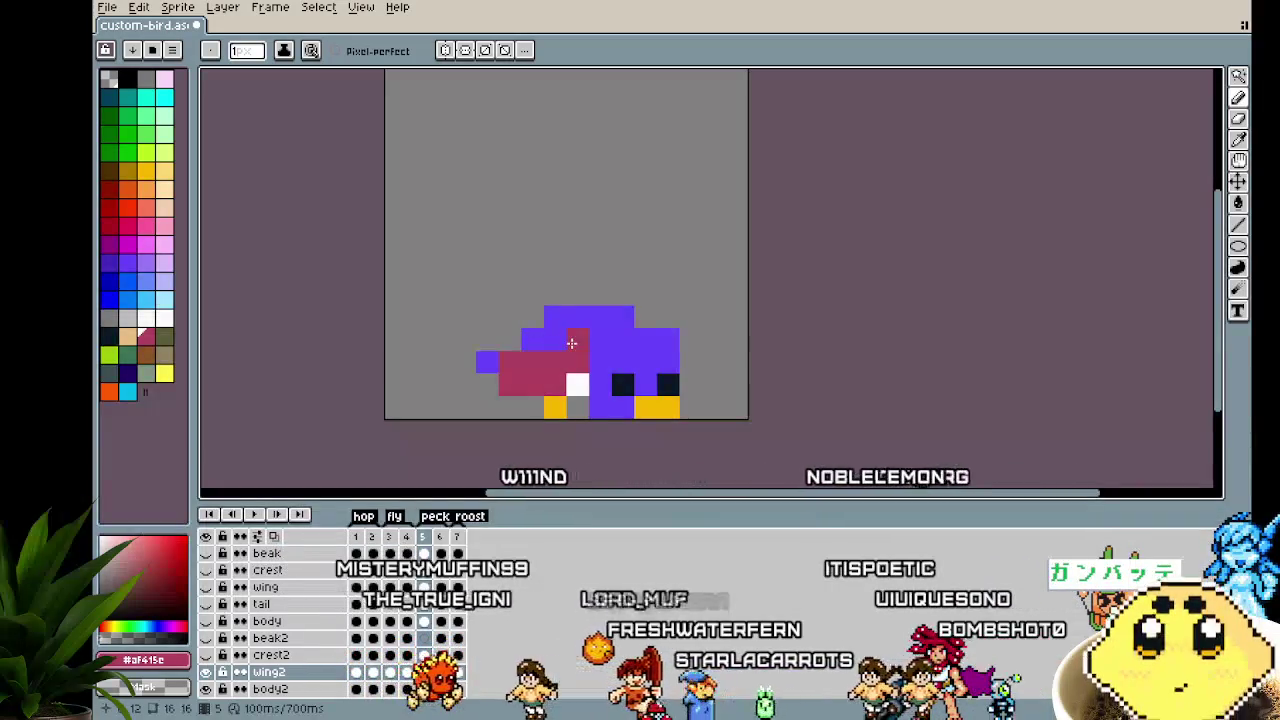
{"action": "left_click", "coordinate": [510, 361]}
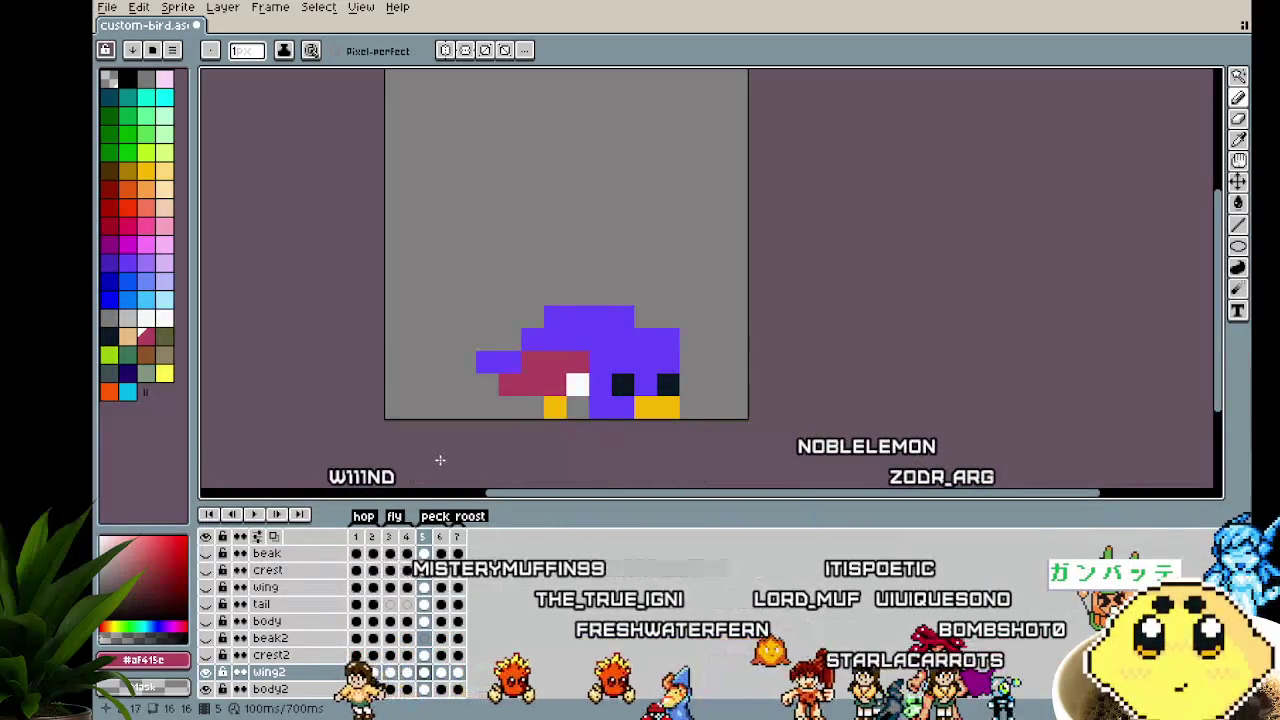
Repaint stray wing pixels left of the body purple in frames 6 and 7
{"action": "left_click", "coordinate": [356, 672]}
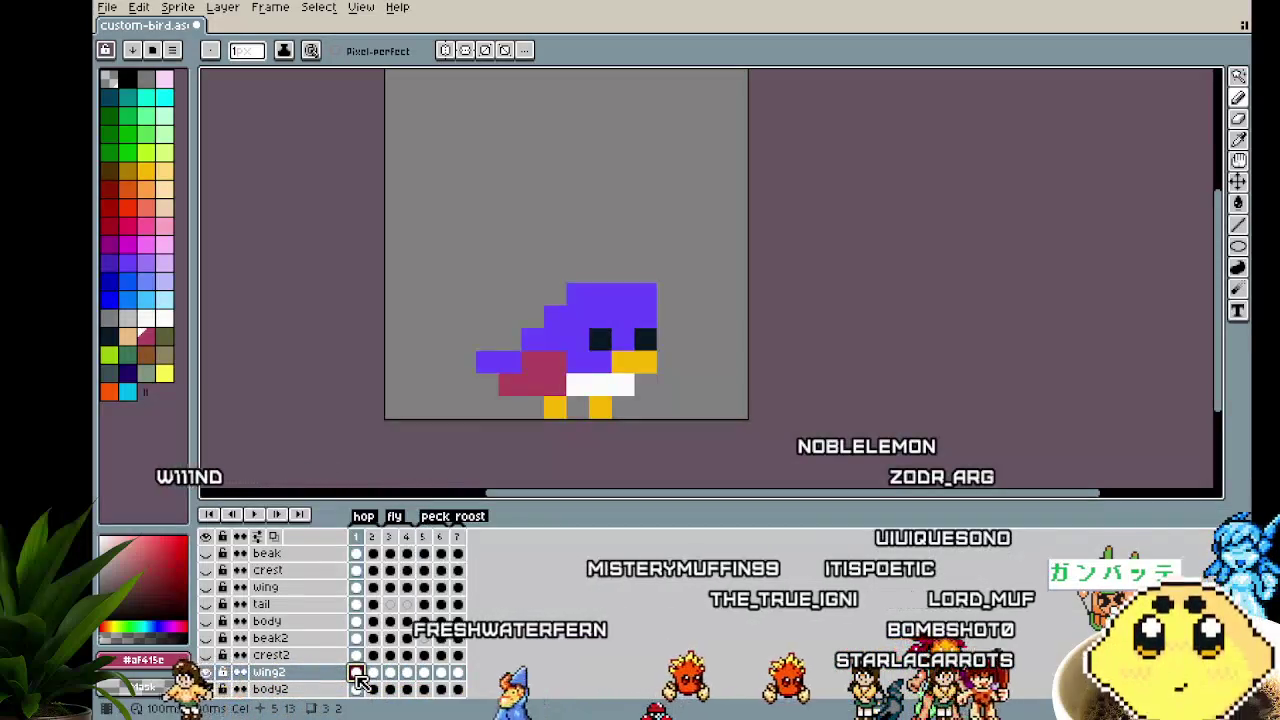
{"action": "left_click", "coordinate": [440, 516]}
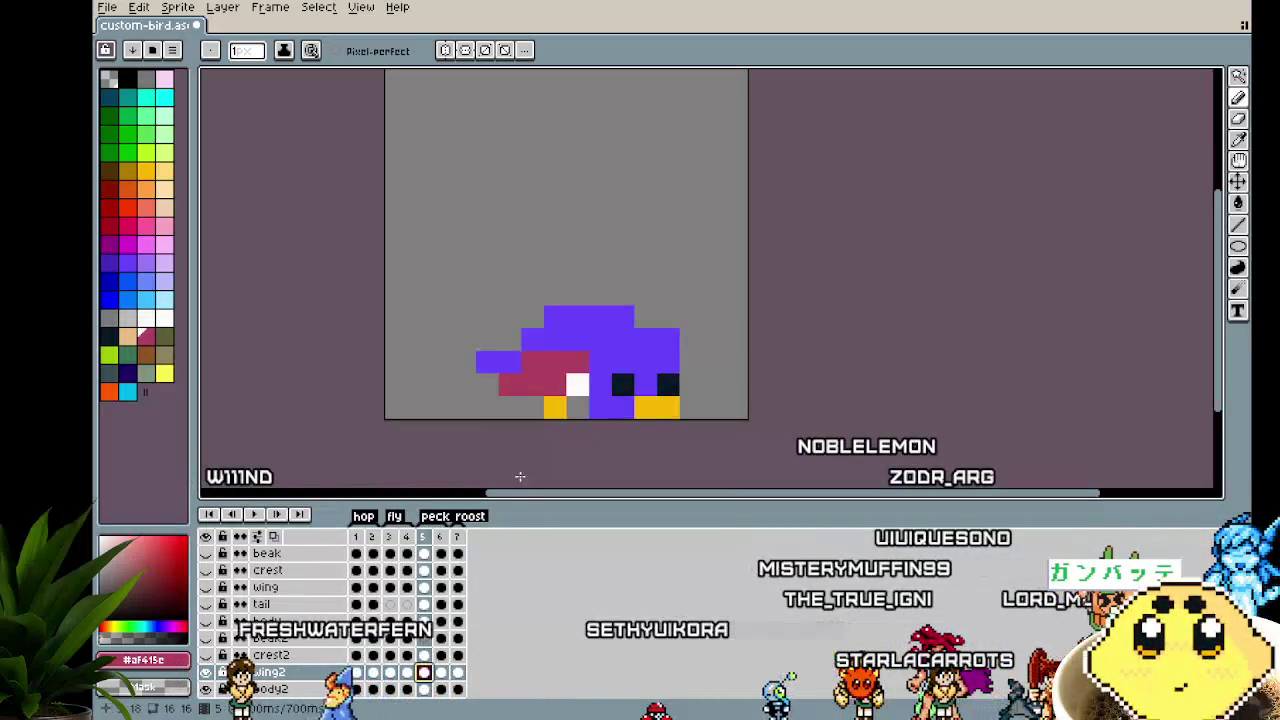
{"action": "key", "text": "Right"}
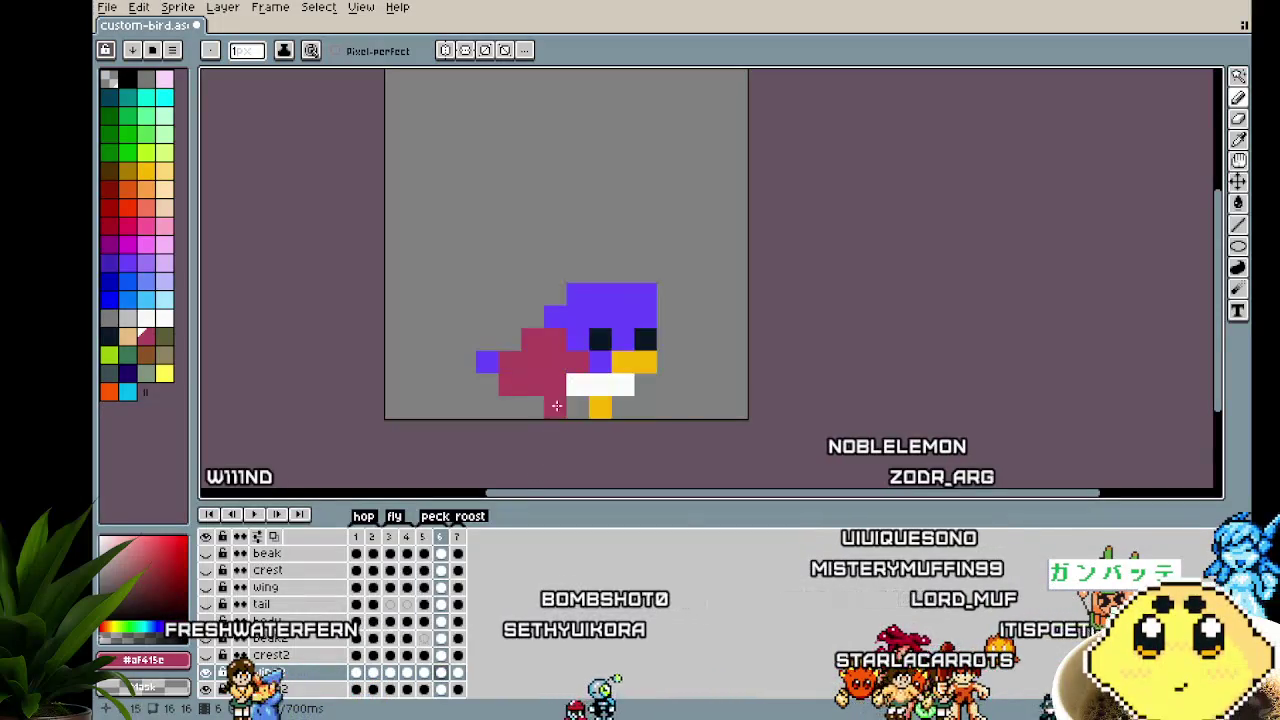
{"action": "left_click_drag", "start_coordinate": [524, 358], "coordinate": [518, 360]}
{"action": "key", "text": "Right"}
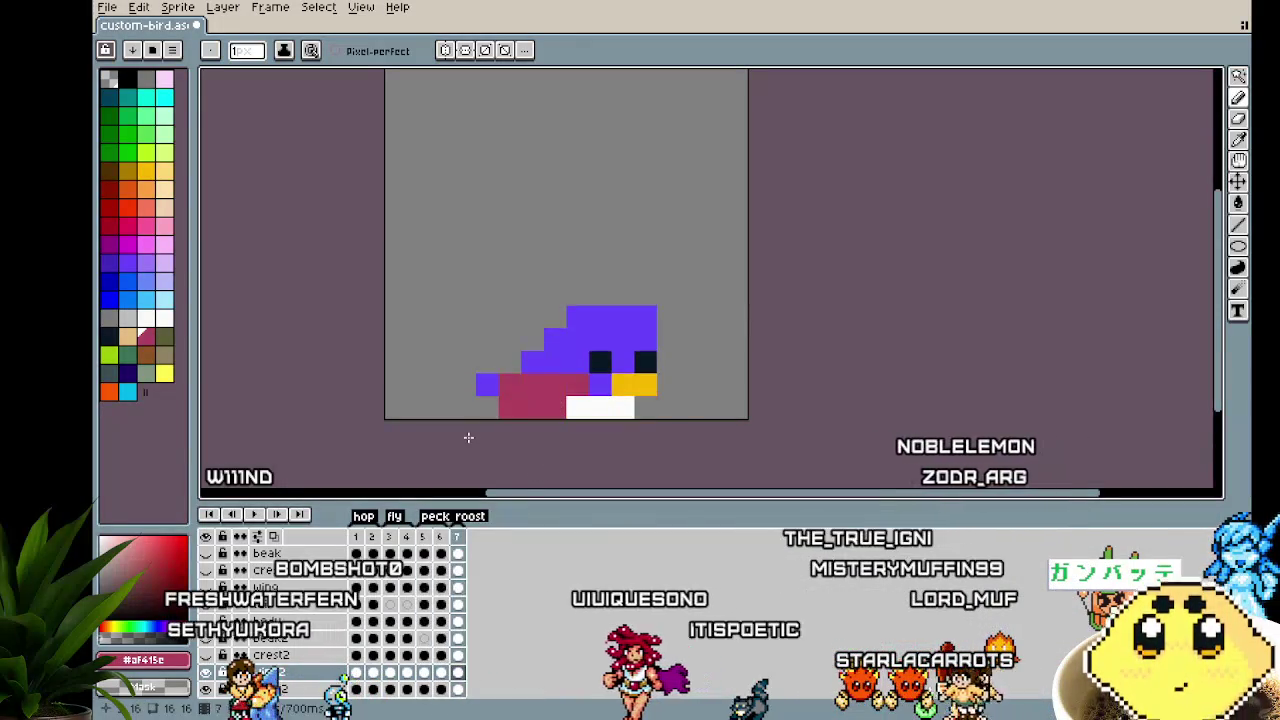
{"action": "left_click", "coordinate": [509, 384]}
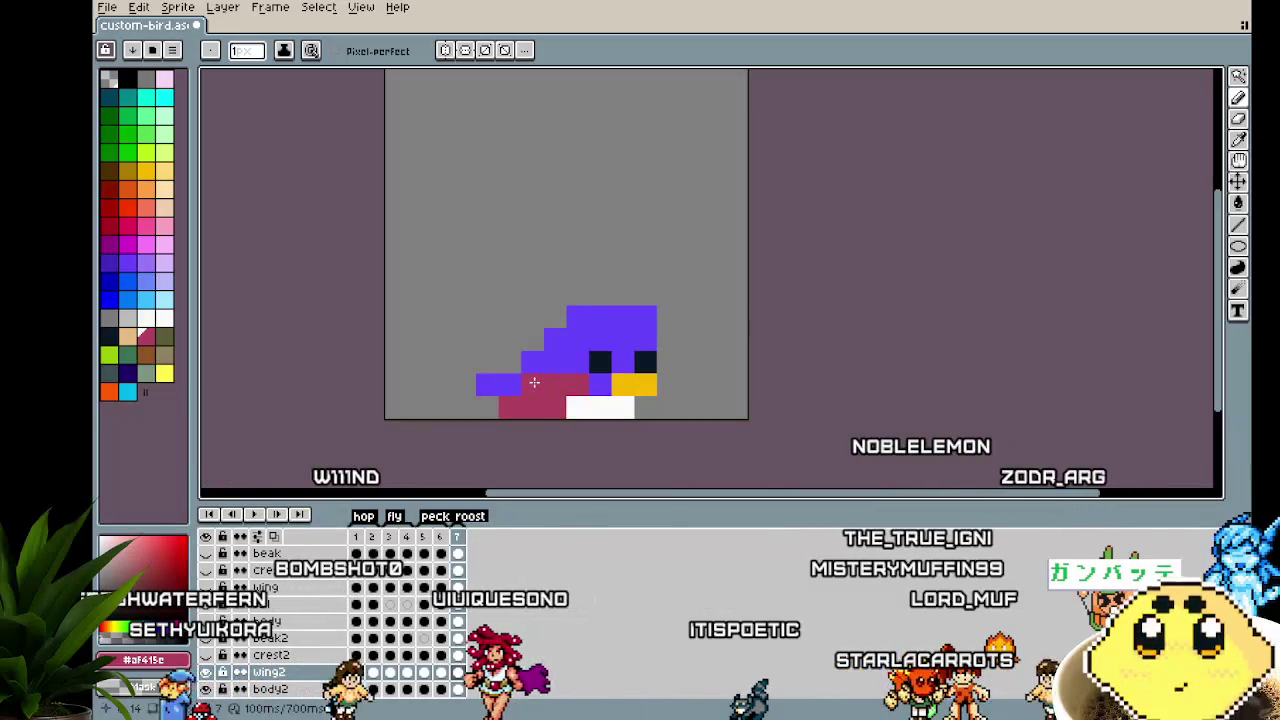
Try then undo a pink pixel on frame 3, and add a pink pixel beside the body on frame 4
{"action": "key", "text": "Left"}
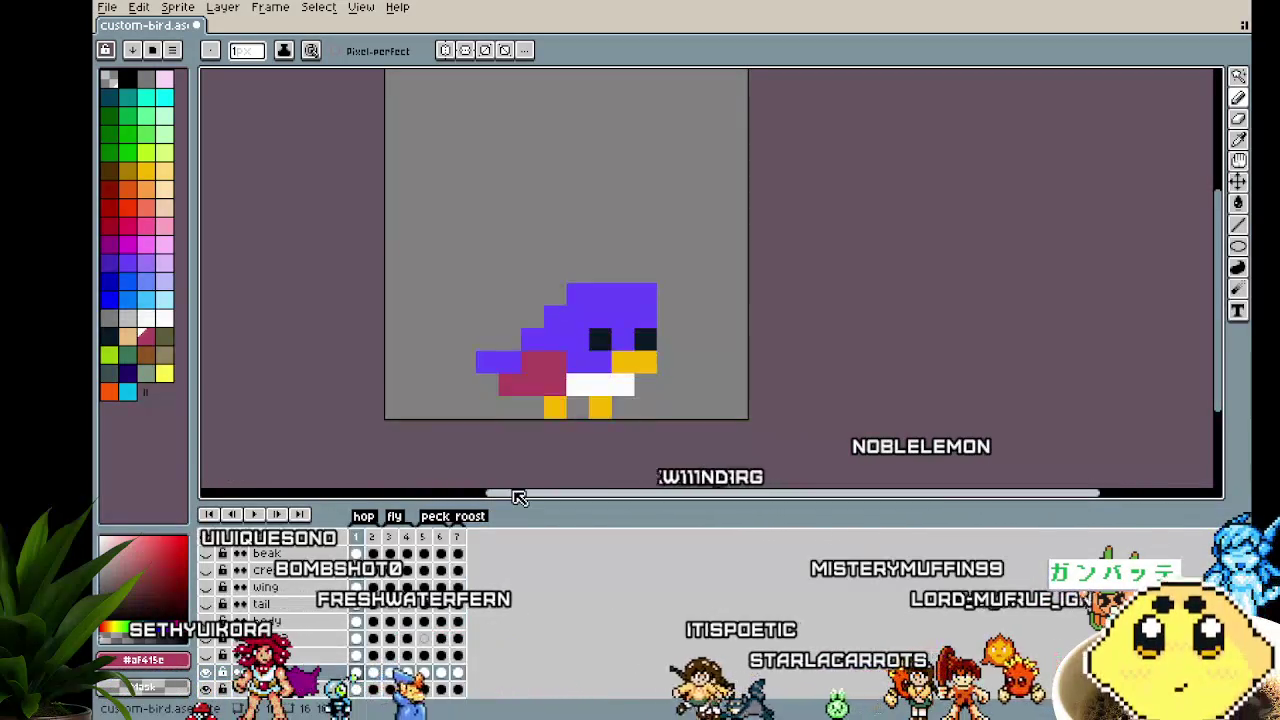
{"action": "key", "text": "Left"}
{"action": "key", "text": "Left"}
{"action": "key", "text": "Left"}
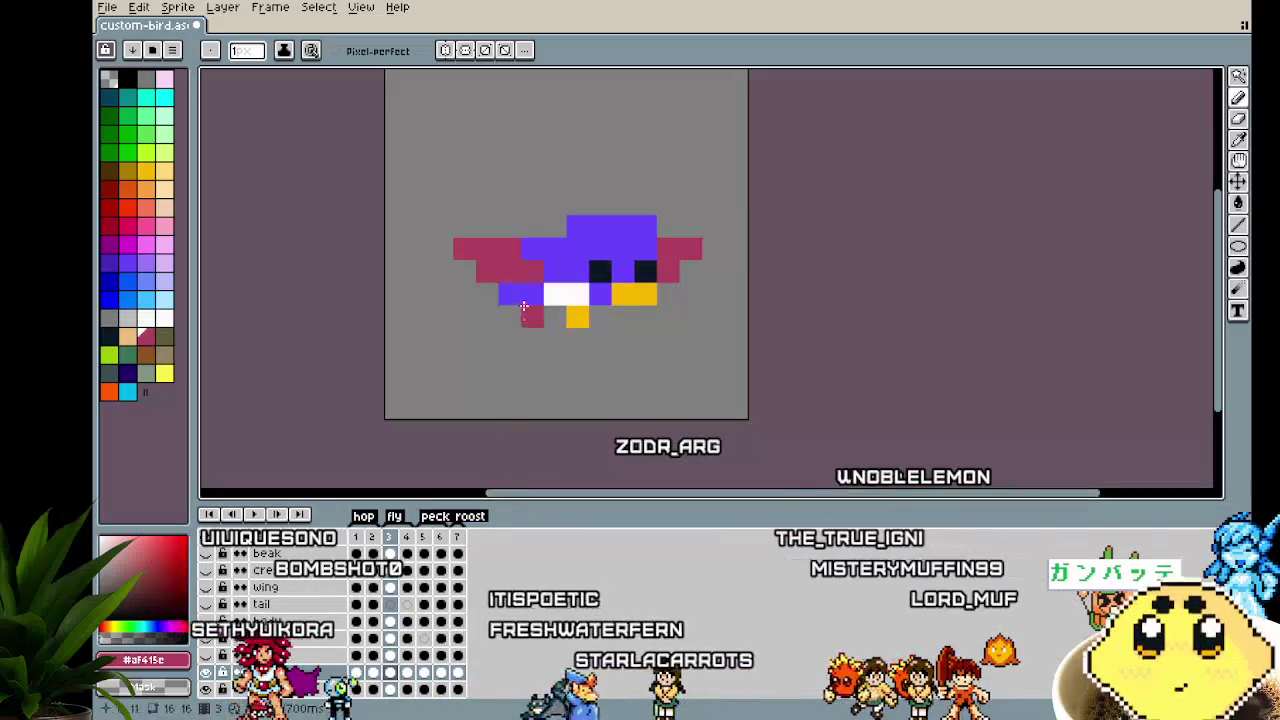
{"action": "left_click", "coordinate": [509, 293]}
{"action": "key", "text": "ctrl+z"}
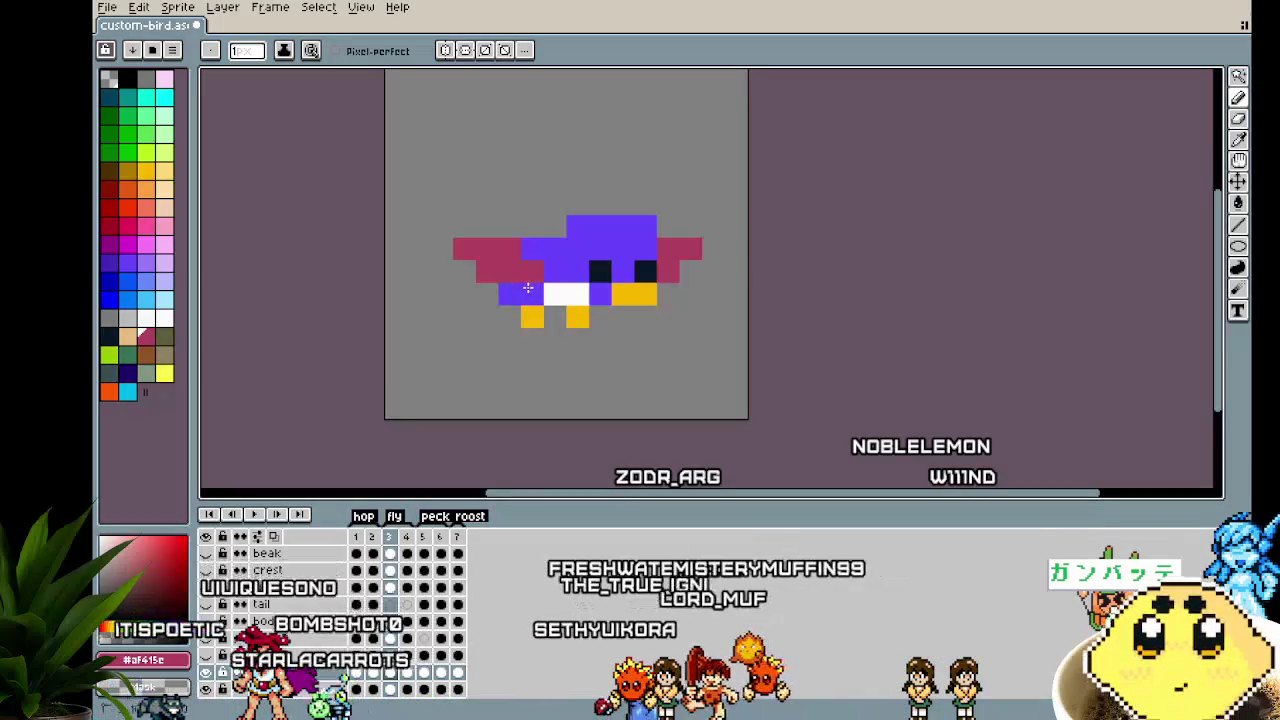
{"action": "key", "text": "Right"}
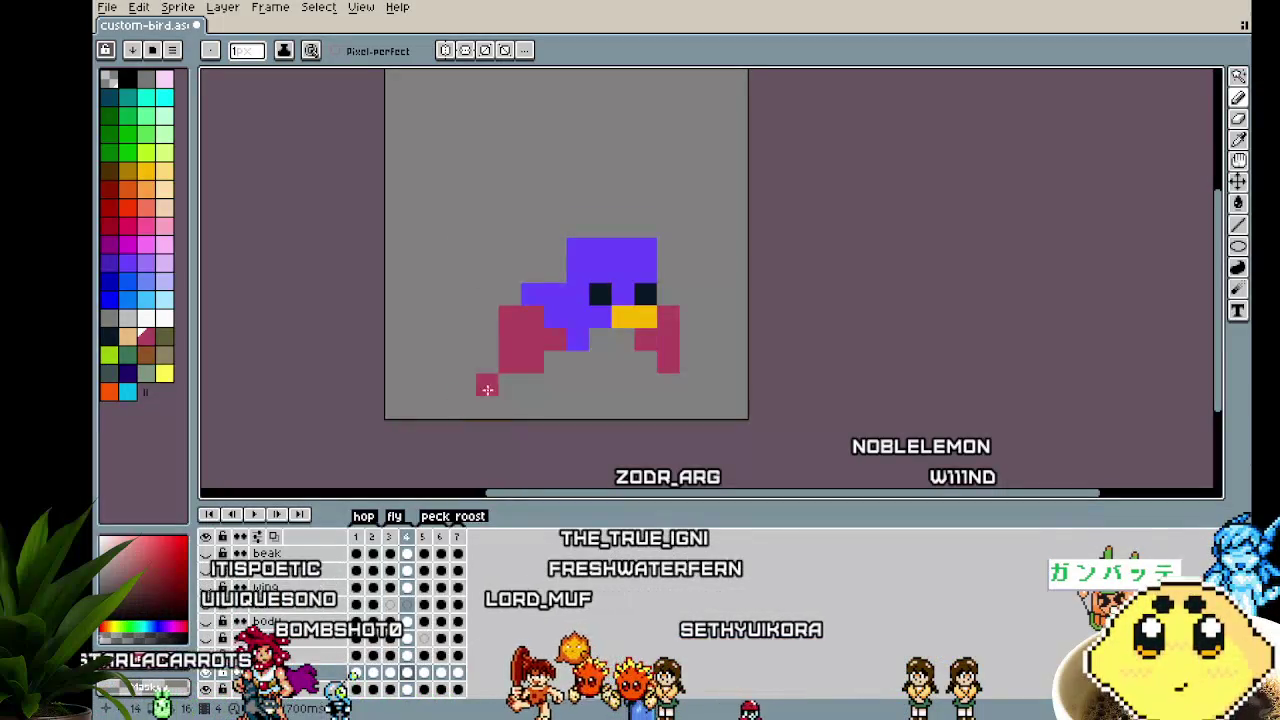
{"action": "left_click", "coordinate": [544, 289]}
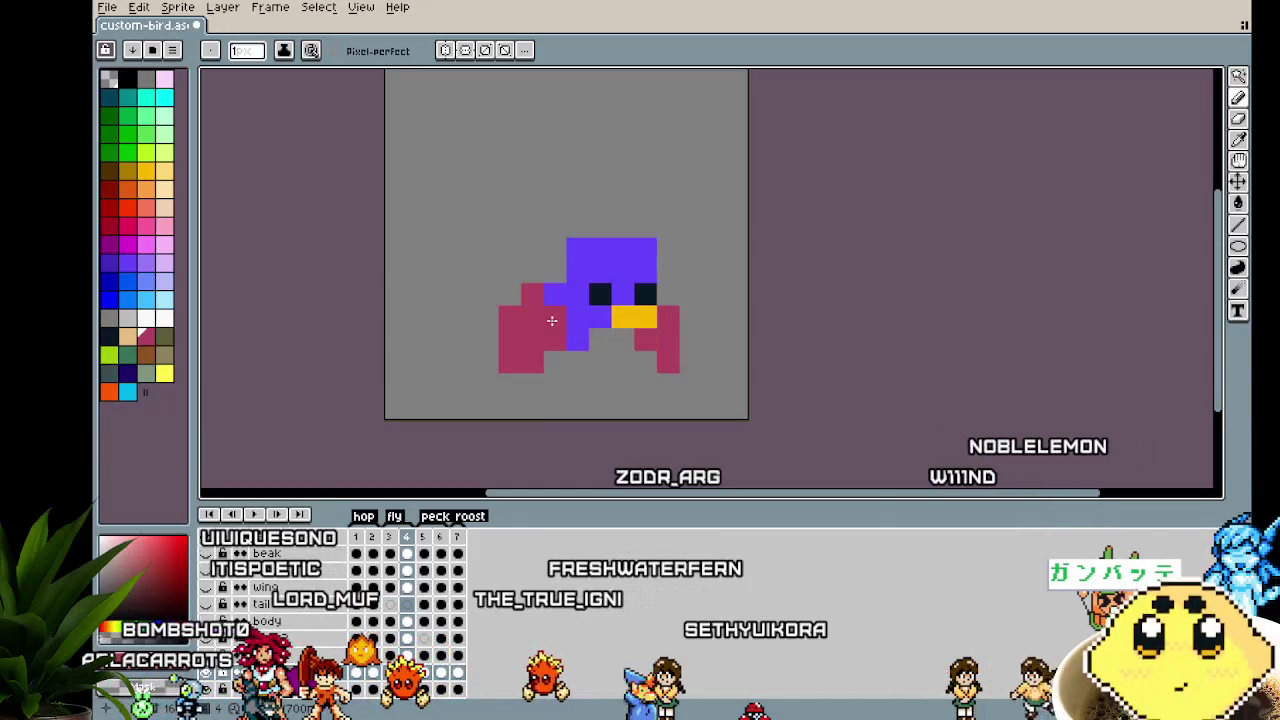
{"action": "scroll", "coordinate": [517, 406], "scroll_direction": "down", "scroll_amount": 3}
Zoom out and play the bird animation, panning to keep the bird centred
{"action": "scroll", "coordinate": [555, 346], "scroll_direction": "up", "scroll_amount": 4}
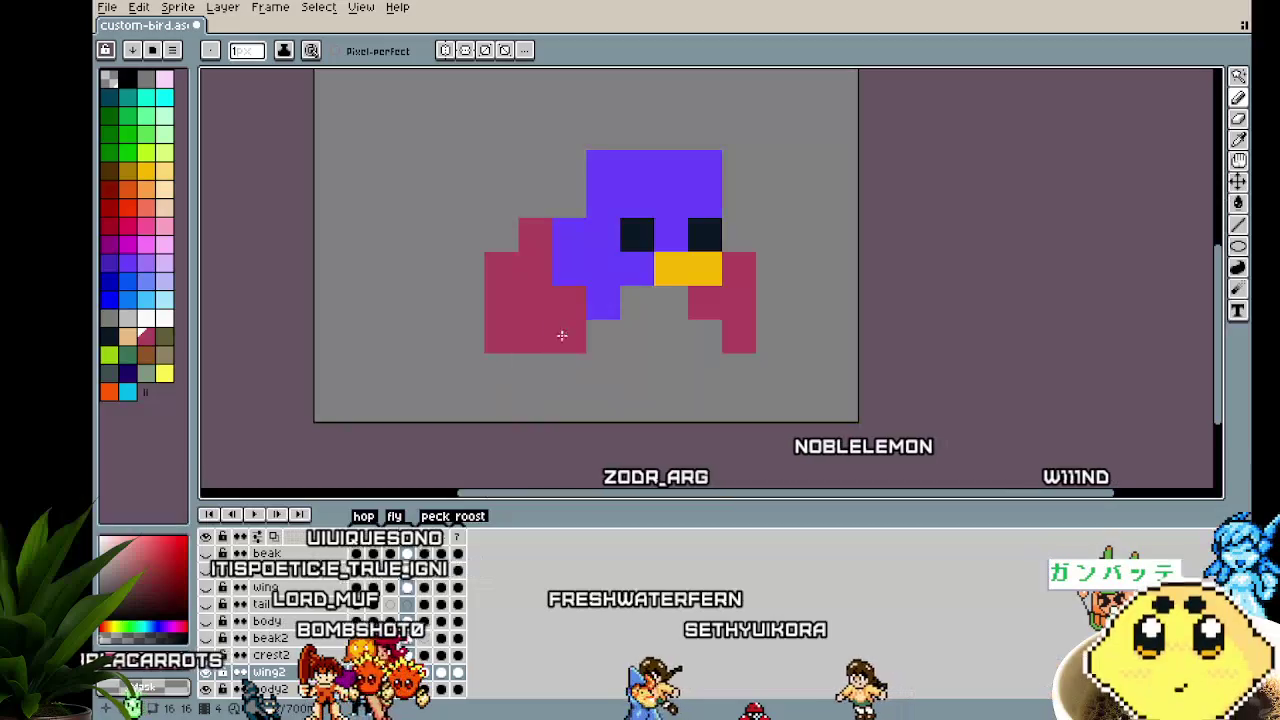
{"action": "scroll", "coordinate": [540, 360], "scroll_direction": "down", "scroll_amount": 3}
{"action": "scroll", "coordinate": [491, 407], "scroll_direction": "down", "scroll_amount": 1}
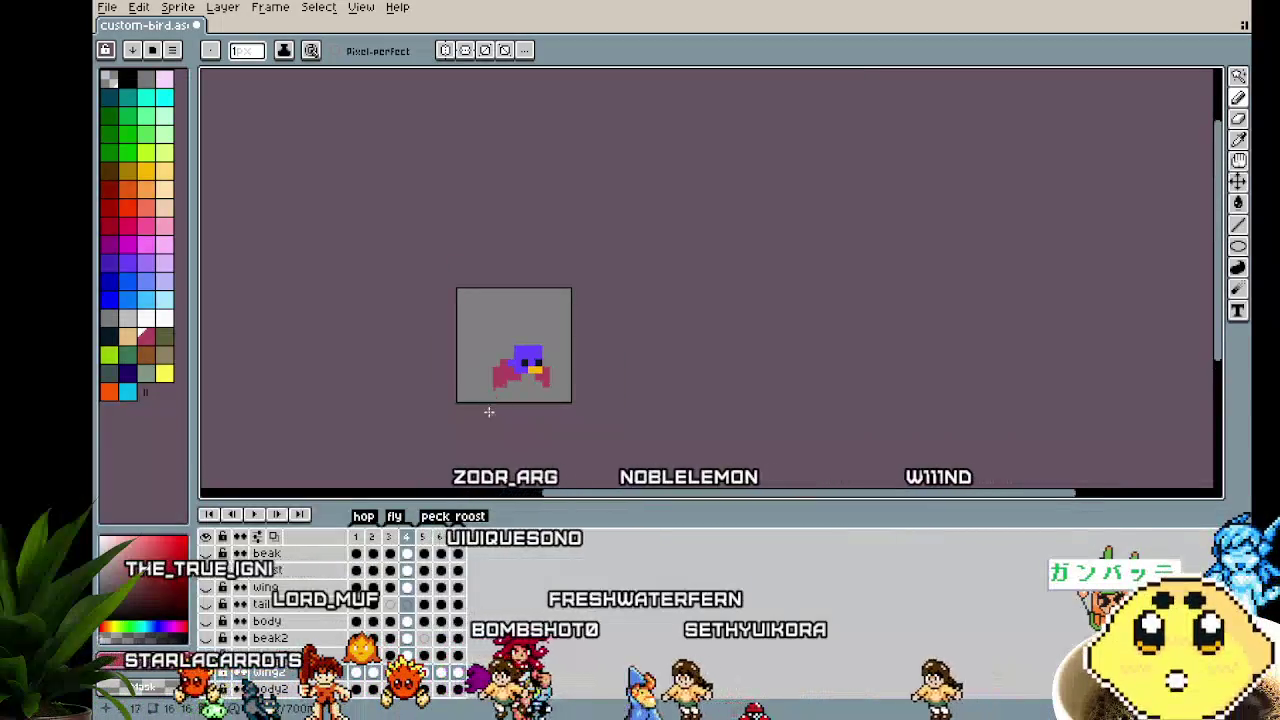
{"action": "scroll", "coordinate": [491, 407], "scroll_direction": "up", "scroll_amount": 1}
{"action": "key", "text": "Return"}
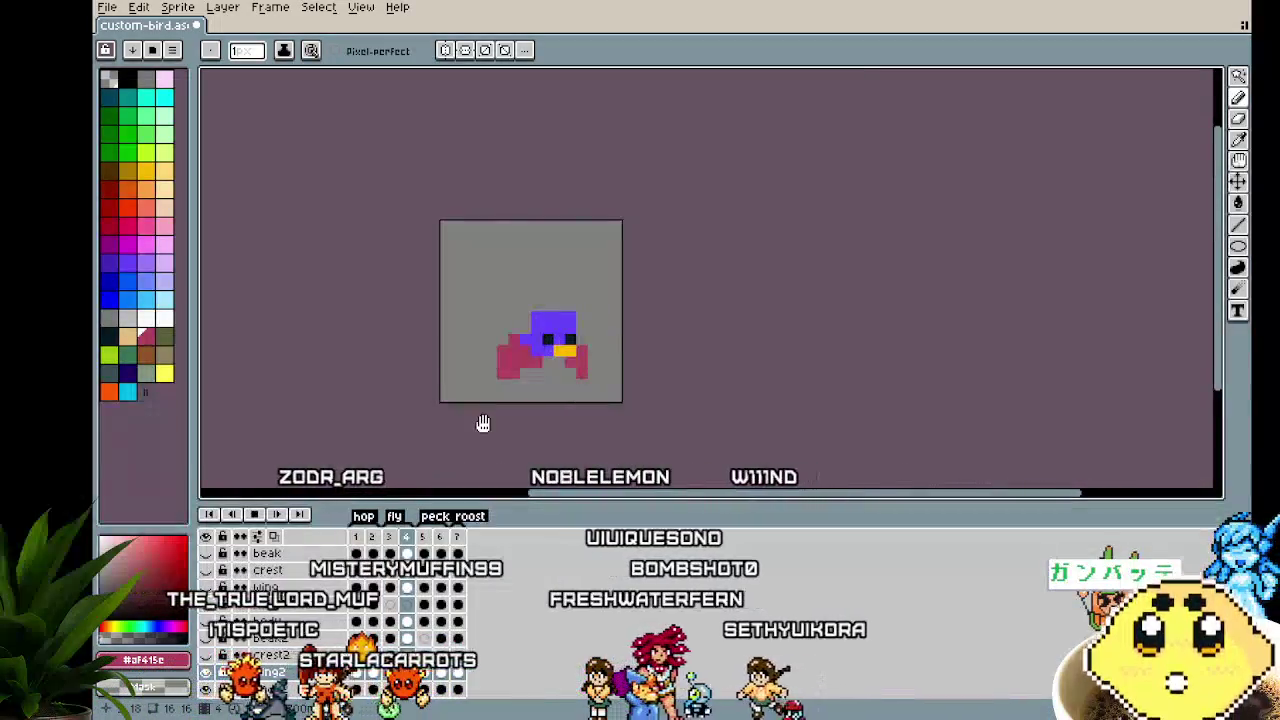
{"action": "left_click_drag", "start_coordinate": [483, 423], "coordinate": [442, 413]}
{"action": "scroll", "coordinate": [474, 353], "scroll_direction": "up", "scroll_amount": 3}
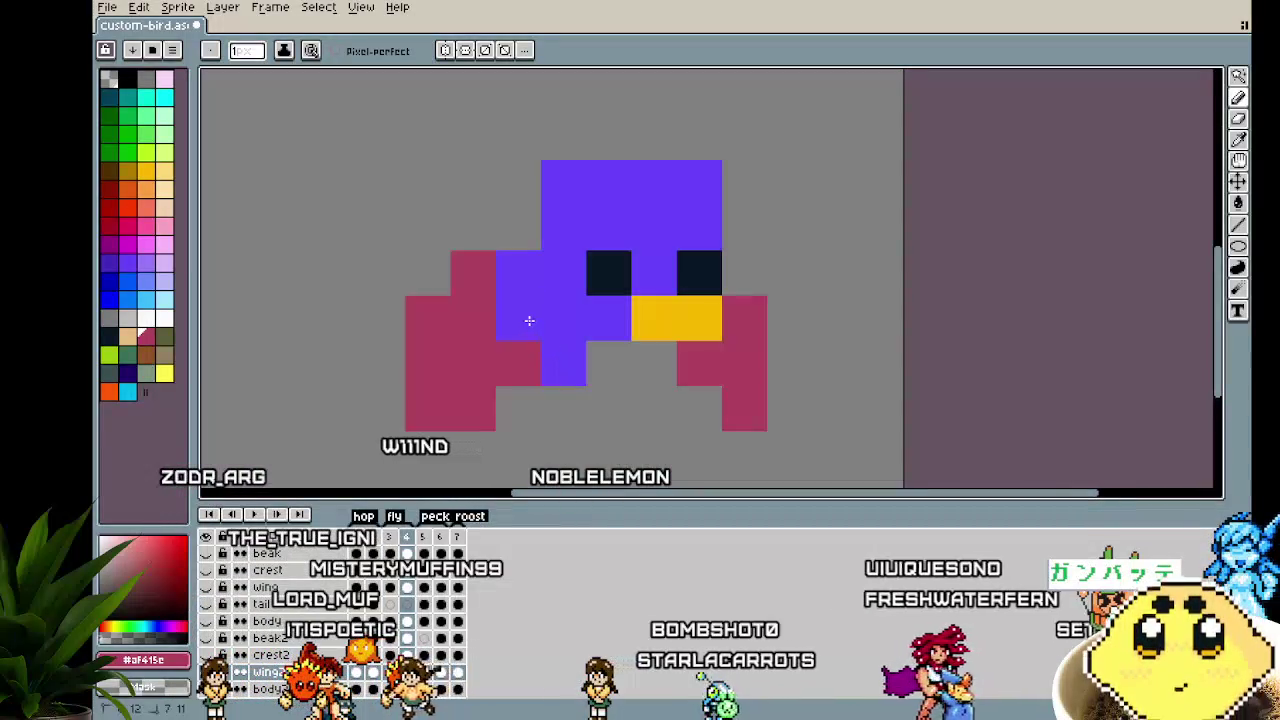
{"action": "scroll", "coordinate": [372, 485], "scroll_direction": "down", "scroll_amount": 2}
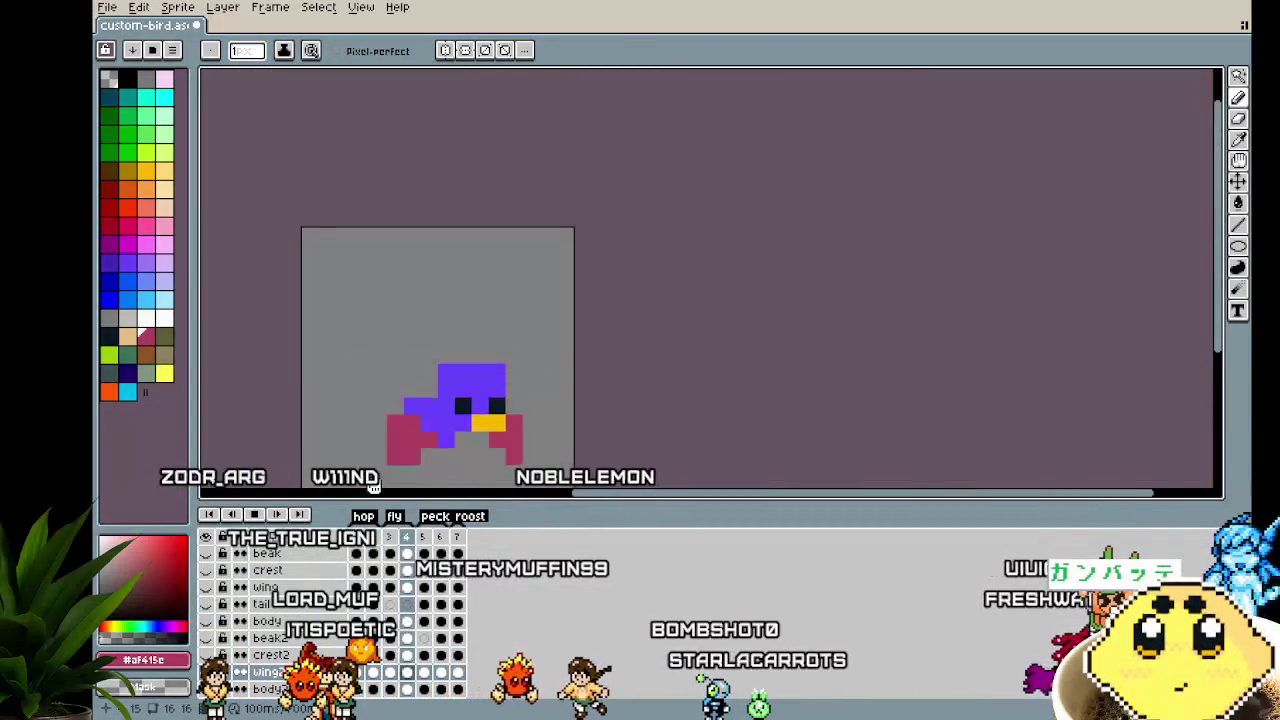
{"action": "left_click_drag", "start_coordinate": [395, 450], "coordinate": [439, 403]}
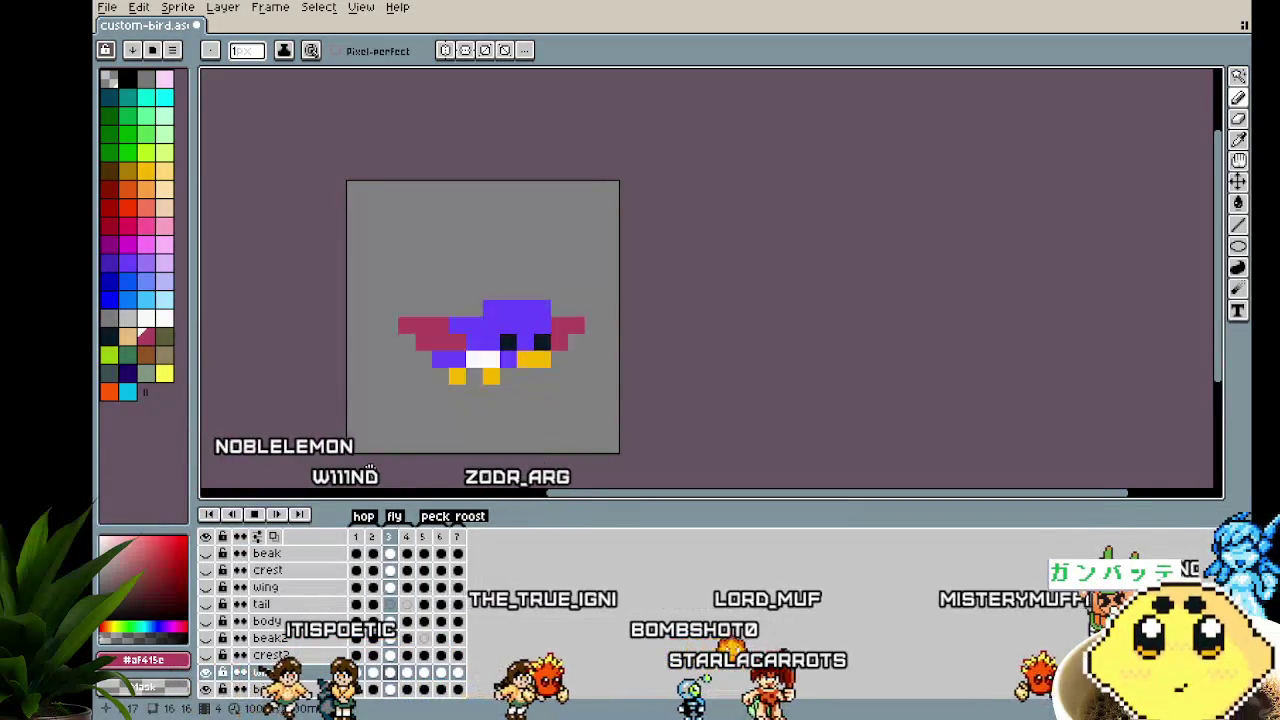
{"action": "left_click_drag", "start_coordinate": [369, 466], "coordinate": [354, 433]}
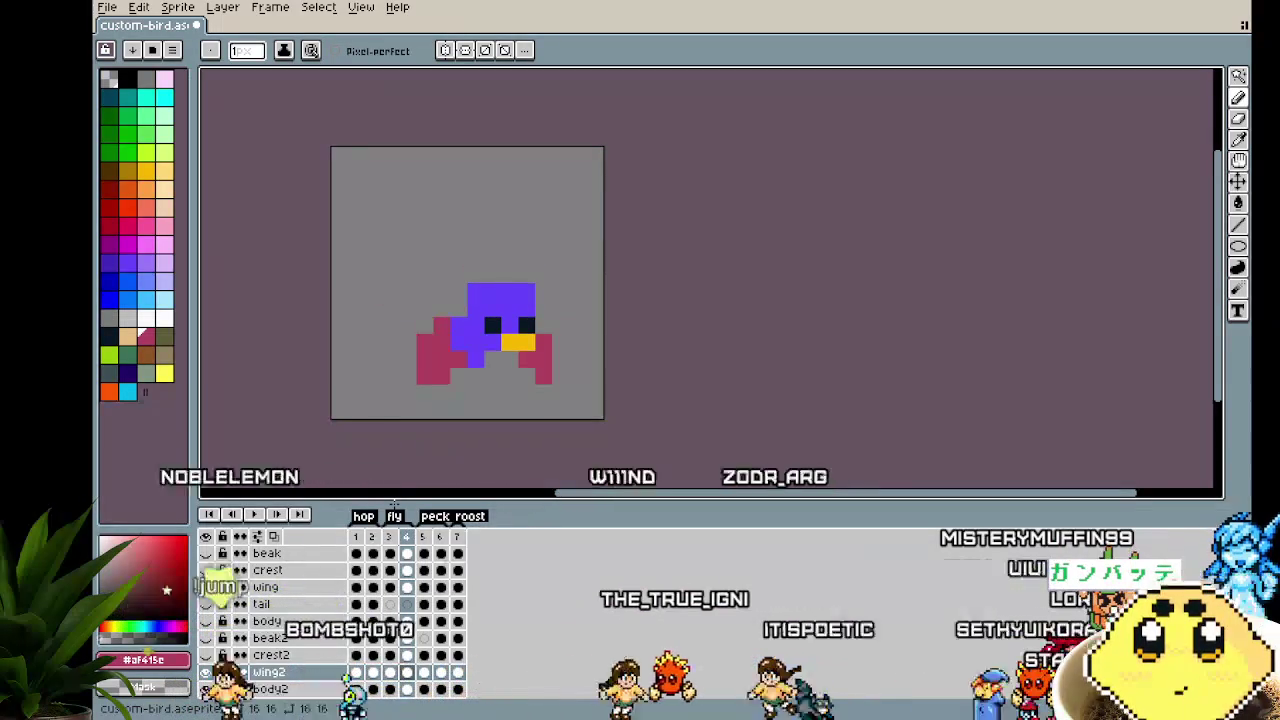
Open fantasy-tiles.aseprite from the assets folder and zoom over it
{"action": "left_click", "coordinate": [107, 7]}
{"action": "left_click", "coordinate": [130, 44]}
{"action": "scroll", "coordinate": [263, 297], "scroll_direction": "down", "scroll_amount": 1}
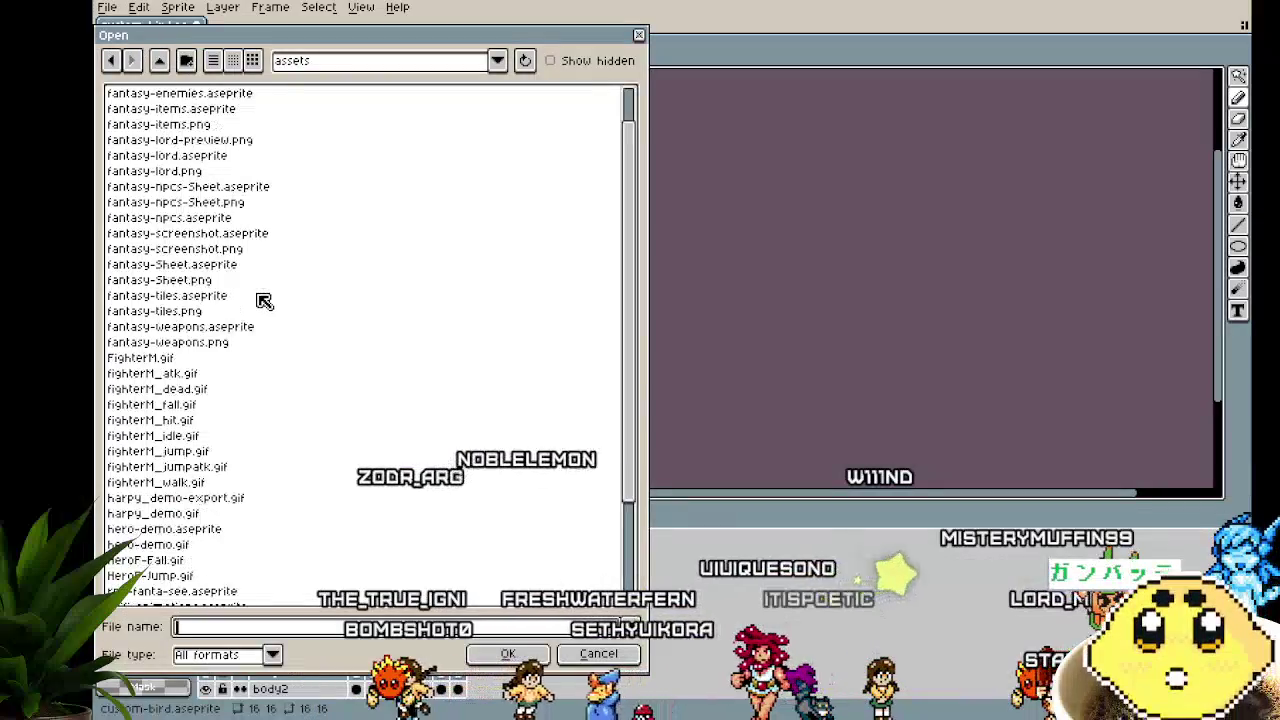
{"action": "double_click", "coordinate": [229, 300]}
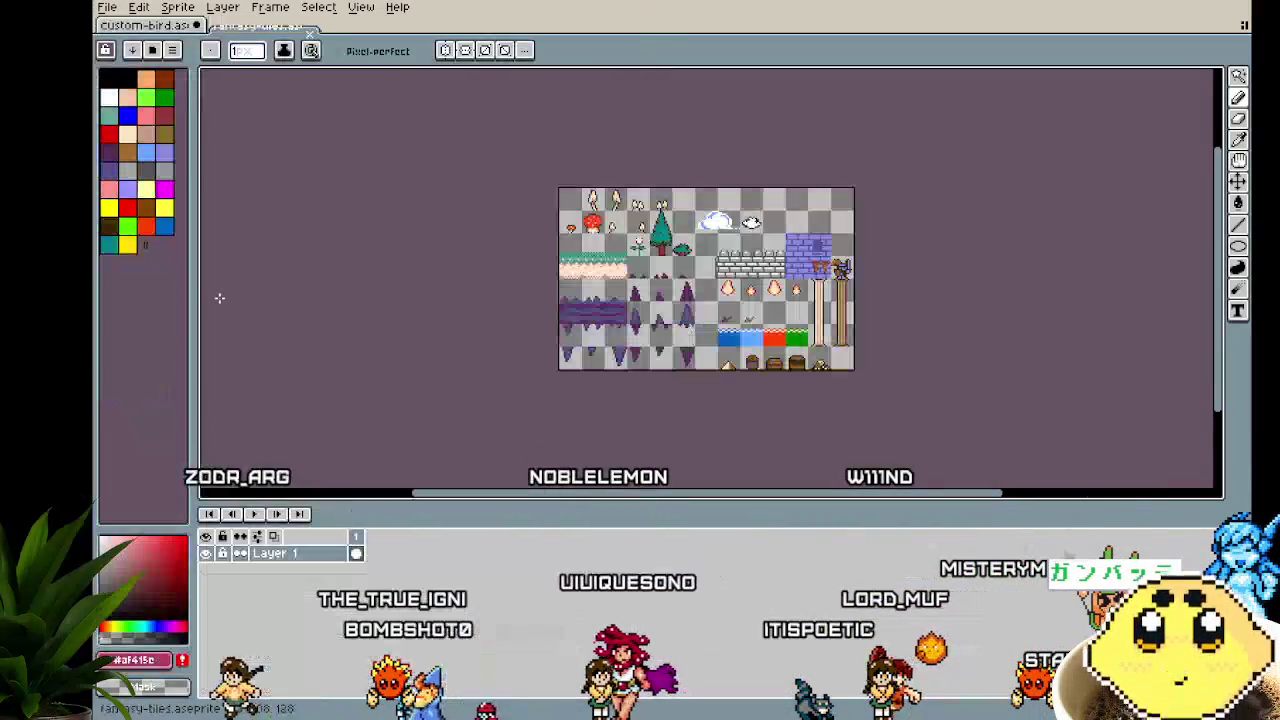
{"action": "scroll", "coordinate": [414, 291], "scroll_direction": "up", "scroll_amount": 1}
{"action": "scroll", "coordinate": [414, 291], "scroll_direction": "up", "scroll_amount": 2}
{"action": "scroll", "coordinate": [414, 291], "scroll_direction": "down", "scroll_amount": 1}
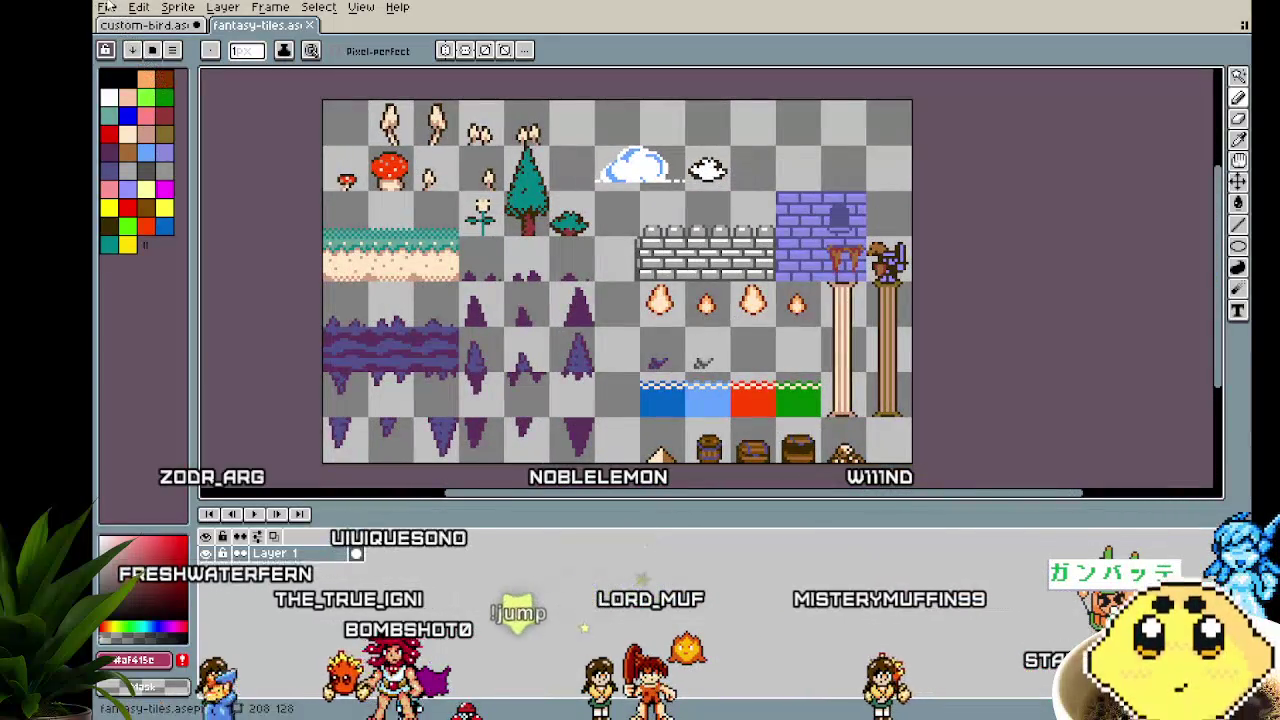
Open scifi-tiles.aseprite, pan across the tile sheet, then close it
{"action": "left_click", "coordinate": [107, 7]}
{"action": "left_click", "coordinate": [128, 40]}
{"action": "scroll", "coordinate": [203, 369], "scroll_direction": "down", "scroll_amount": 4}
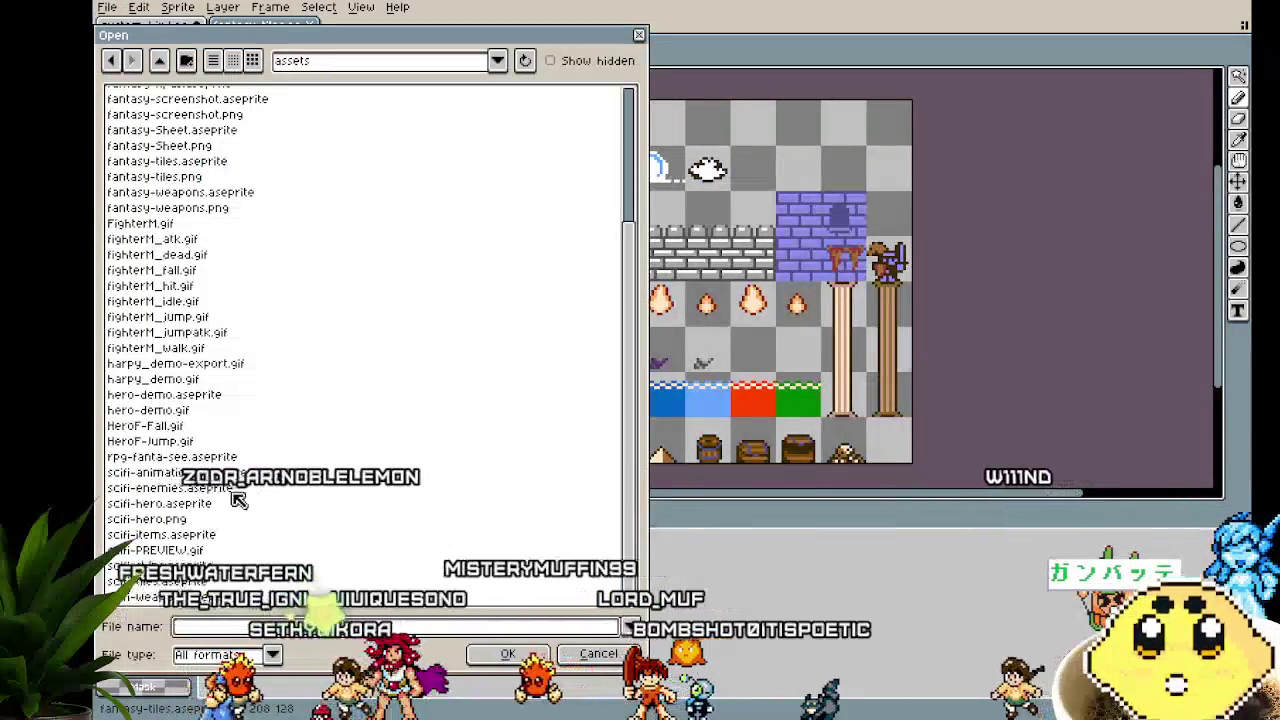
{"action": "double_click", "coordinate": [160, 581]}
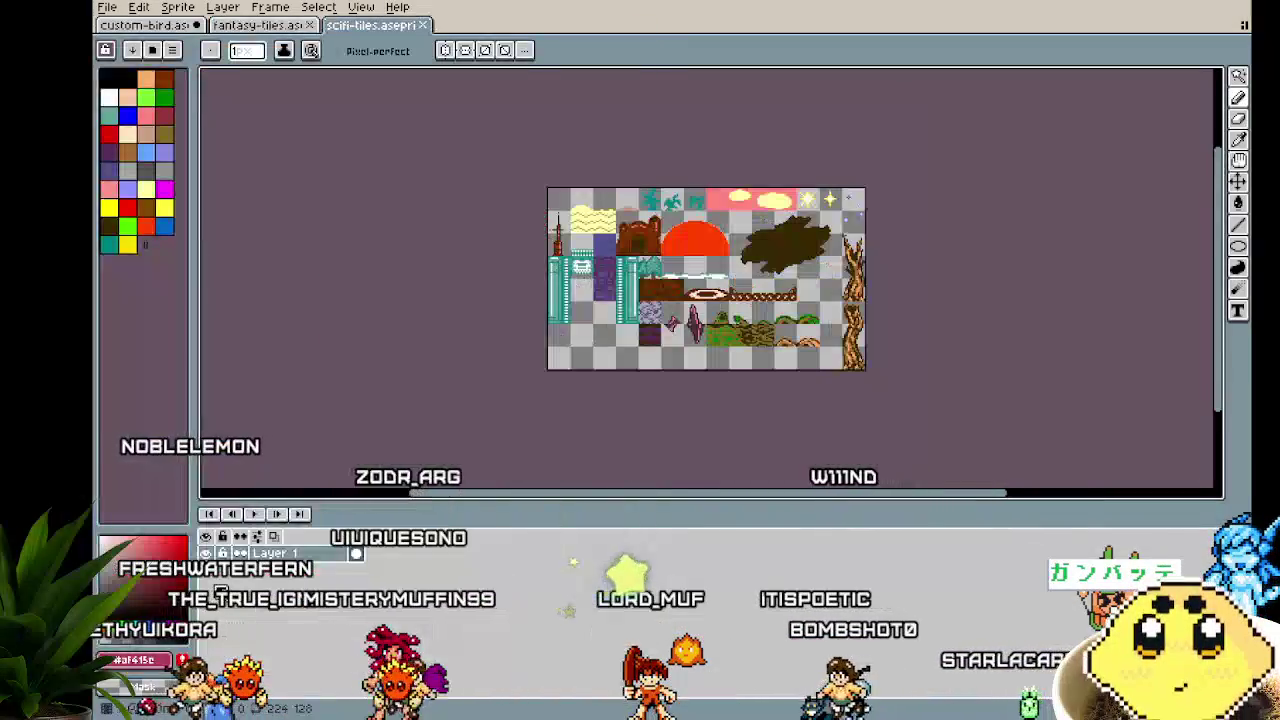
{"action": "scroll", "coordinate": [427, 353], "scroll_direction": "up", "scroll_amount": 2}
{"action": "left_click_drag", "start_coordinate": [427, 353], "coordinate": [440, 348]}
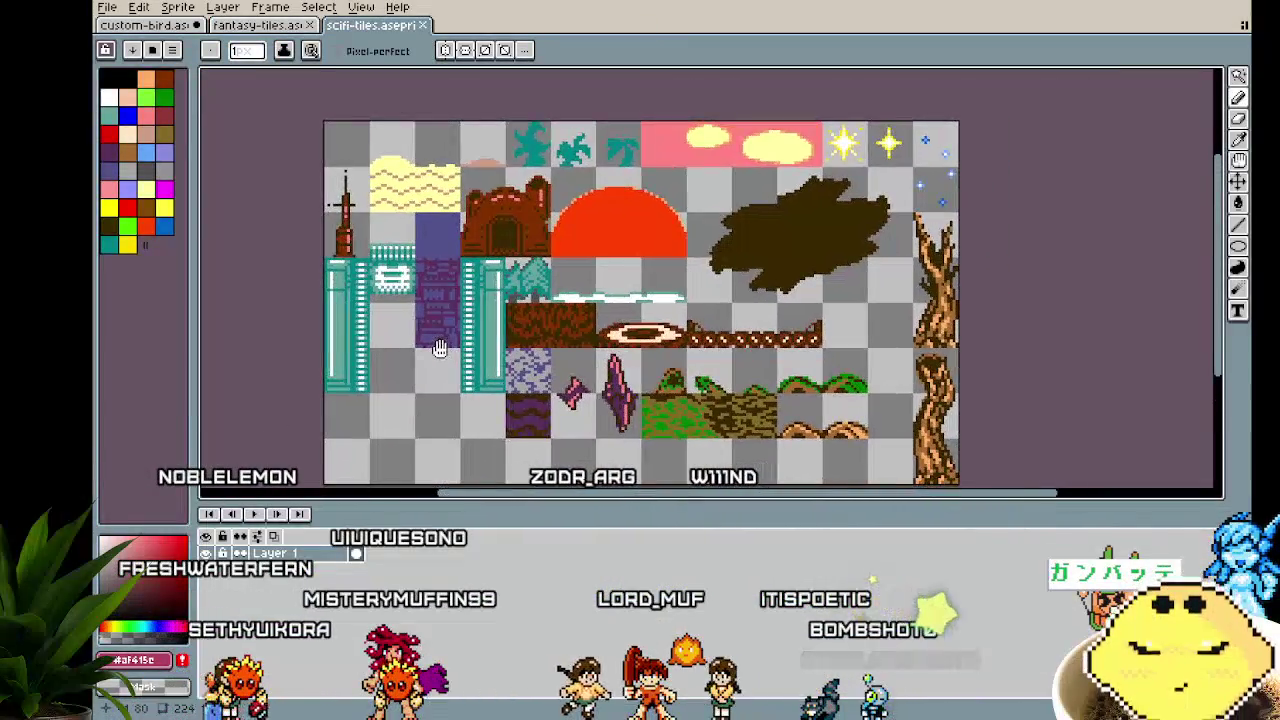
{"action": "left_click", "coordinate": [315, 33]}
{"action": "scroll", "coordinate": [328, 265], "scroll_direction": "up", "scroll_amount": 1}
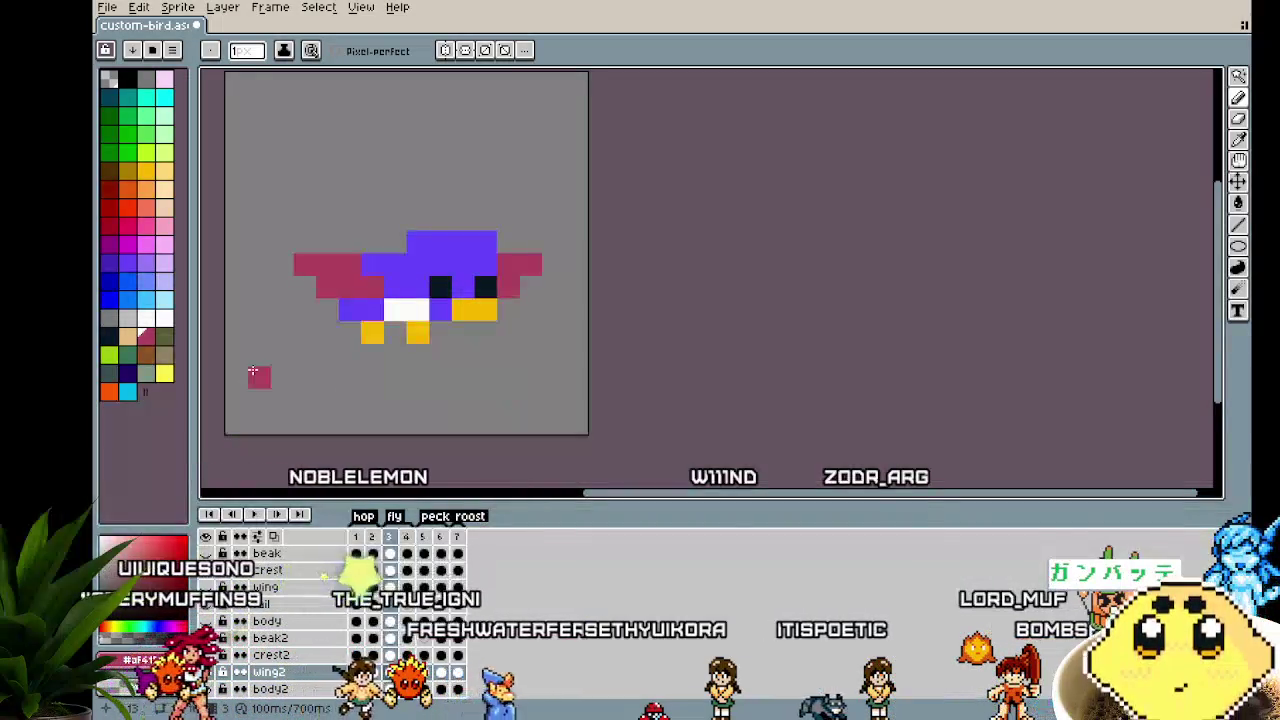
Save custom-bird.aseprite, play the bird animation and recentre the view
{"action": "scroll", "coordinate": [290, 331], "scroll_direction": "left", "scroll_amount": 1}
{"action": "key", "text": "ctrl+s"}
{"action": "key", "text": "Return"}
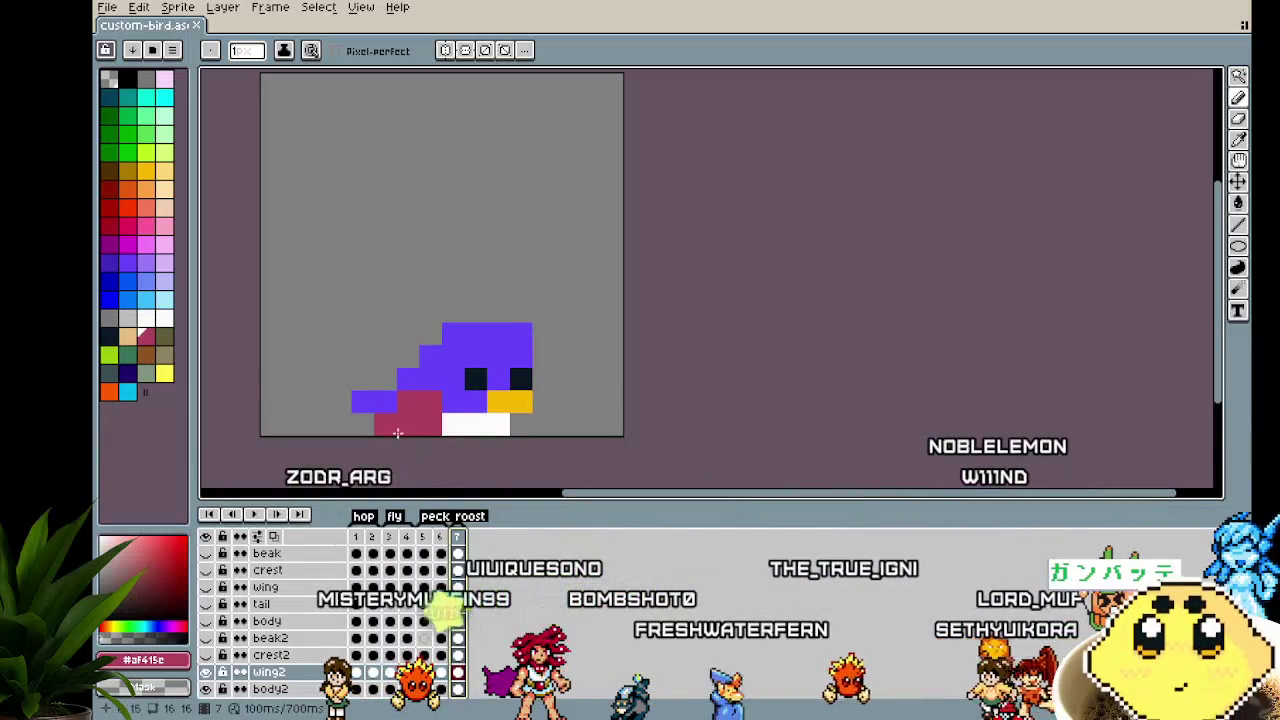
{"action": "scroll", "coordinate": [397, 438], "scroll_direction": "down", "scroll_amount": 3}
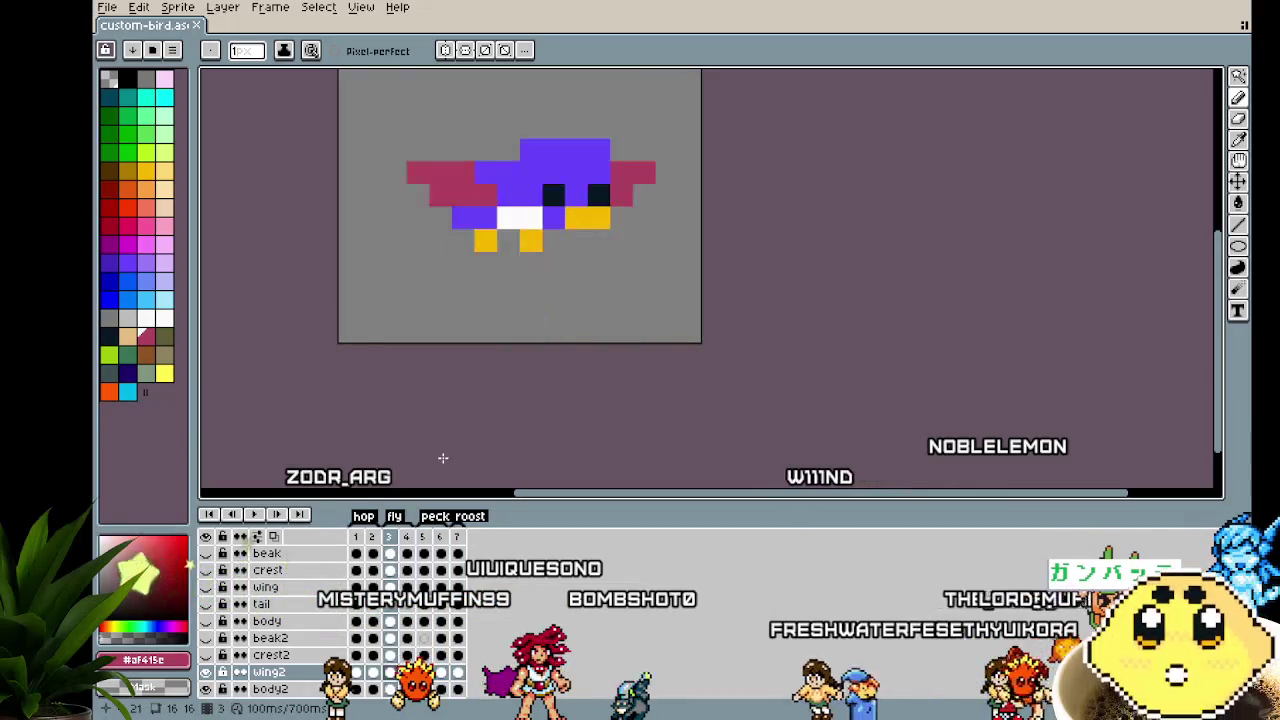
{"action": "left_click_drag", "start_coordinate": [477, 426], "coordinate": [423, 366]}
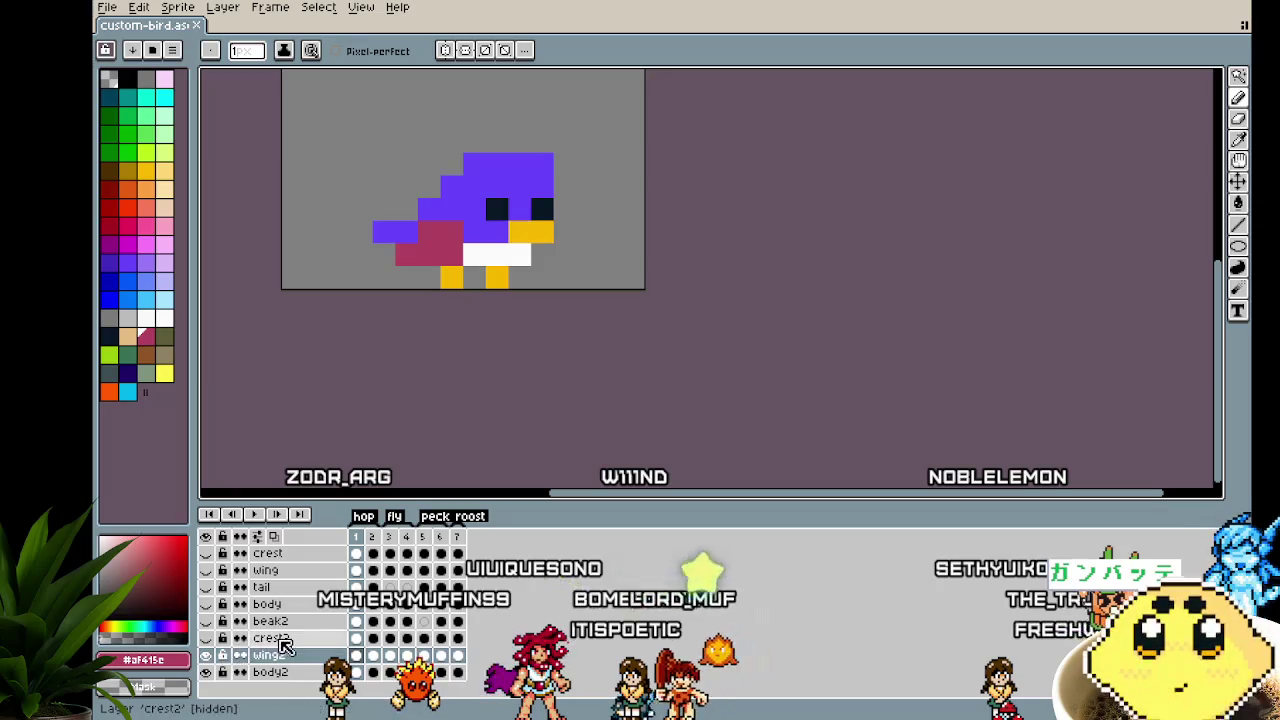
Hide the wing2 and crest2 layers and add a new layer named tail2
{"action": "left_click", "coordinate": [206, 638]}
{"action": "left_click_drag", "start_coordinate": [206, 655], "coordinate": [206, 621]}
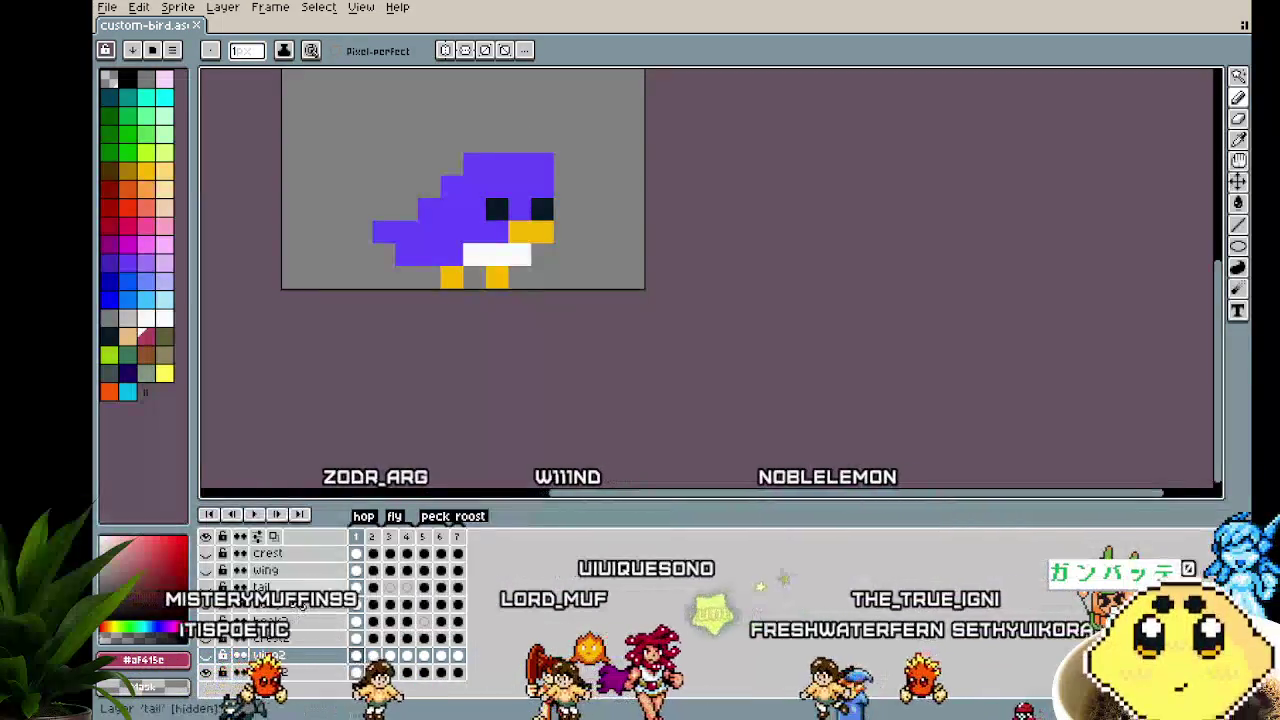
{"action": "right_click", "coordinate": [290, 587]}
{"action": "left_click", "coordinate": [450, 608]}
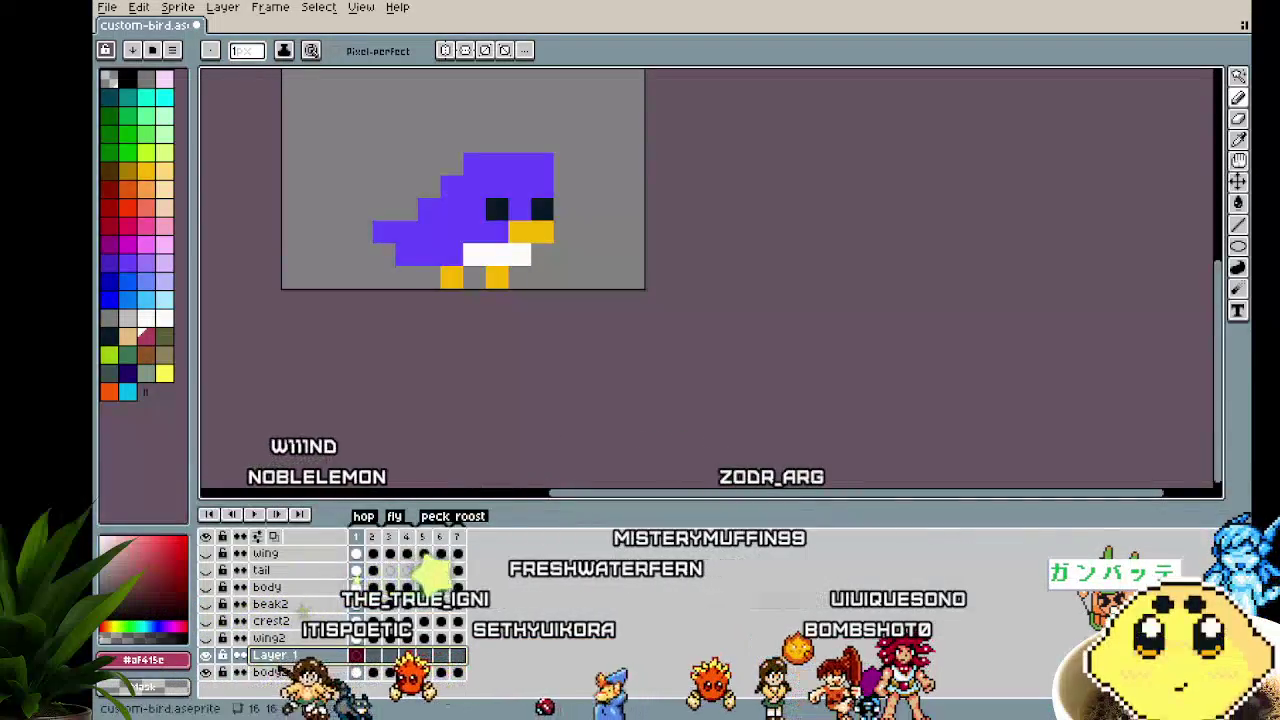
{"action": "double_click", "coordinate": [276, 658]}
{"action": "type", "text": "tail2"}
{"action": "key", "text": "Return"}
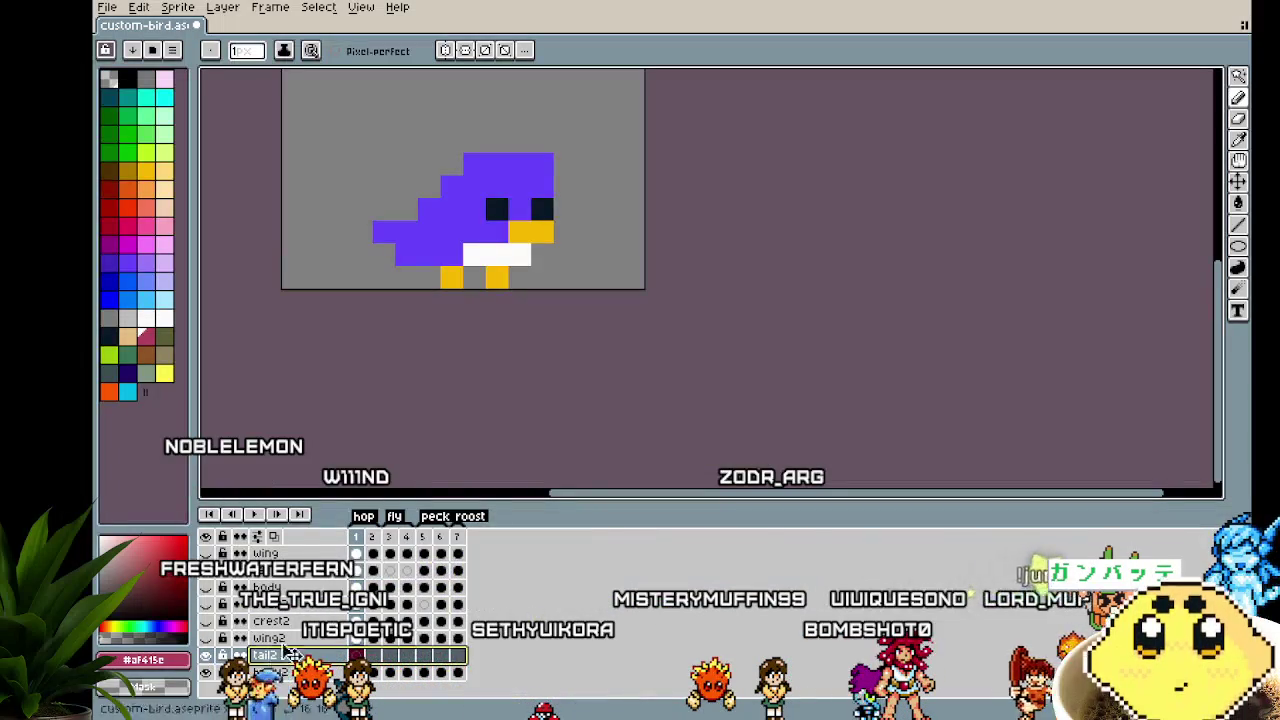
On tail2, paint white tail pixels left of the bird's body, undoing misplaced pixels
{"action": "scroll", "coordinate": [494, 210], "scroll_direction": "up", "scroll_amount": 1}
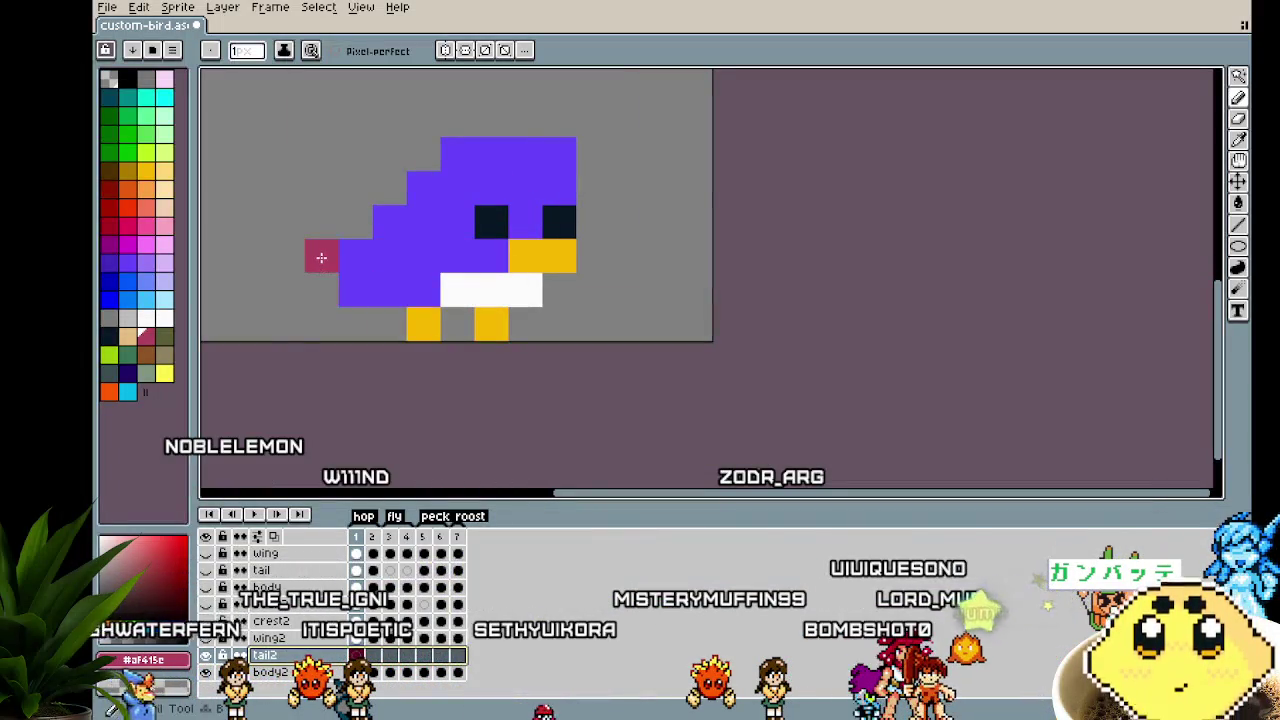
{"action": "scroll", "coordinate": [350, 300], "scroll_direction": "left", "scroll_amount": 2}
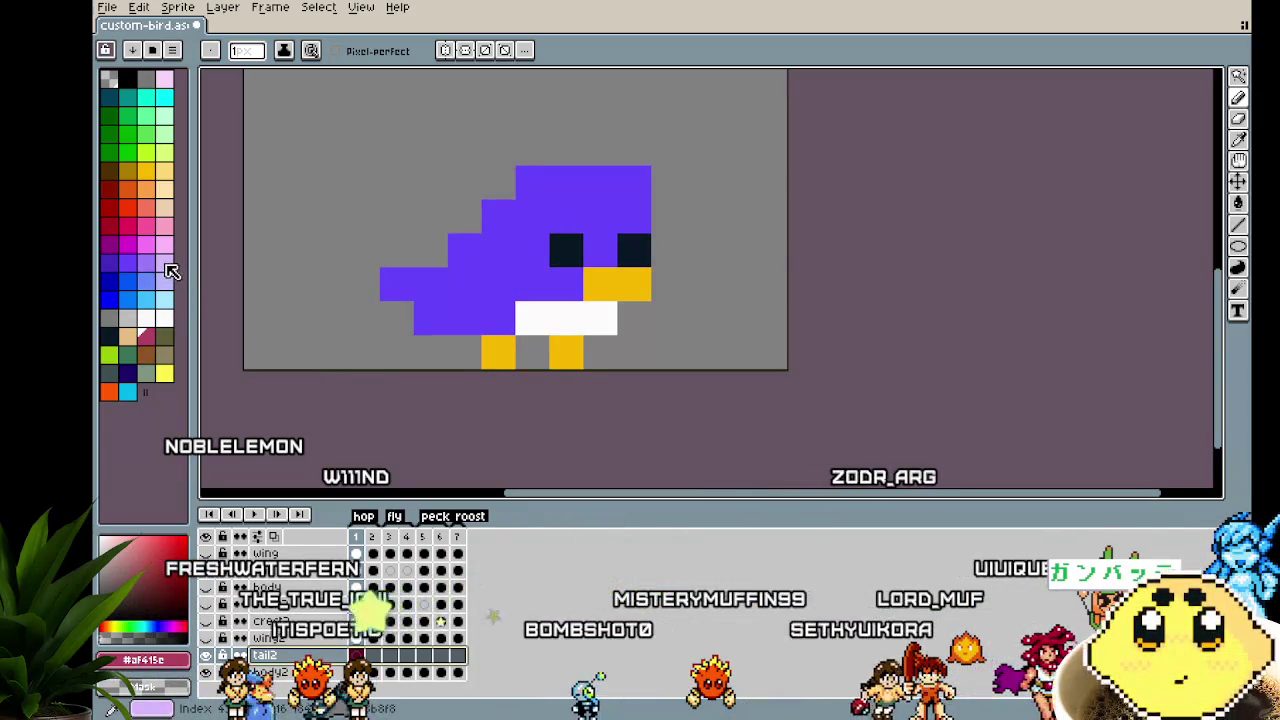
{"action": "left_click", "coordinate": [362, 640]}
{"action": "left_click", "coordinate": [357, 655]}
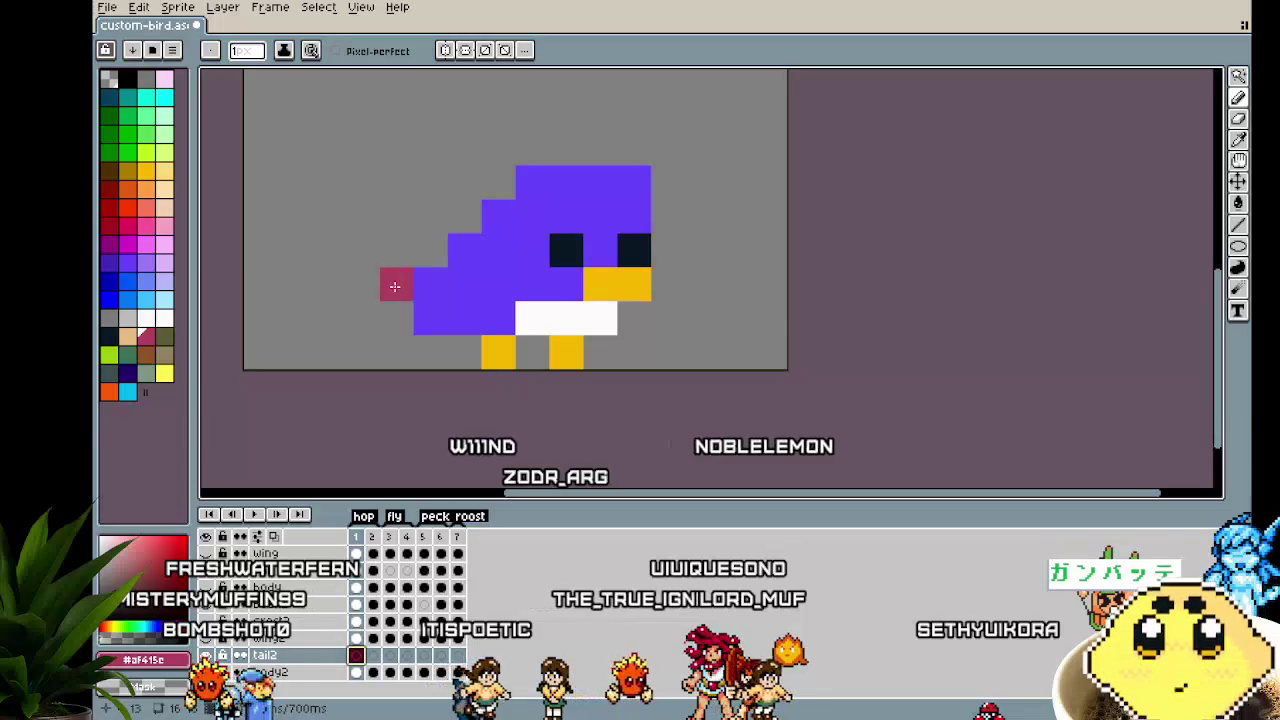
{"action": "left_click", "coordinate": [361, 285]}
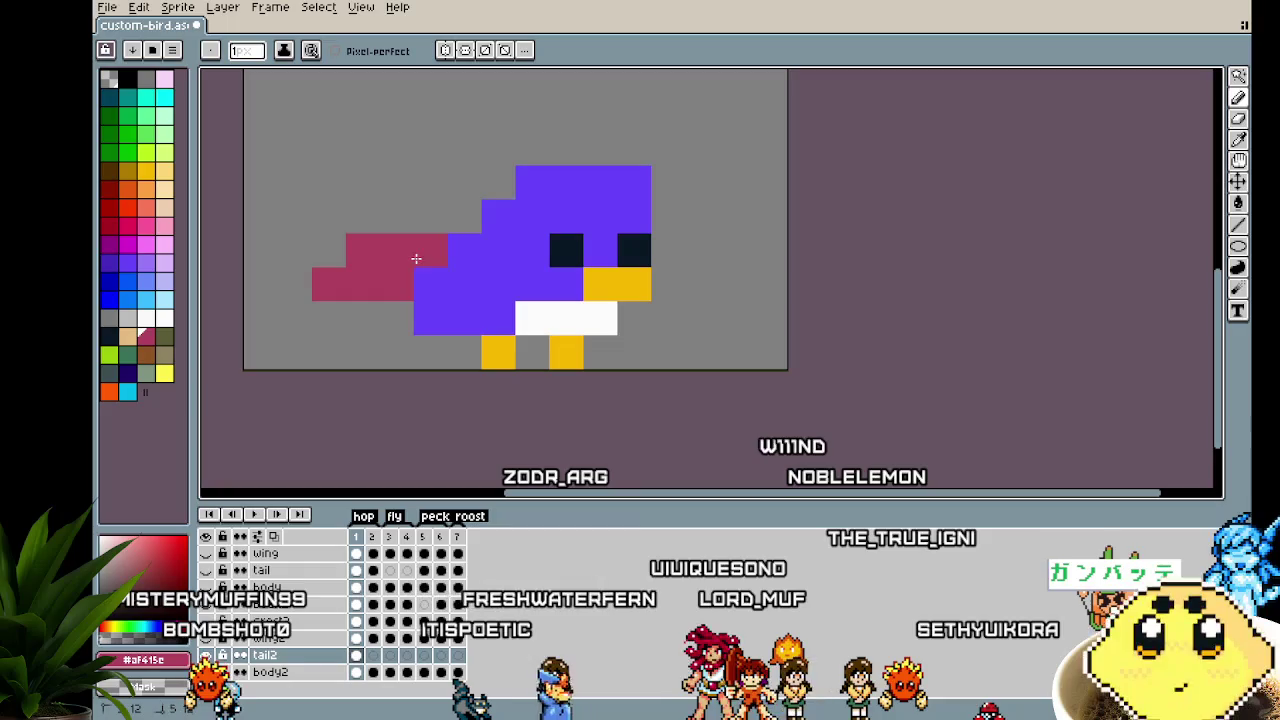
{"action": "key", "text": "ctrl+z"}
{"action": "key", "text": "ctrl+z"}
{"action": "key", "text": "ctrl+z"}
{"action": "key", "text": "ctrl+z"}
{"action": "key", "text": "ctrl+z"}
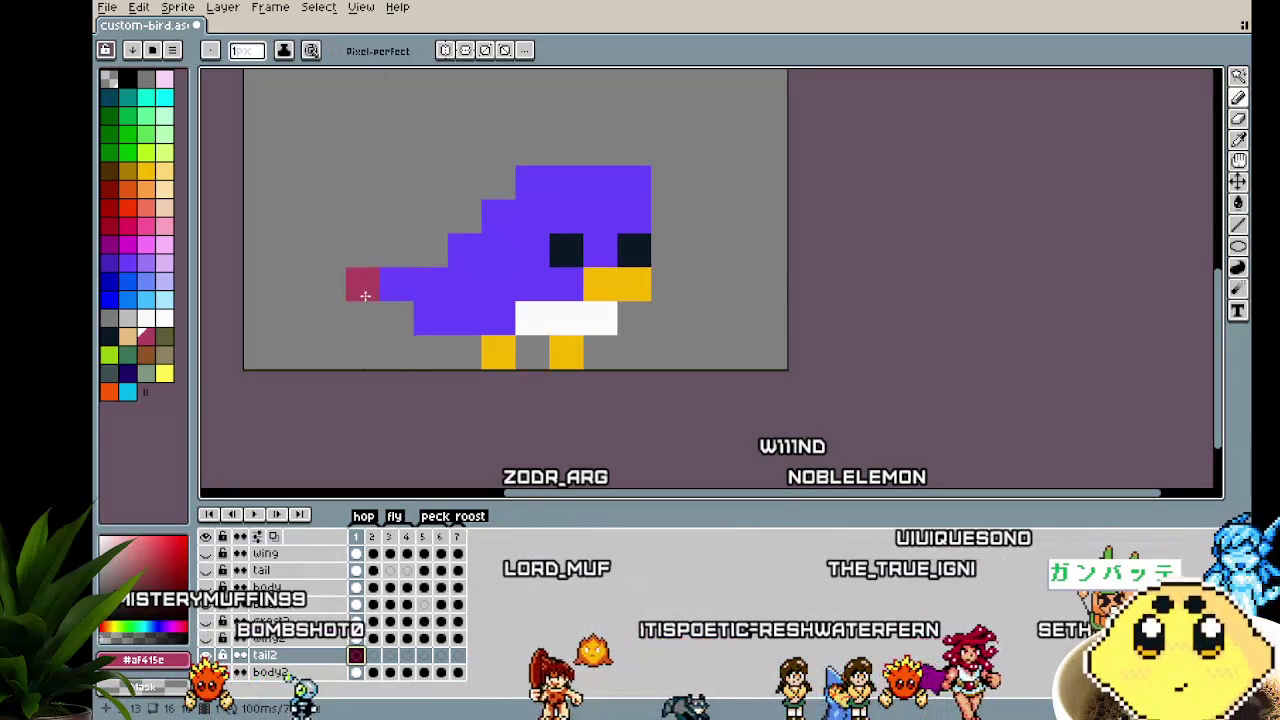
{"action": "key", "text": "i"}
{"action": "left_click", "coordinate": [540, 308]}
{"action": "key", "text": "b"}
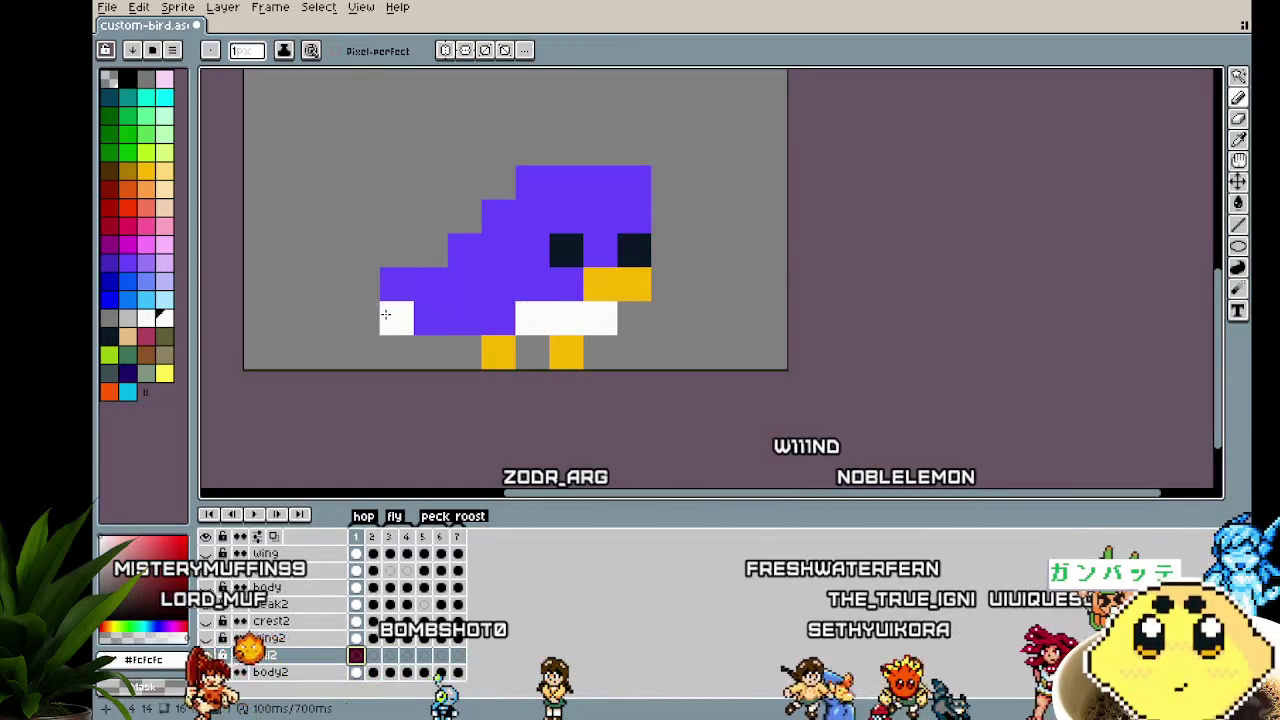
{"action": "left_click", "coordinate": [397, 319]}
{"action": "key", "text": "ctrl+z"}
{"action": "left_click", "coordinate": [340, 291]}
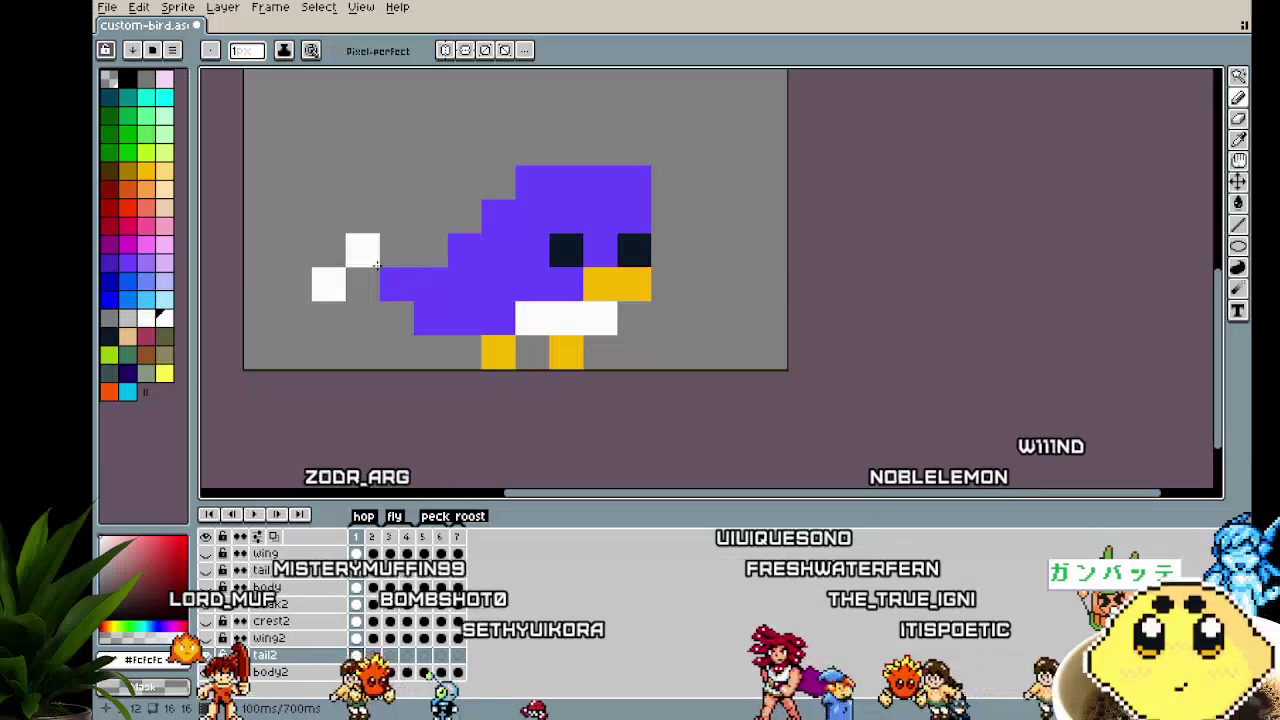
{"action": "left_click", "coordinate": [363, 285]}
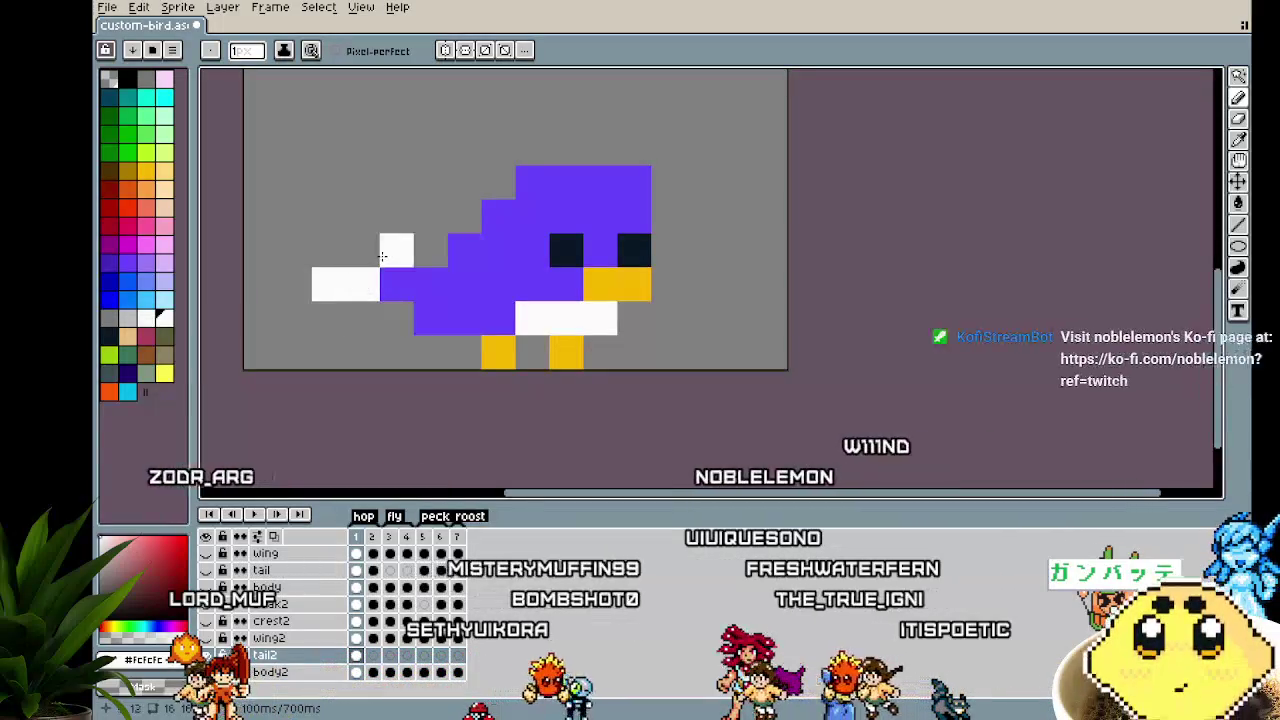
Make the leftmost tail pixel the body's purple, picking colours from the bird
{"action": "left_click", "coordinate": [428, 278], "text": "alt"}
{"action": "left_click", "coordinate": [316, 289]}
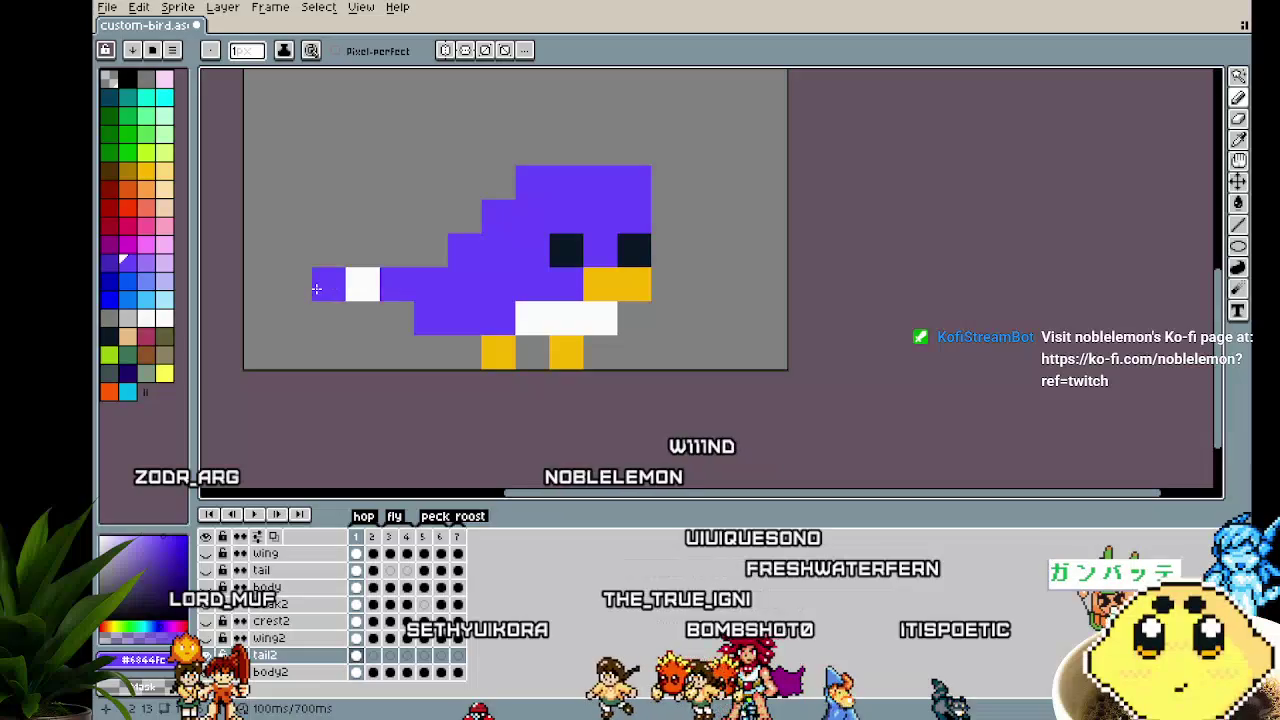
{"action": "left_click", "coordinate": [362, 288], "text": "alt"}
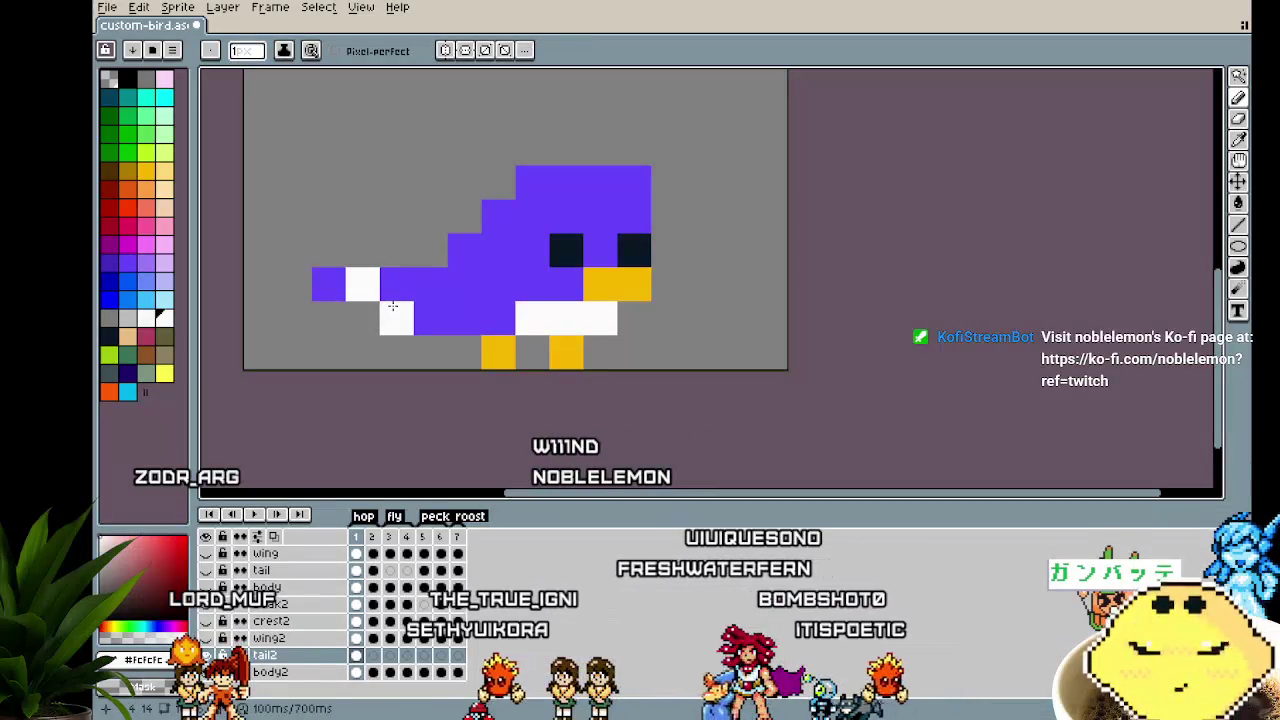
{"action": "left_click", "coordinate": [329, 280], "text": "alt"}
{"action": "scroll", "coordinate": [329, 360], "scroll_direction": "down", "scroll_amount": 3}
{"action": "scroll", "coordinate": [326, 382], "scroll_direction": "down", "scroll_amount": 3}
{"action": "key", "text": "ctrl"}
{"action": "scroll", "coordinate": [325, 389], "scroll_direction": "up", "scroll_amount": 1}
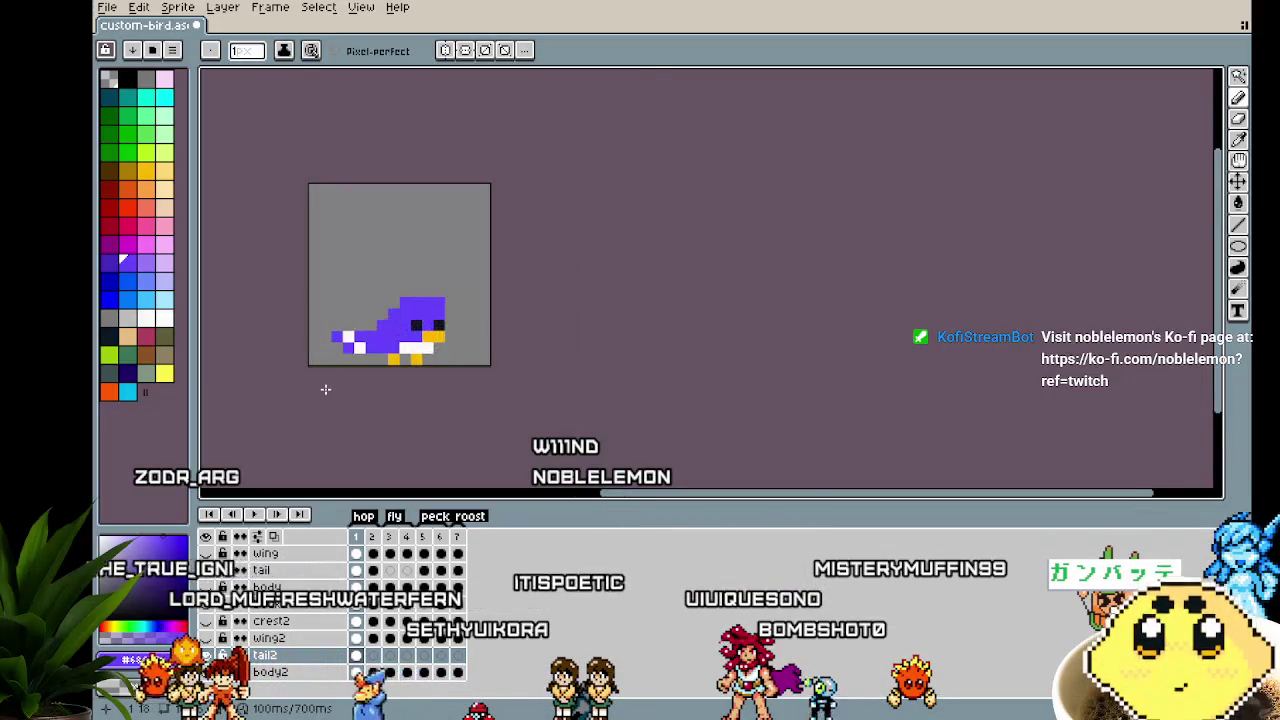
{"action": "scroll", "coordinate": [325, 389], "scroll_direction": "up", "scroll_amount": 1}
{"action": "key", "text": "alt"}
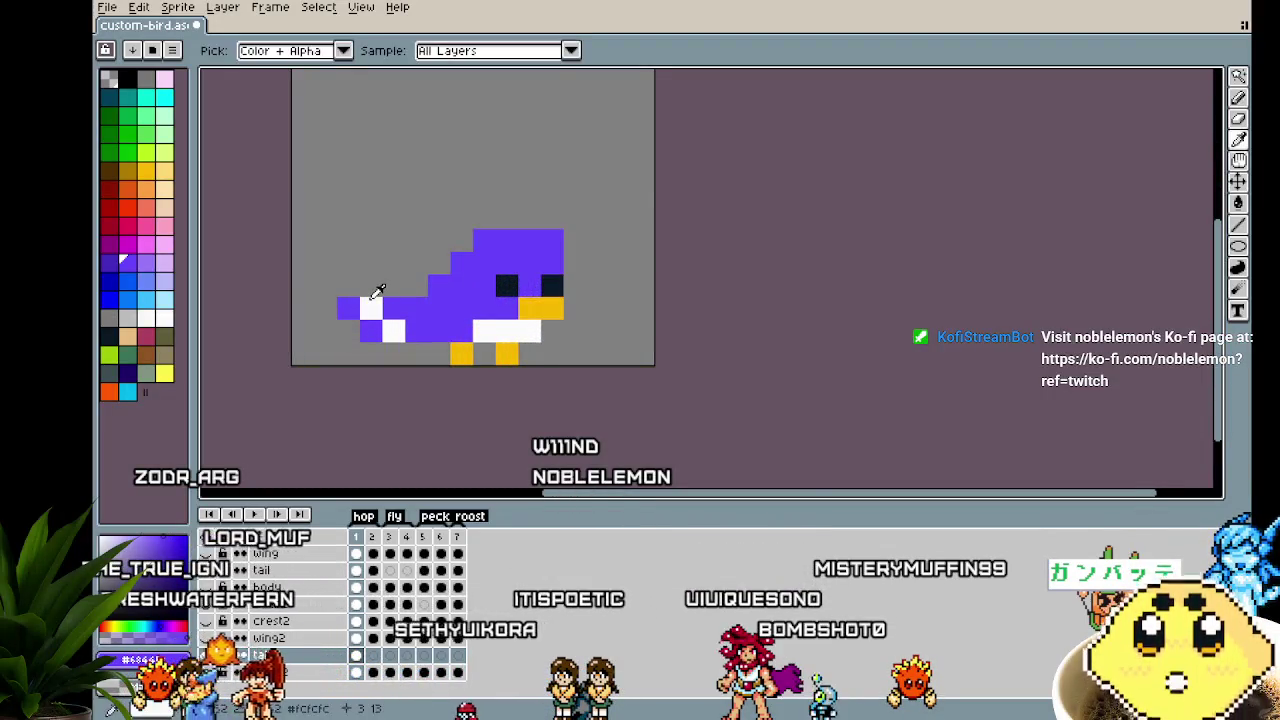
{"action": "left_click", "coordinate": [372, 309]}
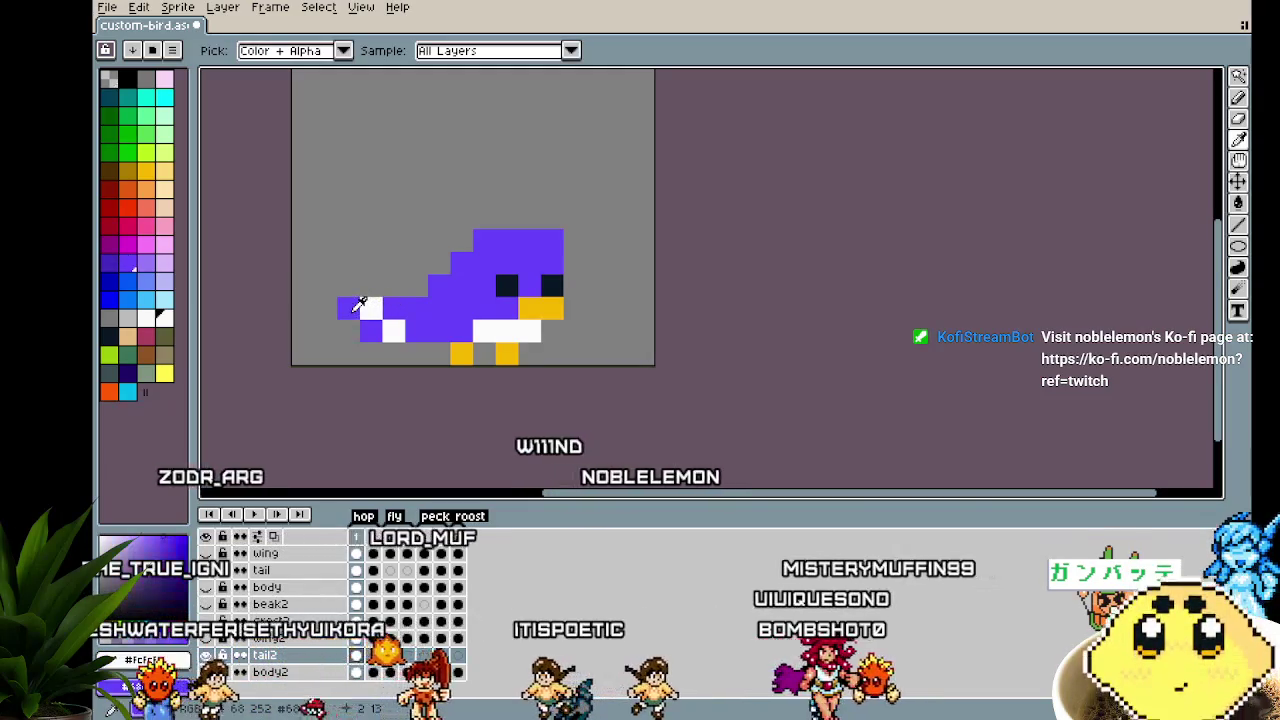
{"action": "key", "text": "period"}
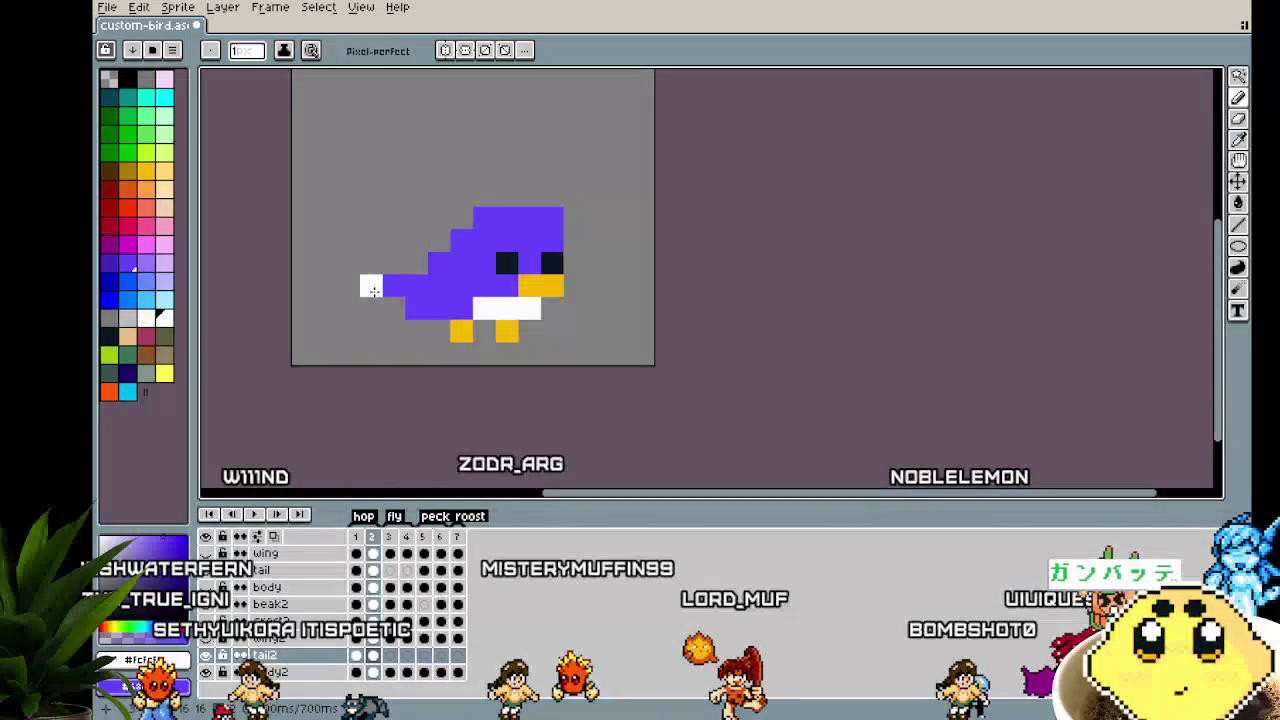
{"action": "key", "text": "comma"}
{"action": "key", "text": "period"}
{"action": "key", "text": "period"}
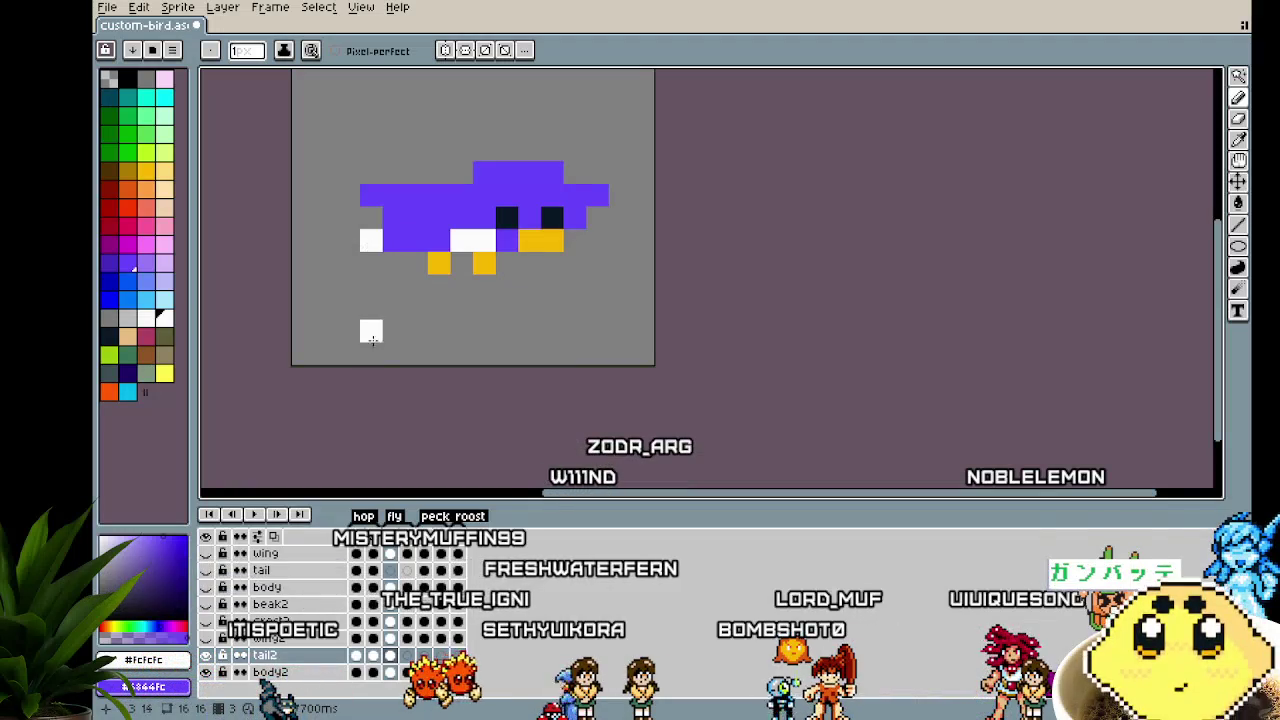
{"action": "scroll", "coordinate": [377, 327], "scroll_direction": "down", "scroll_amount": 3}
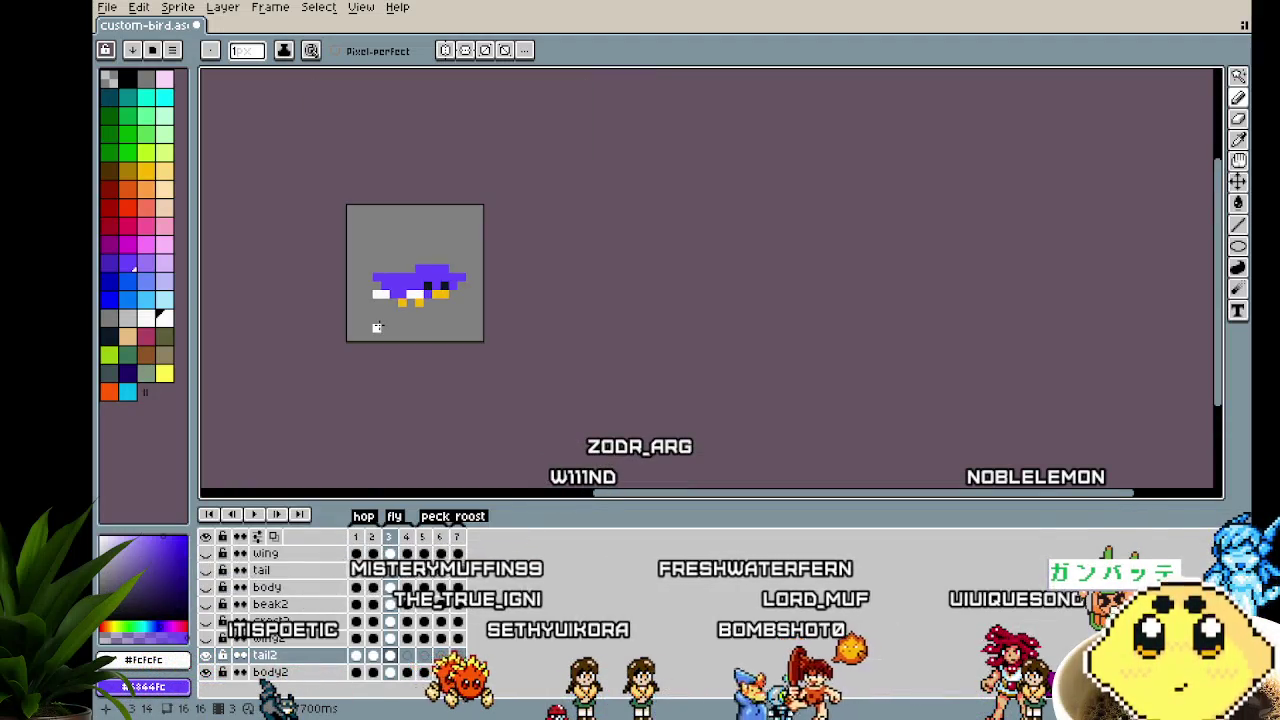
{"action": "scroll", "coordinate": [380, 263], "scroll_direction": "up", "scroll_amount": 2}
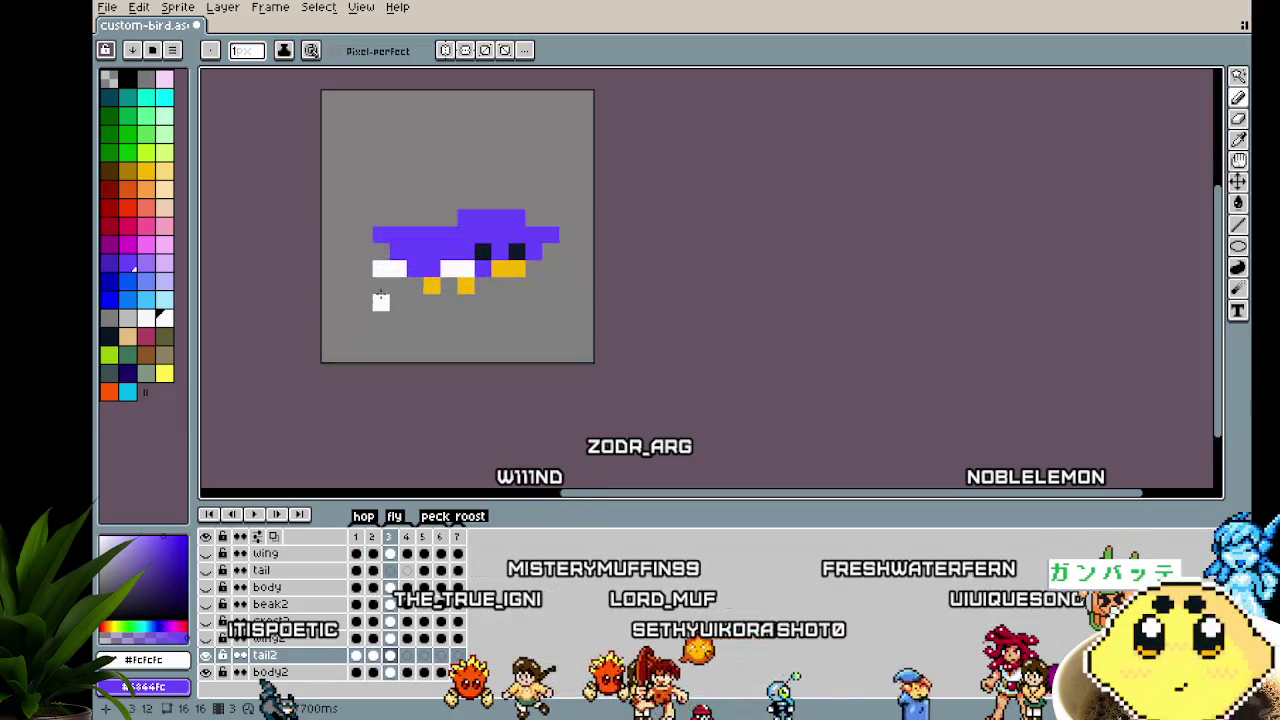
{"action": "scroll", "coordinate": [356, 354], "scroll_direction": "down", "scroll_amount": 2}
{"action": "scroll", "coordinate": [356, 352], "scroll_direction": "down", "scroll_amount": 1}
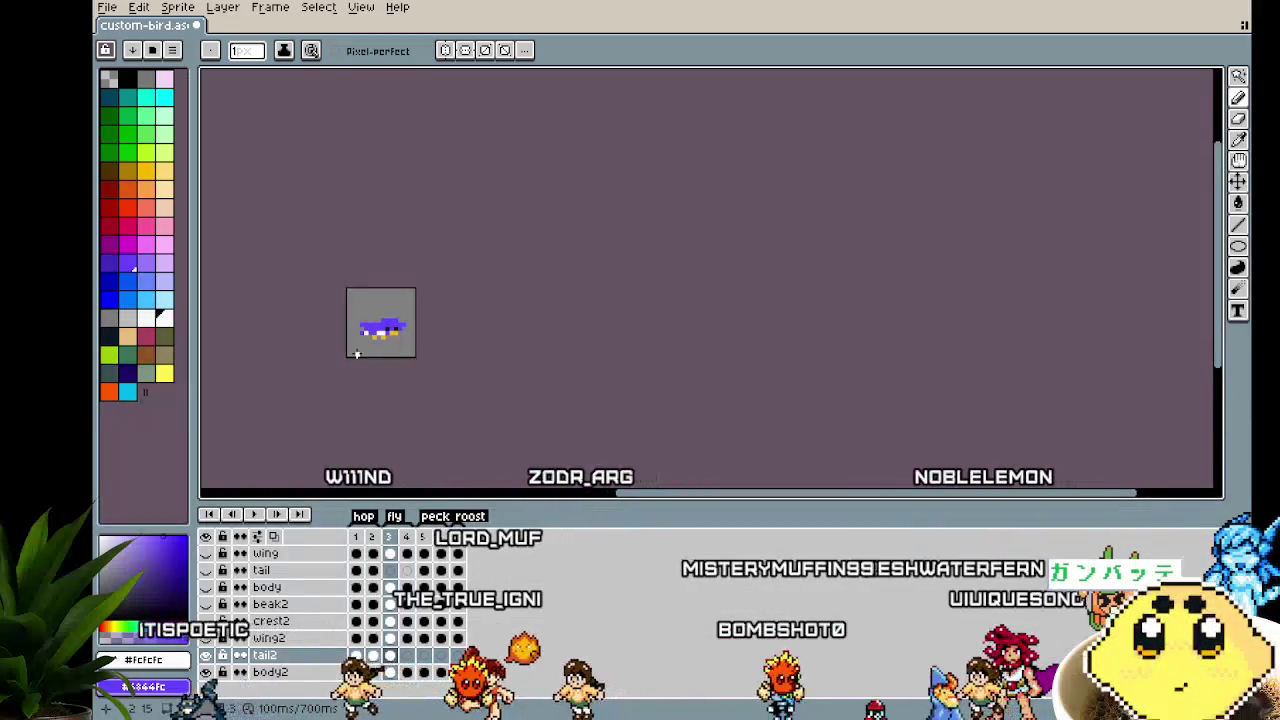
{"action": "scroll", "coordinate": [357, 353], "scroll_direction": "up", "scroll_amount": 1}
{"action": "scroll", "coordinate": [355, 352], "scroll_direction": "up", "scroll_amount": 1}
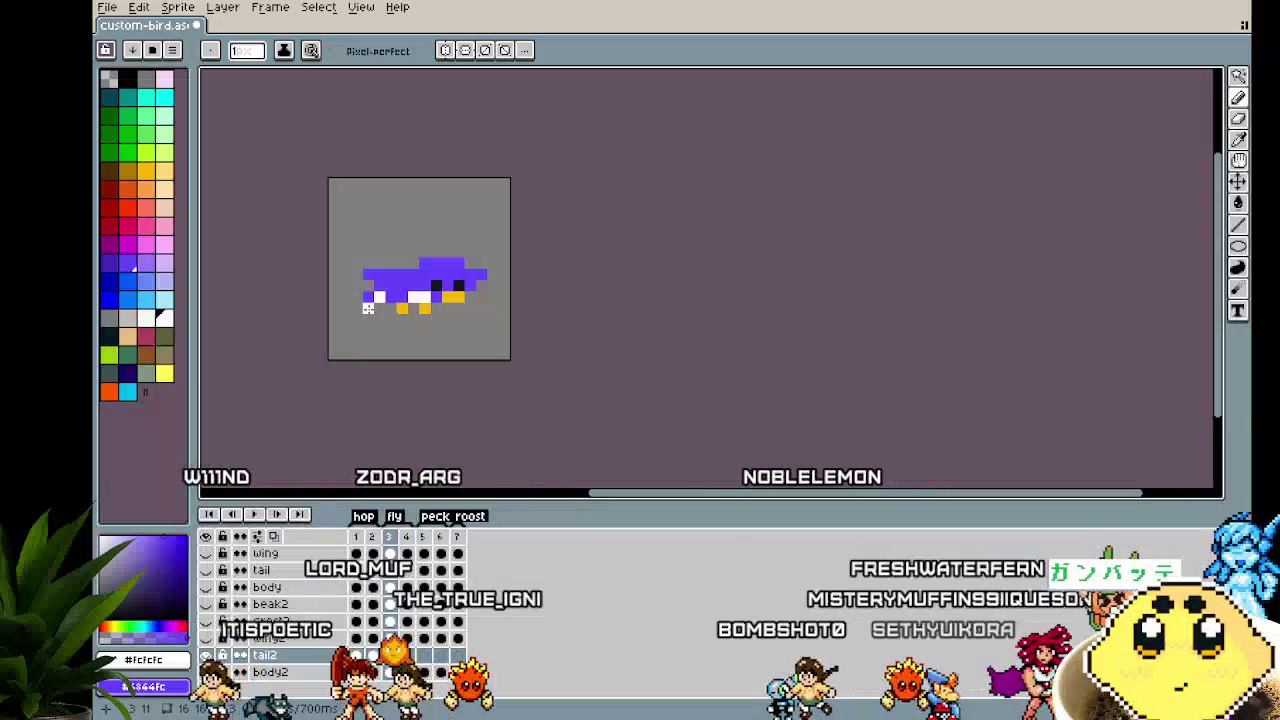
{"action": "scroll", "coordinate": [360, 340], "scroll_direction": "up", "scroll_amount": 2}
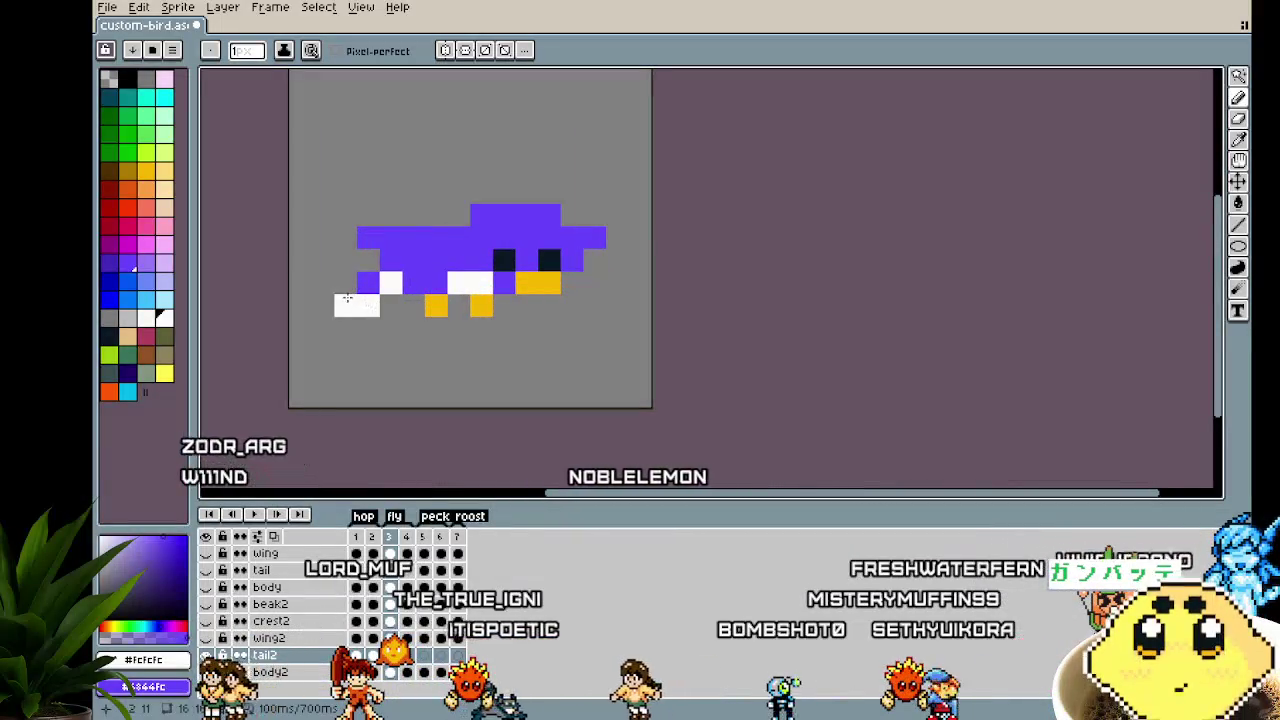
{"action": "scroll", "coordinate": [340, 345], "scroll_direction": "down", "scroll_amount": 3}
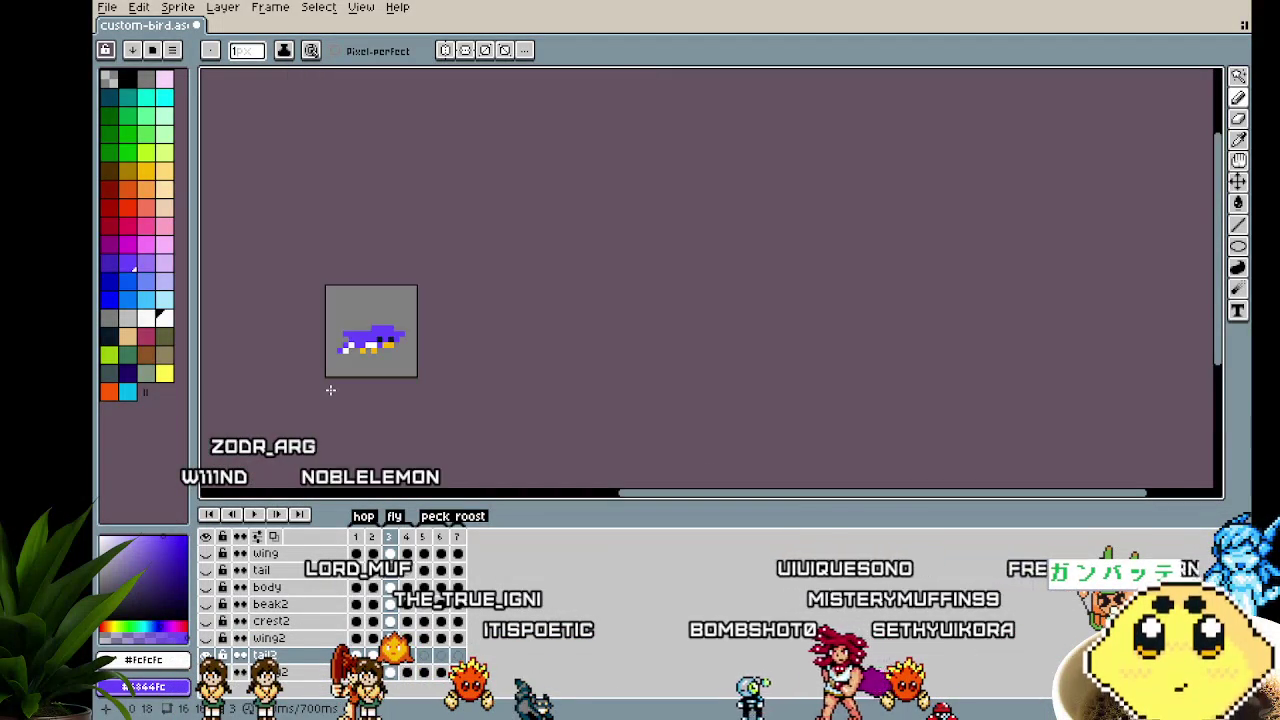
{"action": "scroll", "coordinate": [339, 366], "scroll_direction": "up", "scroll_amount": 3}
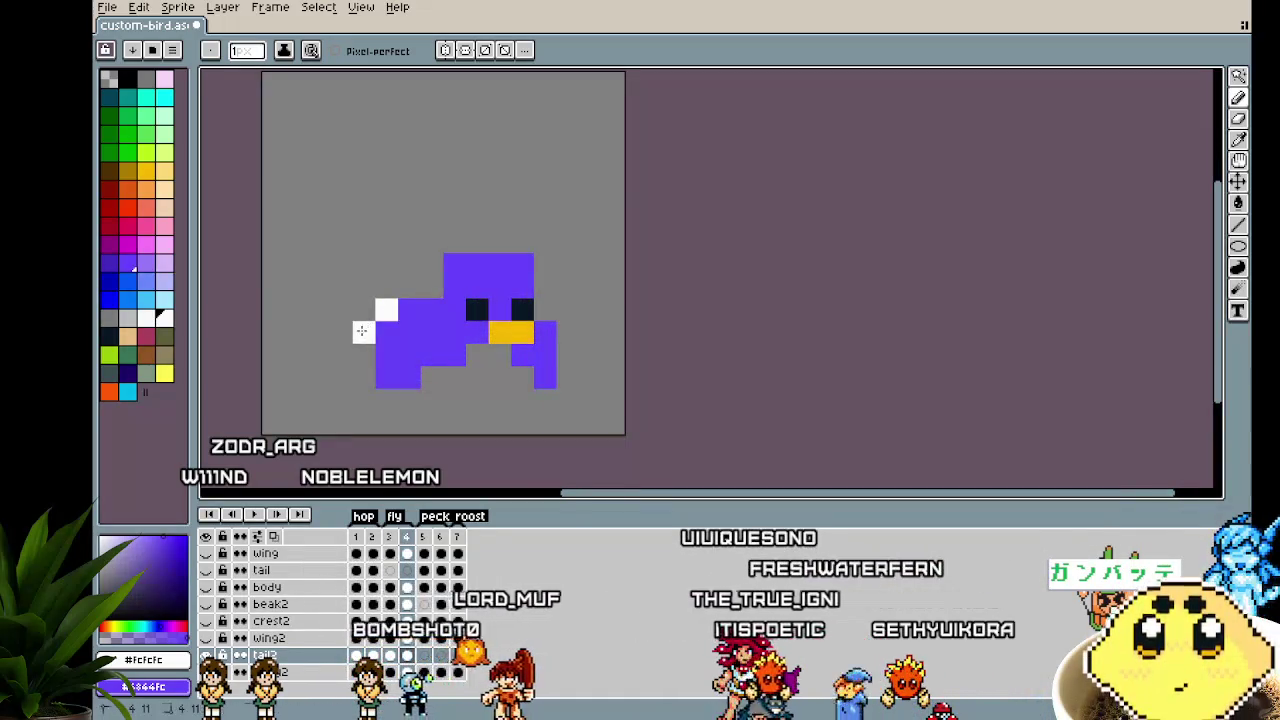
{"action": "left_click", "coordinate": [364, 331]}
{"action": "right_click", "coordinate": [364, 309]}
{"action": "right_click", "coordinate": [341, 331]}
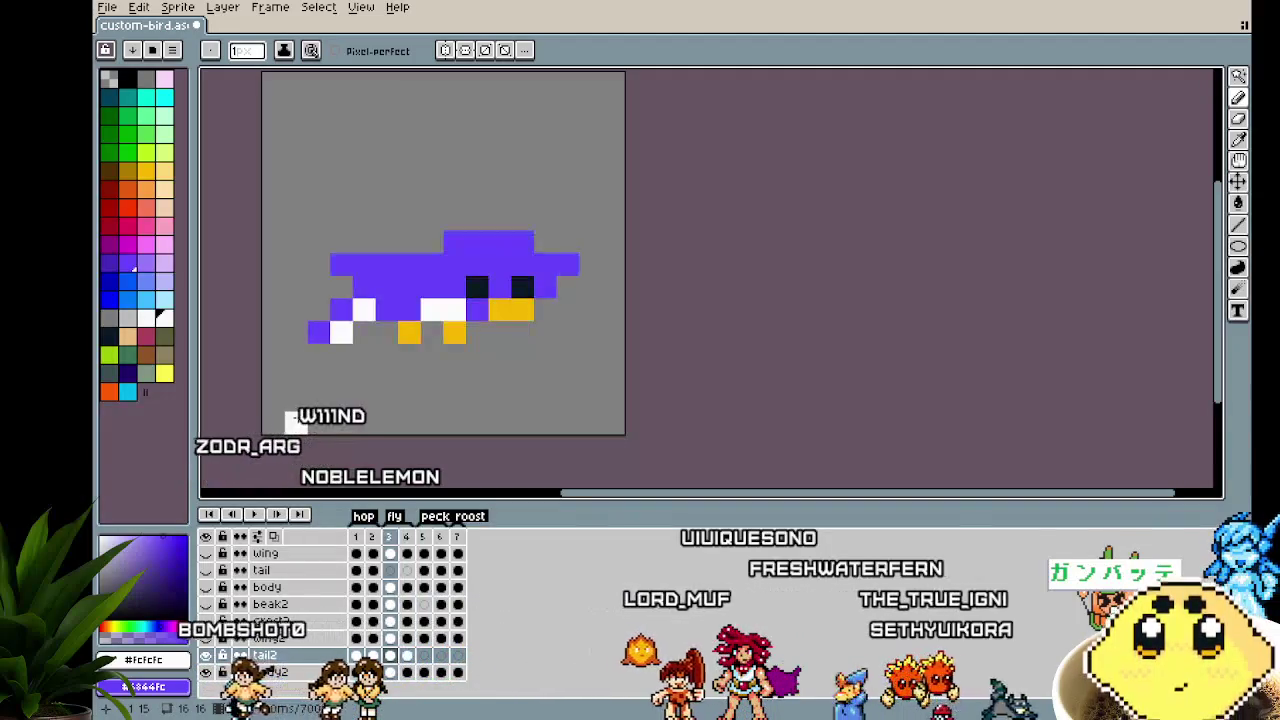
{"action": "scroll", "coordinate": [297, 419], "scroll_direction": "down", "scroll_amount": 3}
{"action": "key", "text": "Return"}
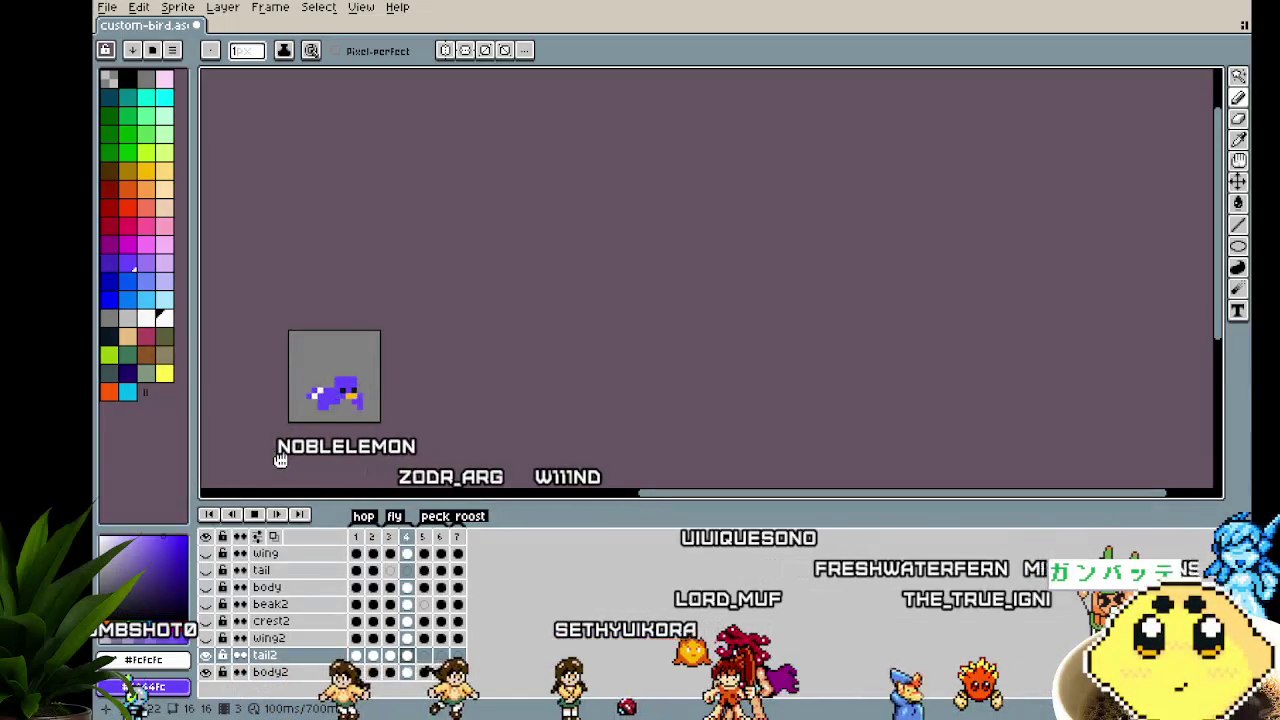
{"action": "scroll", "coordinate": [293, 434], "scroll_direction": "up", "scroll_amount": 3}
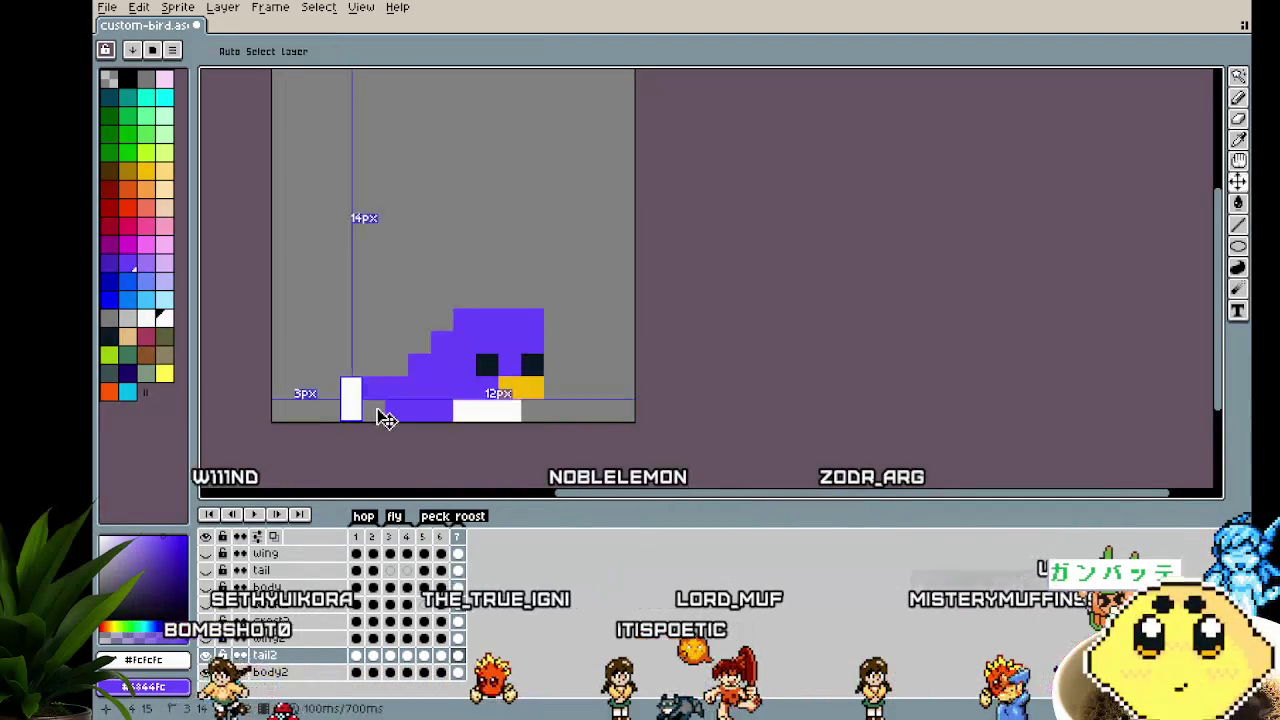
Play the bird animation, then unhide the crest2 and pink layers along the eye column
{"action": "scroll", "coordinate": [319, 389], "scroll_direction": "down", "scroll_amount": 4}
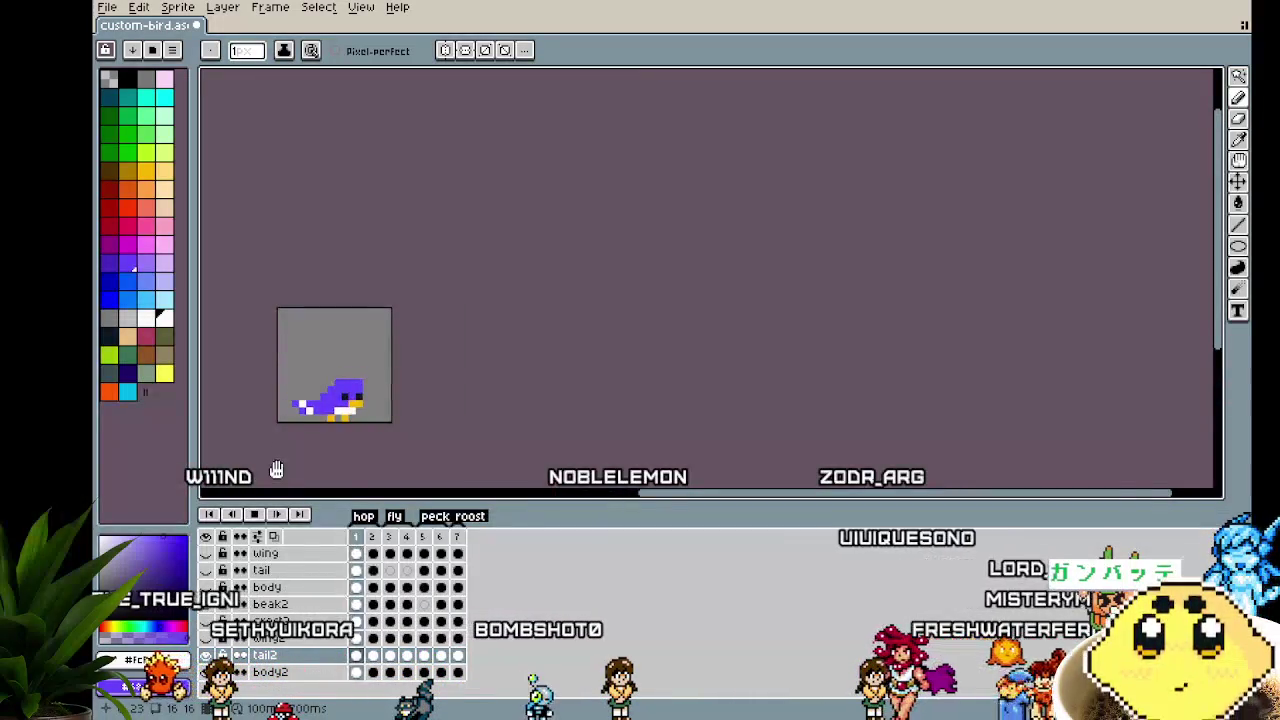
{"action": "left_click", "coordinate": [393, 508]}
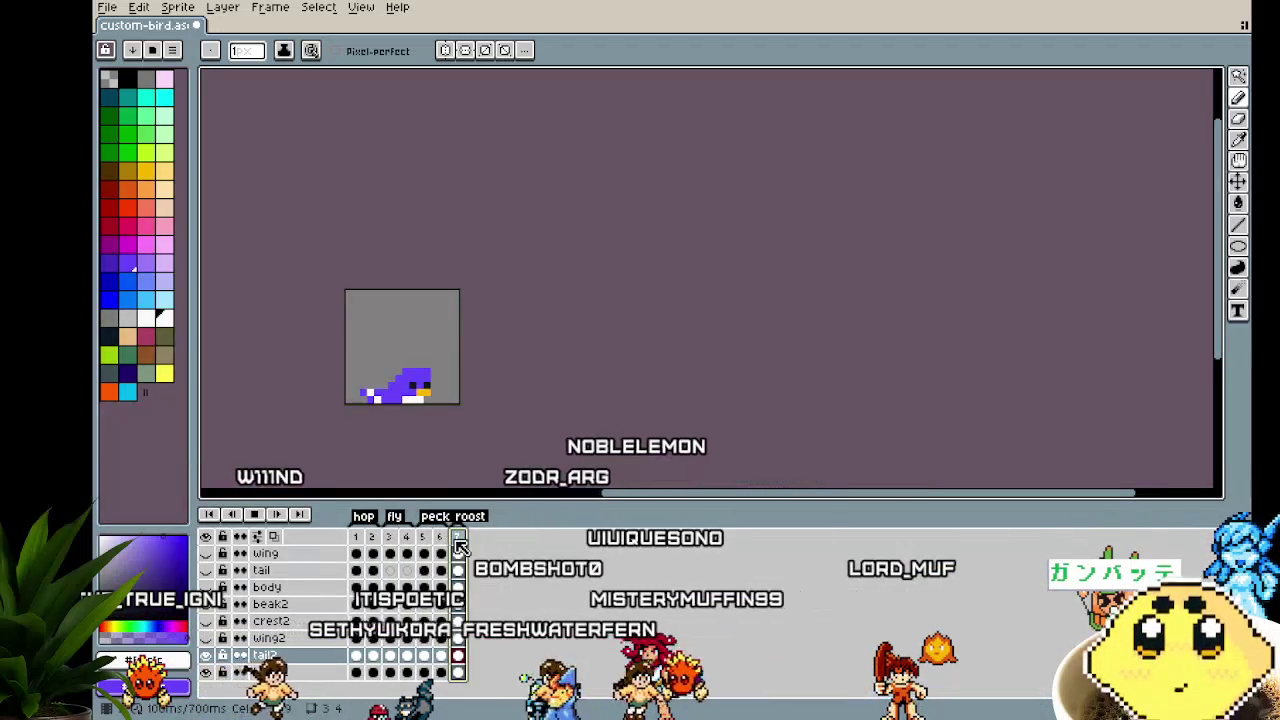
{"action": "scroll", "coordinate": [357, 412], "scroll_direction": "up", "scroll_amount": 2}
{"action": "scroll", "coordinate": [357, 412], "scroll_direction": "up", "scroll_amount": 1}
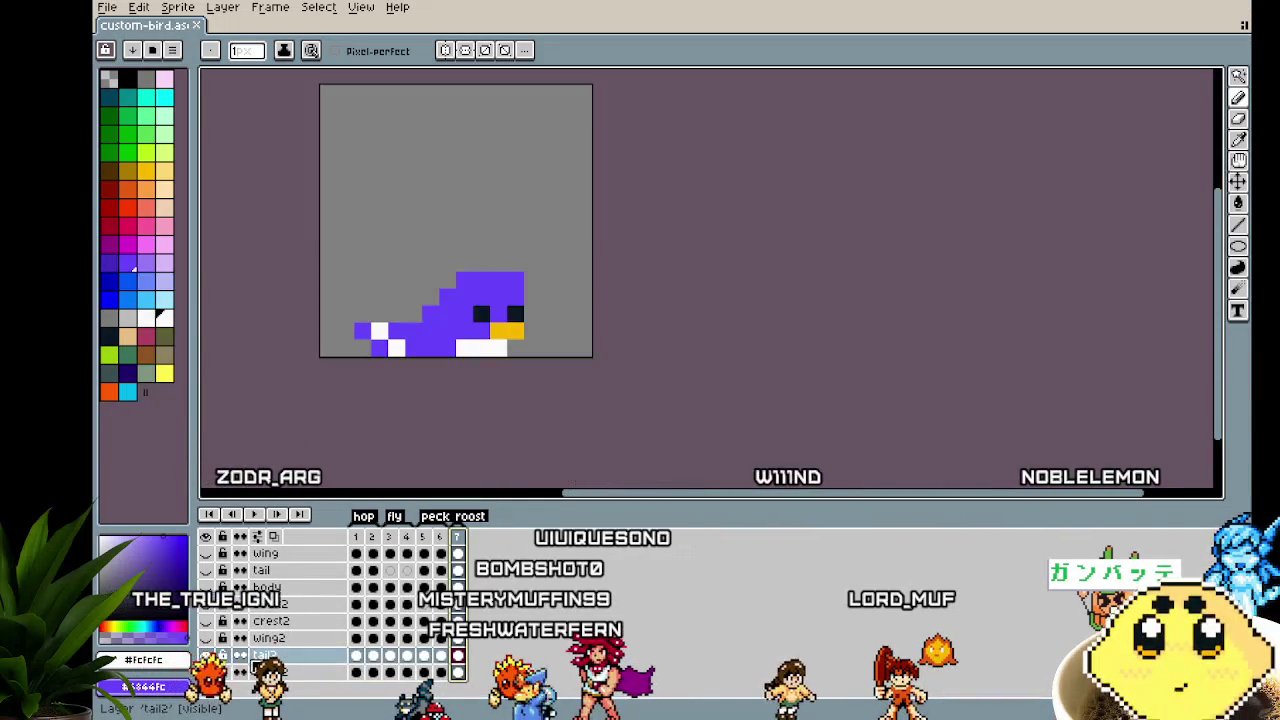
{"action": "scroll", "coordinate": [221, 569], "scroll_direction": "up", "scroll_amount": 1}
{"action": "left_click_drag", "start_coordinate": [221, 569], "coordinate": [206, 640]}
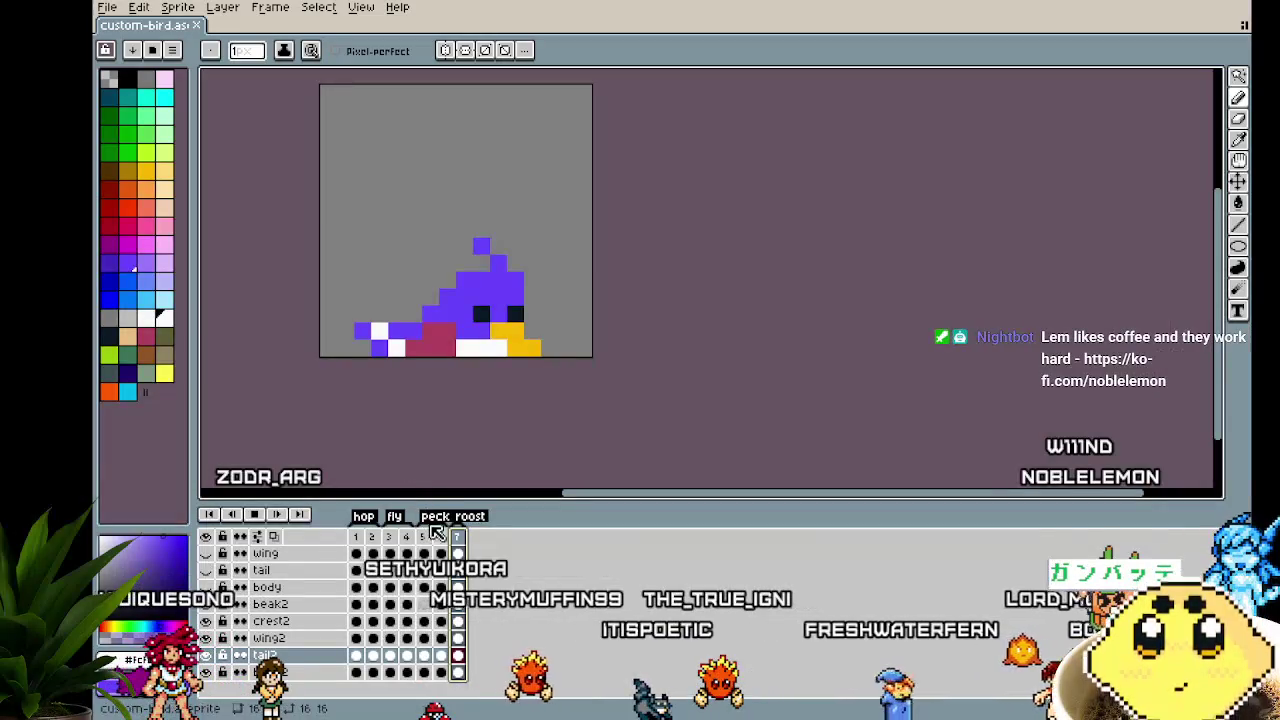
Replay the animation from frame 1, then select the wing cel on flying frame 3
{"action": "left_click", "coordinate": [356, 537]}
{"action": "left_click_drag", "start_coordinate": [557, 434], "coordinate": [454, 542]}
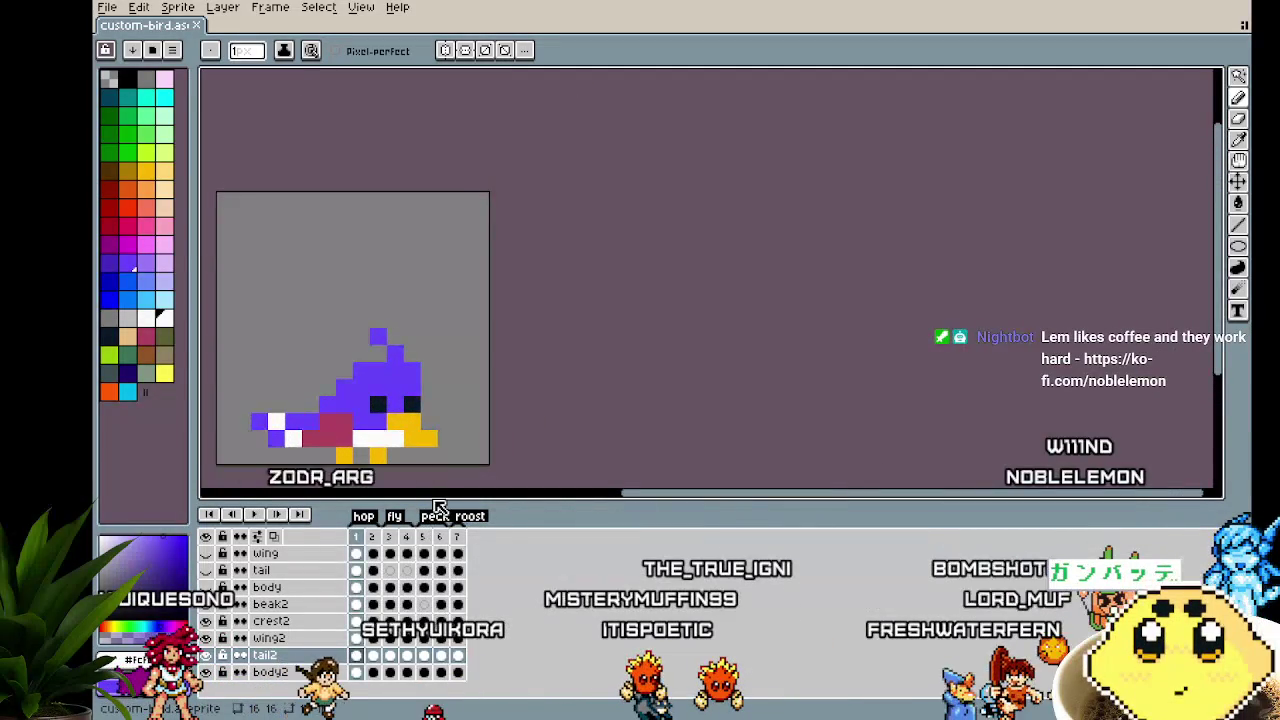
{"action": "key", "text": "Return"}
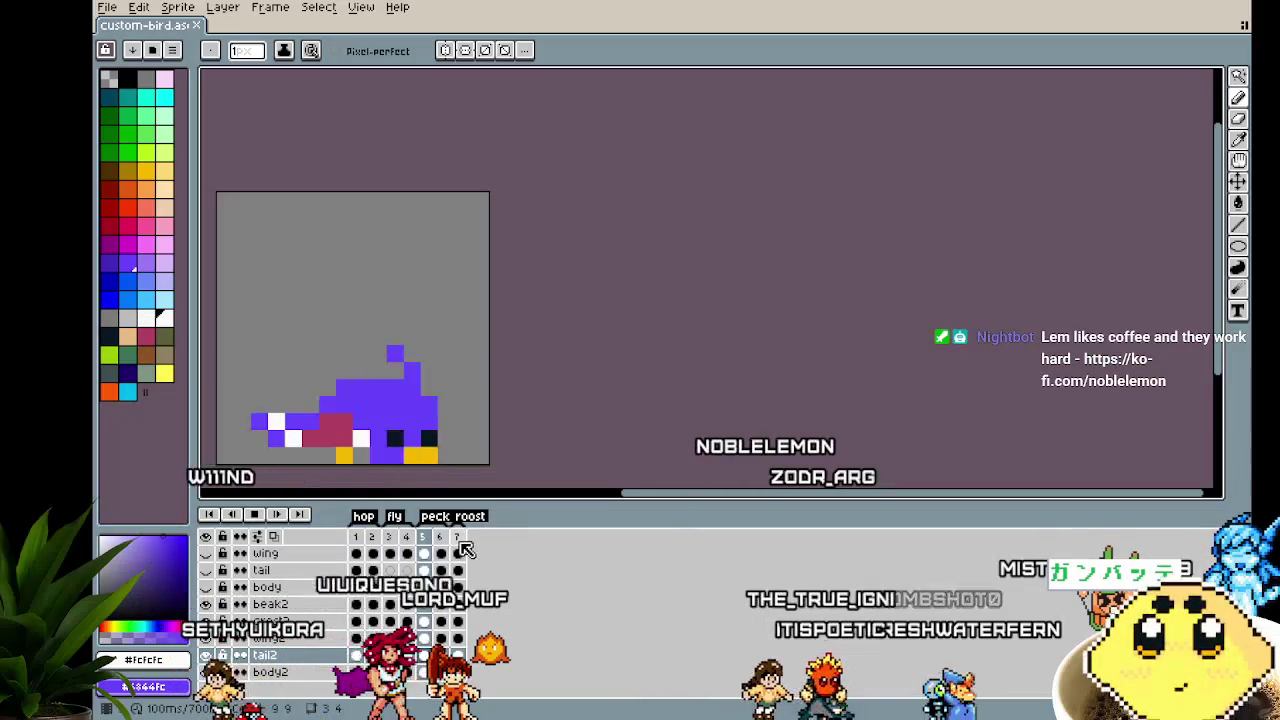
{"action": "left_click", "coordinate": [435, 553]}
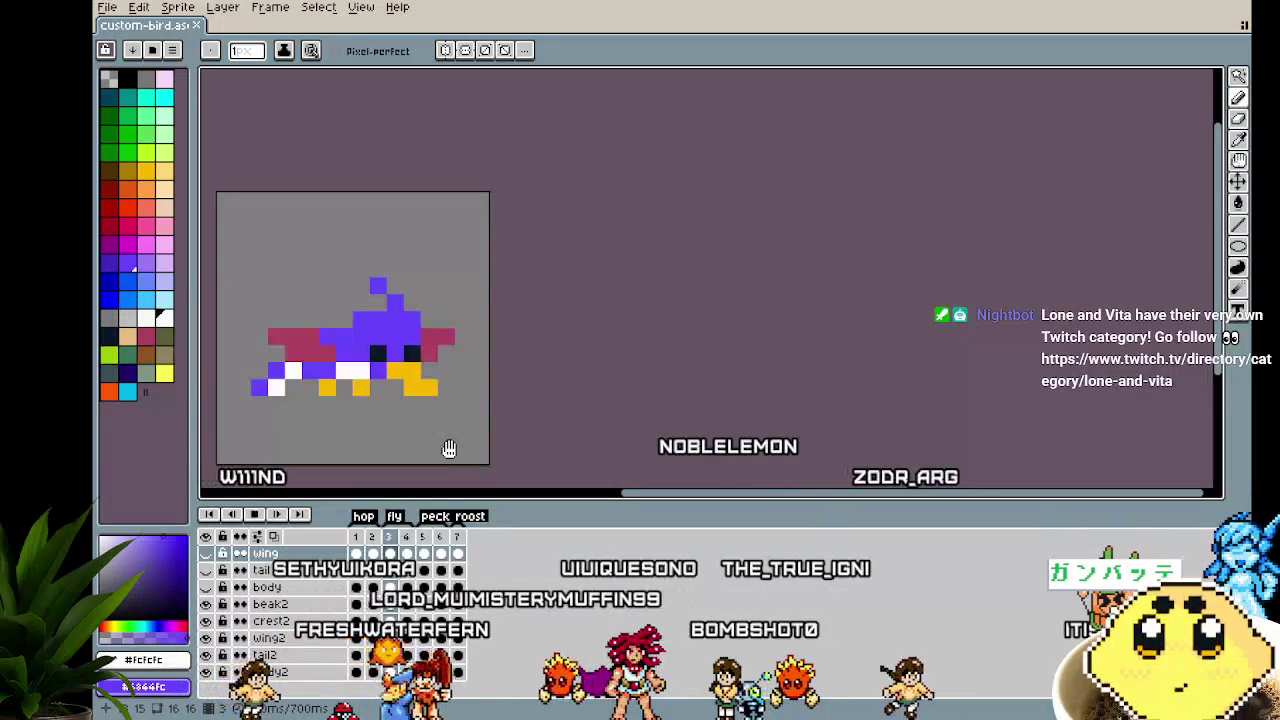
Zoom in and paint pink pixels extending the wing, undoing the stray pixel by the foot
{"action": "scroll", "coordinate": [240, 350], "scroll_direction": "up", "scroll_amount": 3}
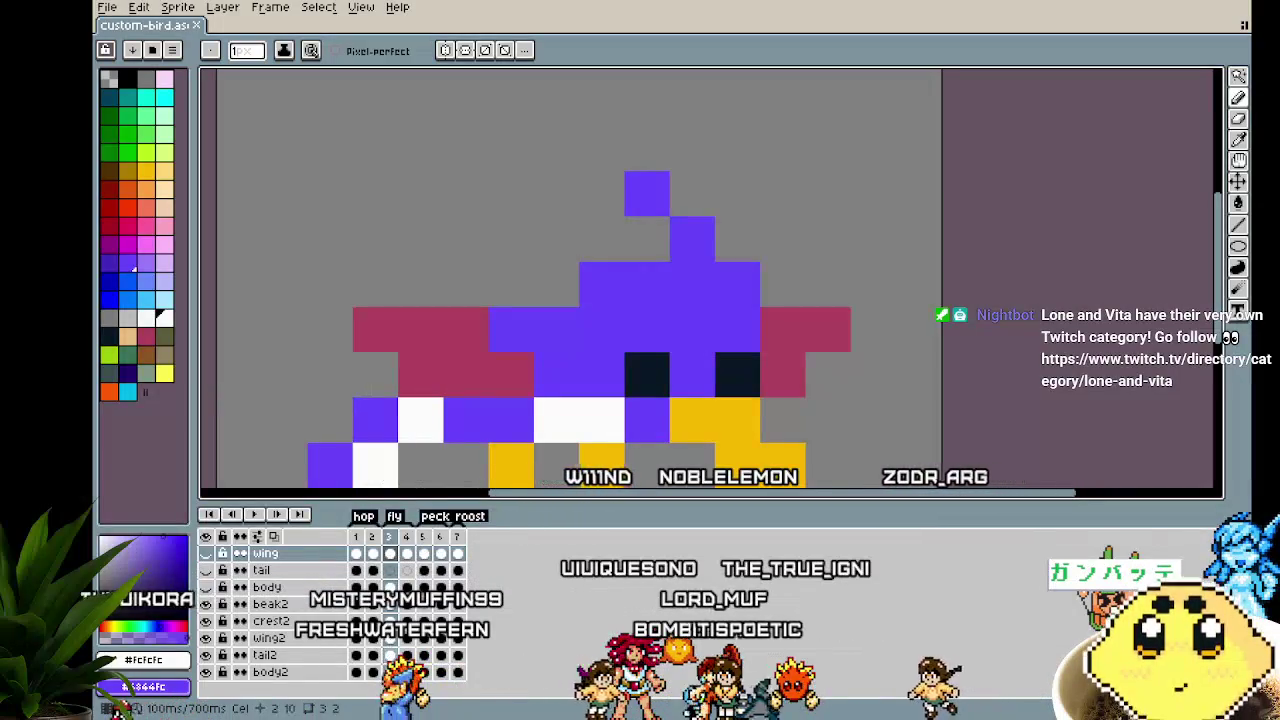
{"action": "left_click_drag", "start_coordinate": [435, 368], "coordinate": [377, 386]}
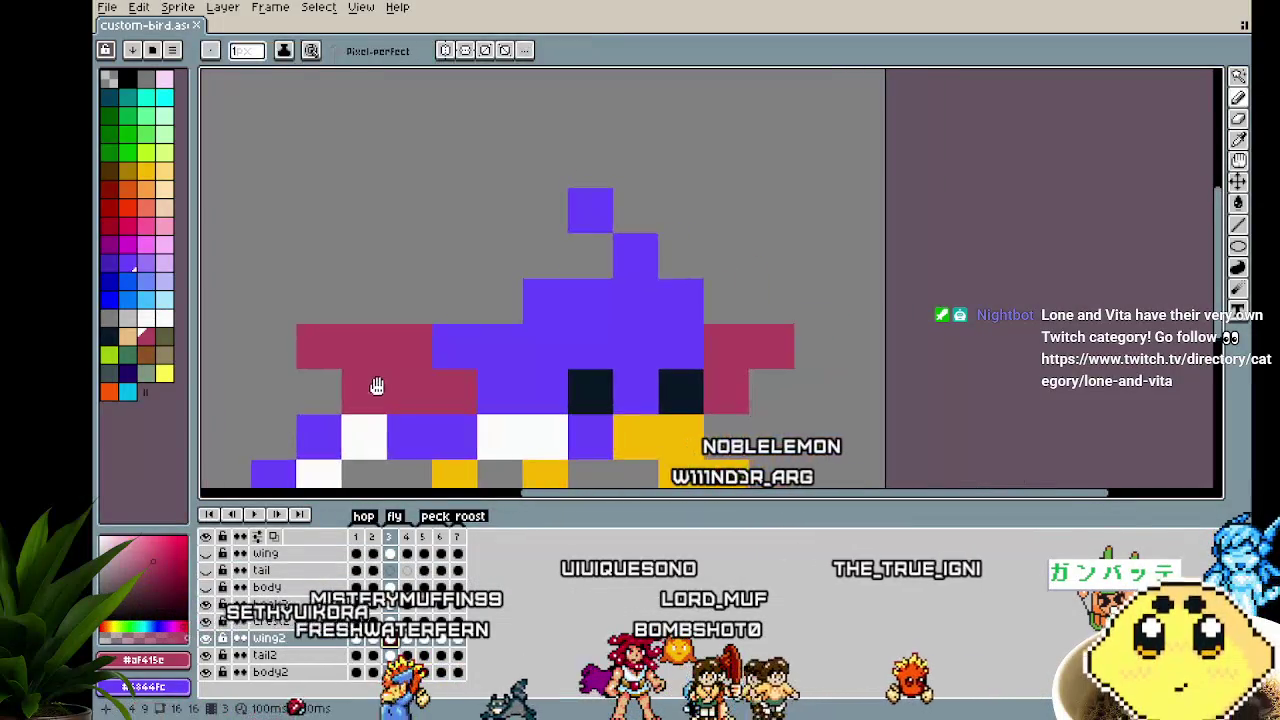
{"action": "left_click_drag", "start_coordinate": [449, 338], "coordinate": [491, 391]}
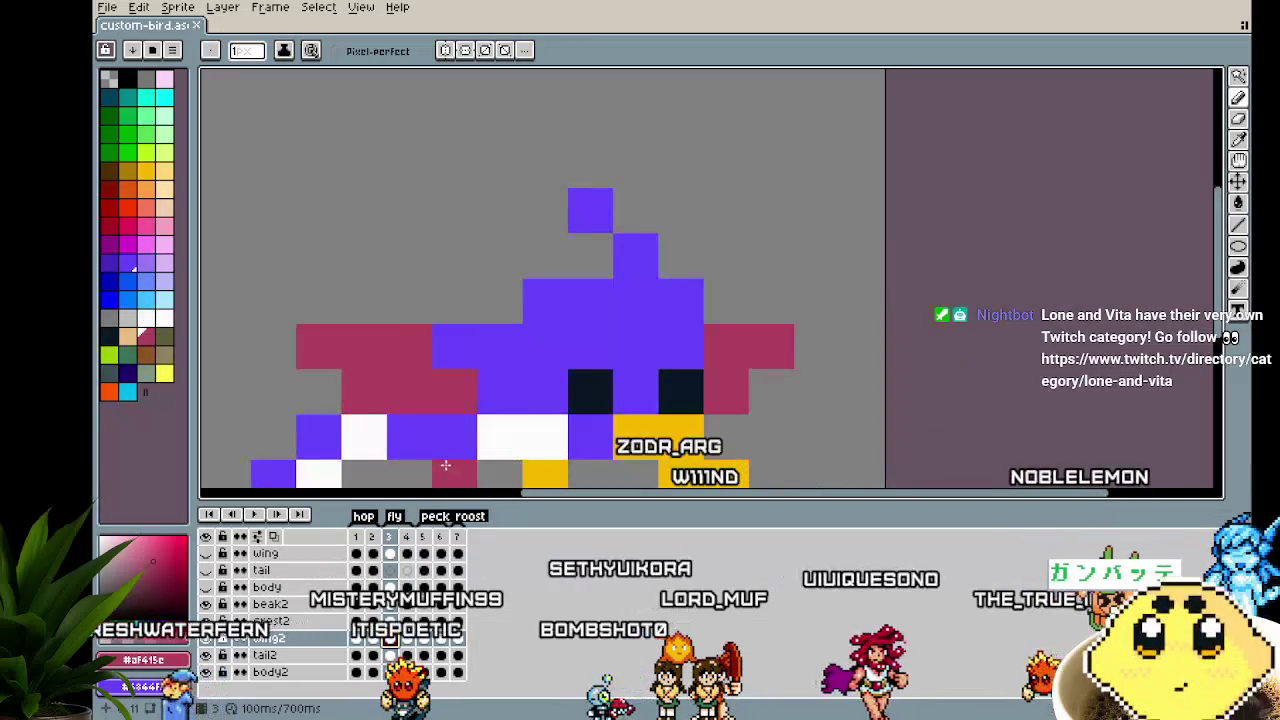
{"action": "left_click_drag", "start_coordinate": [443, 466], "coordinate": [411, 408]}
{"action": "left_click", "coordinate": [378, 427]}
{"action": "scroll", "coordinate": [359, 471], "scroll_direction": "down", "scroll_amount": 1}
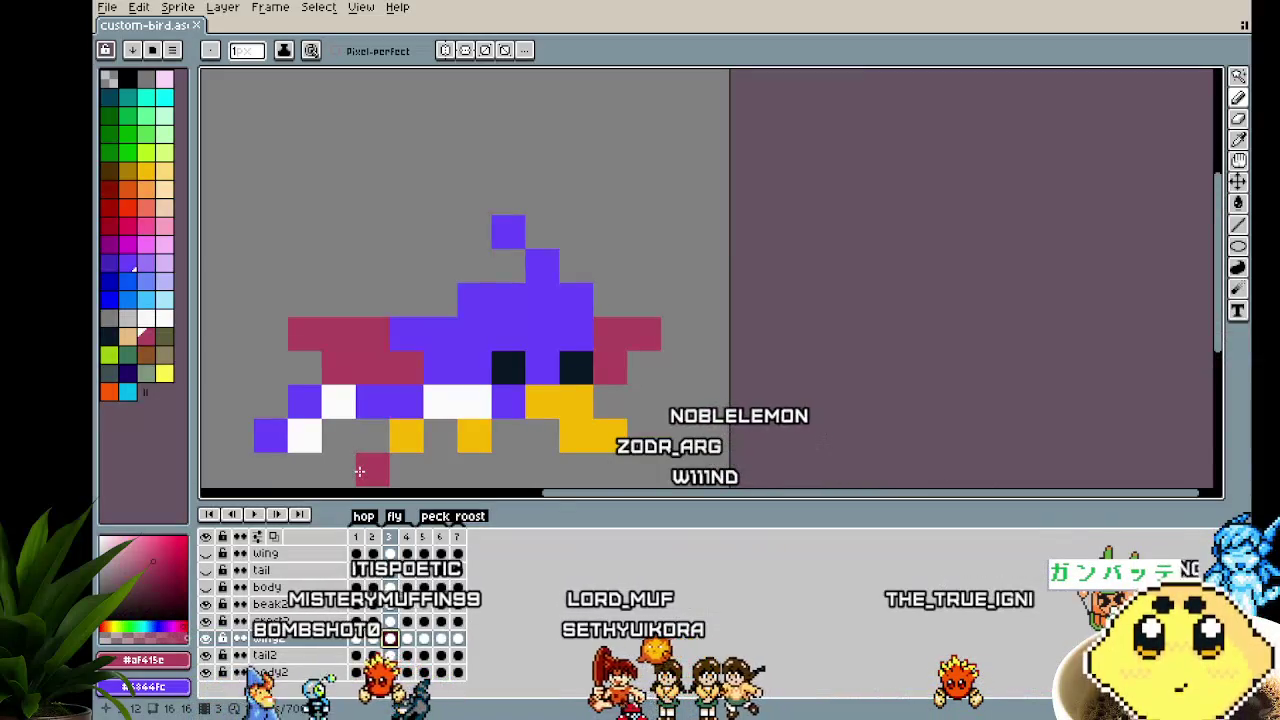
{"action": "key", "text": "ctrl+z"}
Zoom out, play the animation and recentre the sprite
{"action": "key", "text": "minus"}
{"action": "key", "text": "Return"}
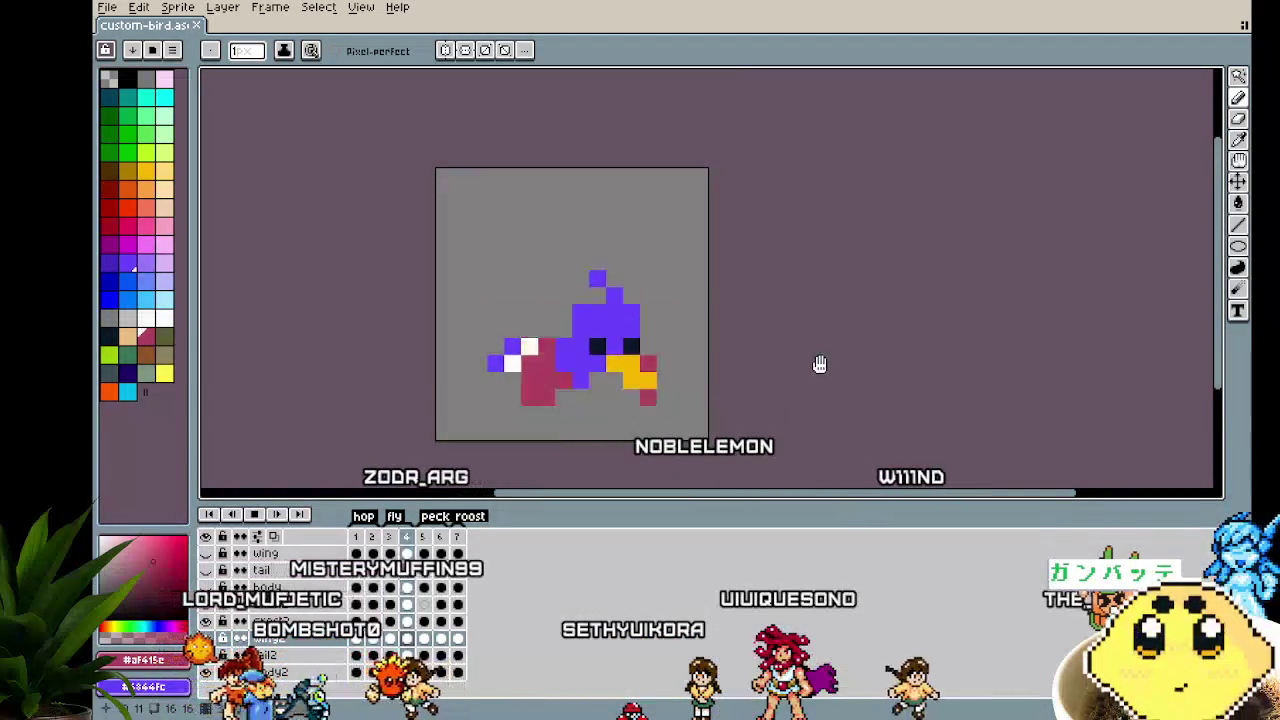
{"action": "left_click_drag", "start_coordinate": [819, 364], "coordinate": [666, 408]}
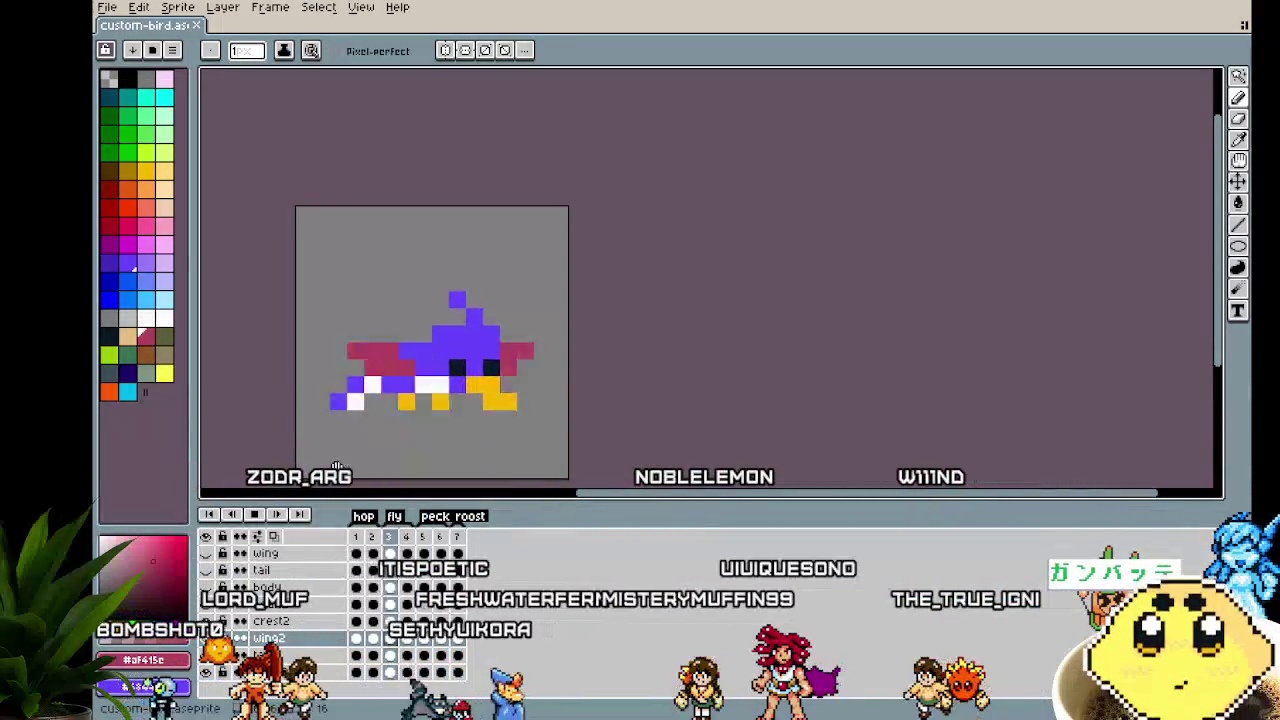
{"action": "left_click_drag", "start_coordinate": [306, 414], "coordinate": [588, 370]}
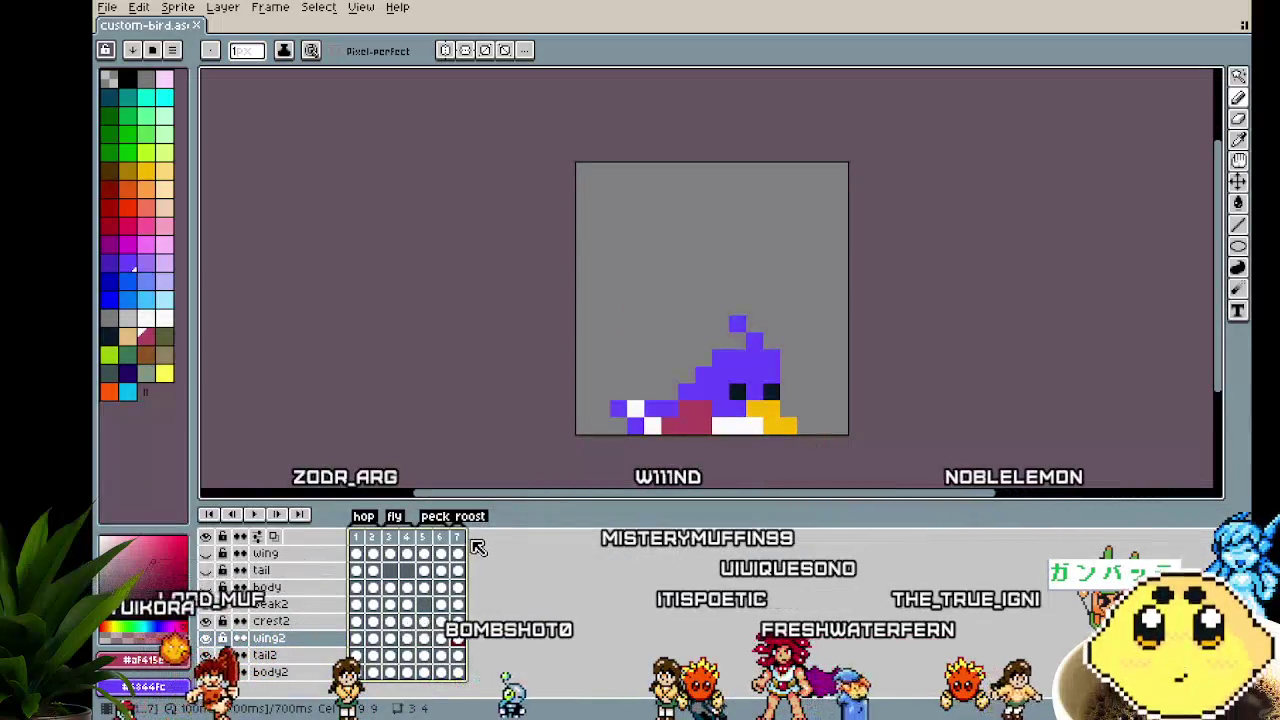
{"action": "key", "text": "p"}
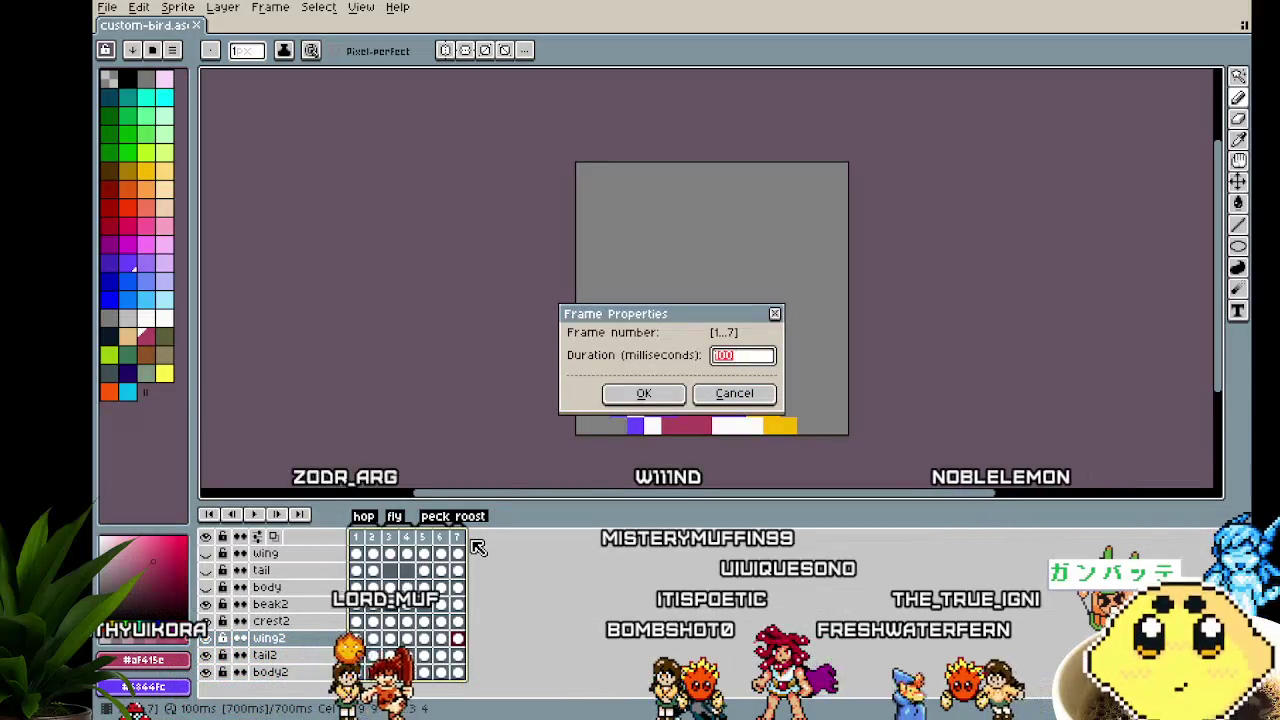
{"action": "key", "text": "Return"}
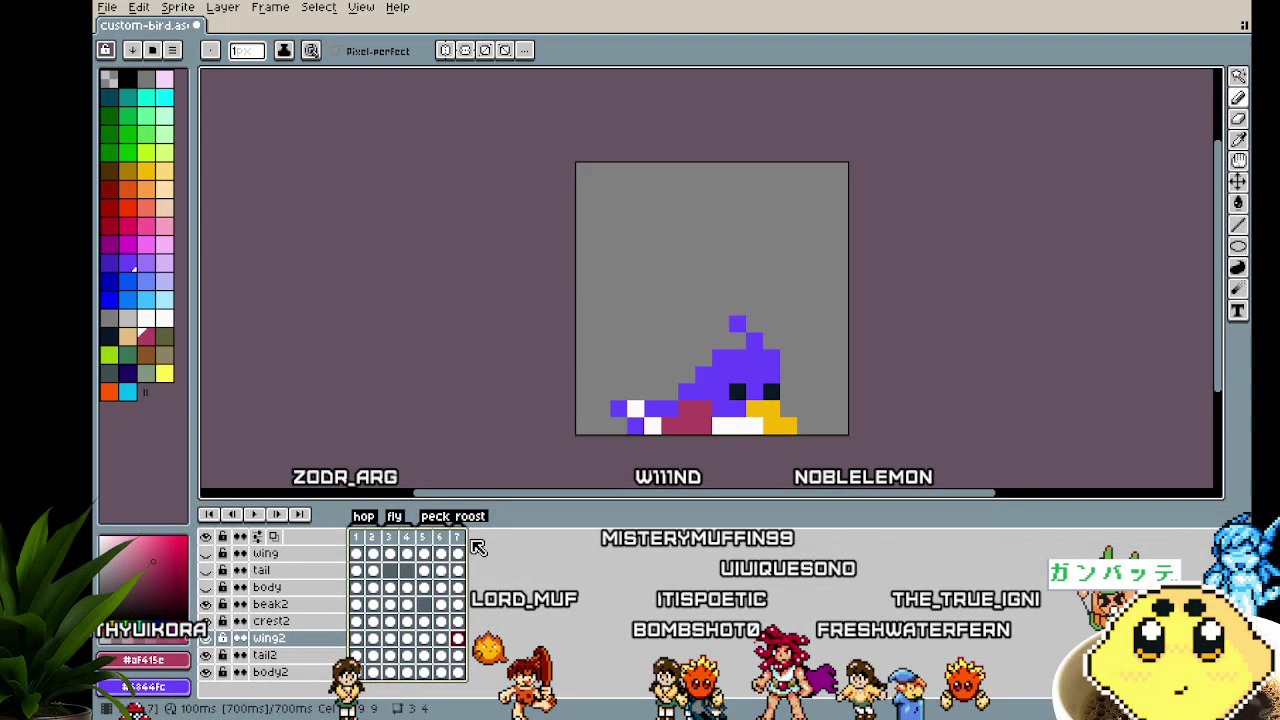
{"action": "mouse_move", "coordinate": [429, 357]}
{"action": "left_mouse_down"}
{"action": "mouse_move", "coordinate": [228, 360]}
{"action": "mouse_move", "coordinate": [363, 314]}
{"action": "mouse_move", "coordinate": [317, 286]}
{"action": "mouse_move", "coordinate": [274, 339]}
{"action": "left_mouse_up"}
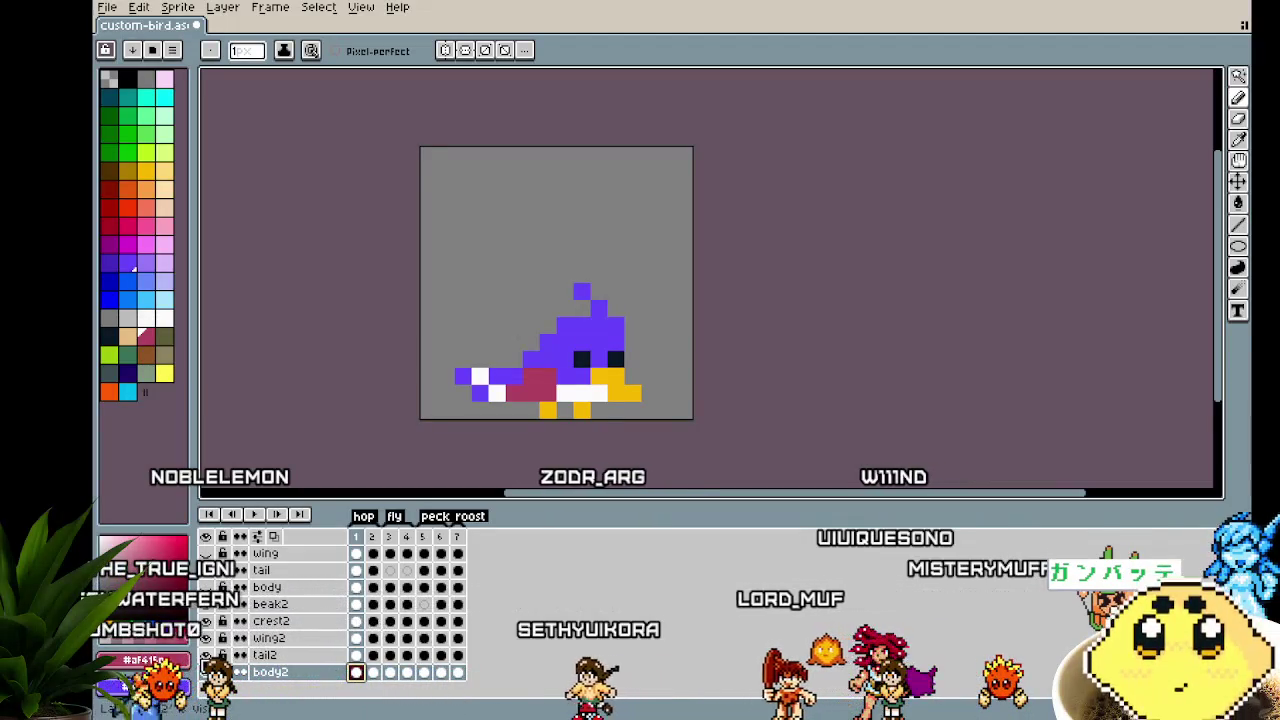
Hide the tail2 and crest2 layers and duplicate the body2 layer
{"action": "left_click", "coordinate": [210, 650]}
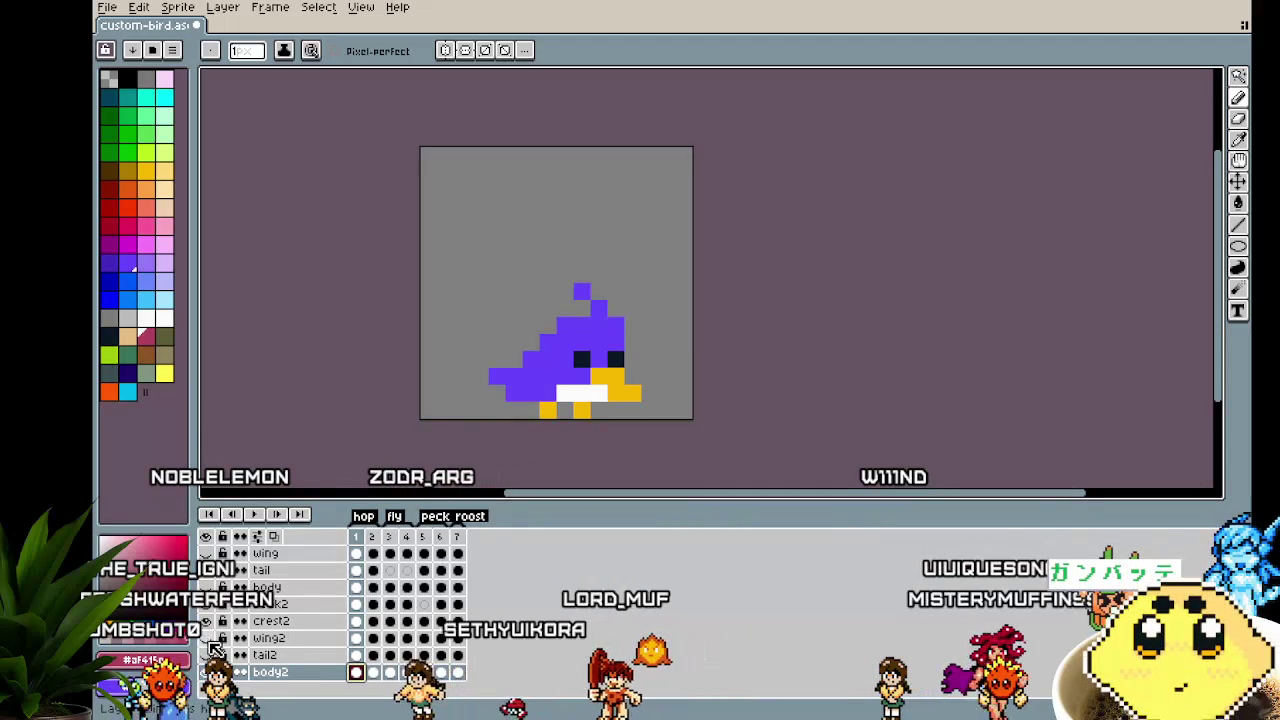
{"action": "left_click", "coordinate": [206, 621]}
{"action": "right_click", "coordinate": [299, 675]}
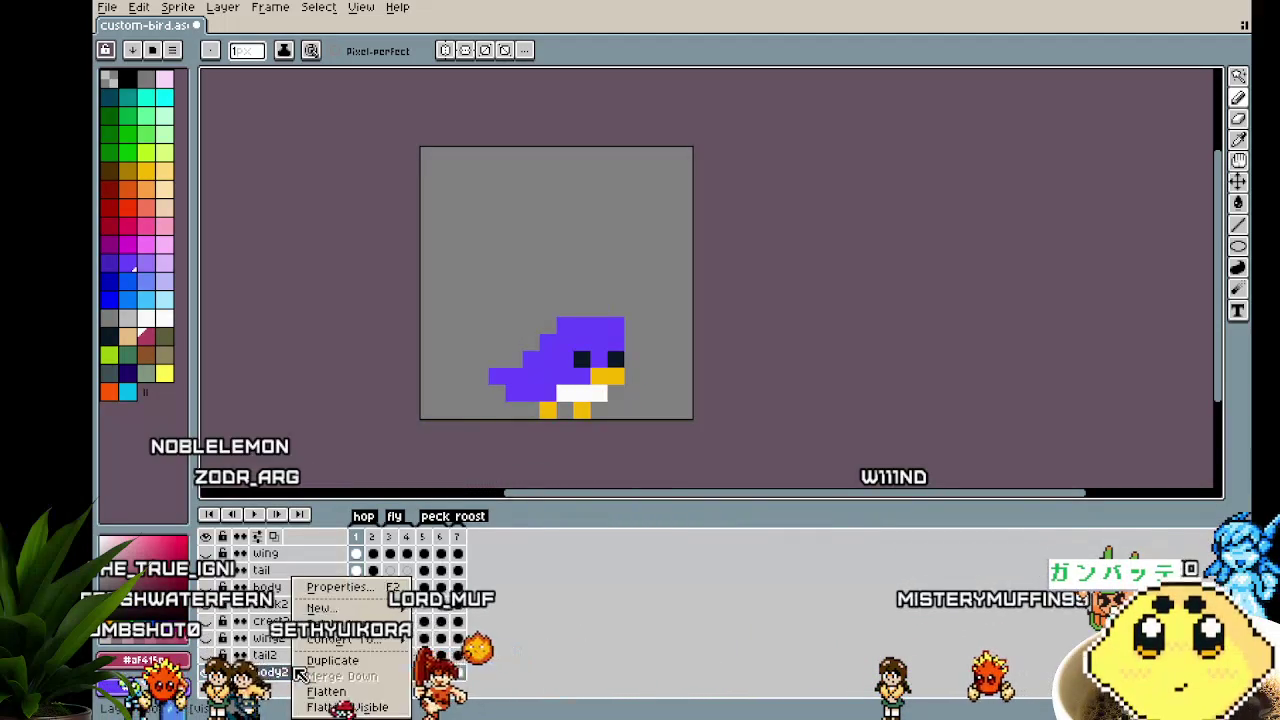
{"action": "mouse_move", "coordinate": [320, 608]}
{"action": "left_click", "coordinate": [440, 610]}
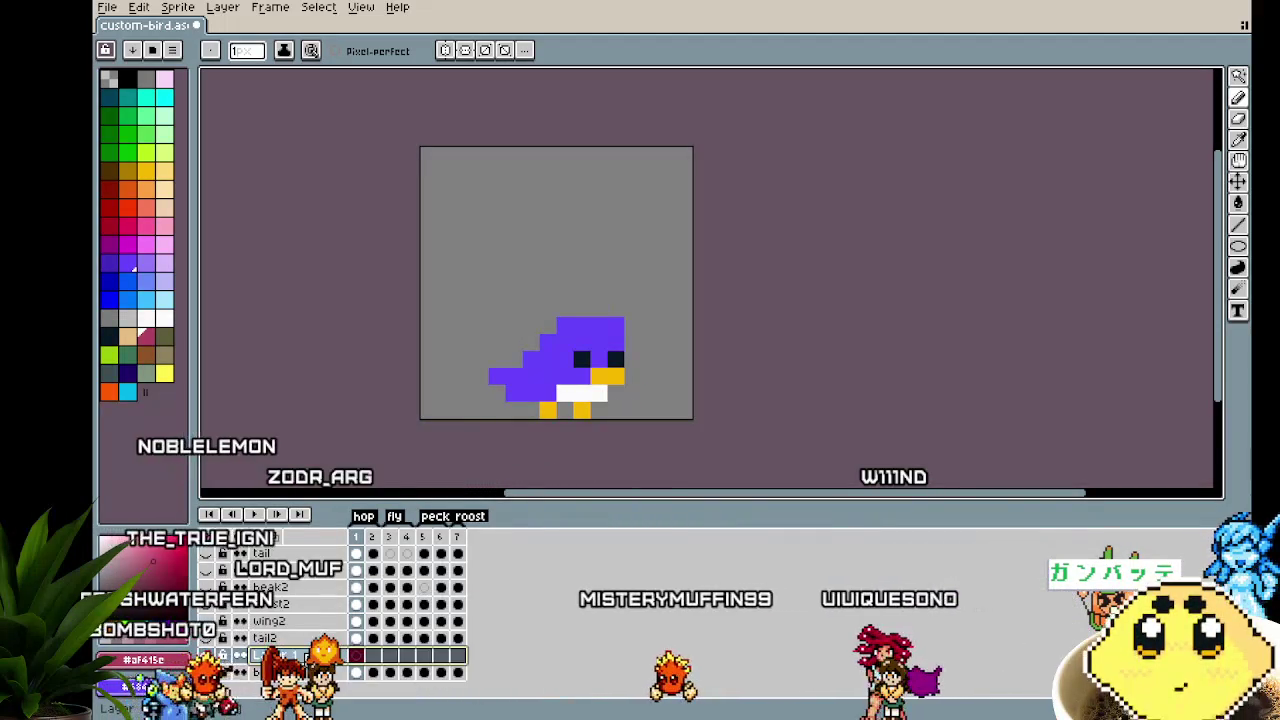
{"action": "right_click", "coordinate": [276, 580]}
{"action": "key", "text": "Escape"}
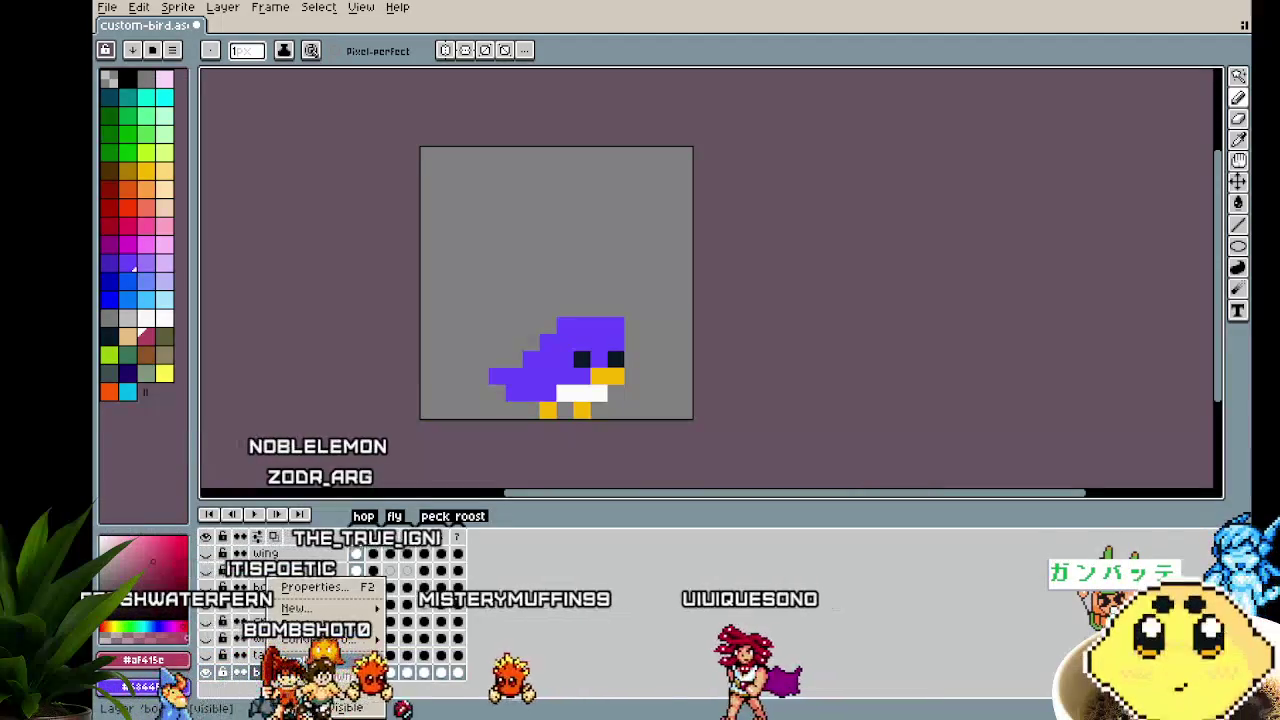
Rename the copy body3 and move it to the bottom of the layer stack
{"action": "double_click", "coordinate": [270, 655]}
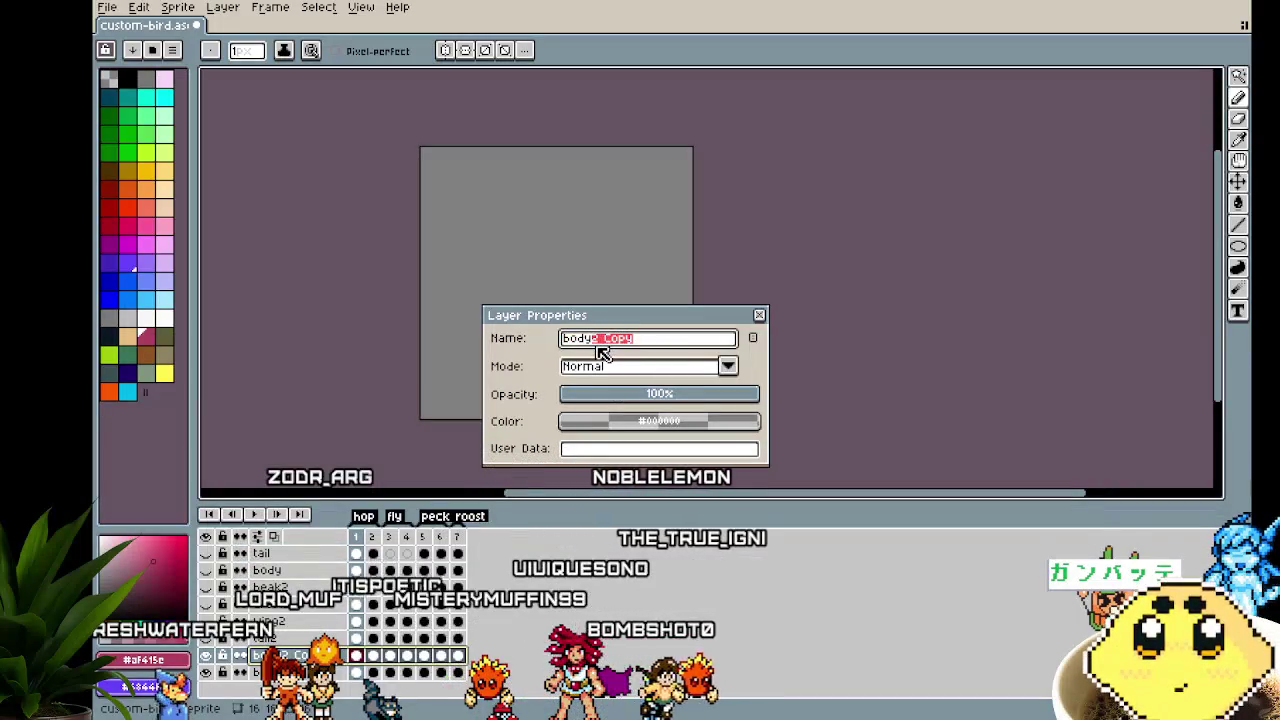
{"action": "key", "text": "Return"}
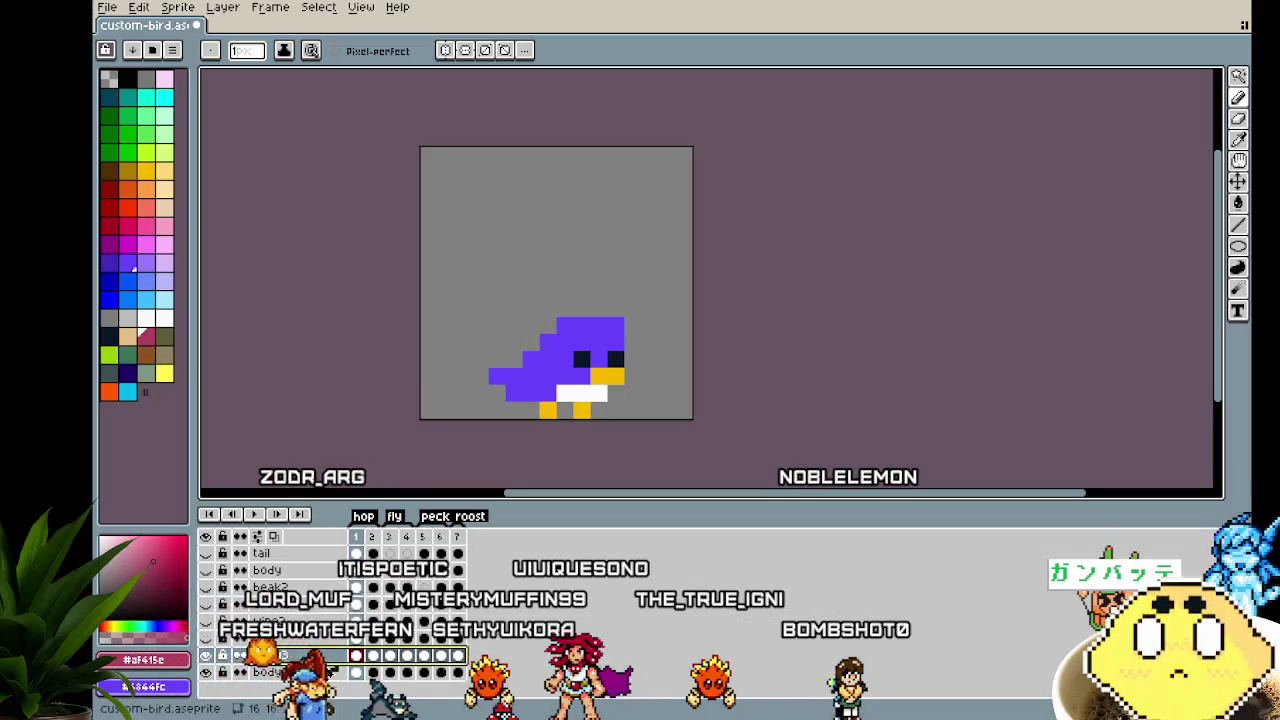
{"action": "left_click_drag", "start_coordinate": [270, 655], "coordinate": [325, 690]}
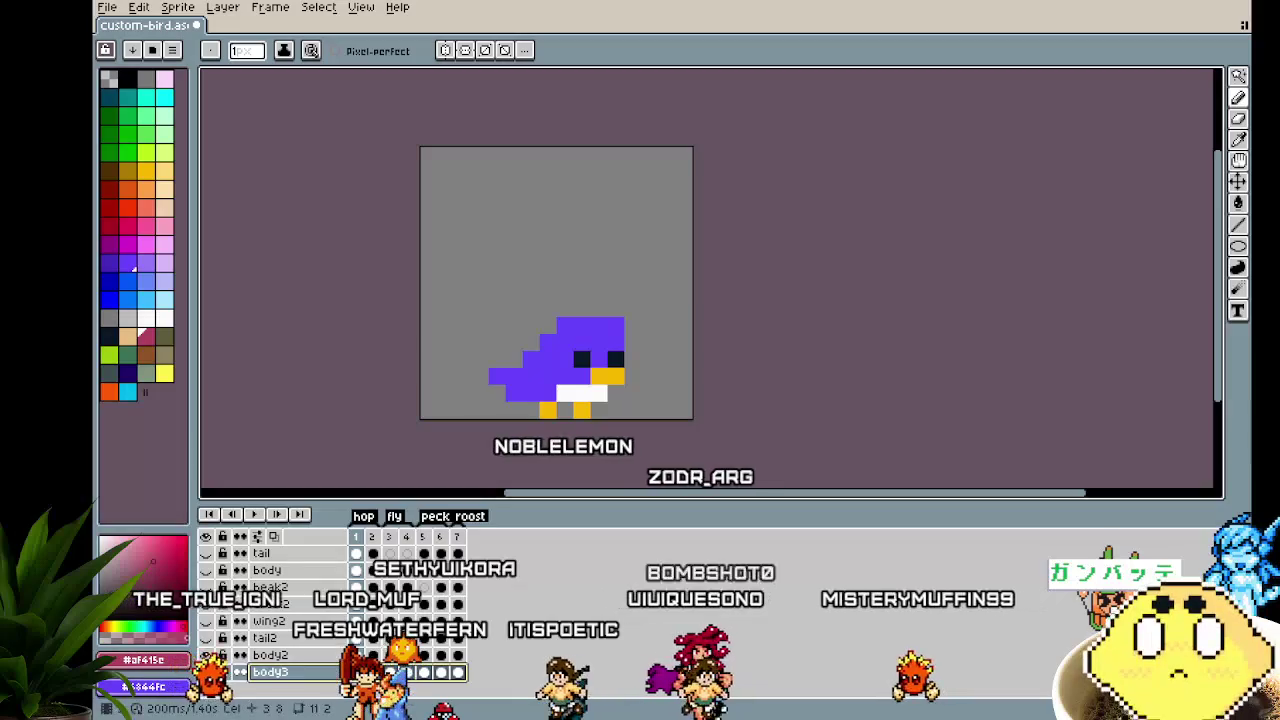
{"action": "key", "text": "Return"}
Zoom in on the bird and compare its poses in frames 1 and 2
{"action": "left_click_drag", "start_coordinate": [526, 432], "coordinate": [465, 440]}
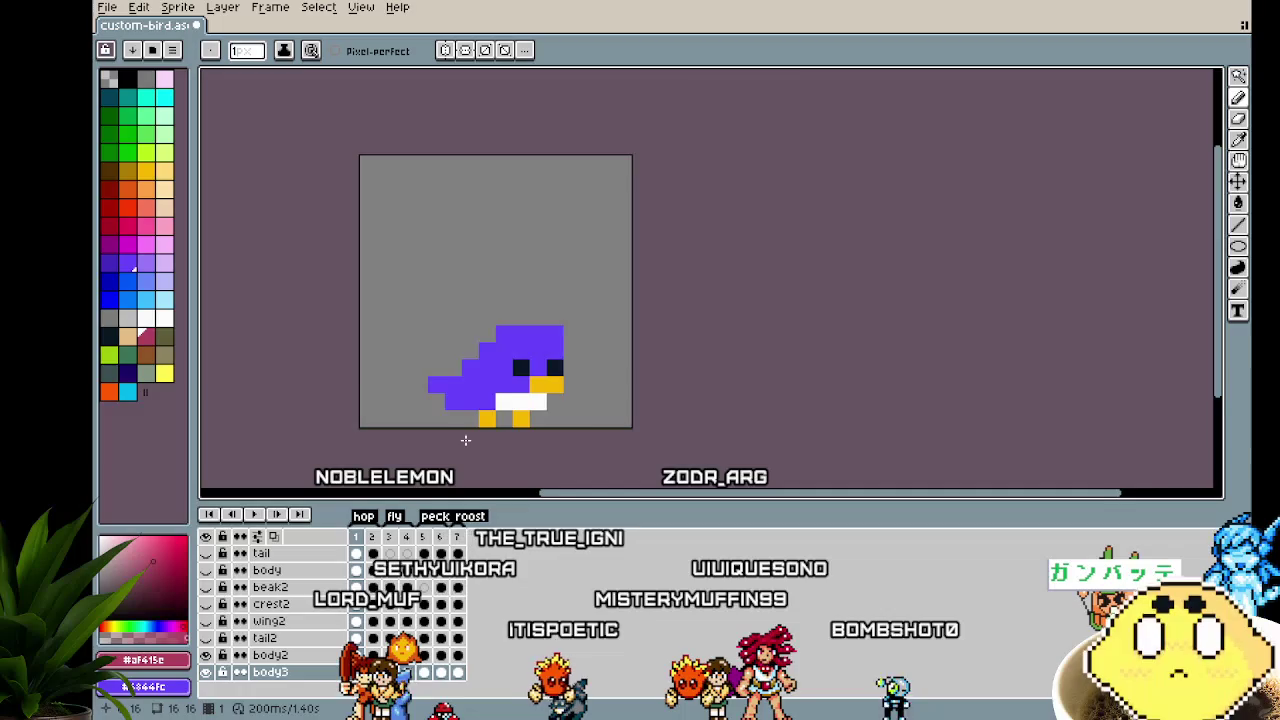
{"action": "scroll", "coordinate": [465, 440], "scroll_direction": "up", "scroll_amount": 1}
{"action": "left_click_drag", "start_coordinate": [465, 440], "coordinate": [425, 468]}
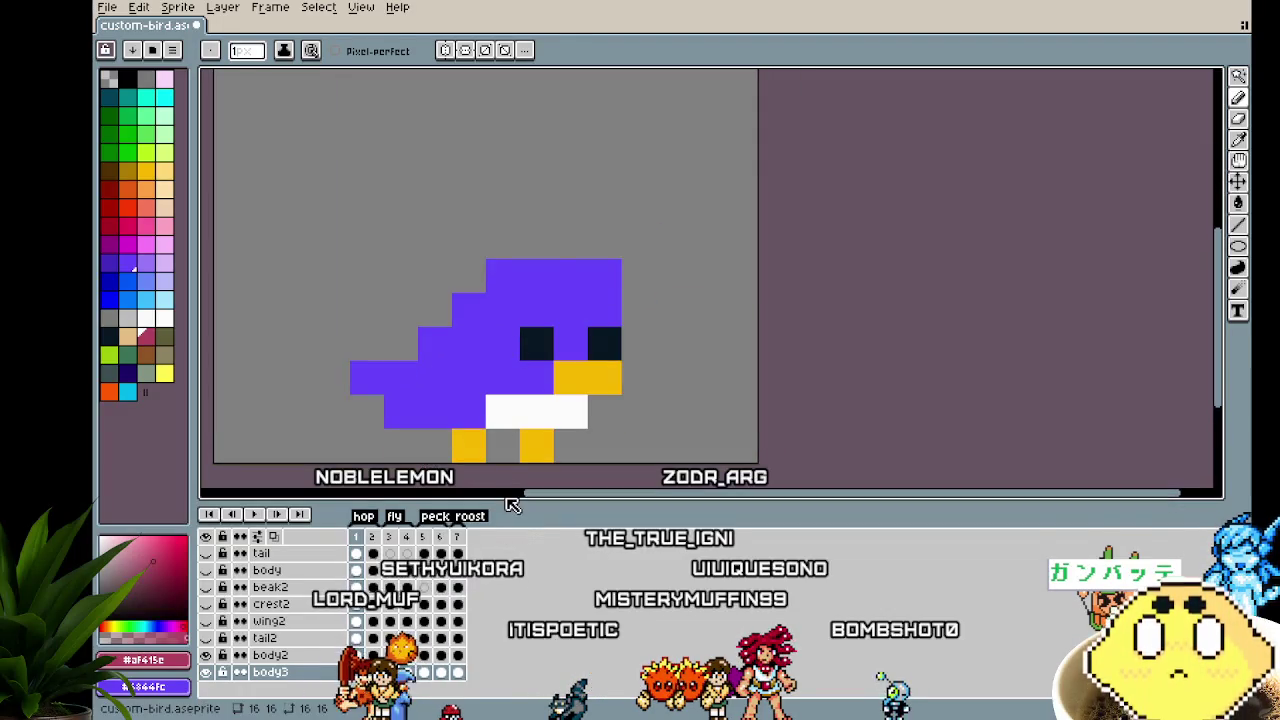
{"action": "left_click_drag", "start_coordinate": [468, 419], "coordinate": [474, 422]}
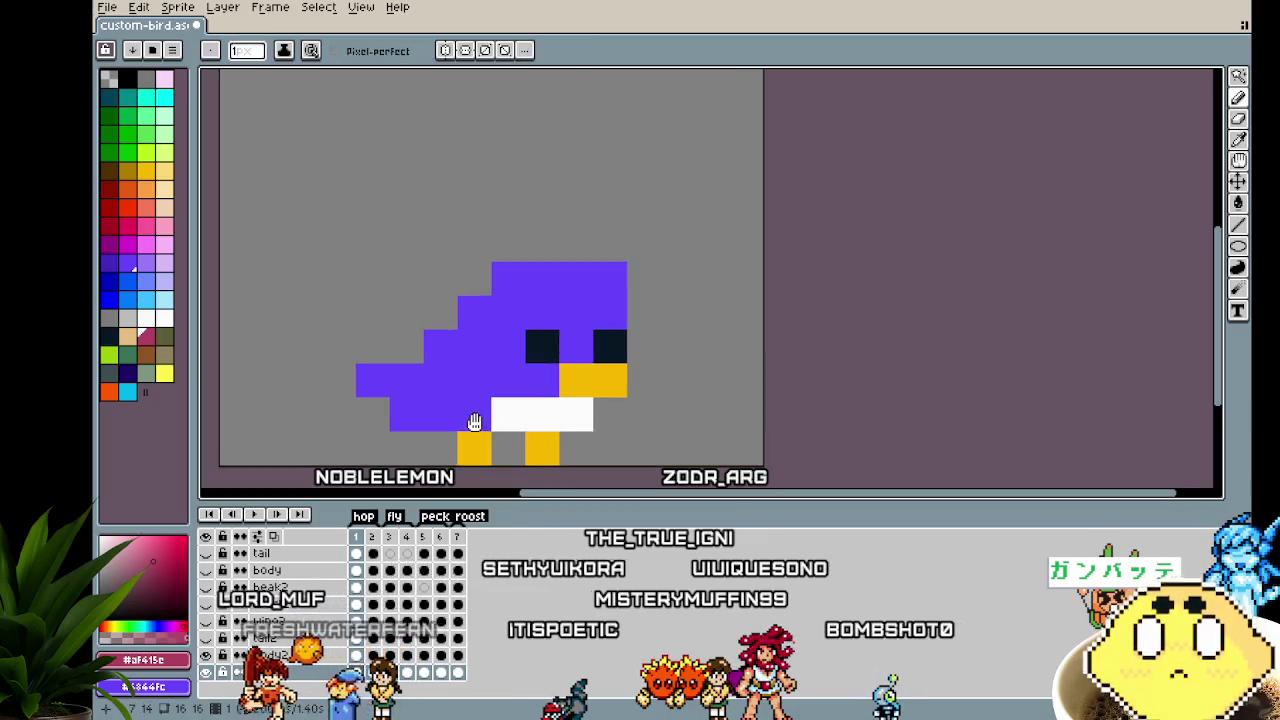
{"action": "left_click", "coordinate": [372, 672]}
{"action": "left_click", "coordinate": [357, 672]}
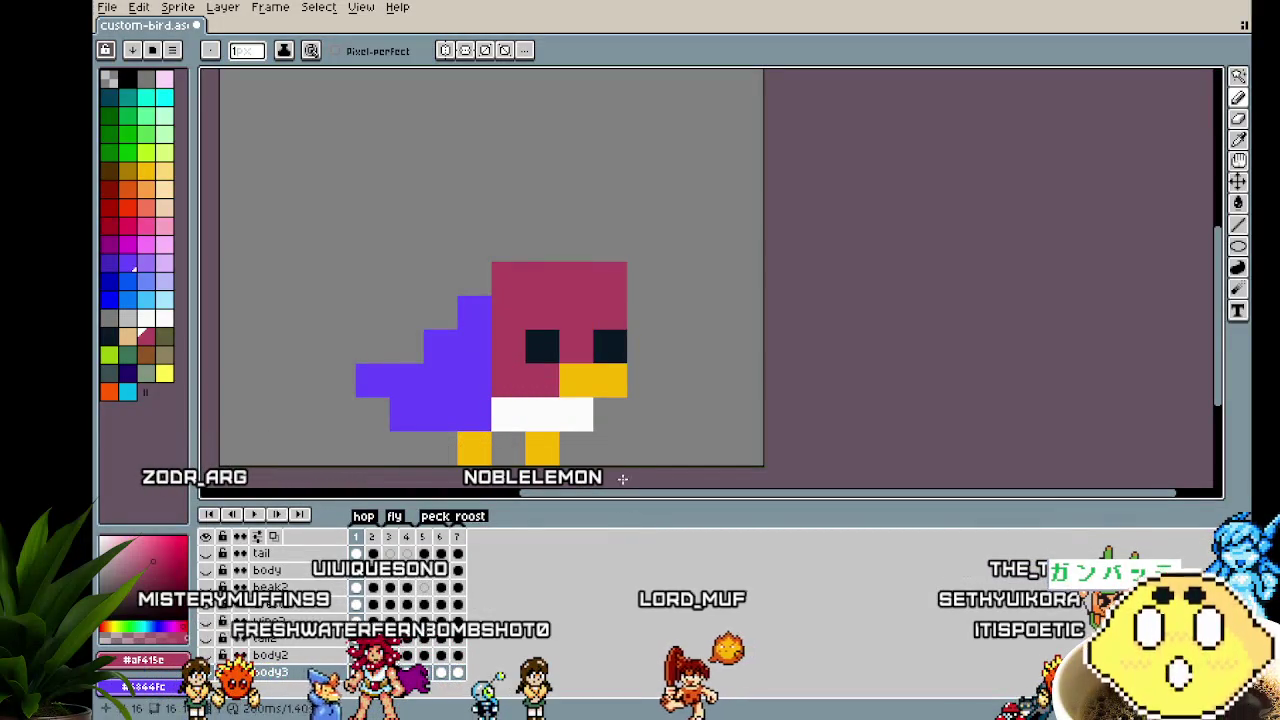
{"action": "scroll", "coordinate": [622, 480], "scroll_direction": "down", "scroll_amount": 4}
{"action": "scroll", "coordinate": [624, 477], "scroll_direction": "up", "scroll_amount": 5}
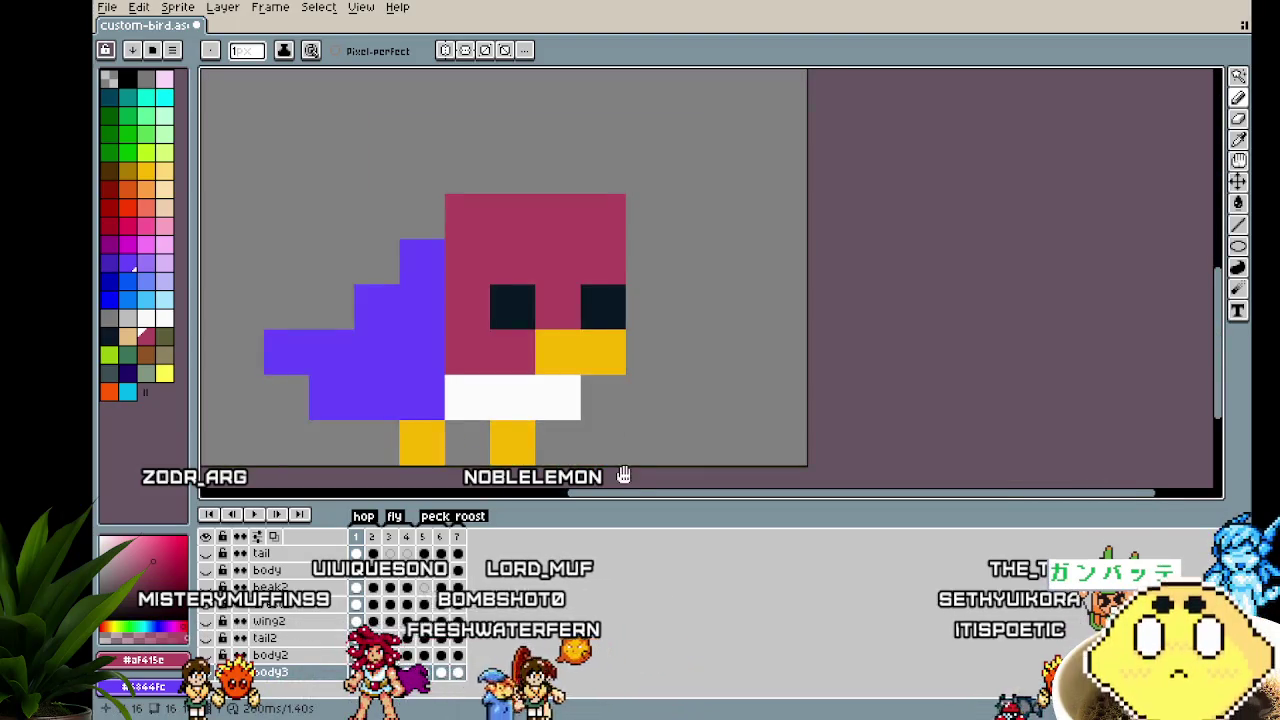
{"action": "left_click_drag", "start_coordinate": [623, 476], "coordinate": [617, 472]}
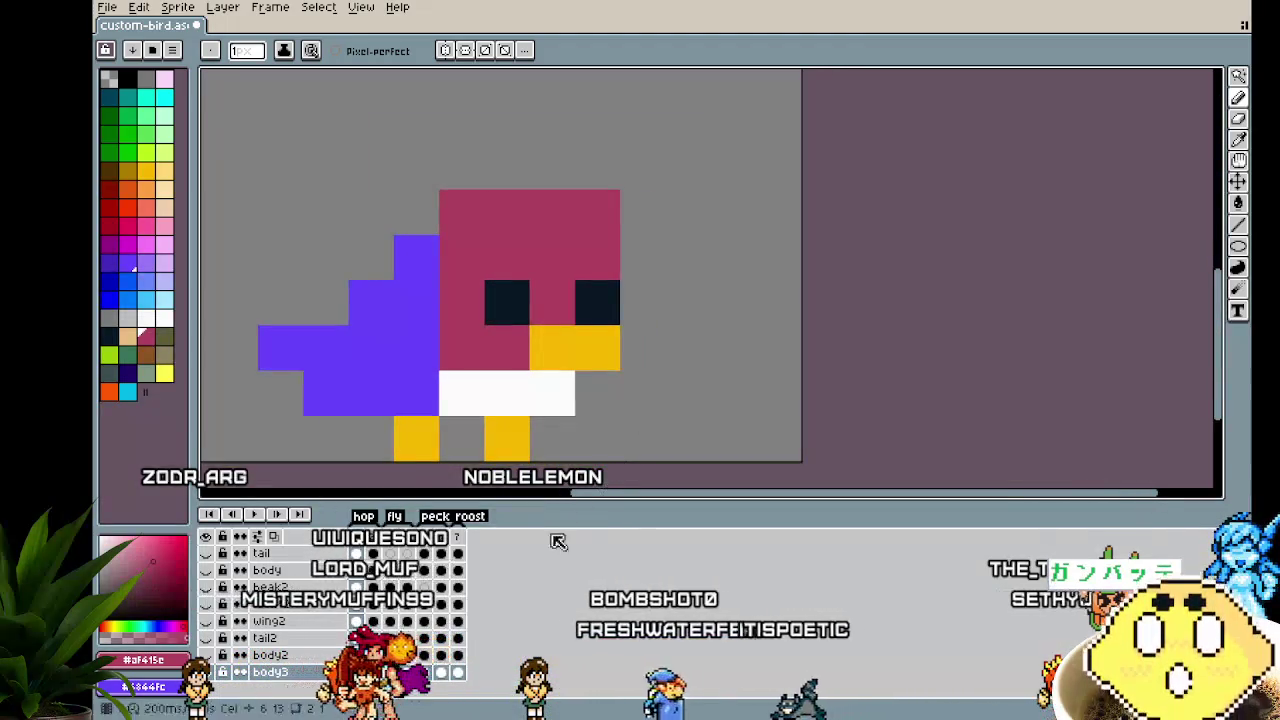
Paint the purple head pixels pink in frames 2 and 3
{"action": "key", "text": "Right"}
{"action": "mouse_move", "coordinate": [505, 302]}
{"action": "left_mouse_down"}
{"action": "mouse_move", "coordinate": [510, 169]}
{"action": "mouse_move", "coordinate": [600, 215]}
{"action": "left_mouse_up"}
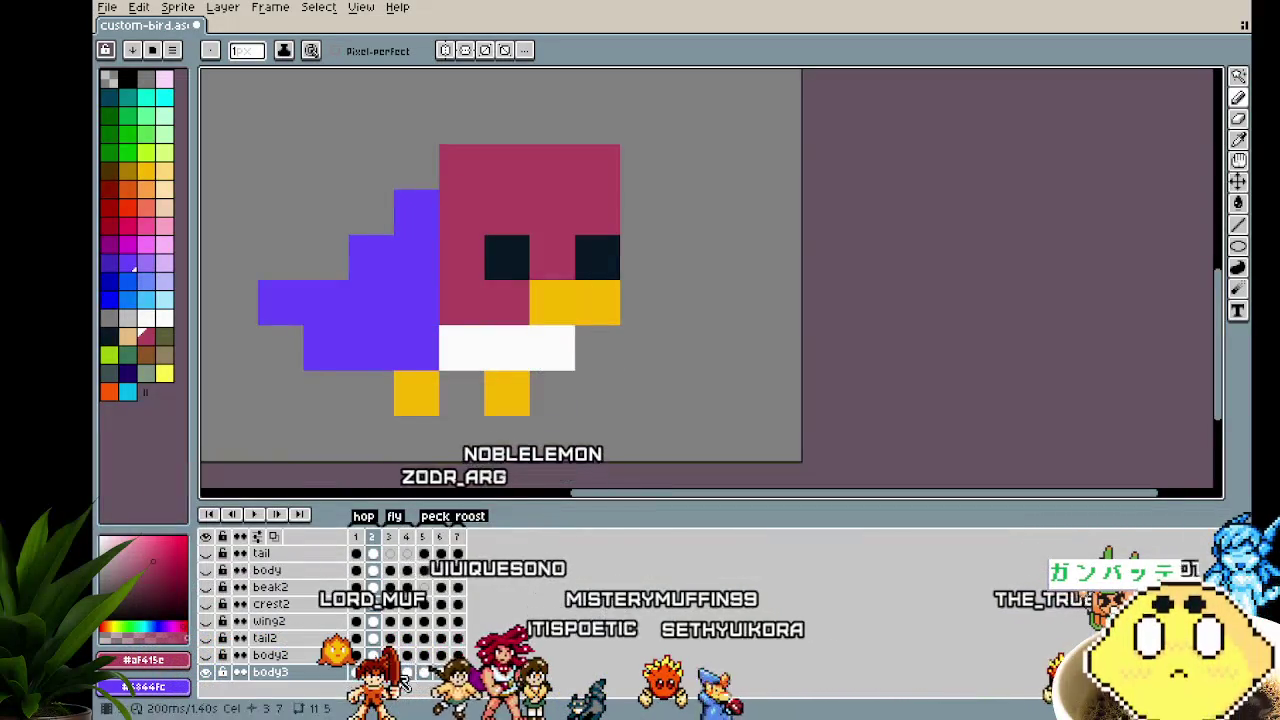
{"action": "key", "text": "Right"}
{"action": "left_click_drag", "start_coordinate": [529, 285], "coordinate": [503, 370]}
{"action": "left_click_drag", "start_coordinate": [482, 298], "coordinate": [441, 170]}
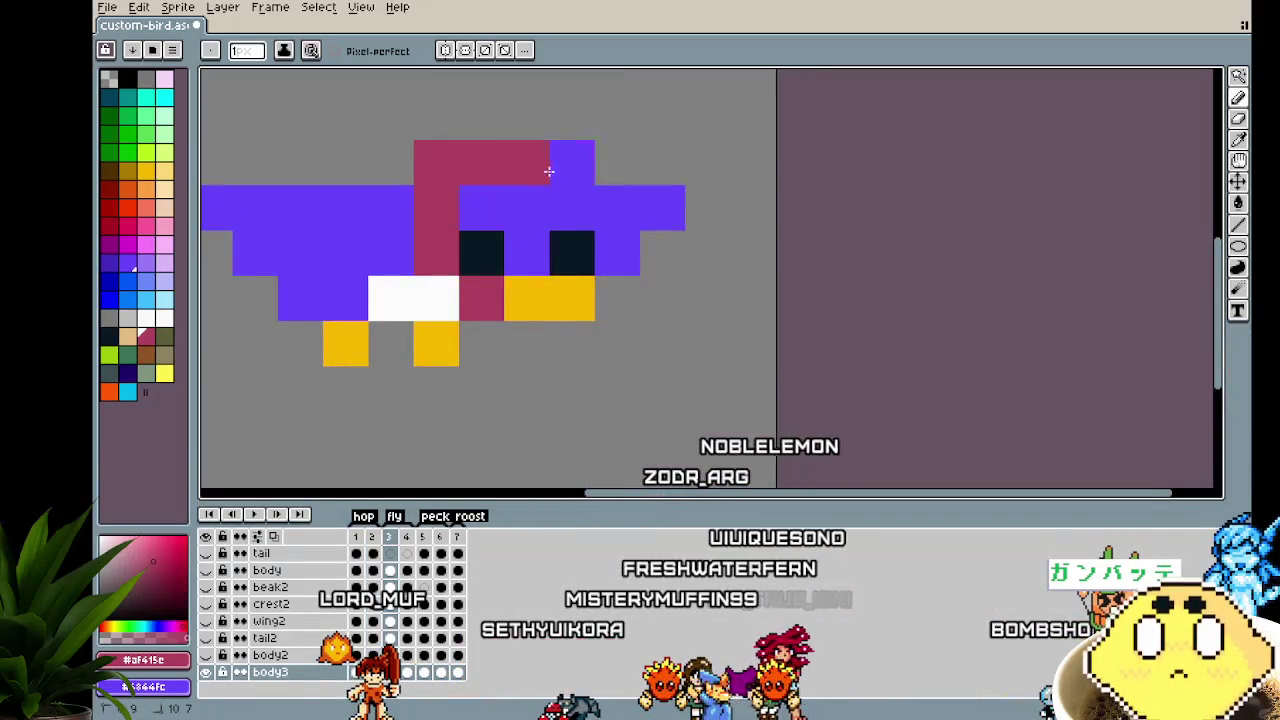
{"action": "left_click_drag", "start_coordinate": [541, 208], "coordinate": [529, 251]}
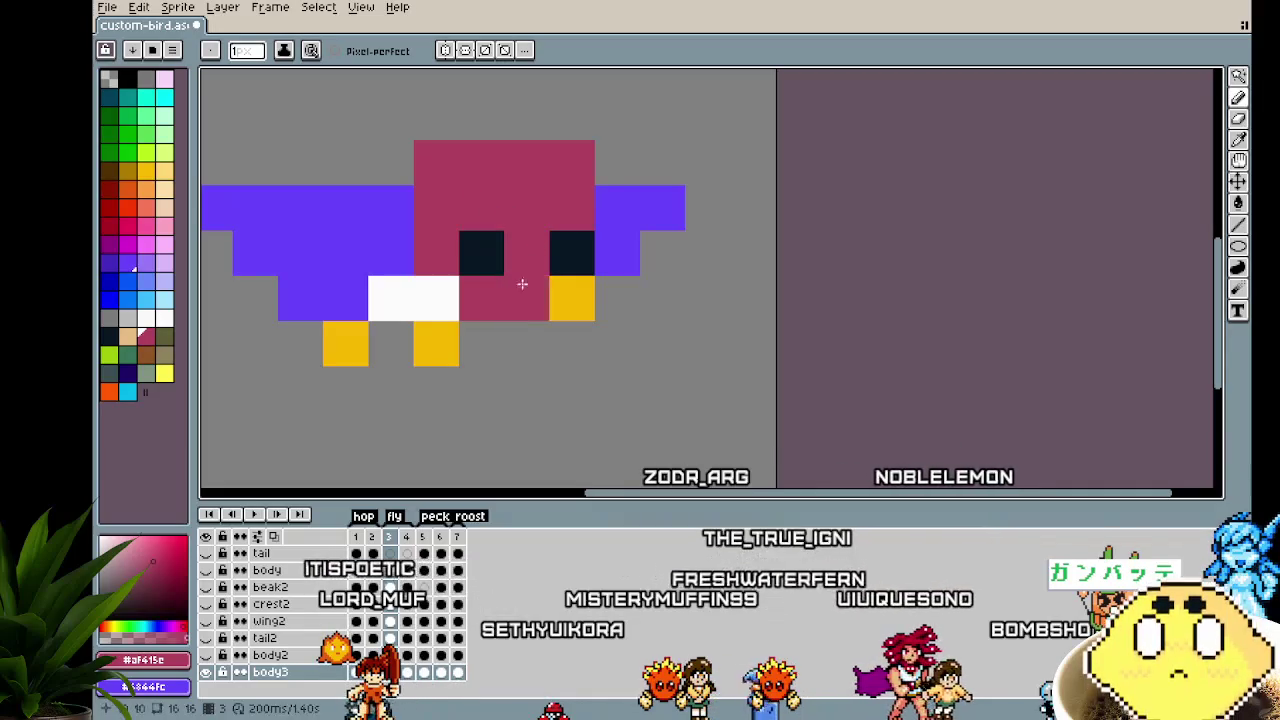
Recolour the head pink in frames 5 and 7, then play the animation
{"action": "left_click", "coordinate": [406, 672]}
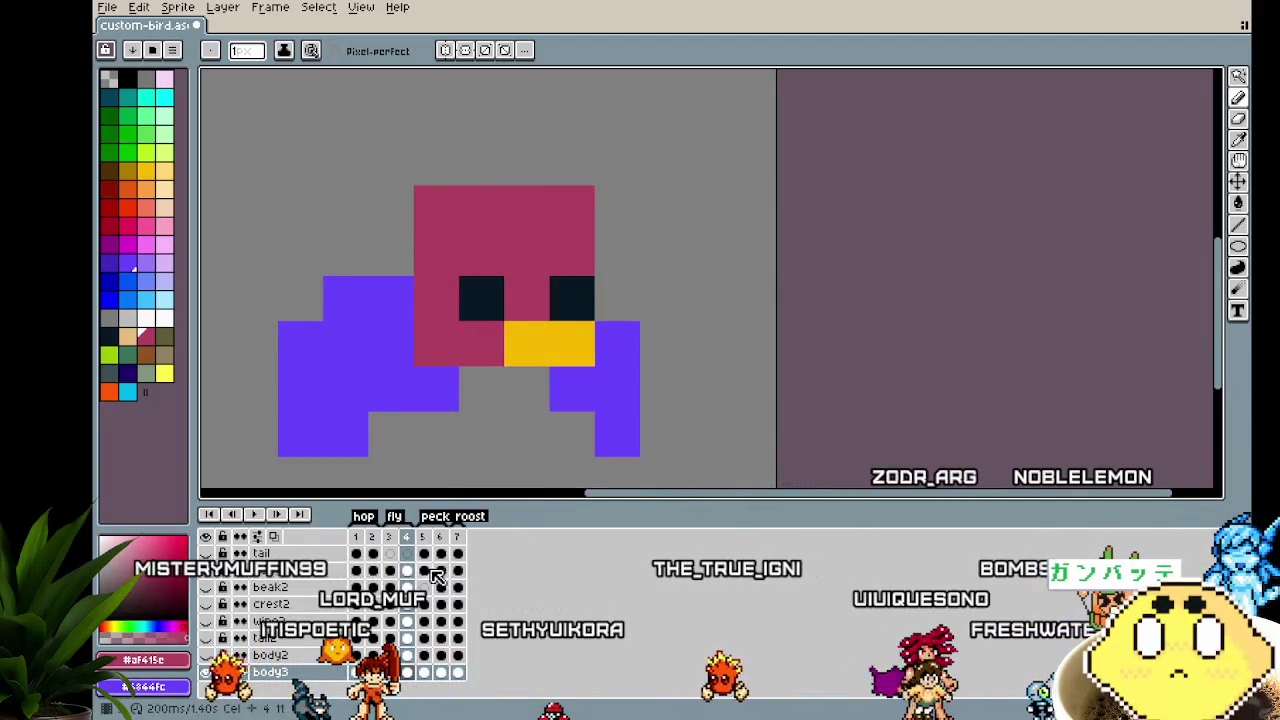
{"action": "key", "text": "period"}
{"action": "left_click_drag", "start_coordinate": [502, 393], "coordinate": [458, 240]}
{"action": "mouse_move", "coordinate": [485, 372]}
{"action": "left_mouse_down"}
{"action": "mouse_move", "coordinate": [453, 362]}
{"action": "mouse_move", "coordinate": [557, 242]}
{"action": "left_mouse_up"}
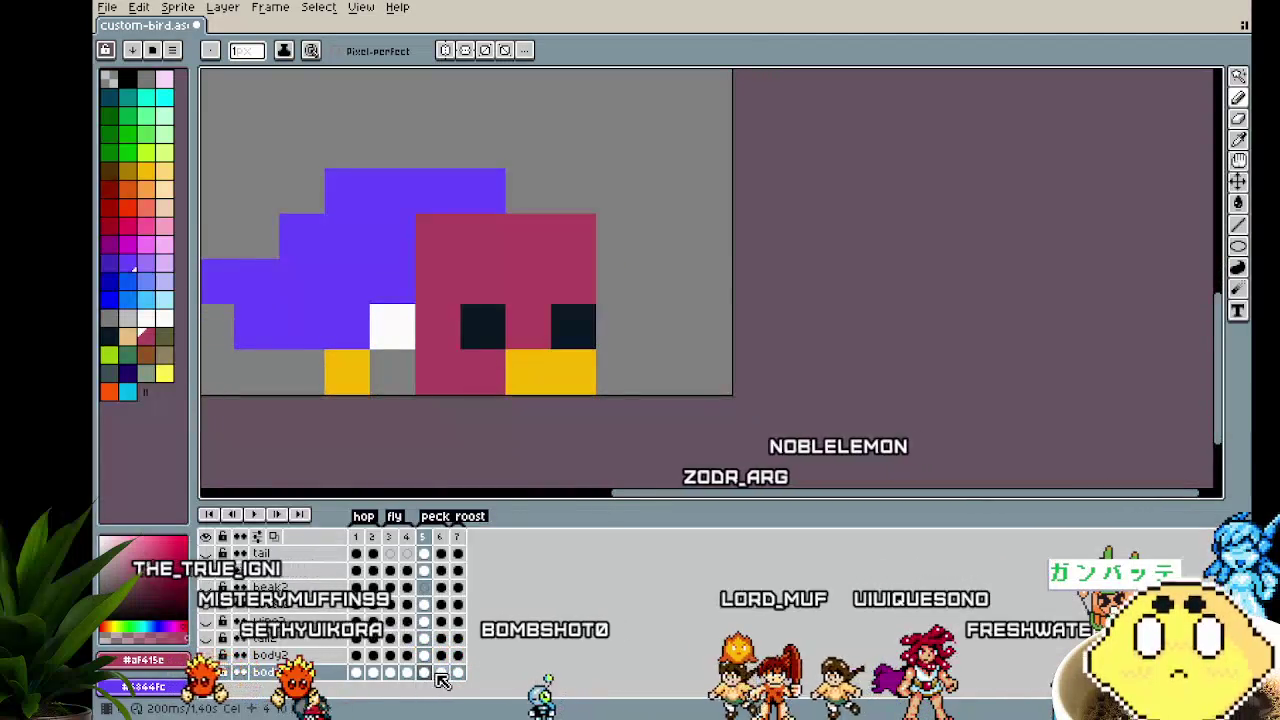
{"action": "key", "text": "period"}
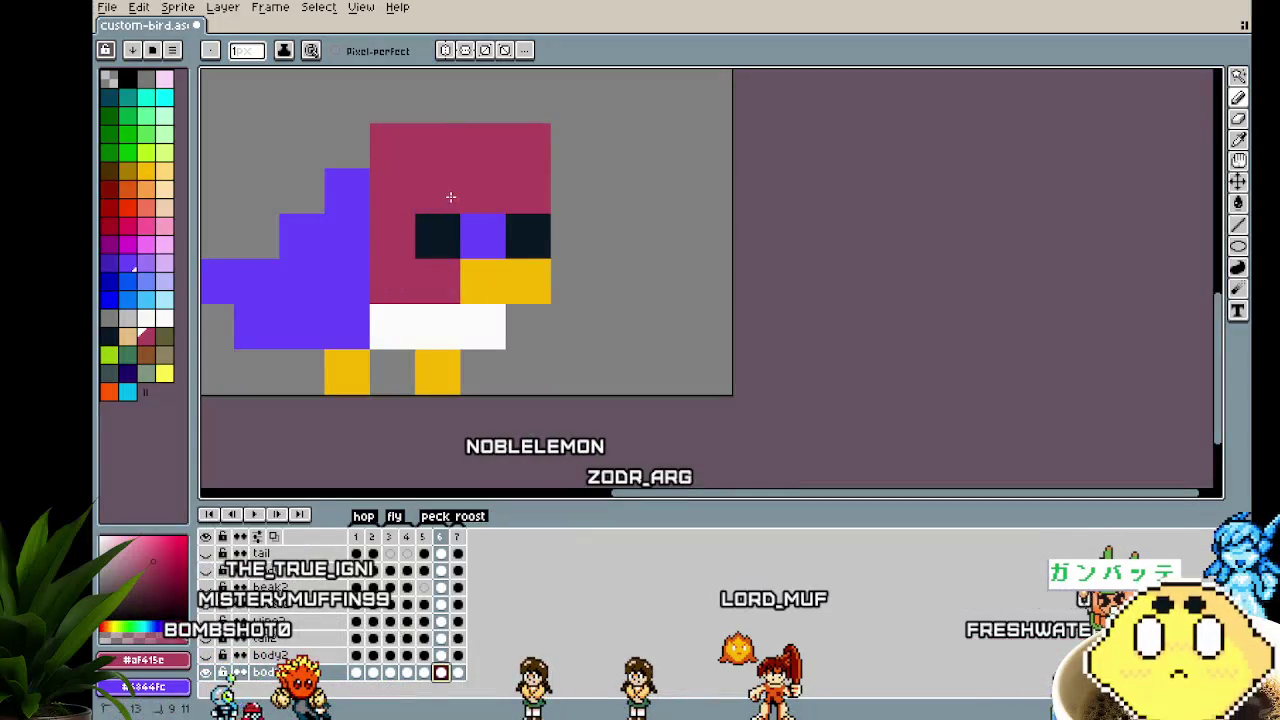
{"action": "left_click", "coordinate": [459, 672]}
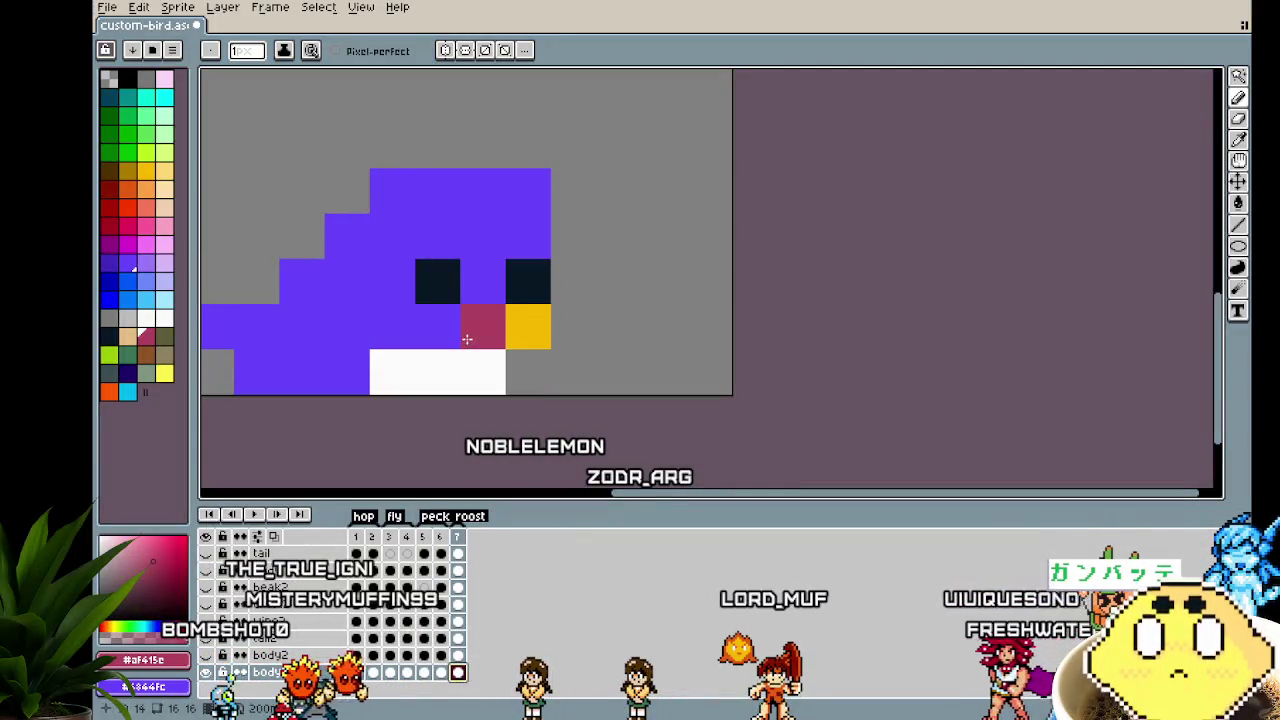
{"action": "mouse_move", "coordinate": [530, 195]}
{"action": "left_mouse_down"}
{"action": "mouse_move", "coordinate": [457, 228]}
{"action": "mouse_move", "coordinate": [491, 267]}
{"action": "left_mouse_up"}
{"action": "scroll", "coordinate": [465, 403], "scroll_direction": "down", "scroll_amount": 1}
{"action": "left_click_drag", "start_coordinate": [631, 414], "coordinate": [647, 417]}
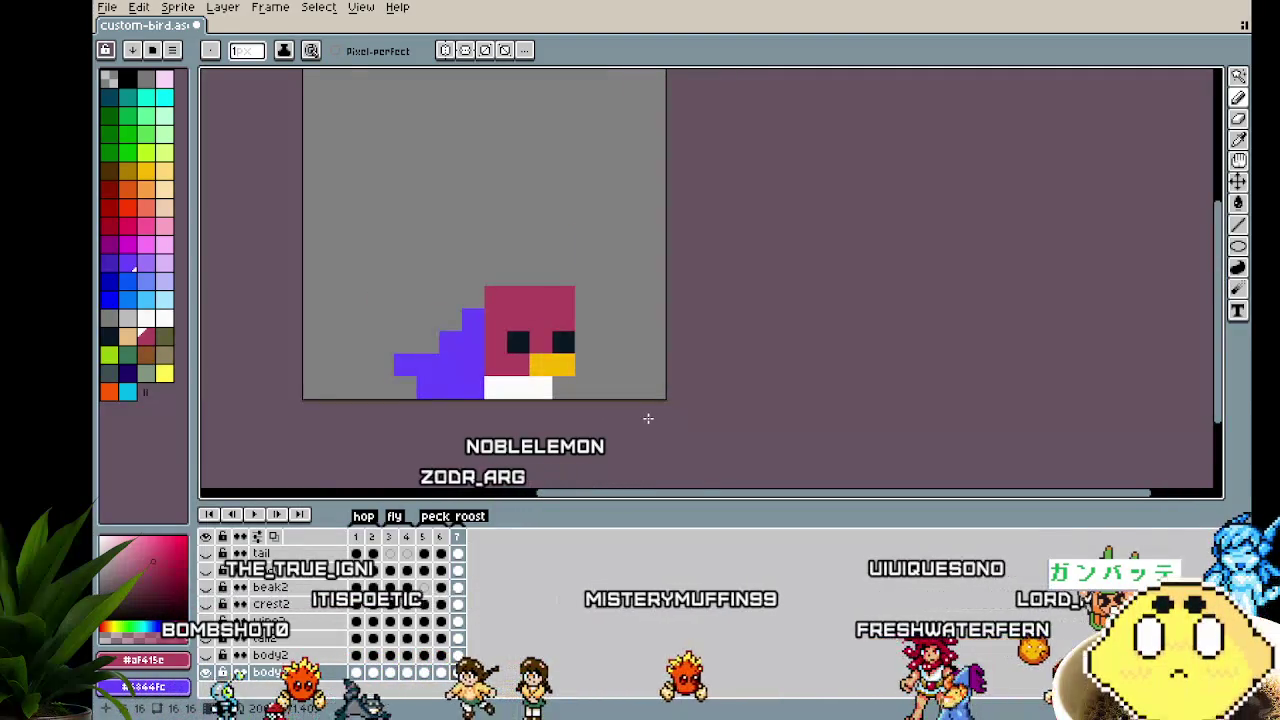
{"action": "key", "text": "Return"}
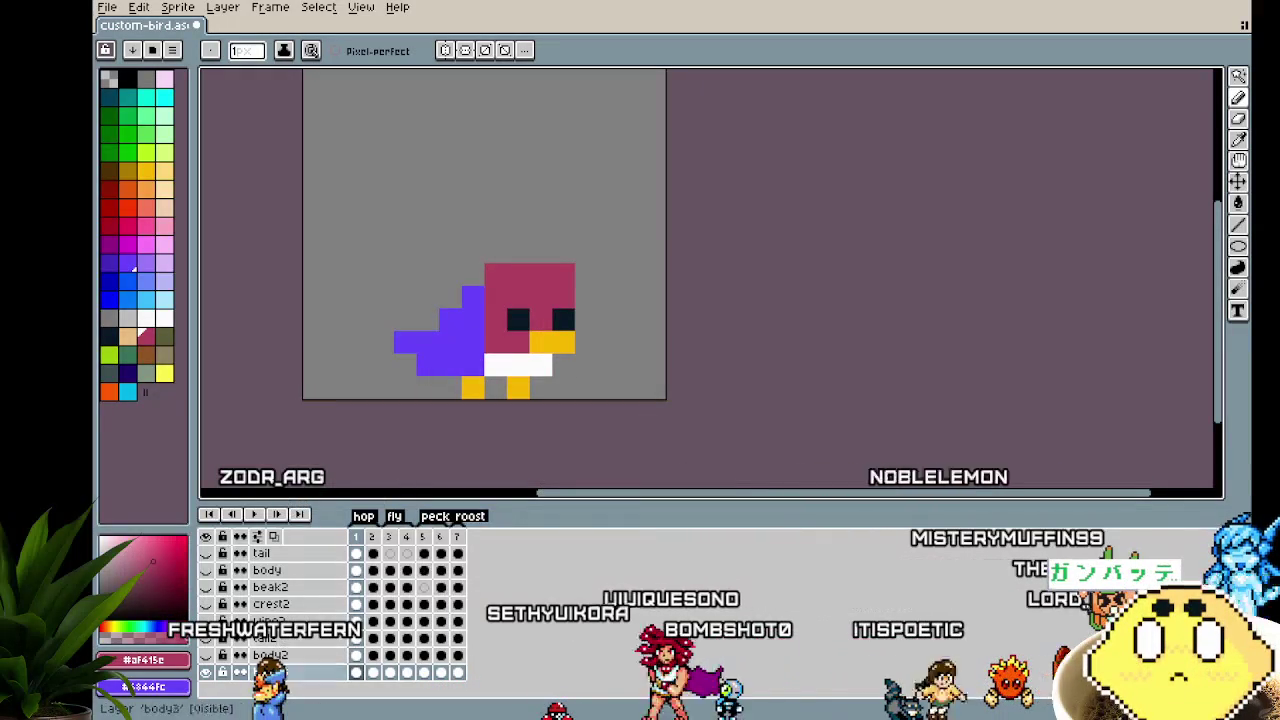
Add a new layer lower in the stack and rename it beak3
{"action": "right_click", "coordinate": [285, 592]}
{"action": "mouse_move", "coordinate": [305, 609]}
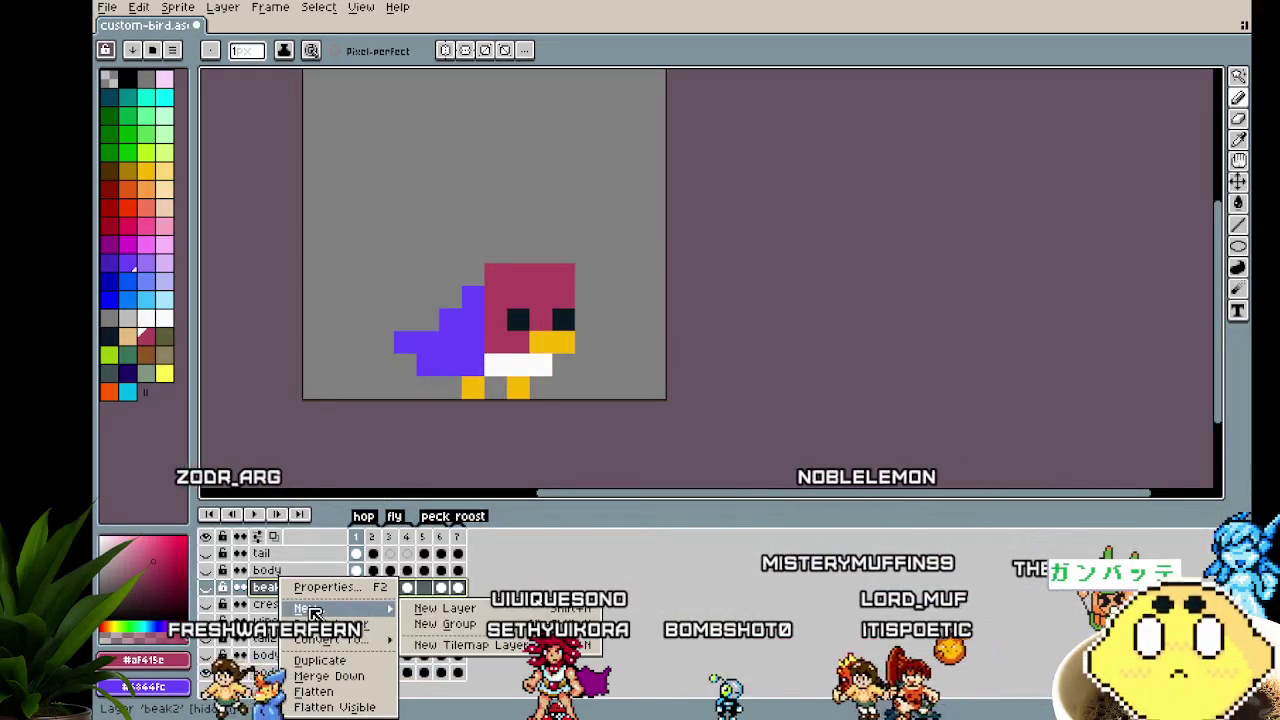
{"action": "left_click", "coordinate": [424, 612]}
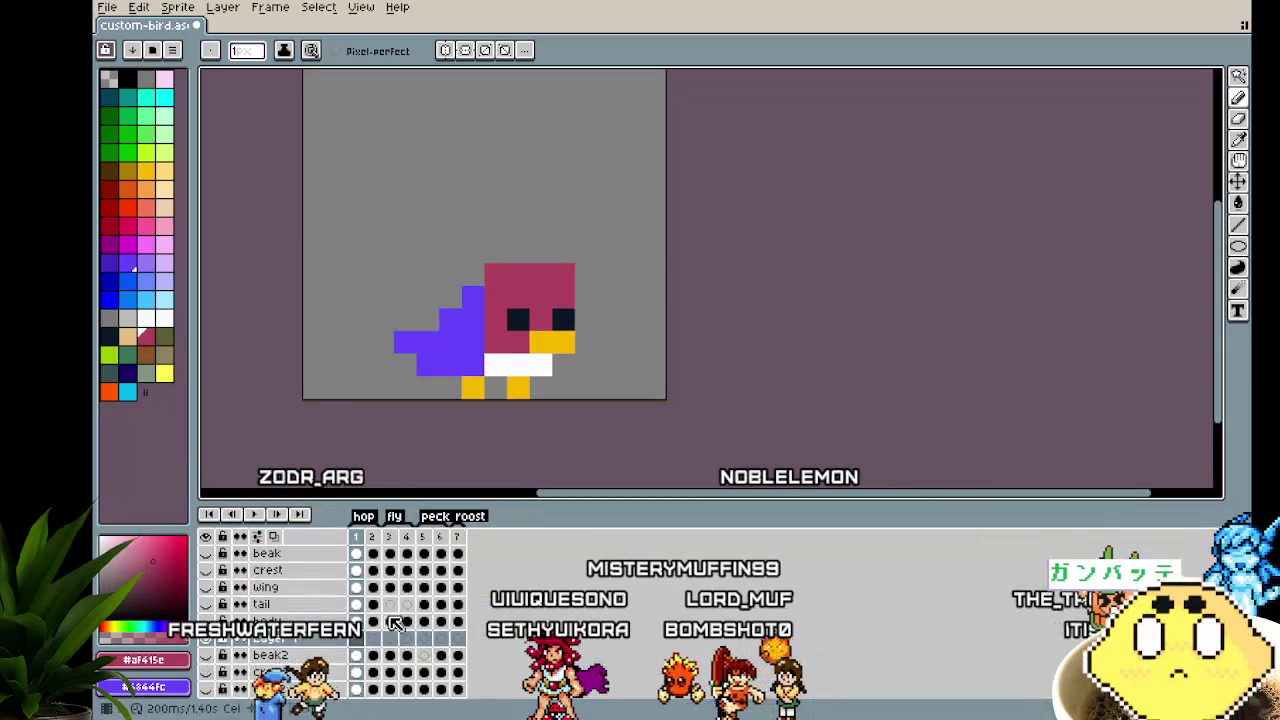
{"action": "mouse_move", "coordinate": [275, 570]}
{"action": "left_mouse_down"}
{"action": "mouse_move", "coordinate": [316, 645]}
{"action": "mouse_move", "coordinate": [285, 648]}
{"action": "left_mouse_up"}
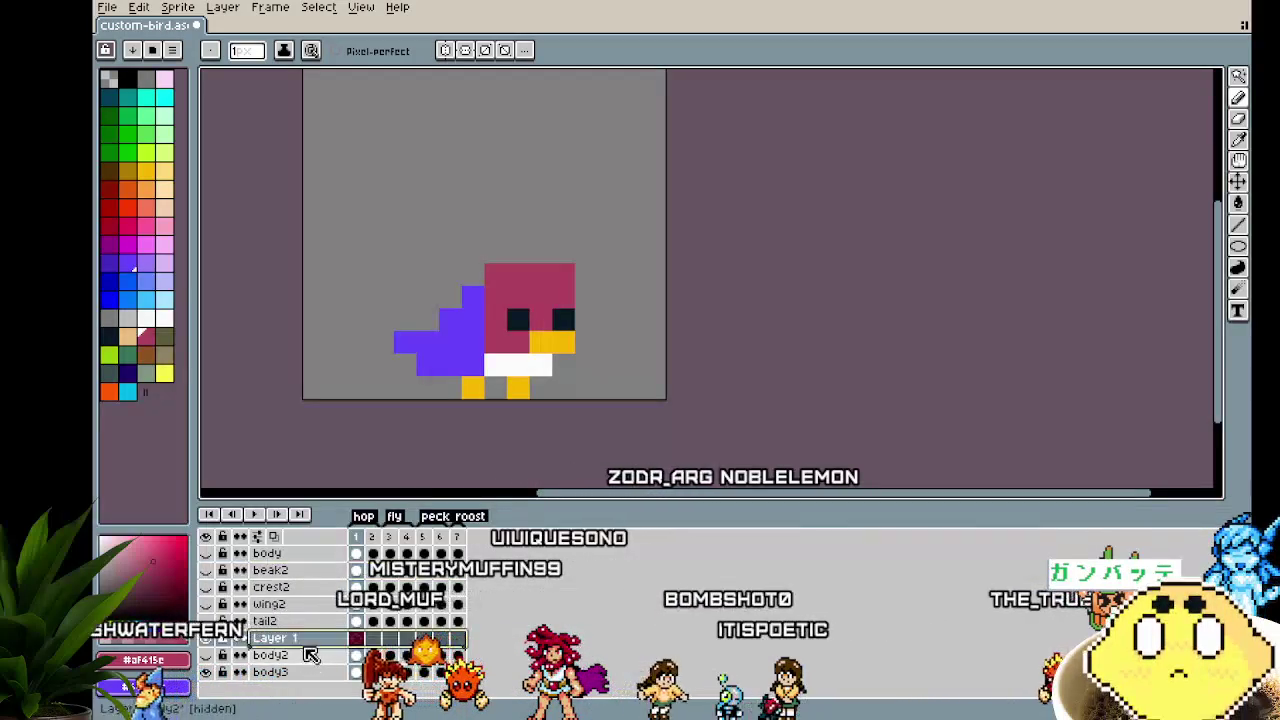
{"action": "double_click", "coordinate": [285, 648]}
{"action": "type", "text": "be"}
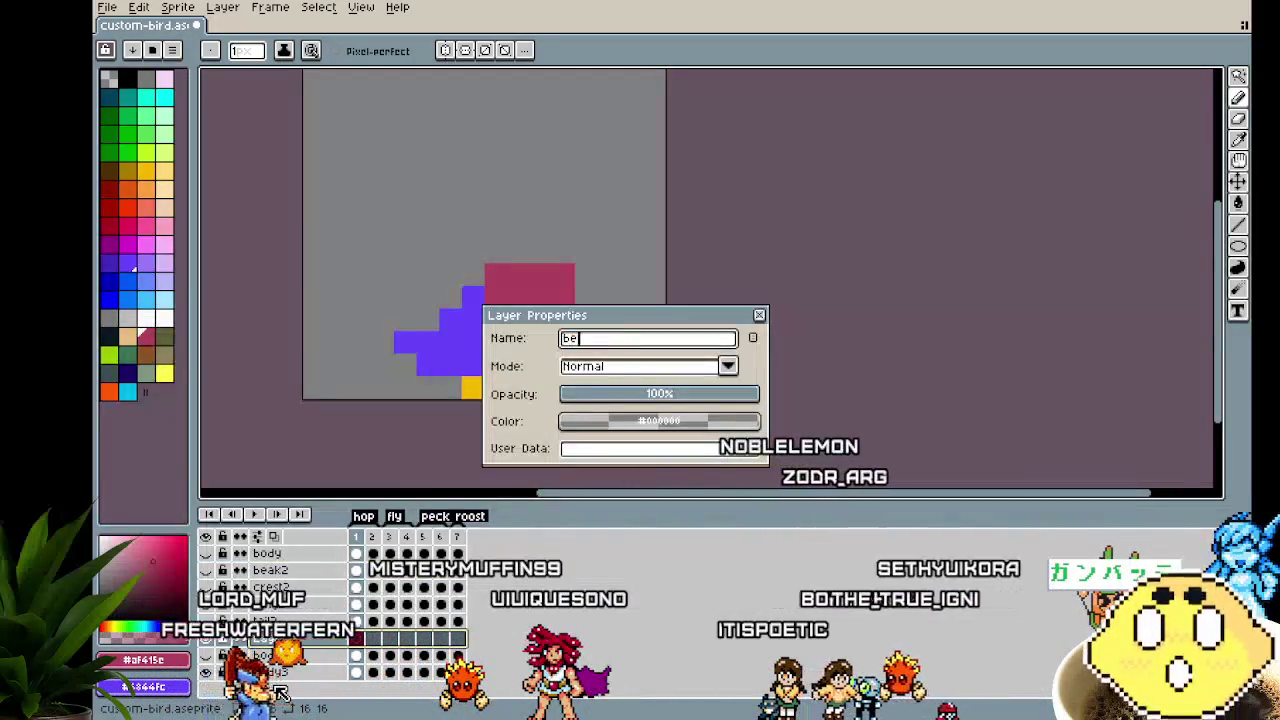
{"action": "key", "text": "Return"}
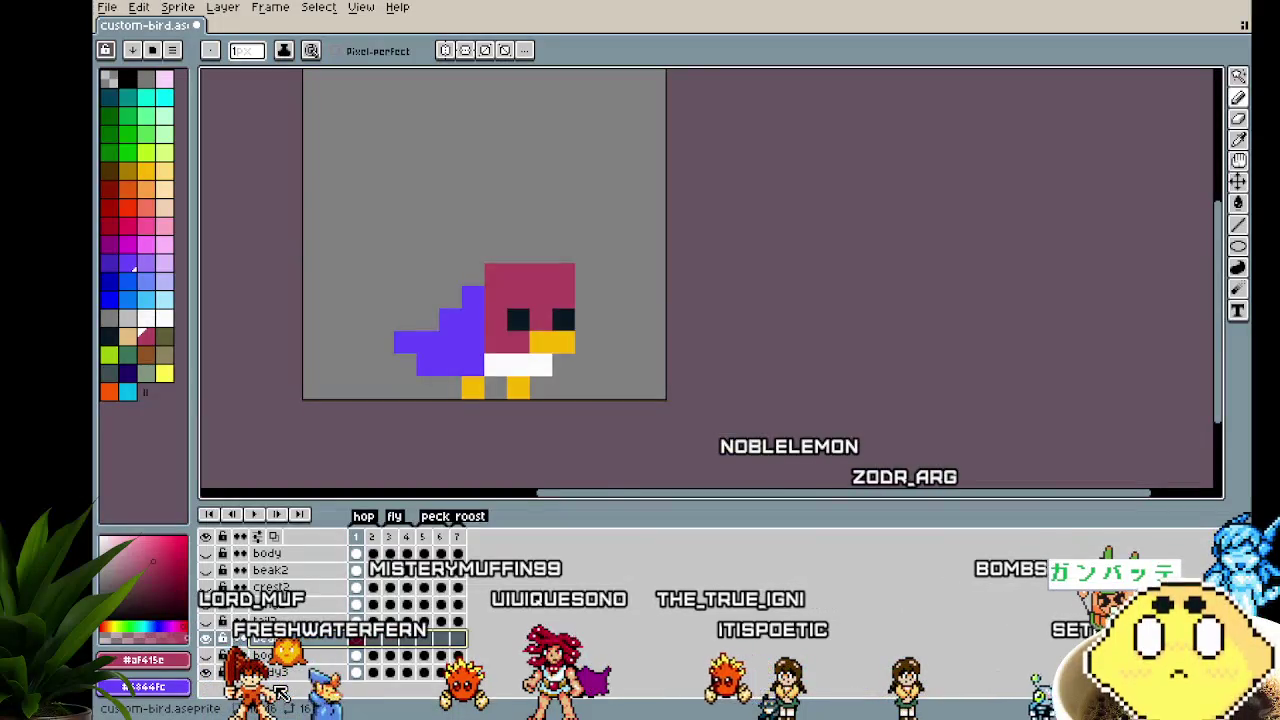
Pick the beak's yellow and draw a yellow rectangle for the larger beak
{"action": "scroll", "coordinate": [610, 410], "scroll_direction": "up", "scroll_amount": 3}
{"action": "left_click", "coordinate": [503, 251], "text": "alt"}
{"action": "mouse_move", "coordinate": [491, 297]}
{"action": "left_mouse_down"}
{"action": "mouse_move", "coordinate": [647, 416]}
{"action": "mouse_move", "coordinate": [730, 346]}
{"action": "mouse_move", "coordinate": [610, 393]}
{"action": "mouse_move", "coordinate": [706, 346]}
{"action": "left_mouse_up"}
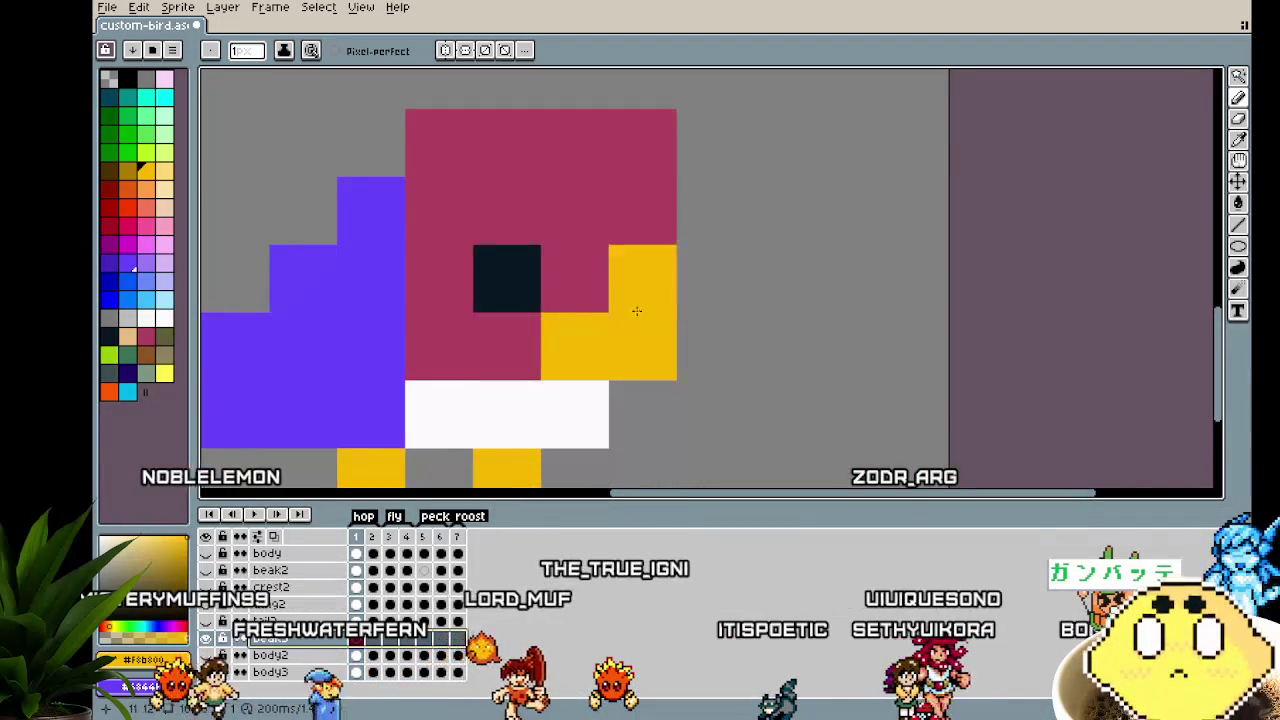
{"action": "mouse_move", "coordinate": [706, 346]}
{"action": "left_mouse_down"}
{"action": "mouse_move", "coordinate": [675, 352]}
{"action": "mouse_move", "coordinate": [636, 417]}
{"action": "left_mouse_up"}
{"action": "scroll", "coordinate": [843, 346], "scroll_direction": "down", "scroll_amount": 1}
{"action": "scroll", "coordinate": [843, 348], "scroll_direction": "down", "scroll_amount": 2}
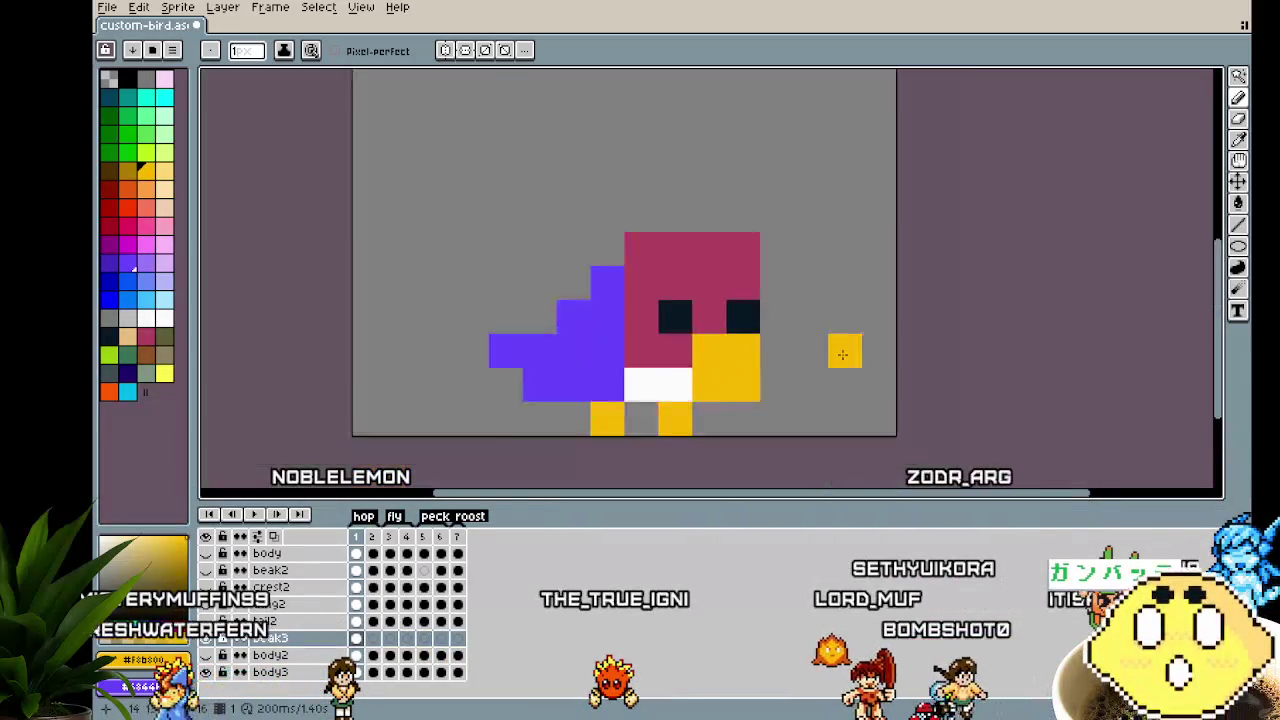
{"action": "scroll", "coordinate": [826, 371], "scroll_direction": "up", "scroll_amount": 1}
{"action": "scroll", "coordinate": [796, 377], "scroll_direction": "up", "scroll_amount": 1}
Erase the stray yellow pixel right of the beak and add yellow pixels around it
{"action": "right_click", "coordinate": [796, 377]}
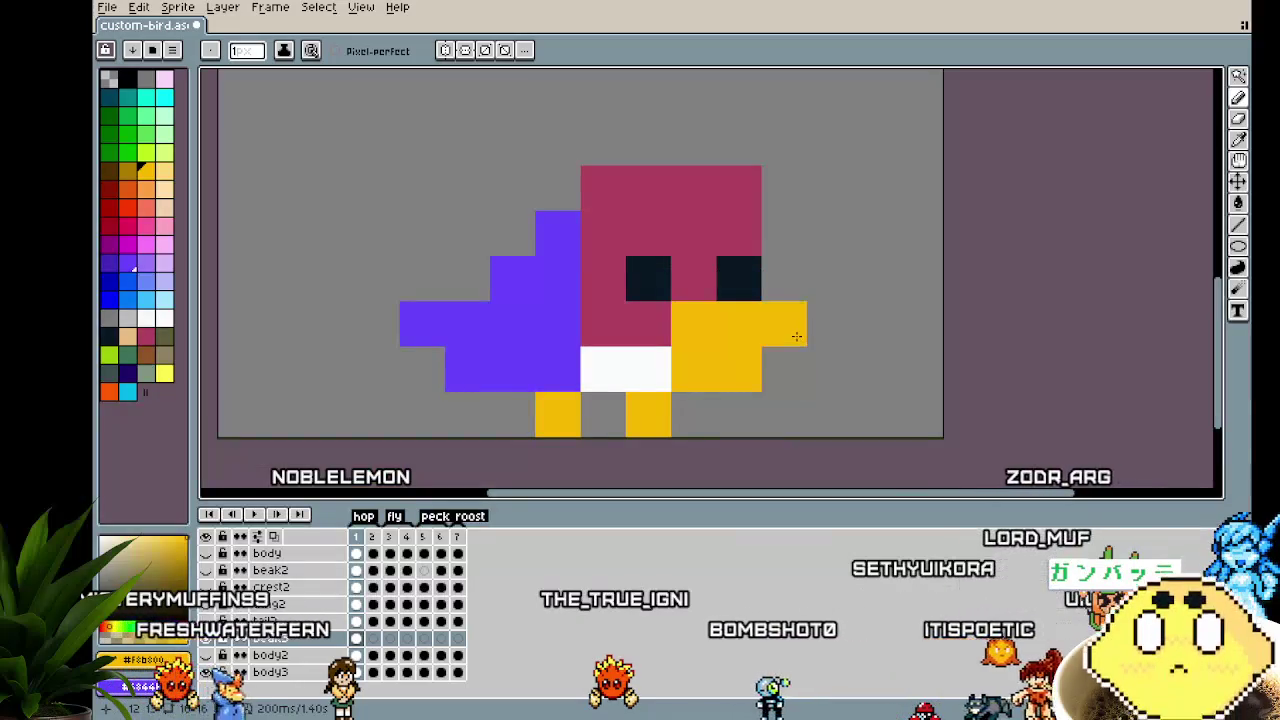
{"action": "scroll", "coordinate": [763, 443], "scroll_direction": "down", "scroll_amount": 2}
{"action": "scroll", "coordinate": [763, 443], "scroll_direction": "down", "scroll_amount": 1}
{"action": "scroll", "coordinate": [763, 443], "scroll_direction": "up", "scroll_amount": 1}
{"action": "scroll", "coordinate": [763, 443], "scroll_direction": "up", "scroll_amount": 1}
{"action": "scroll", "coordinate": [763, 443], "scroll_direction": "up", "scroll_amount": 2}
{"action": "scroll", "coordinate": [763, 443], "scroll_direction": "up", "scroll_amount": 1}
{"action": "left_click", "coordinate": [763, 211]}
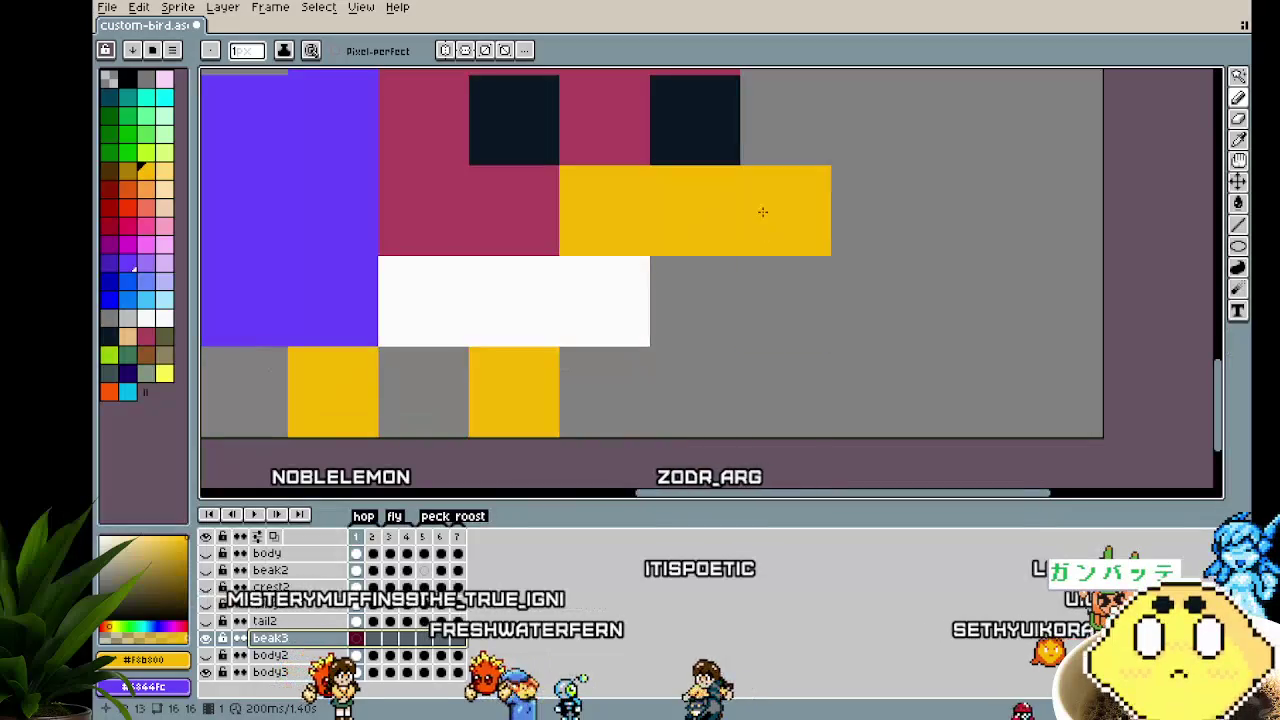
{"action": "left_click", "coordinate": [678, 269]}
{"action": "left_click", "coordinate": [635, 269]}
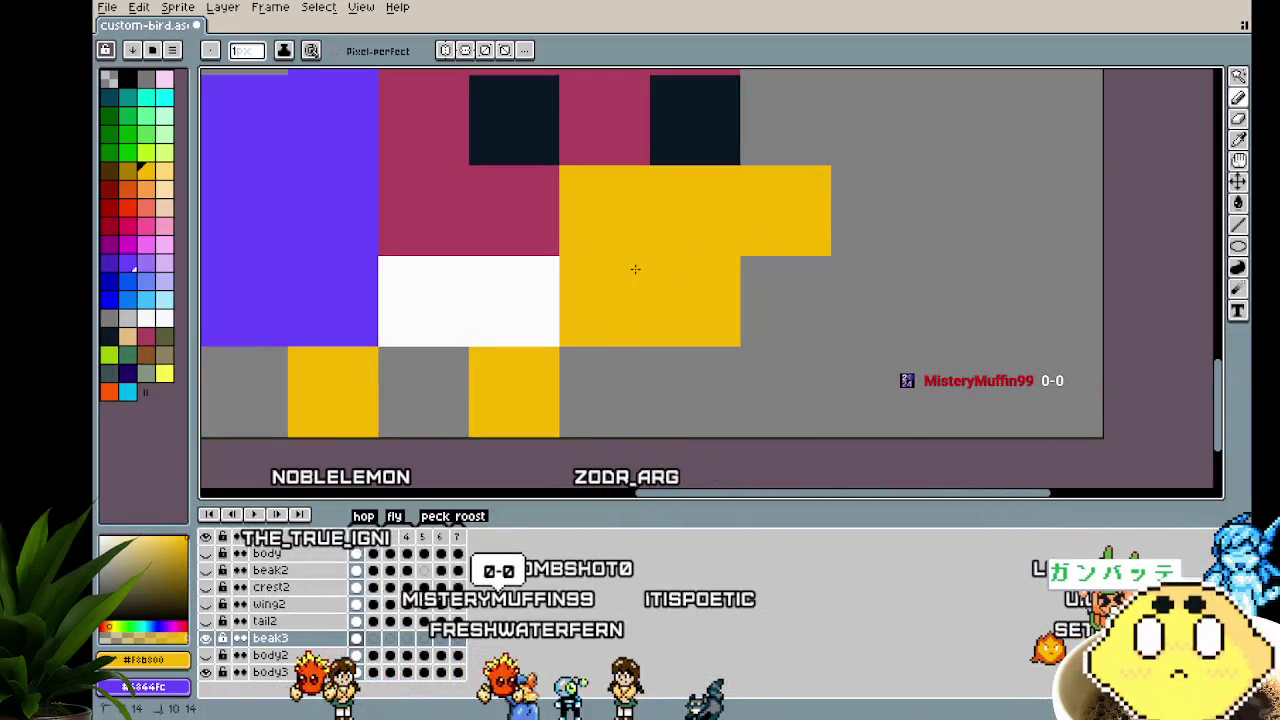
Undo the last beak edits and reshape the lower part of the yellow beak
{"action": "key", "text": "ctrl+z"}
{"action": "key", "text": "ctrl+z"}
{"action": "key", "text": "ctrl+z"}
{"action": "scroll", "coordinate": [635, 290], "scroll_direction": "down", "scroll_amount": 3}
{"action": "scroll", "coordinate": [635, 330], "scroll_direction": "down", "scroll_amount": 3}
{"action": "scroll", "coordinate": [635, 365], "scroll_direction": "down", "scroll_amount": 1}
{"action": "scroll", "coordinate": [638, 360], "scroll_direction": "up", "scroll_amount": 2}
{"action": "scroll", "coordinate": [630, 300], "scroll_direction": "up", "scroll_amount": 3}
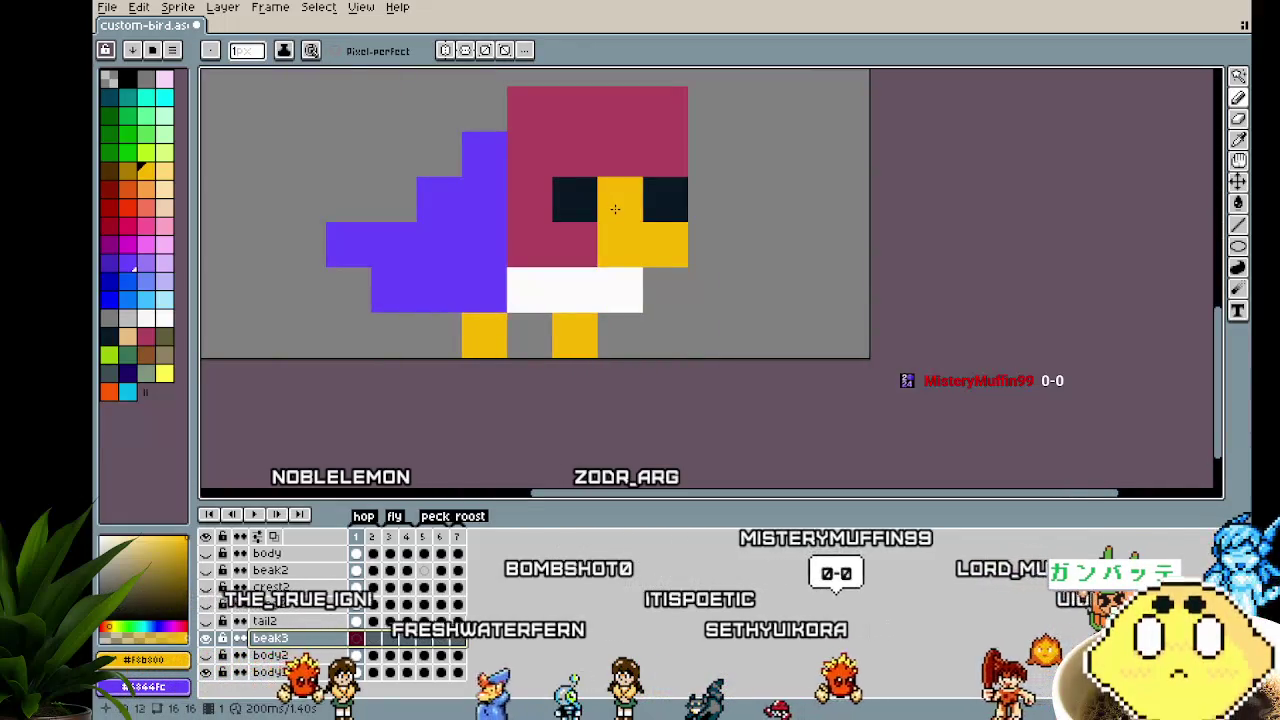
{"action": "left_click_drag", "start_coordinate": [627, 286], "coordinate": [653, 286]}
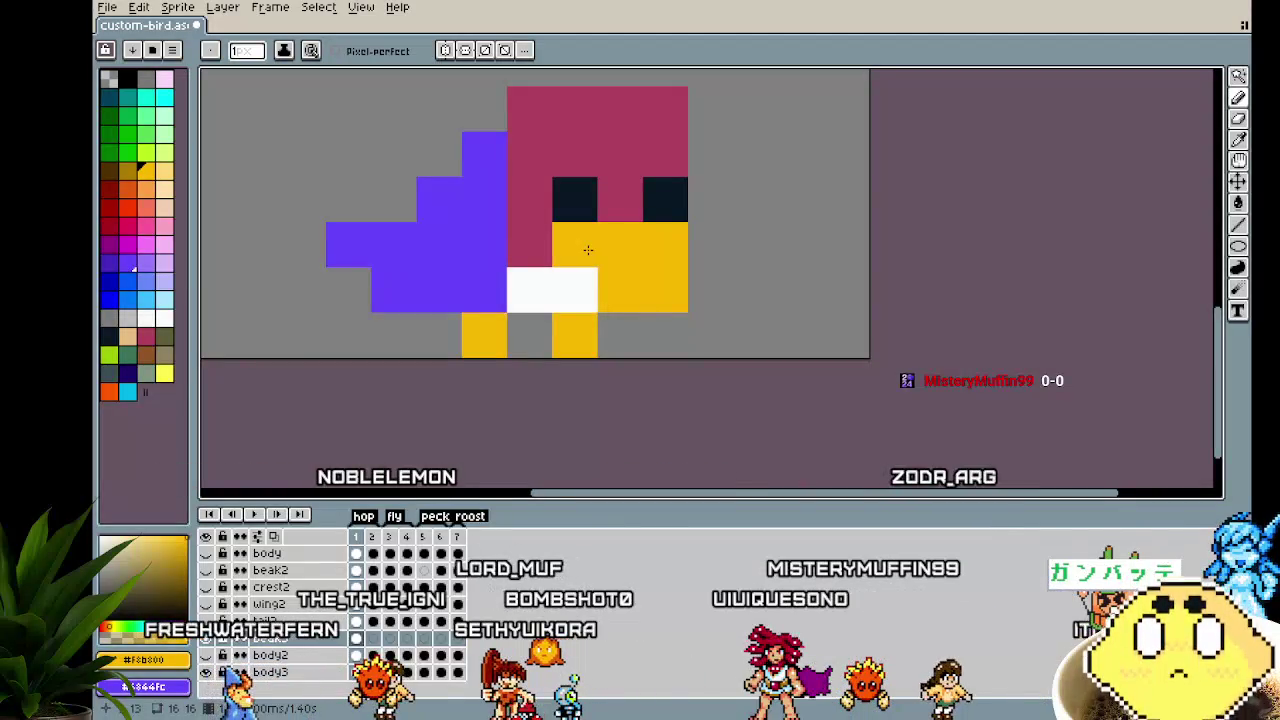
{"action": "scroll", "coordinate": [660, 420], "scroll_direction": "down", "scroll_amount": 2}
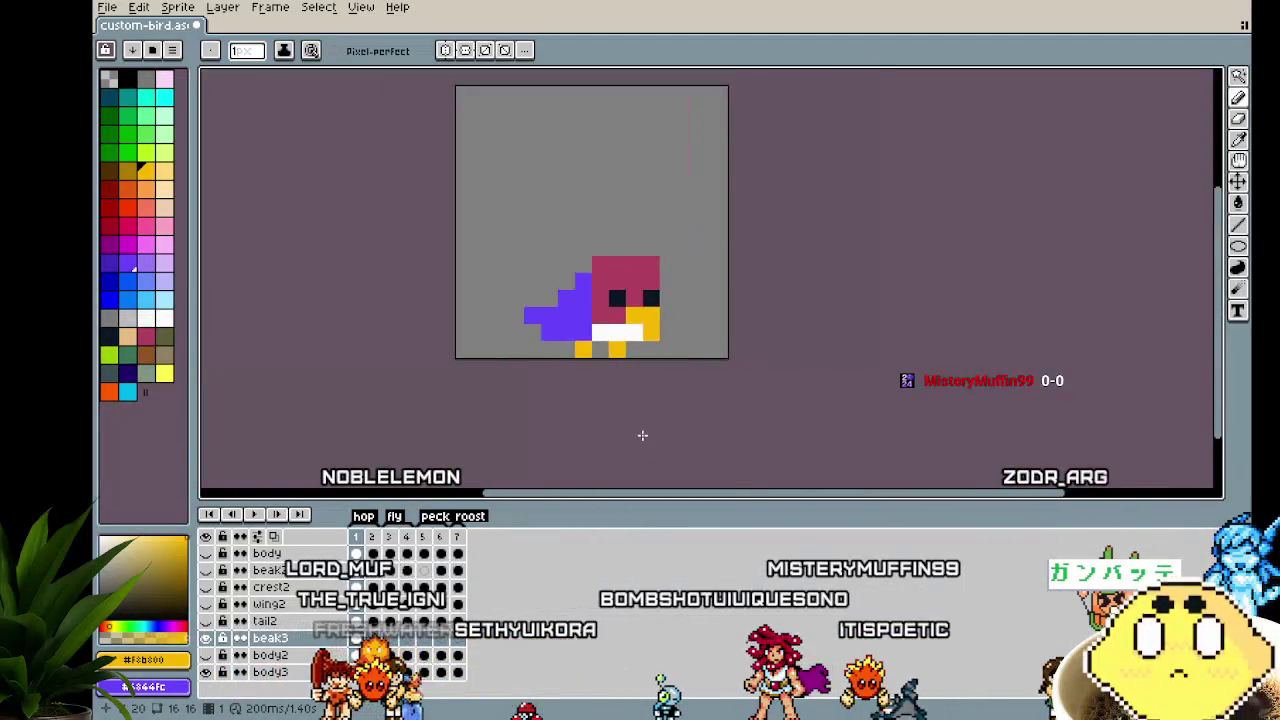
{"action": "scroll", "coordinate": [640, 434], "scroll_direction": "down", "scroll_amount": 1}
{"action": "scroll", "coordinate": [643, 420], "scroll_direction": "up", "scroll_amount": 1}
{"action": "scroll", "coordinate": [648, 384], "scroll_direction": "up", "scroll_amount": 2}
{"action": "left_click_drag", "start_coordinate": [648, 384], "coordinate": [650, 420]}
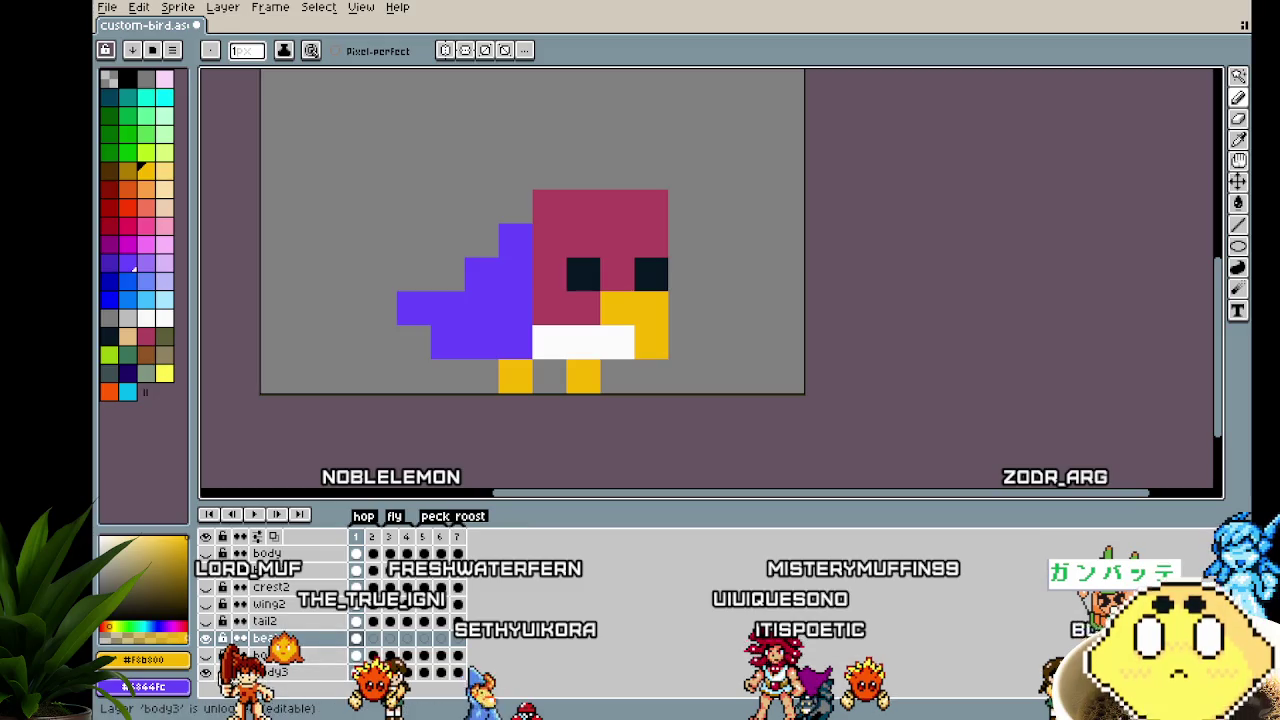
Hide the body2 layer and touch up one beak pixel, undoing a stray chest pixel
{"action": "scroll", "coordinate": [635, 433], "scroll_direction": "down", "scroll_amount": 2}
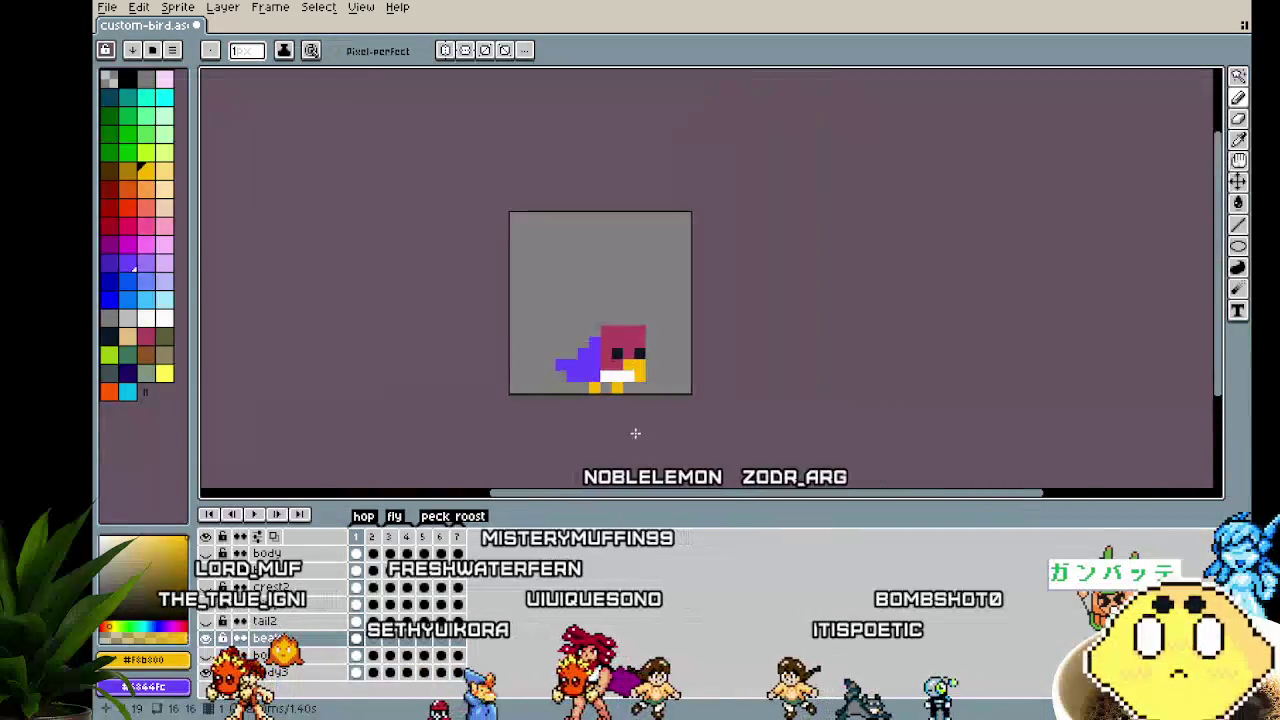
{"action": "scroll", "coordinate": [635, 433], "scroll_direction": "down", "scroll_amount": 1}
{"action": "scroll", "coordinate": [635, 433], "scroll_direction": "up", "scroll_amount": 1}
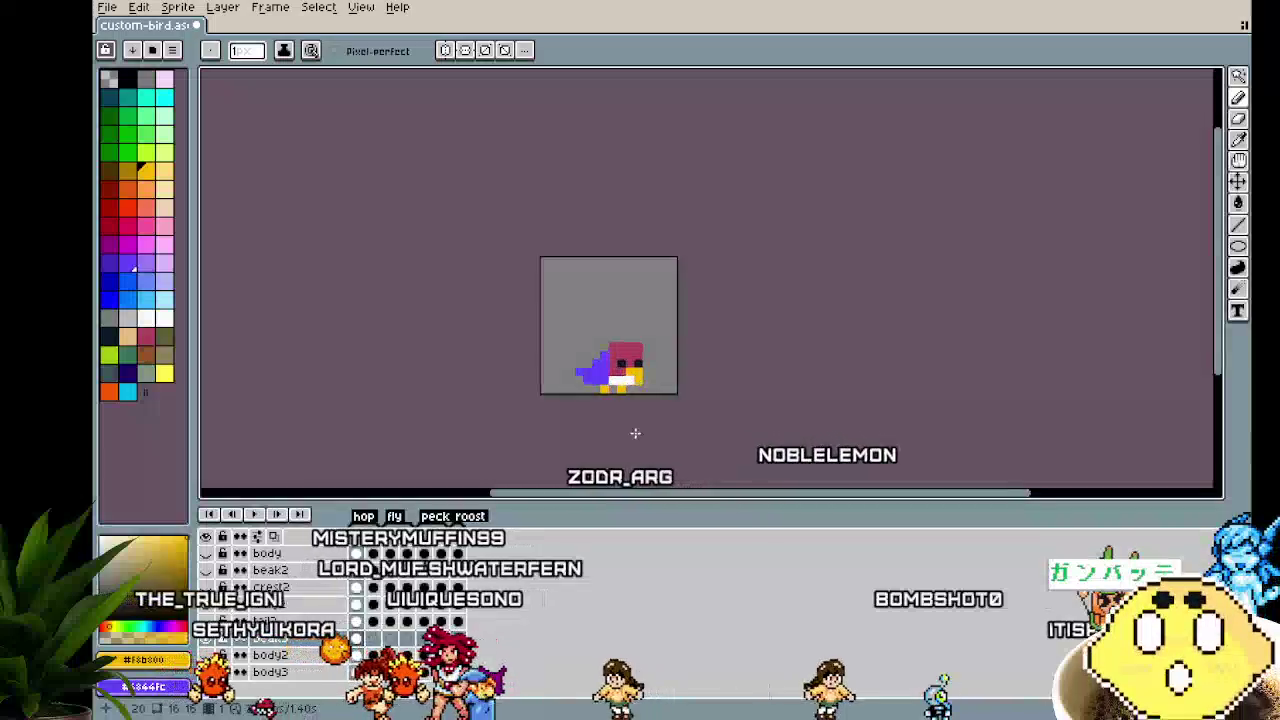
{"action": "scroll", "coordinate": [635, 433], "scroll_direction": "up", "scroll_amount": 3}
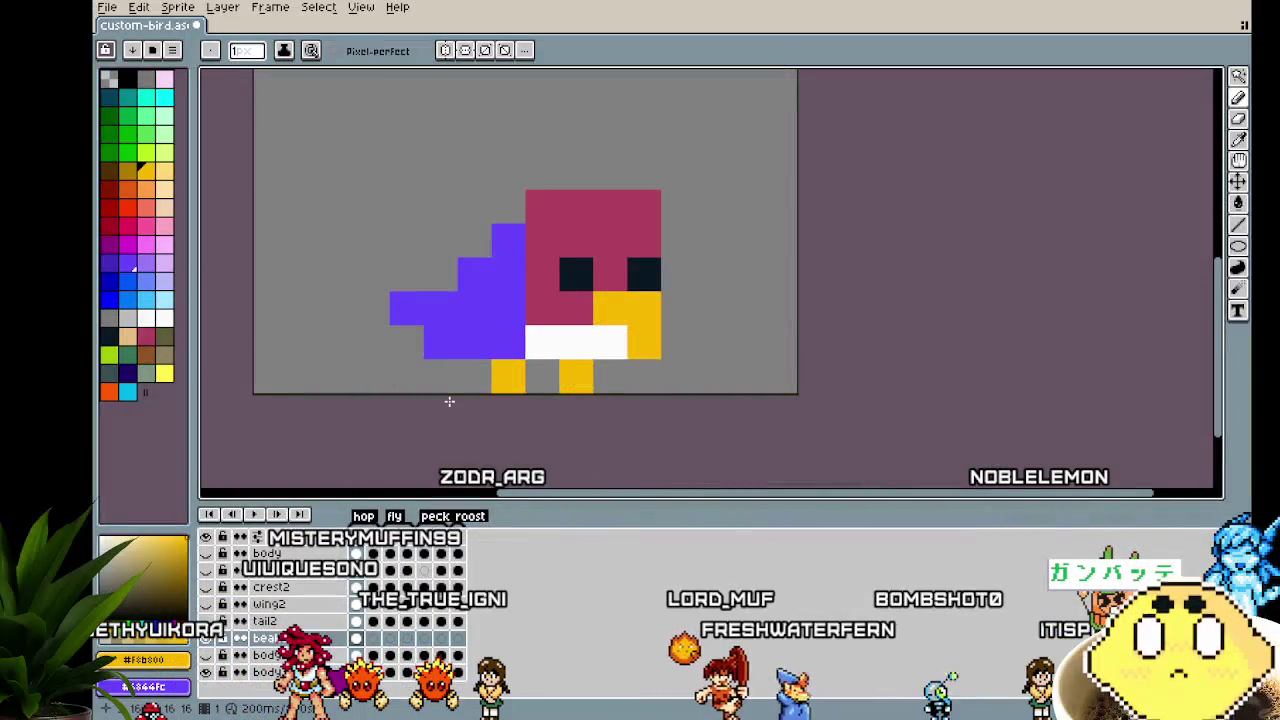
{"action": "left_click", "coordinate": [268, 672]}
{"action": "left_click", "coordinate": [575, 342]}
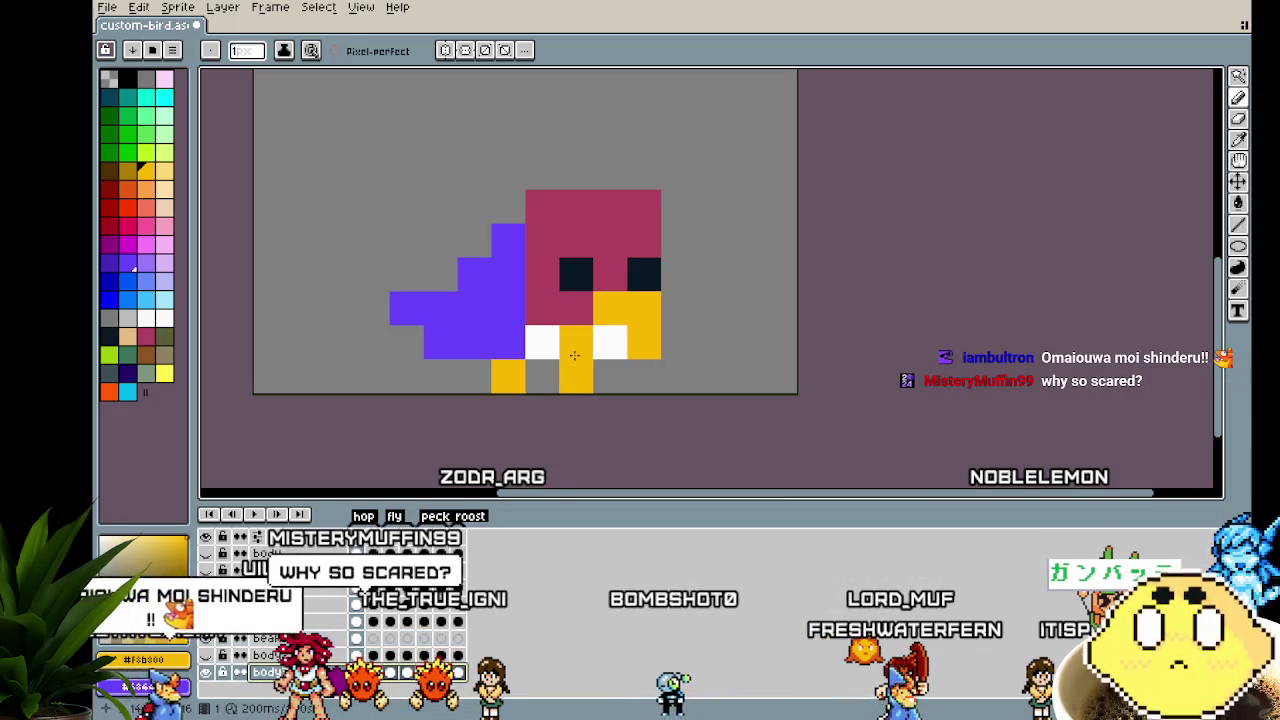
{"action": "key", "text": "ctrl+z"}
{"action": "left_click", "coordinate": [208, 655]}
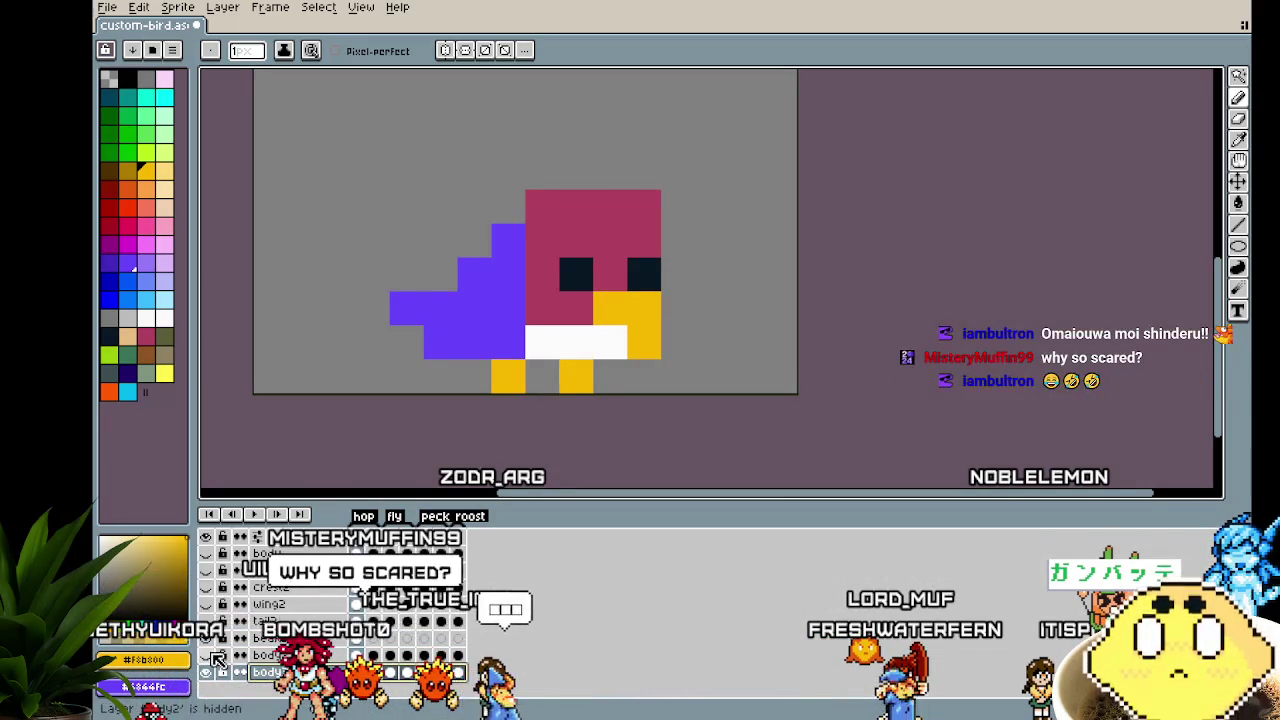
{"action": "left_click_drag", "start_coordinate": [547, 295], "coordinate": [498, 357]}
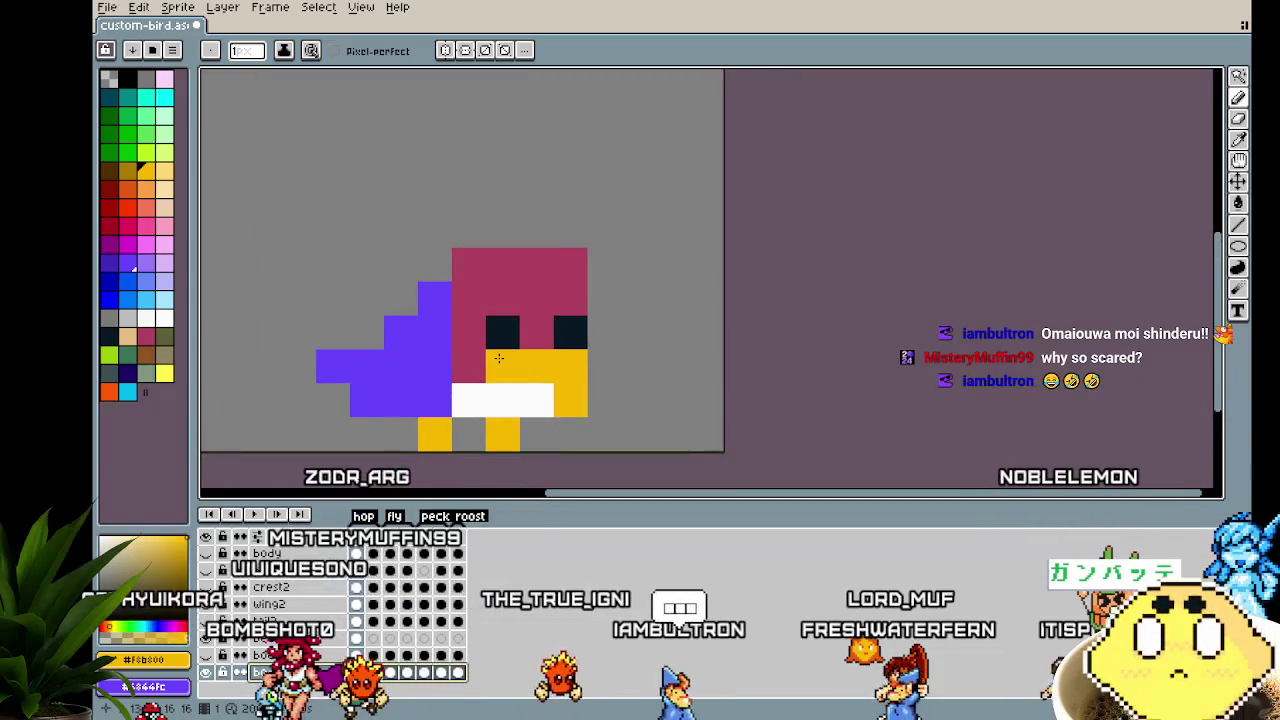
{"action": "left_click", "coordinate": [498, 357]}
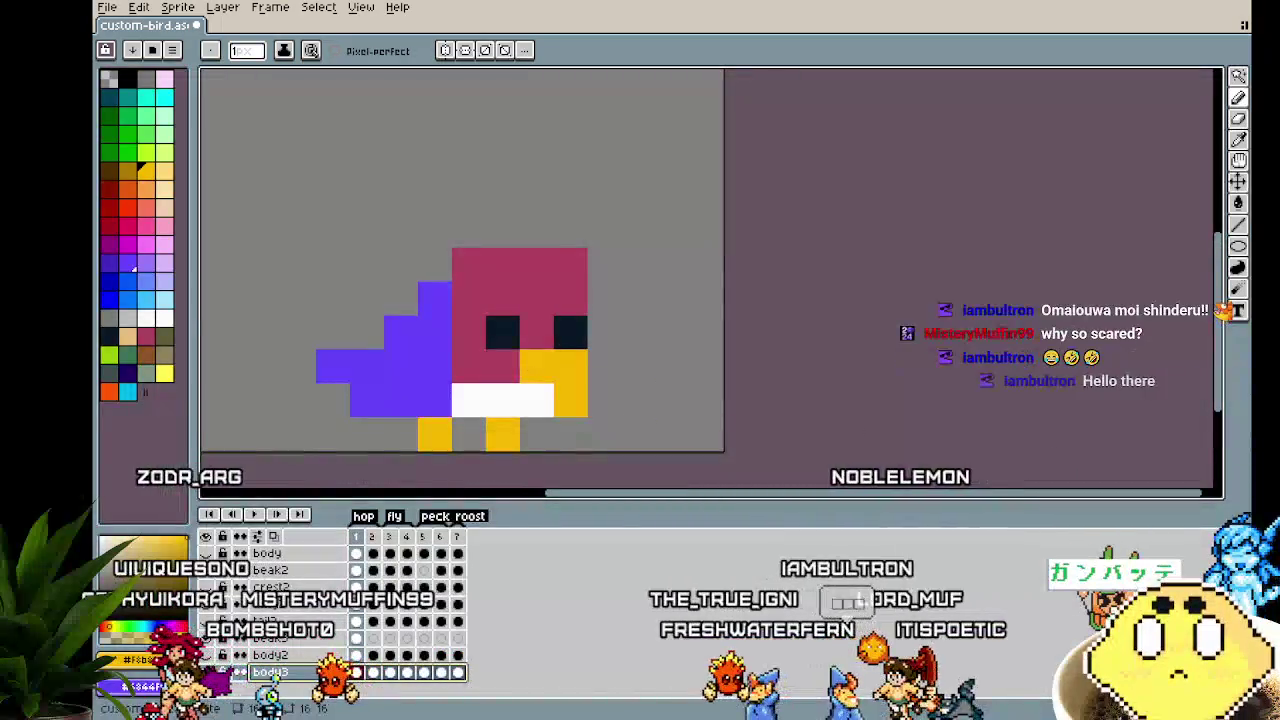